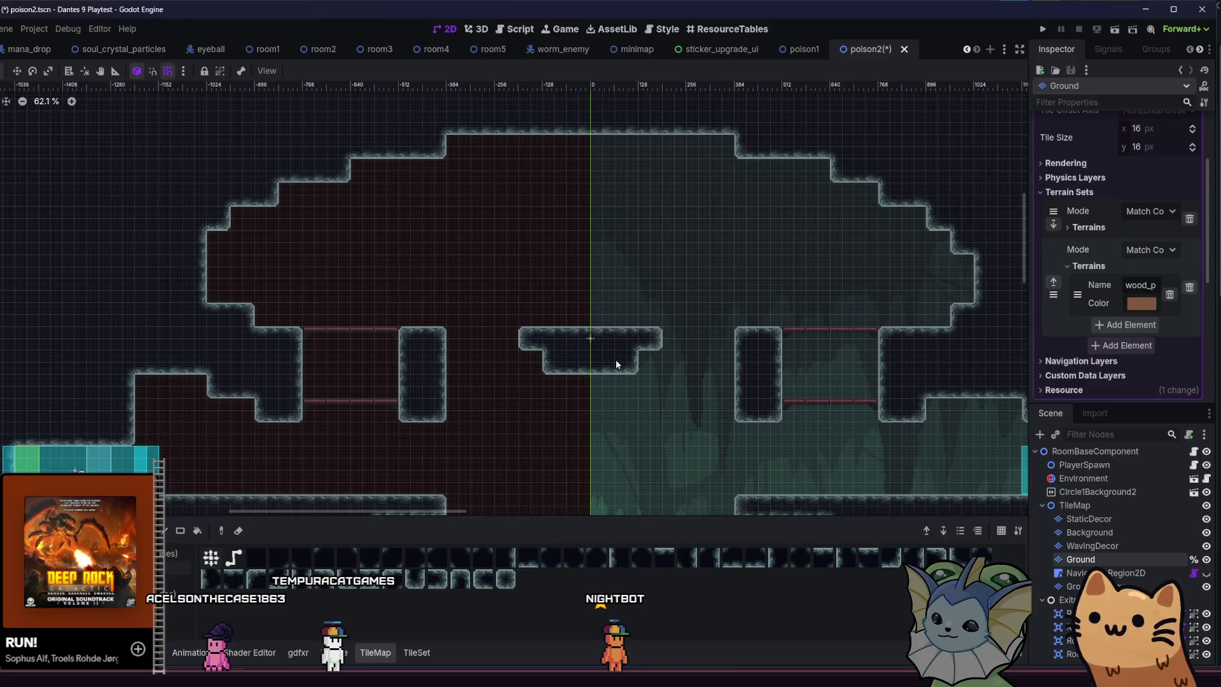
Save poison2, then erase the old middle platform's tiles from the Ground tilemap.
scroll(down, 3)
key(ctrl+s)
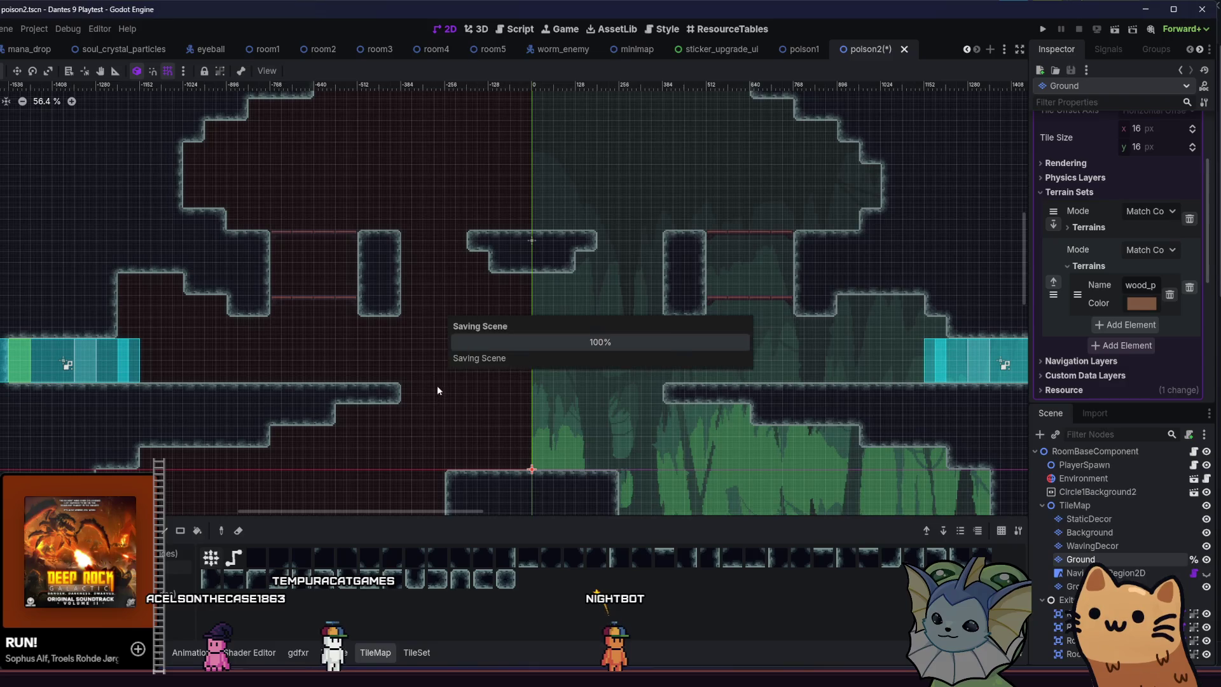
scroll(up, 3)
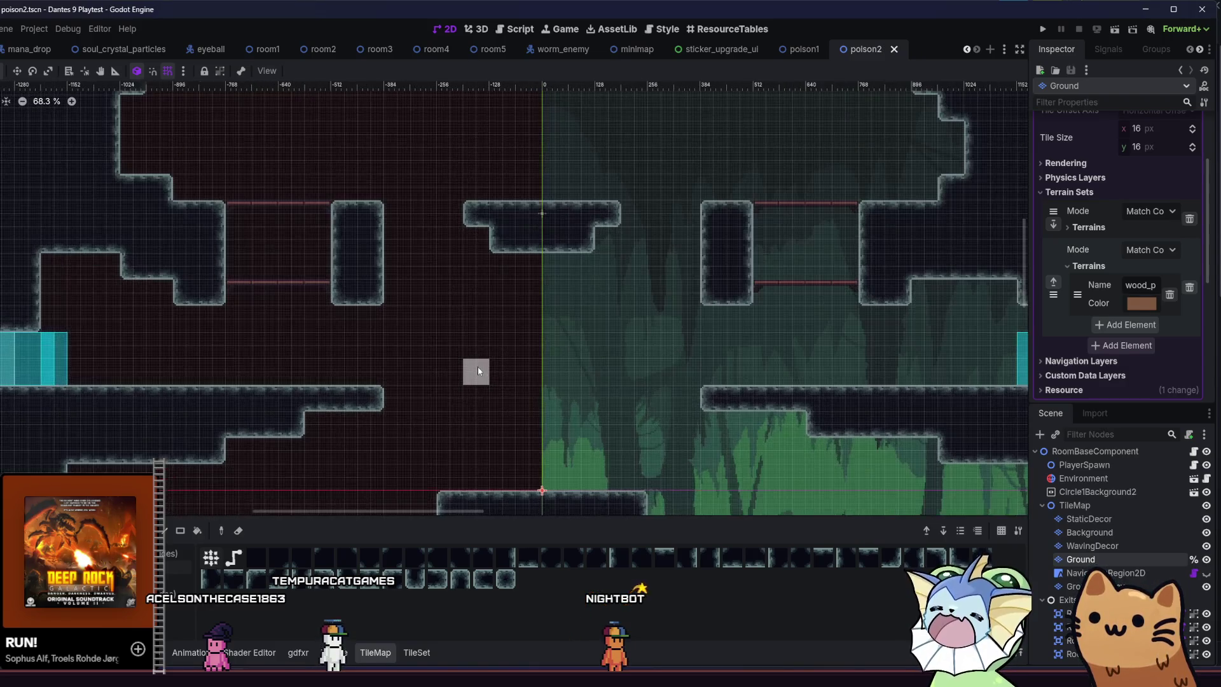
click(635, 372)
drag(445, 379, 643, 345)
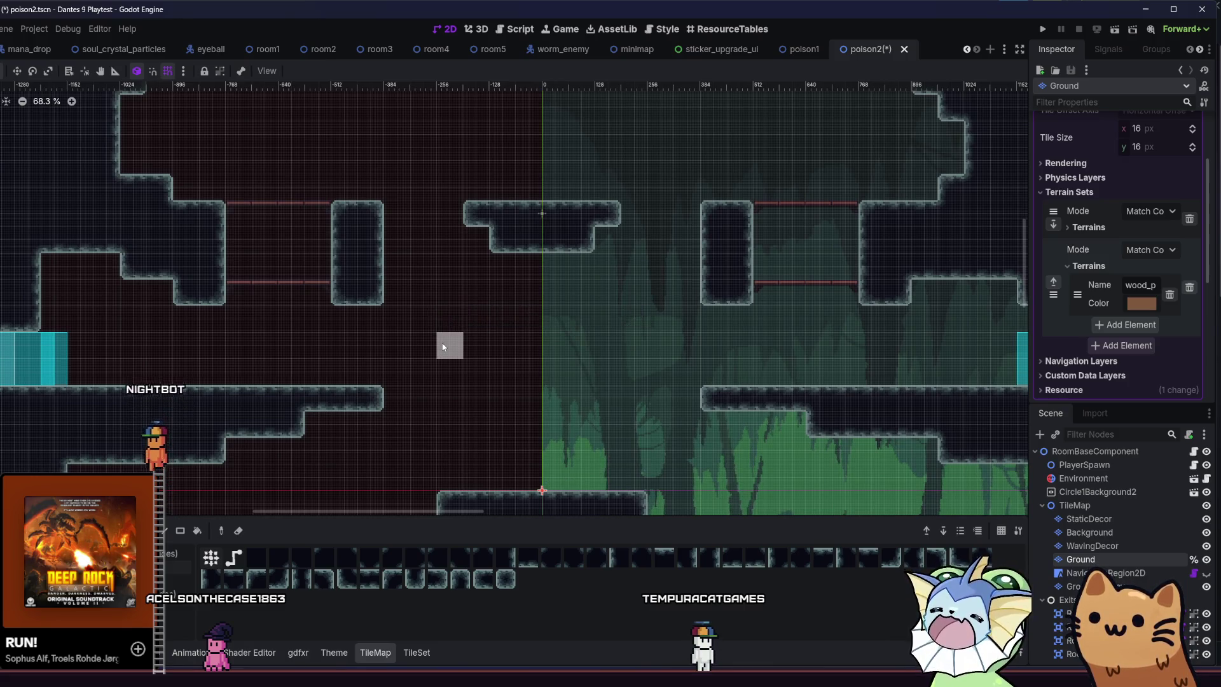
Paint a new floating platform row below the central ledge and save the scene.
drag(443, 346, 610, 347)
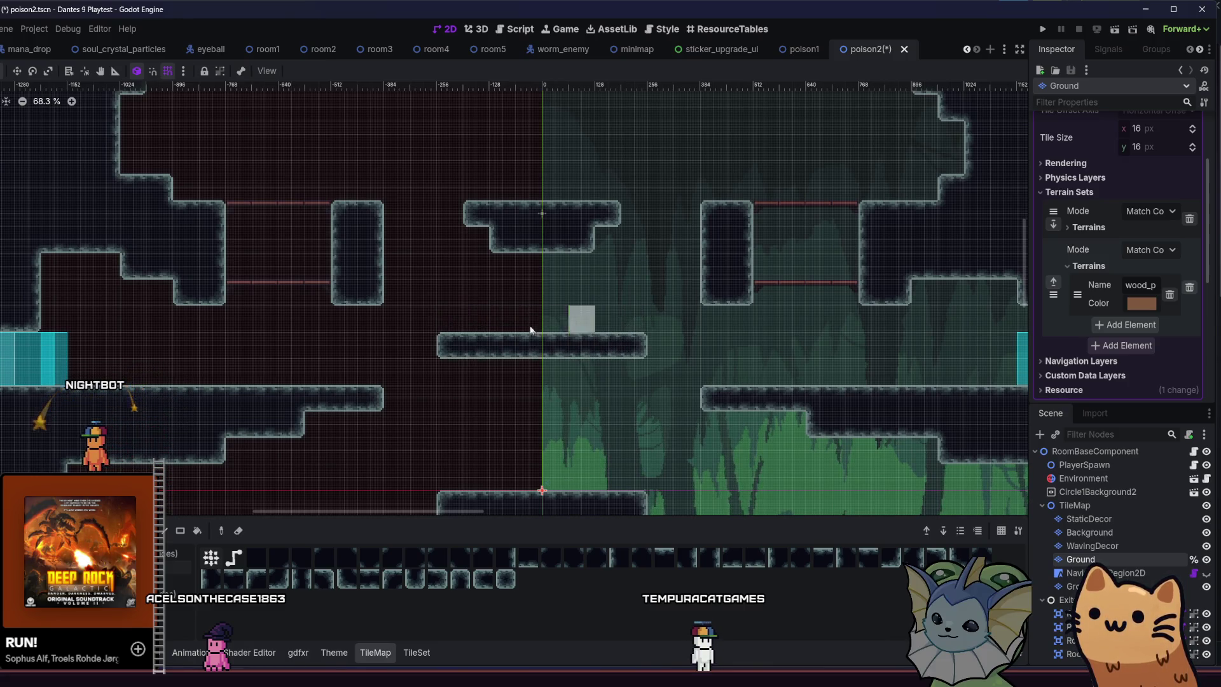
scroll(left, 3)
scroll(up, 3)
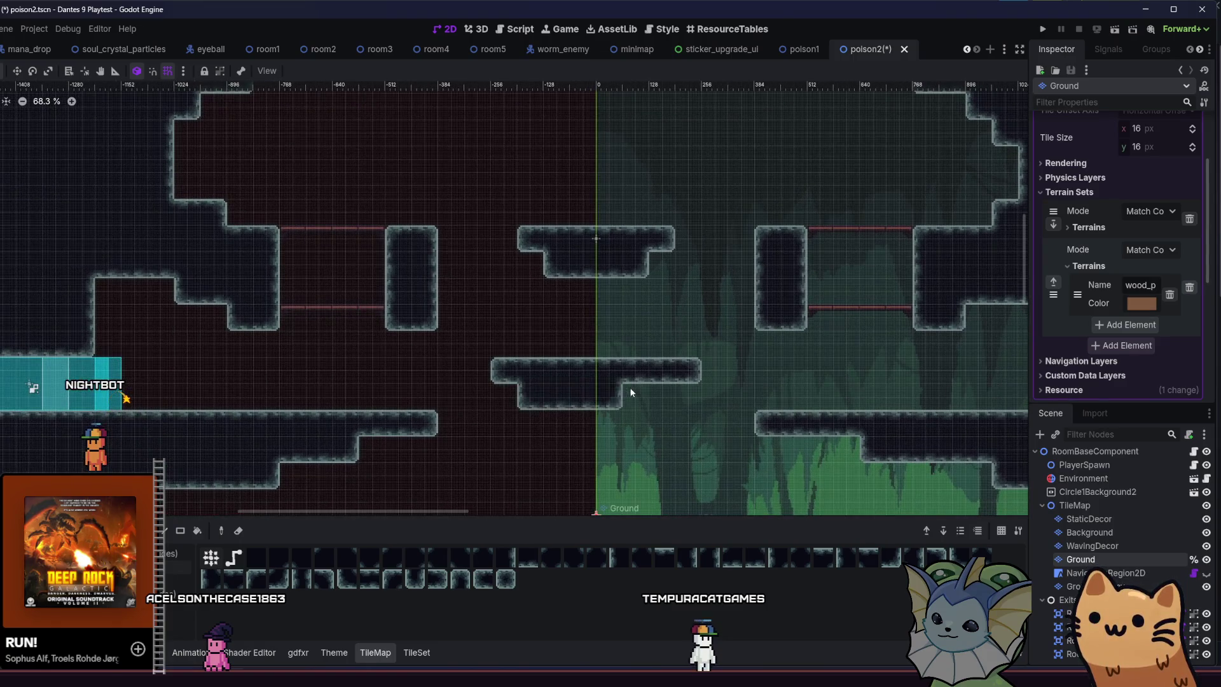
scroll(down, 3)
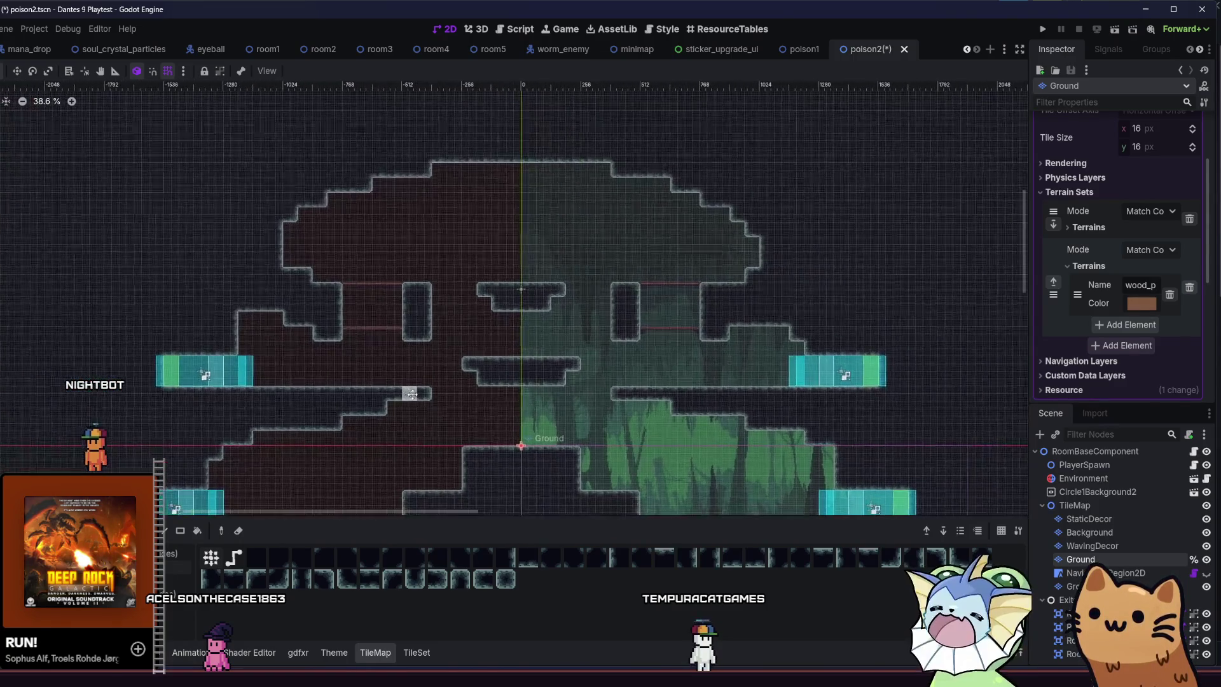
scroll(down, 3)
key(ctrl+s)
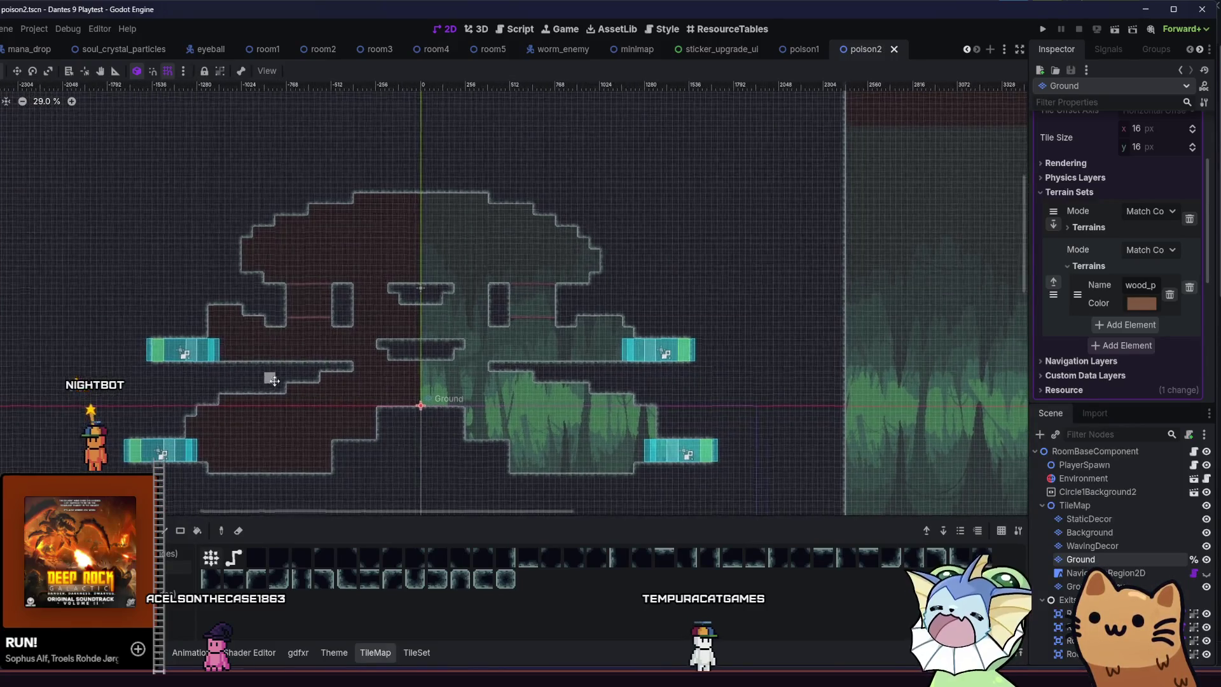
scroll(left, 3)
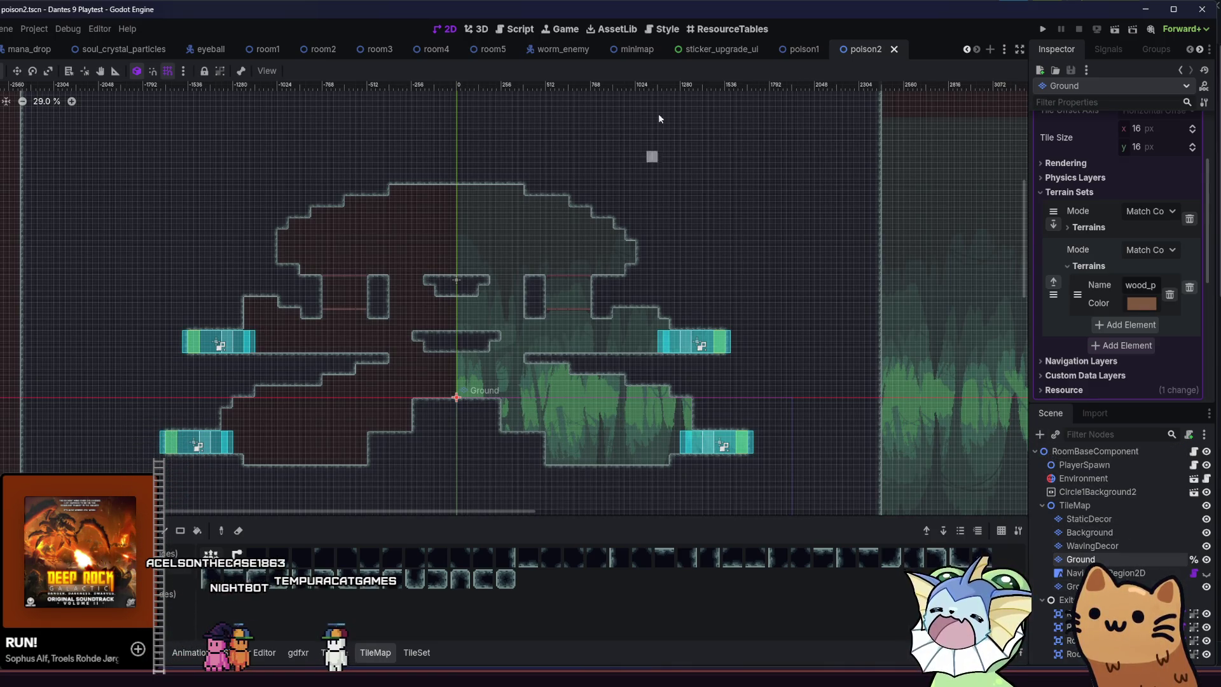
Flip from poison1 back to poison2, run the project, and start a new game.
click(802, 47)
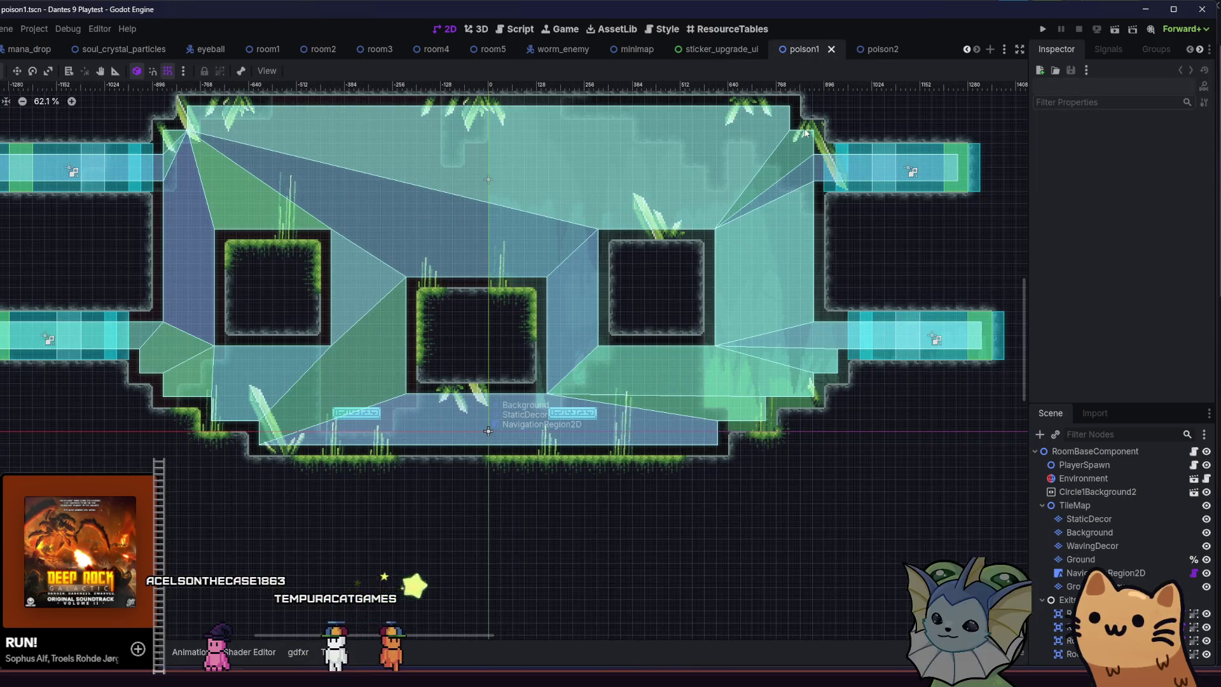
click(881, 49)
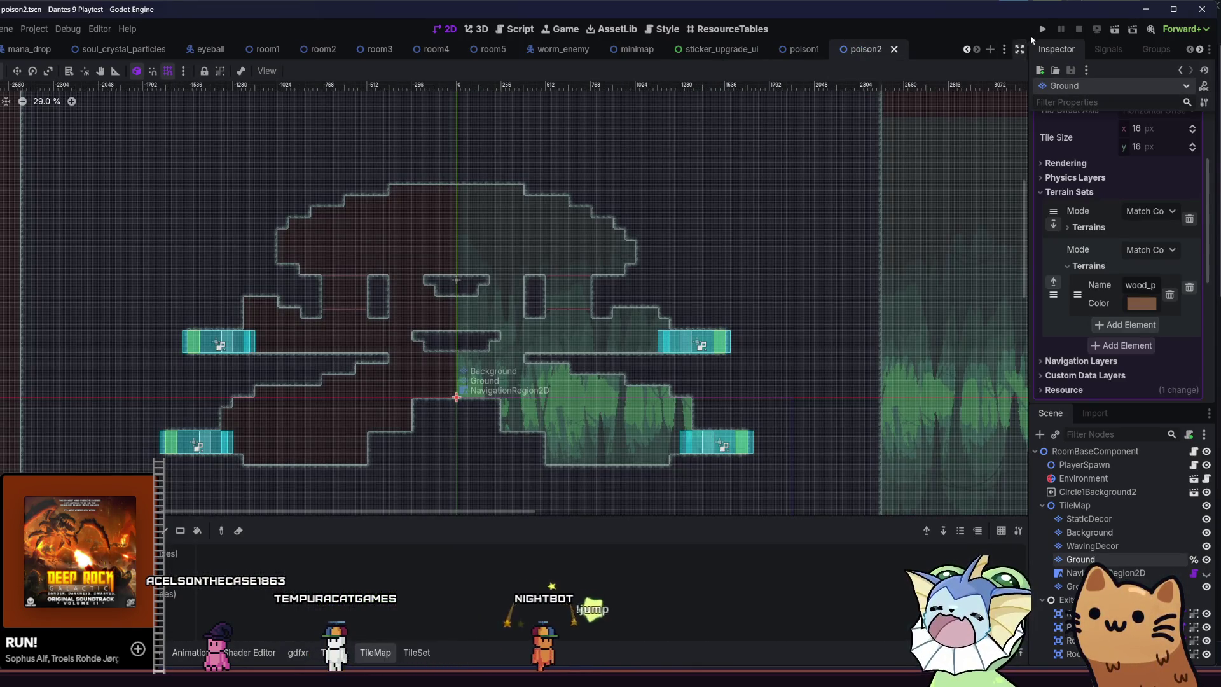
click(1042, 30)
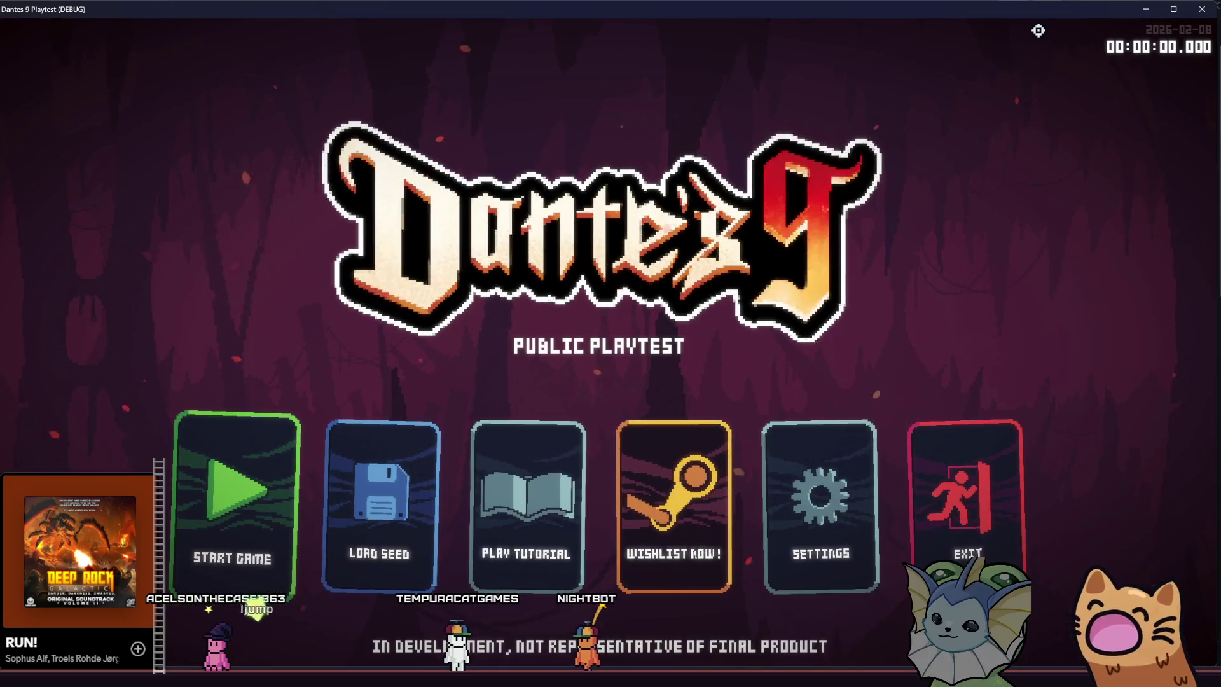
click(239, 508)
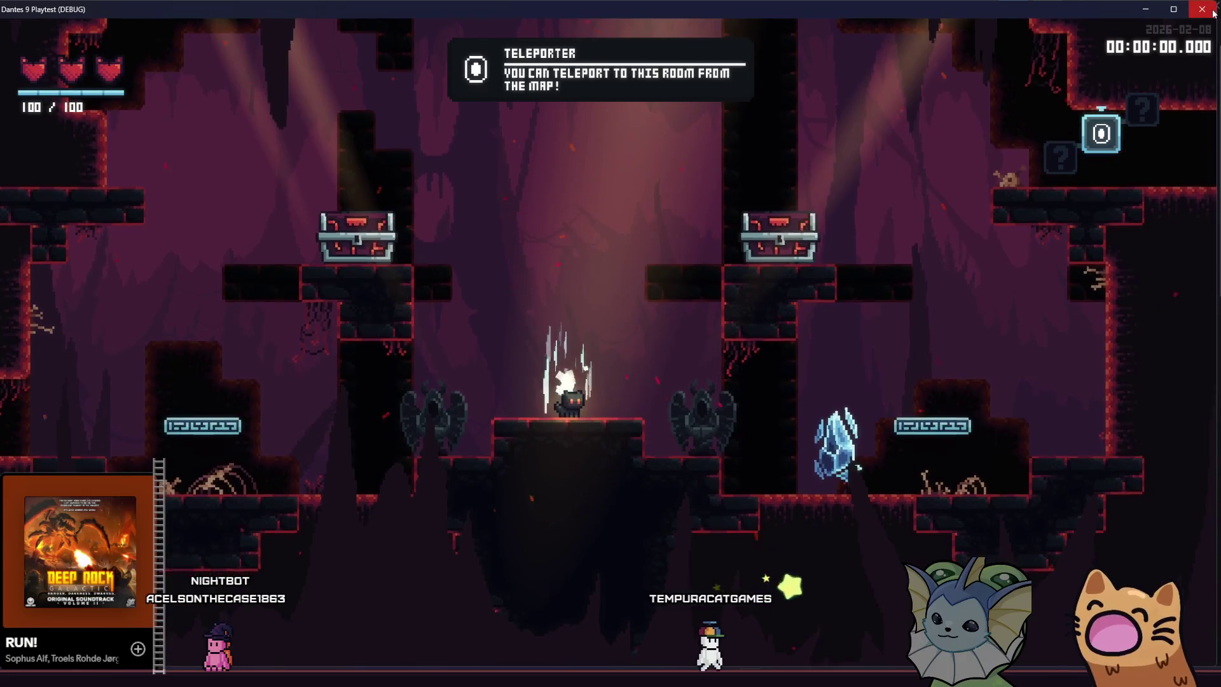
Relaunch, jump the cat up the red platforms into the room above, then open the F1 debug menu.
click(1114, 30)
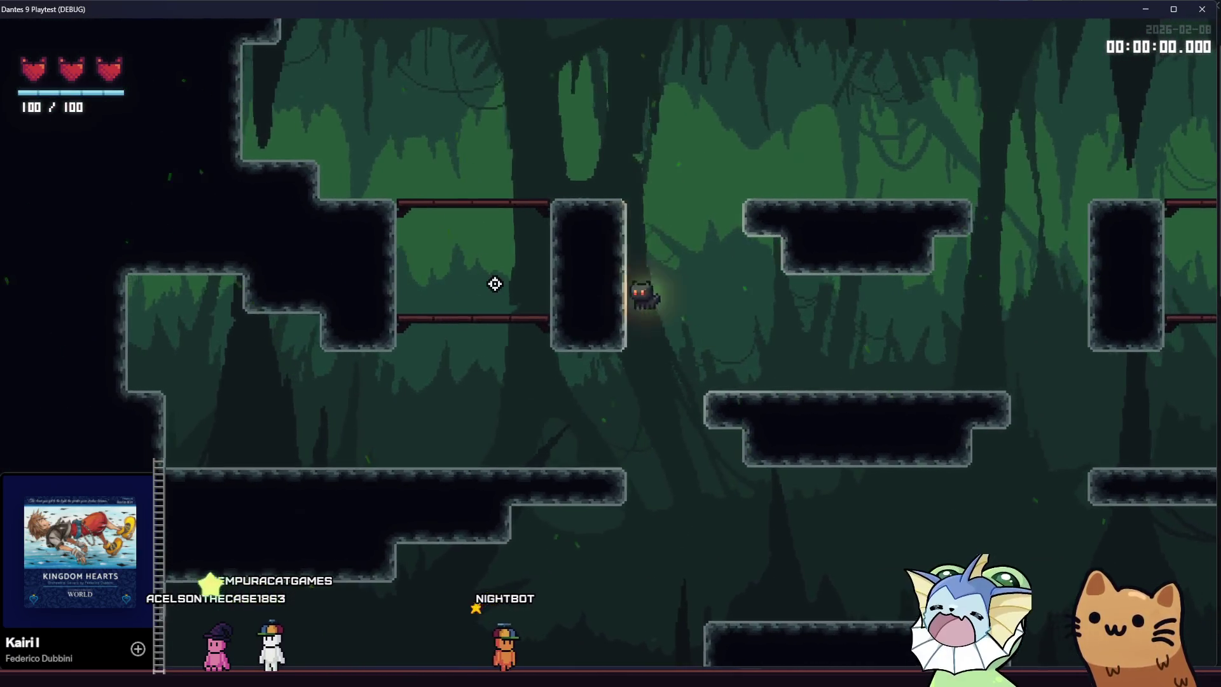
key(space)
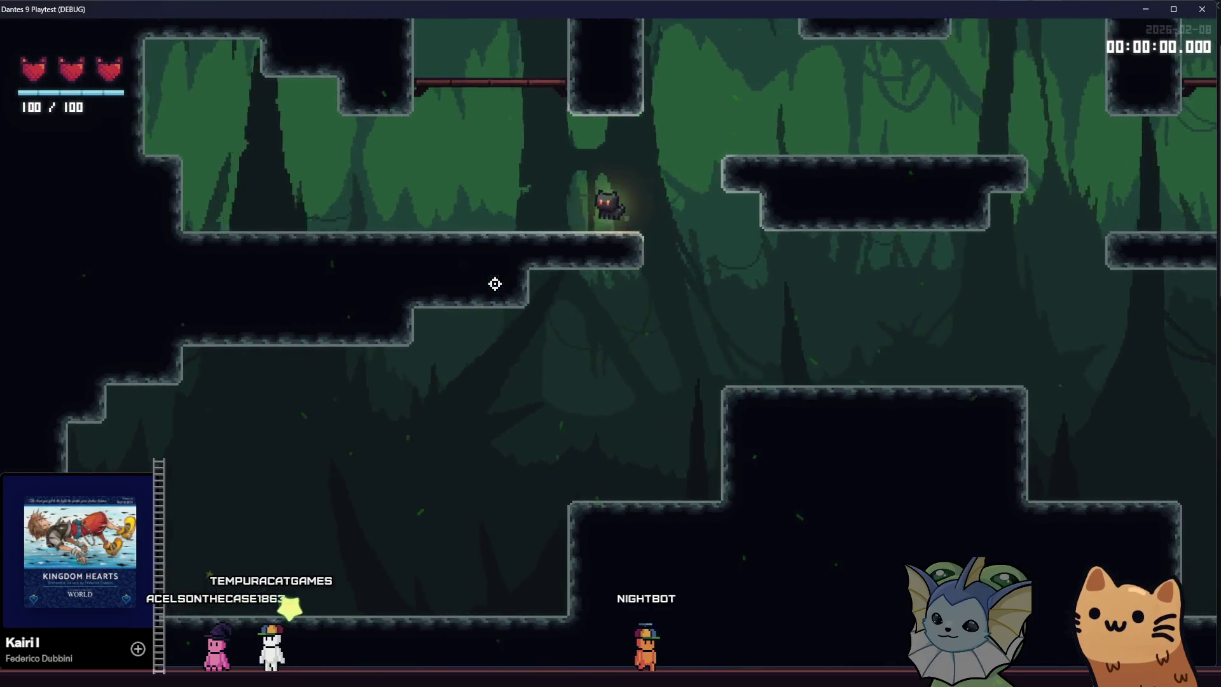
key(a)
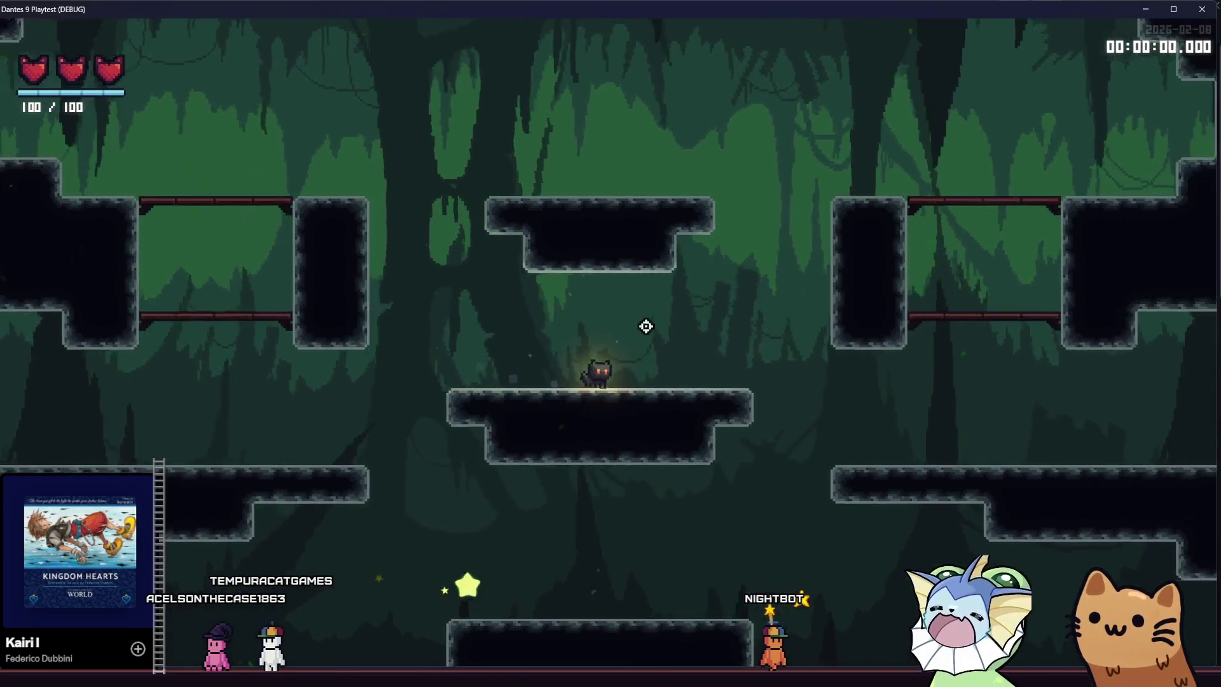
key(d)
key(space)
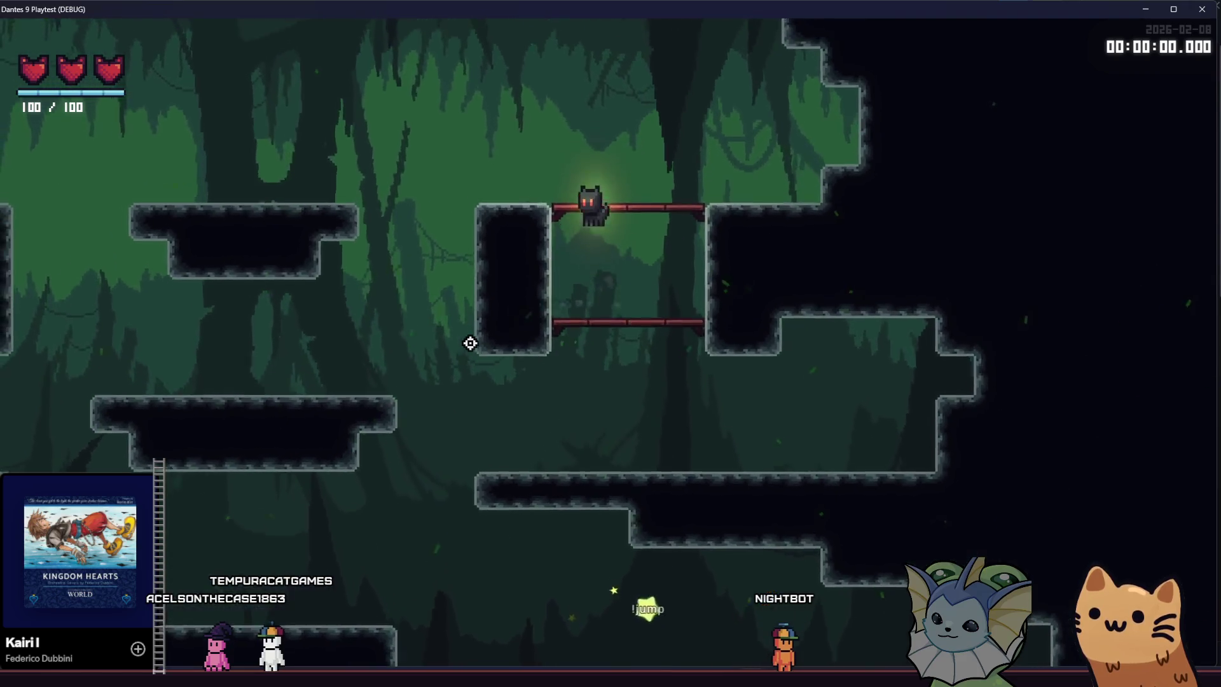
key(space)
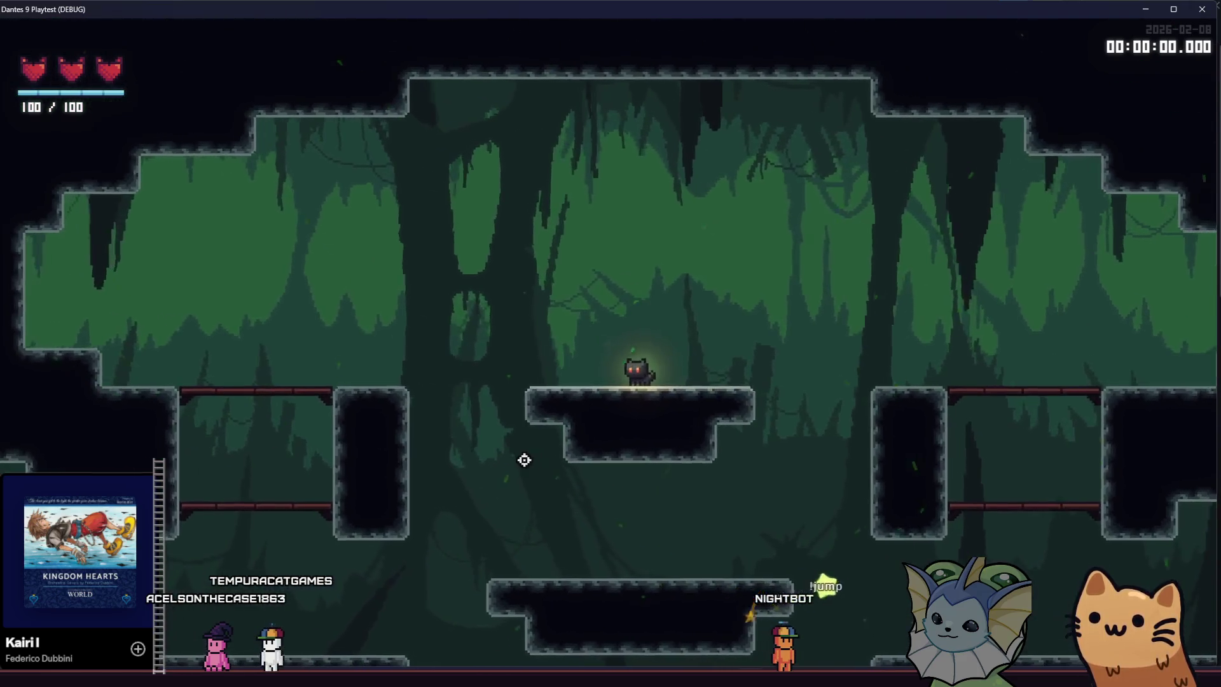
key(F1)
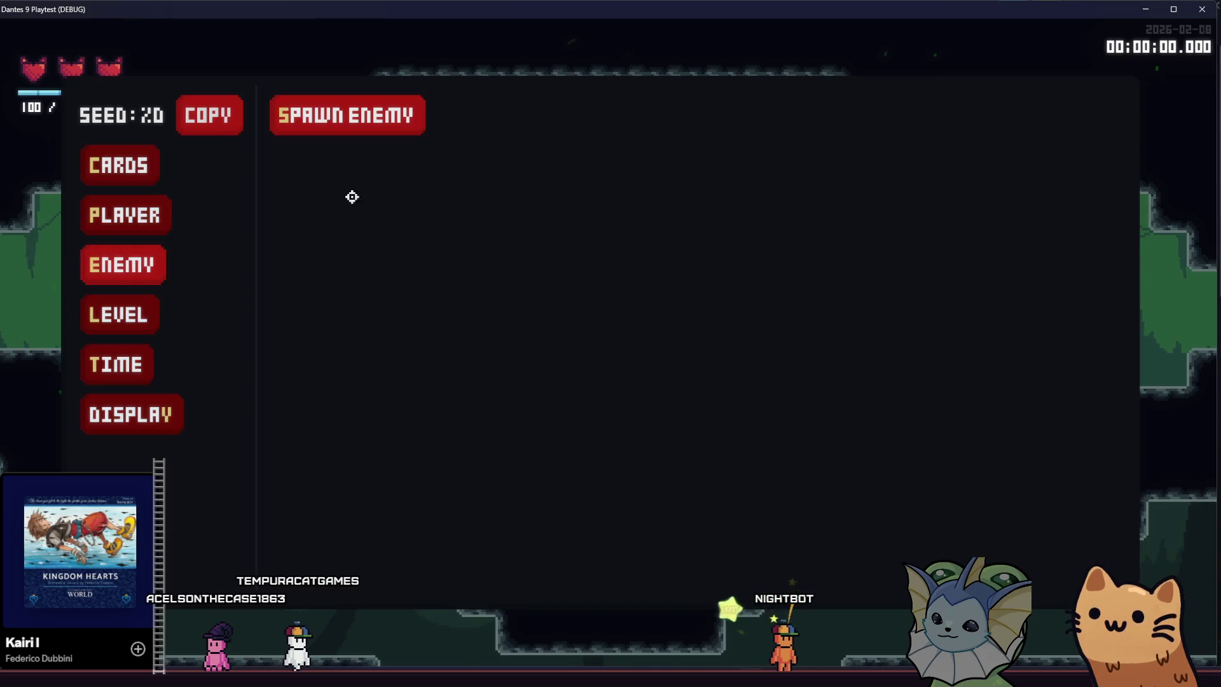
Spawn two fire enemies and a FlyingFireProjectileEnemy at spots around the forest room.
click(338, 127)
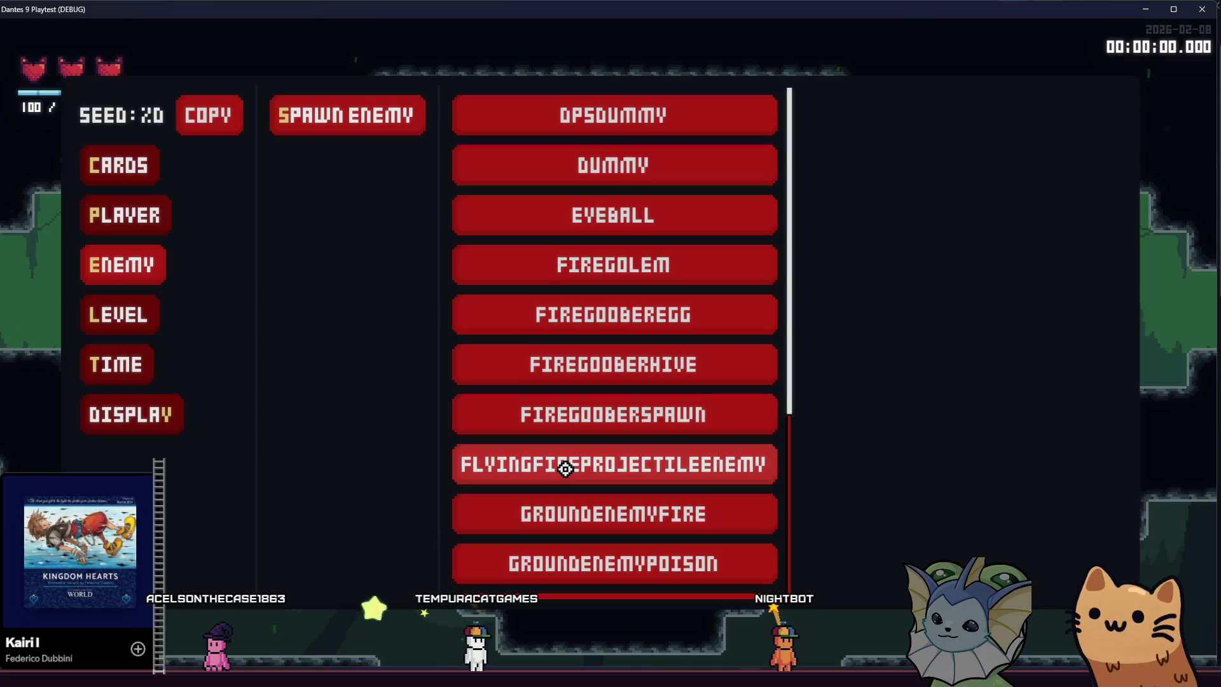
click(559, 505)
click(458, 294)
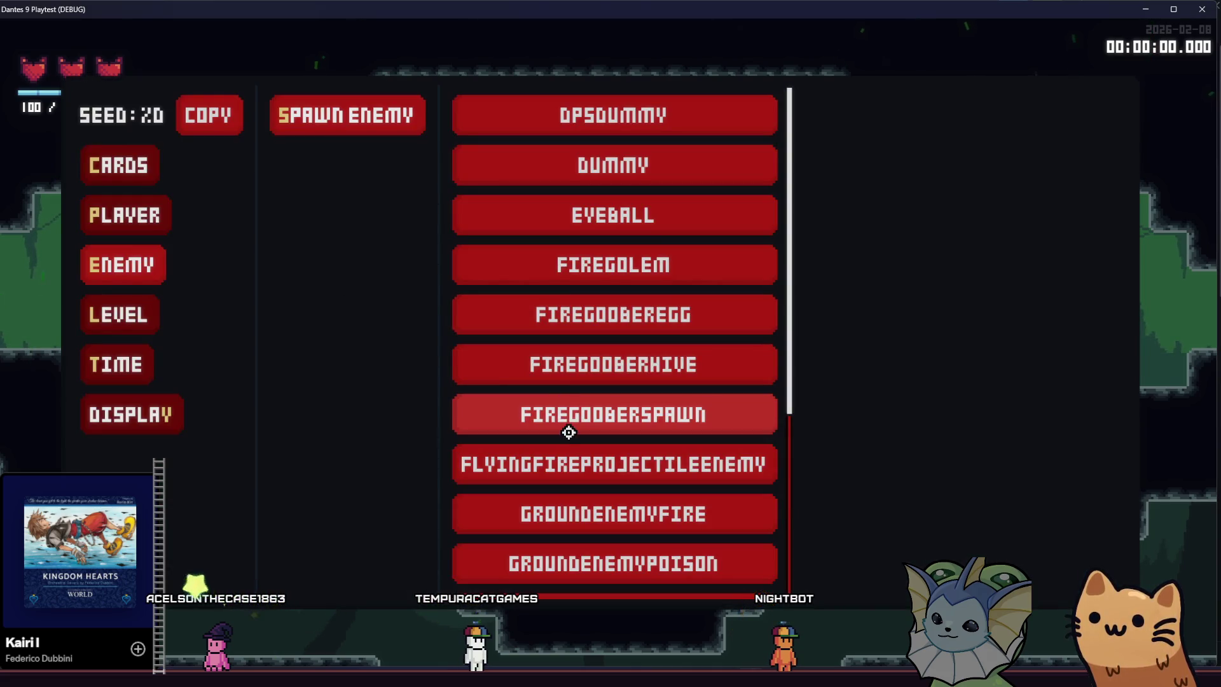
click(553, 502)
click(579, 403)
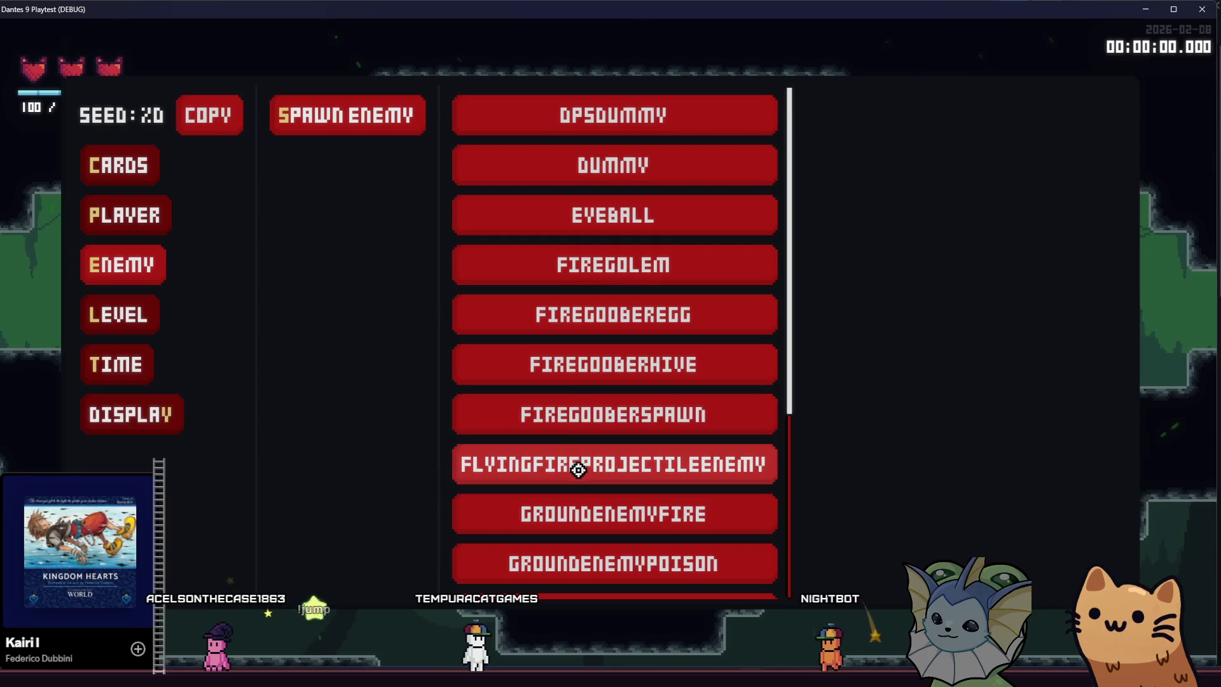
click(577, 473)
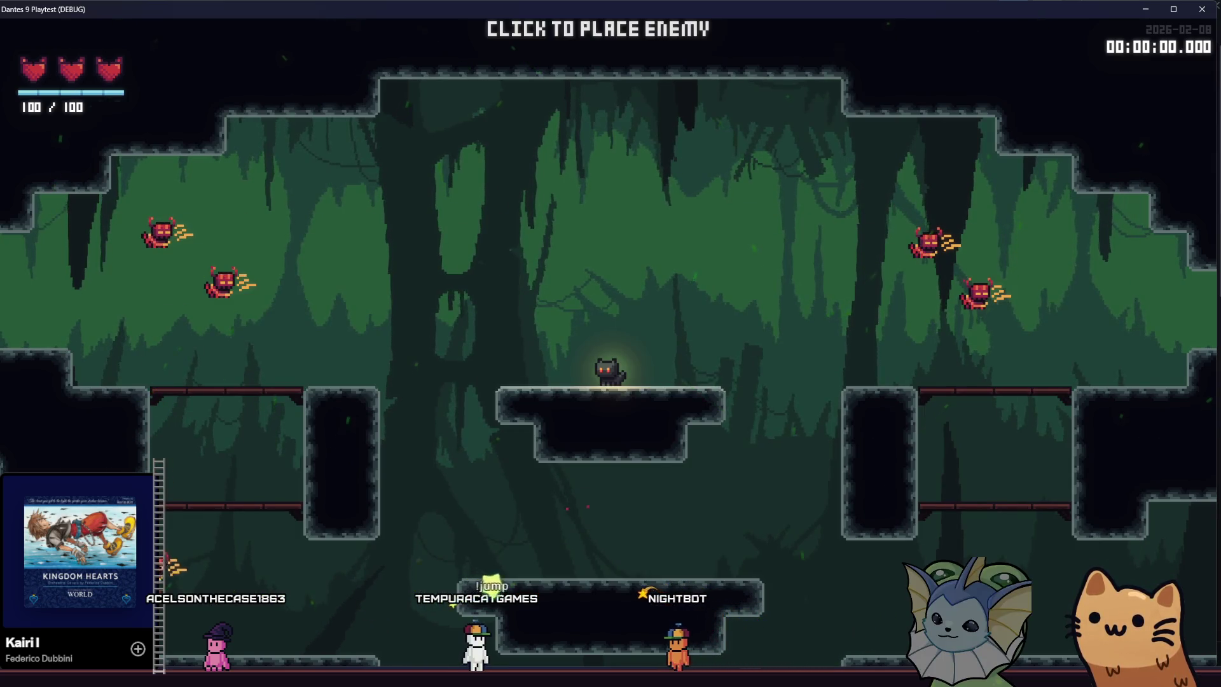
click(295, 518)
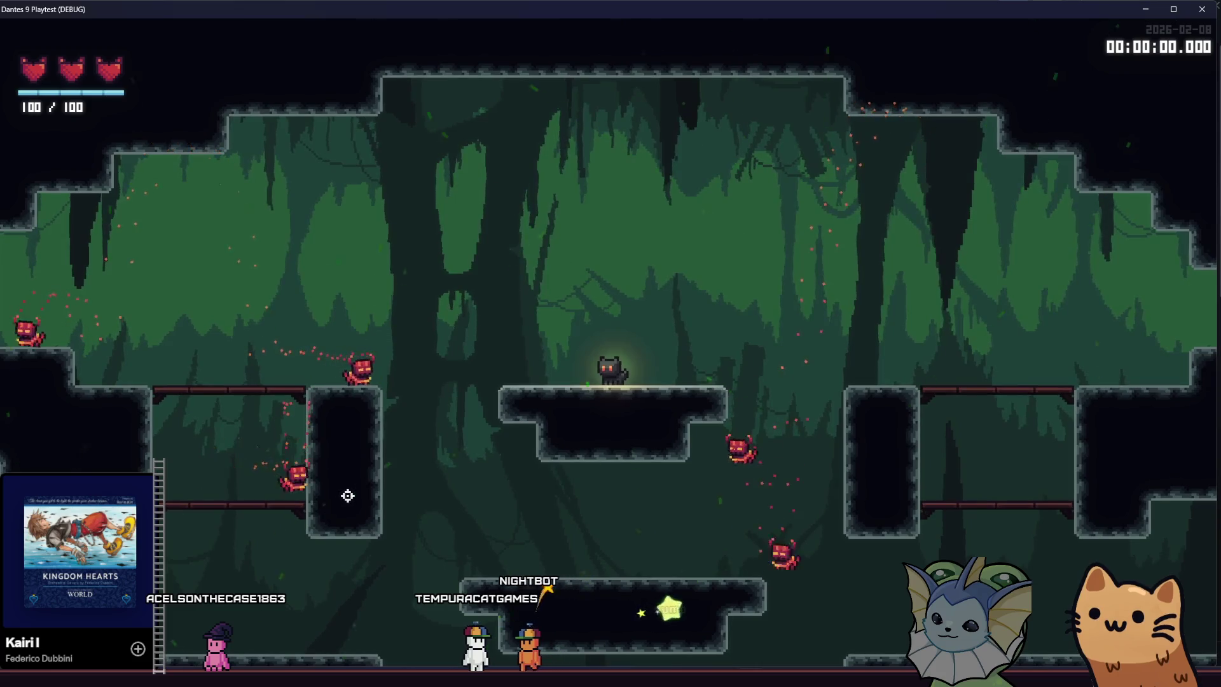
Run and jump the cat across the wooden platforms, then drop through to the floor.
key(space)
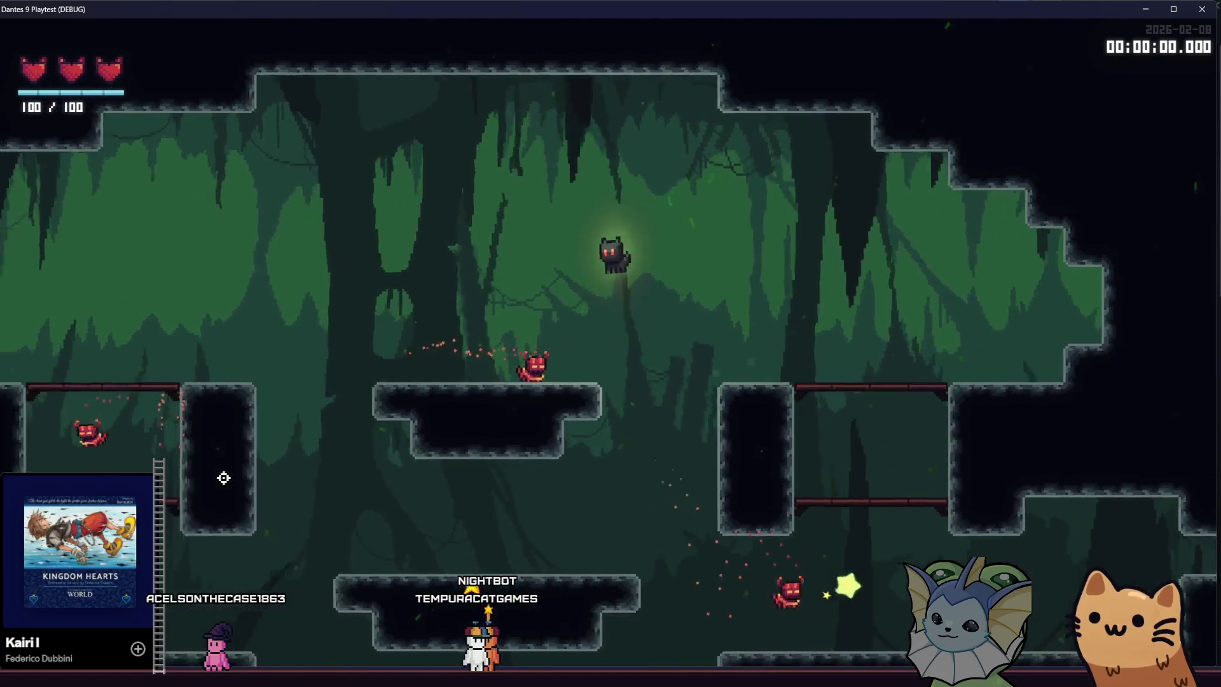
key(a)
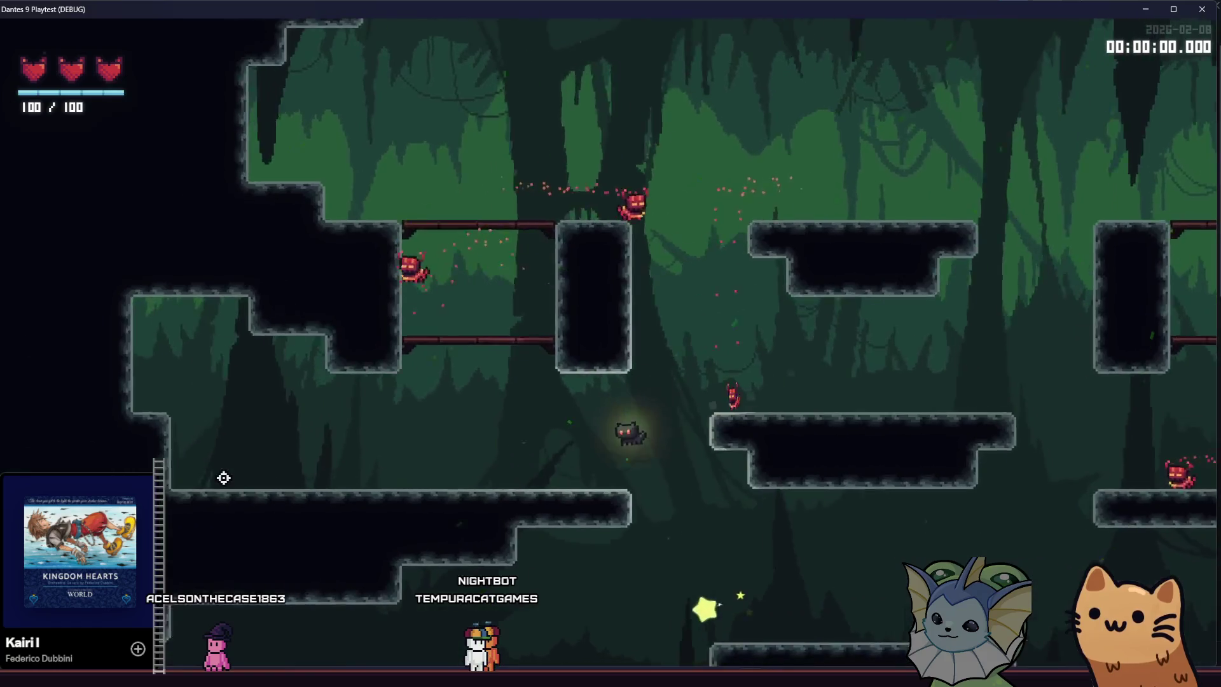
key(space)
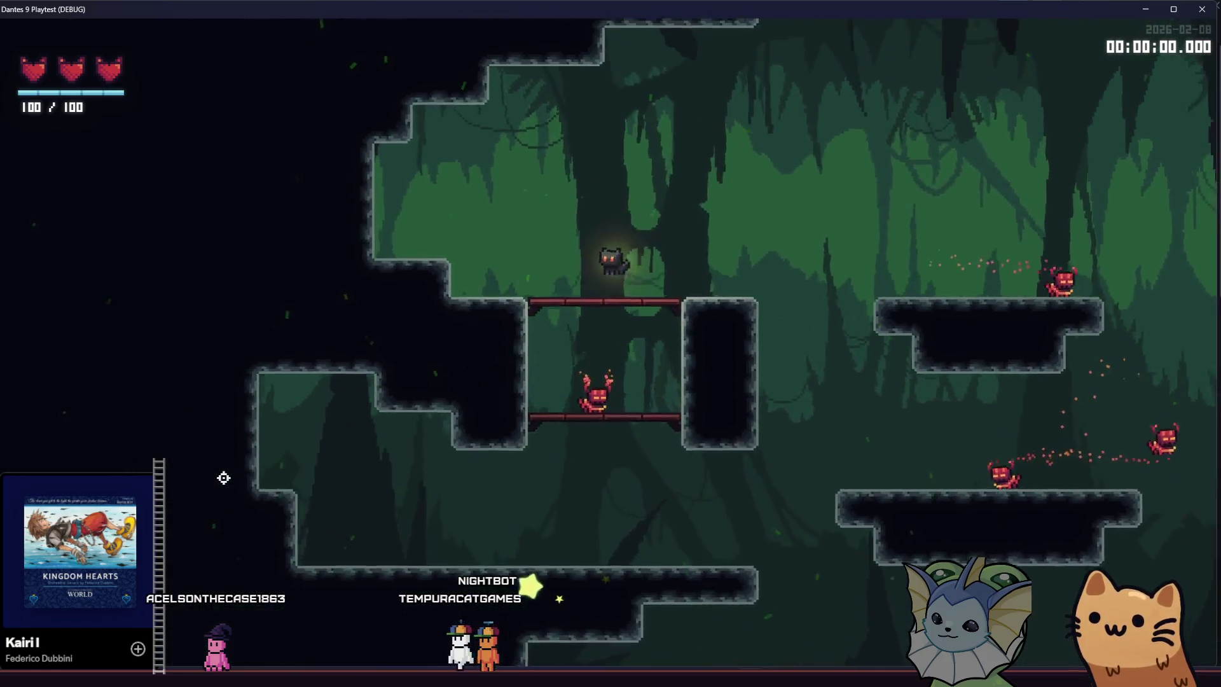
key(a)
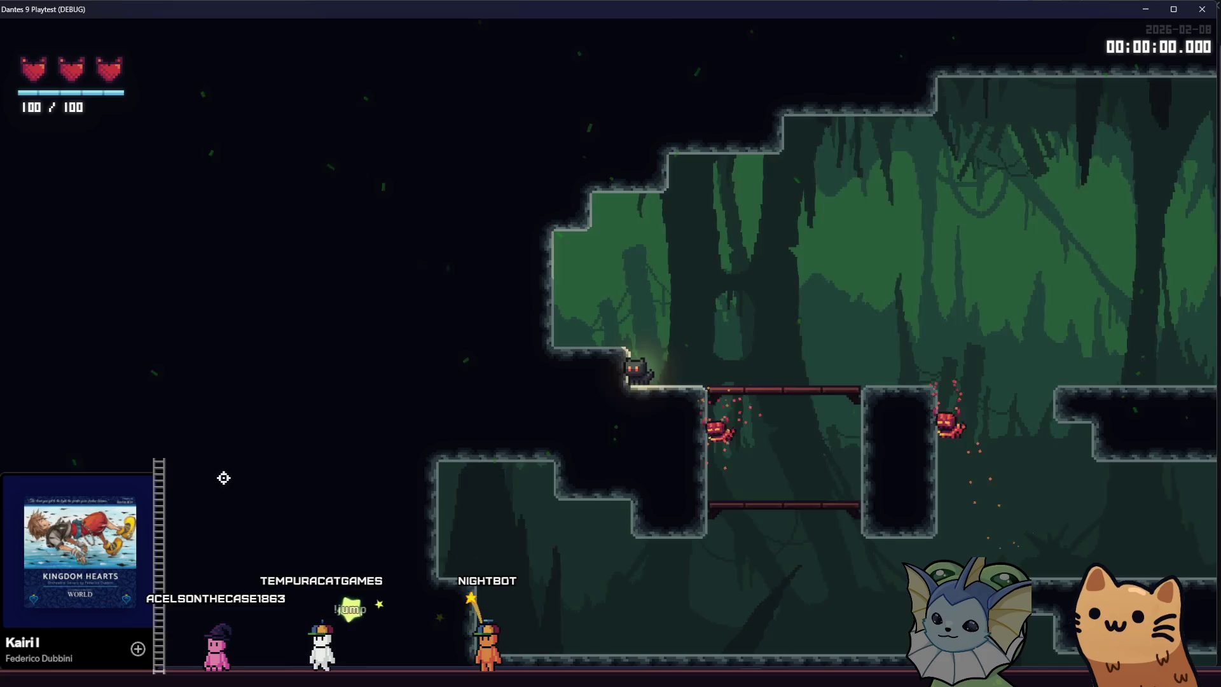
key(d)
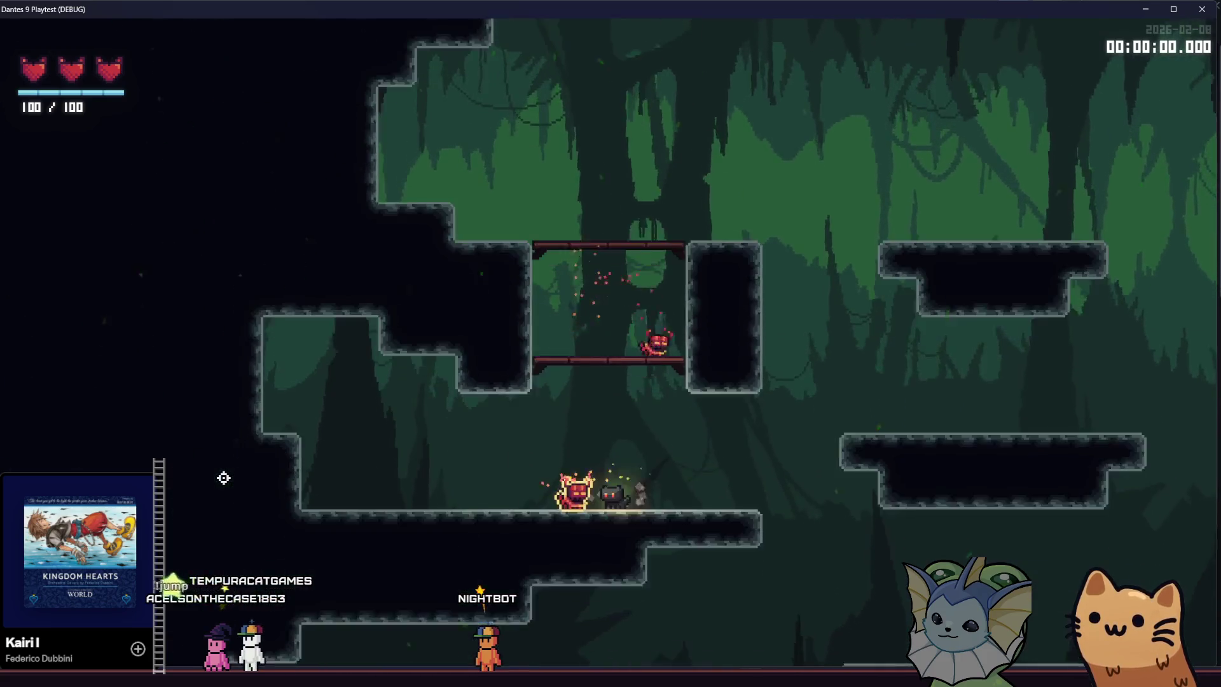
key(d)
key(space)
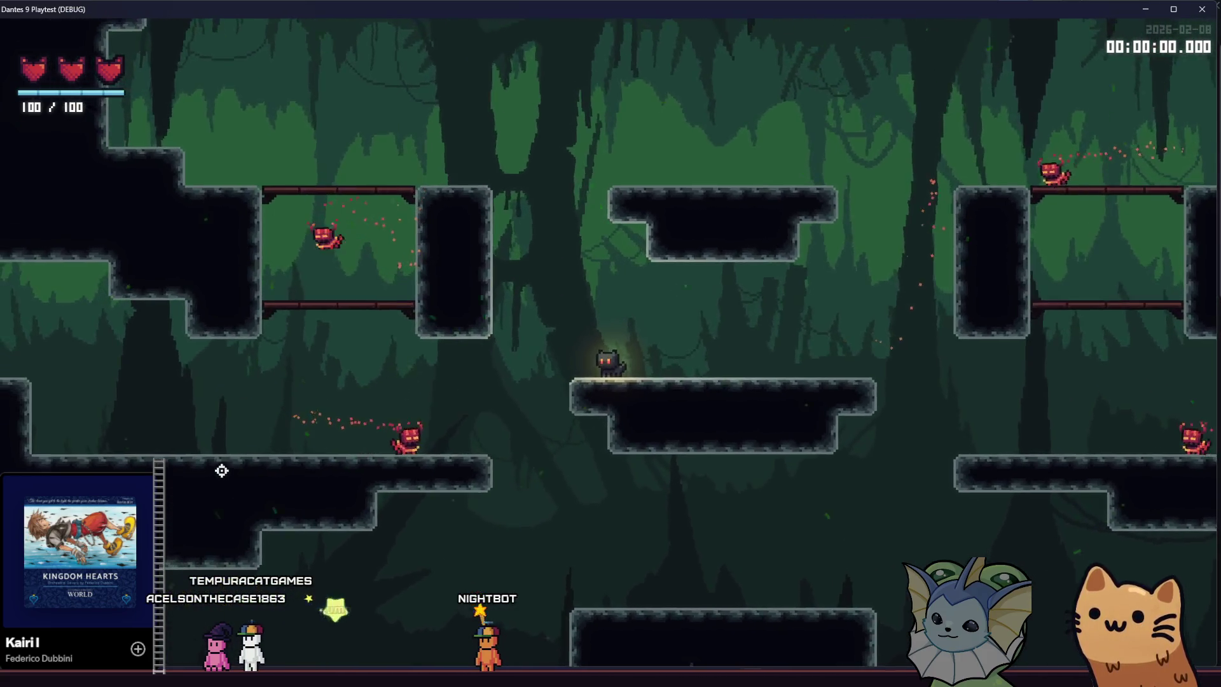
key(d)
key(space)
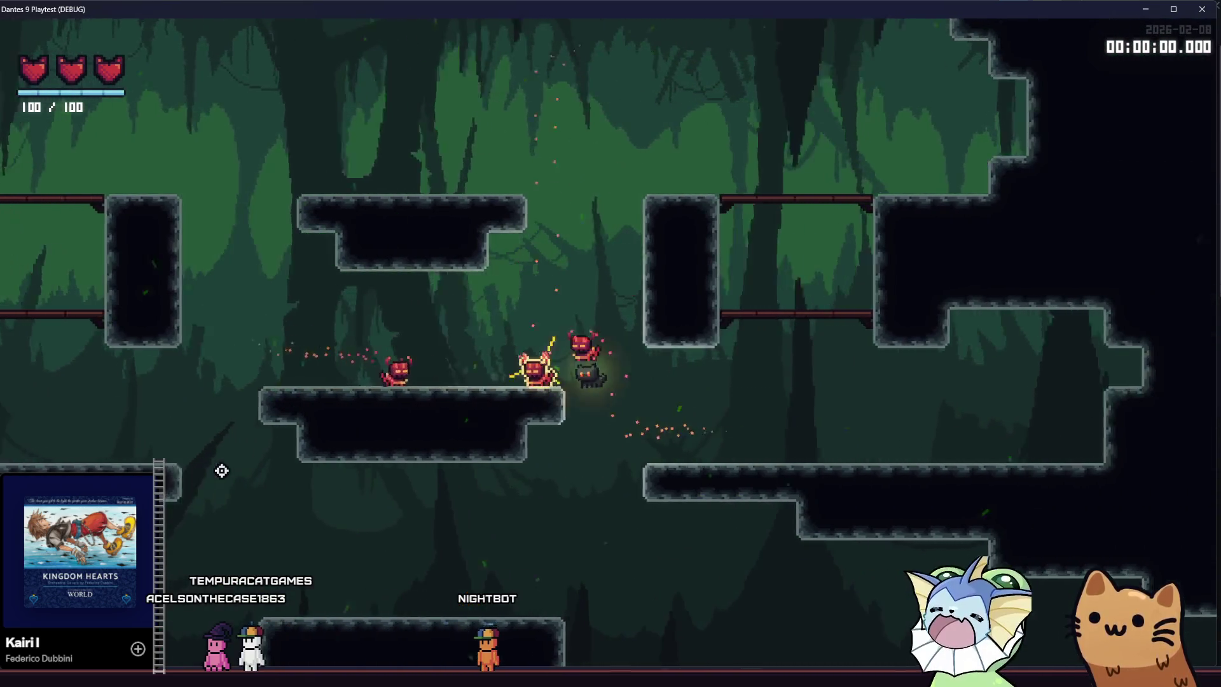
key(space)
key(space)
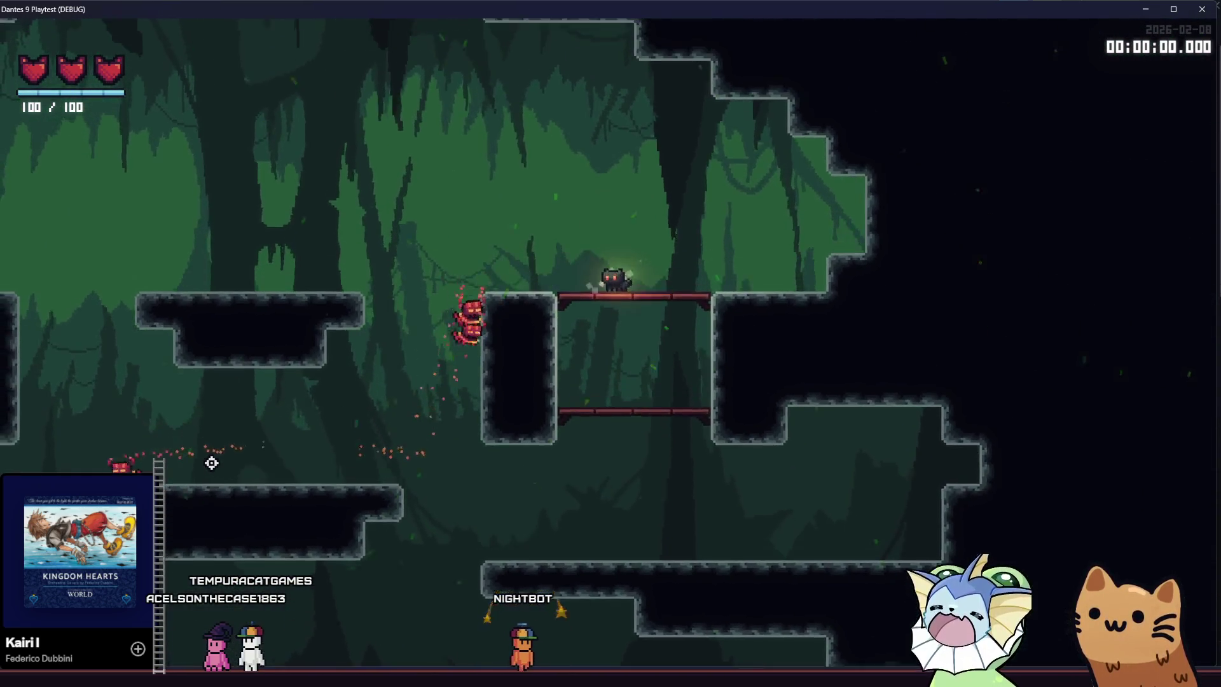
key(s)
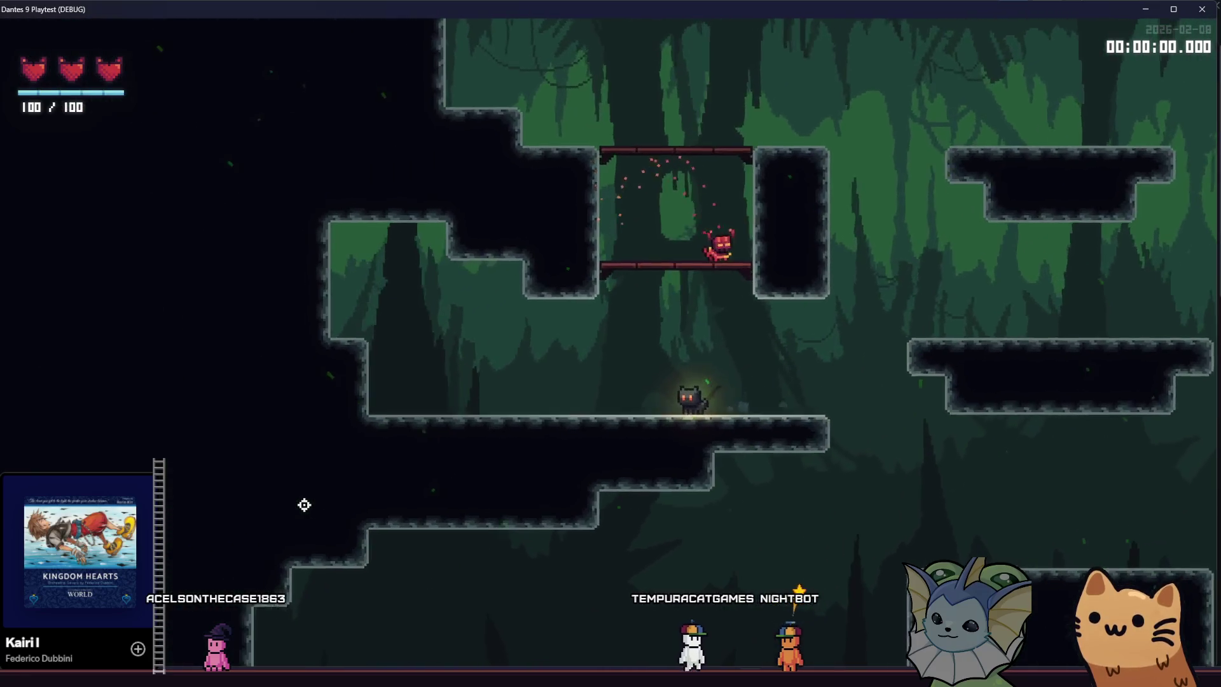
Hop the cat between pillar tops and ledges, then close the playtest window.
key(d)
key(space)
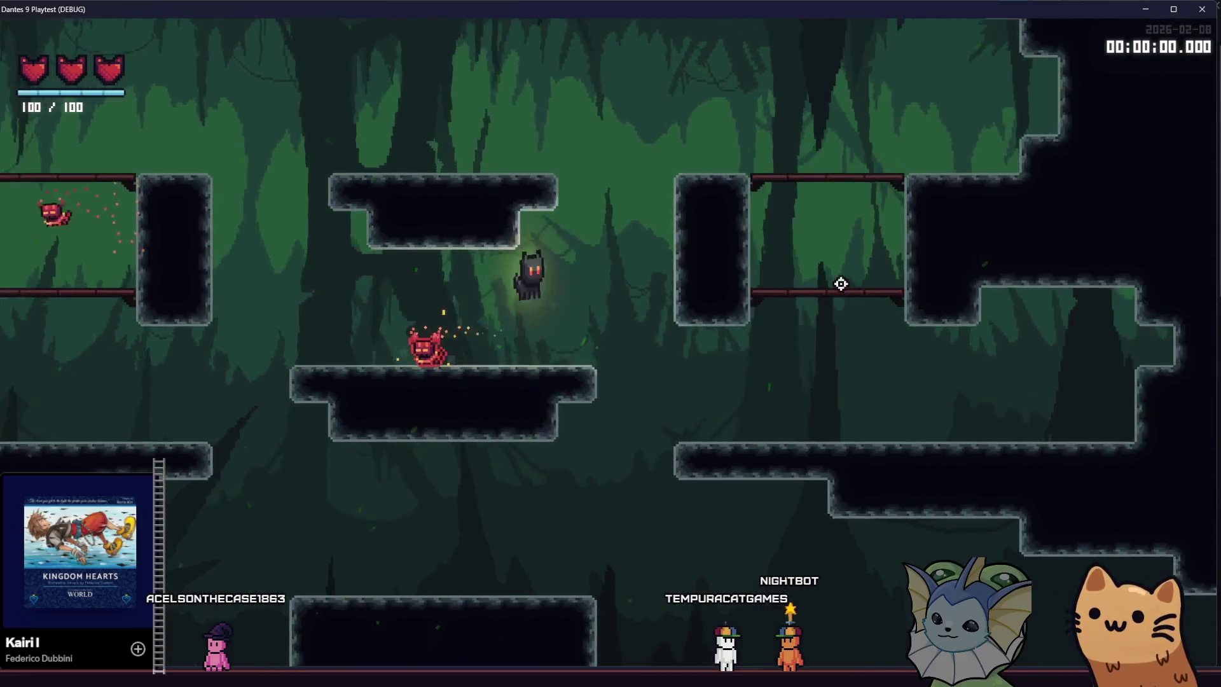
key(a)
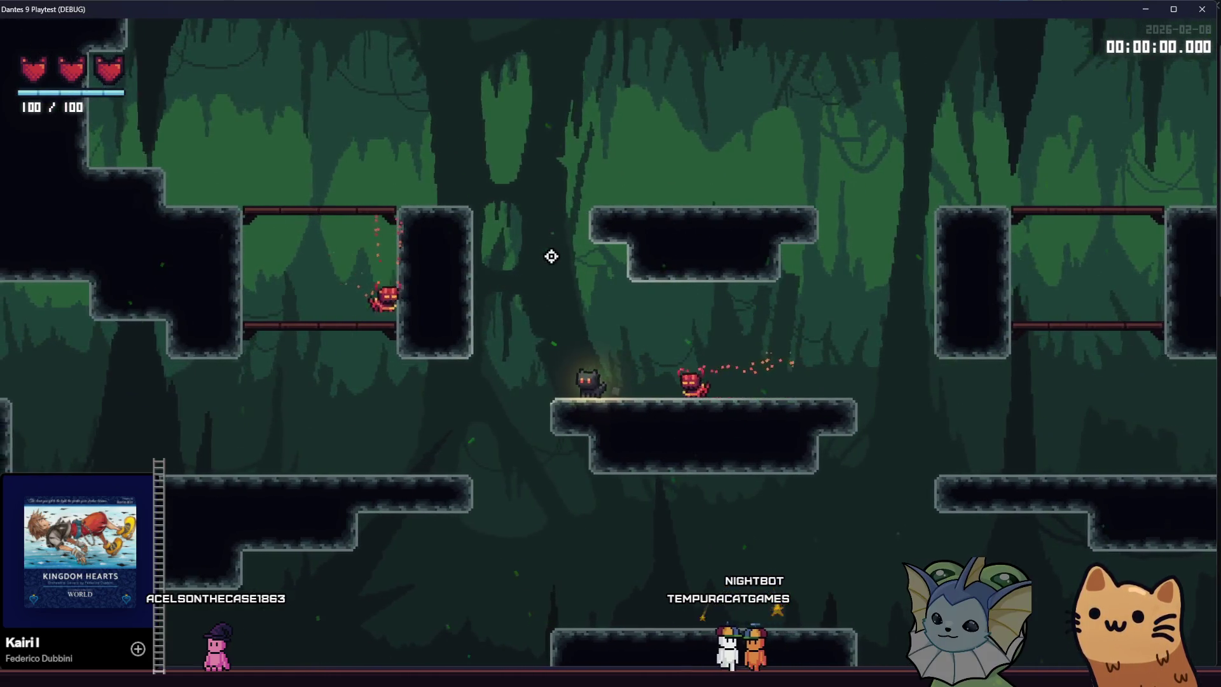
key(space)
key(a)
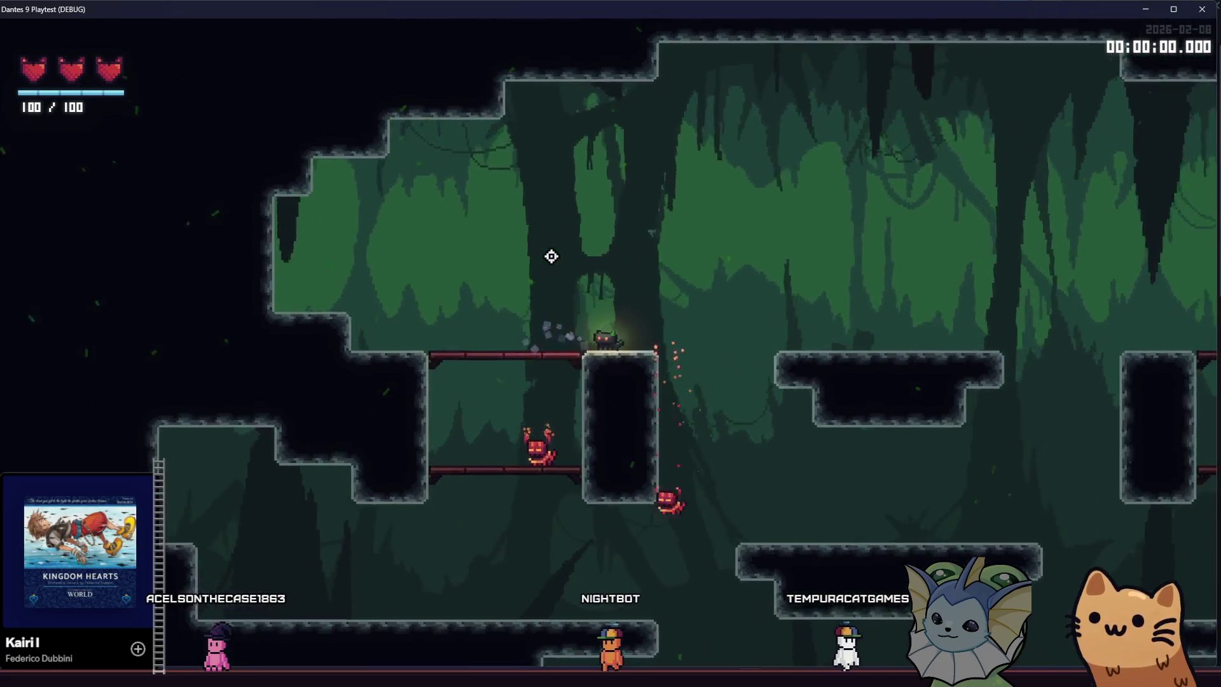
key(d)
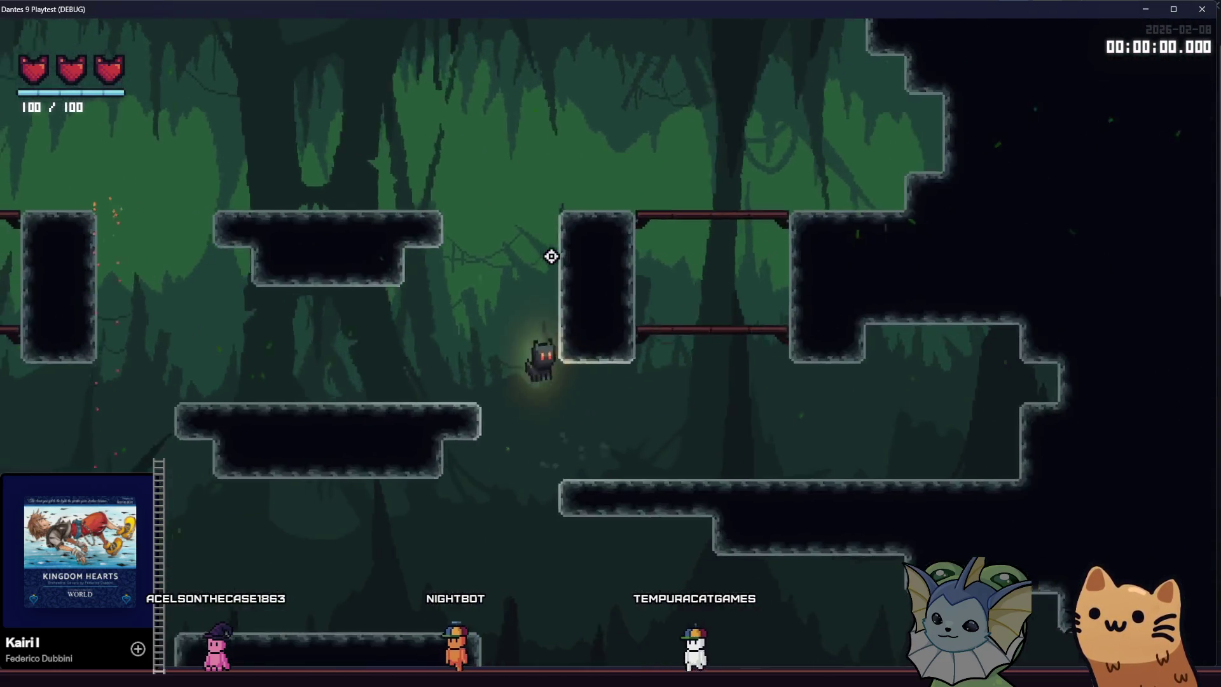
key(a)
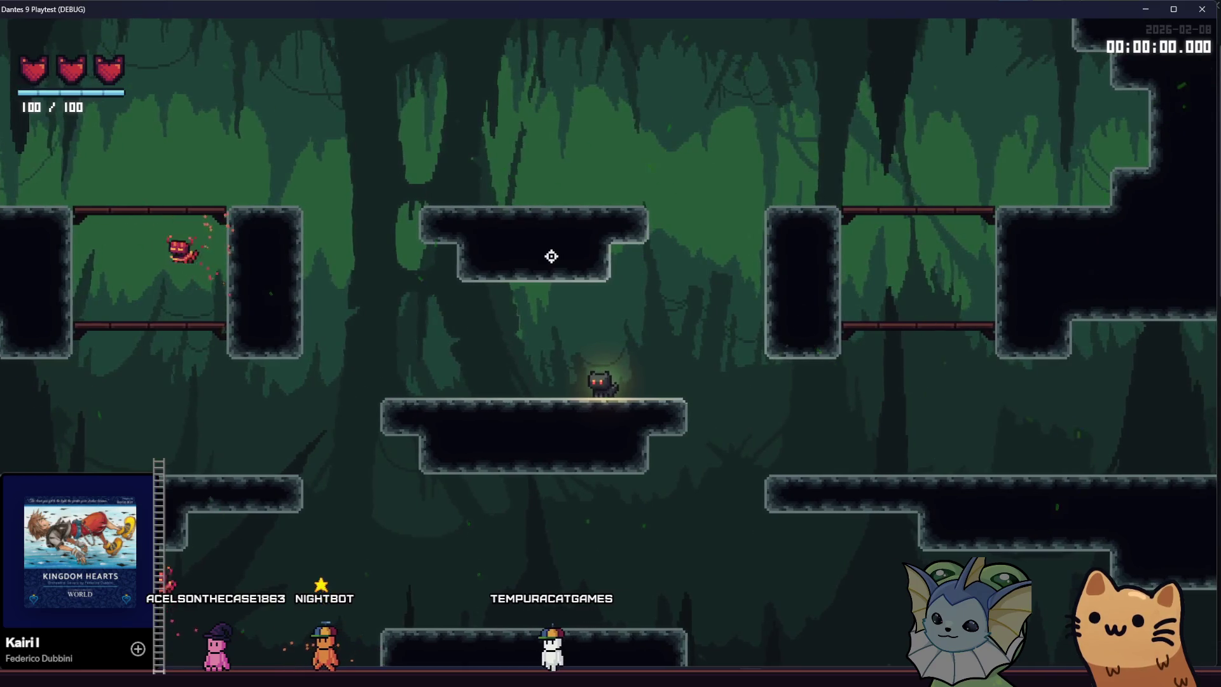
key(a)
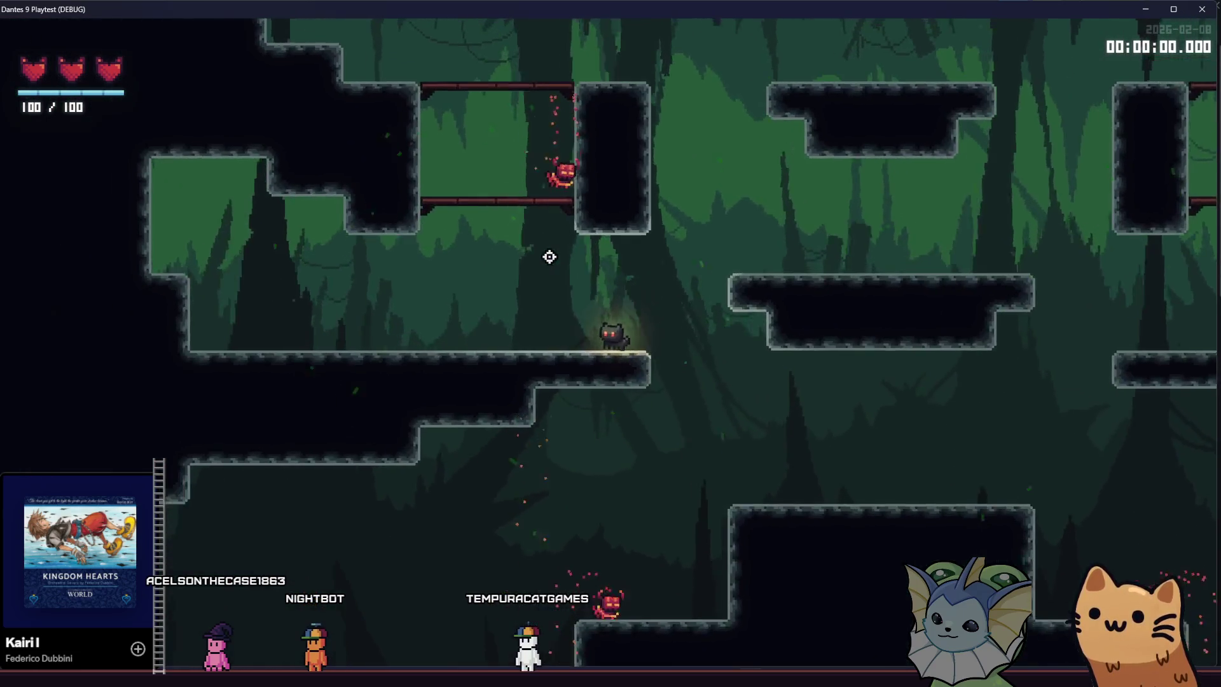
key(d)
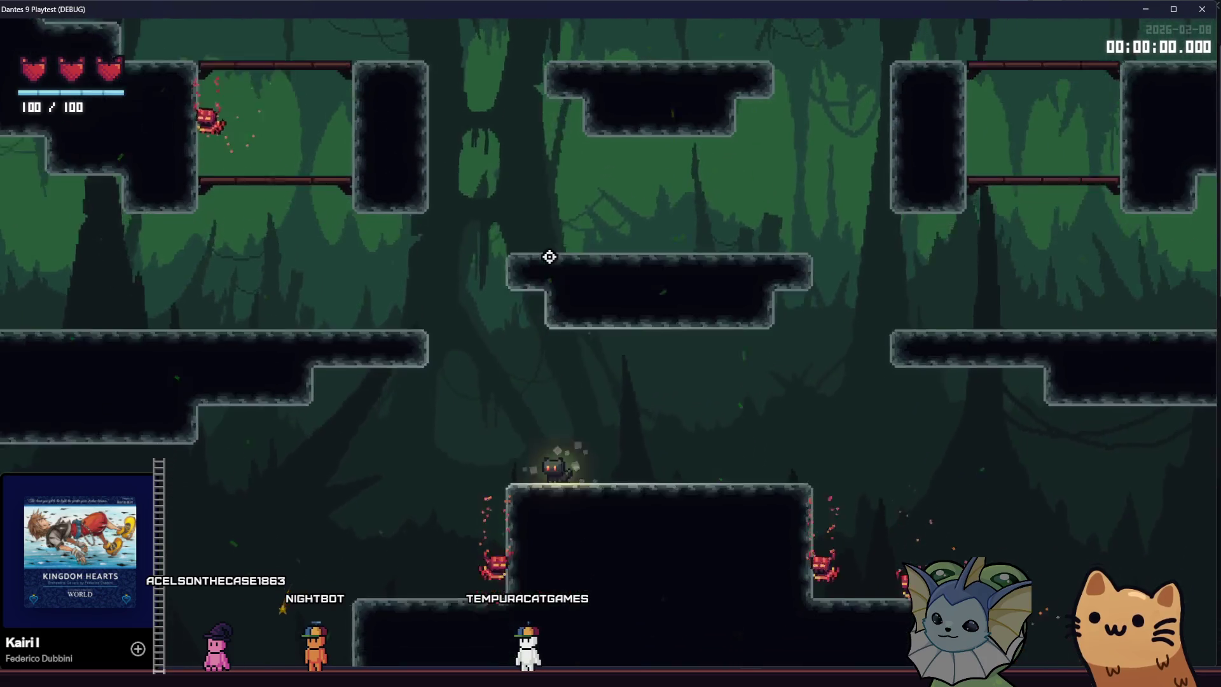
key(space)
key(a)
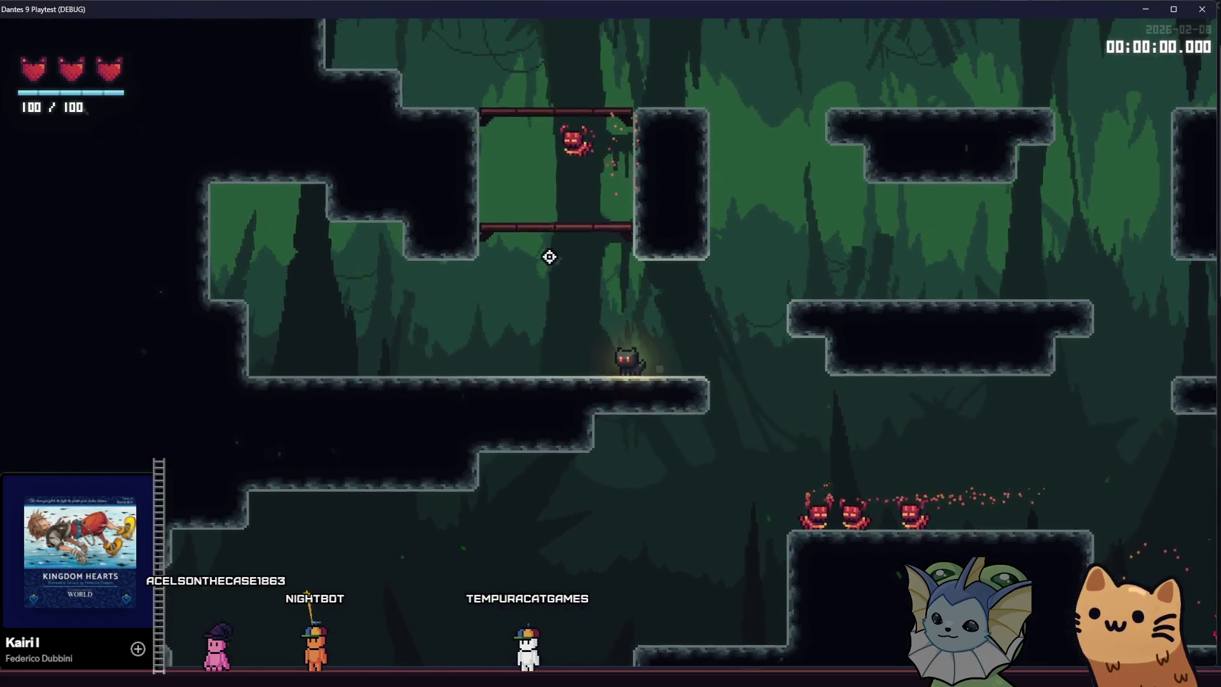
key(d)
key(space)
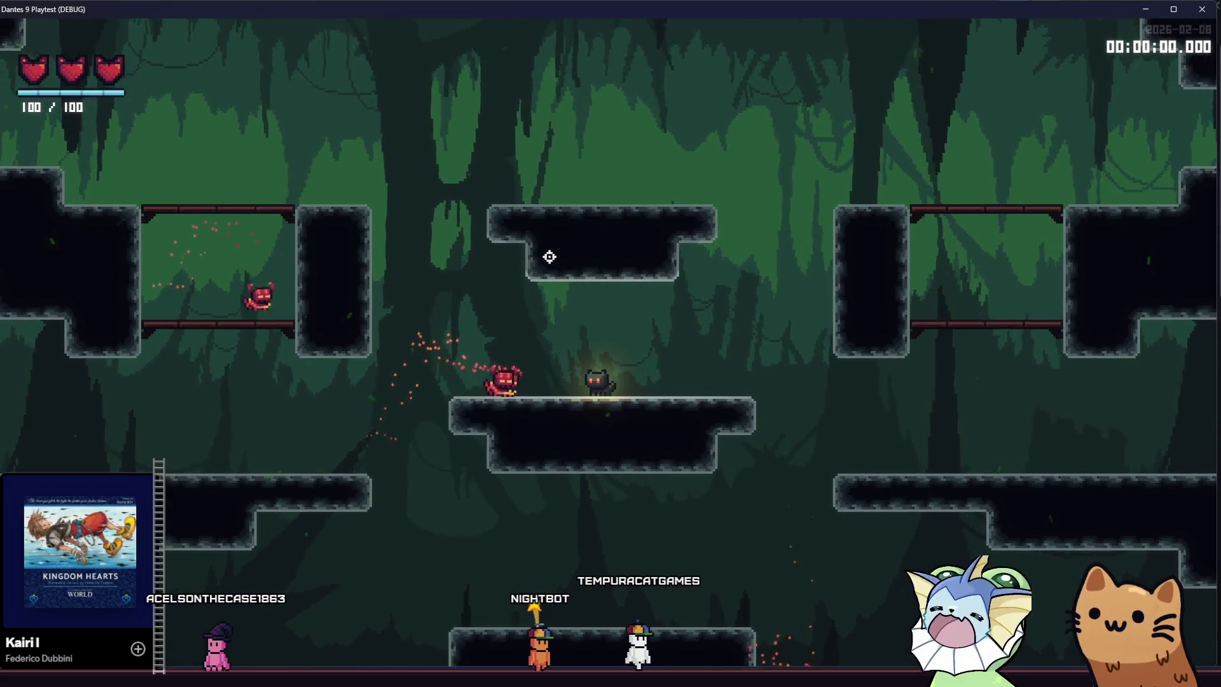
key(d)
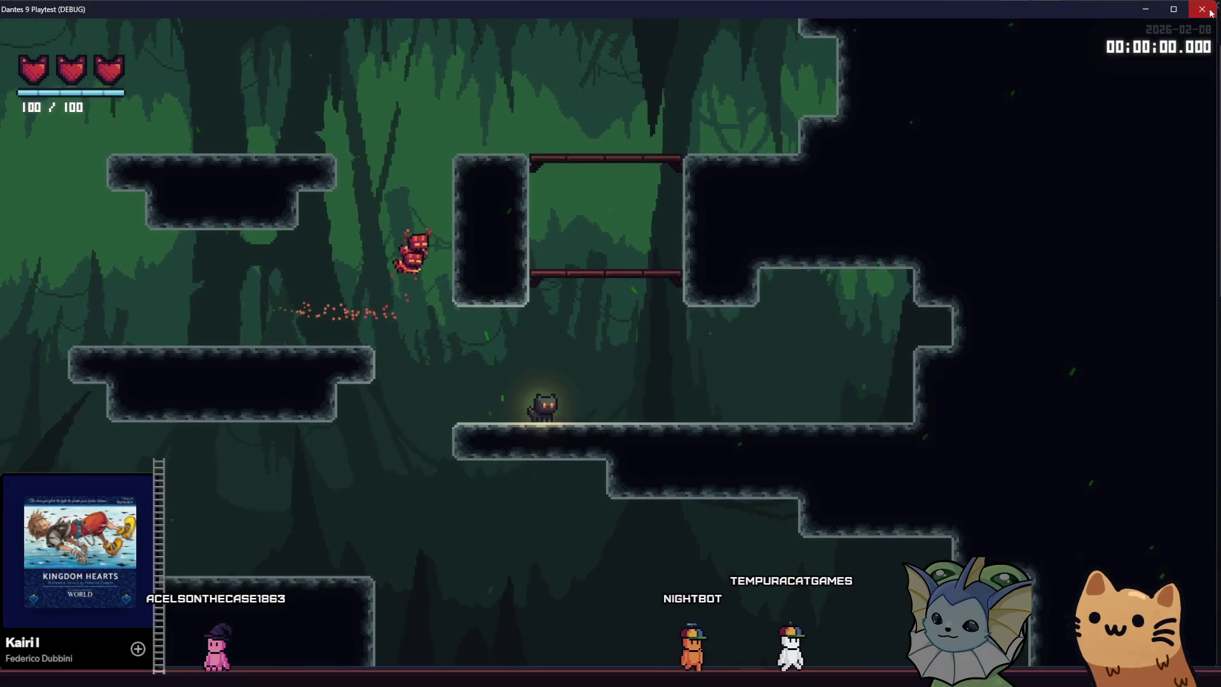
click(1202, 10)
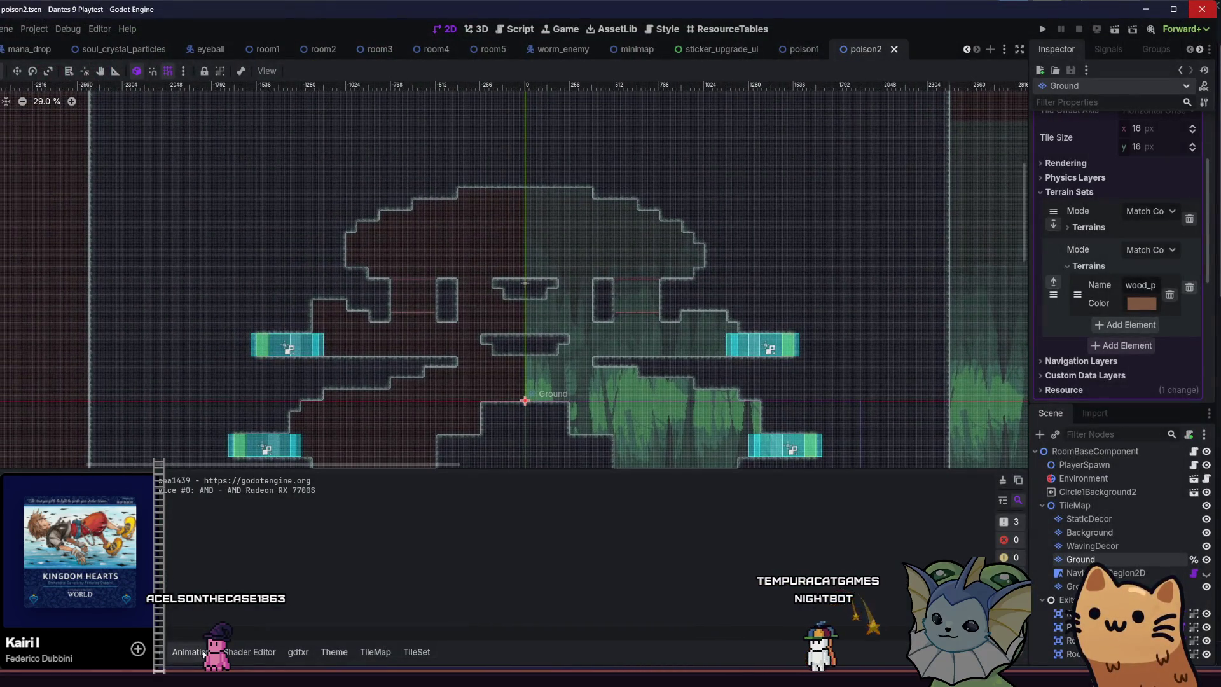
Paint a missing wall tile beside the pillar top in poison2's Ground layer.
click(375, 652)
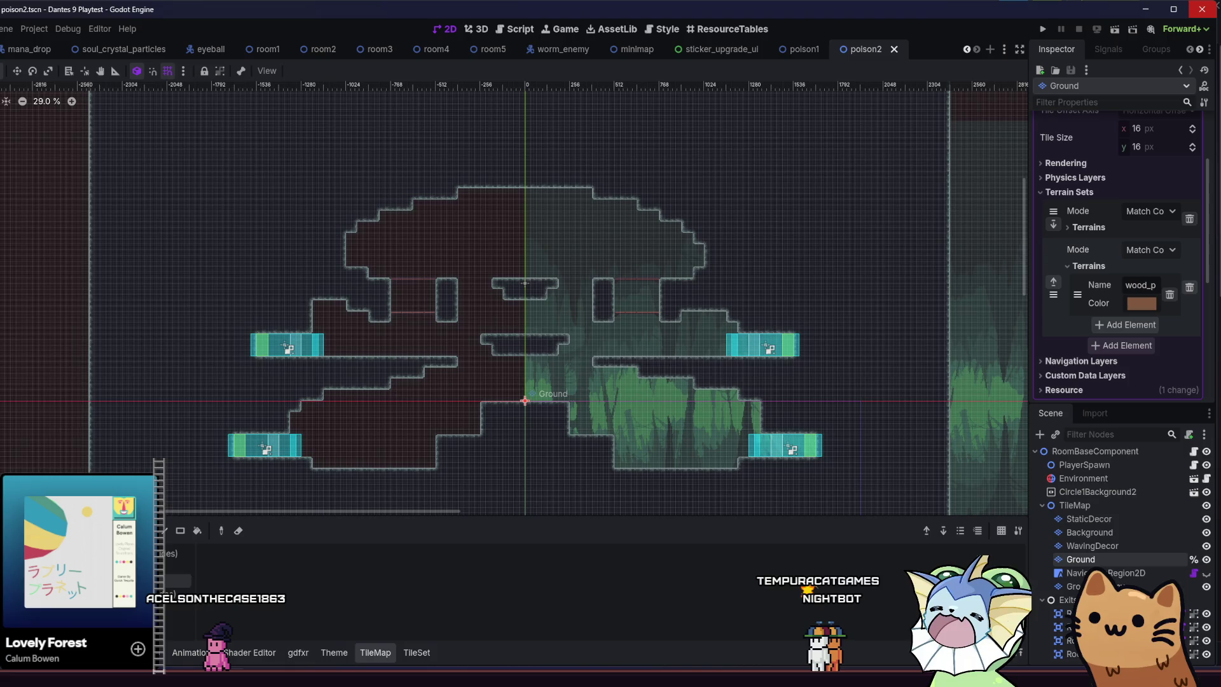
scroll(up, 3)
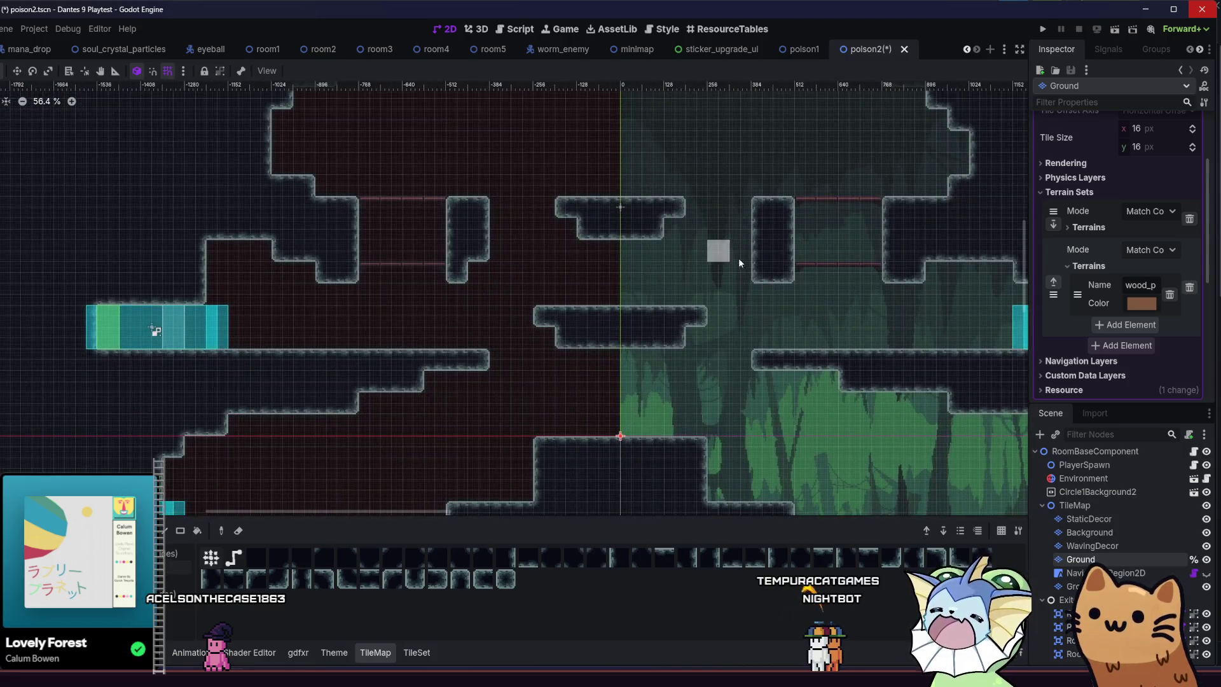
scroll(down, 3)
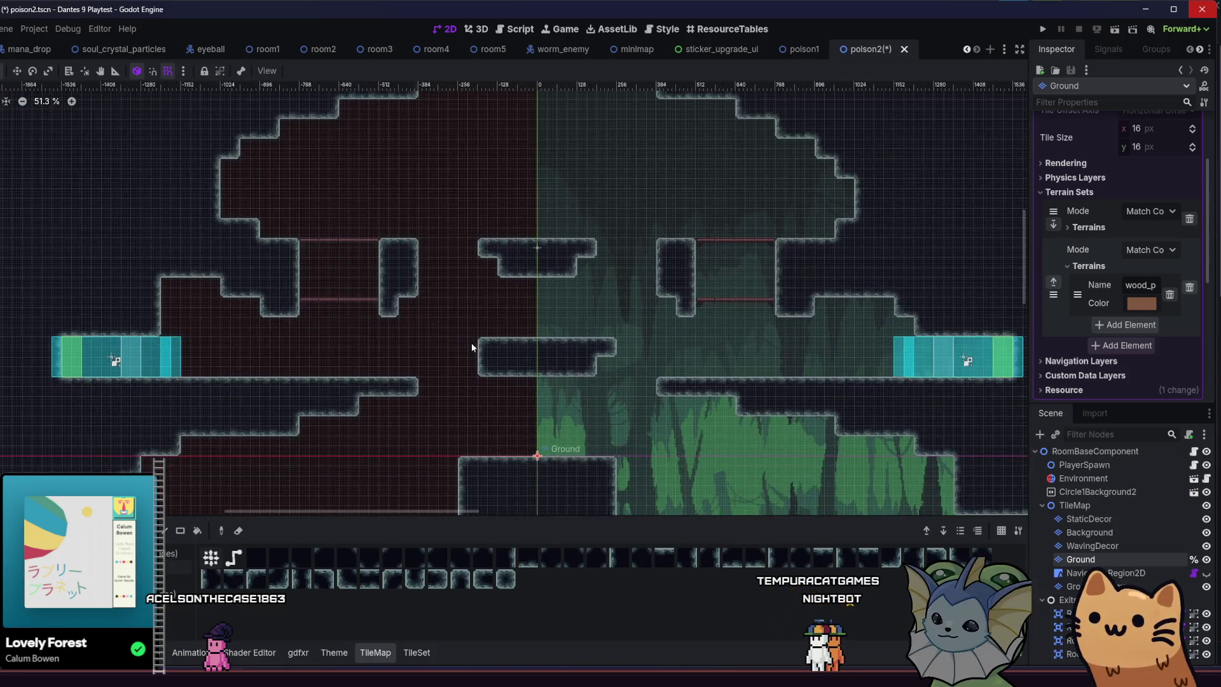
scroll(up, 3)
drag(405, 394, 343, 384)
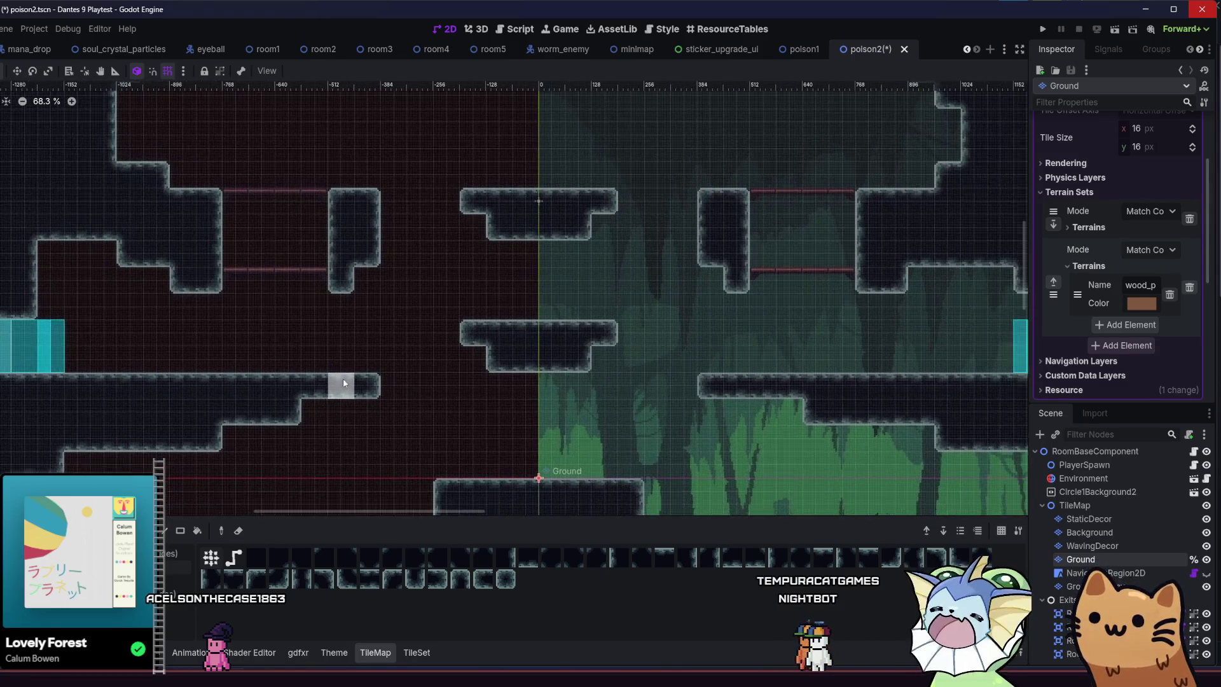
click(386, 201)
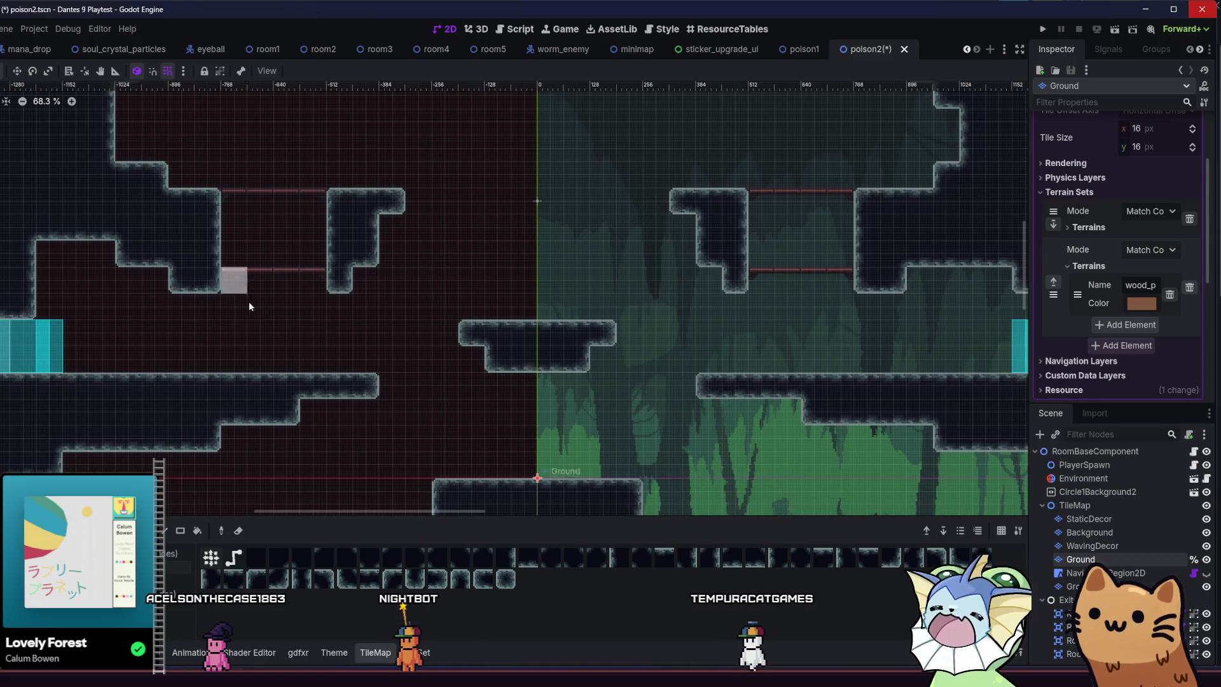
Save the poison2 scene and touch up the tile at the wall corner.
scroll(down, 3)
scroll(up, 3)
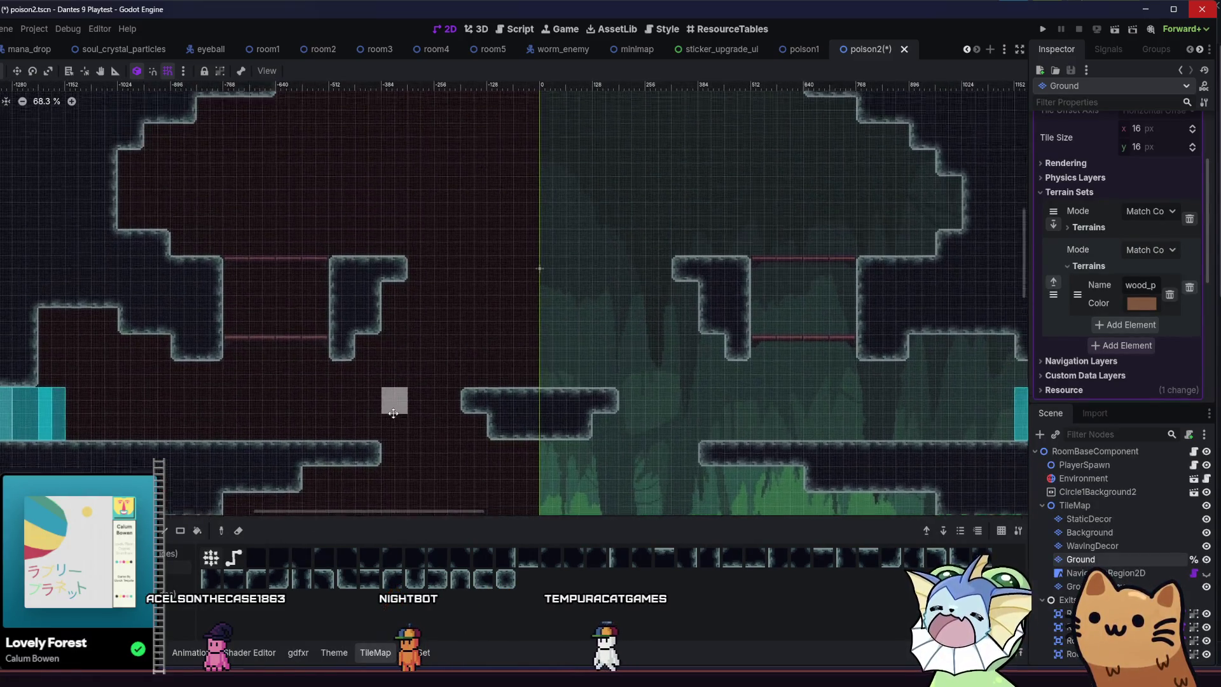
drag(396, 337, 368, 278)
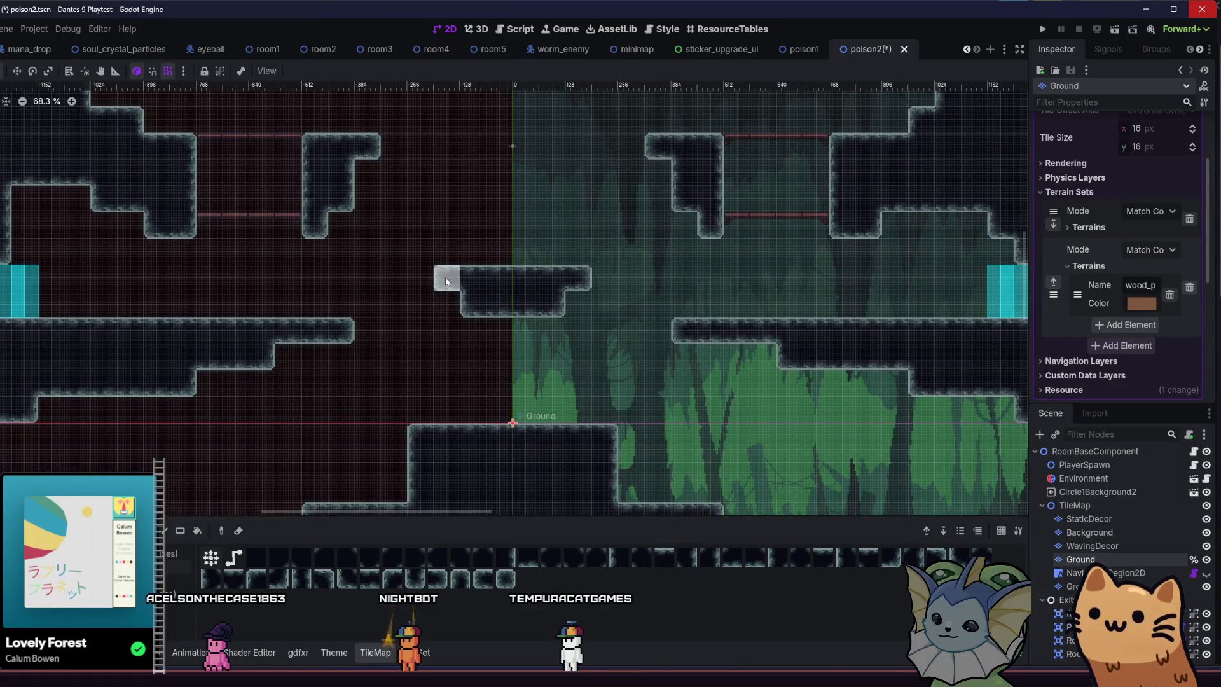
scroll(down, 3)
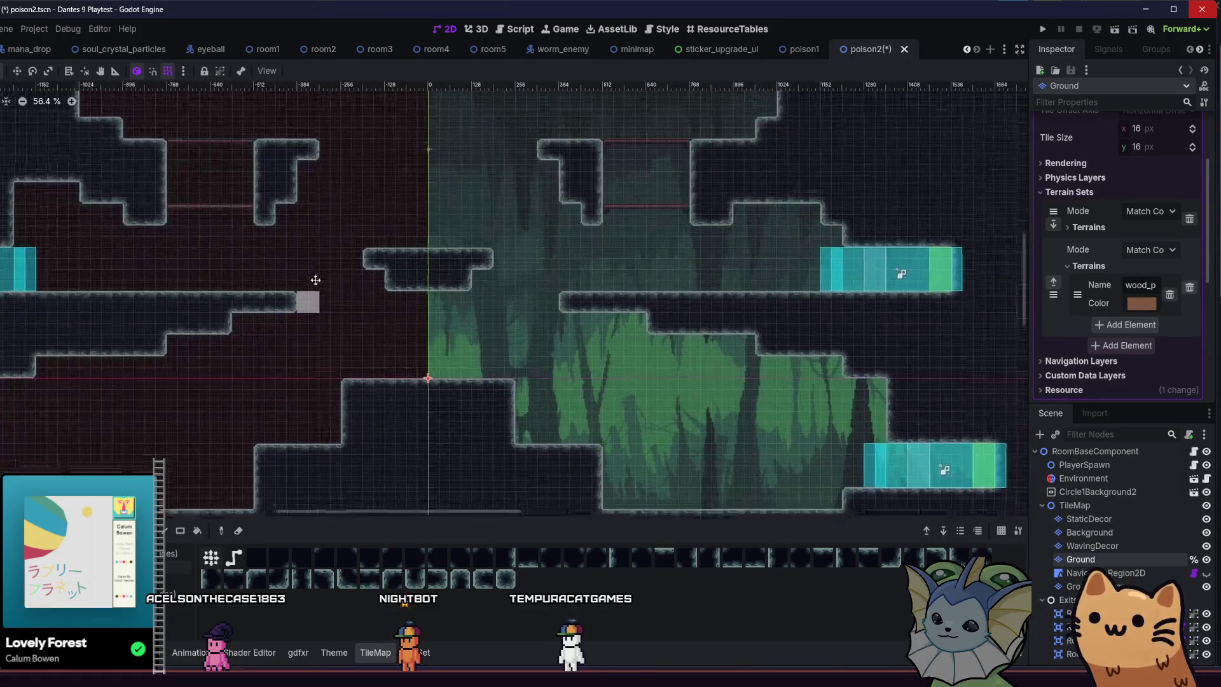
scroll(down, 3)
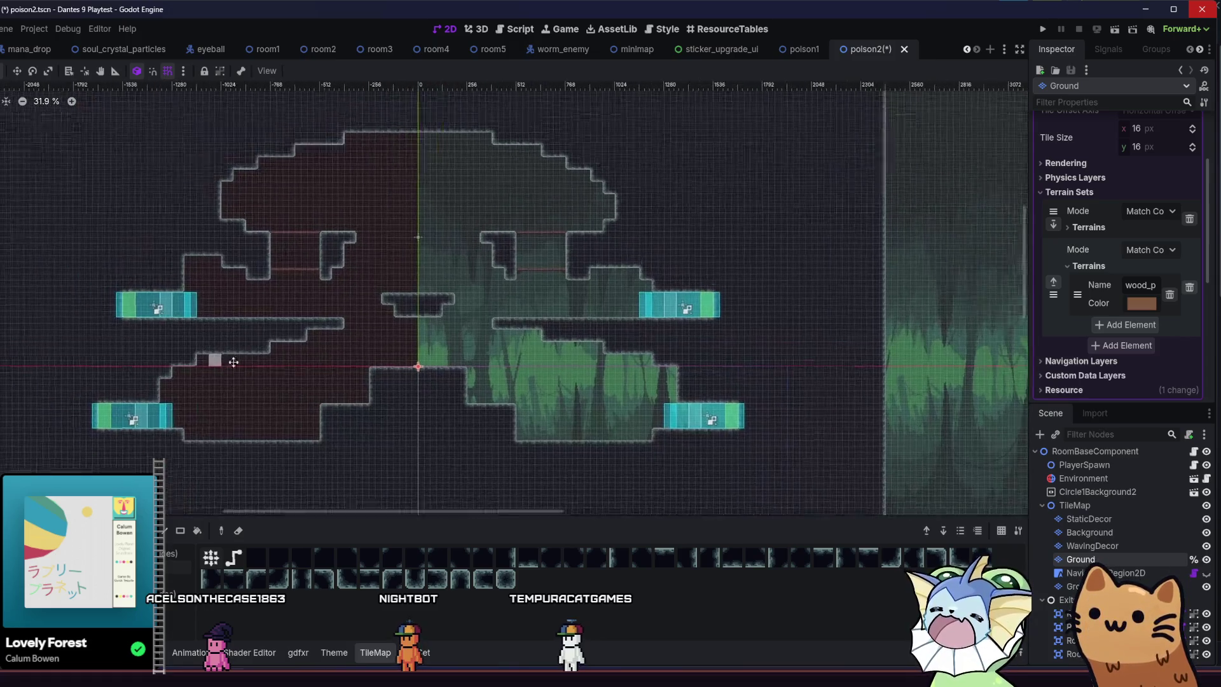
scroll(up, 3)
key(ctrl+s)
scroll(up, 3)
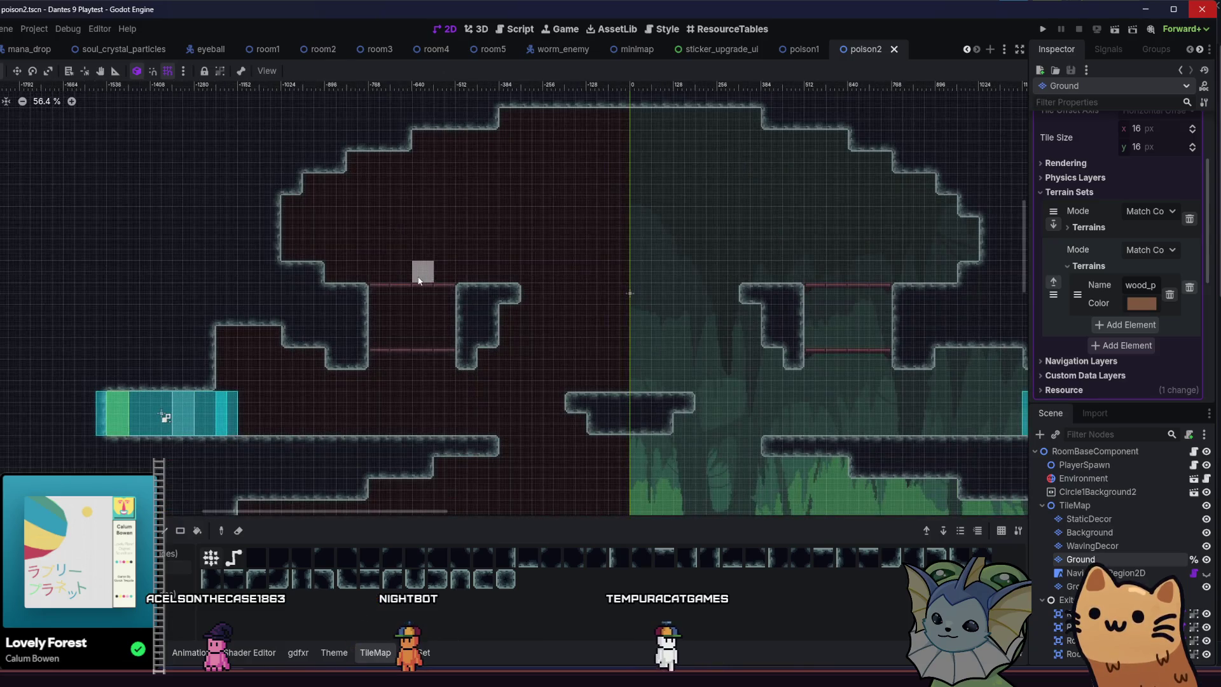
click(304, 274)
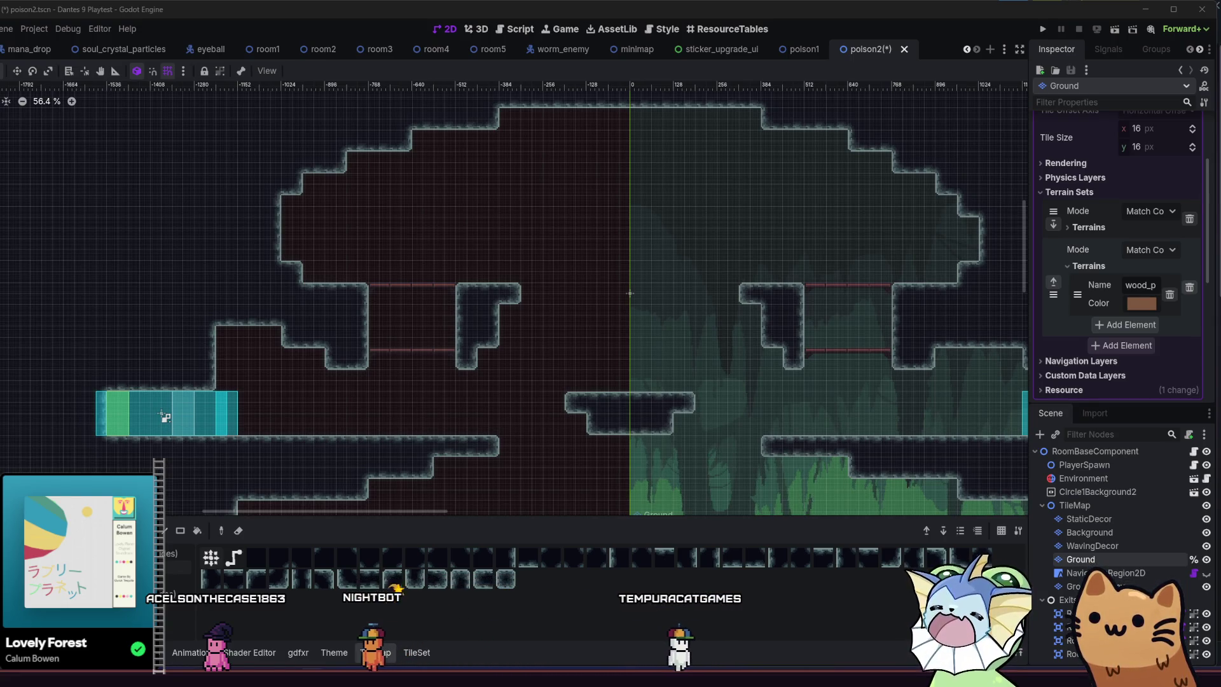
Inspect room1's EnemySpawnPoints node and its actions, then return to the poison2 scene.
drag(467, 284, 351, 248)
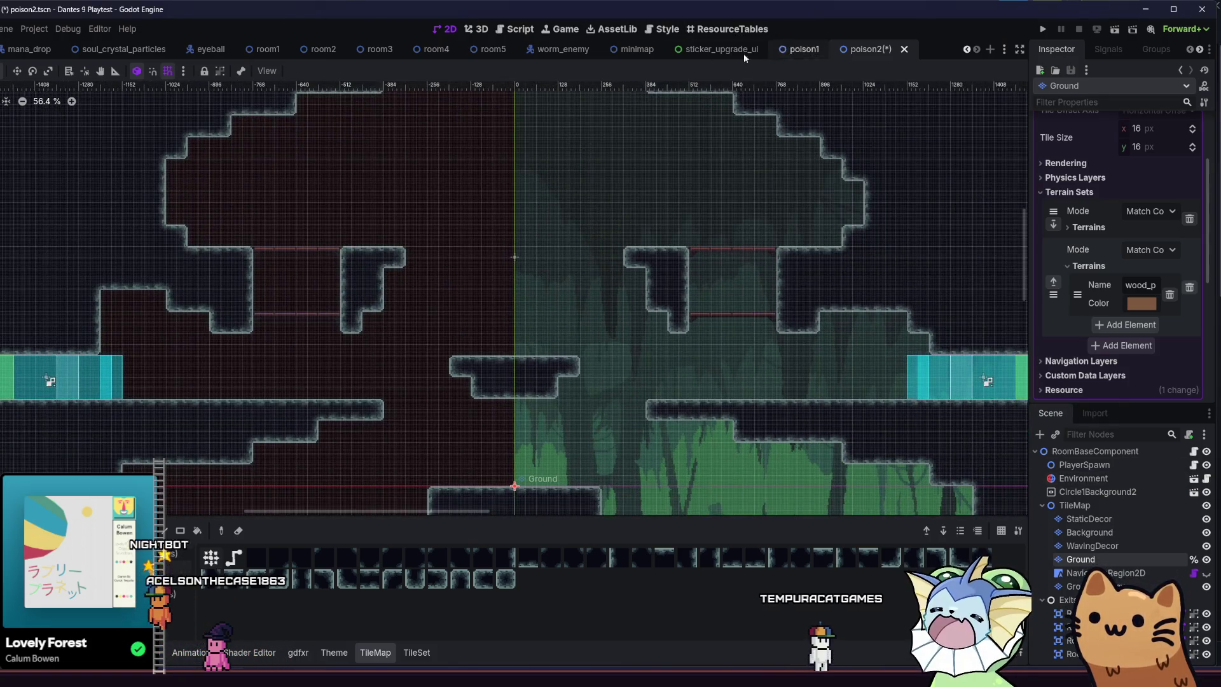
click(268, 49)
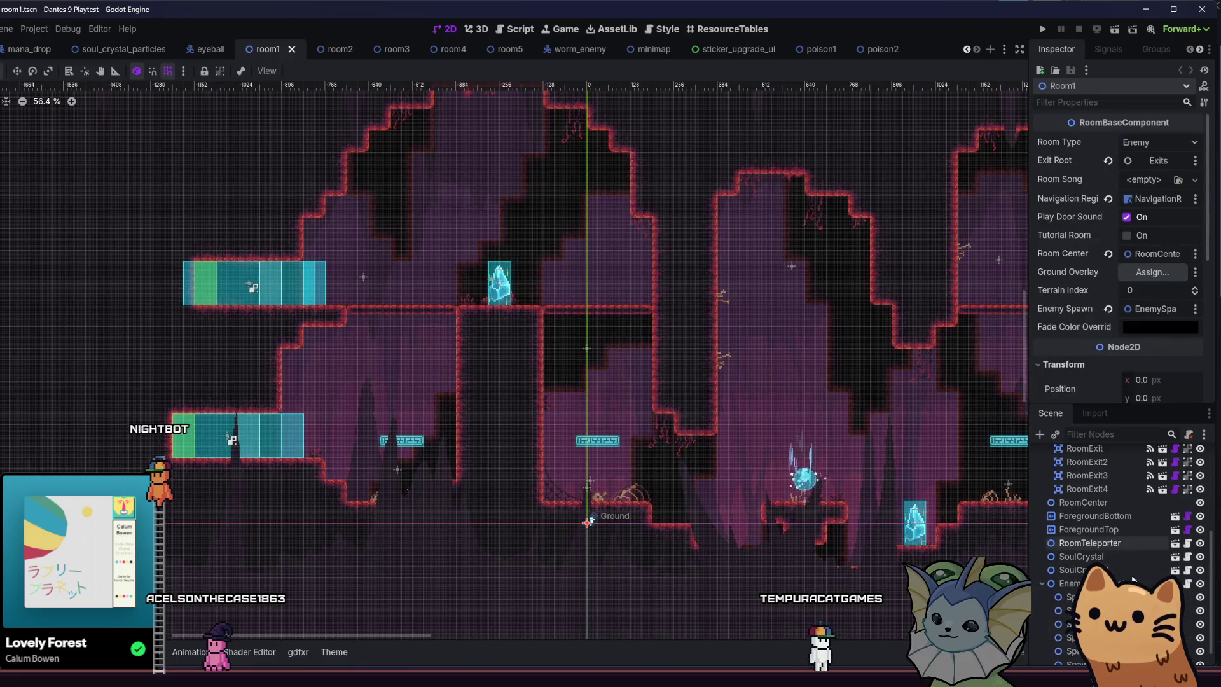
click(1094, 583)
right_click(1094, 583)
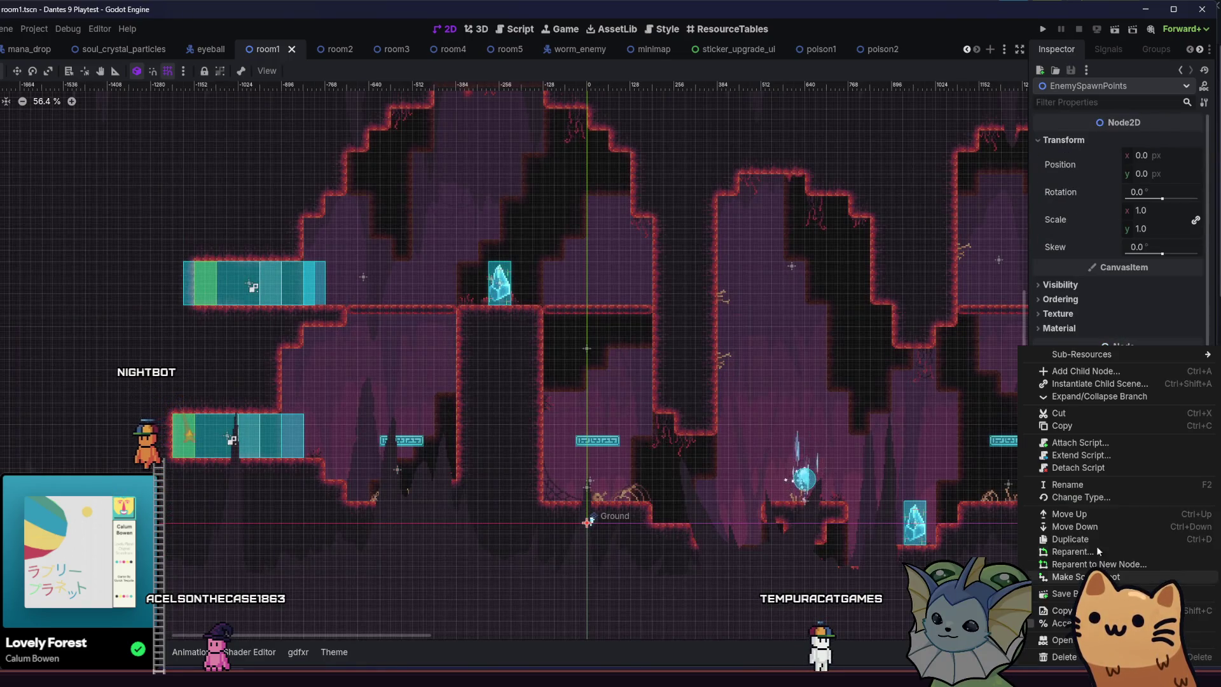
click(1083, 421)
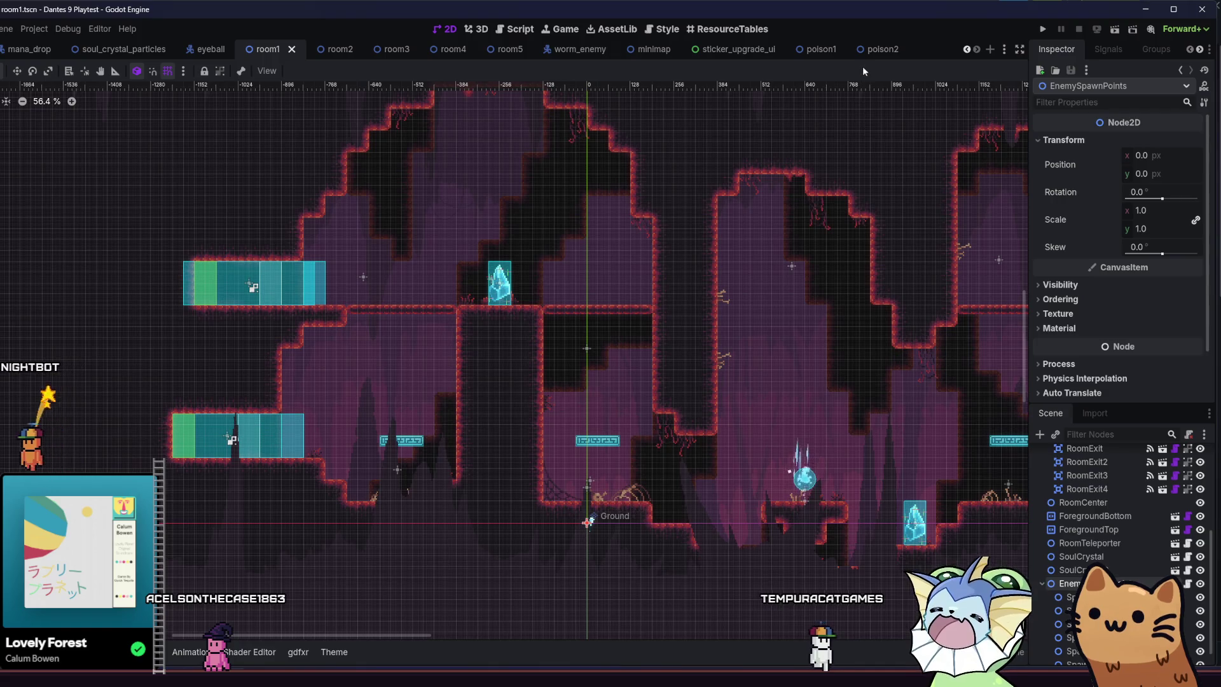
click(879, 49)
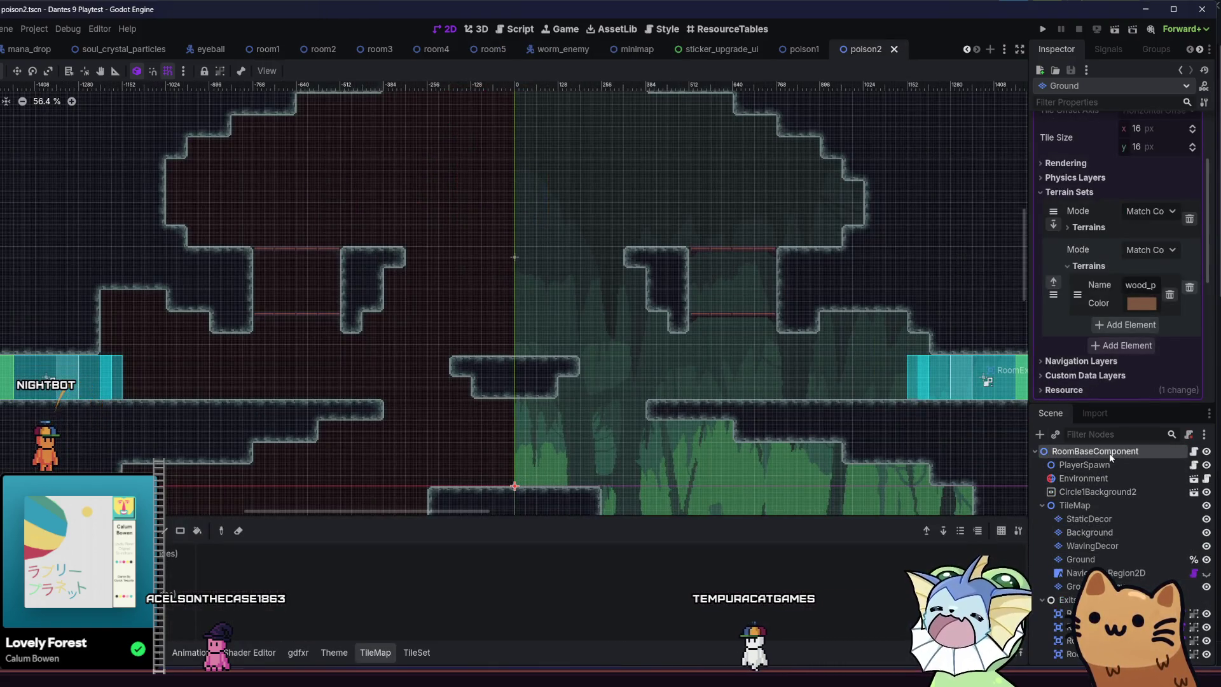
Paste the EnemySpawnPoints node under poison2's root RoomBaseComponent.
click(1110, 452)
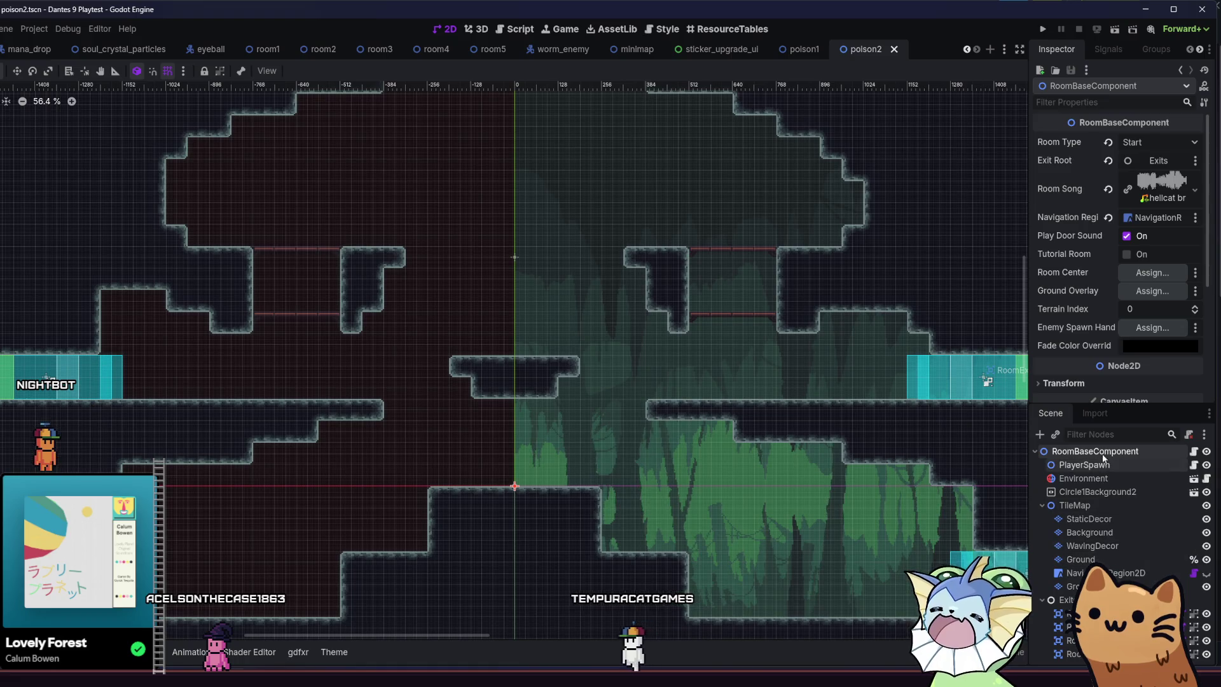
right_click(1103, 453)
click(1093, 503)
scroll(down, 3)
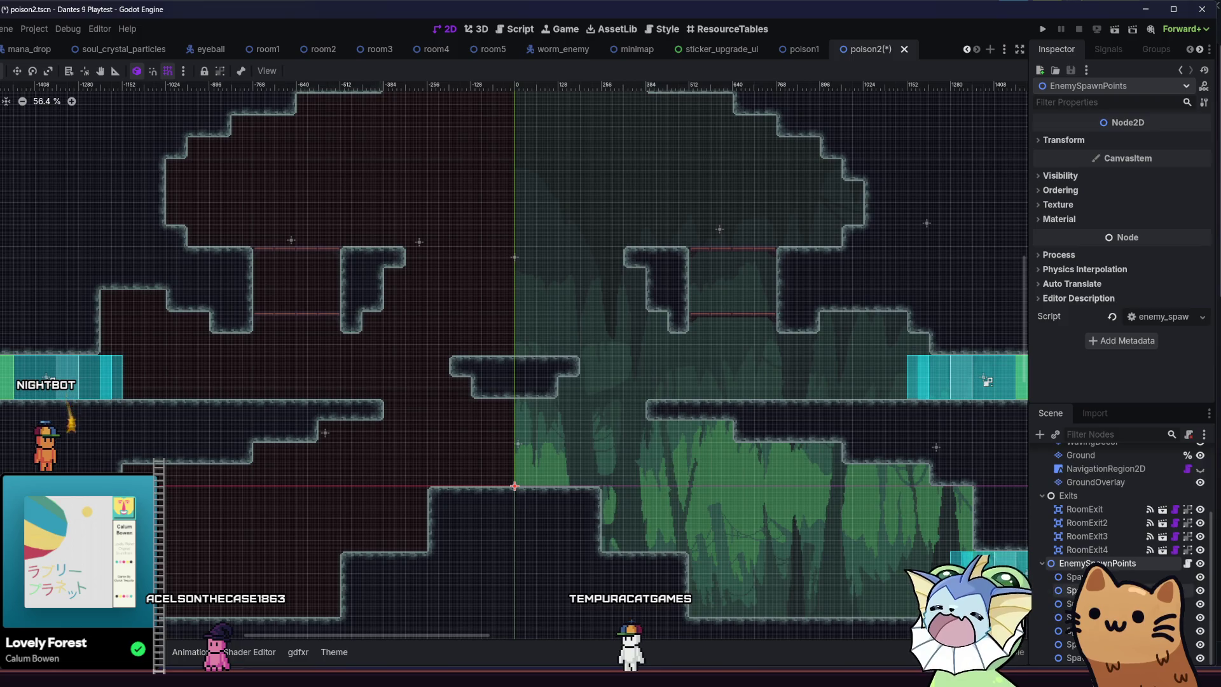
Move the first spawn point lower in the left area and the second into the lower right.
click(1075, 577)
scroll(down, 3)
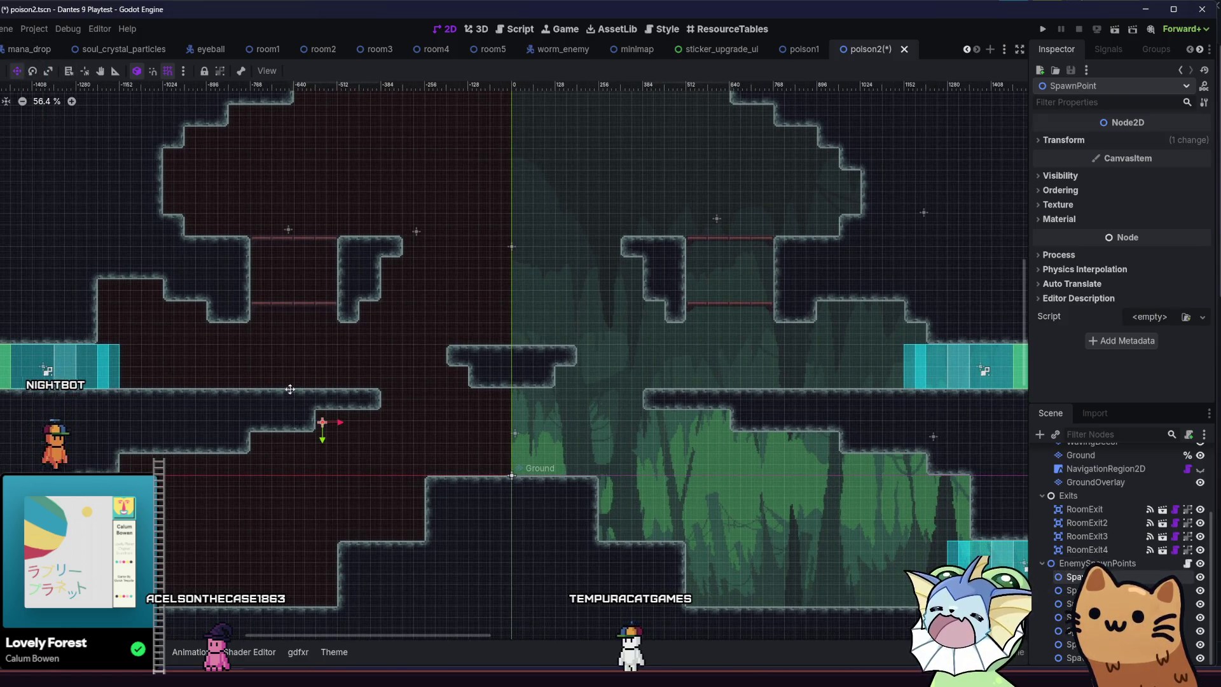
scroll(up, 3)
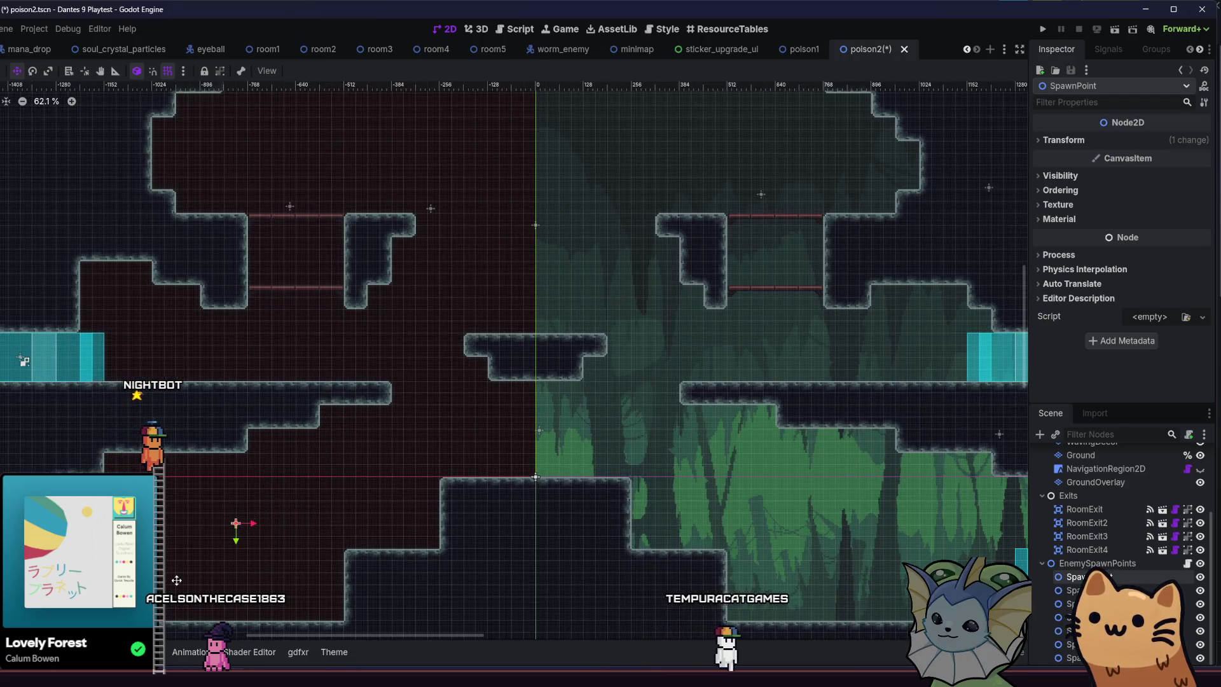
drag(176, 580, 328, 555)
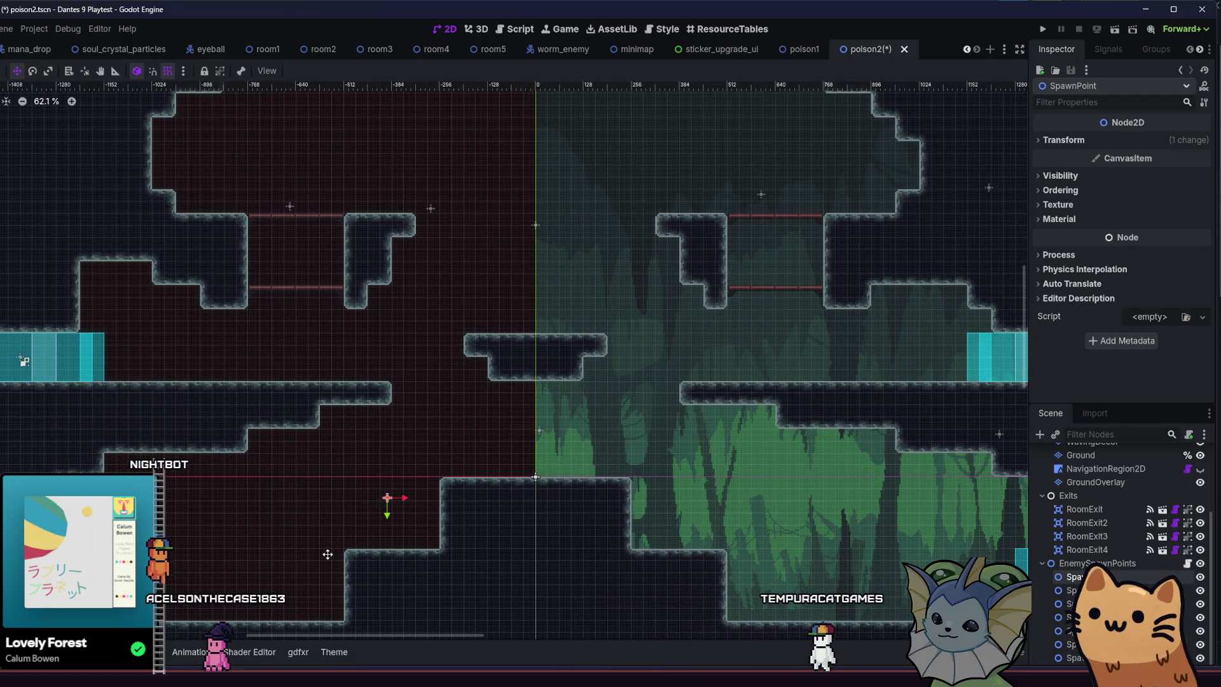
scroll(down, 3)
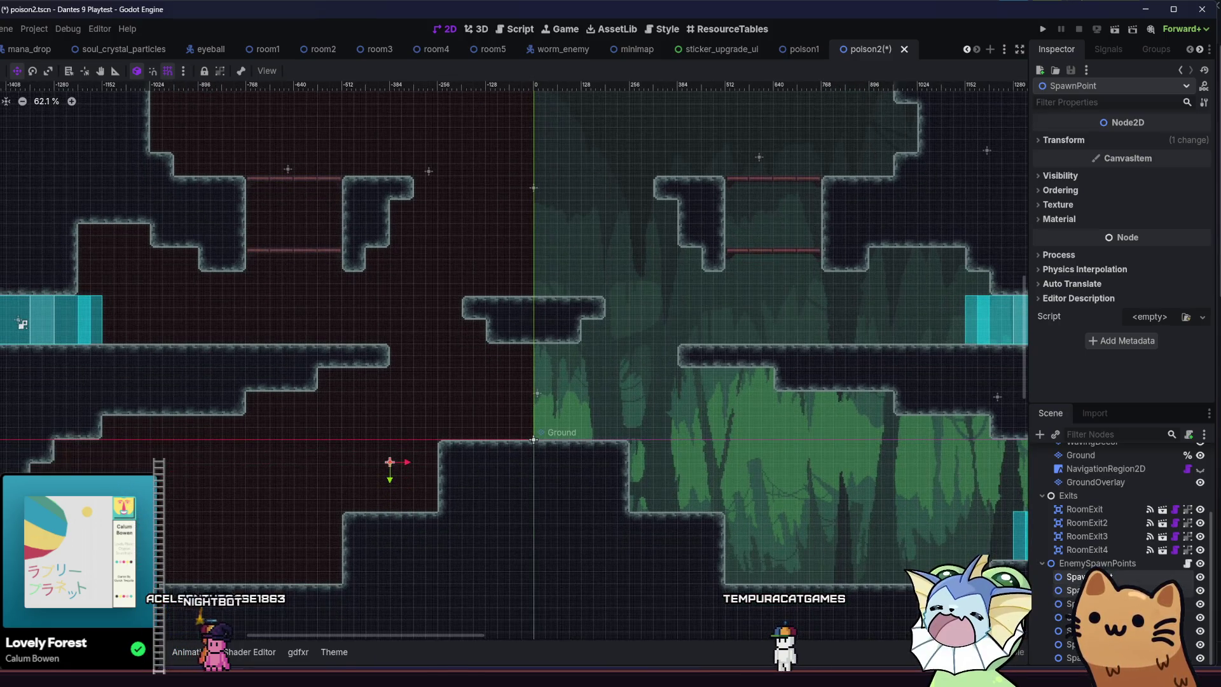
click(1075, 590)
drag(708, 613, 752, 646)
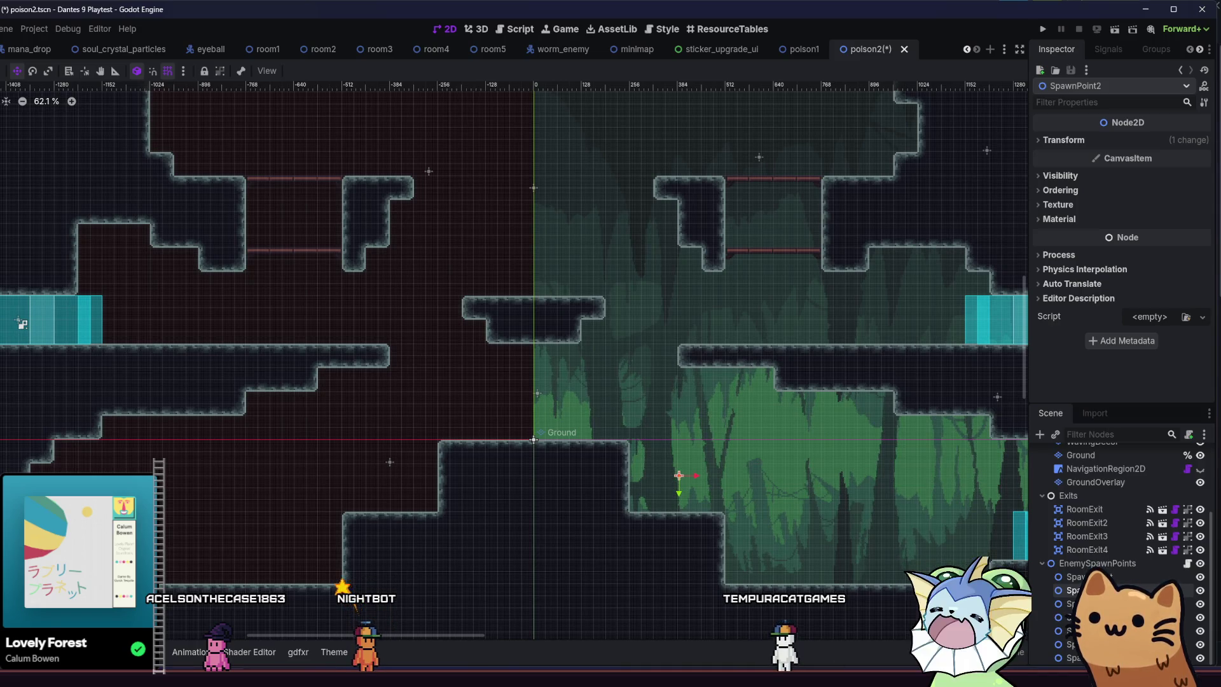
Move further spawn points to the upper right and lower middle, then save the scene.
click(1075, 603)
scroll(down, 3)
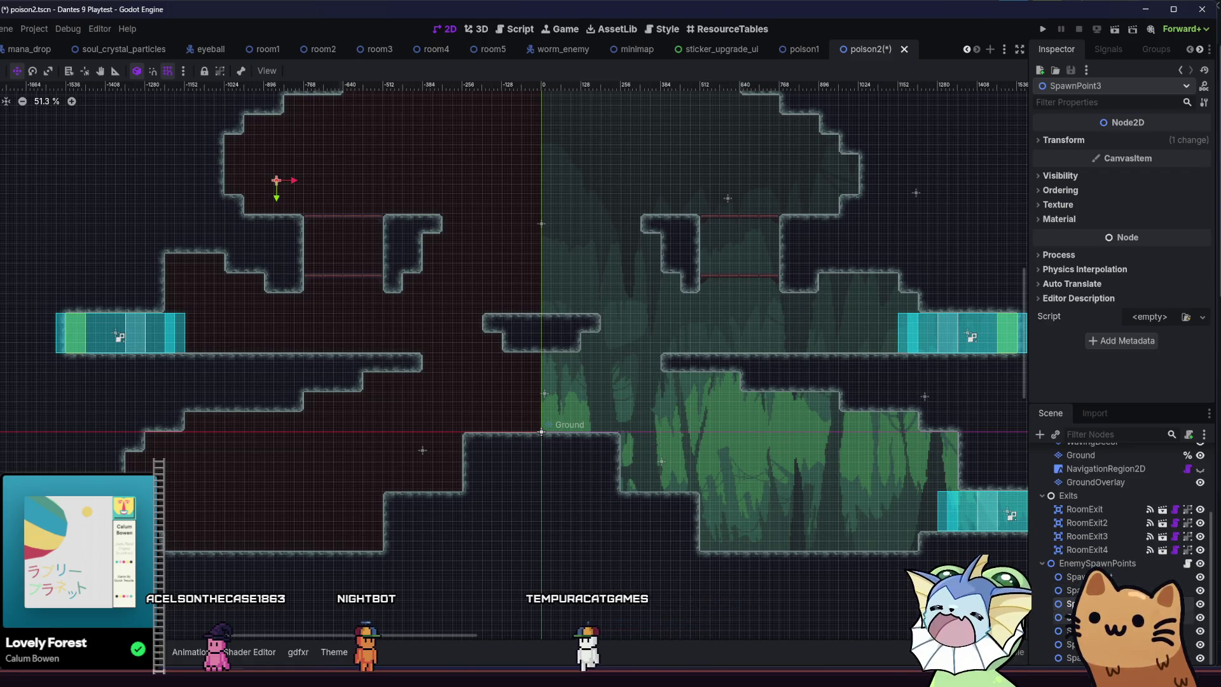
drag(933, 263, 994, 260)
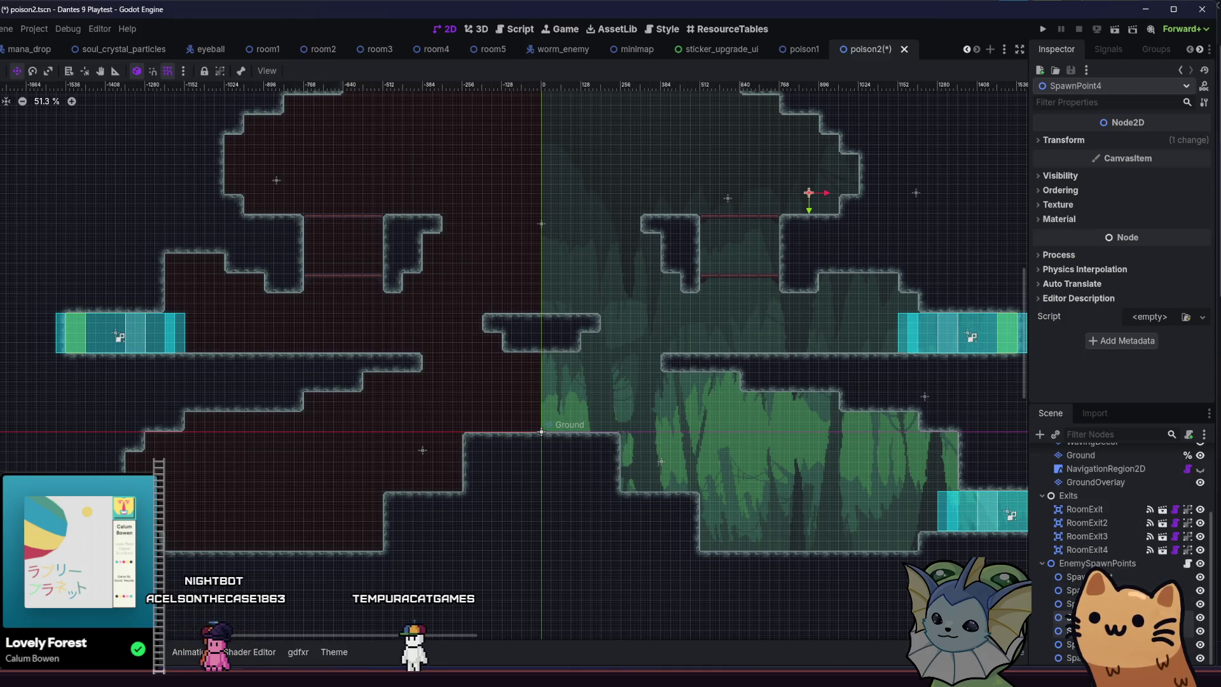
drag(760, 348, 597, 423)
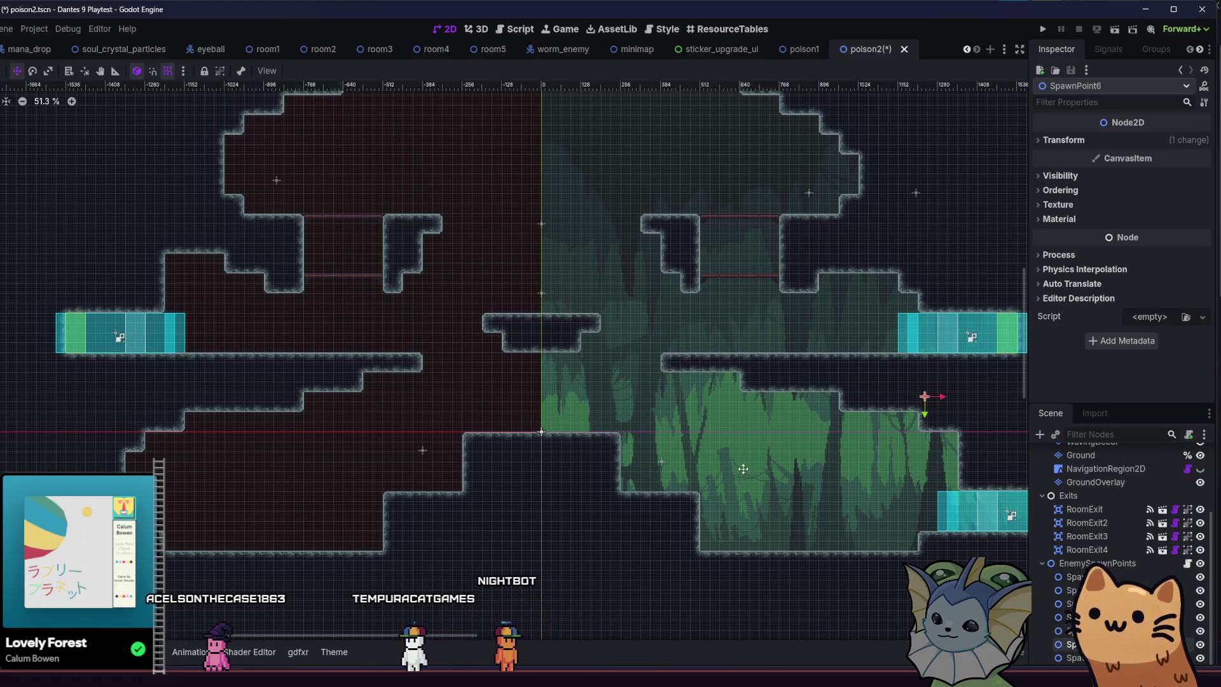
scroll(down, 3)
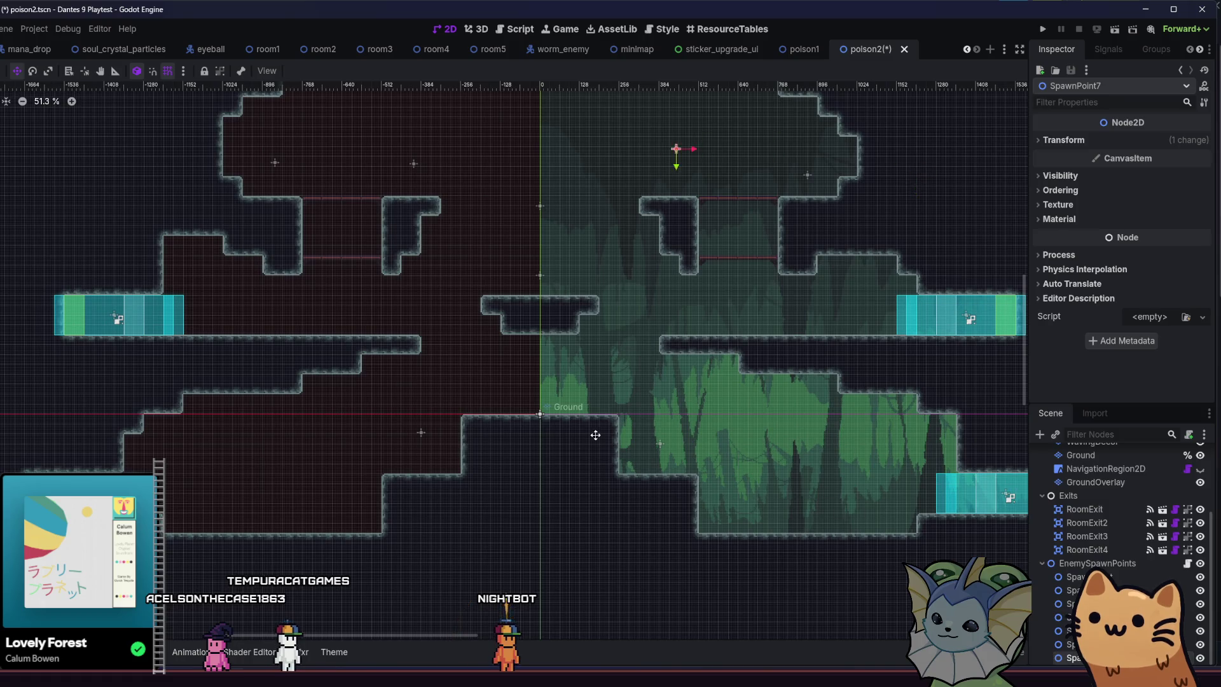
key(ctrl+s)
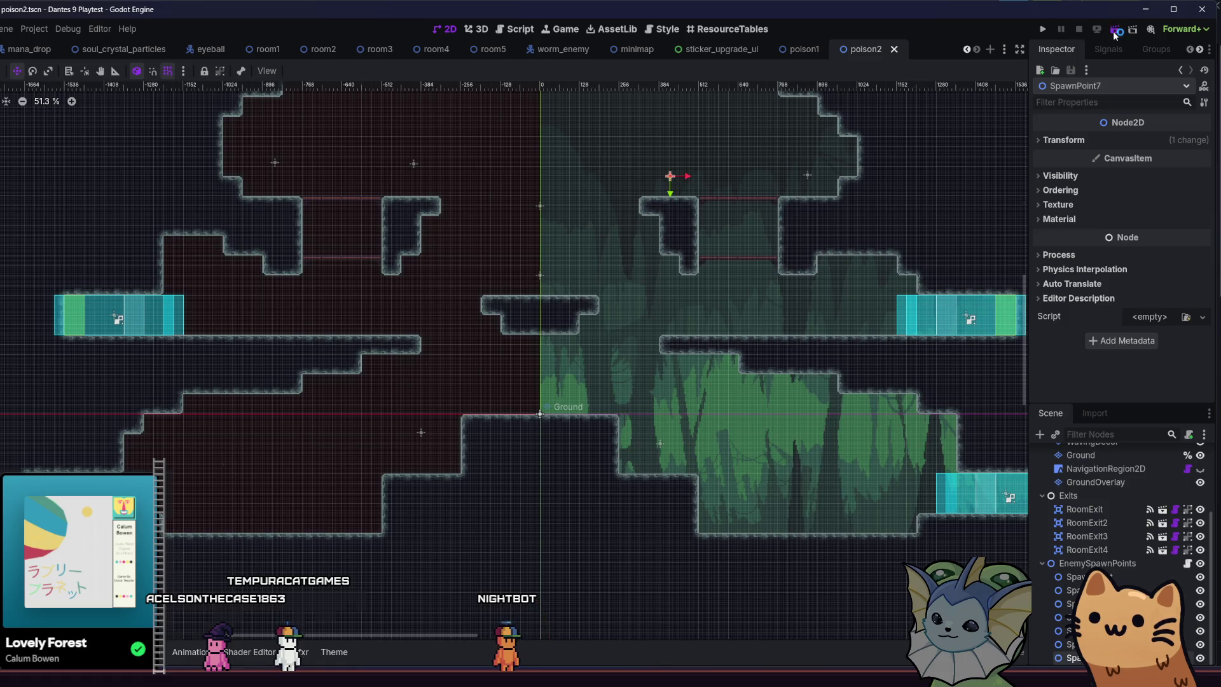
click(1115, 30)
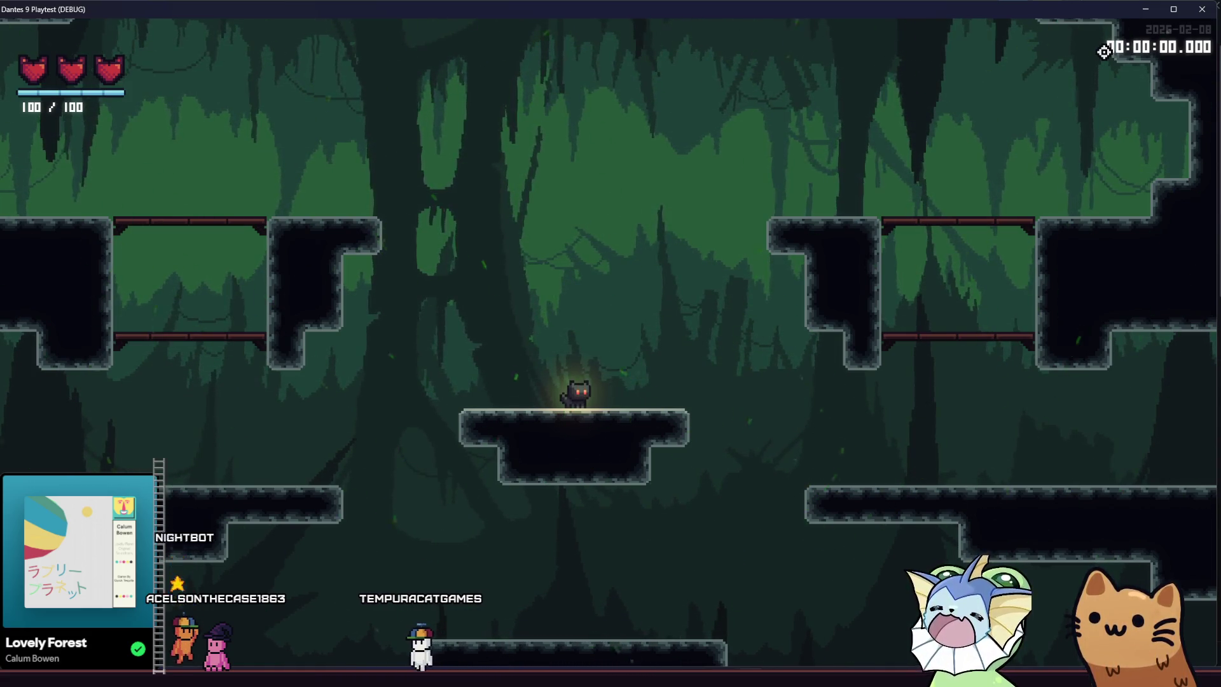
key(F1)
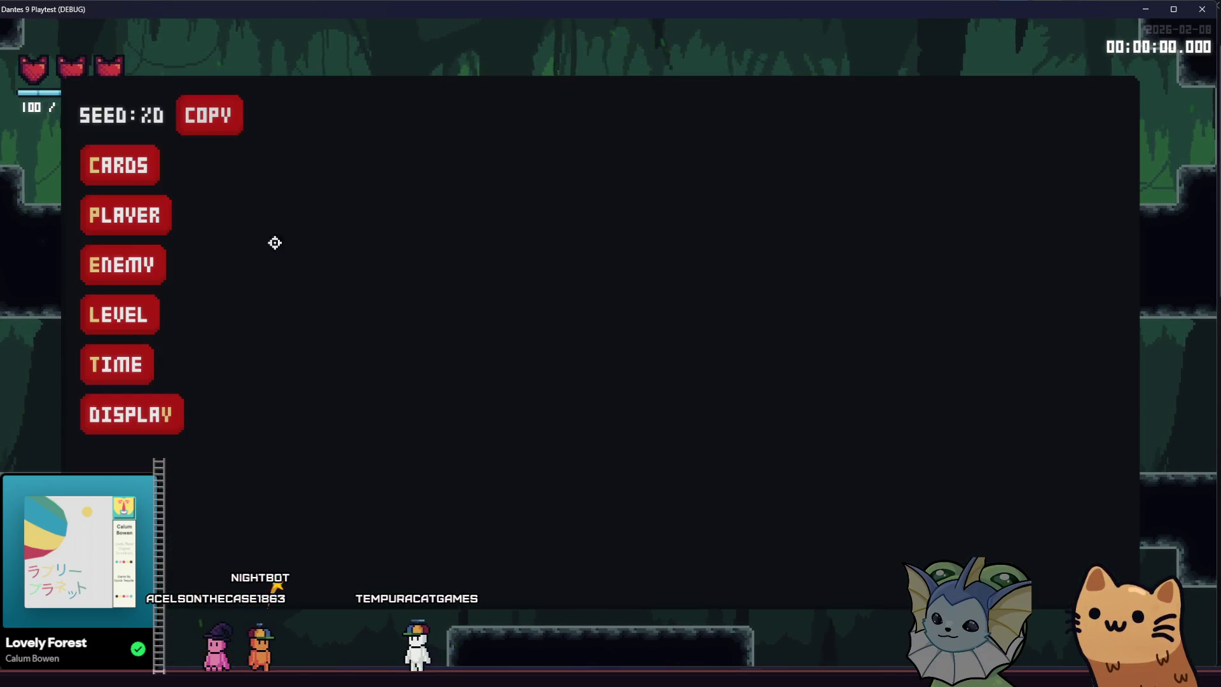
click(105, 167)
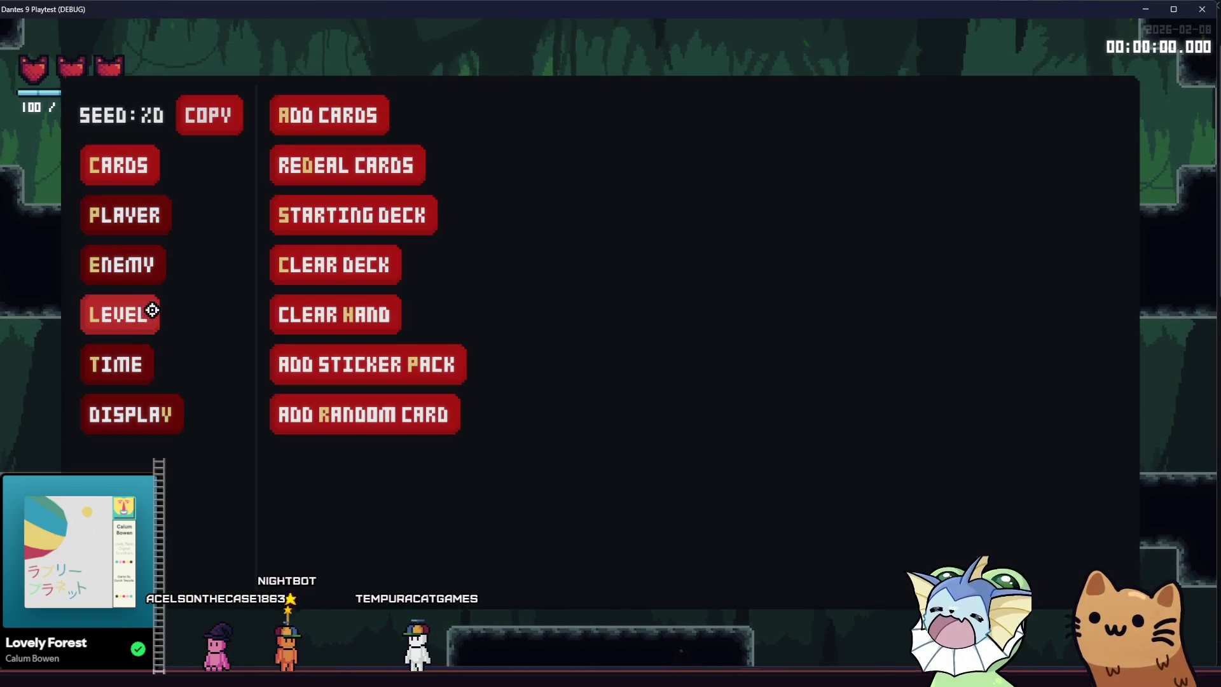
click(148, 334)
click(128, 272)
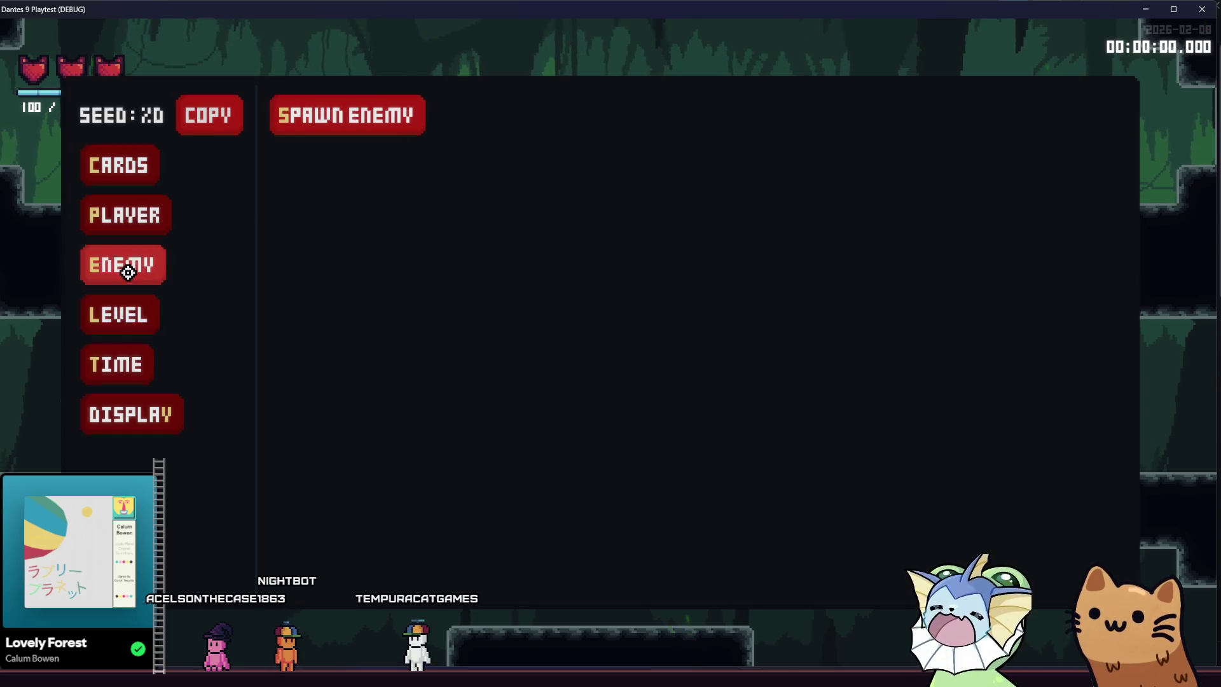
click(329, 121)
click(155, 224)
click(123, 308)
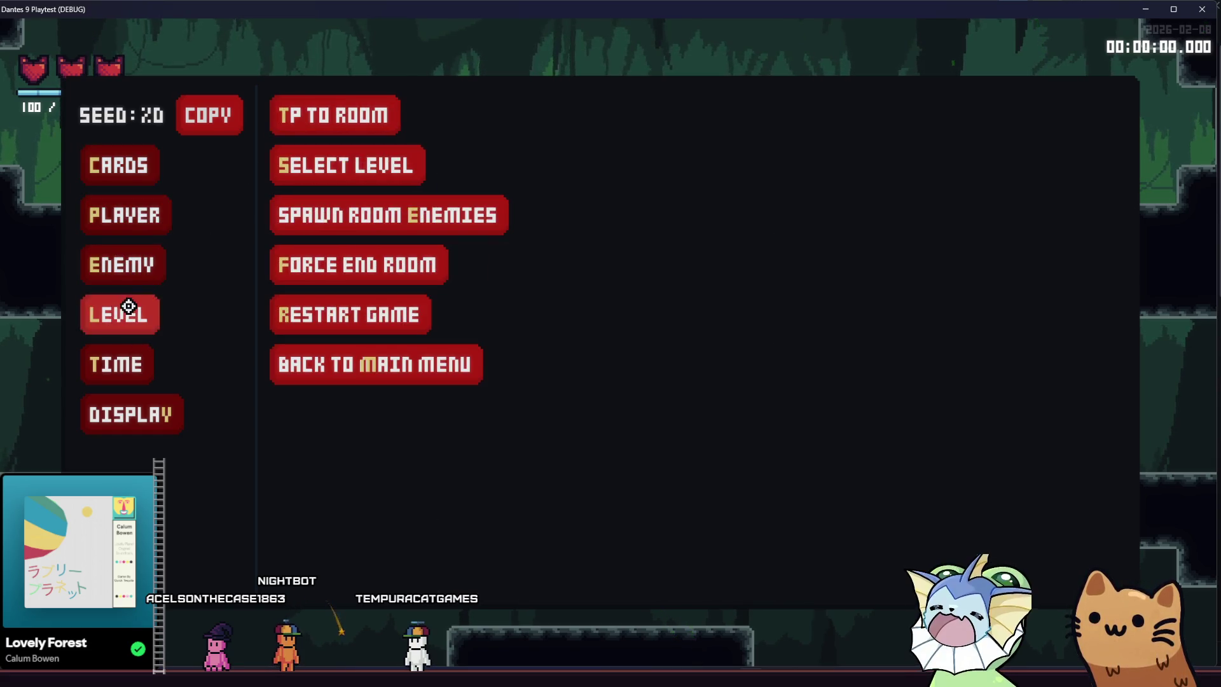
click(324, 212)
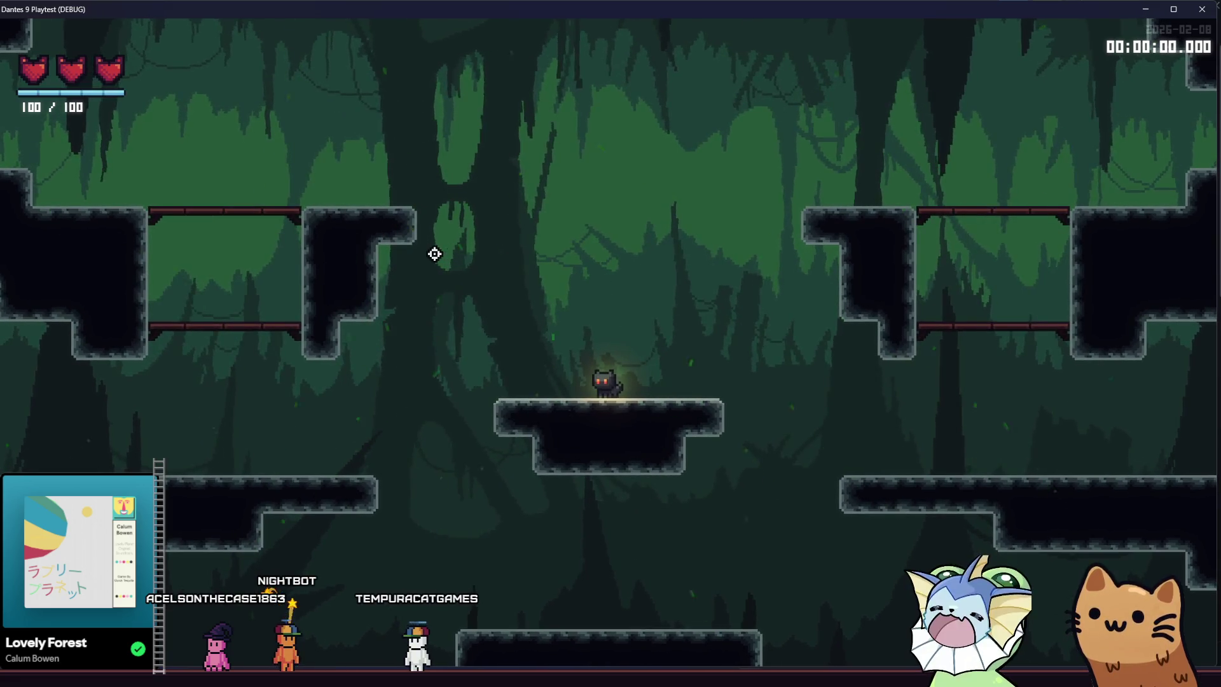
key(F1)
click(128, 309)
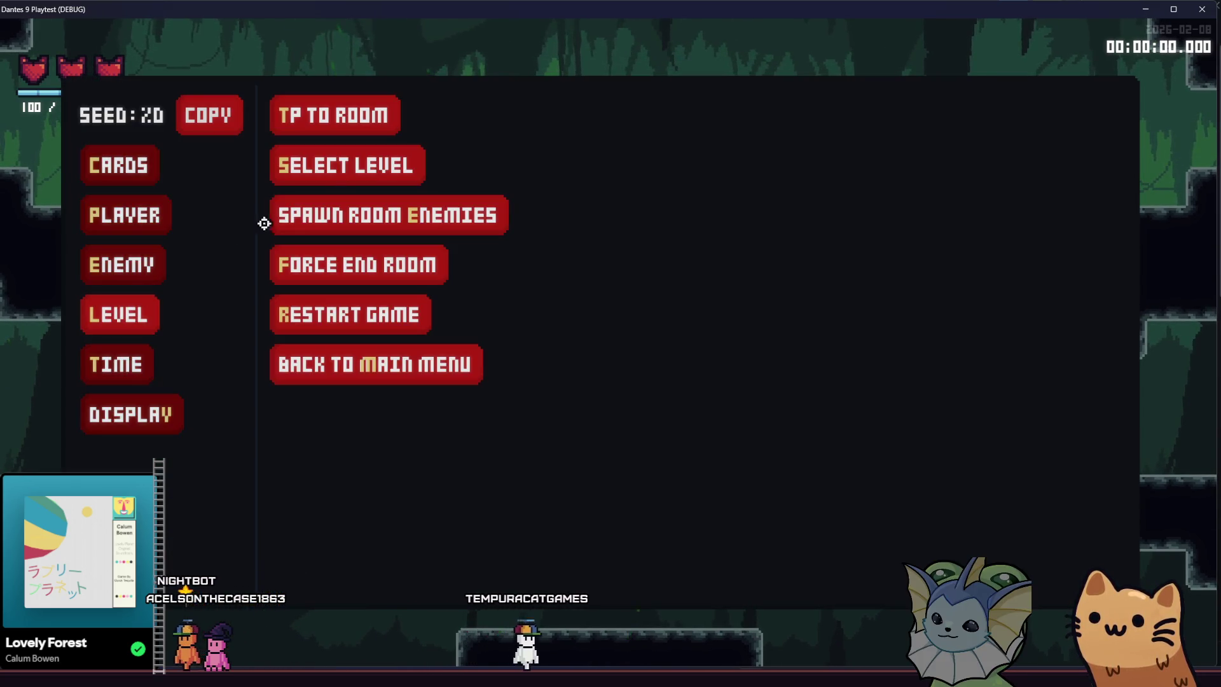
click(323, 222)
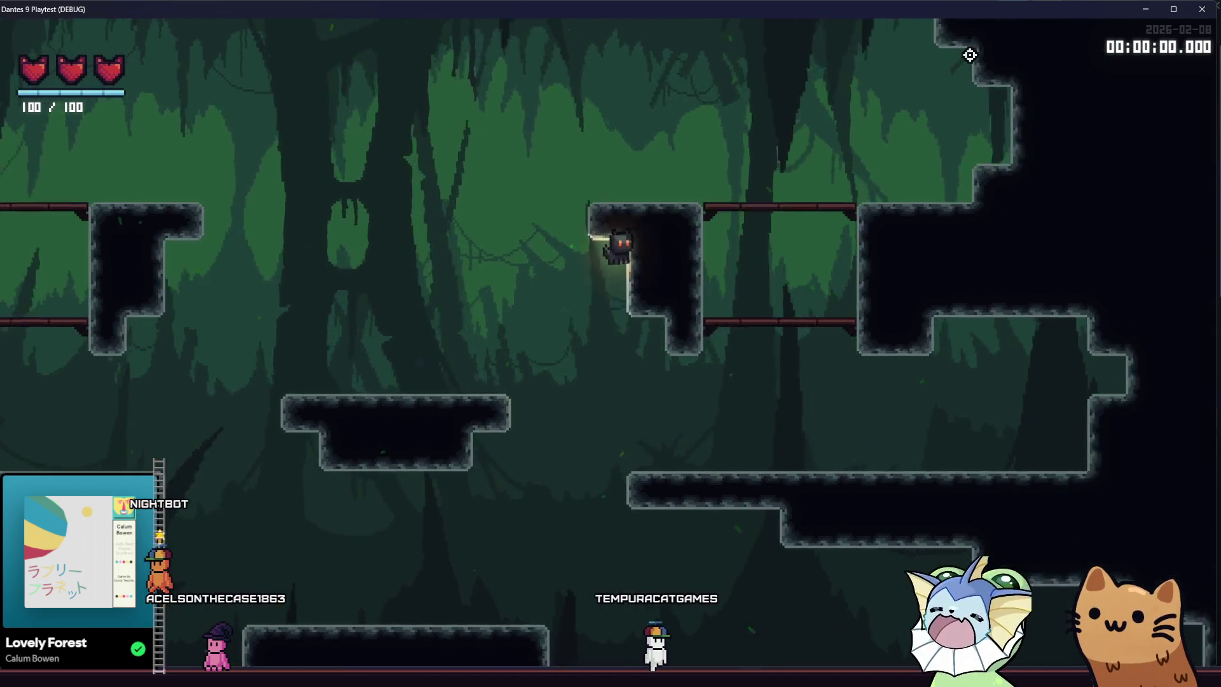
click(1202, 11)
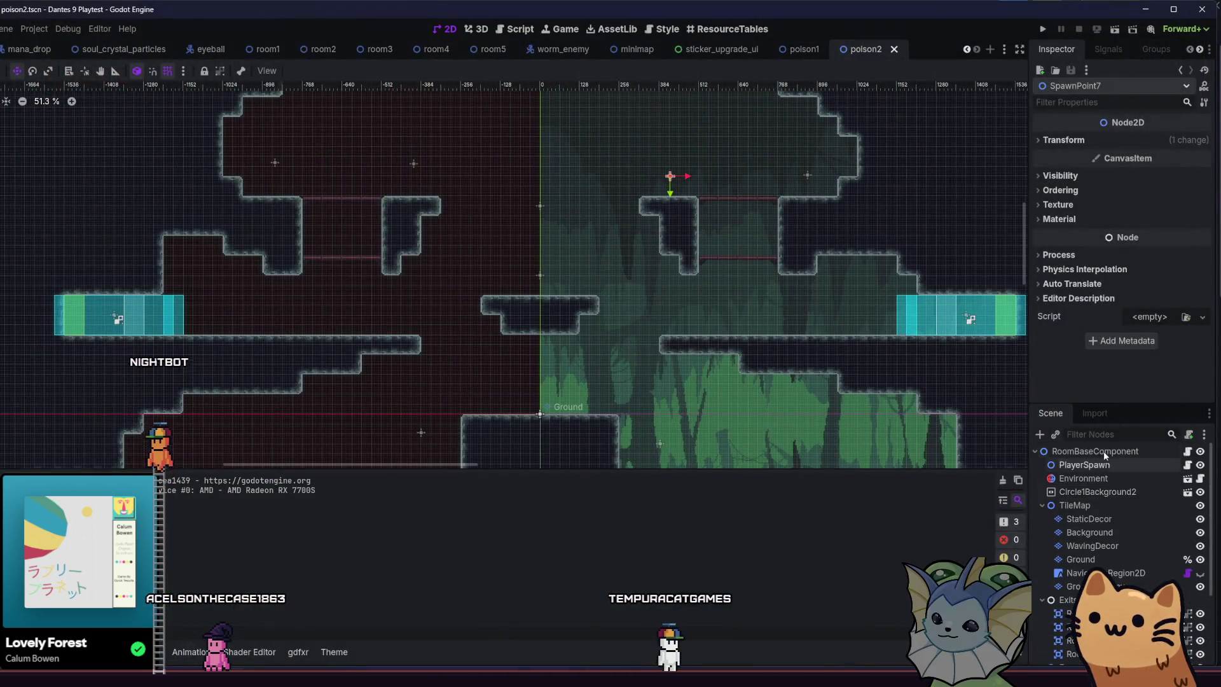
Set RoomBaseComponent's Room Type to Enemy and save the scene.
click(1102, 452)
click(1159, 142)
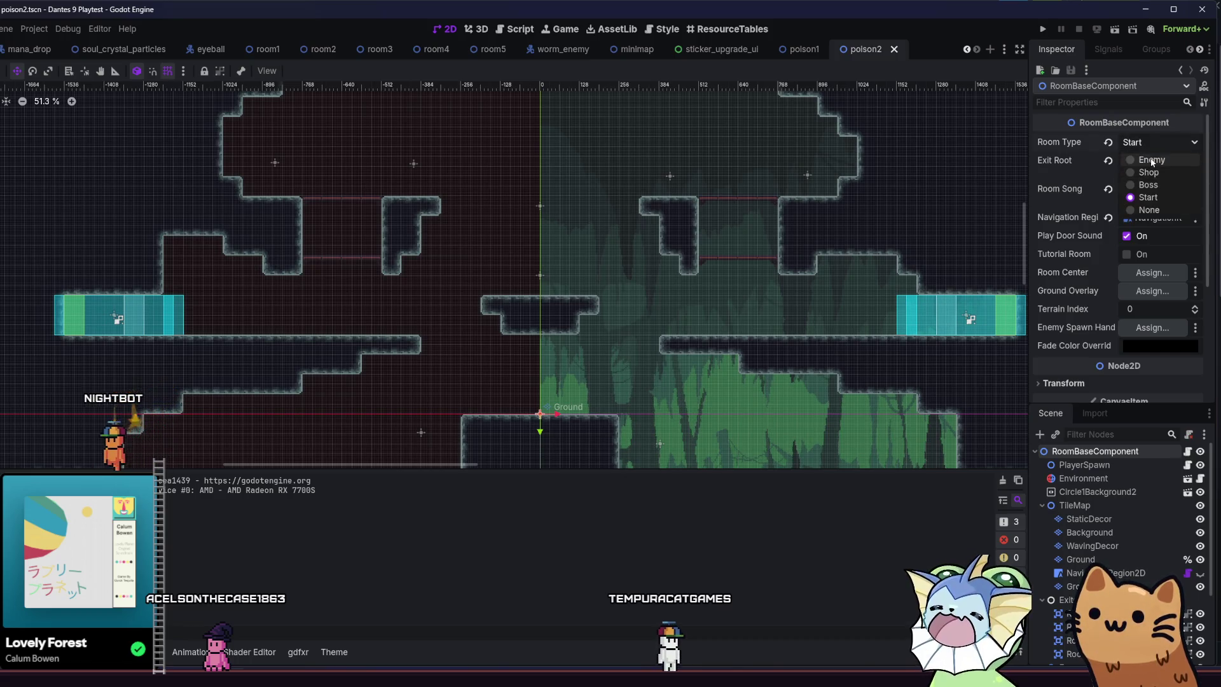
click(1145, 170)
key(ctrl+s)
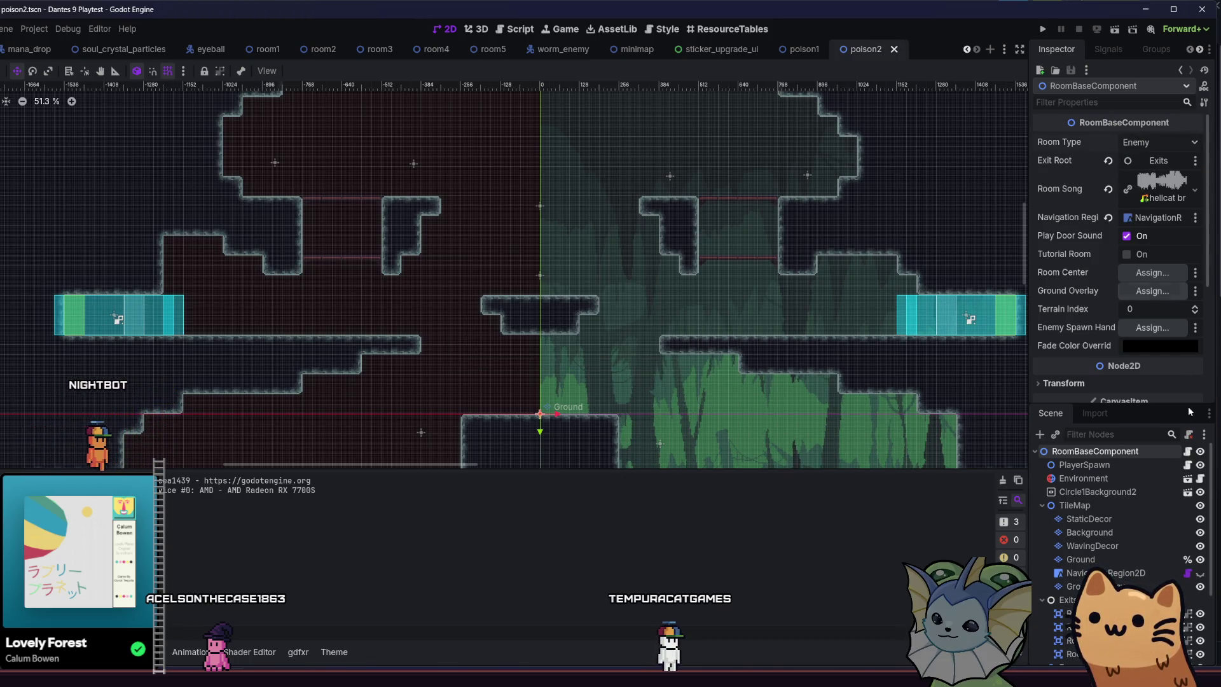
Assign EnemySpawnPoints as the Enemy Spawn Handler and launch the game.
click(1152, 328)
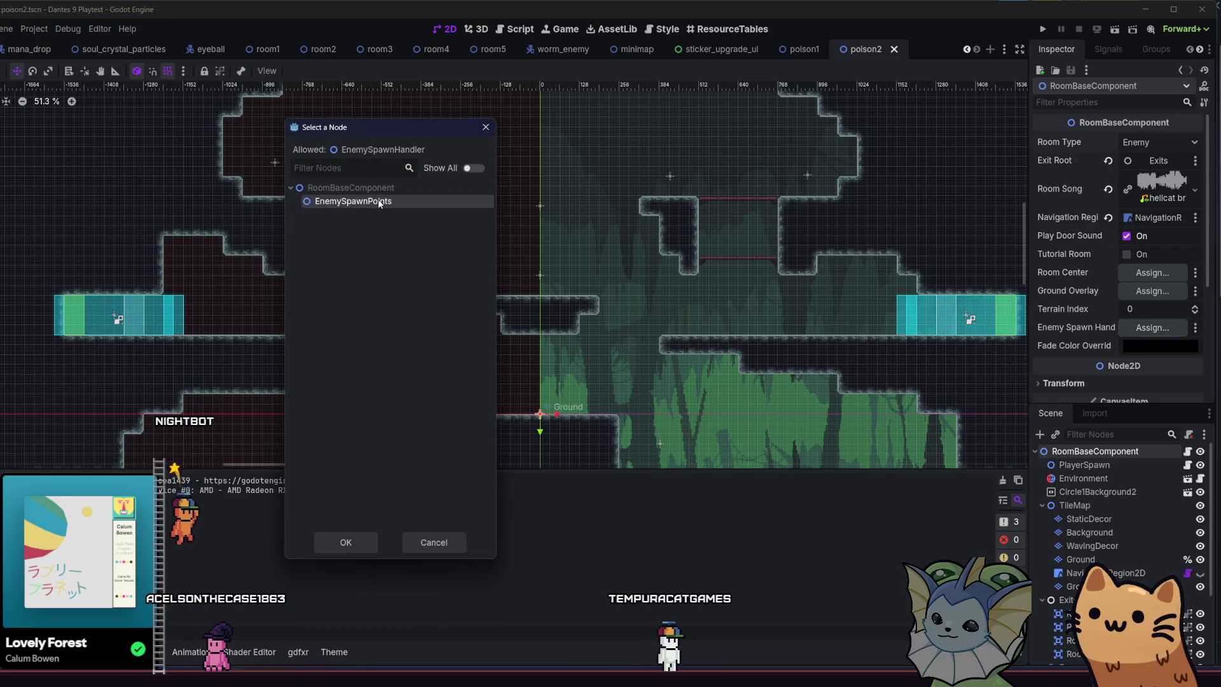
double_click(416, 203)
scroll(down, 3)
scroll(down, 3)
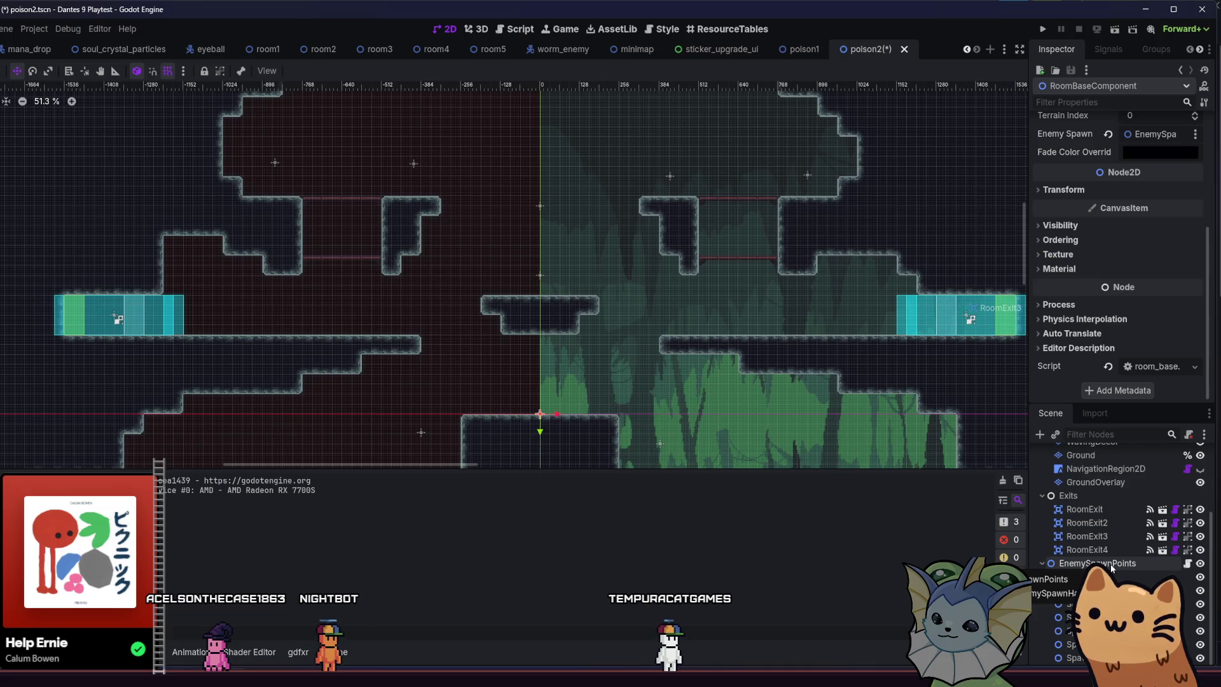
click(1043, 29)
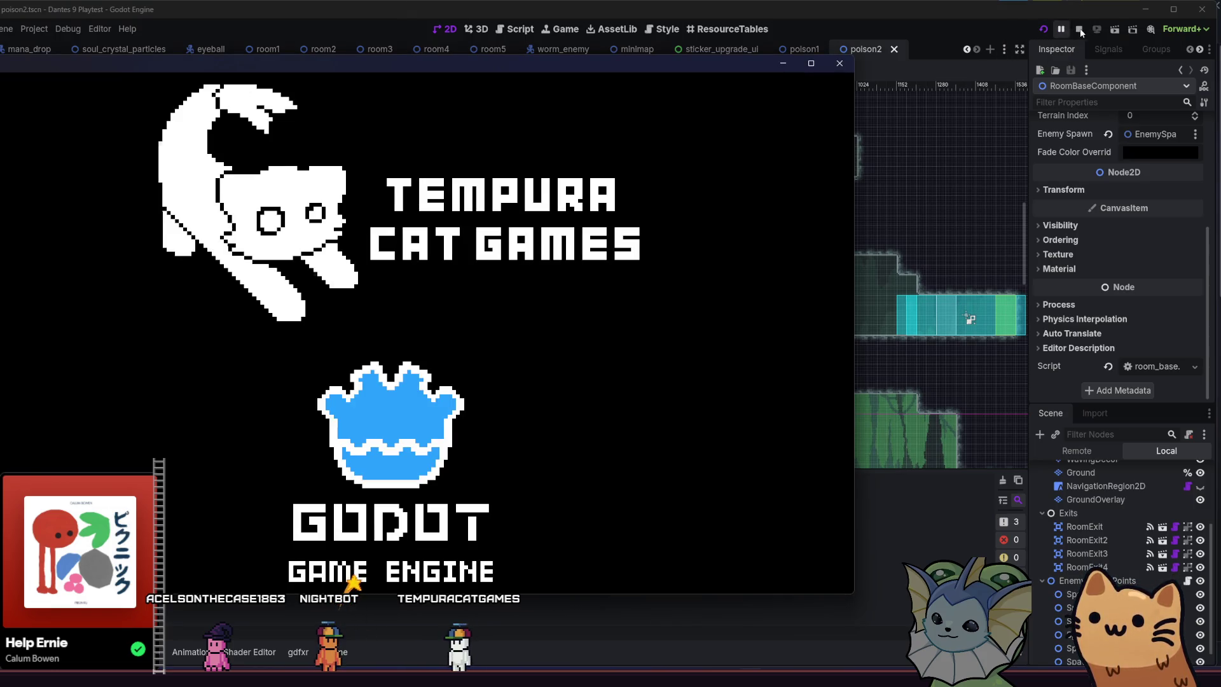
Restart the game and spawn the room's enemies from the debug menu's level options.
click(1080, 29)
click(1119, 28)
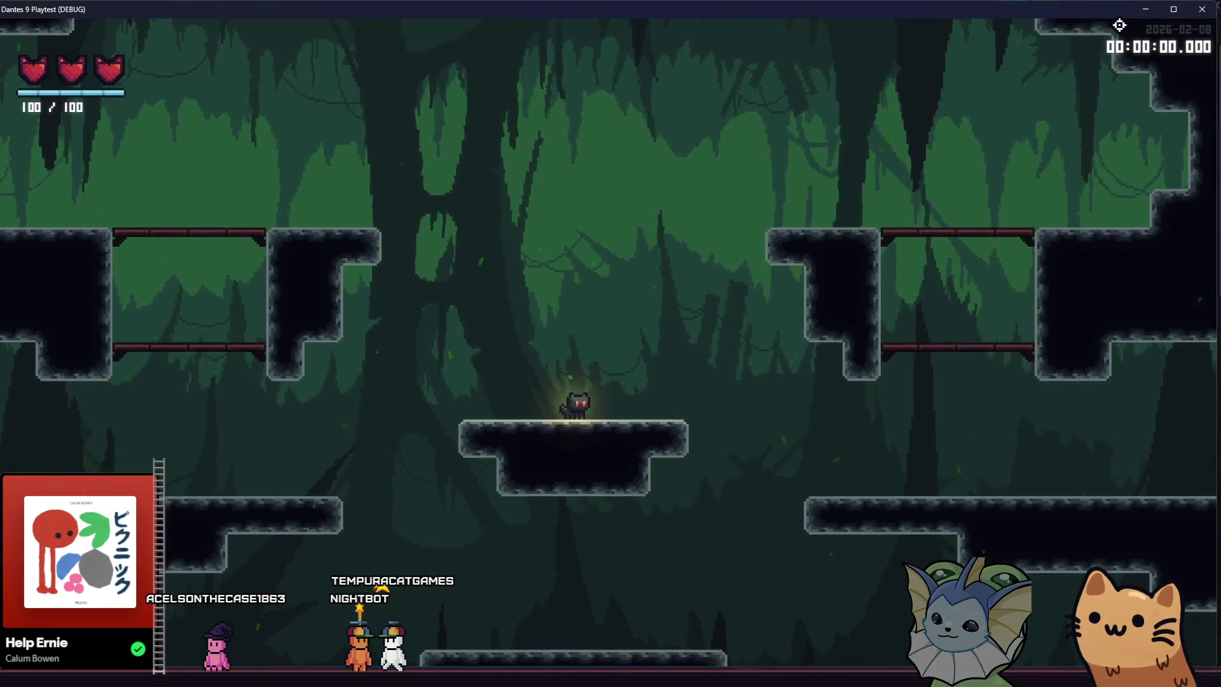
key(F1)
click(109, 313)
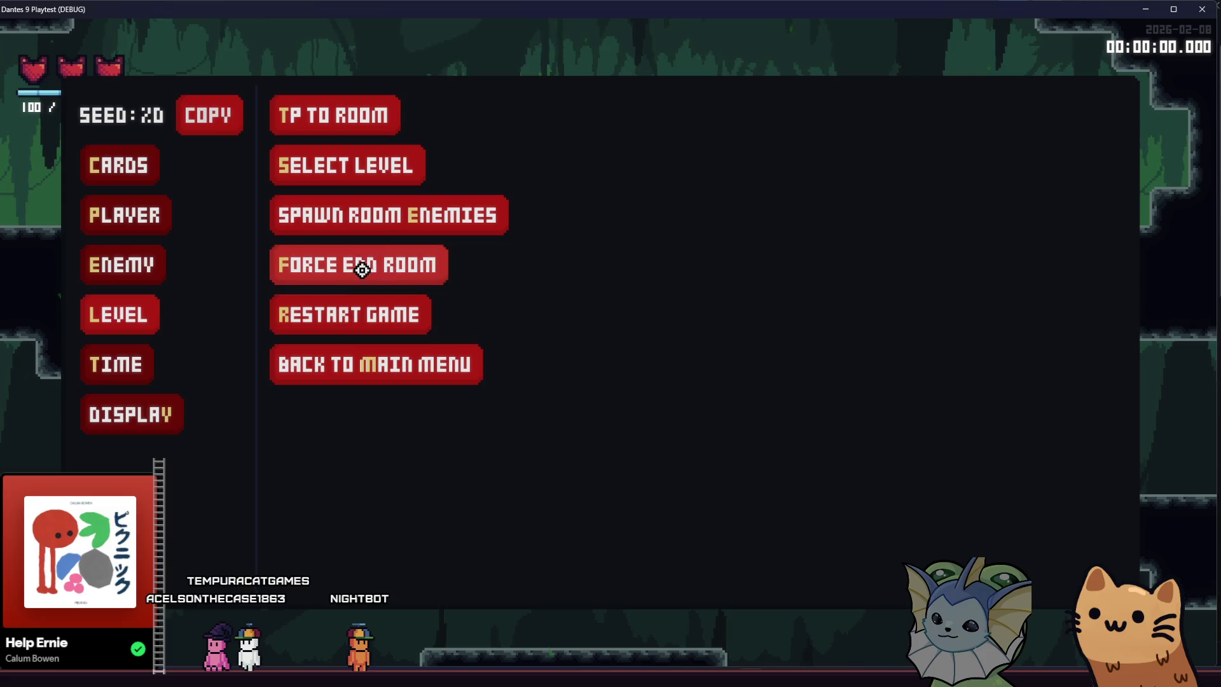
click(377, 213)
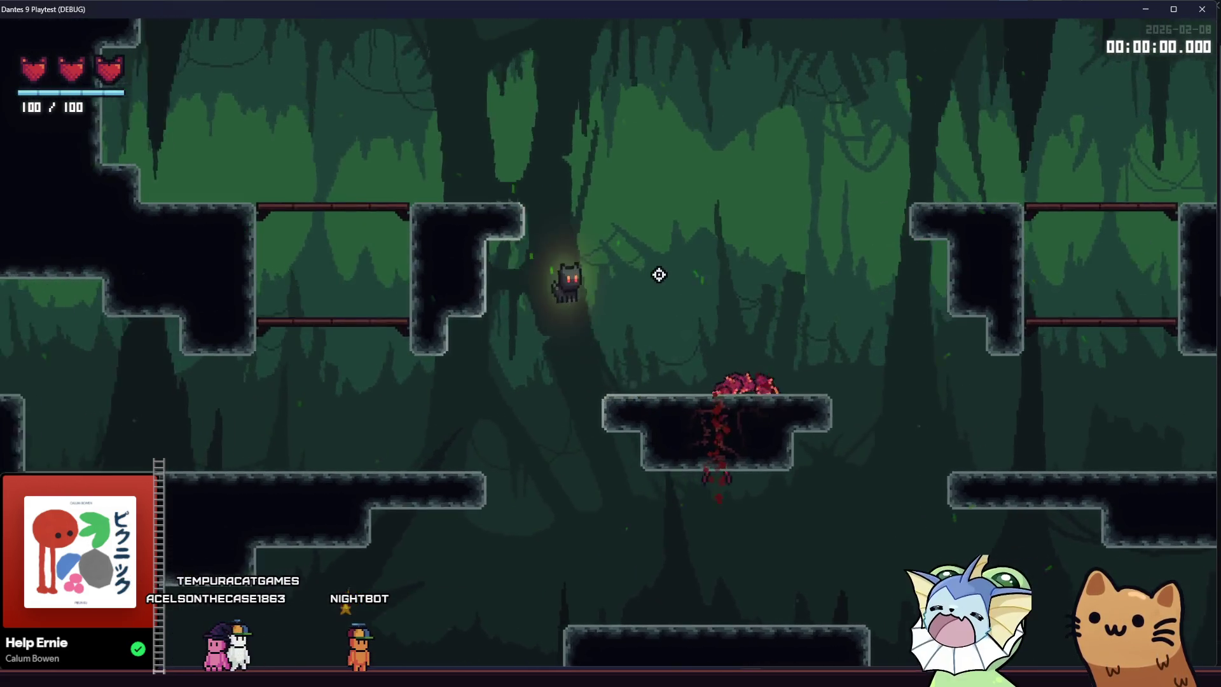
Move and jump the cat up and across the cave's platforms.
key(a)
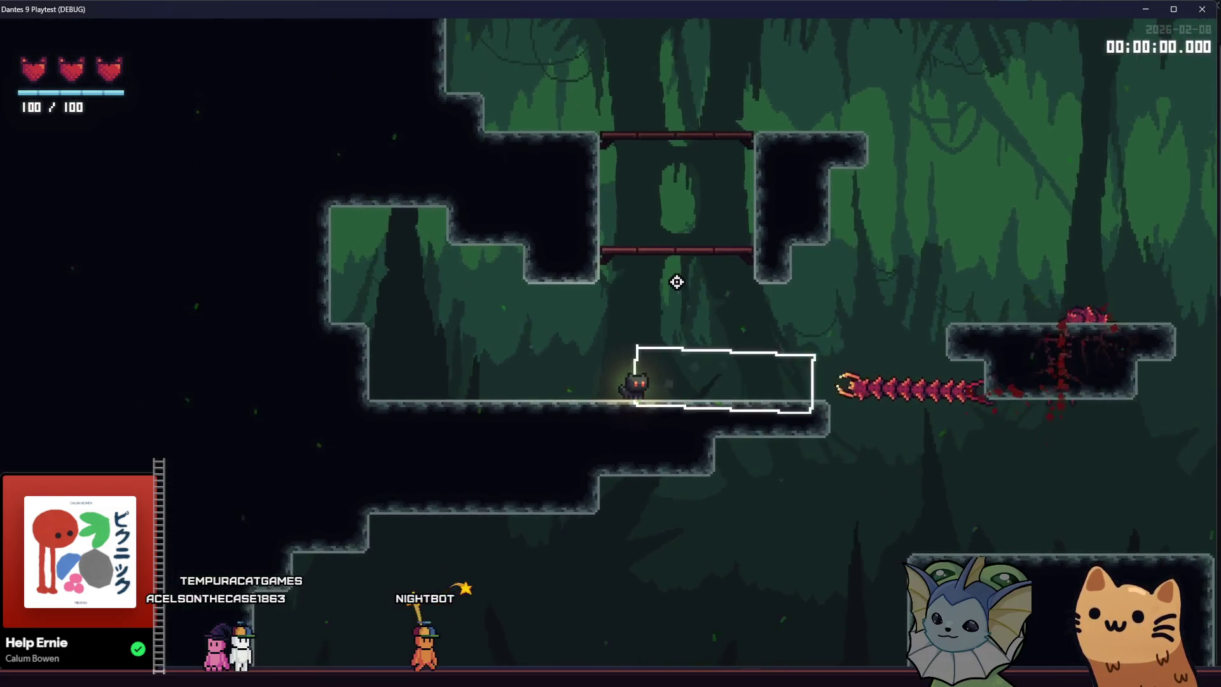
key(d)
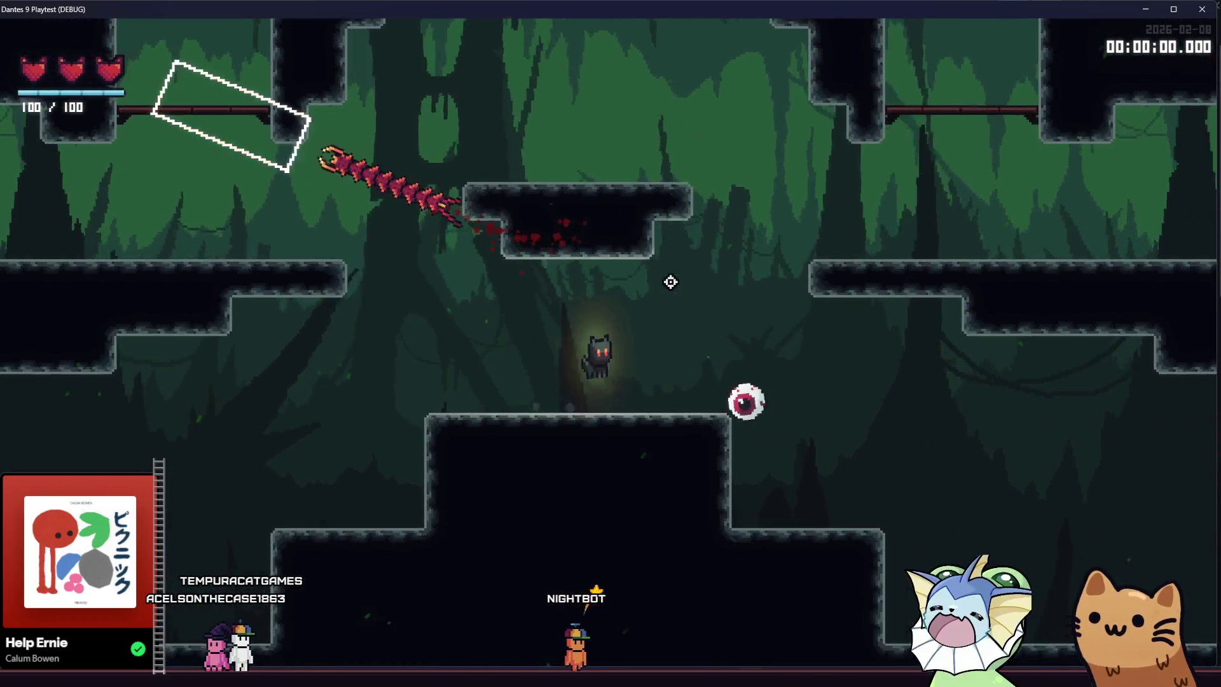
key(a)
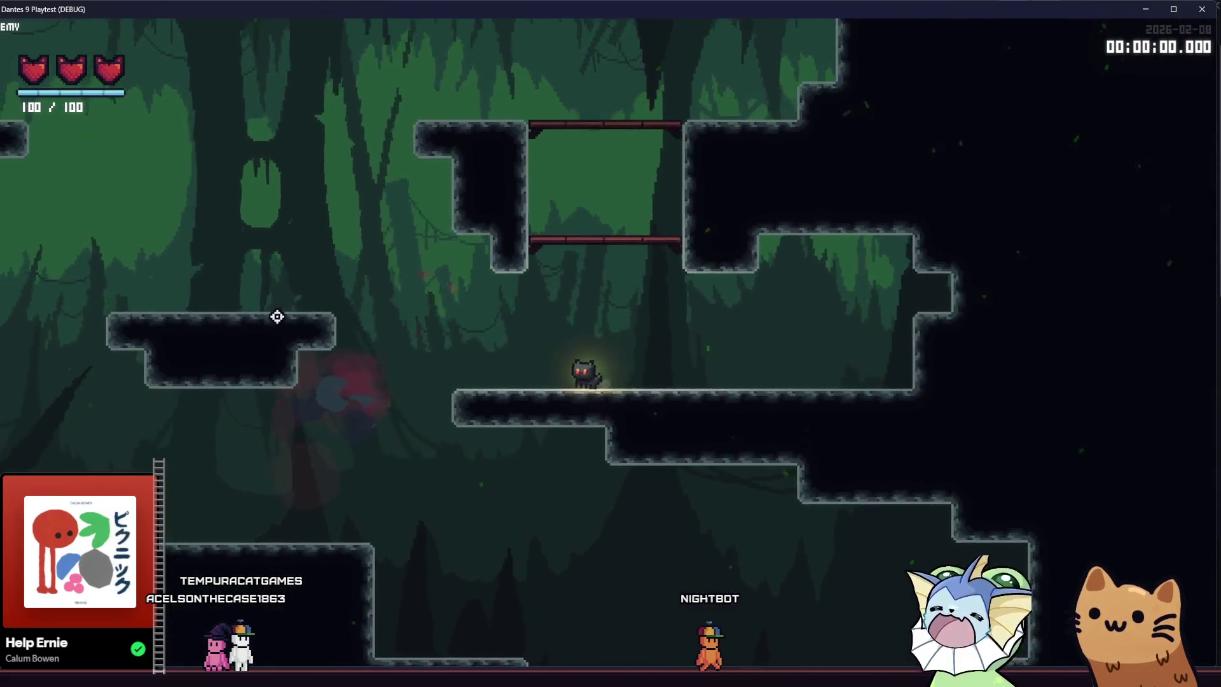
key(d)
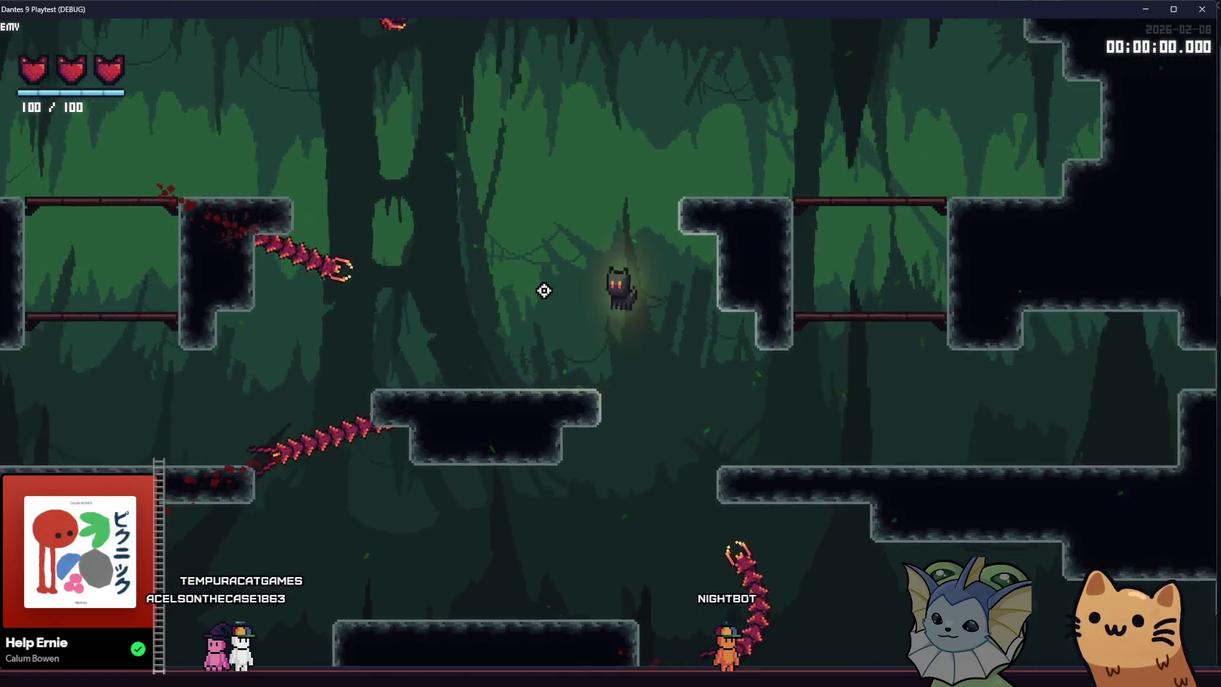
key(d)
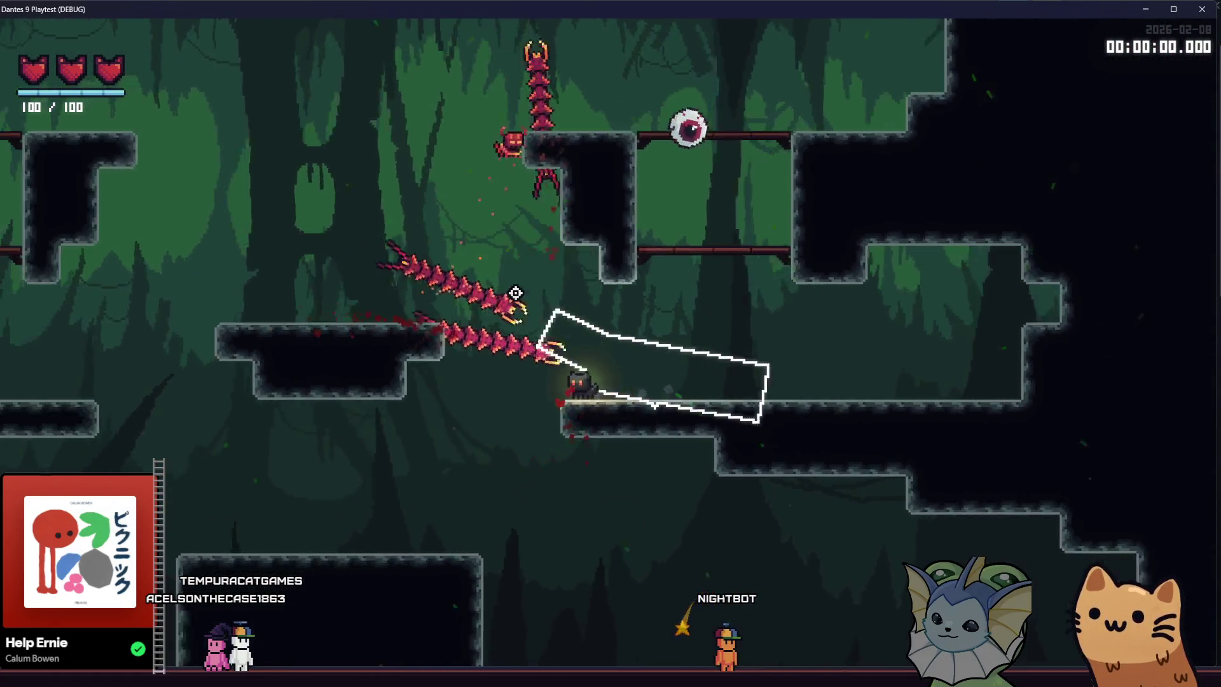
key(space)
key(a)
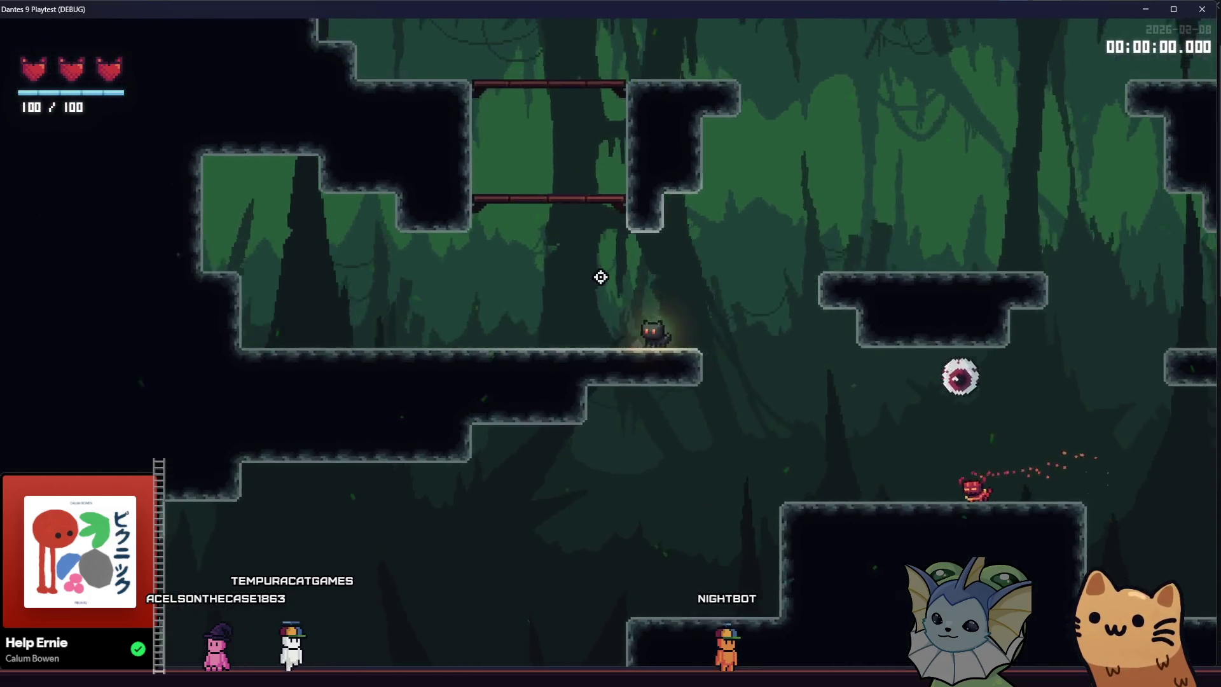
key(d)
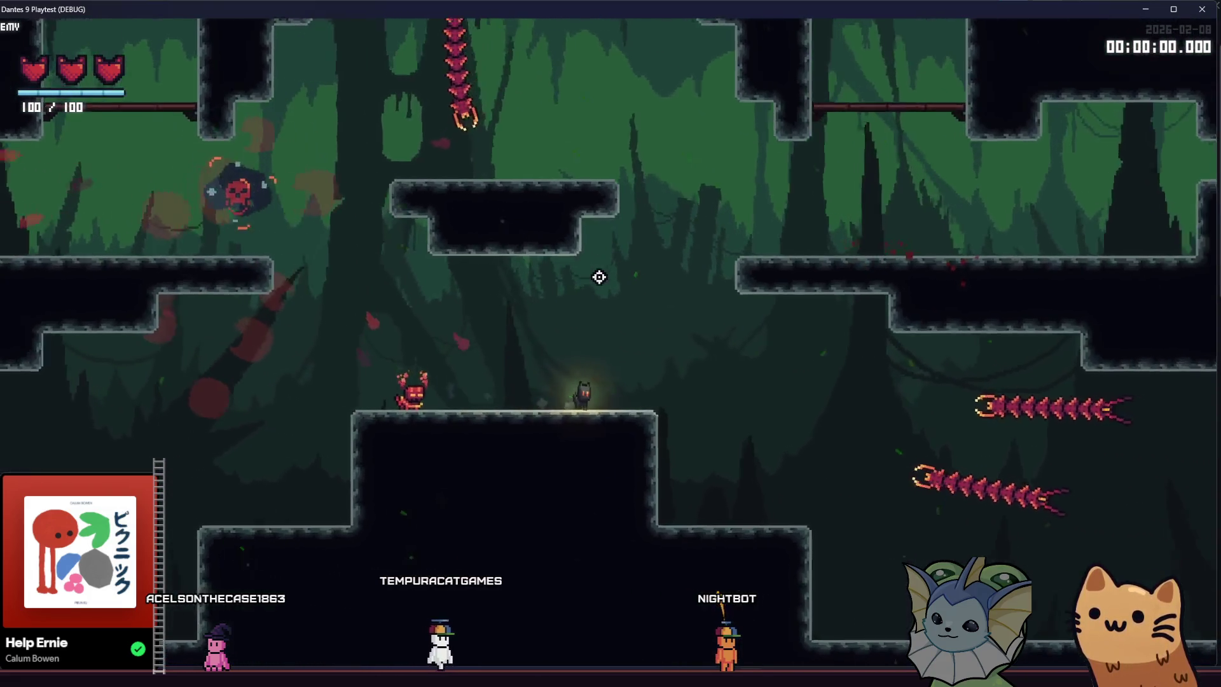
key(space)
key(d)
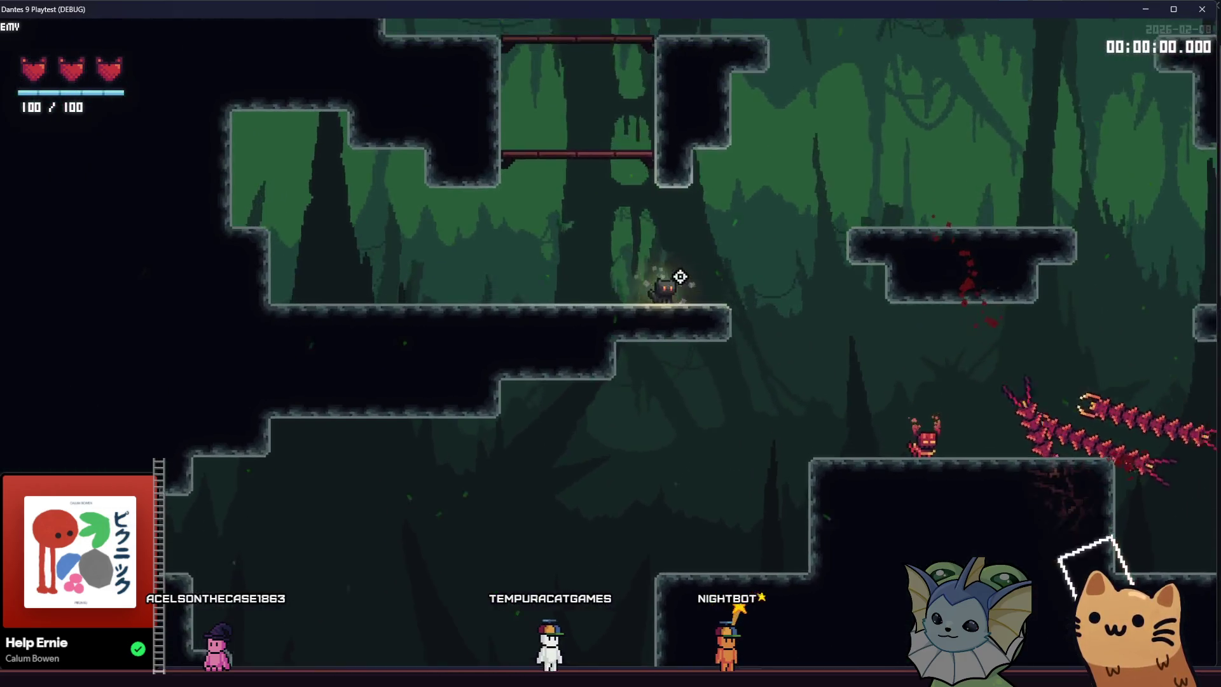
Toggle the debug panel off, move the cat down-right, then reopen the debug panel.
key(F1)
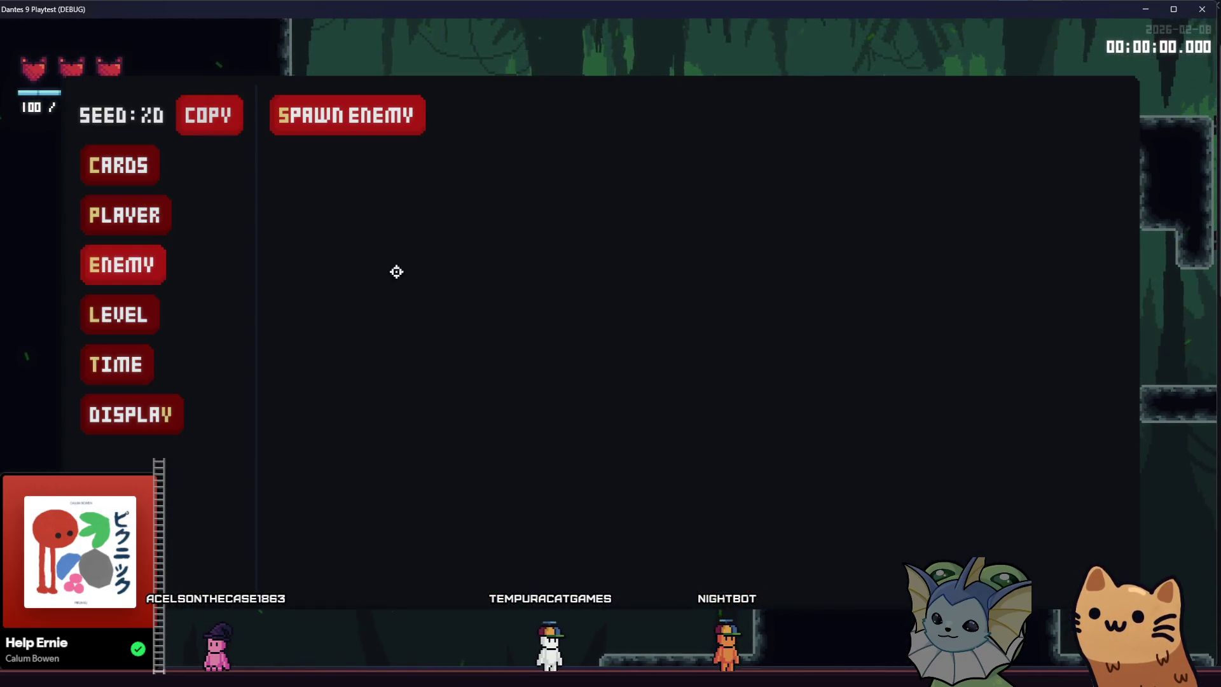
click(364, 208)
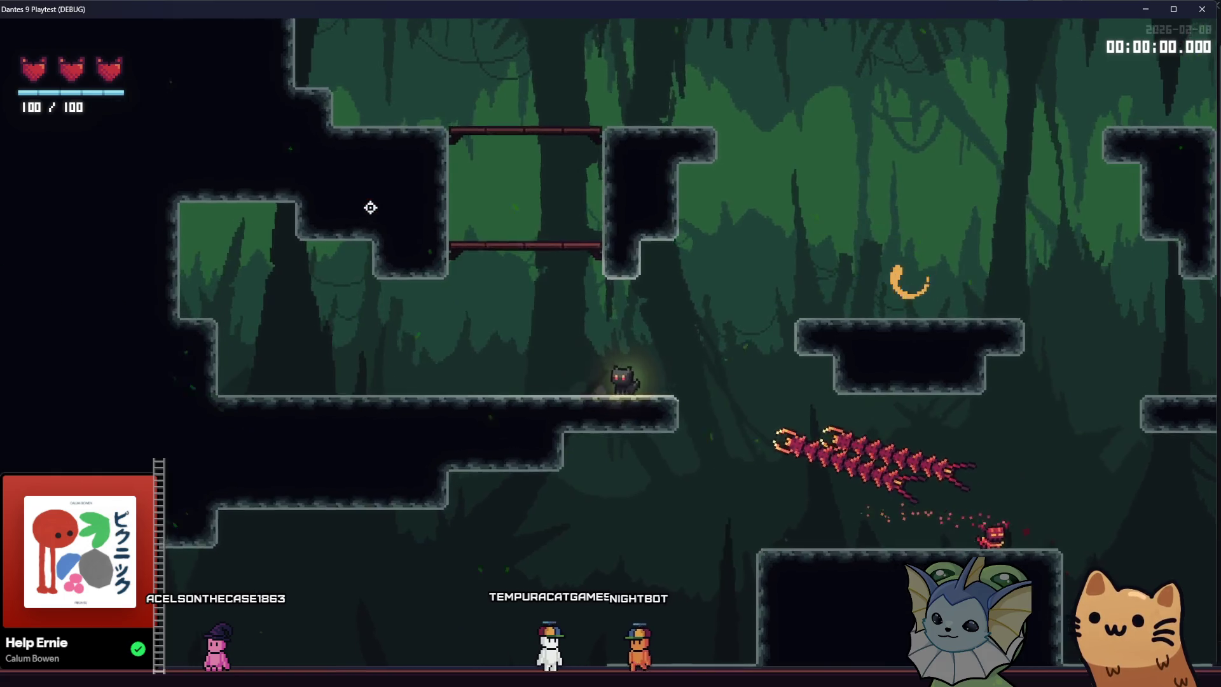
key(d)
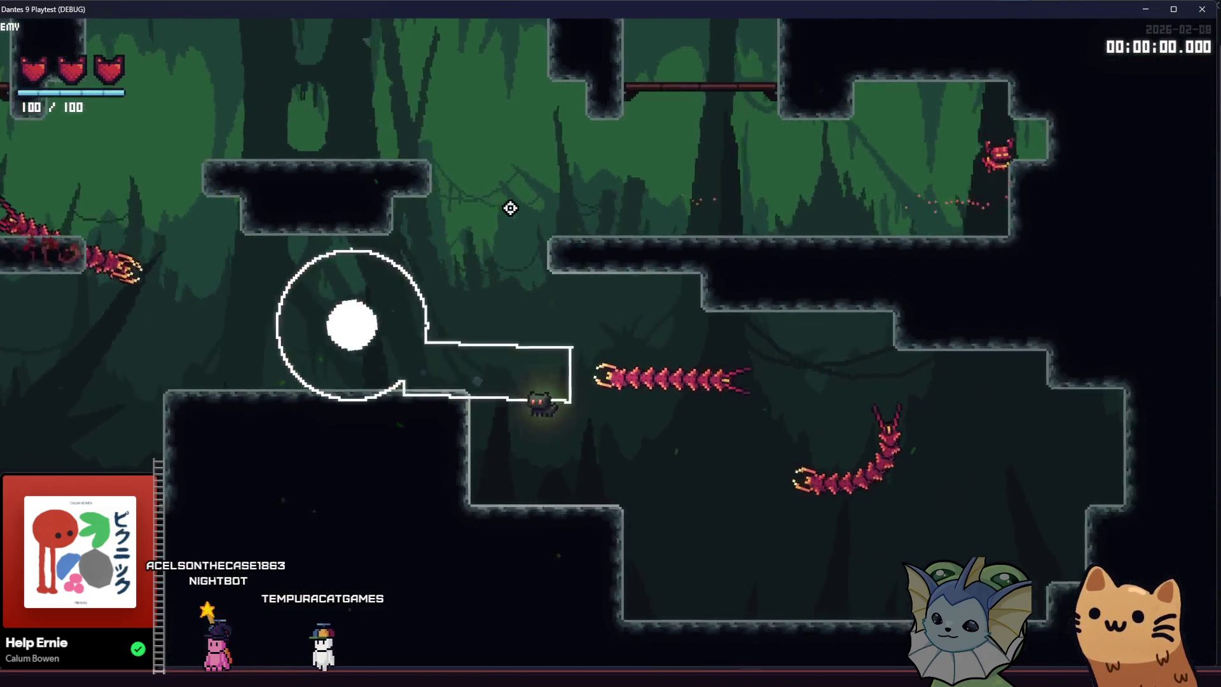
key(F1)
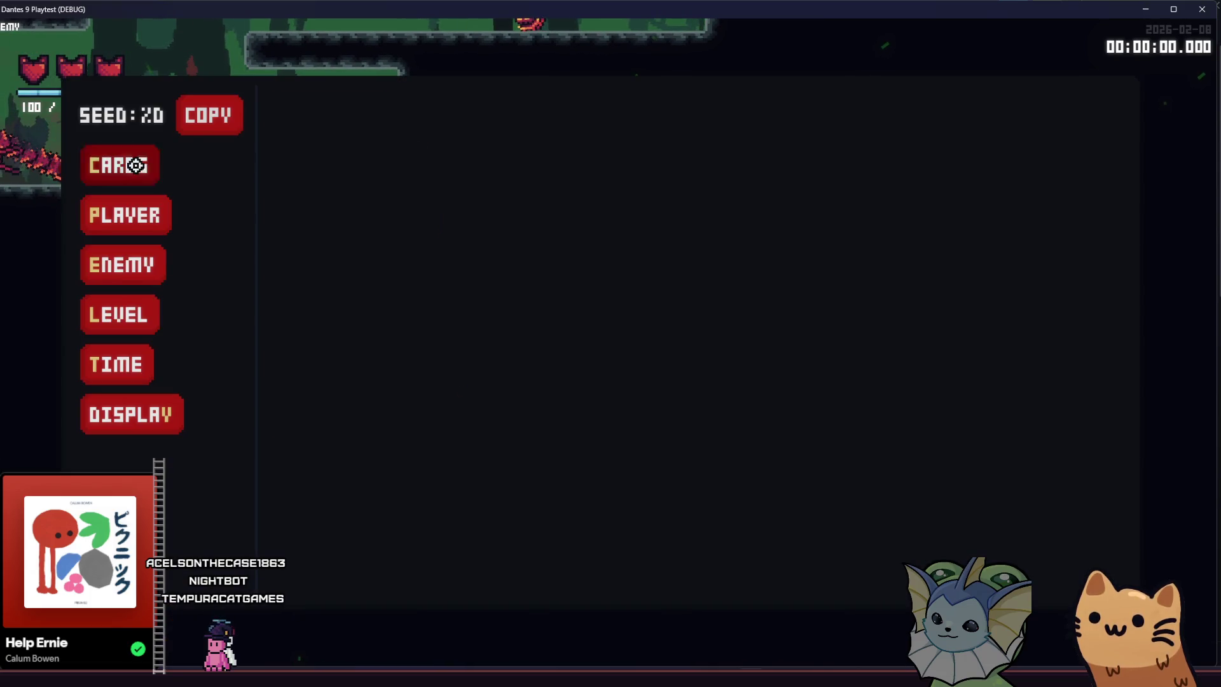
Add two SMG cards to the hand from the debug menu's card list.
click(136, 165)
click(332, 115)
scroll(down, 3)
click(590, 337)
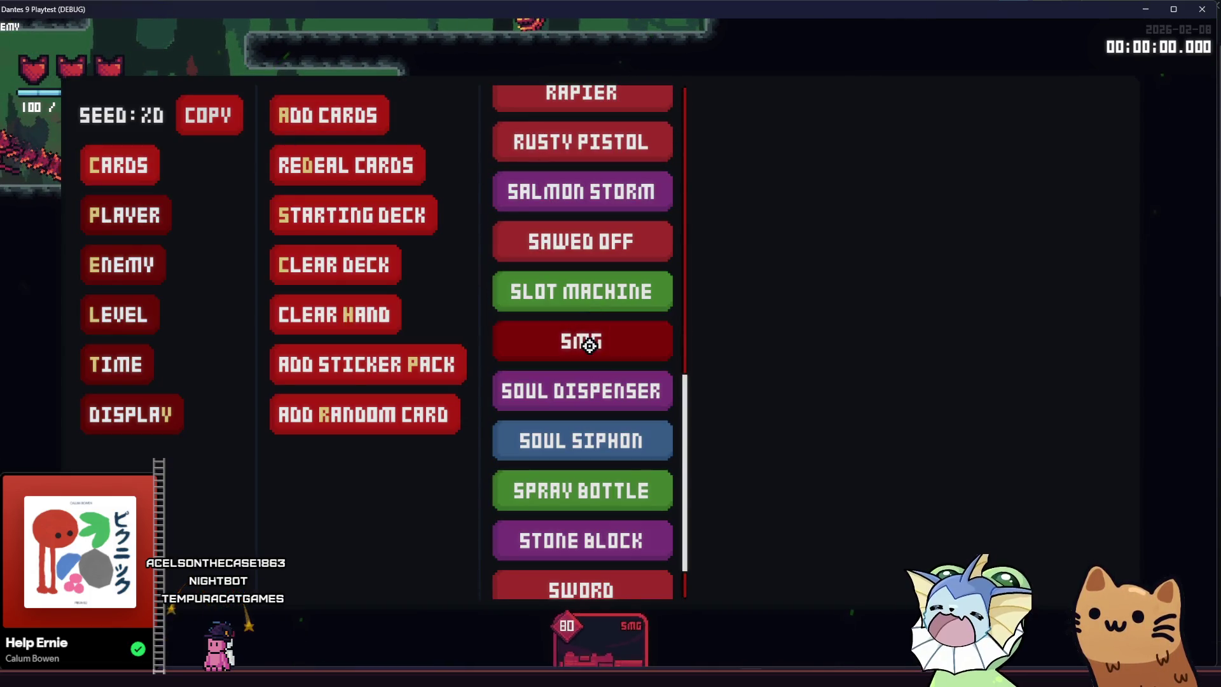
click(590, 342)
Add five random cards to the hand, then close the debug panel.
click(157, 223)
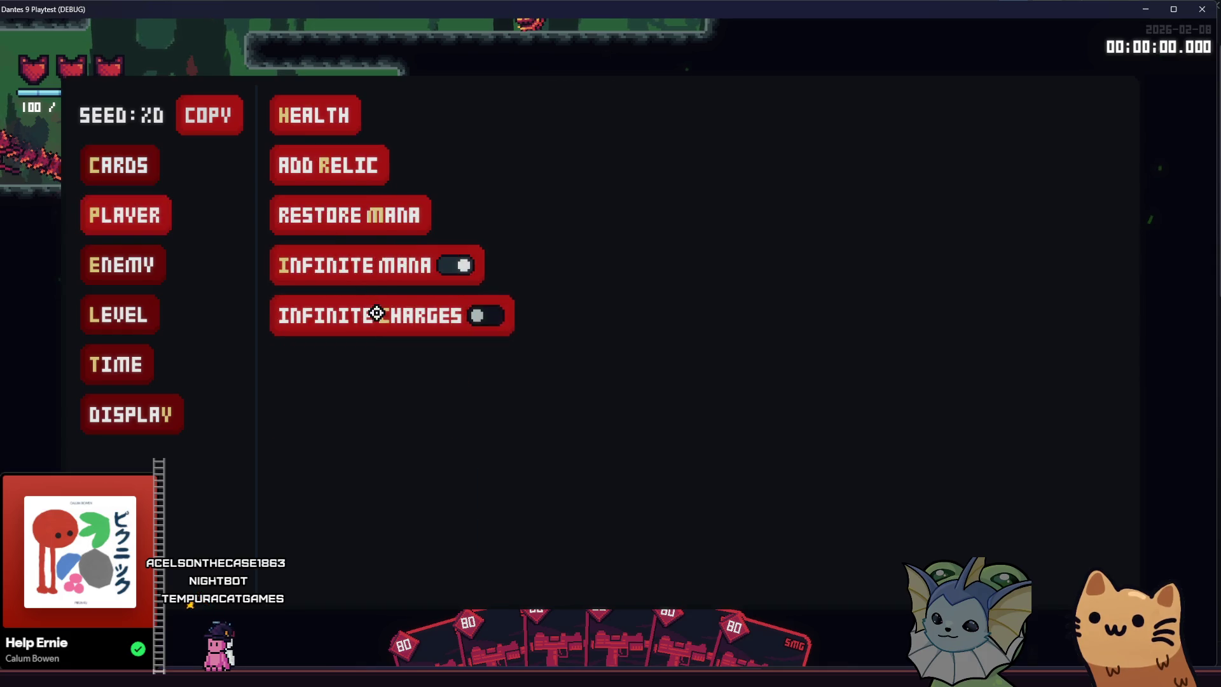
click(147, 159)
click(371, 403)
click(370, 404)
click(375, 409)
click(354, 412)
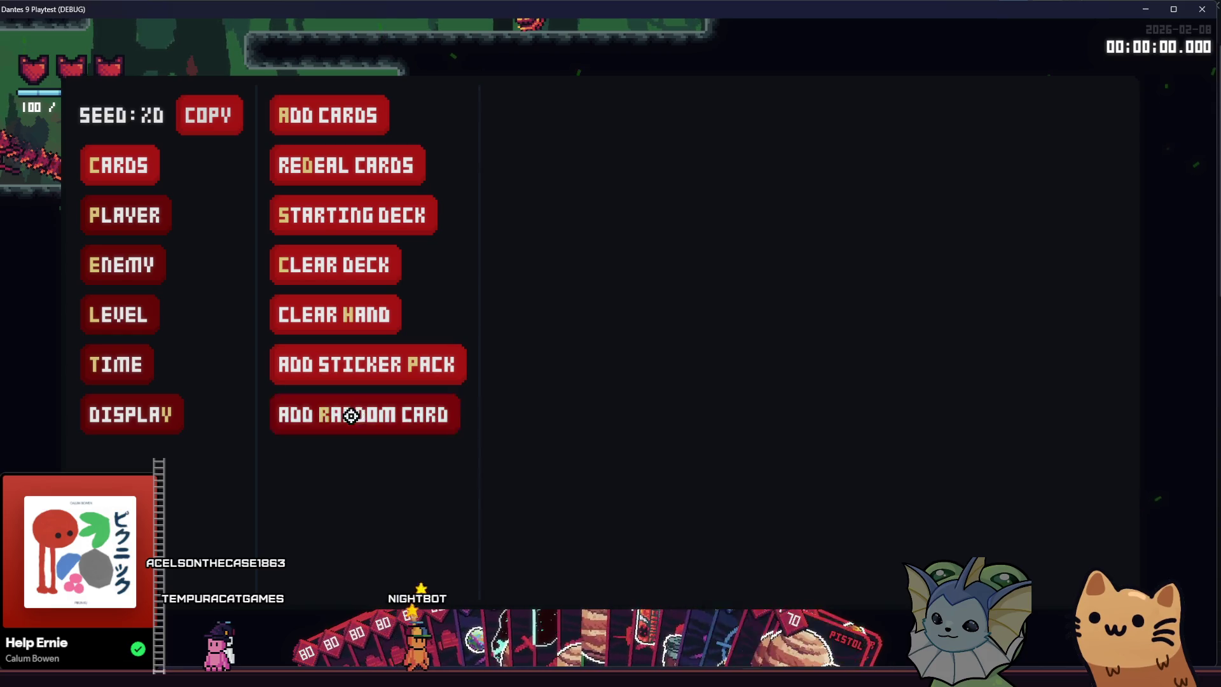
click(354, 412)
key(Escape)
Move the cat through the cave, playing cards against the centipedes and climbing a ledge.
key(a)
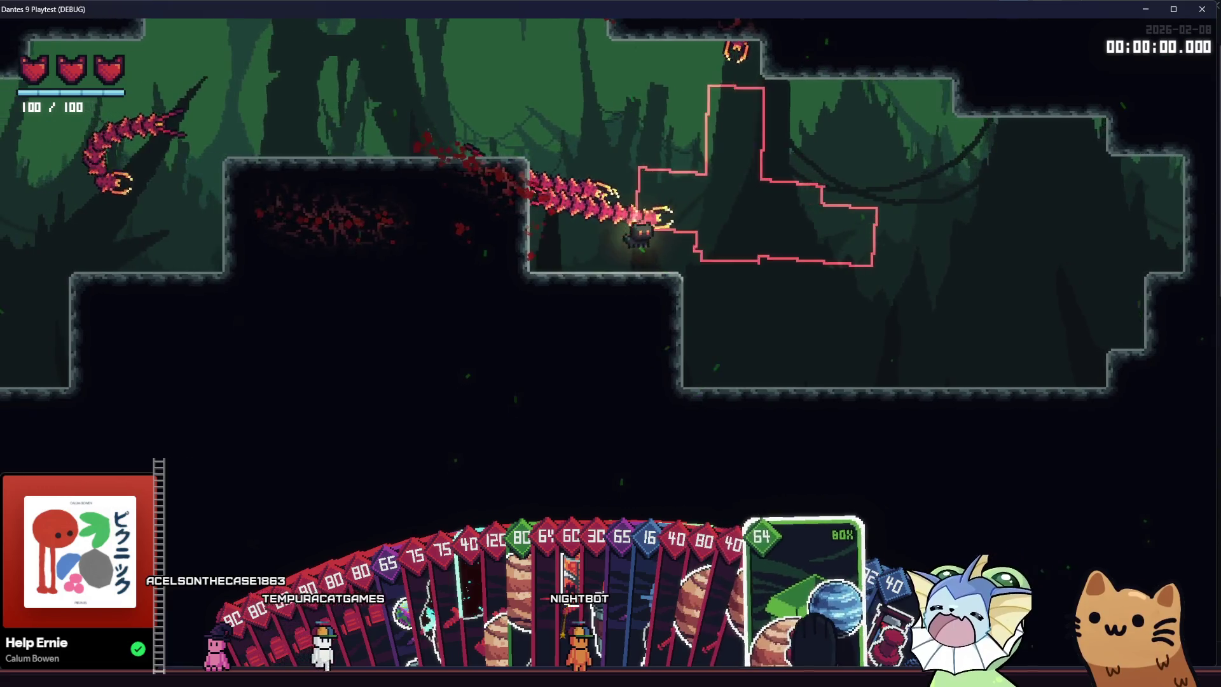
click(471, 346)
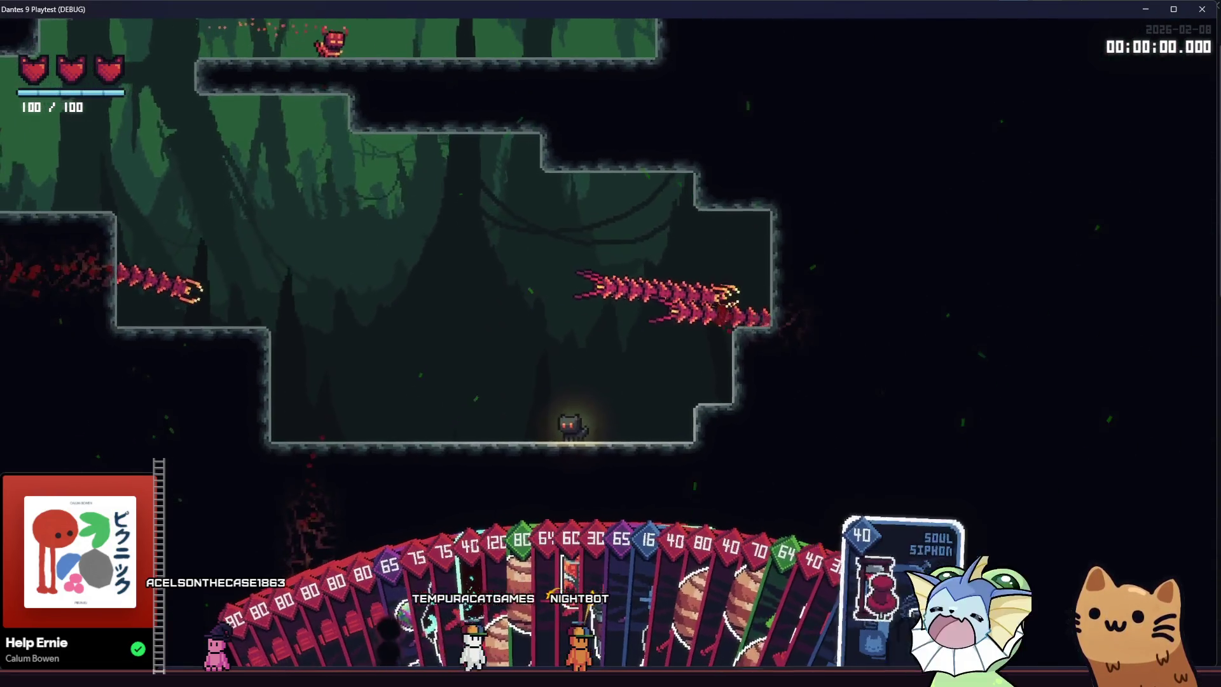
key(a)
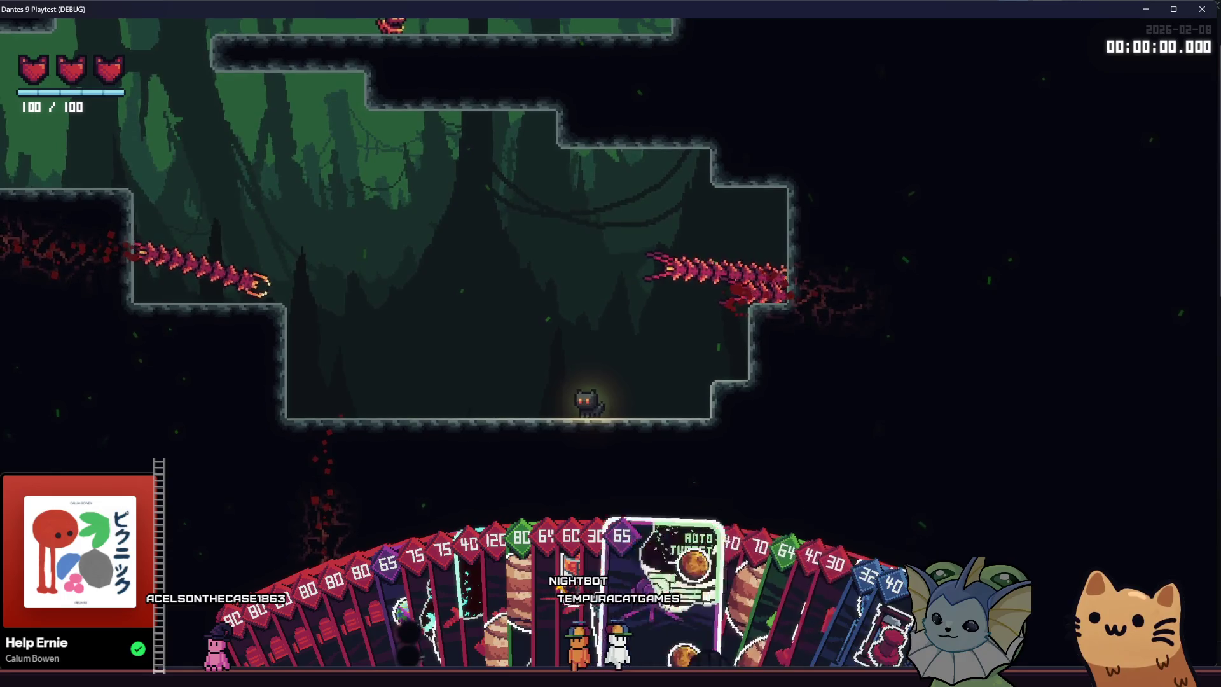
click(313, 262)
key(d)
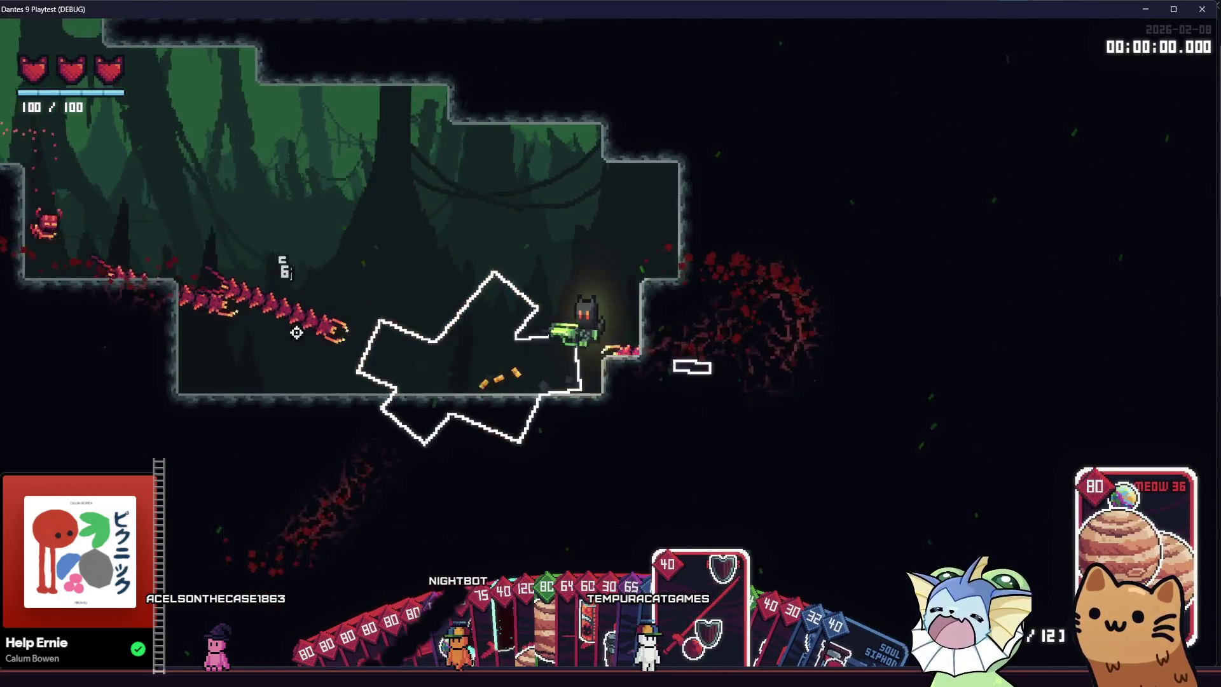
key(space)
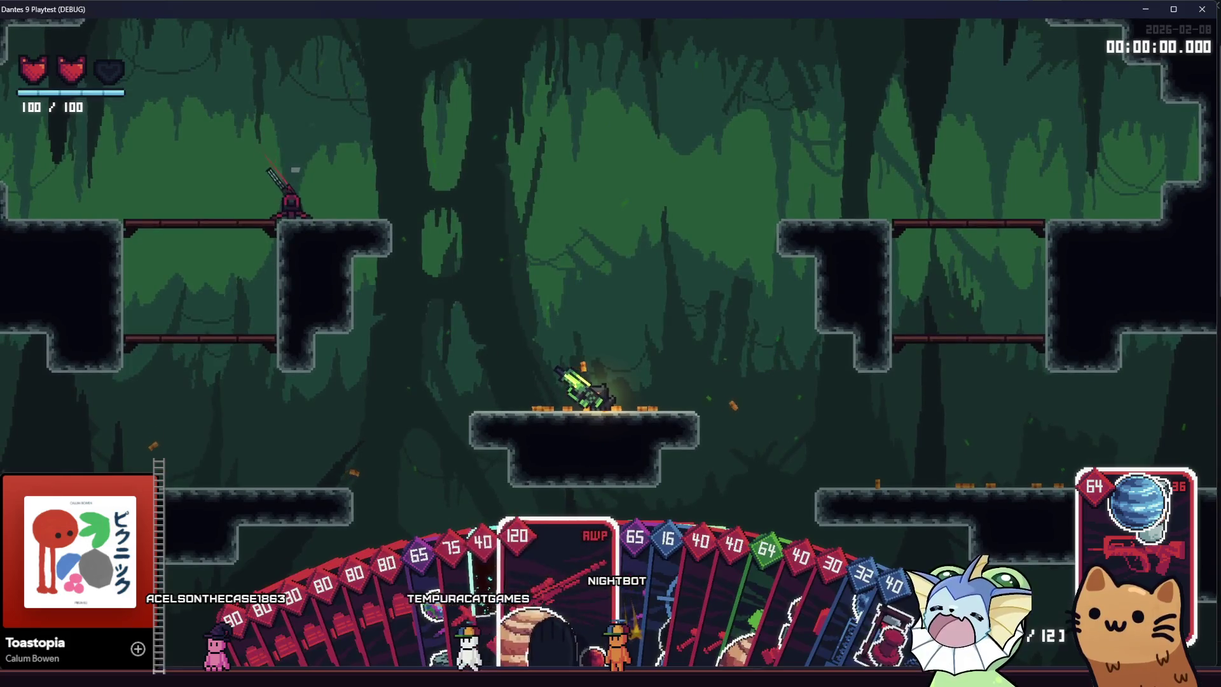
Equip the 120 AWP card, fire several sniper shots, then quit the game.
click(842, 373)
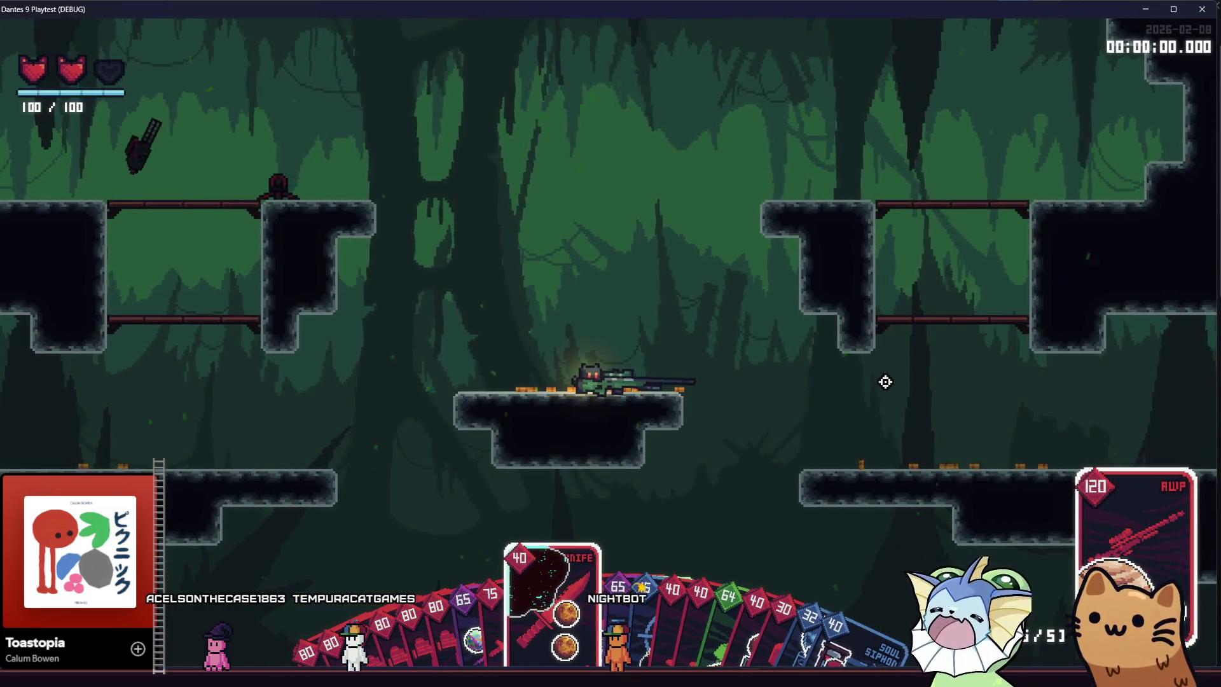
click(885, 381)
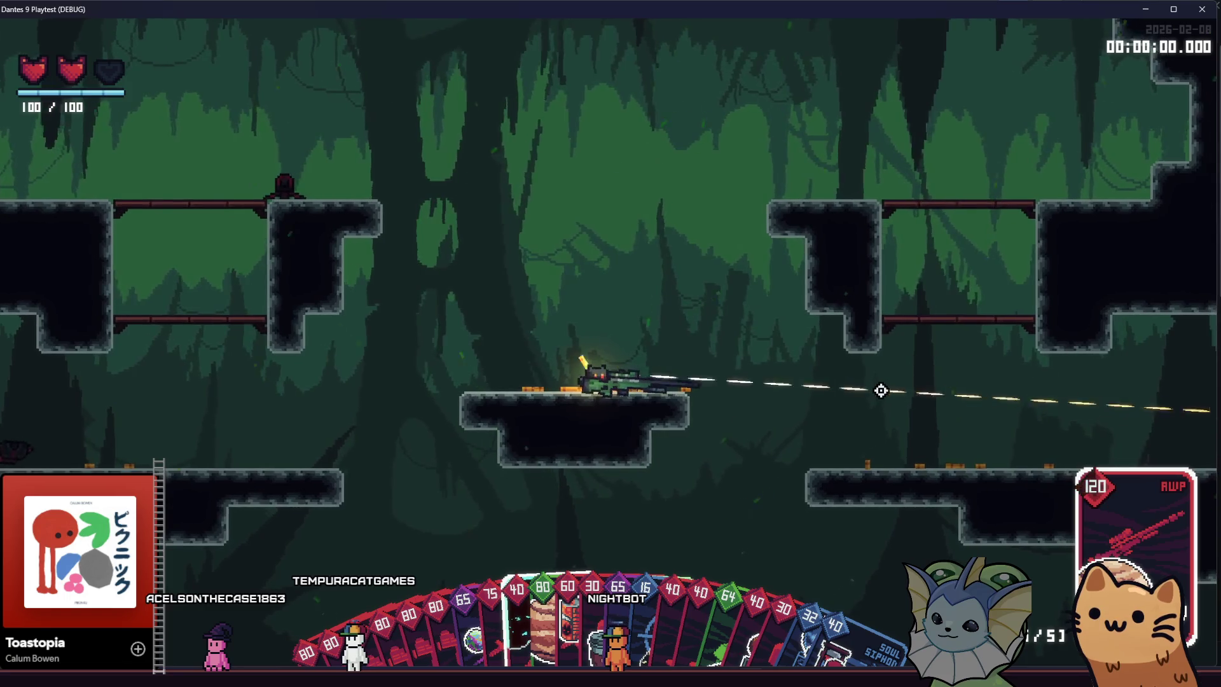
click(881, 389)
click(770, 185)
click(766, 172)
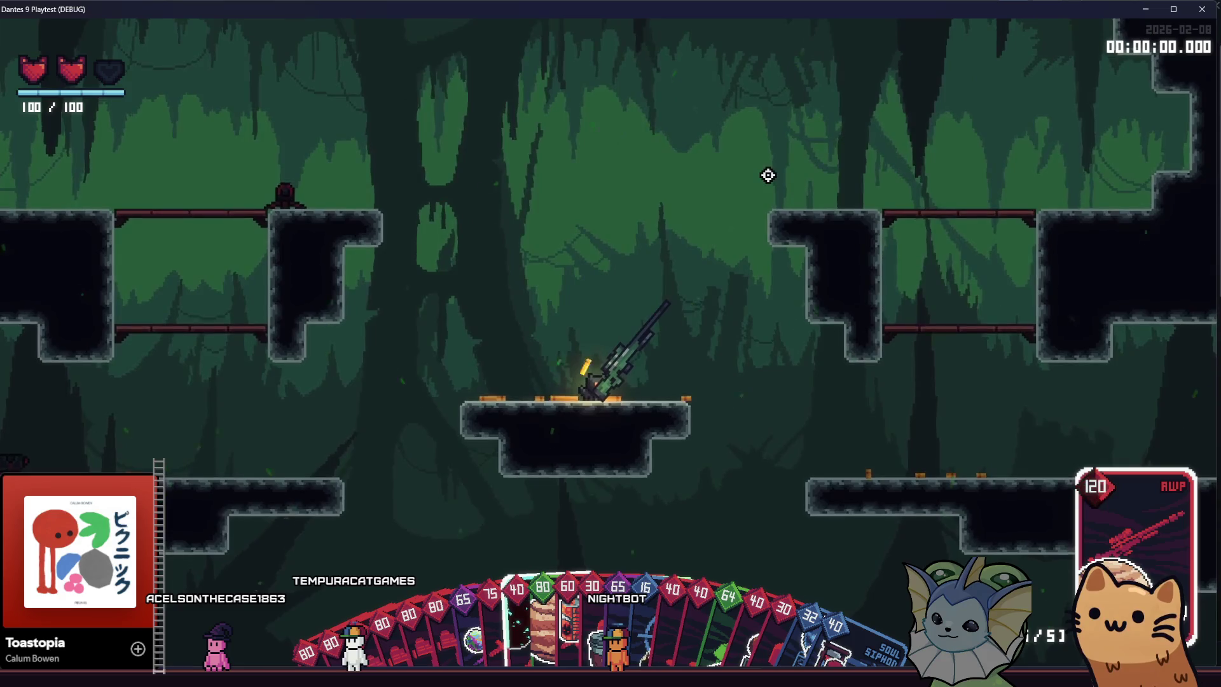
key(F8)
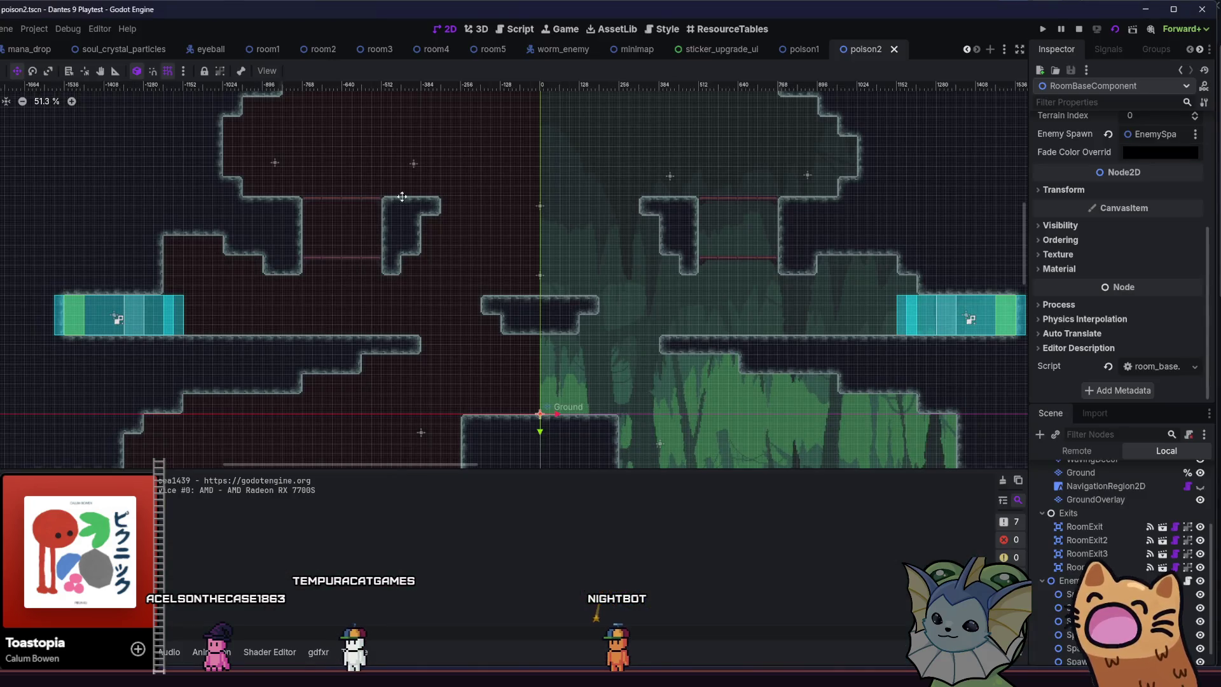
Quick-open the awp_equipment.tscn scene by searching 'awp_equ'.
key(alt+shift+o)
text(awp)
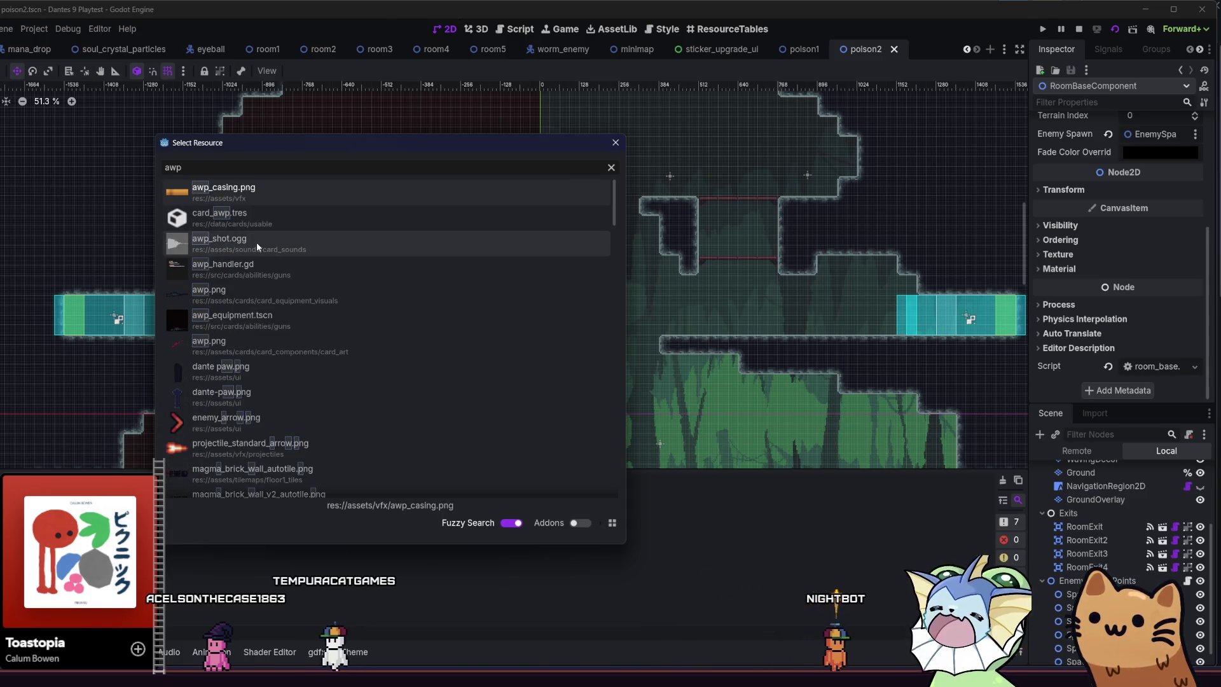
text(_)
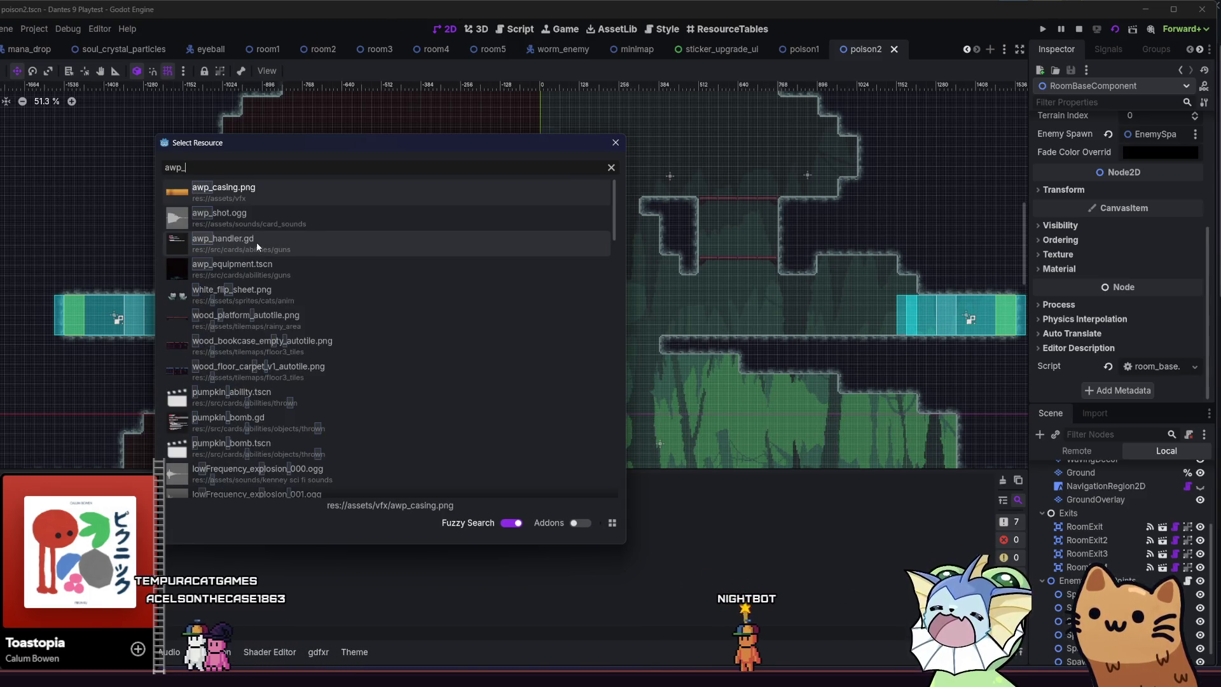
text(equ)
key(Return)
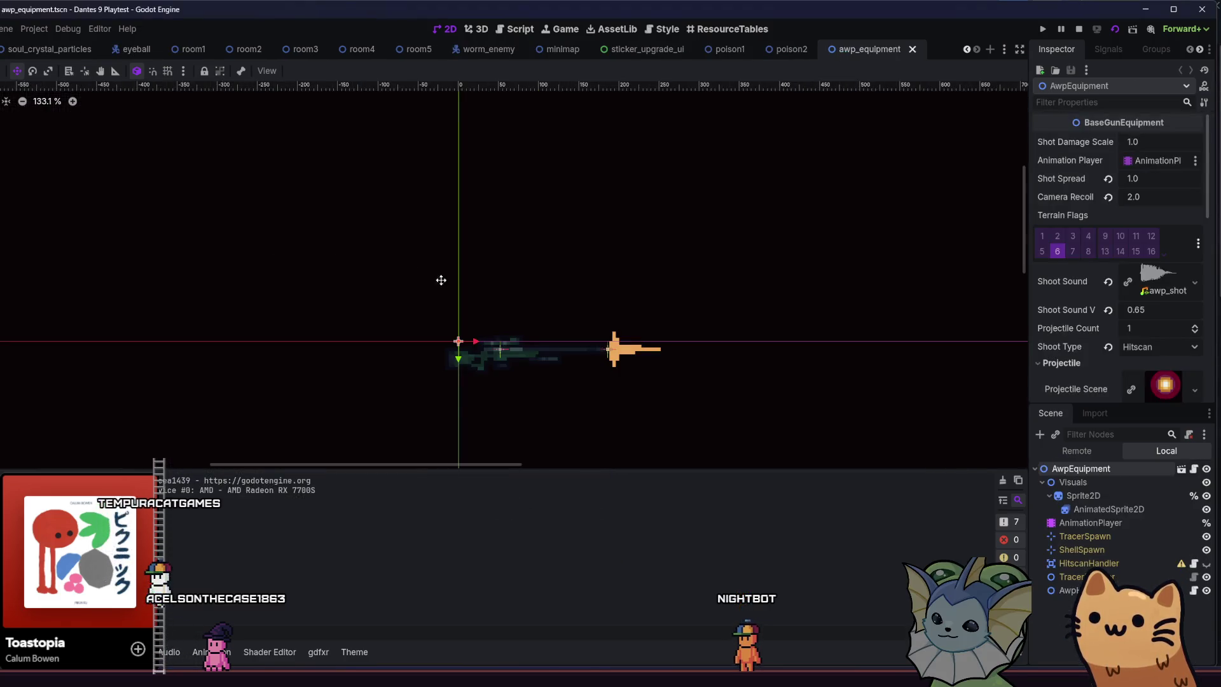
Set AwpEquipment's Bullet Spawn to TracerSpawn, save the scene, and run the project.
click(1081, 536)
click(1075, 471)
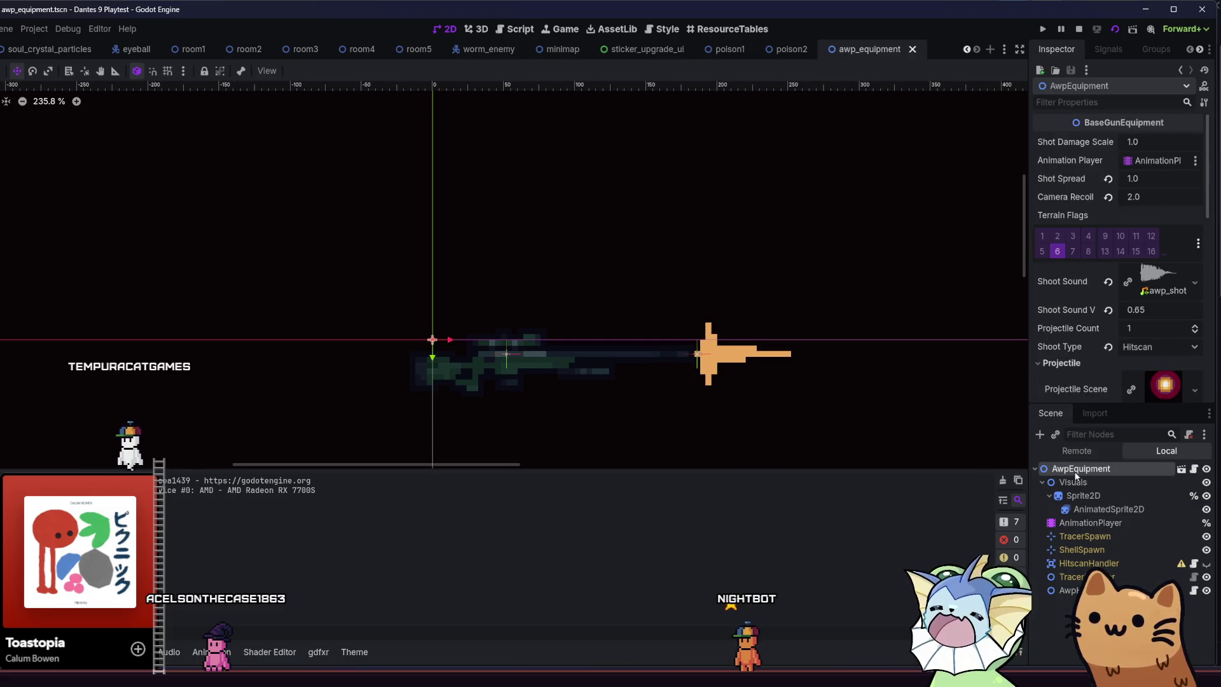
scroll(down, 3)
scroll(down, 3)
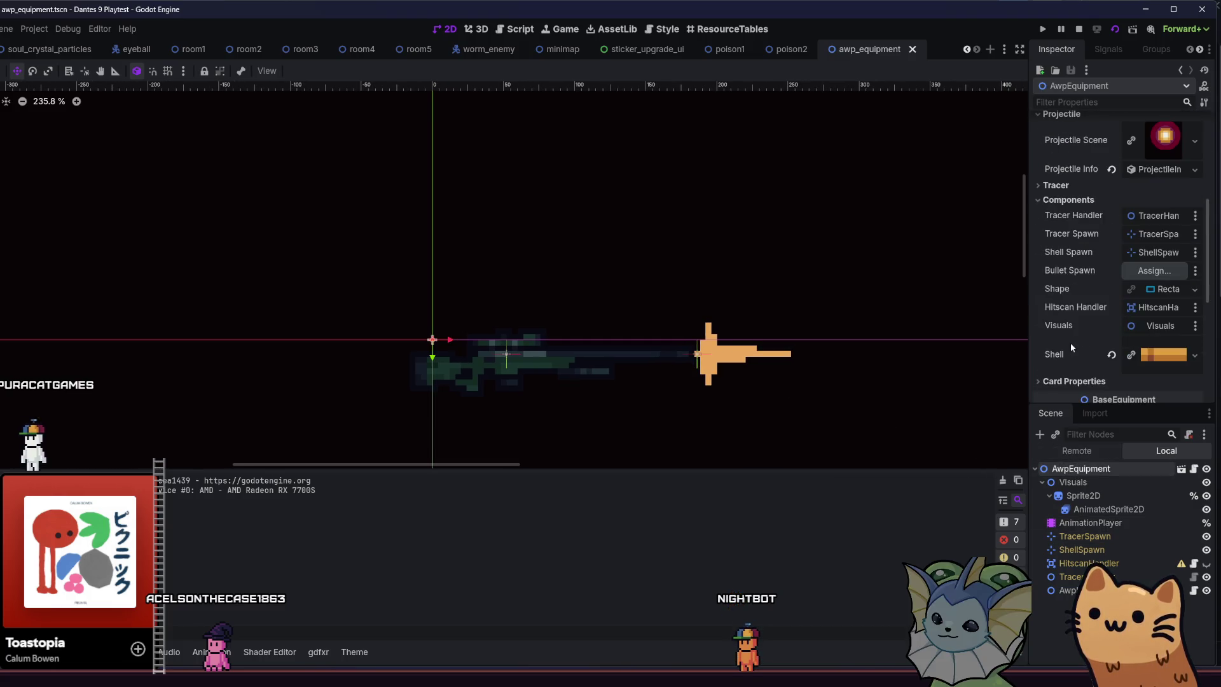
click(1137, 270)
double_click(426, 201)
key(ctrl+s)
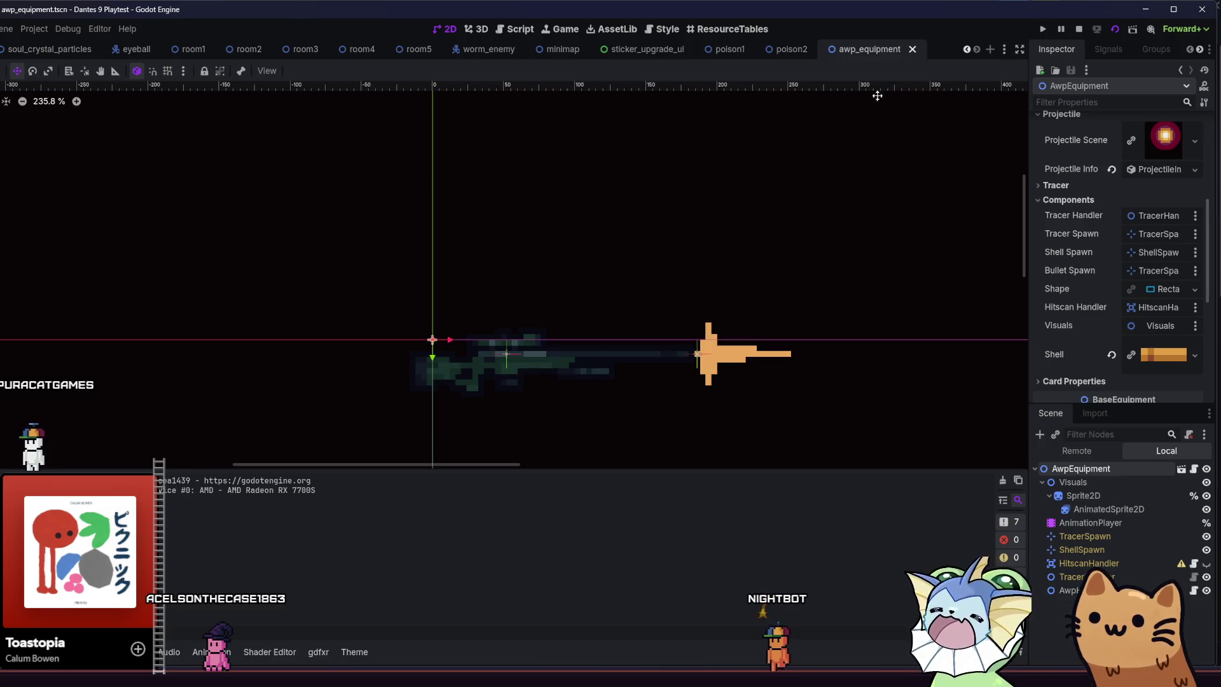
click(1041, 30)
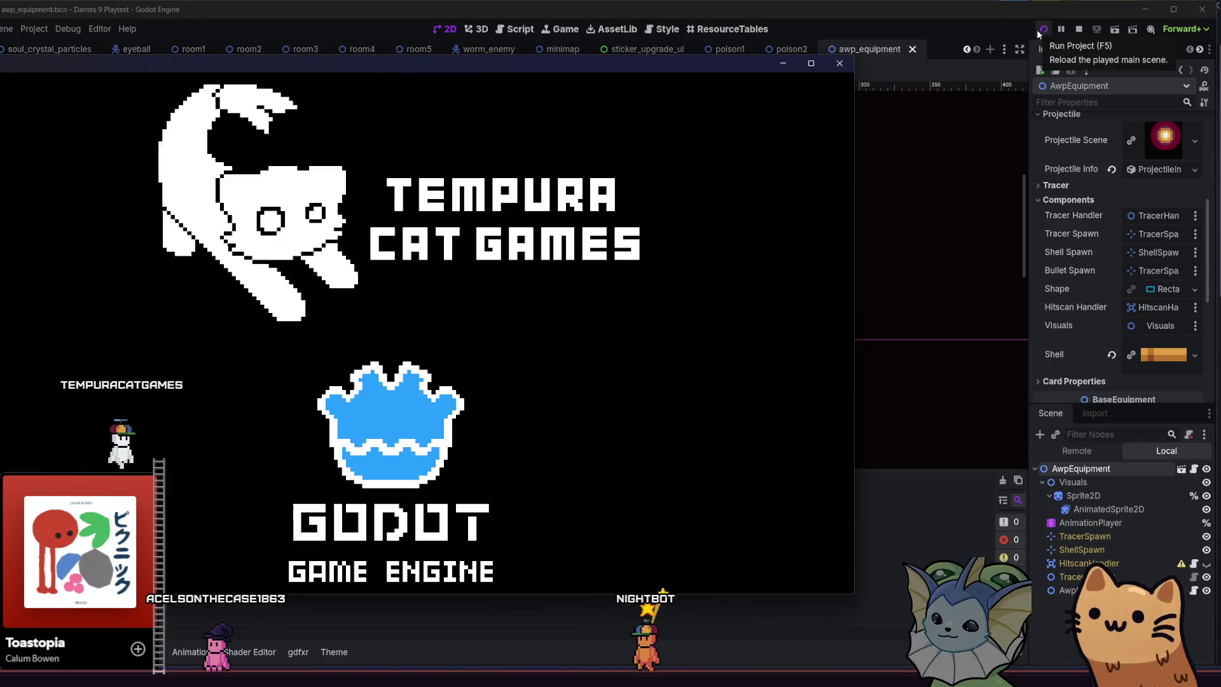
click(1117, 32)
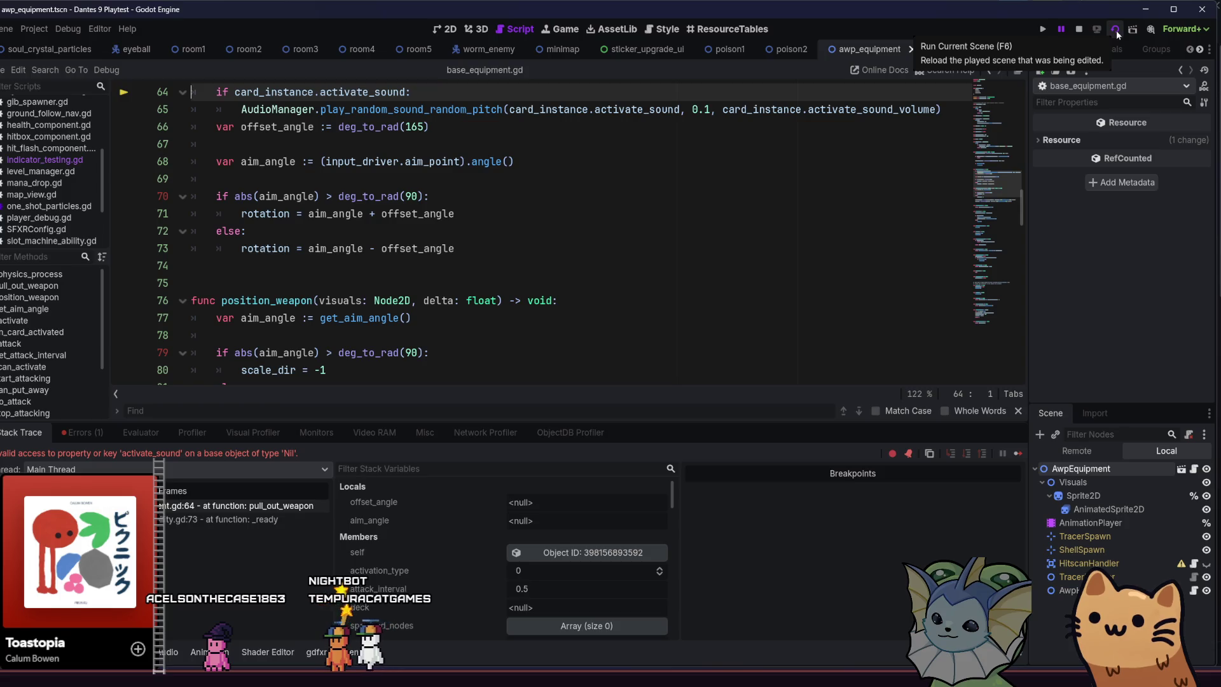
Review AwpEquipment's properties and the activate_sound check lines in base_equipment.gd.
click(1090, 468)
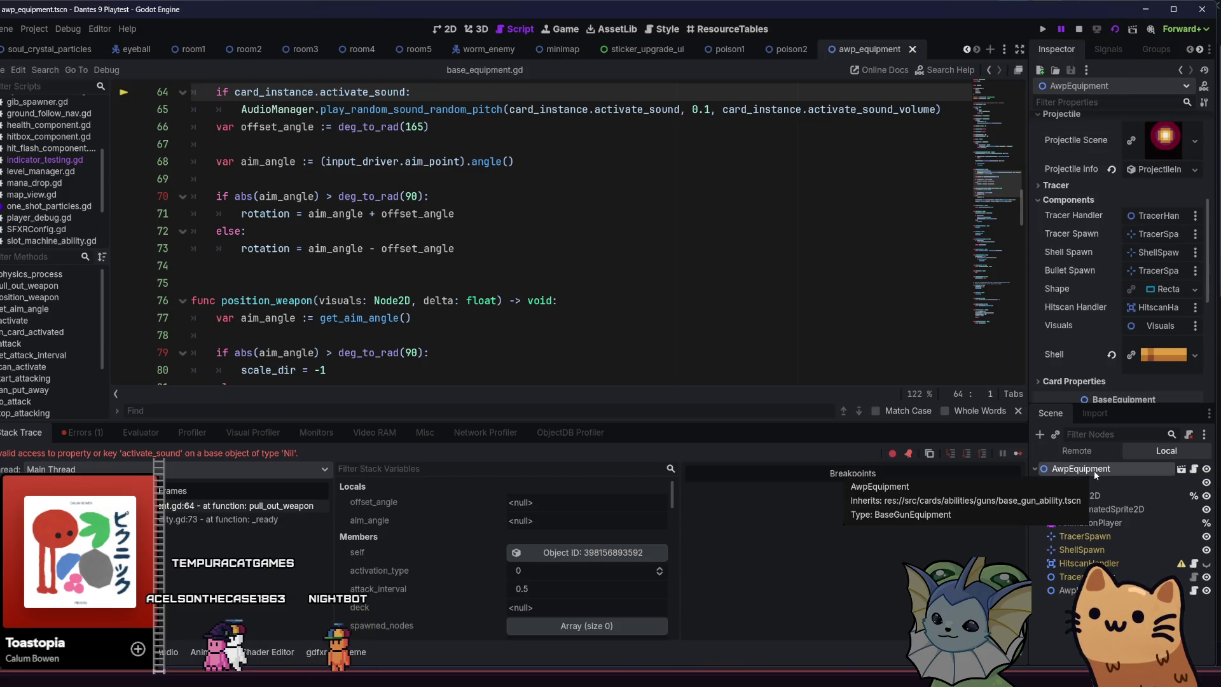
scroll(up, 3)
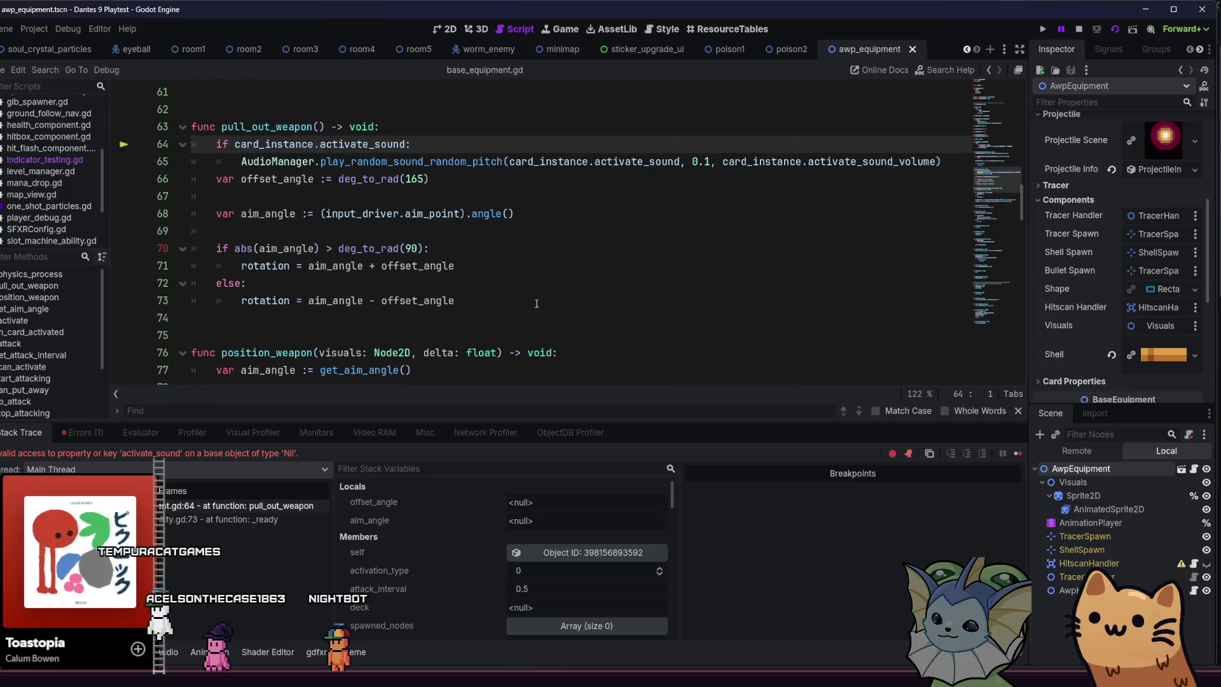
scroll(up, 3)
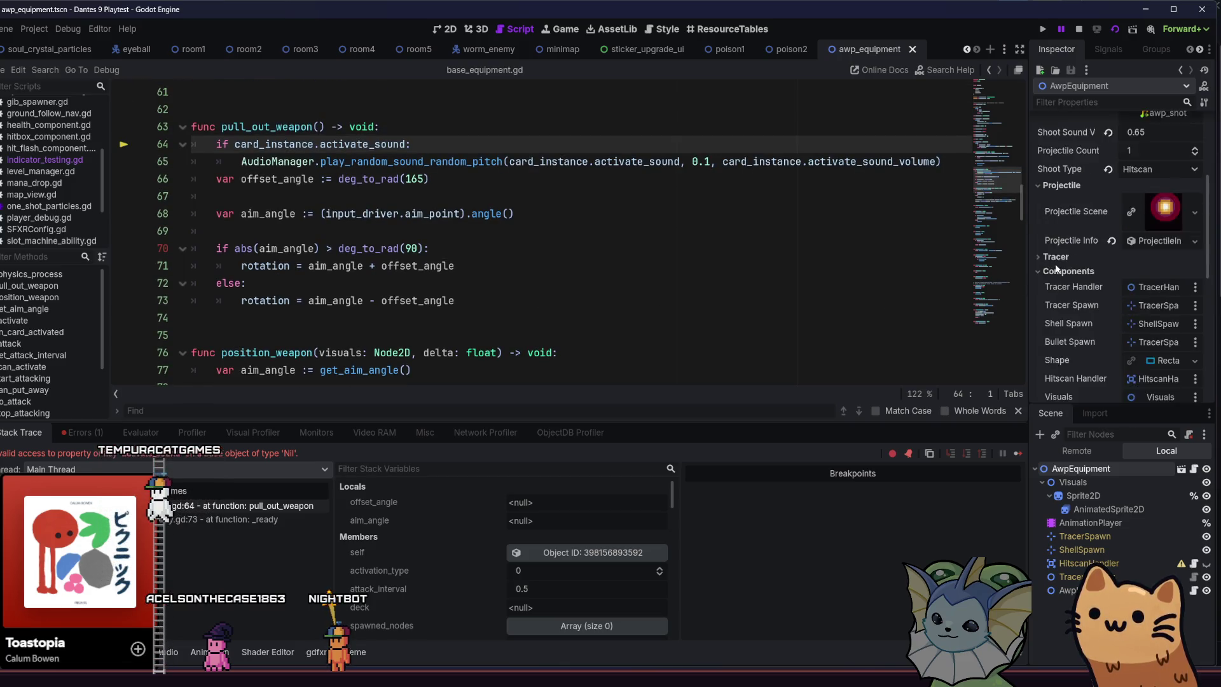
scroll(up, 3)
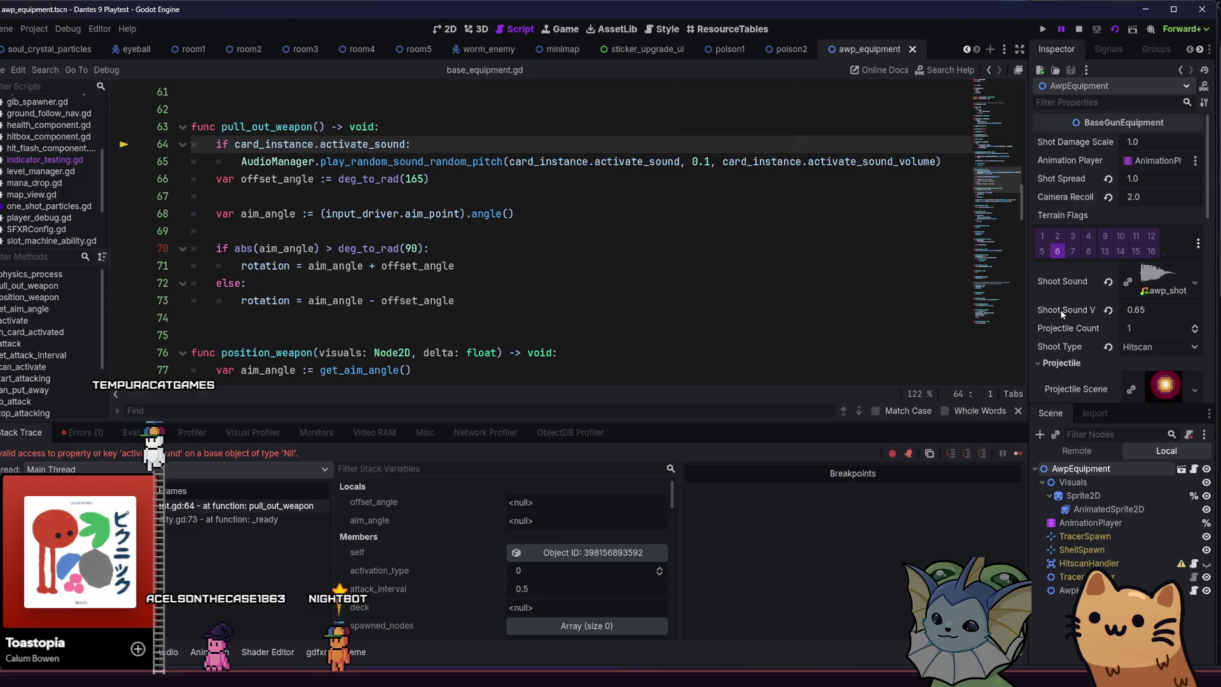
scroll(down, 3)
click(441, 215)
scroll(up, 3)
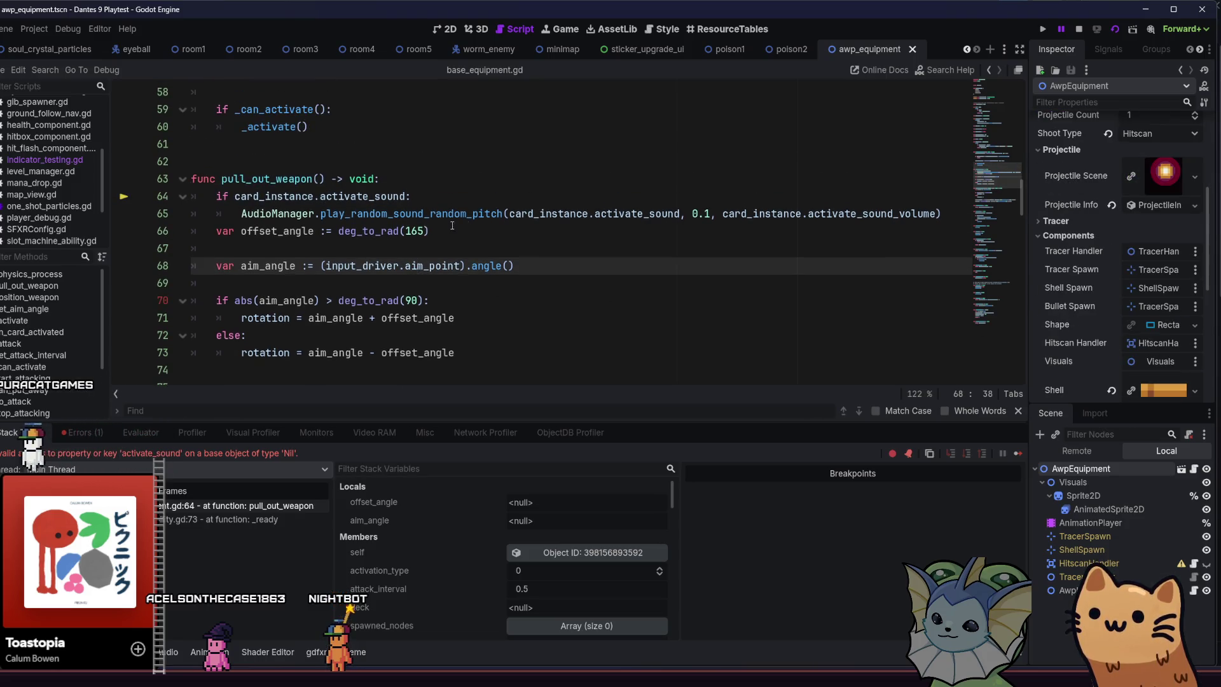
click(451, 202)
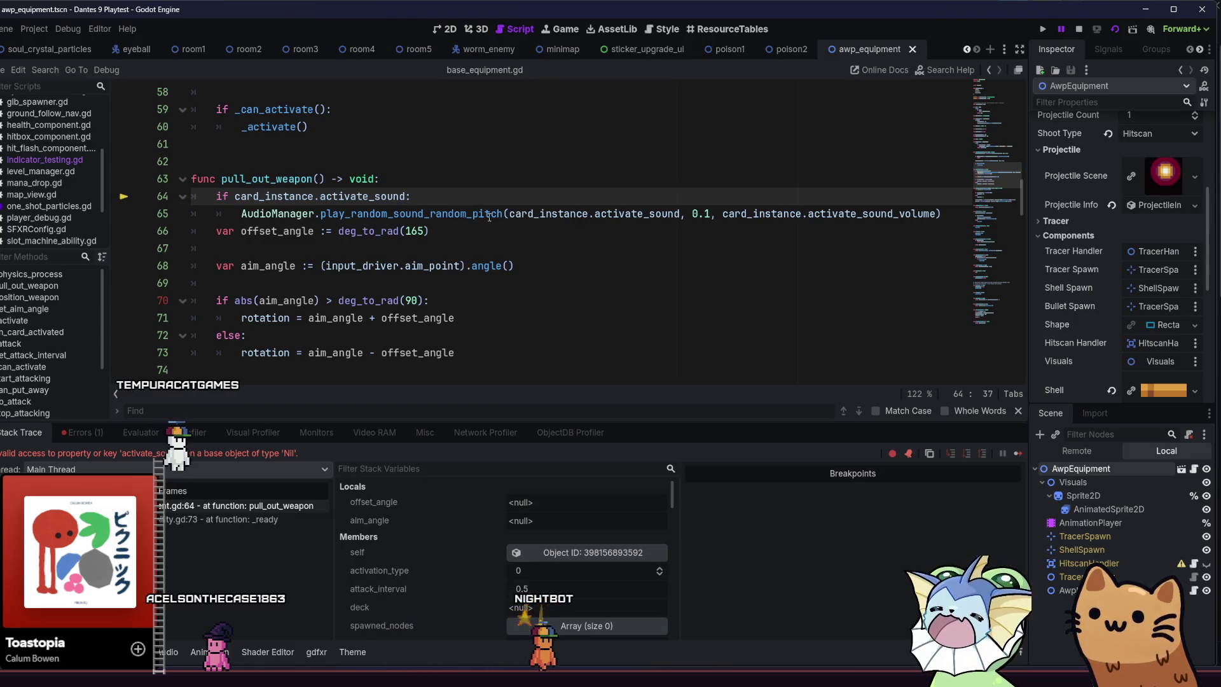
scroll(up, 3)
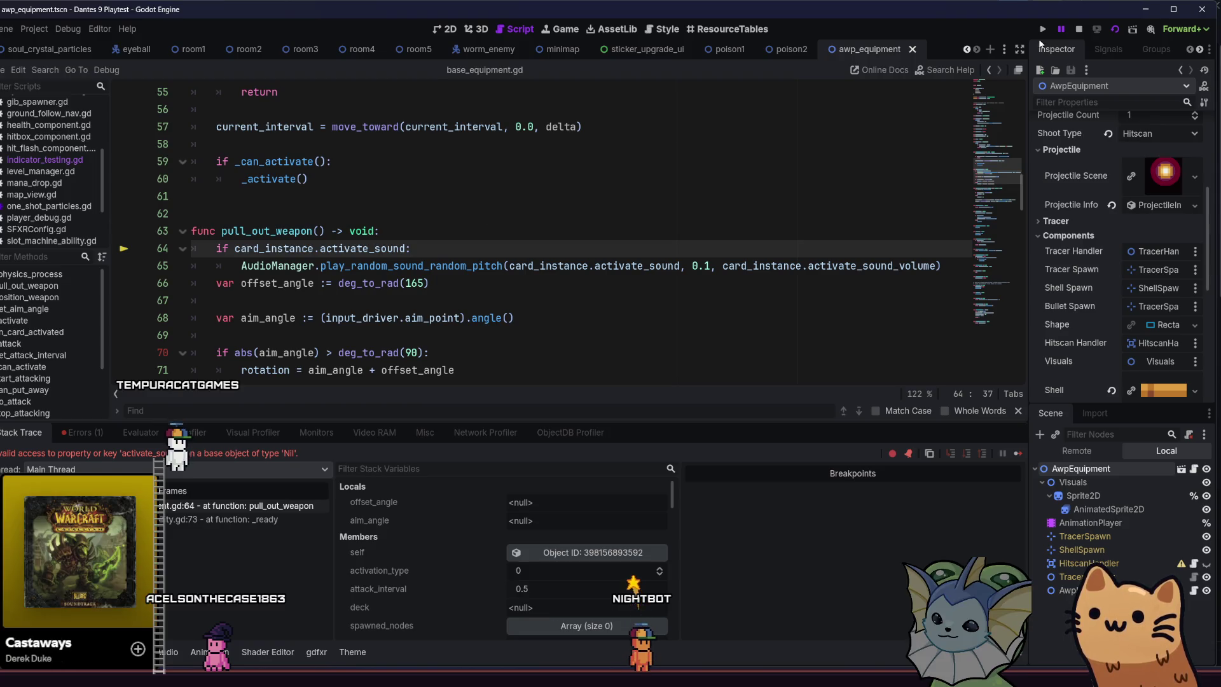
Restart the game and inspect the _ready and pull_out_weapon stack frames, then stop and return to poison2.
click(1114, 30)
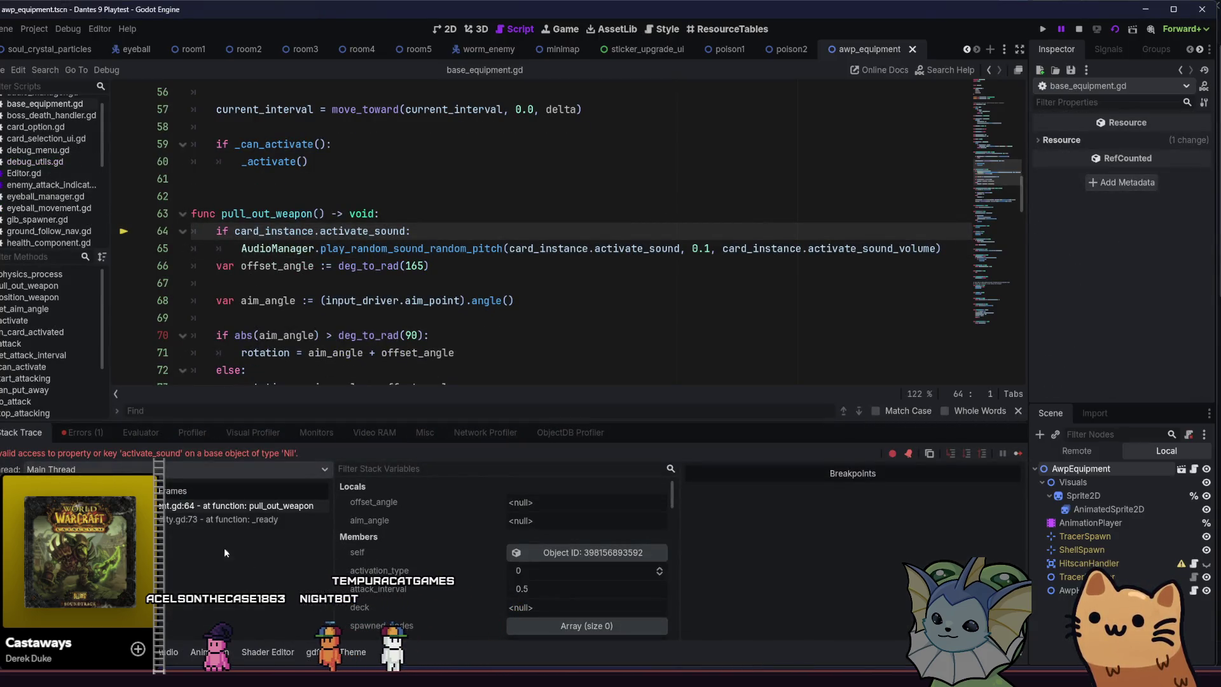
click(196, 521)
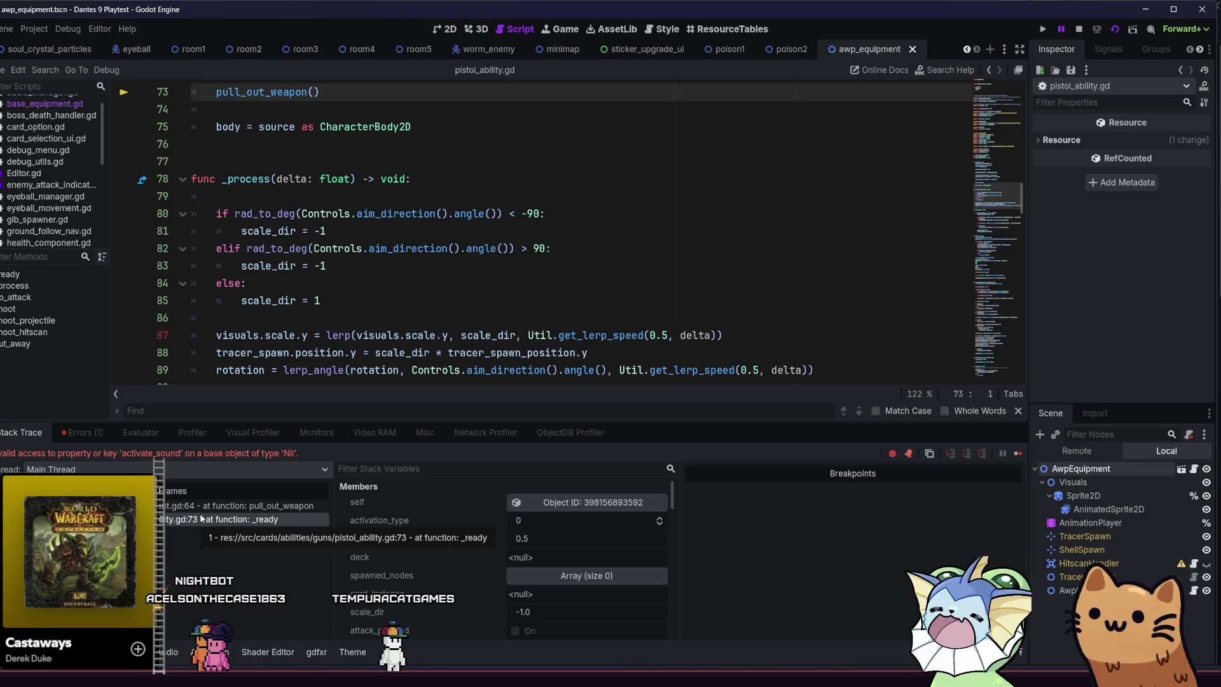
click(201, 509)
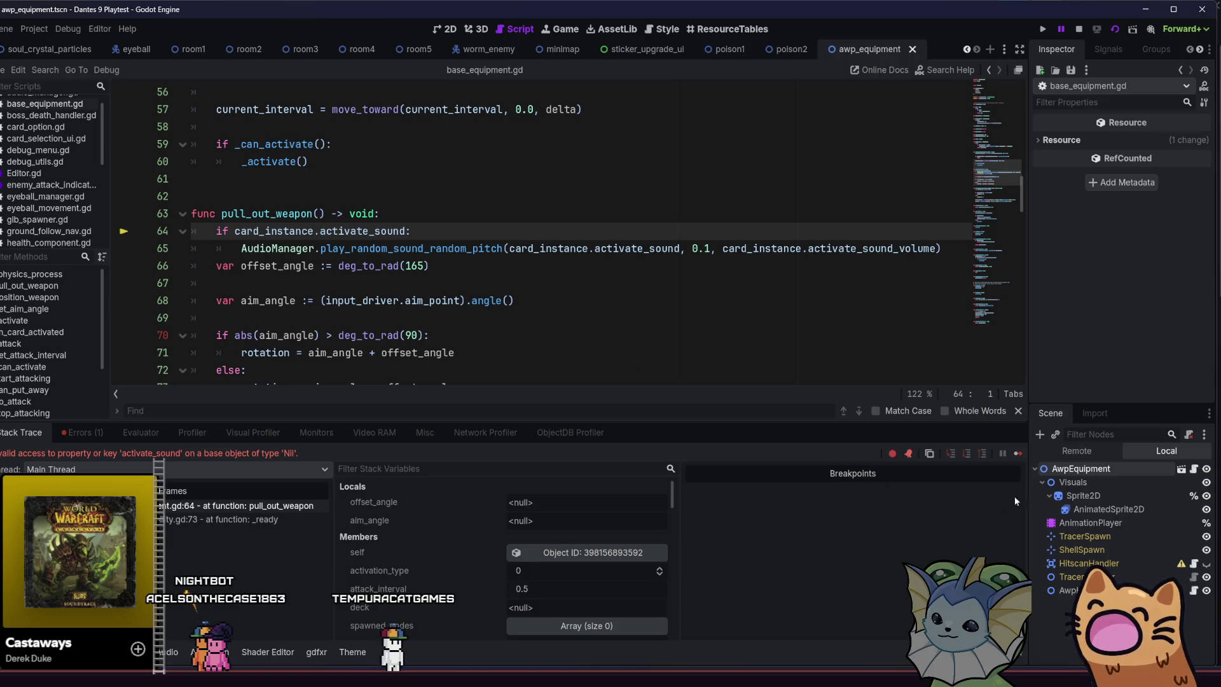
click(1057, 471)
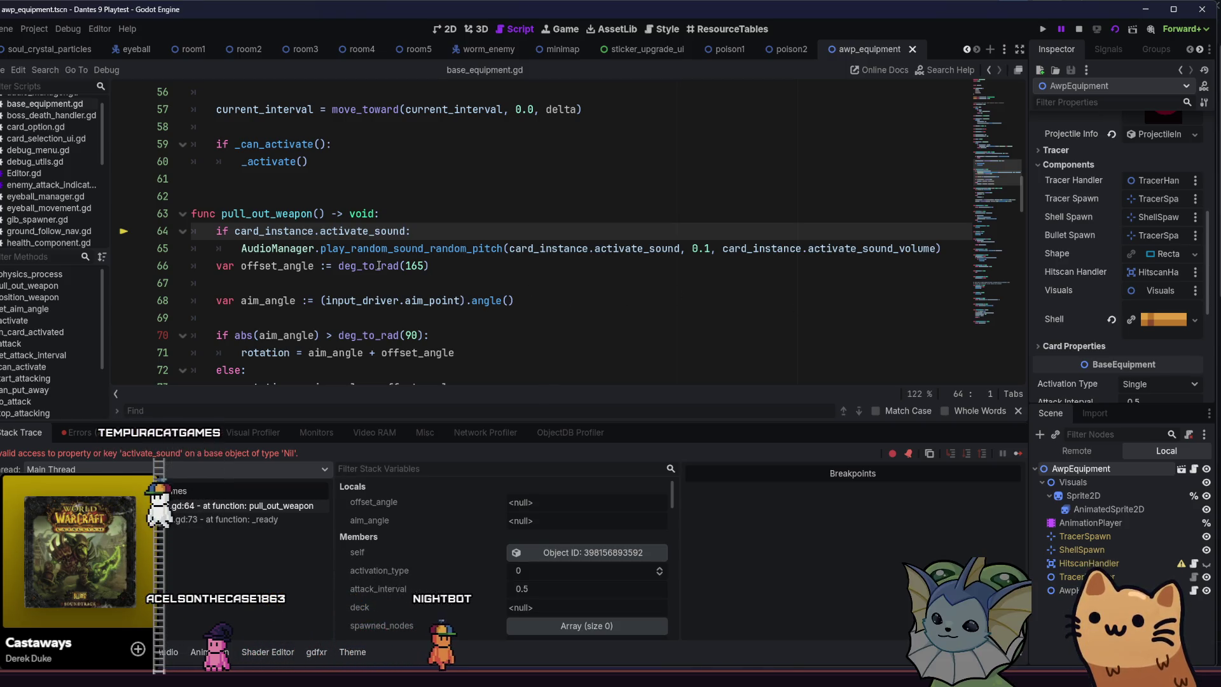
drag(222, 213, 417, 230)
click(493, 233)
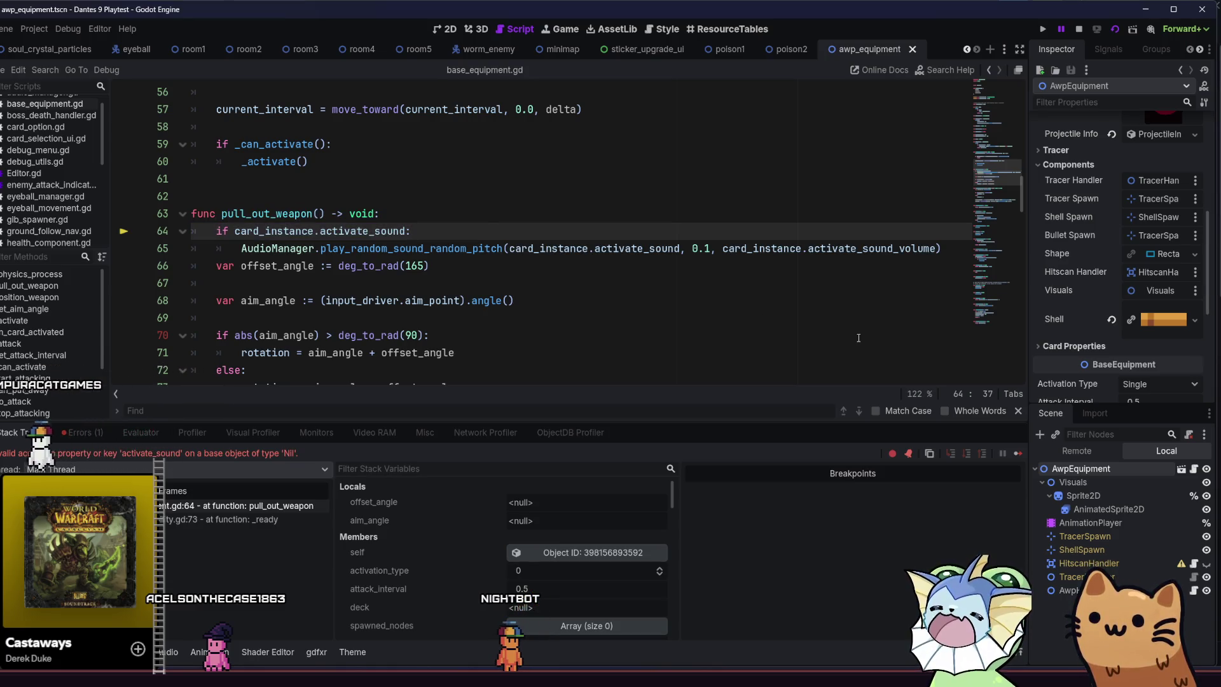
click(1078, 30)
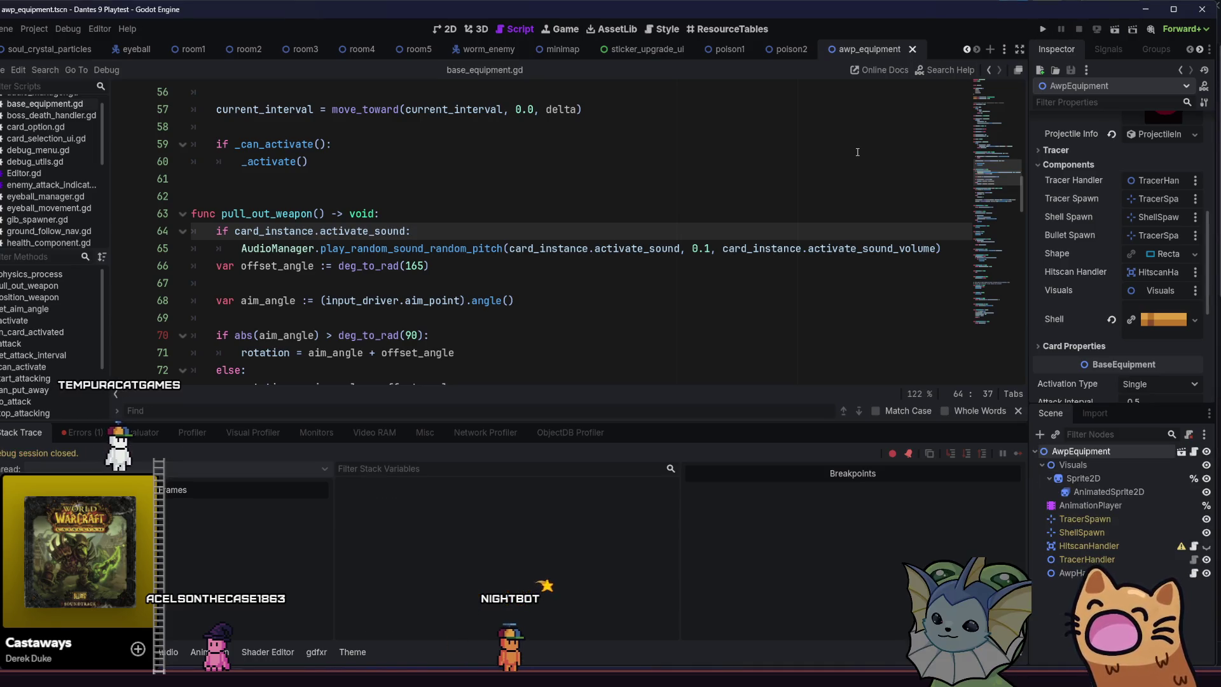
click(791, 49)
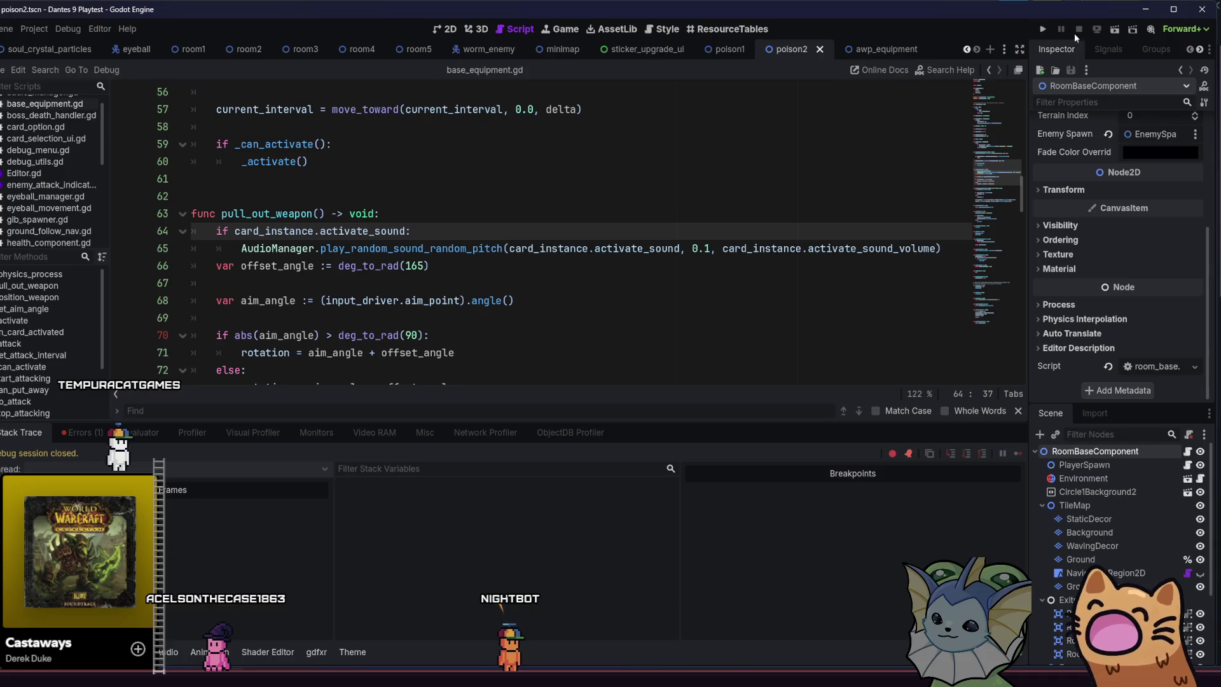
Launch the game, add an AWP card, and turn on infinite mana and infinite charges.
click(1115, 30)
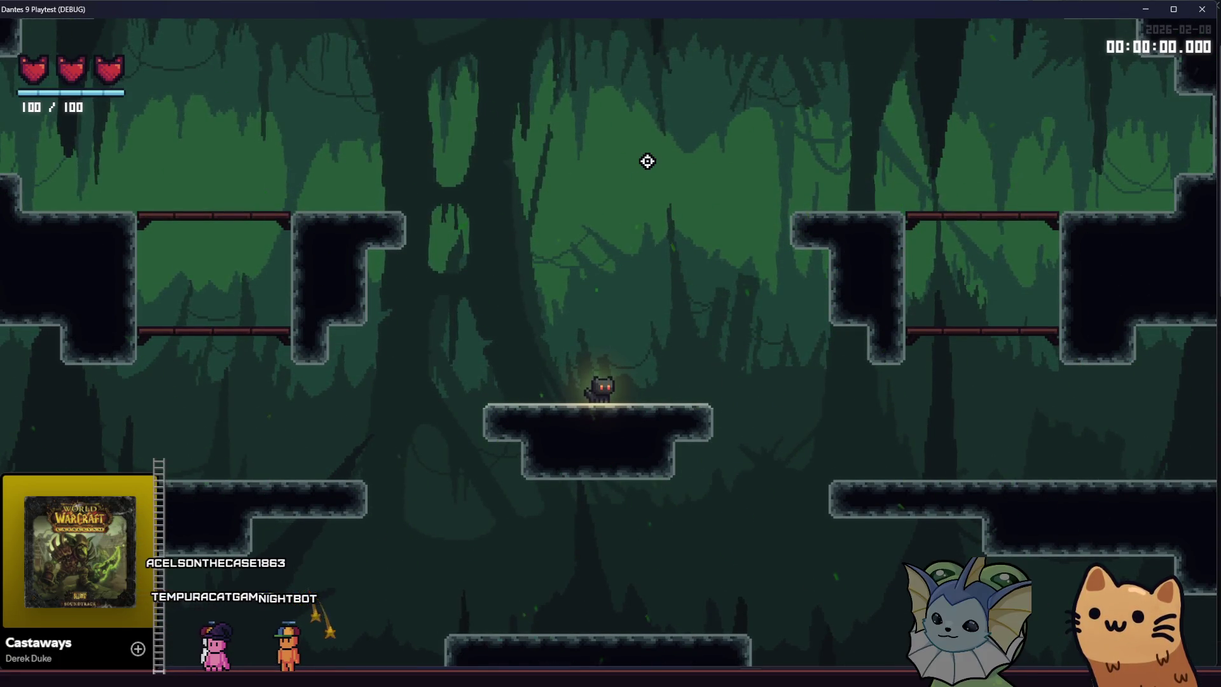
key(F1)
click(120, 166)
click(328, 115)
click(612, 261)
key(F1)
key(F1)
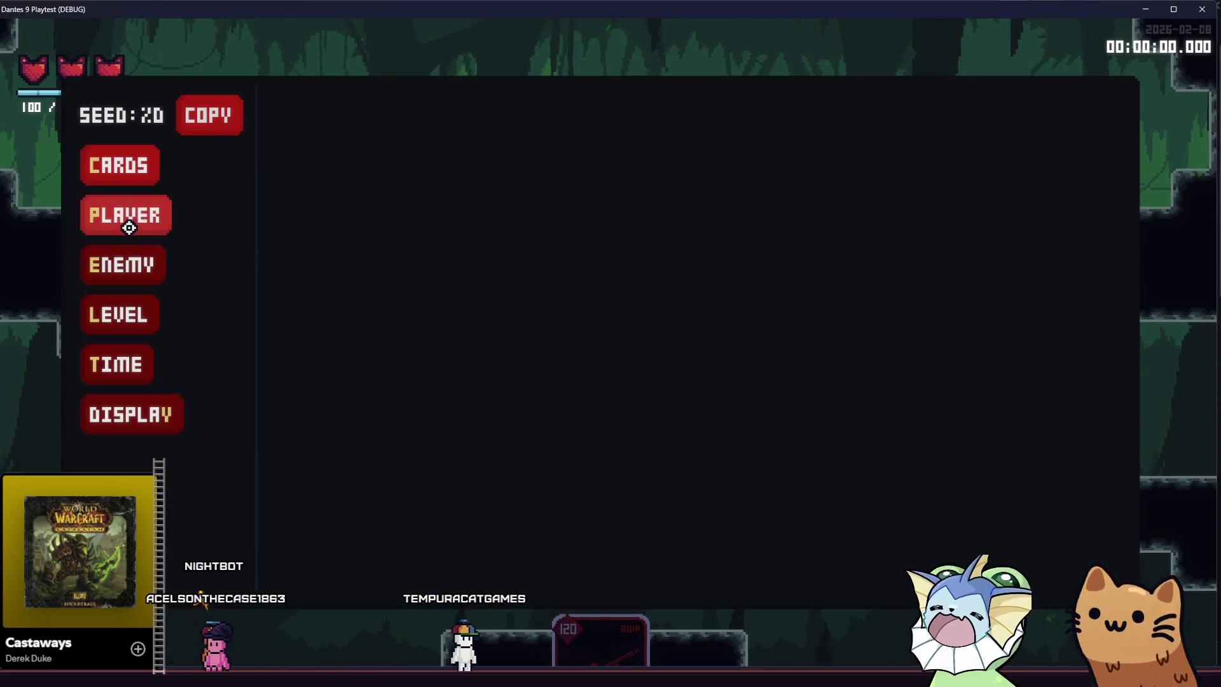
click(125, 220)
click(399, 259)
click(422, 316)
key(F1)
Fire the AWP three times across the level, then close the game.
click(853, 349)
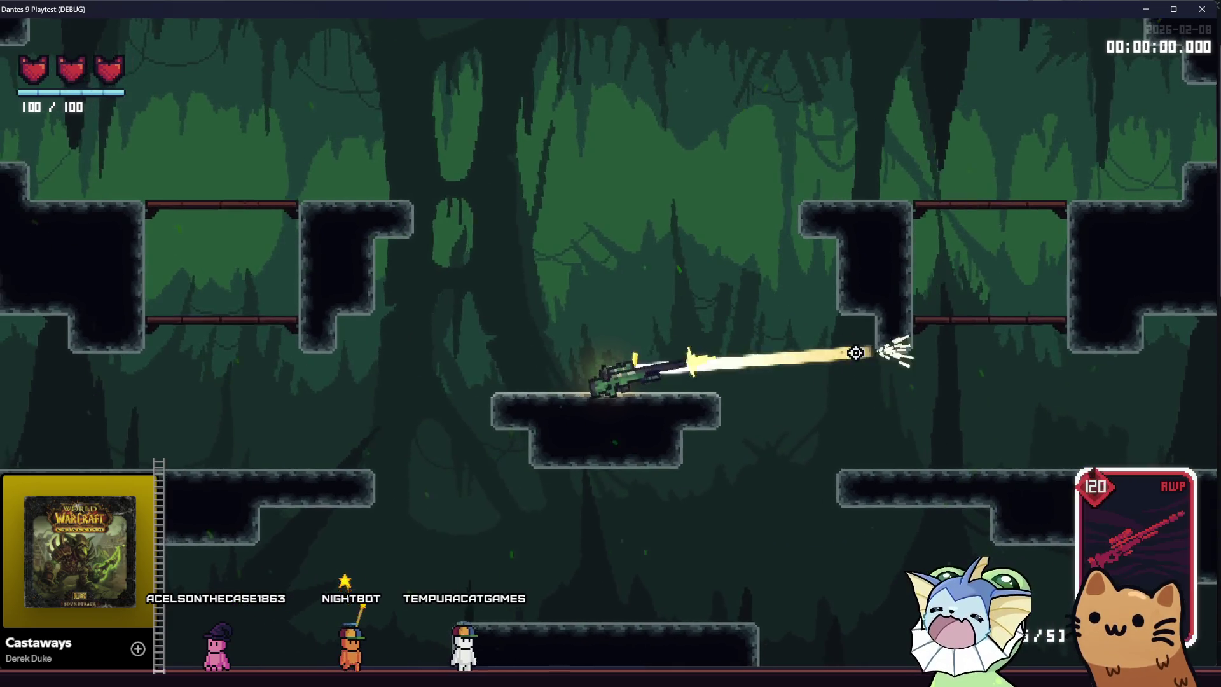
click(765, 166)
click(766, 166)
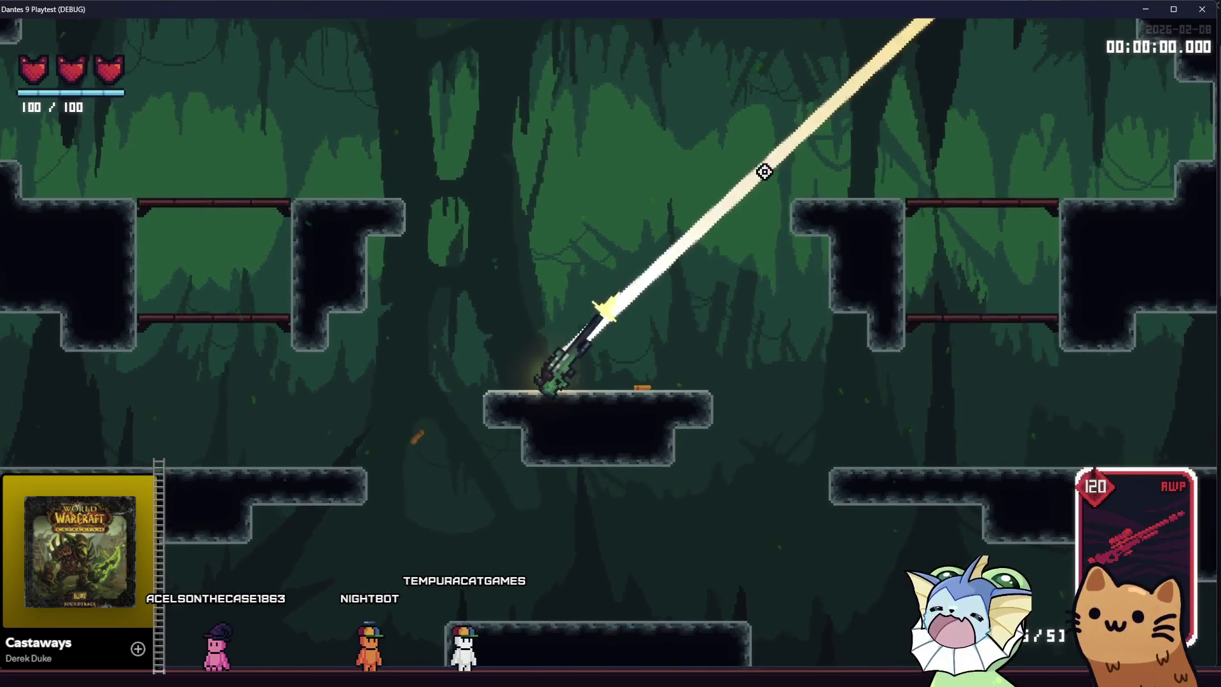
key(F8)
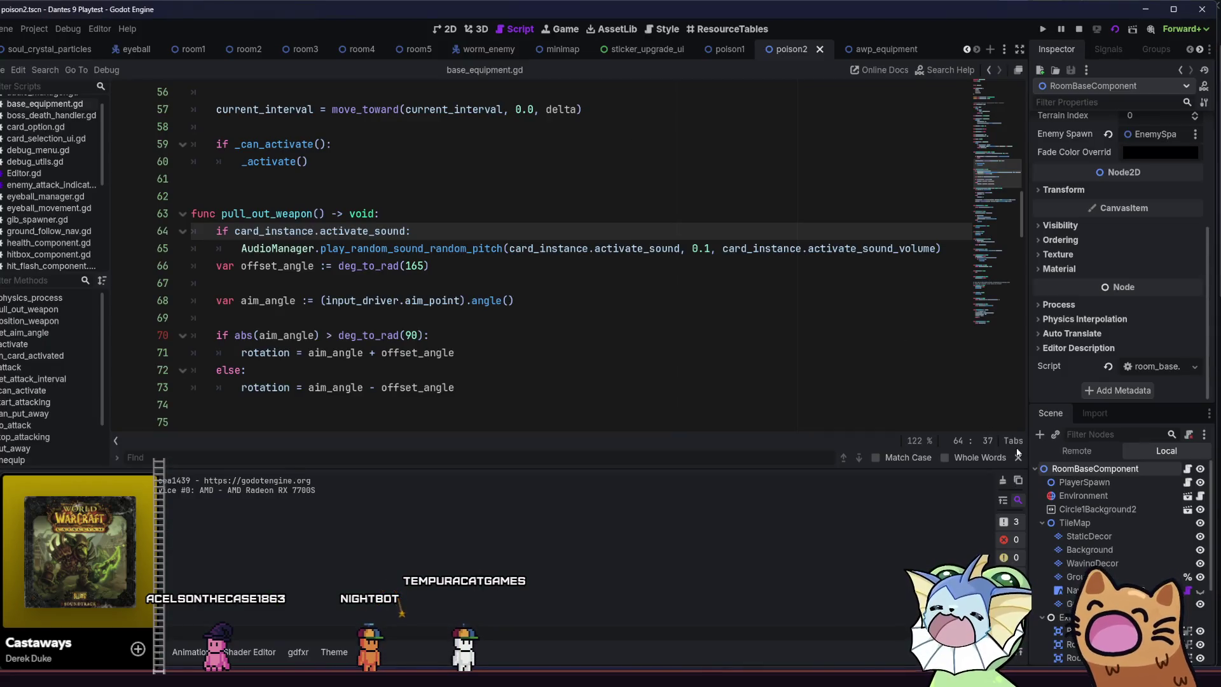
Open the awp_equipment scene in the 2D view and select the HitscanHandler node.
click(885, 49)
click(445, 30)
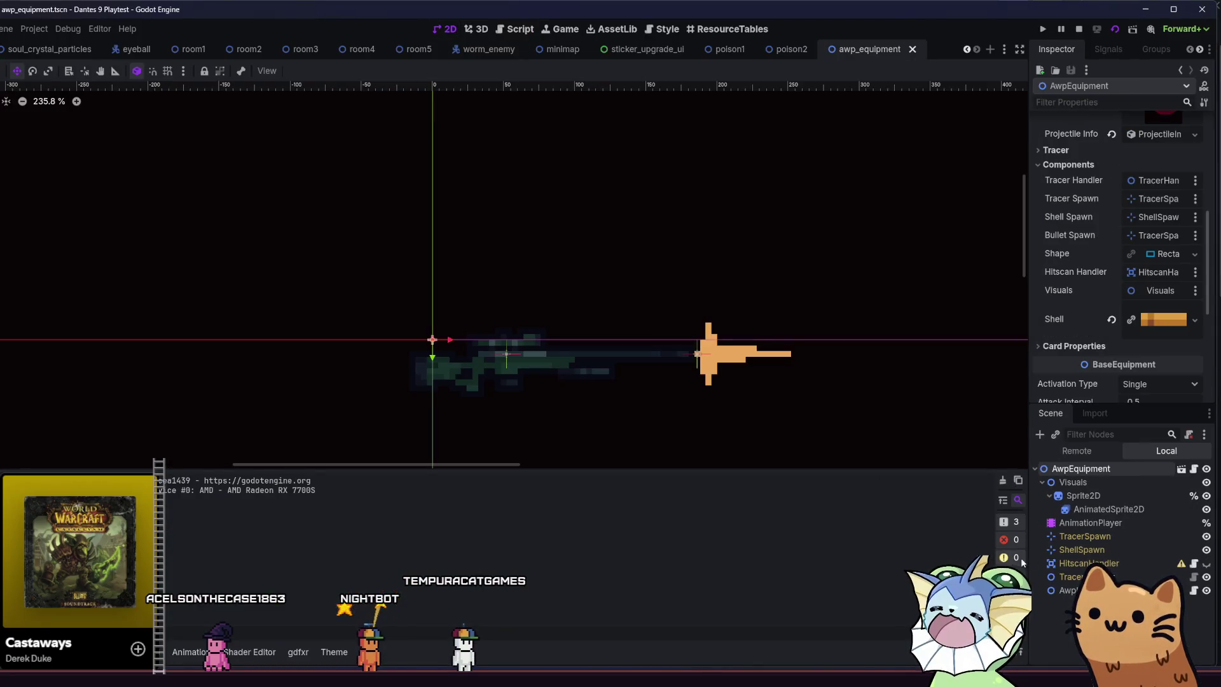
click(1082, 565)
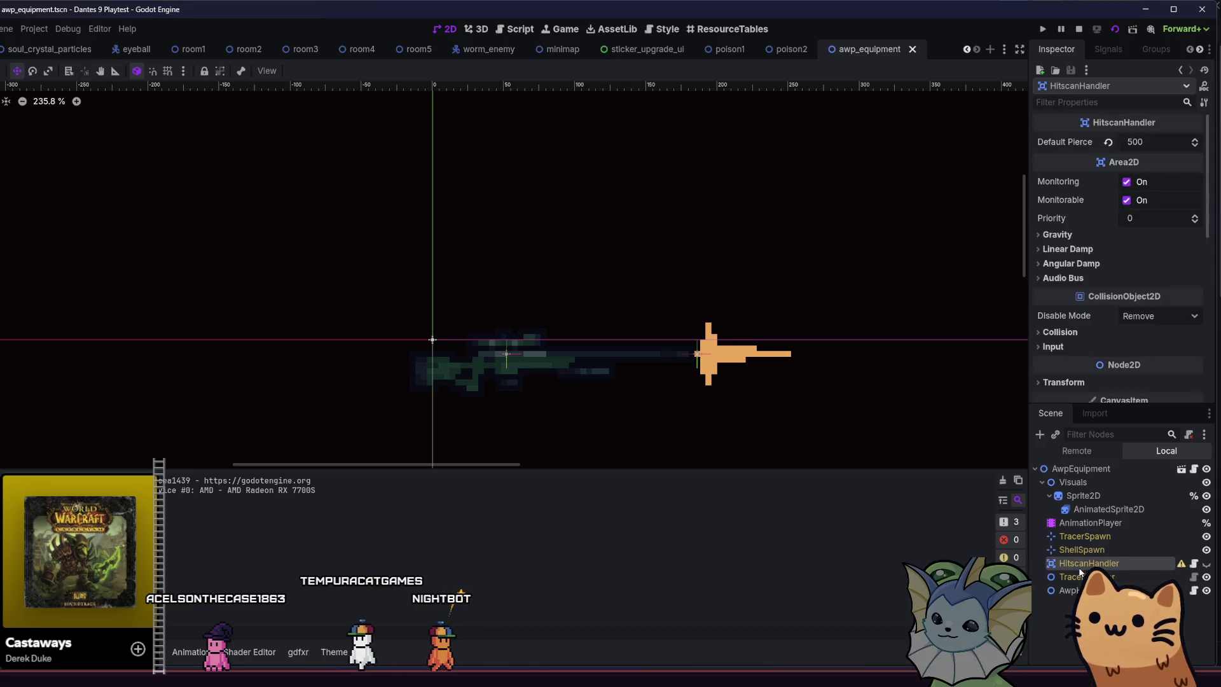
Set TracerHandler's Tracer Start to TracerSpawn and save the awp_equipment scene.
click(1074, 576)
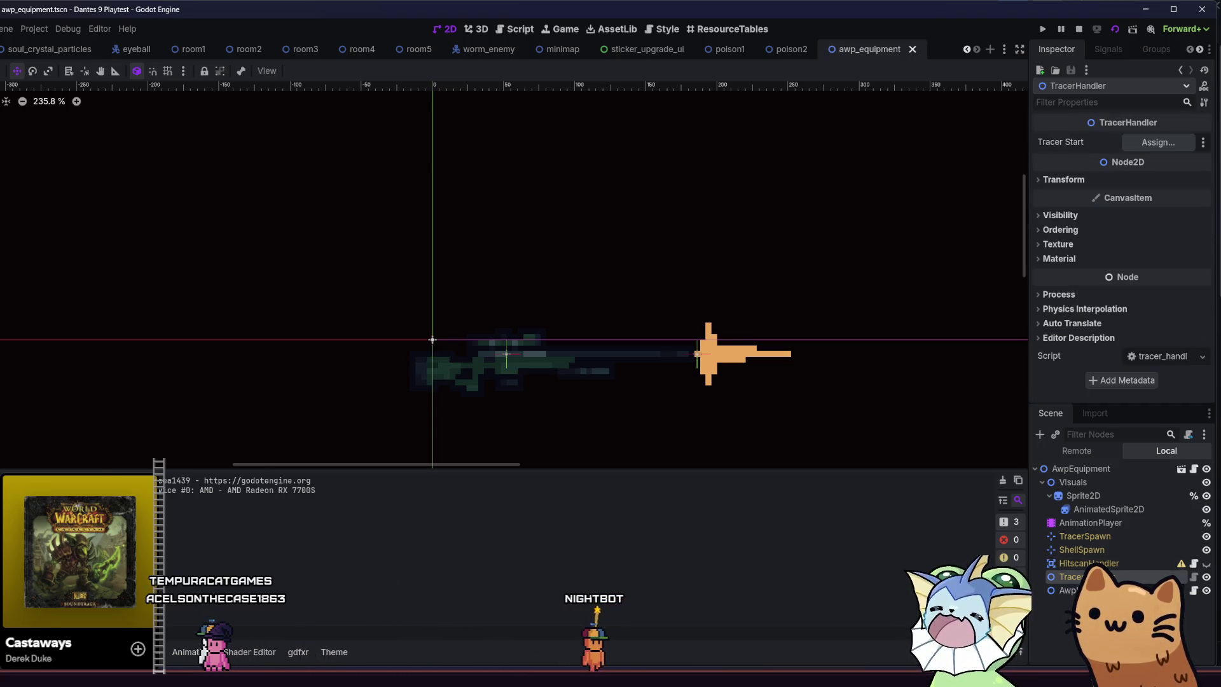
click(1081, 564)
click(1075, 577)
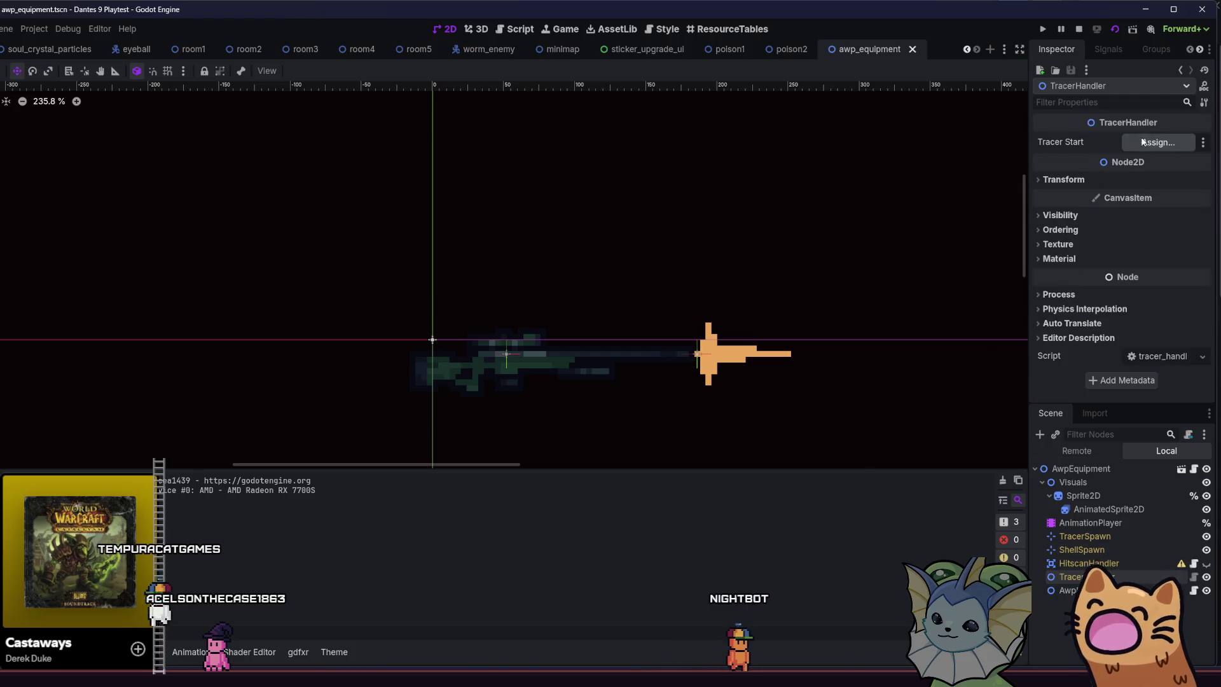
click(1143, 141)
double_click(352, 242)
key(ctrl+s)
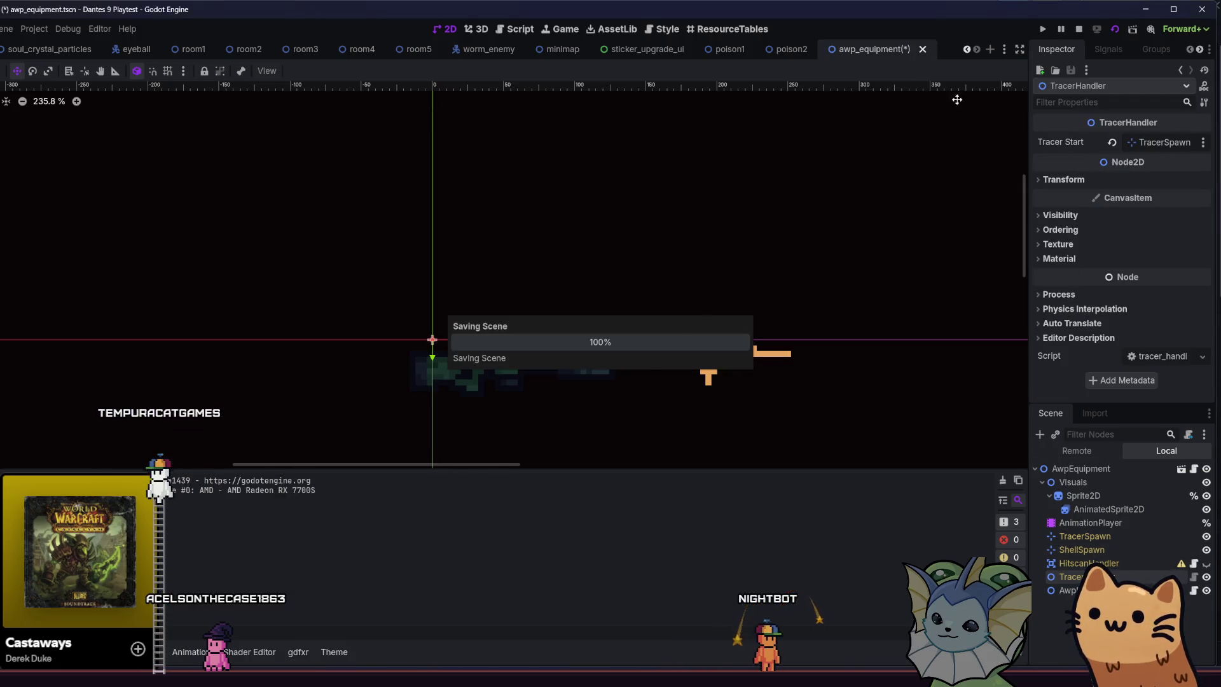
Run the game while checking the Awp handler and TracerHandler properties.
click(1114, 29)
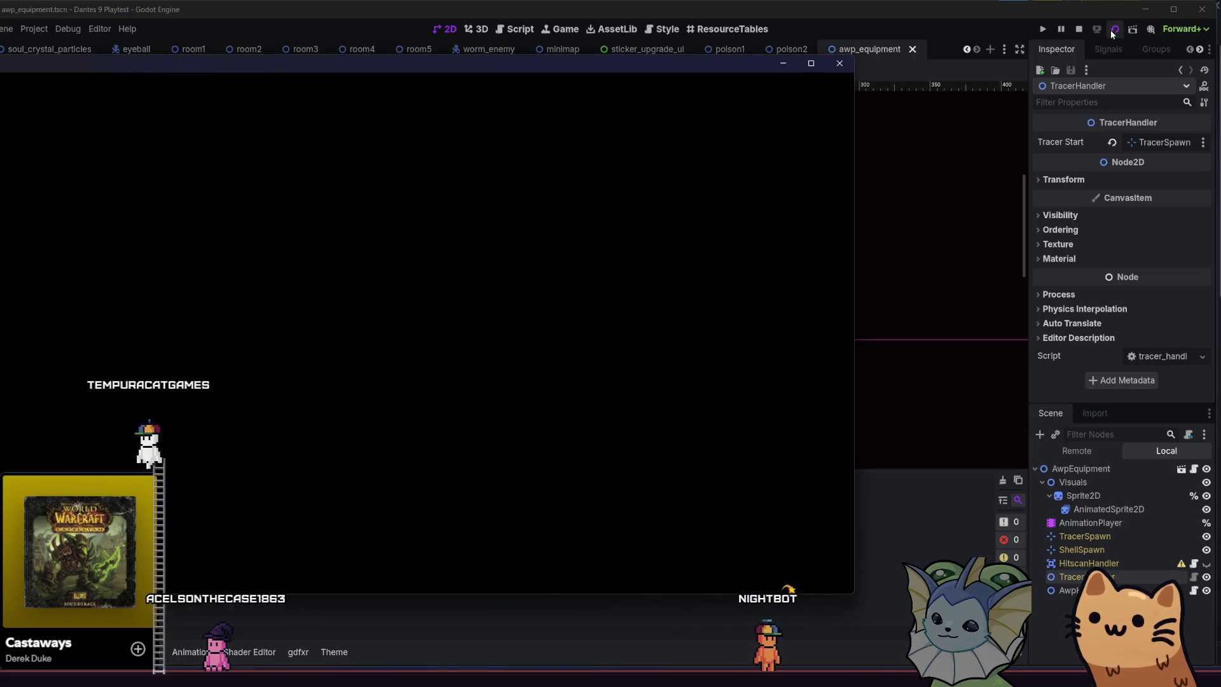
click(1081, 590)
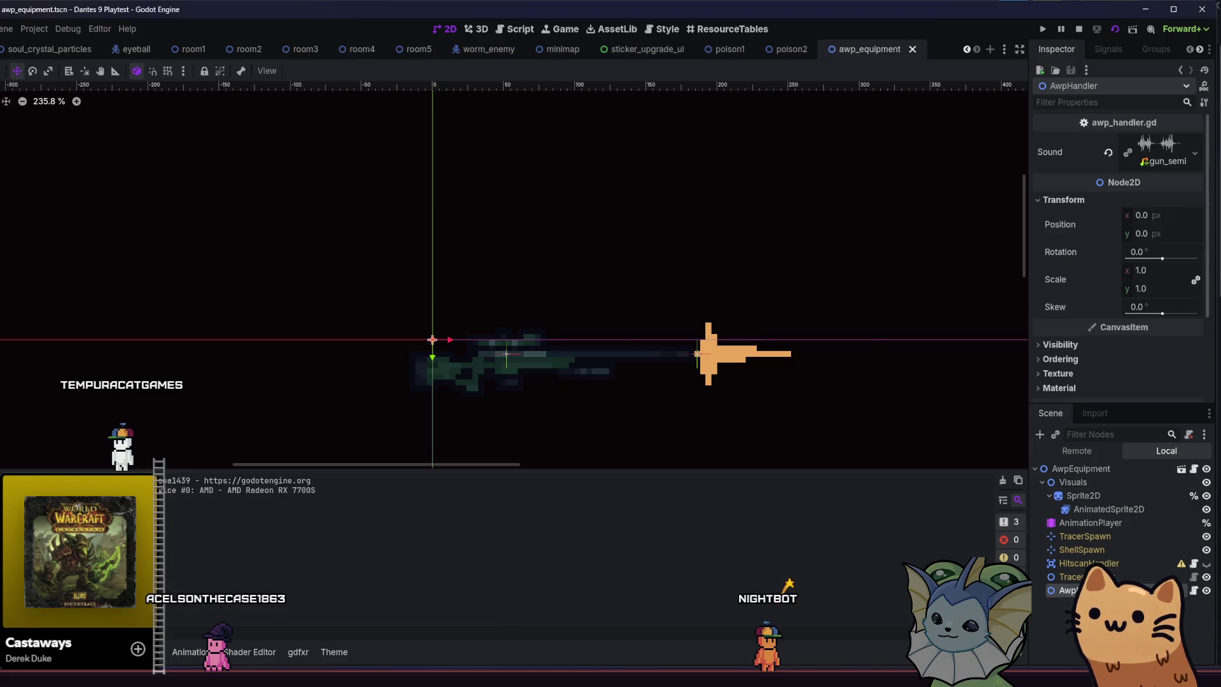
click(1133, 576)
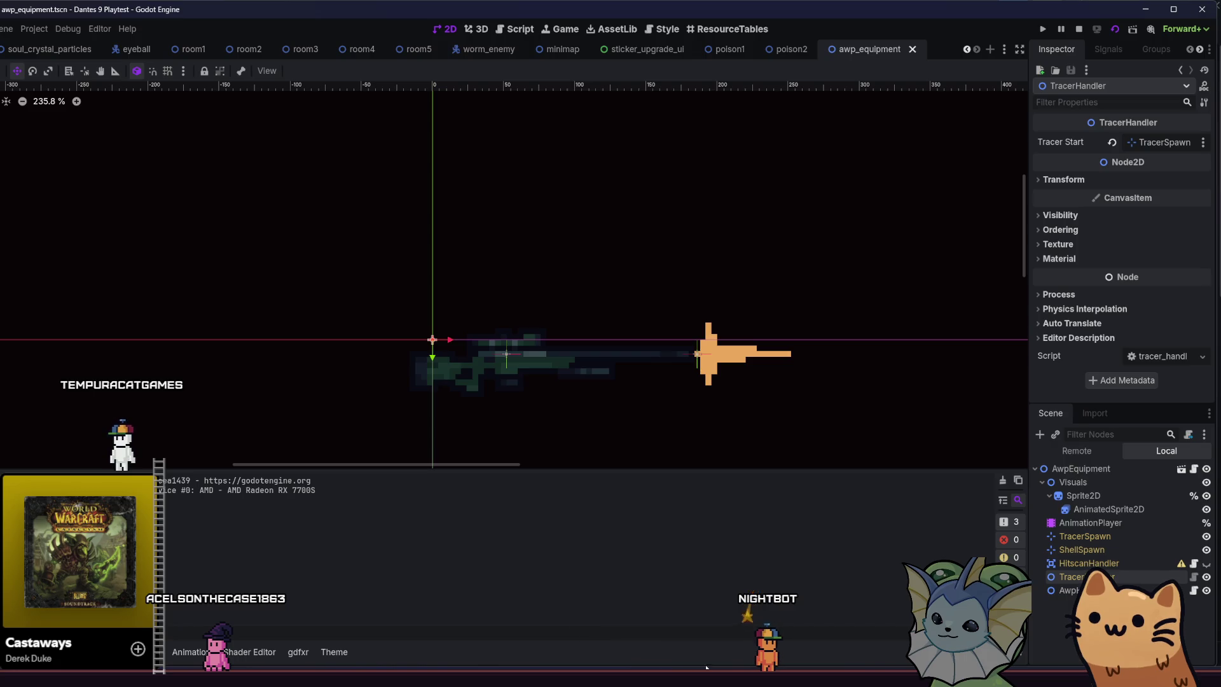
Add an AWP card from the debug panel and turn on infinite charges.
key(F1)
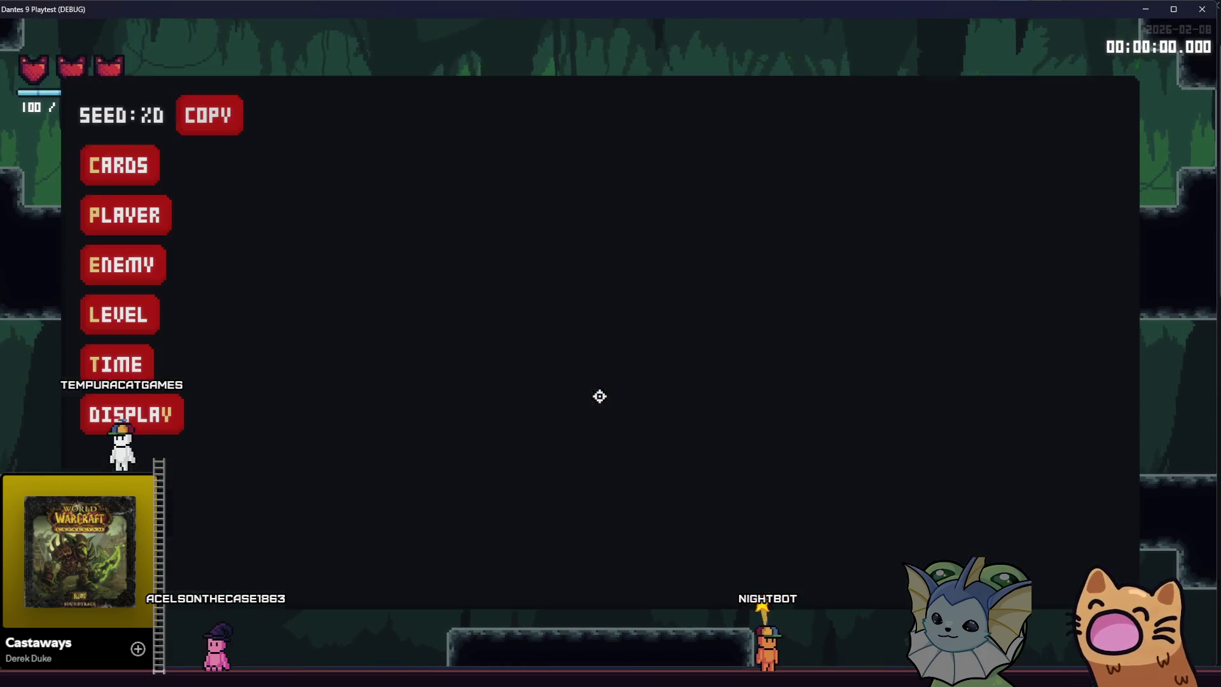
click(143, 164)
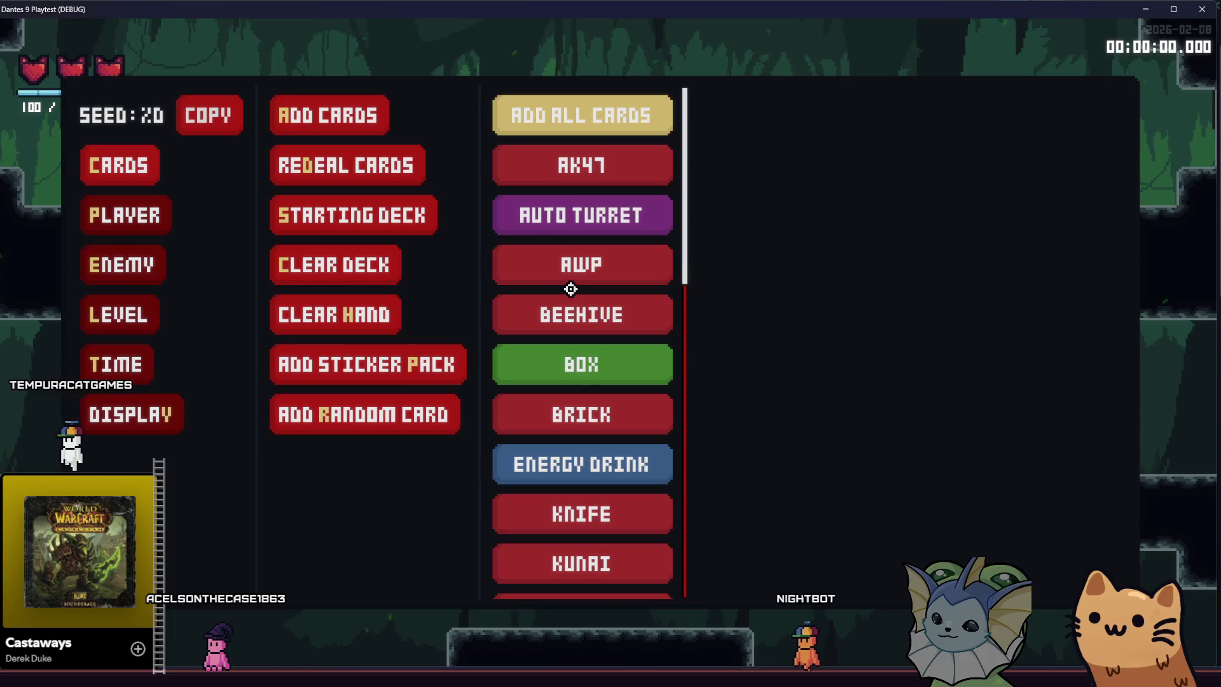
click(571, 278)
key(F1)
key(F1)
click(126, 215)
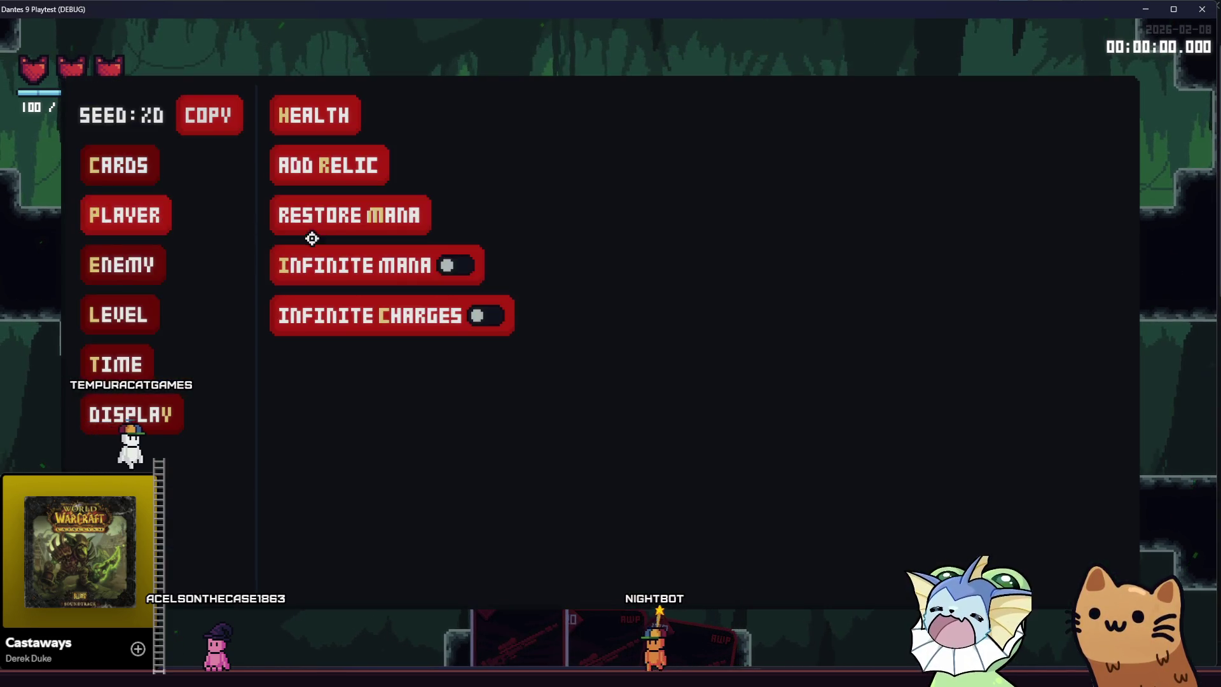
click(395, 314)
key(F1)
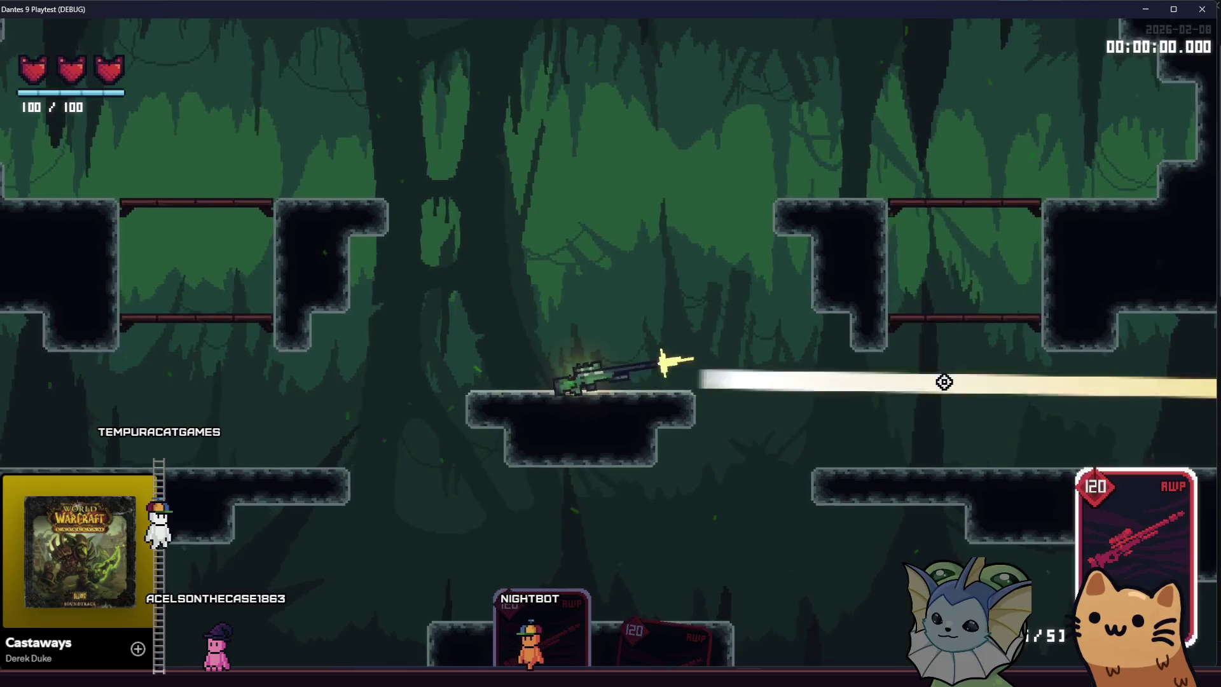
Fire AWP shots while jumping and moving through the cave, then quit the playtest.
click(787, 180)
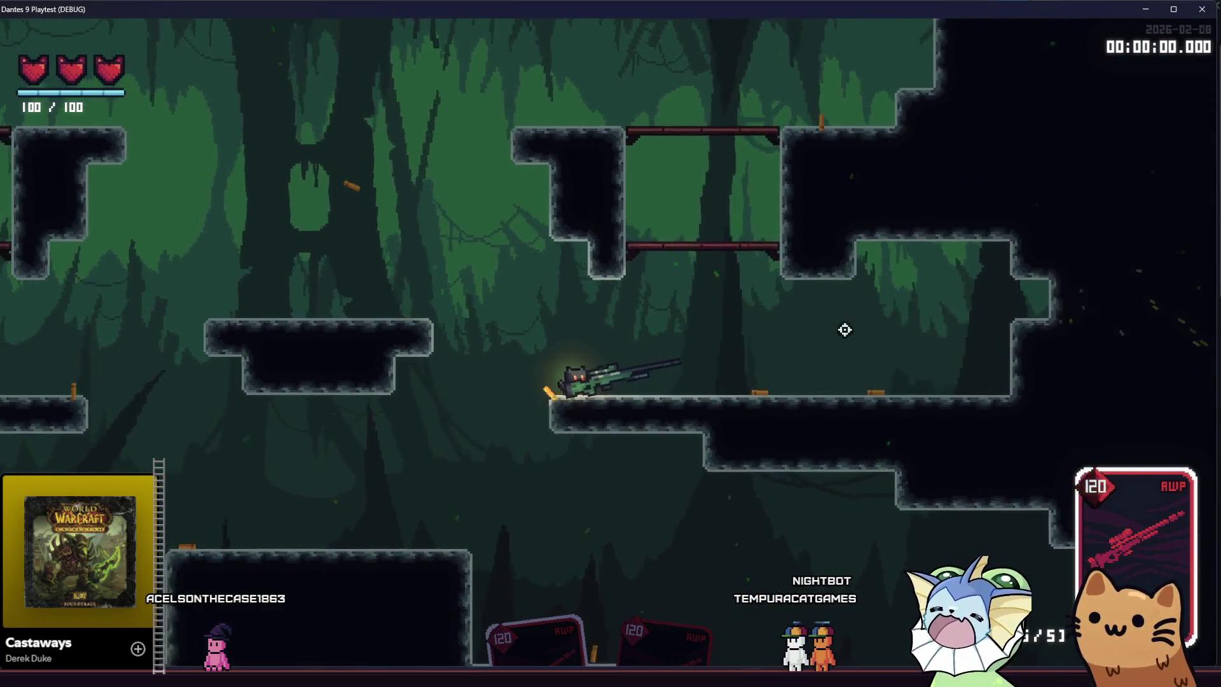
click(837, 354)
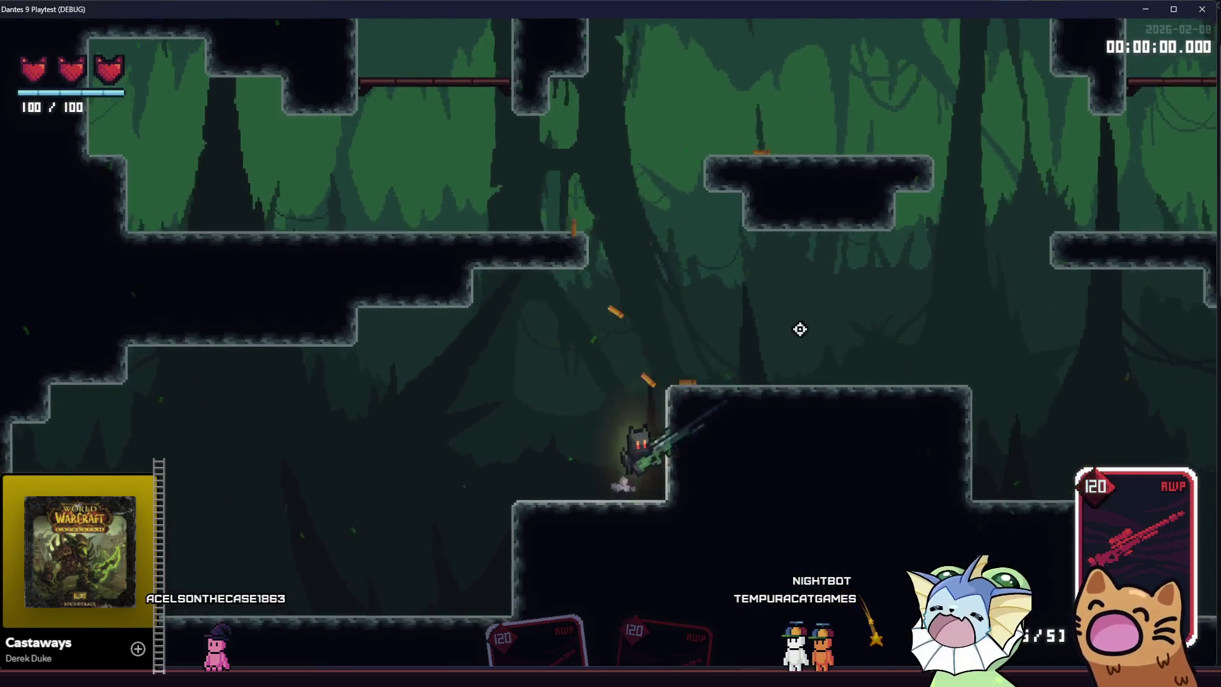
key(space)
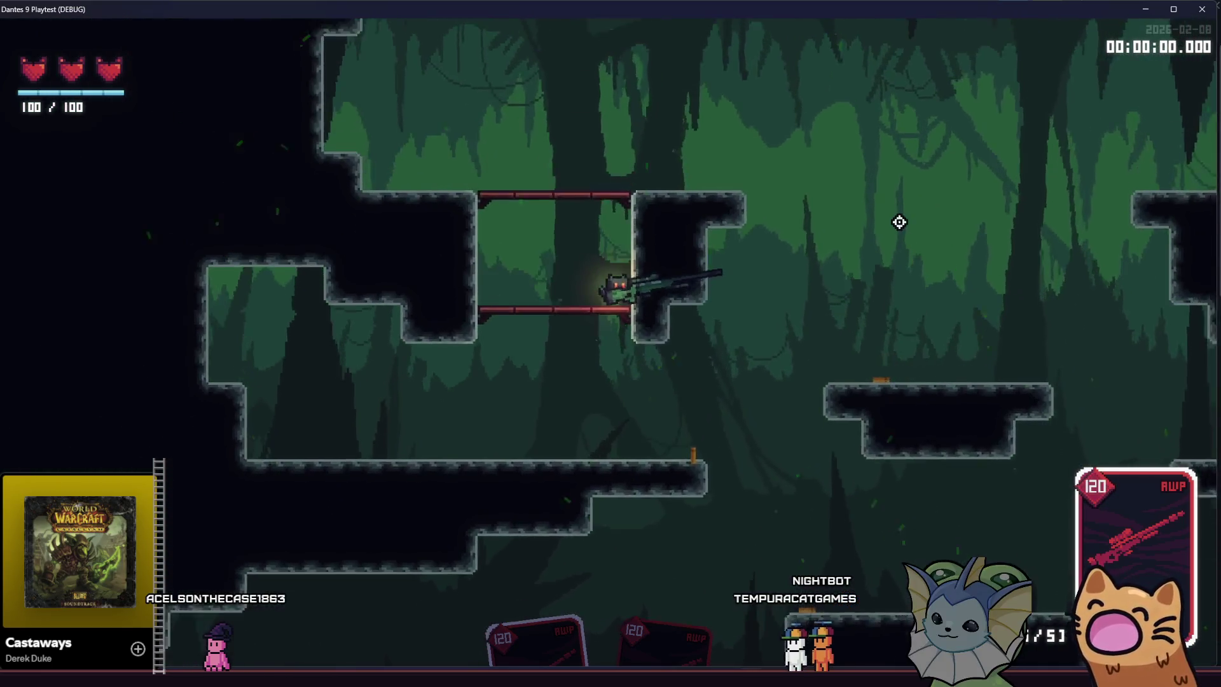
click(865, 261)
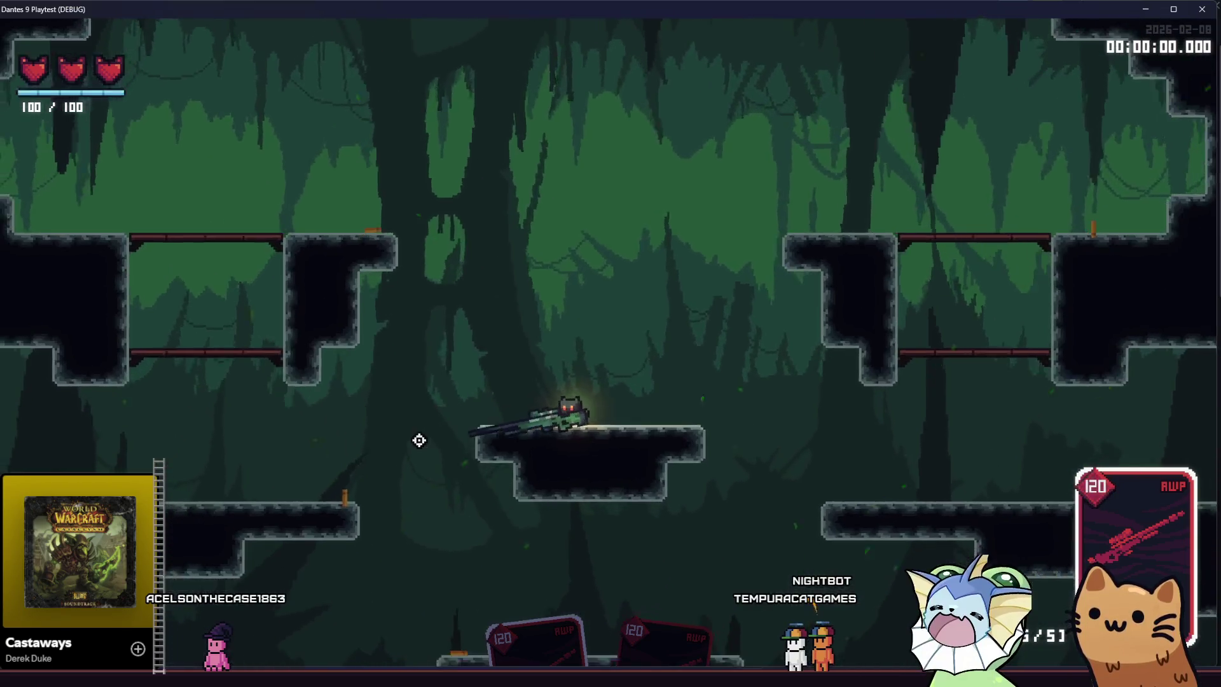
key(d)
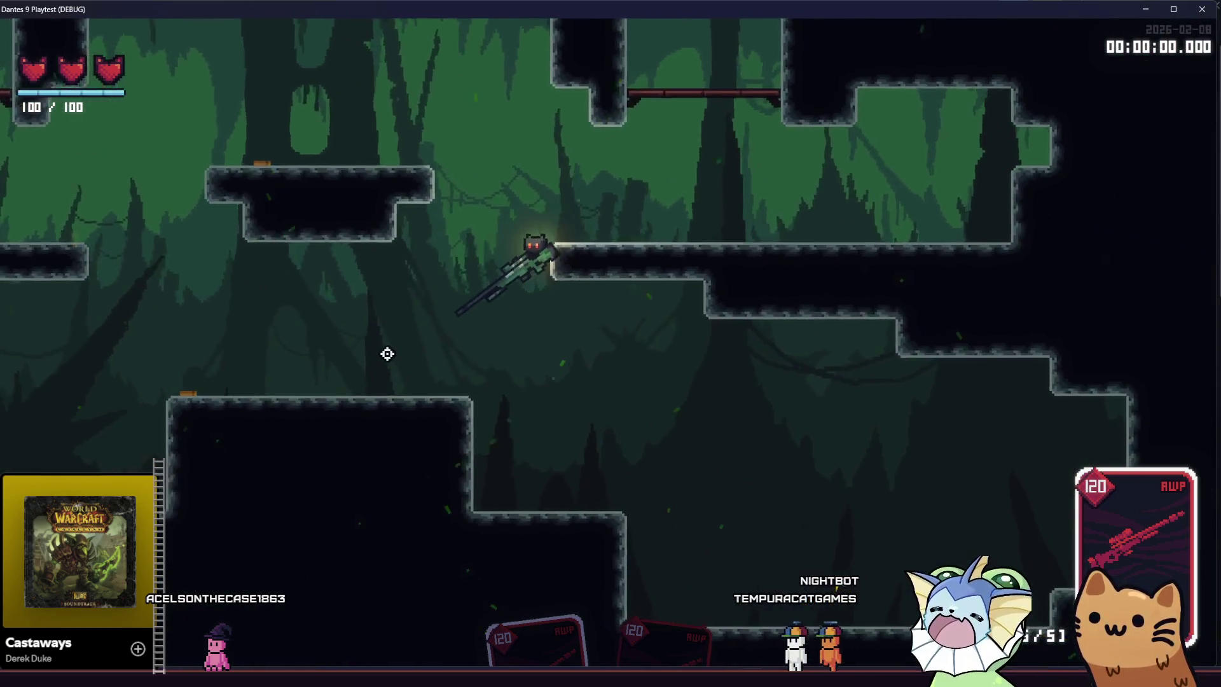
key(space)
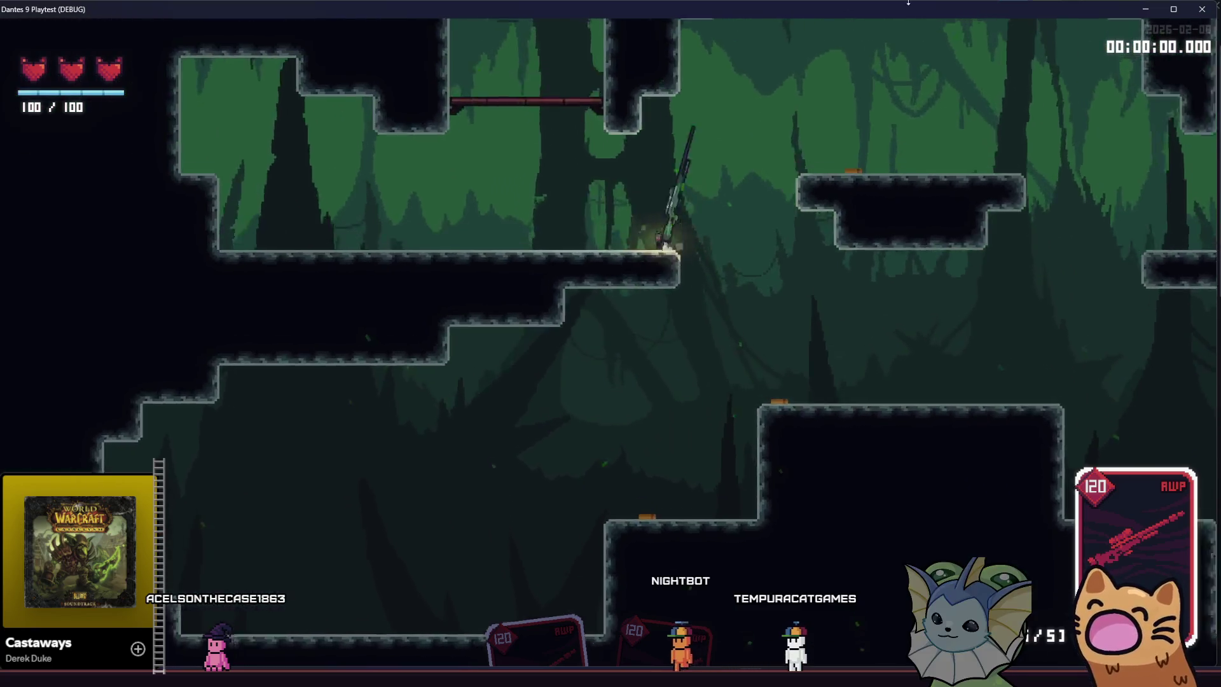
key(d)
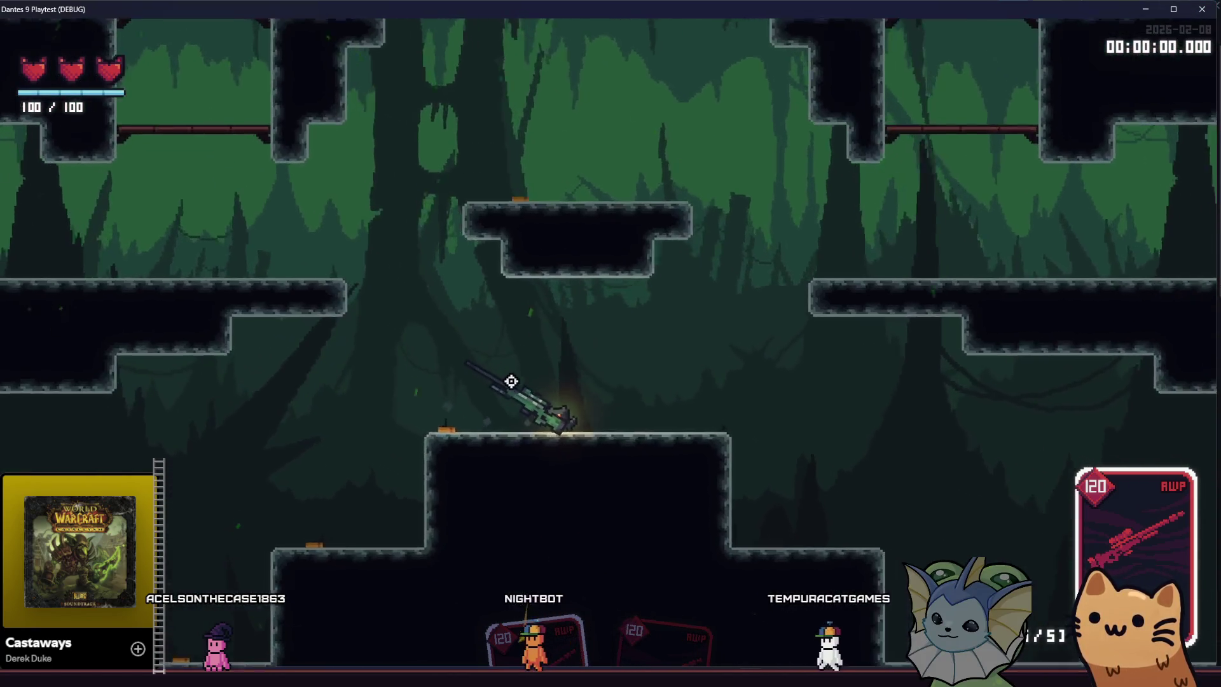
key(space)
click(420, 452)
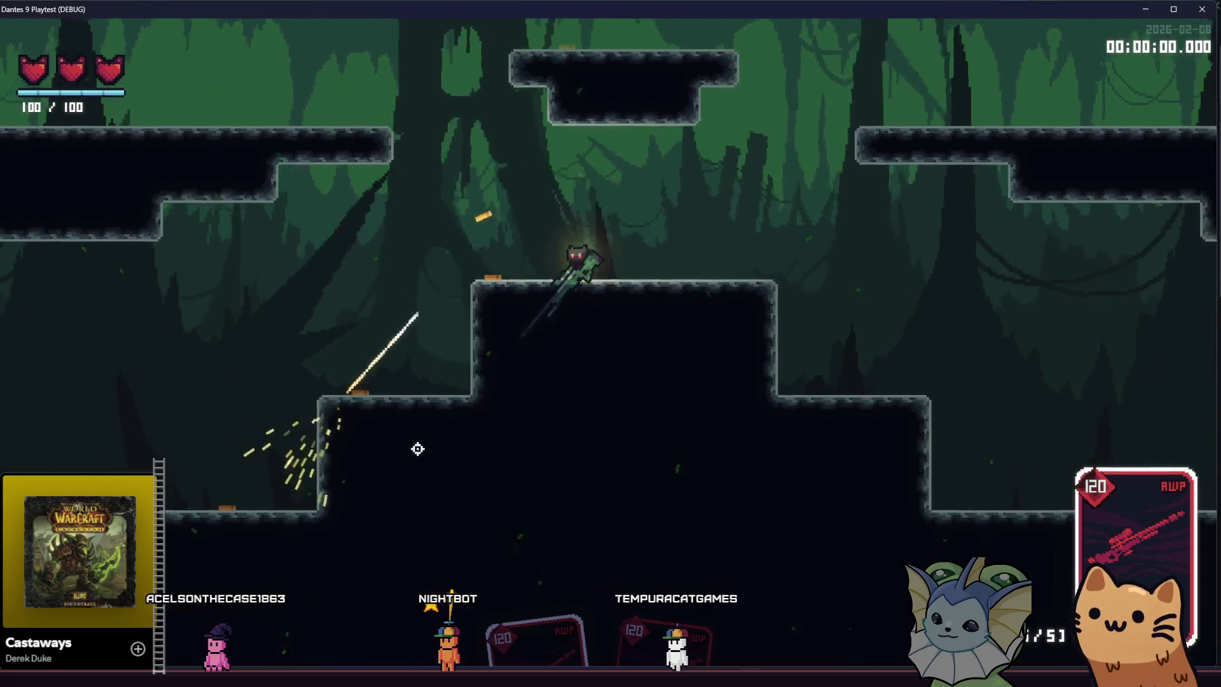
key(F8)
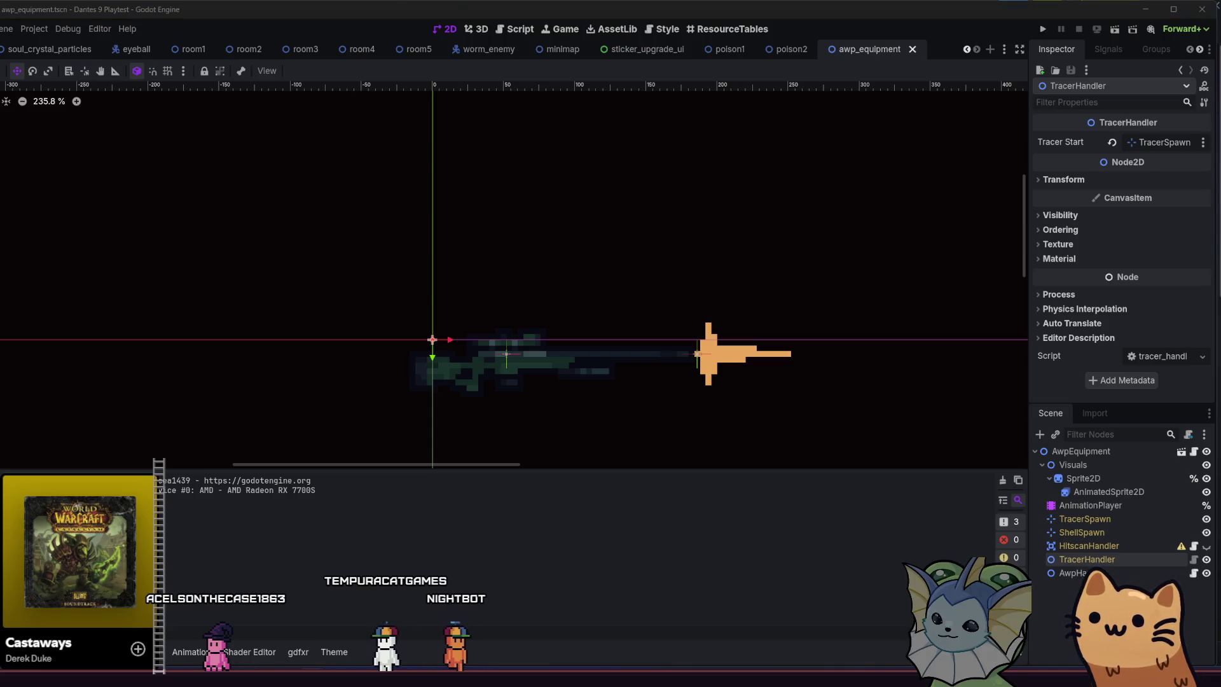
Close the awp_equipment scene and pan around the poison2 room.
scroll(down, 3)
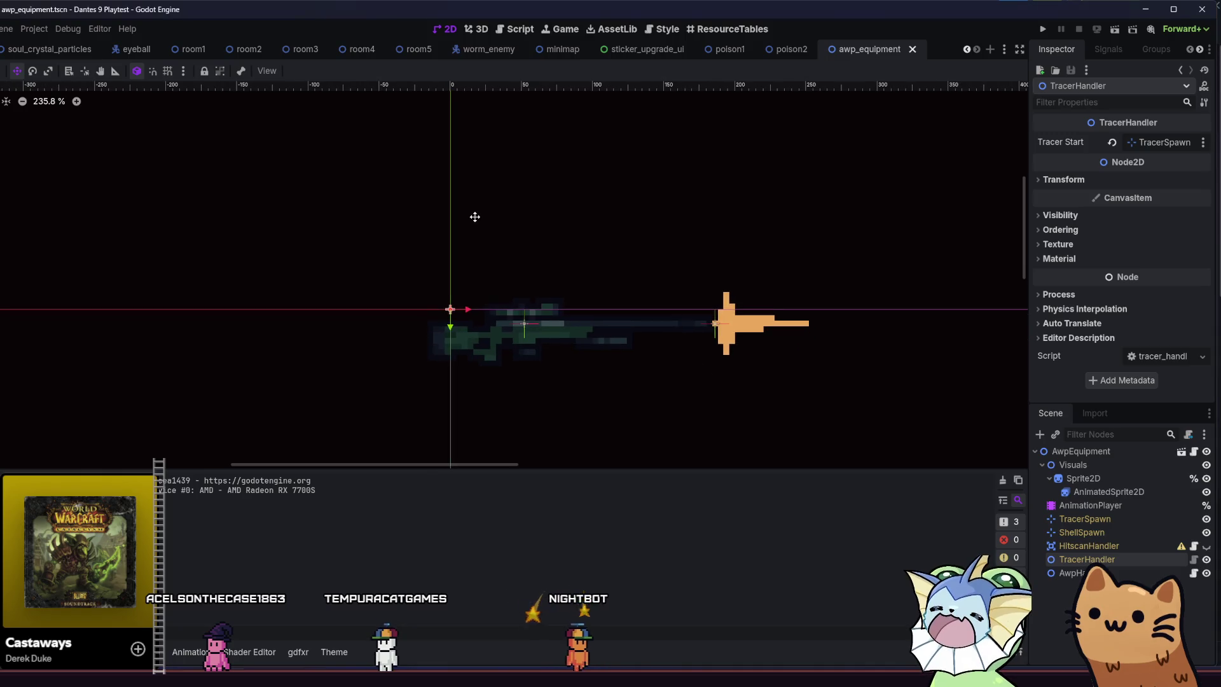
click(913, 49)
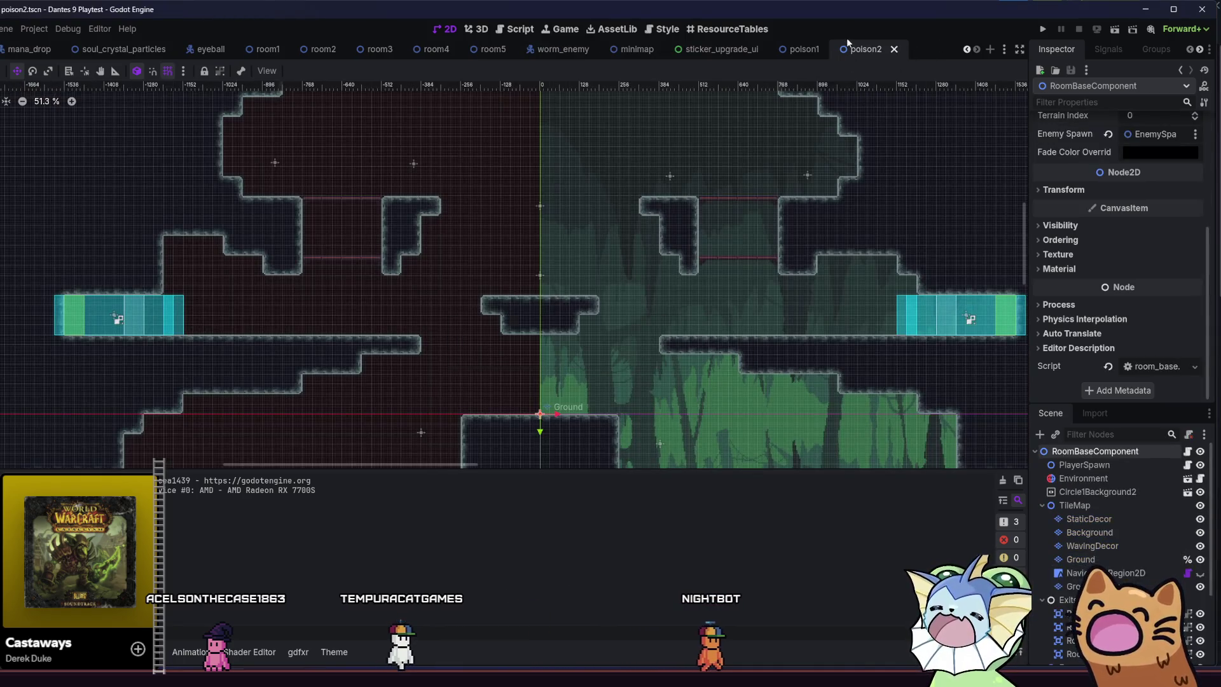
scroll(down, 3)
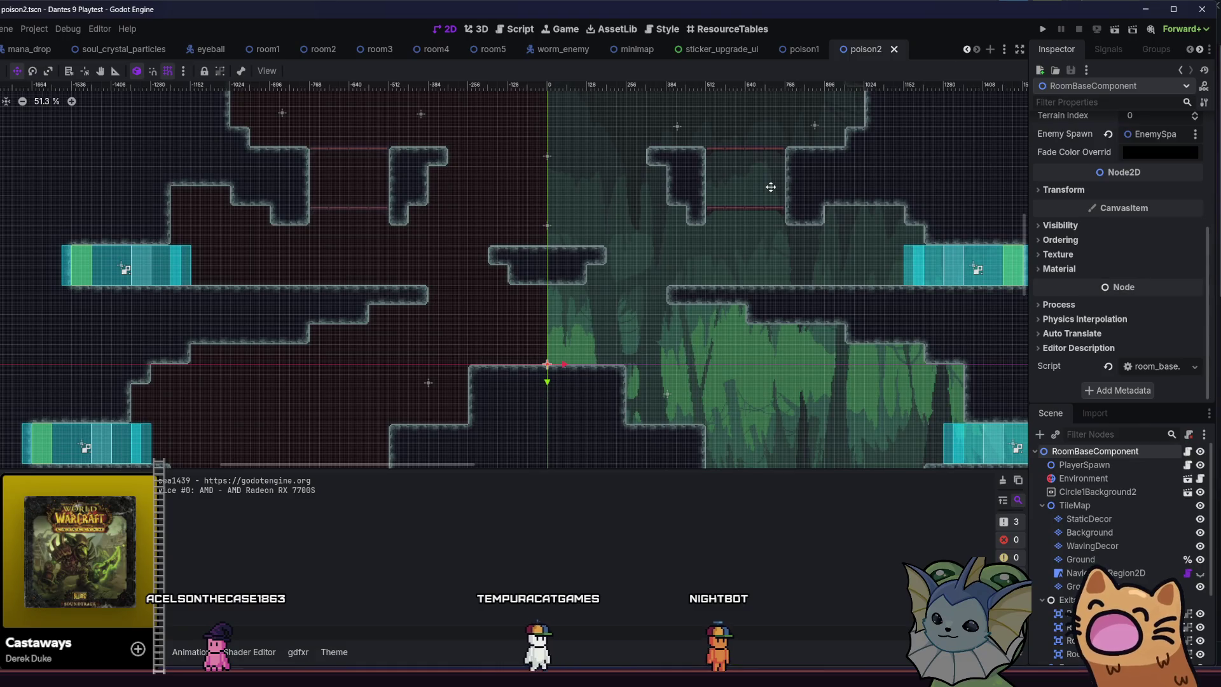
scroll(up, 3)
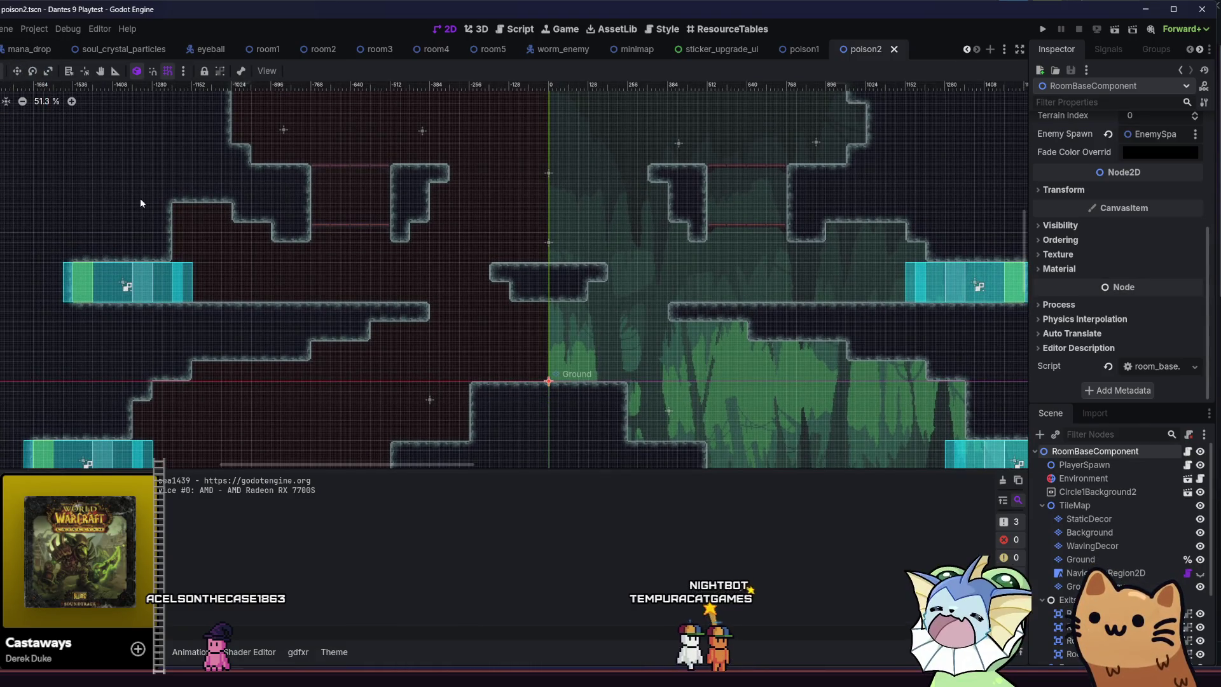
scroll(right, 3)
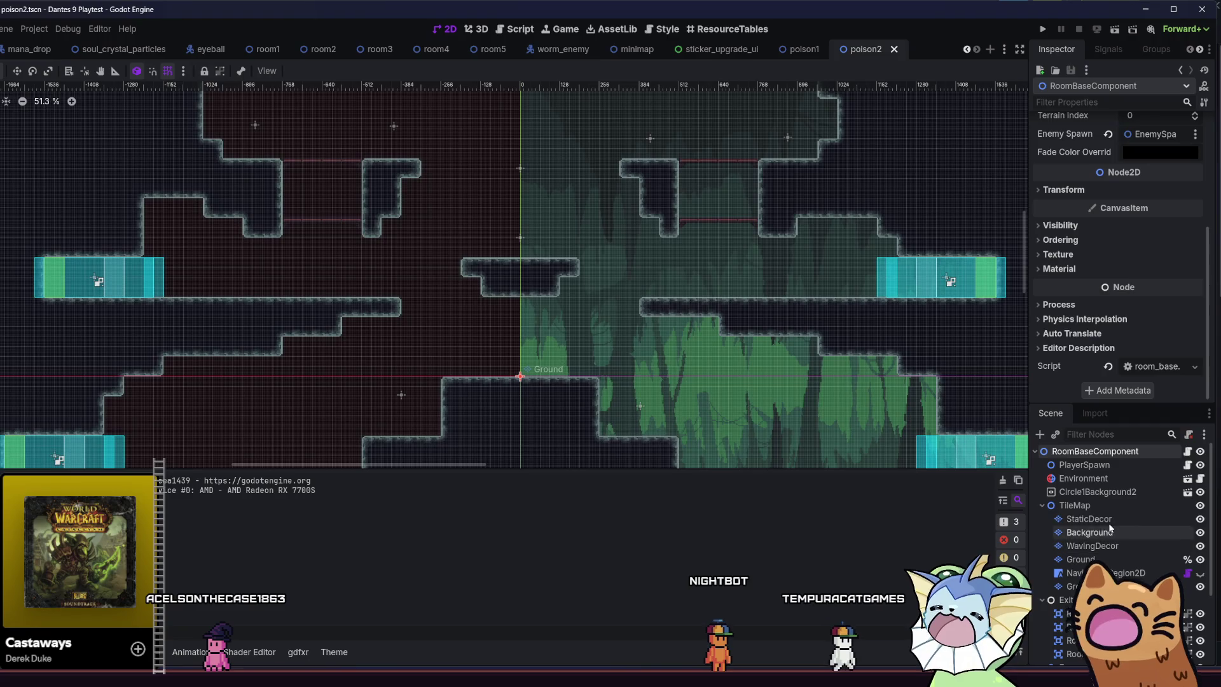
Check the WavingDecor, Ground and GroundOverlay layers, ending on the Background tile layer.
click(1100, 547)
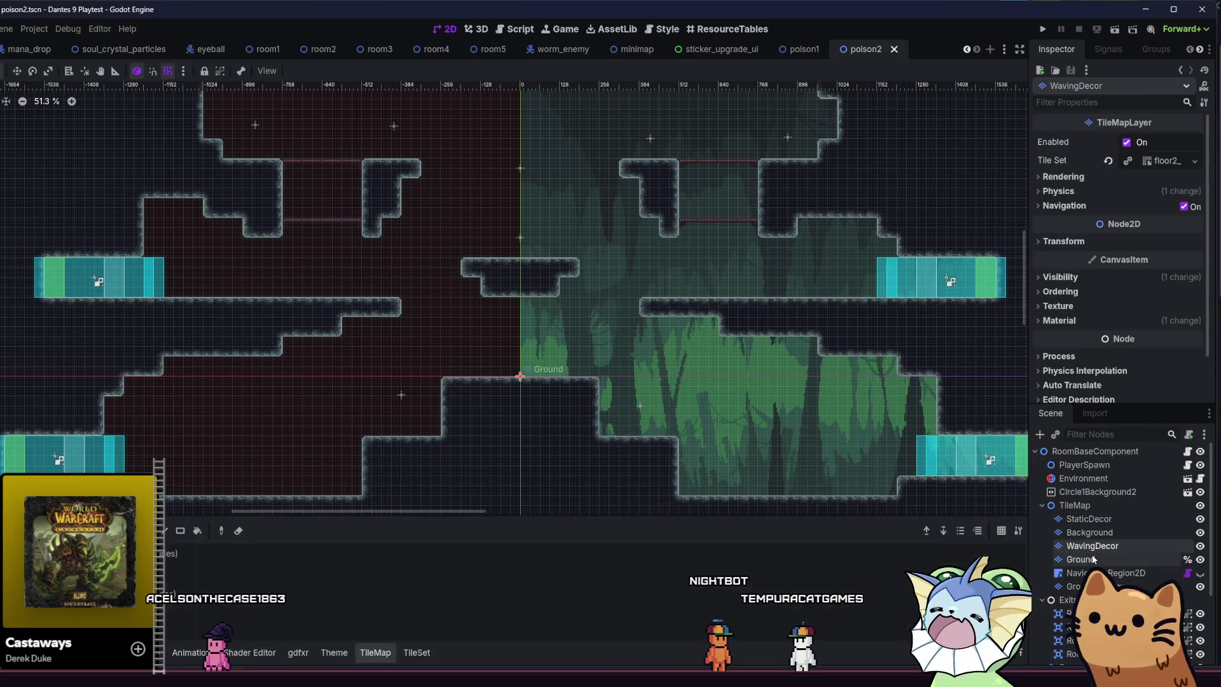
click(1094, 560)
click(1088, 546)
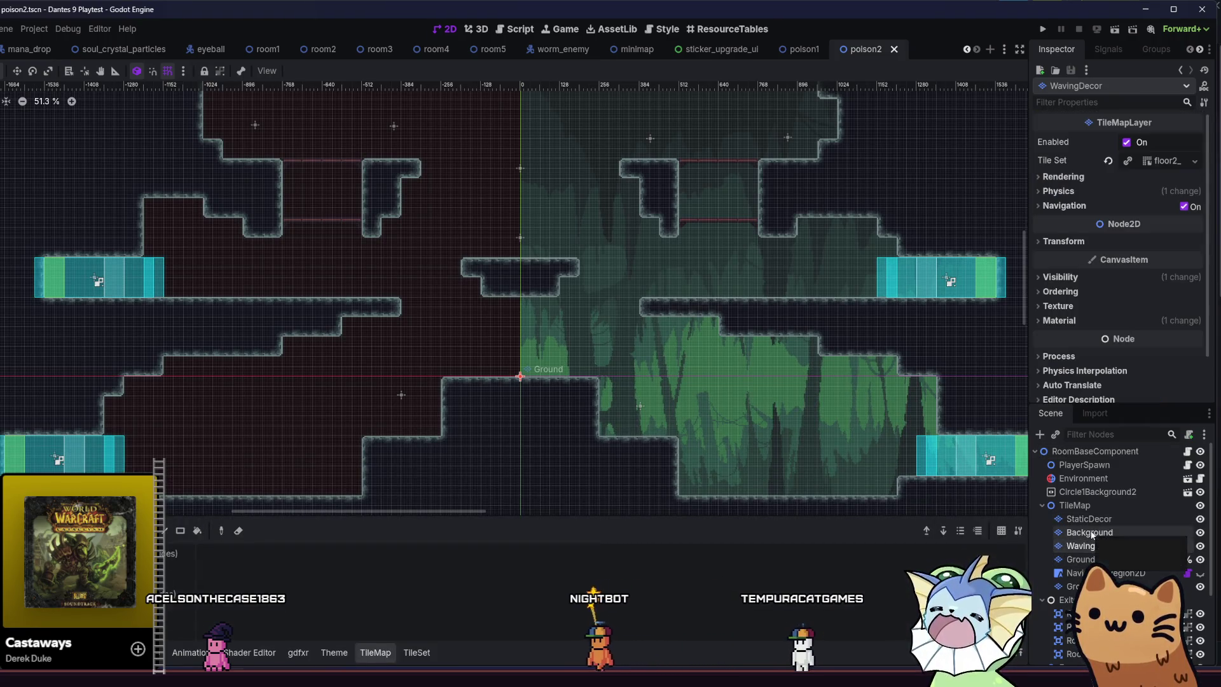
click(1075, 586)
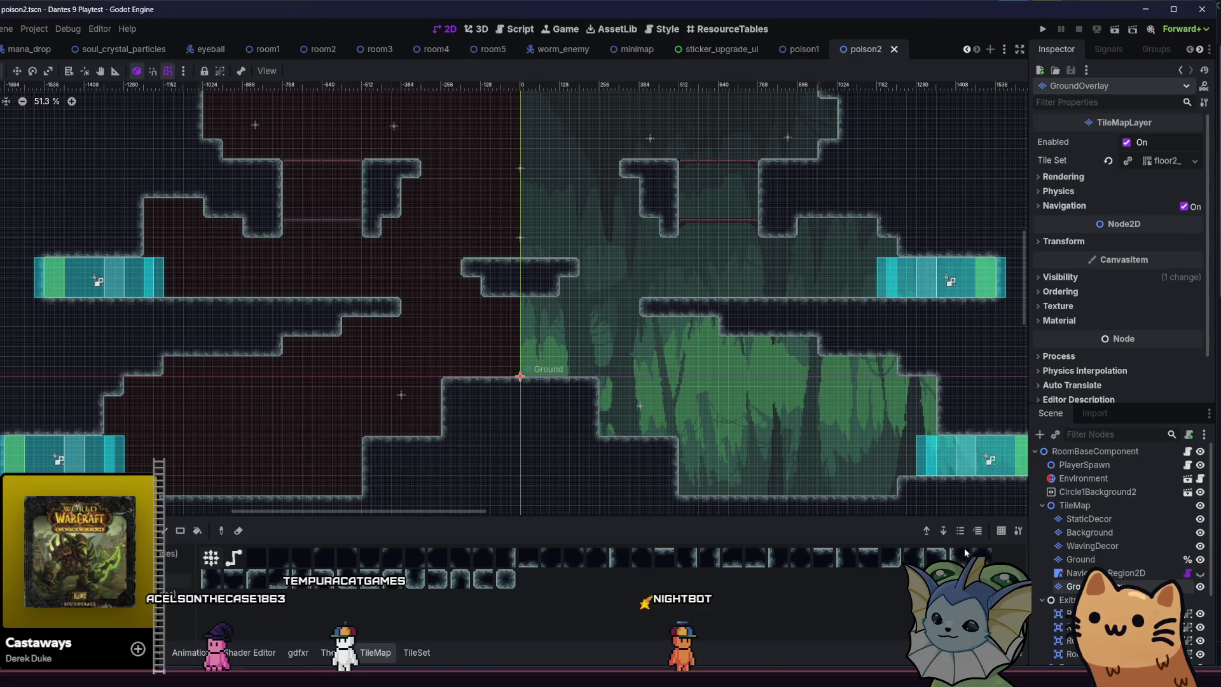
click(1090, 532)
Fill the room's lower-left corner with dark background tiles.
scroll(down, 3)
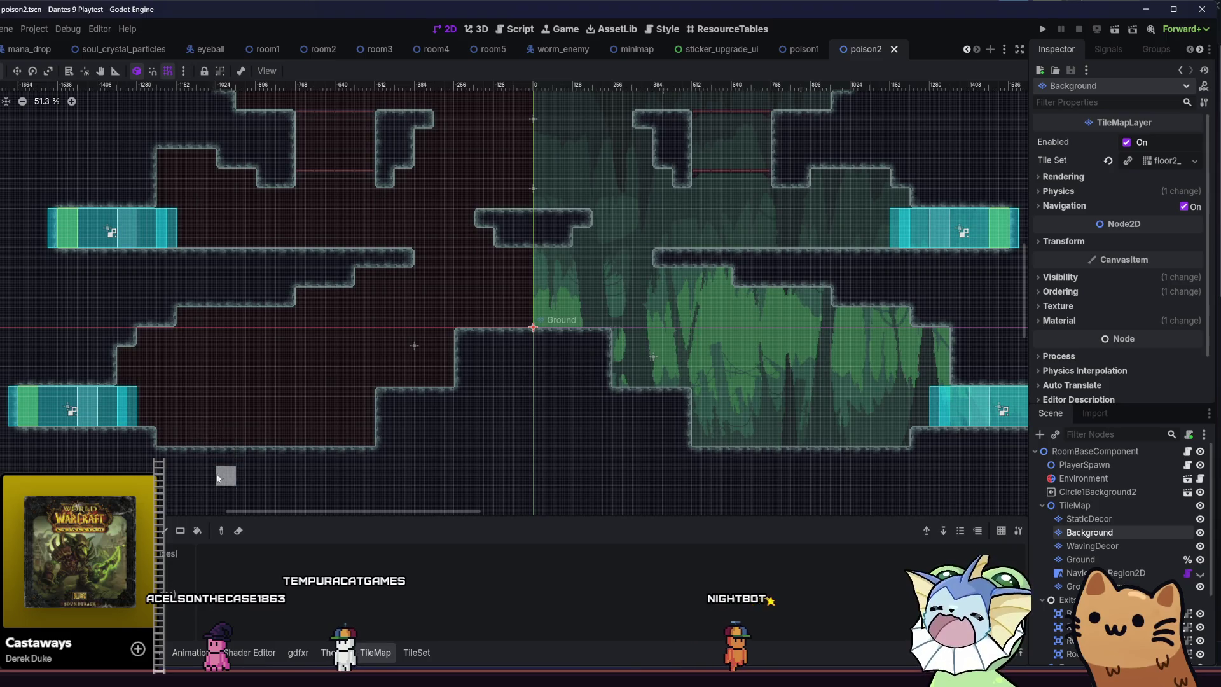
scroll(down, 3)
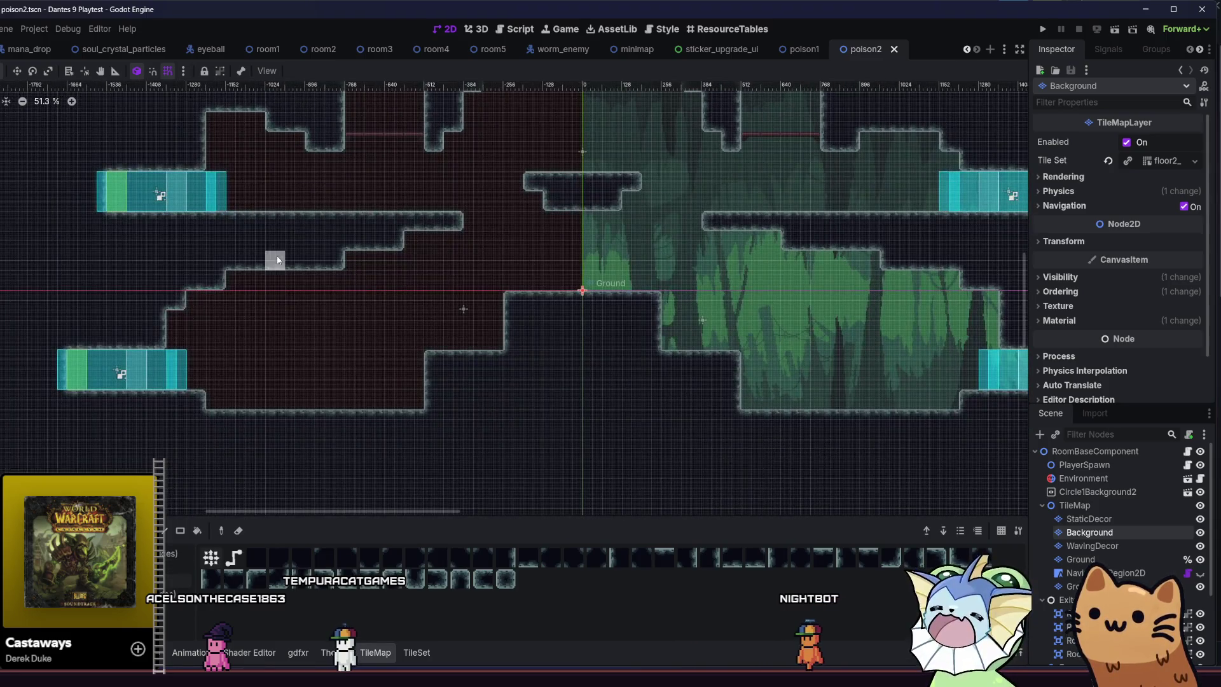
drag(247, 392, 208, 428)
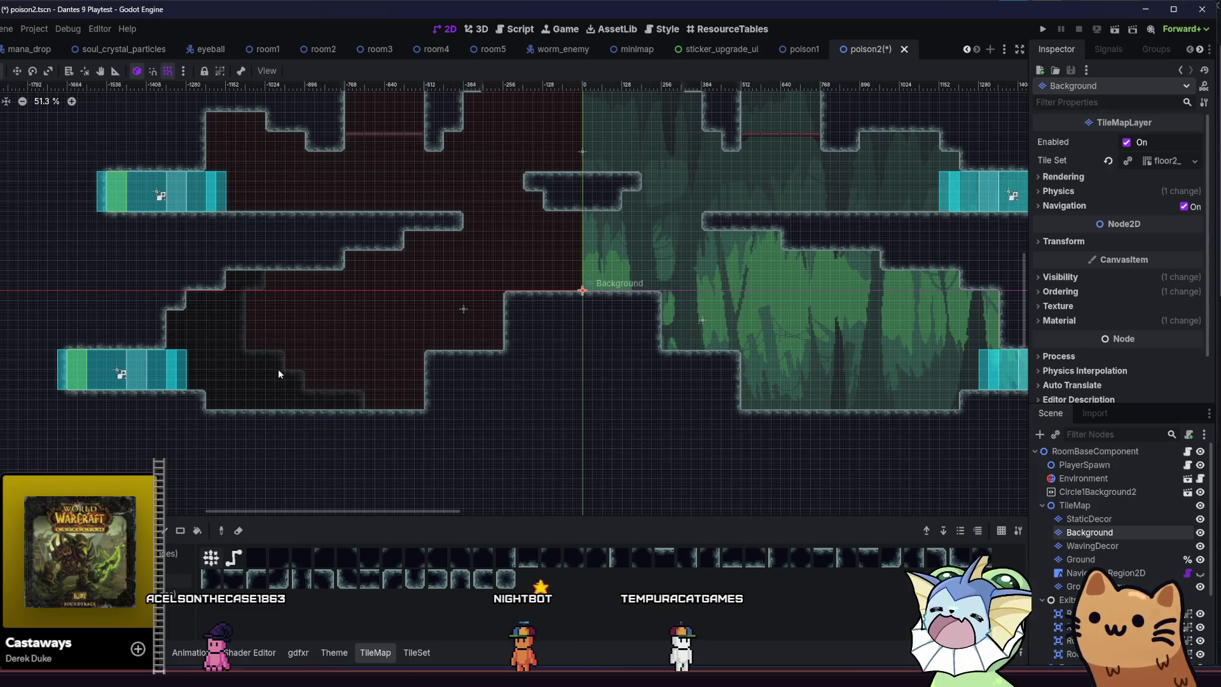
Paint dark tiles over the lower-right green area and the strip near the right exit.
scroll(up, 3)
scroll(right, 3)
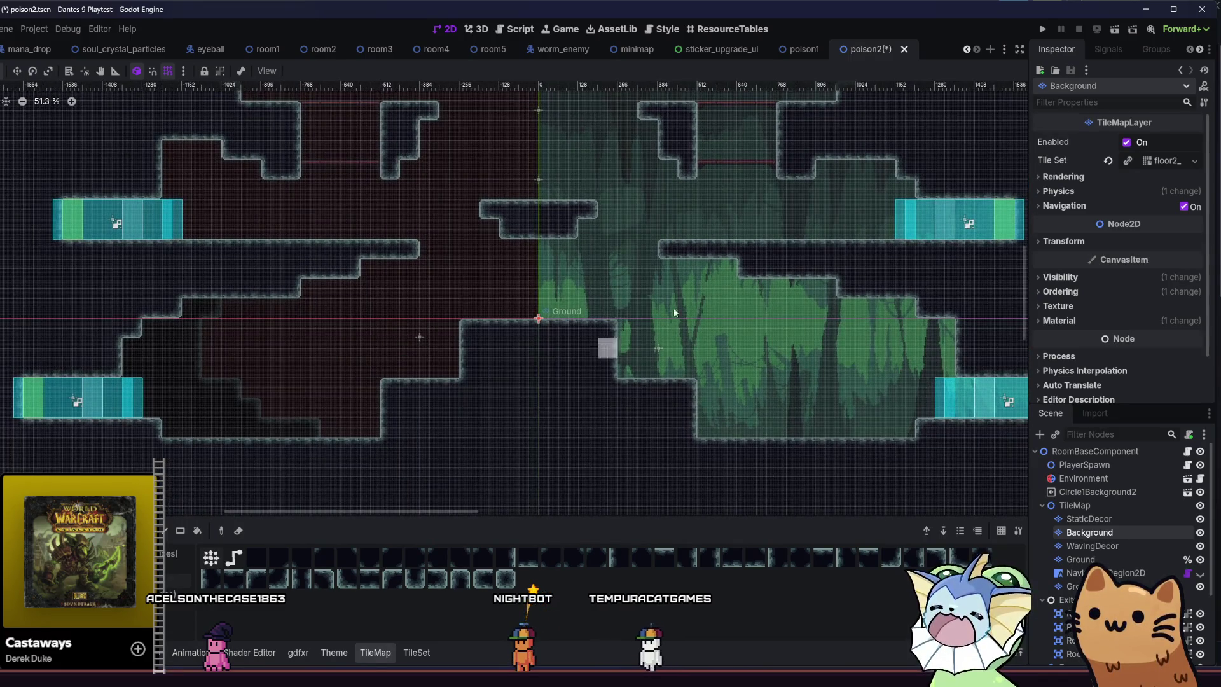
drag(786, 283, 826, 273)
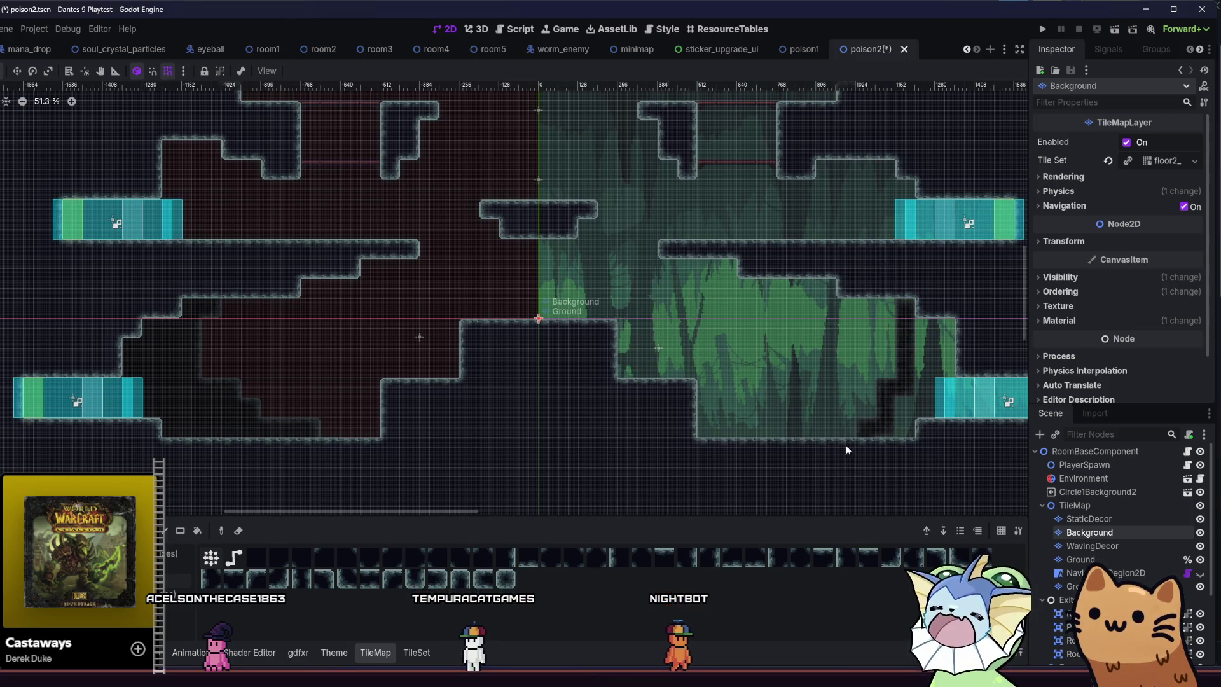
drag(842, 452, 922, 277)
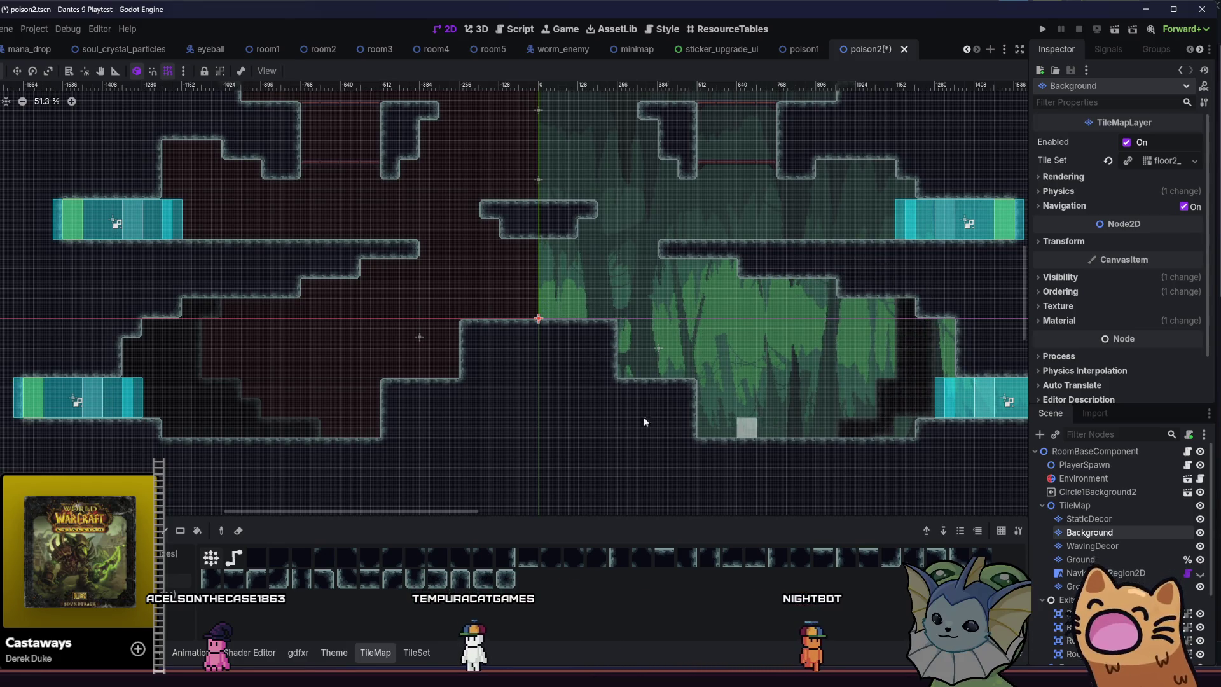
scroll(right, 3)
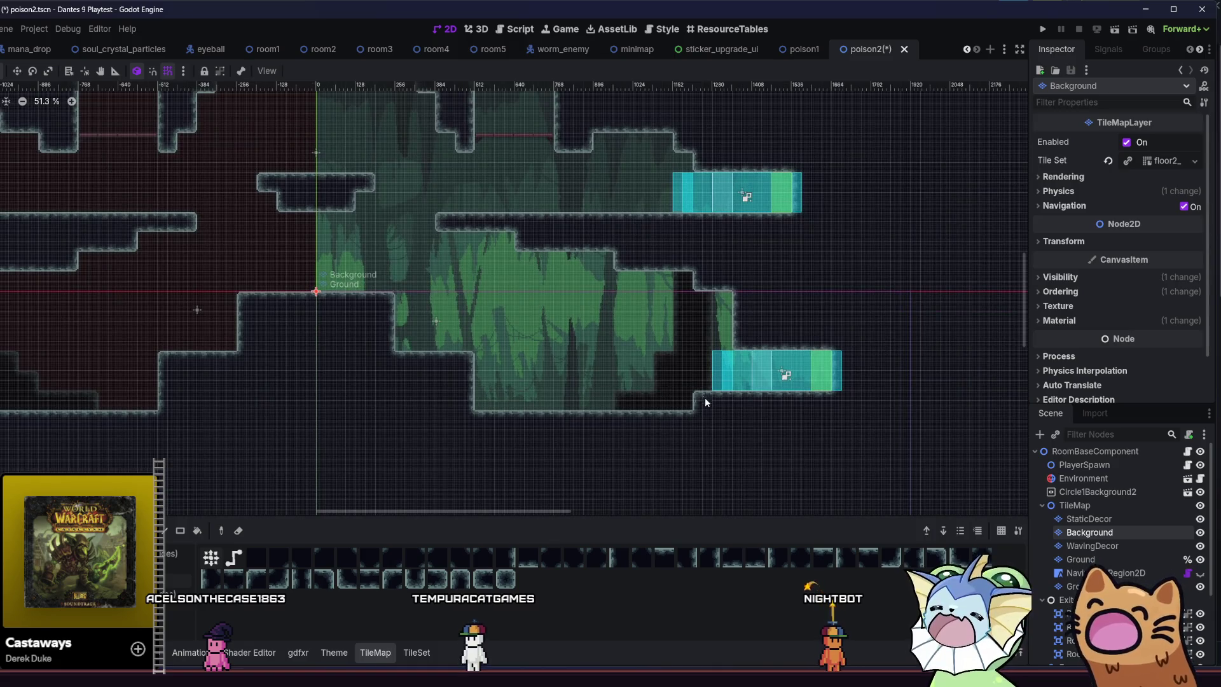
drag(703, 400, 715, 358)
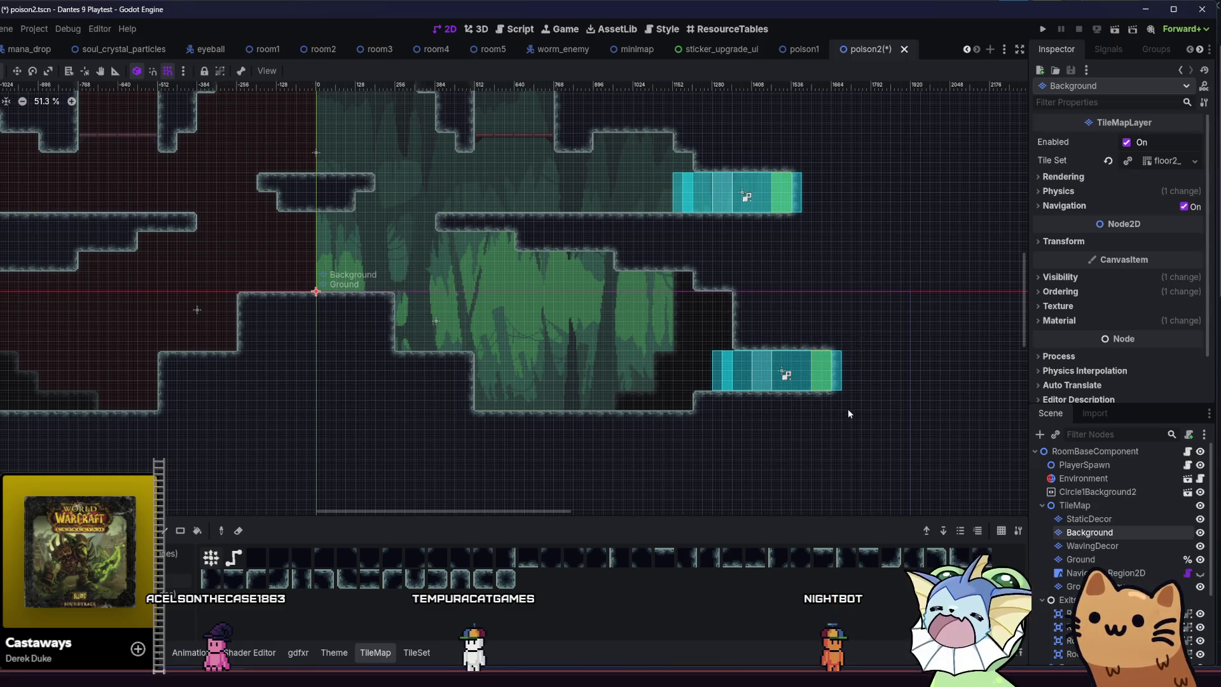
scroll(left, 3)
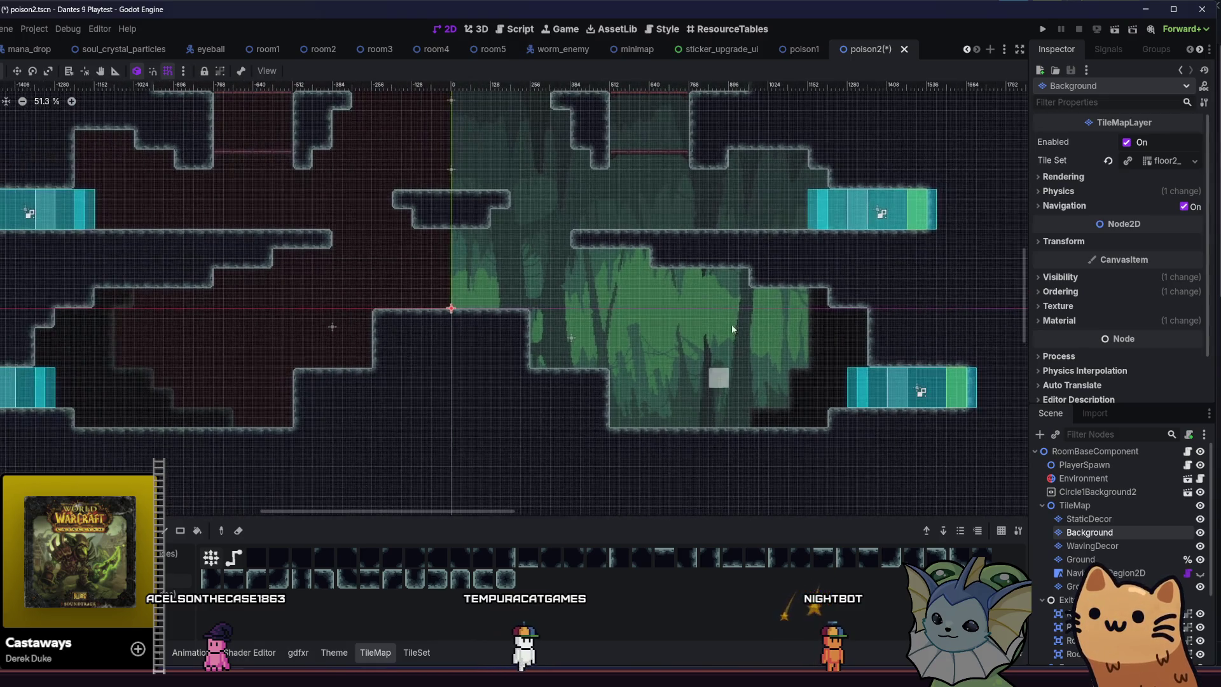
Extend the dark staircase through the green block and fill under the central platform.
drag(738, 318, 757, 299)
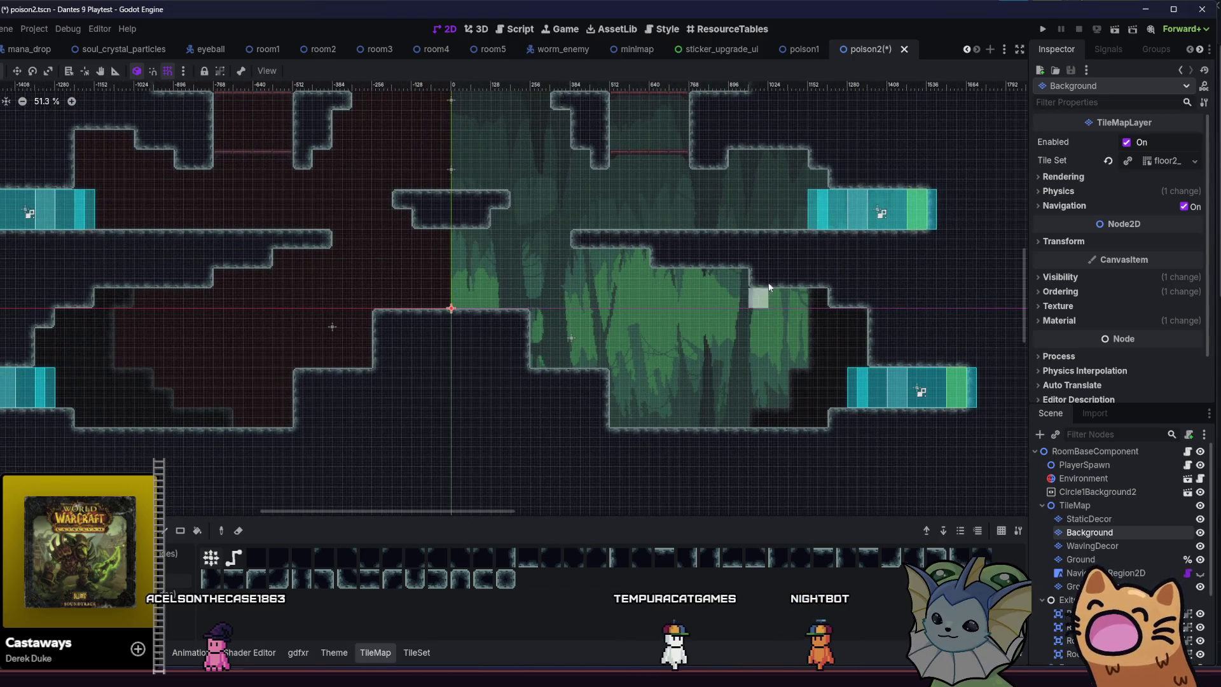
drag(741, 350, 734, 285)
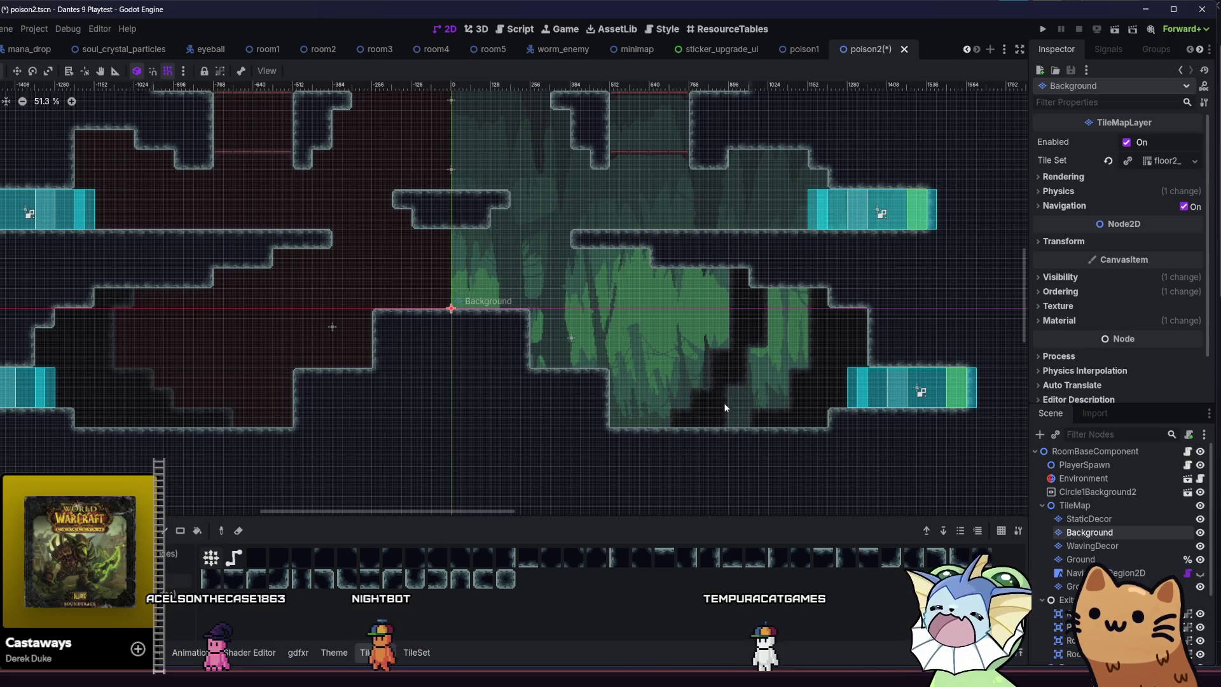
scroll(left, 3)
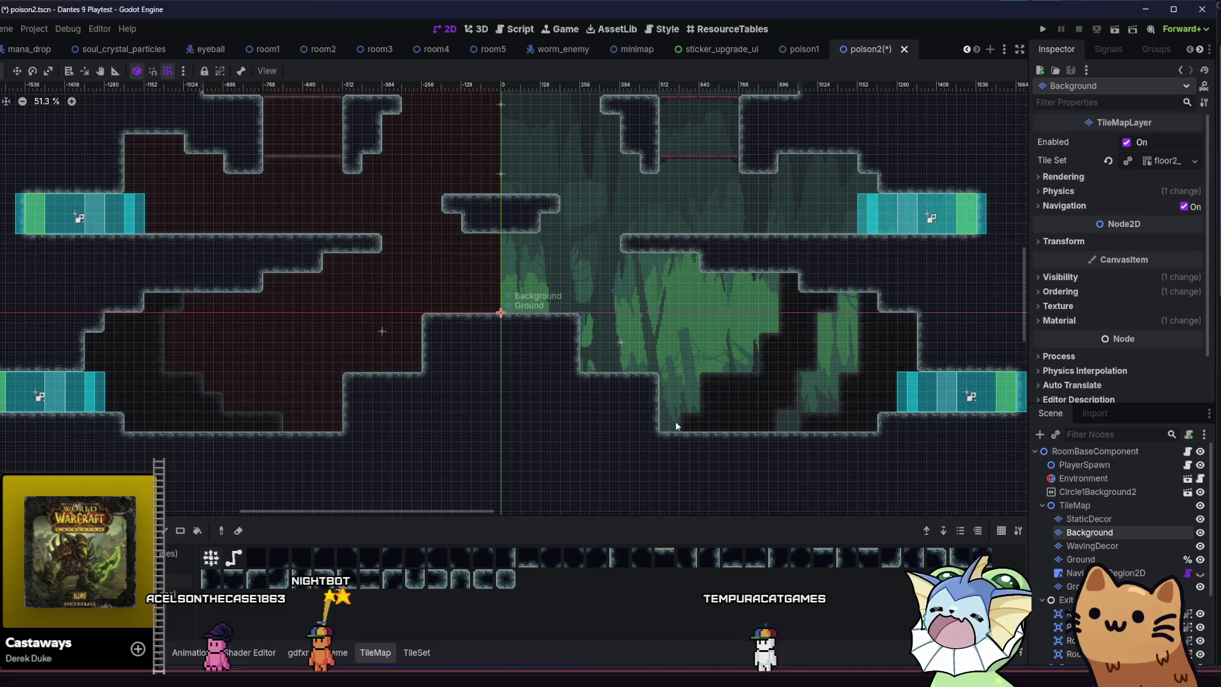
scroll(right, 3)
scroll(up, 3)
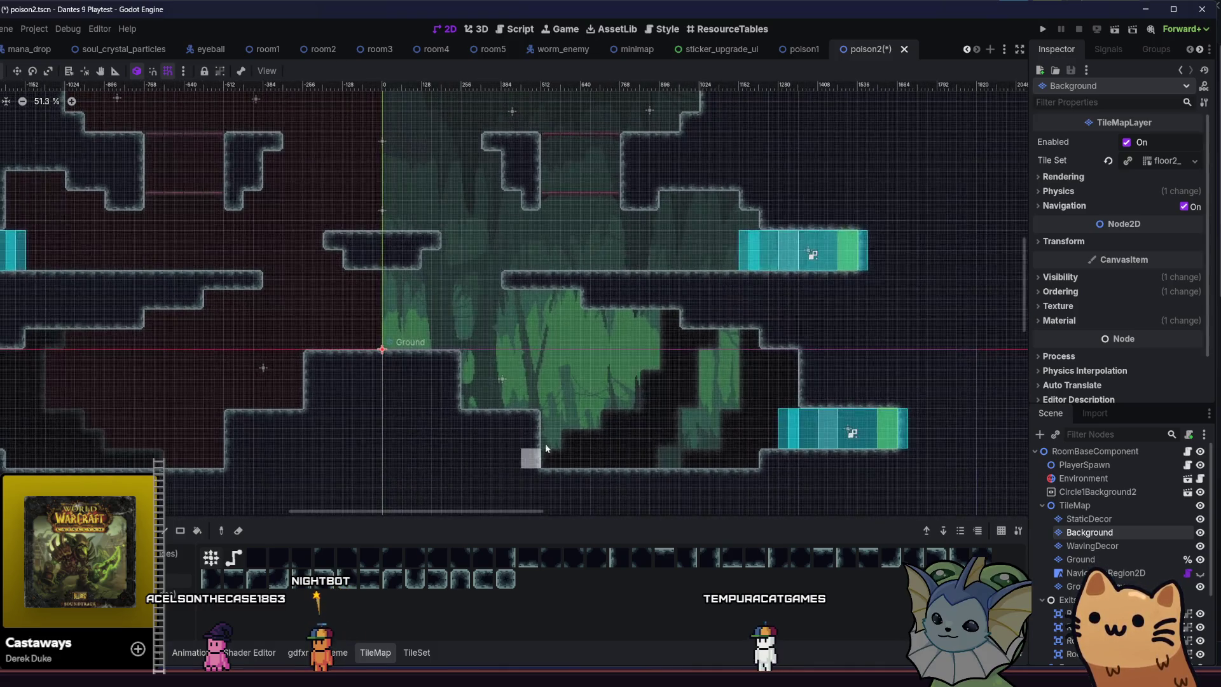
scroll(left, 3)
scroll(down, 3)
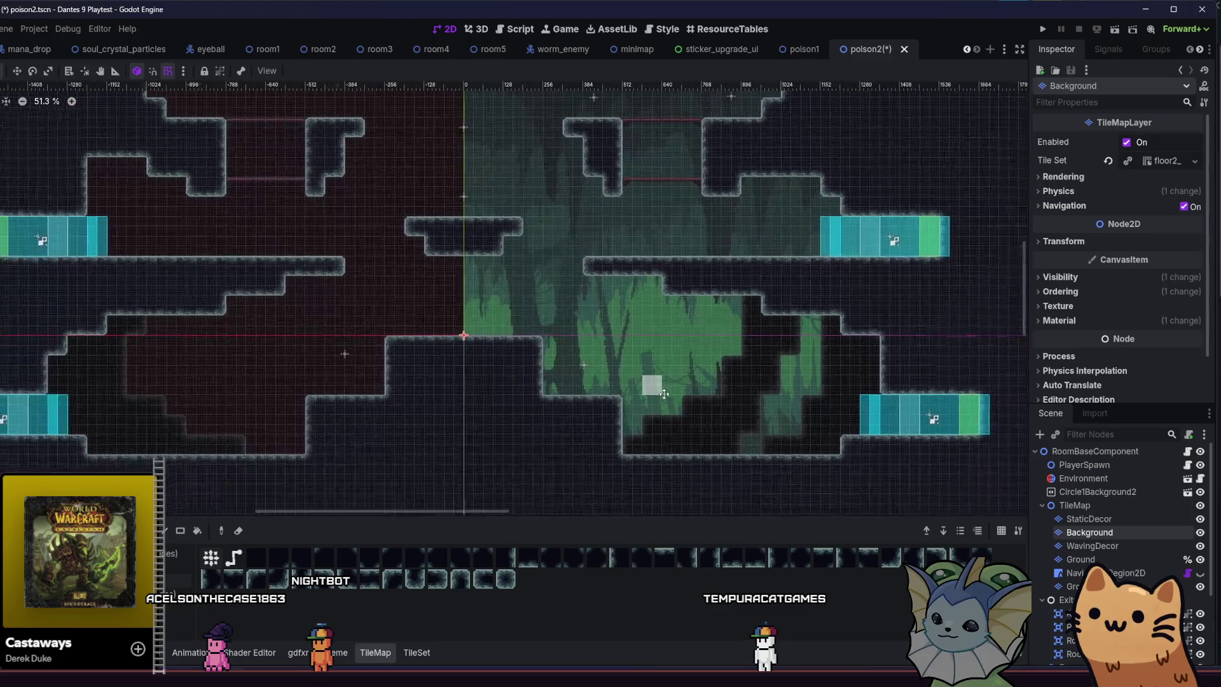
scroll(left, 3)
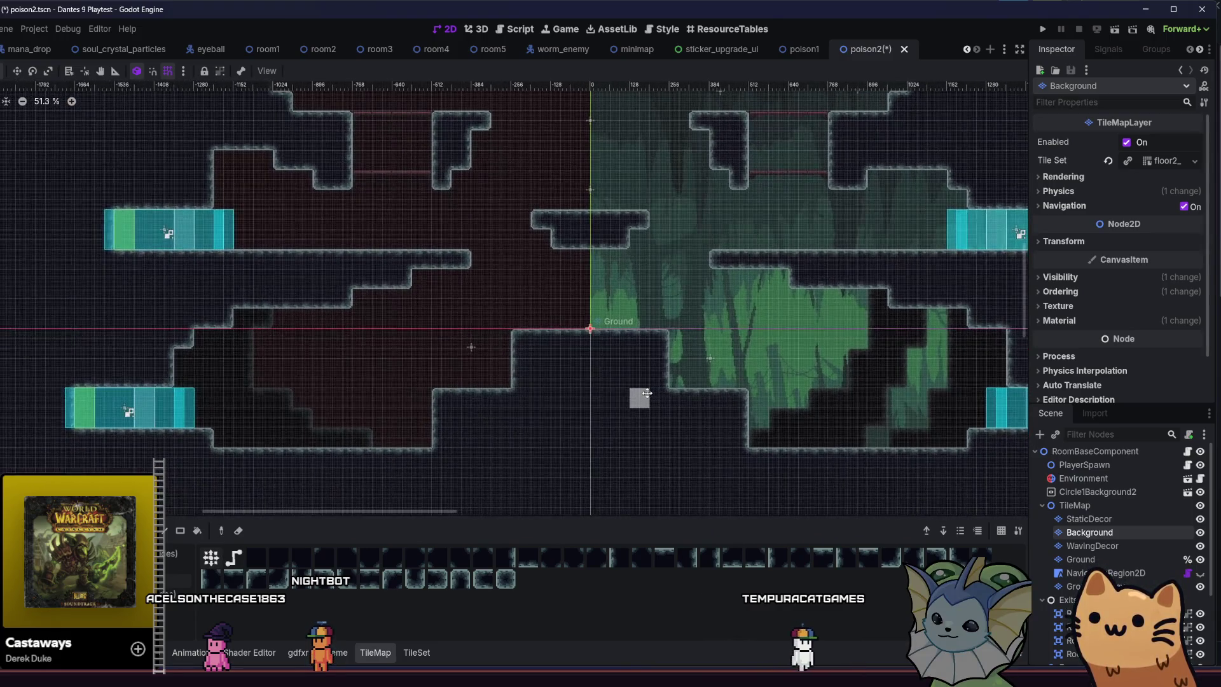
scroll(right, 3)
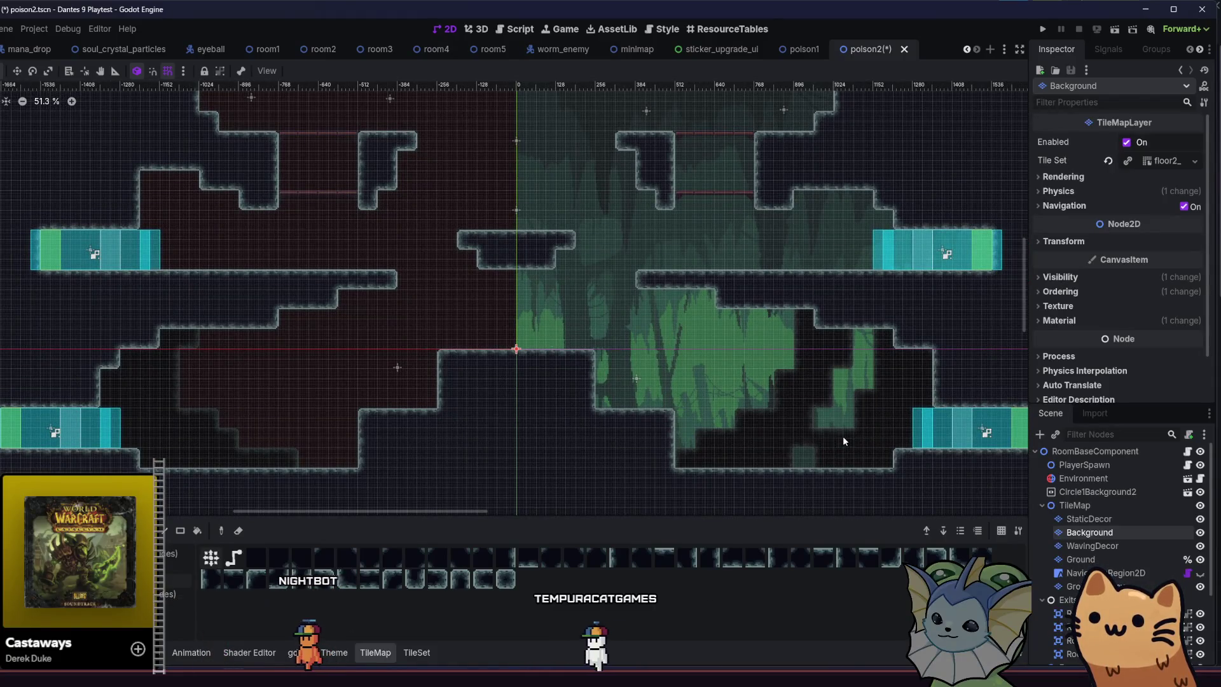
scroll(up, 3)
scroll(right, 3)
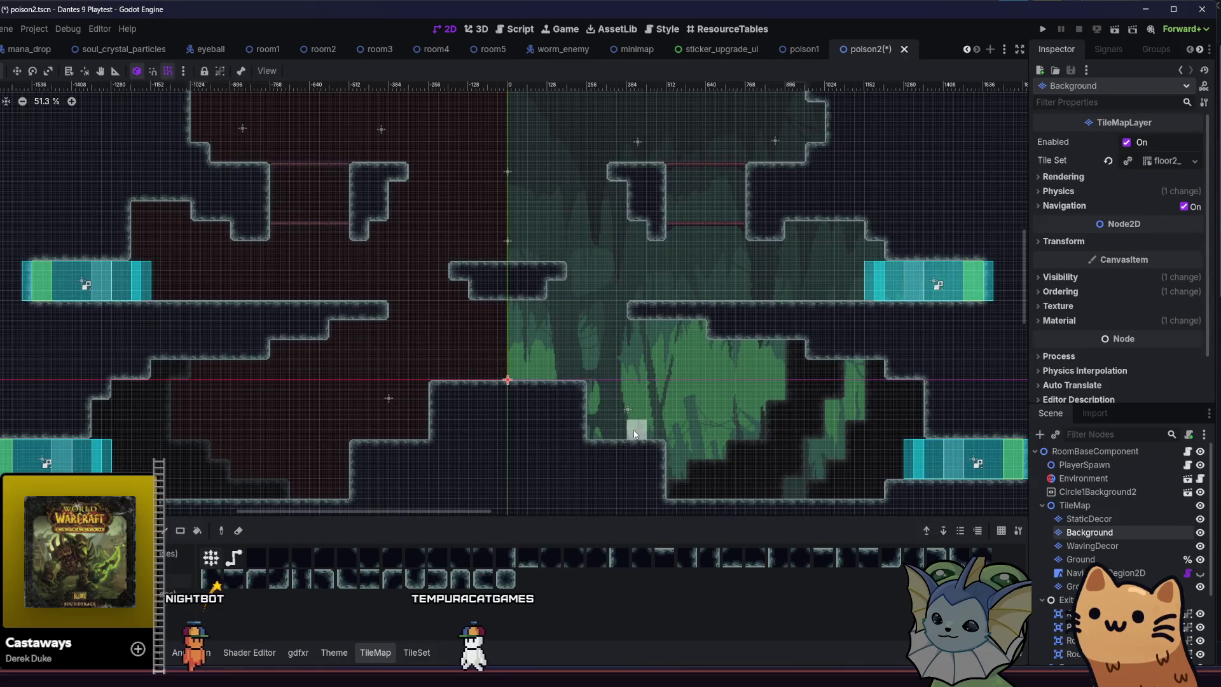
scroll(down, 3)
scroll(up, 3)
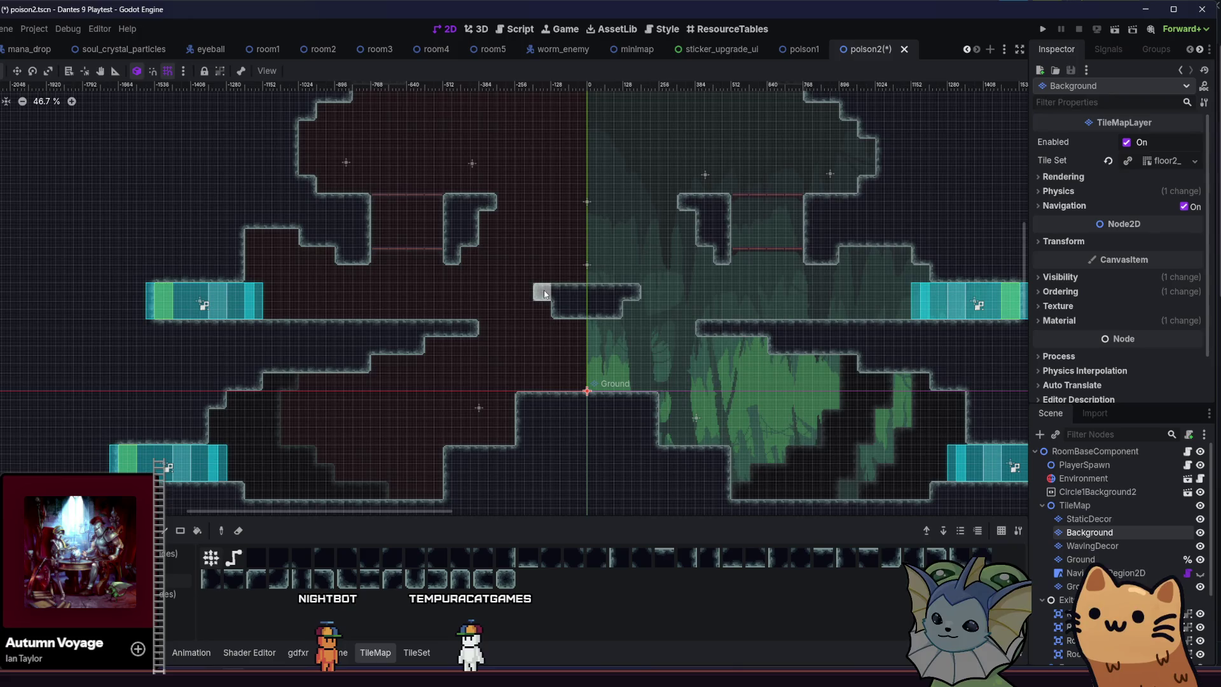
drag(545, 311, 555, 374)
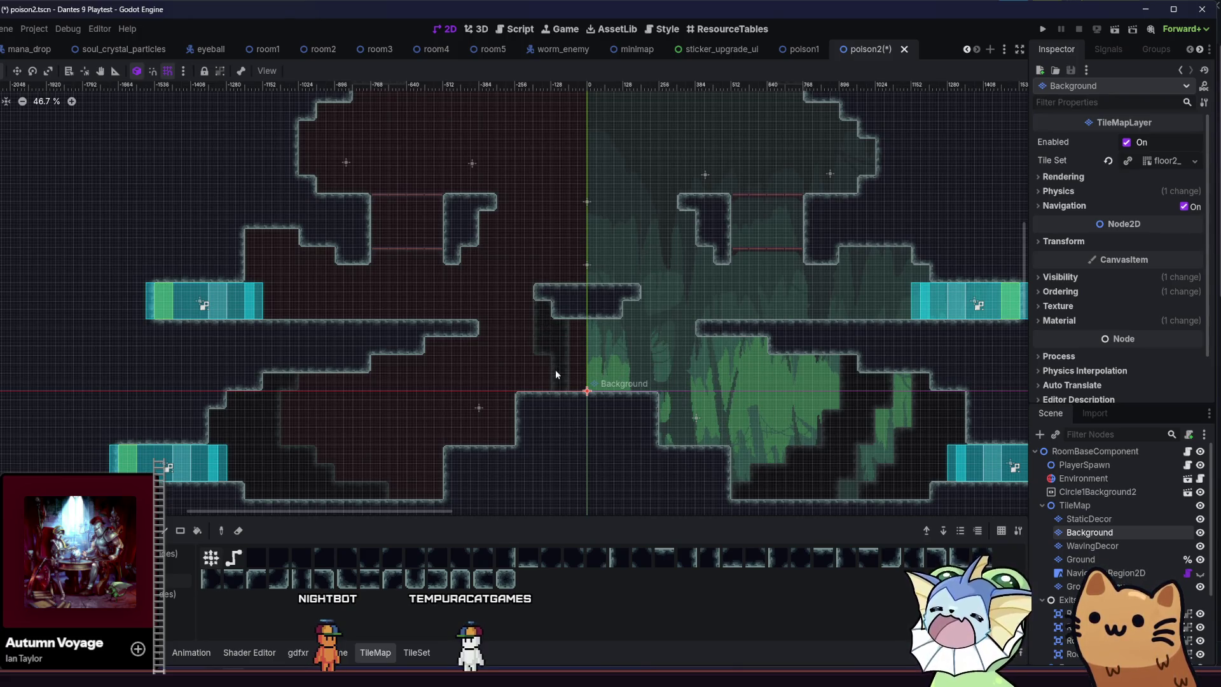
click(603, 302)
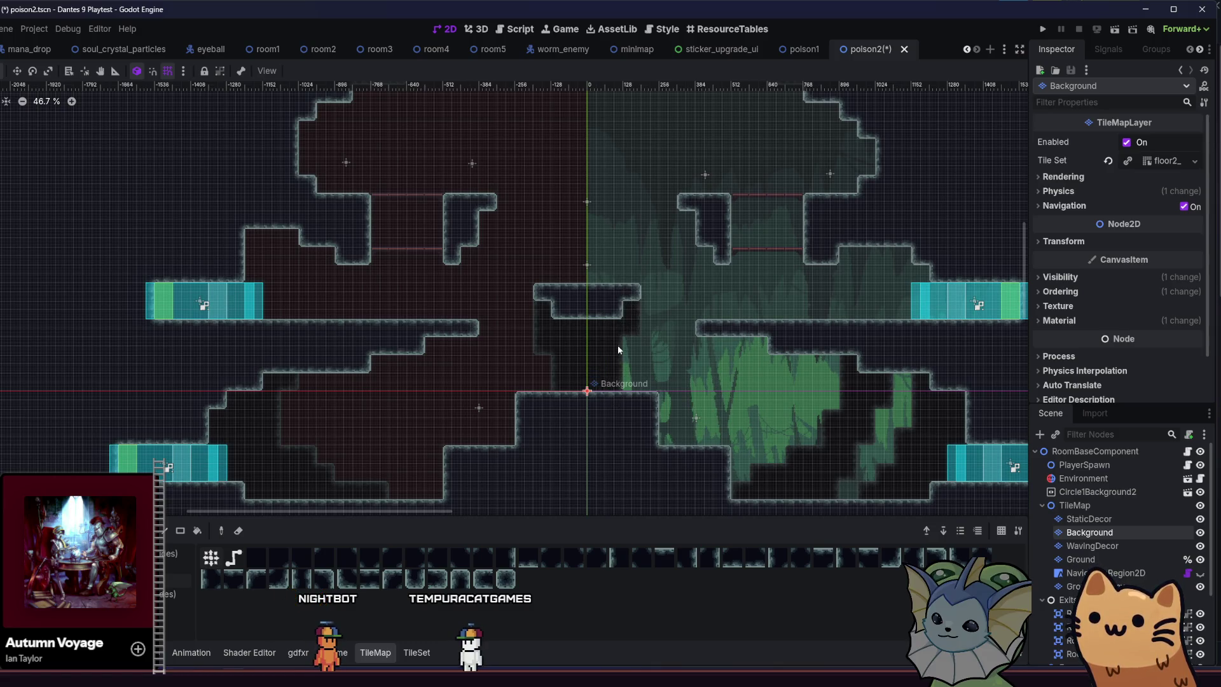
Paint dark tiles over the reddish patches in the left-middle area.
scroll(right, 3)
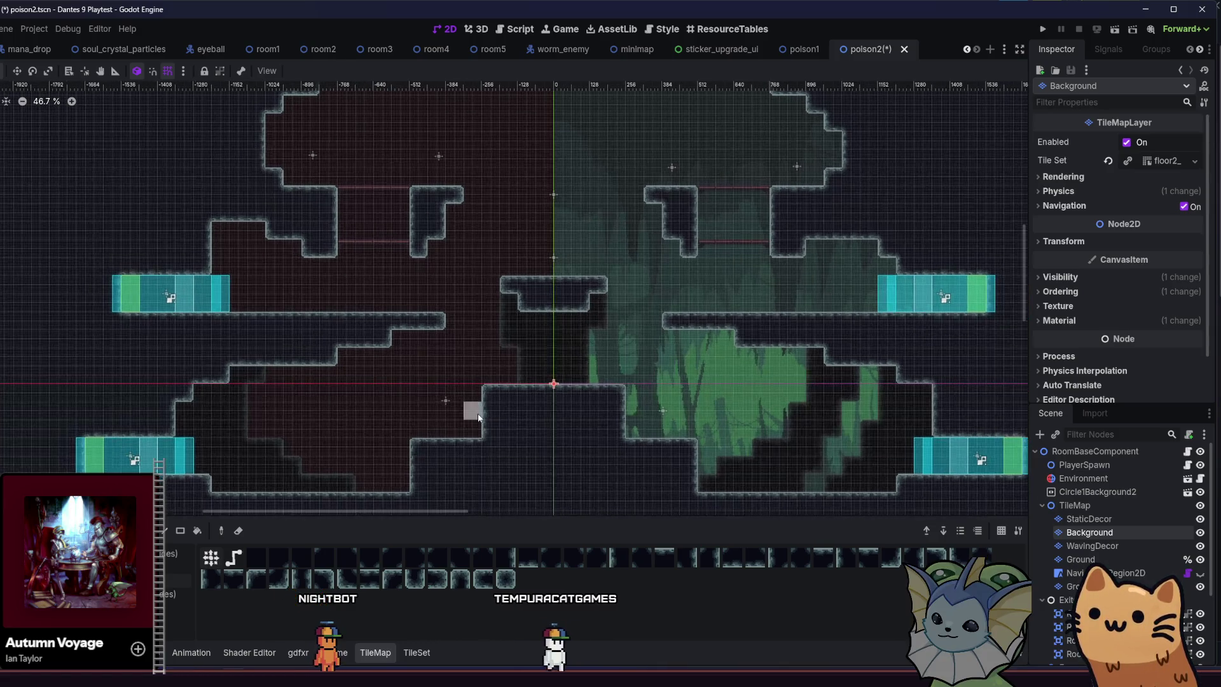
scroll(down, 3)
scroll(right, 3)
drag(414, 293, 443, 414)
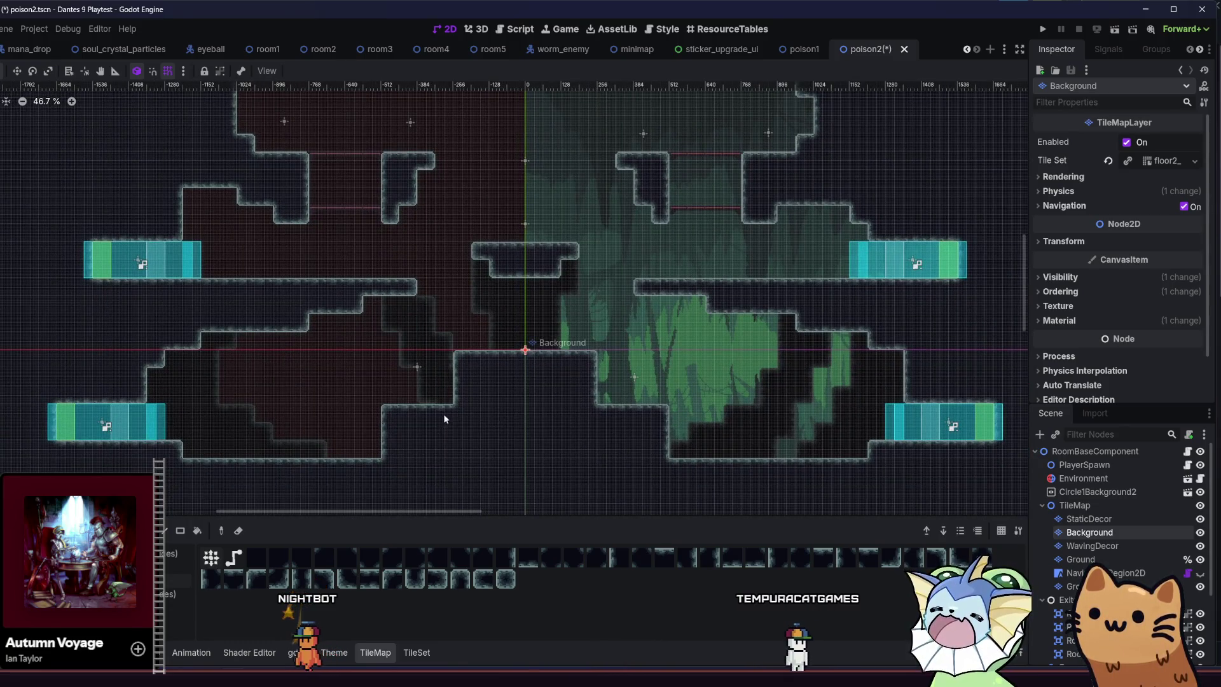
drag(402, 300, 398, 377)
drag(374, 318, 450, 345)
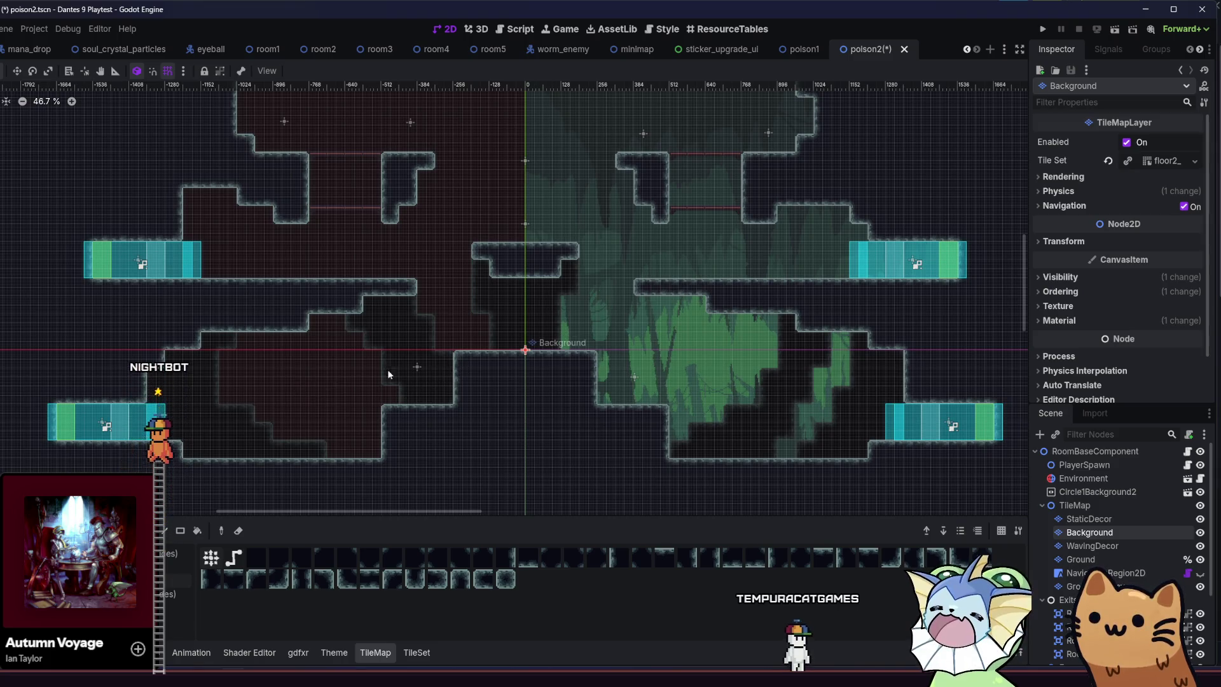
Fill the gap between the two upper-left platforms with dark tiles.
scroll(up, 3)
scroll(left, 3)
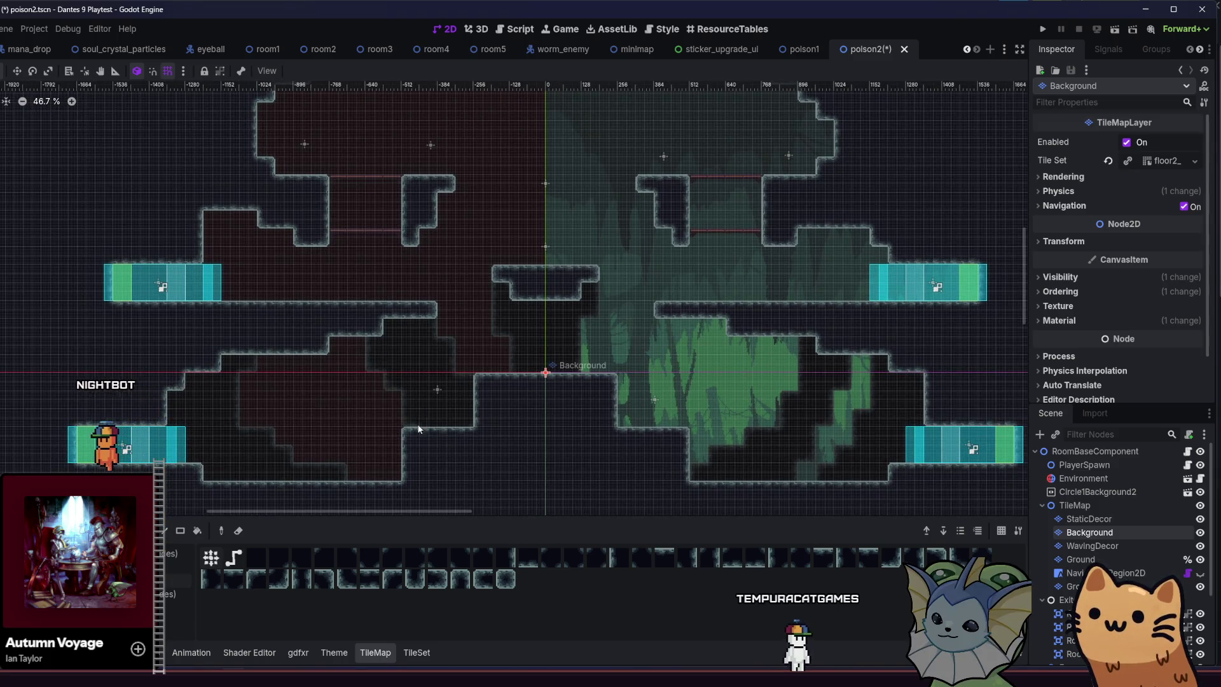
drag(381, 407, 459, 416)
scroll(up, 3)
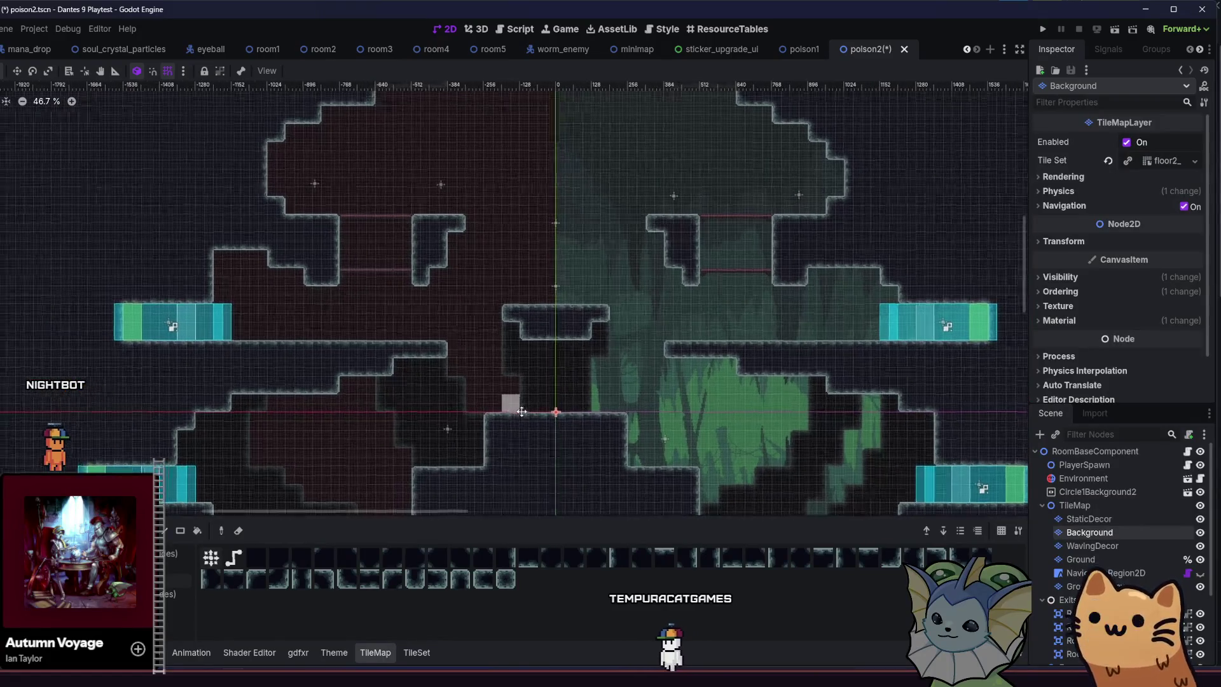
scroll(up, 3)
scroll(up, 3)
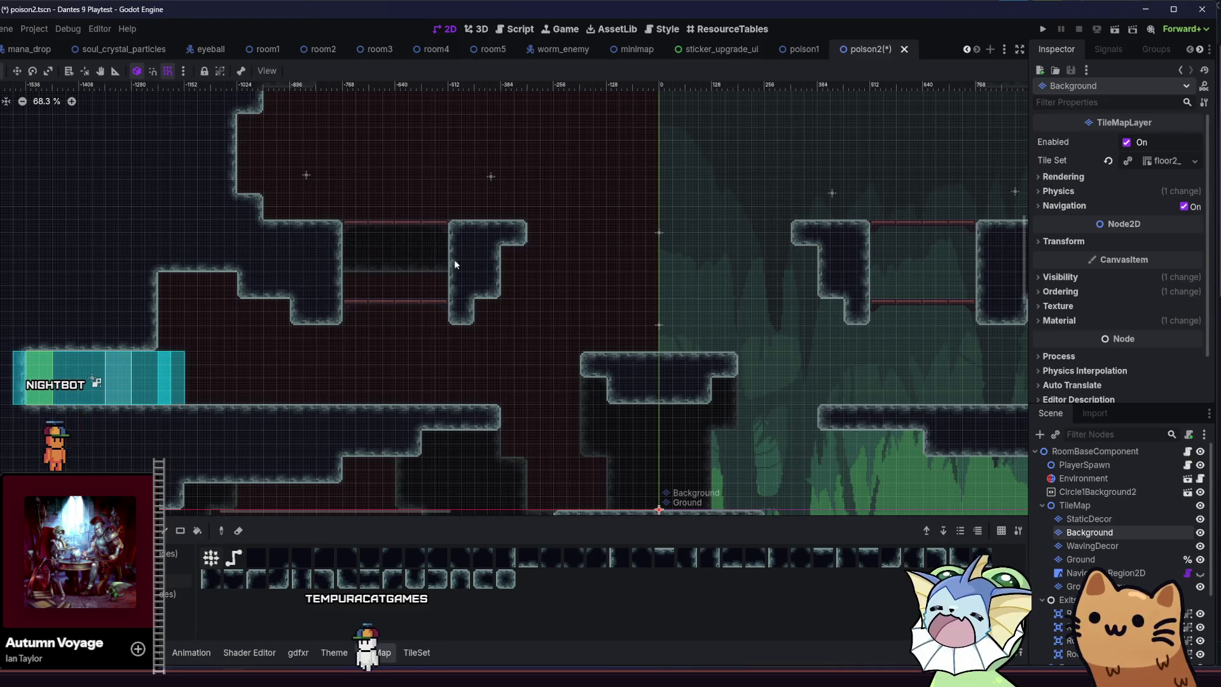
drag(371, 275, 474, 311)
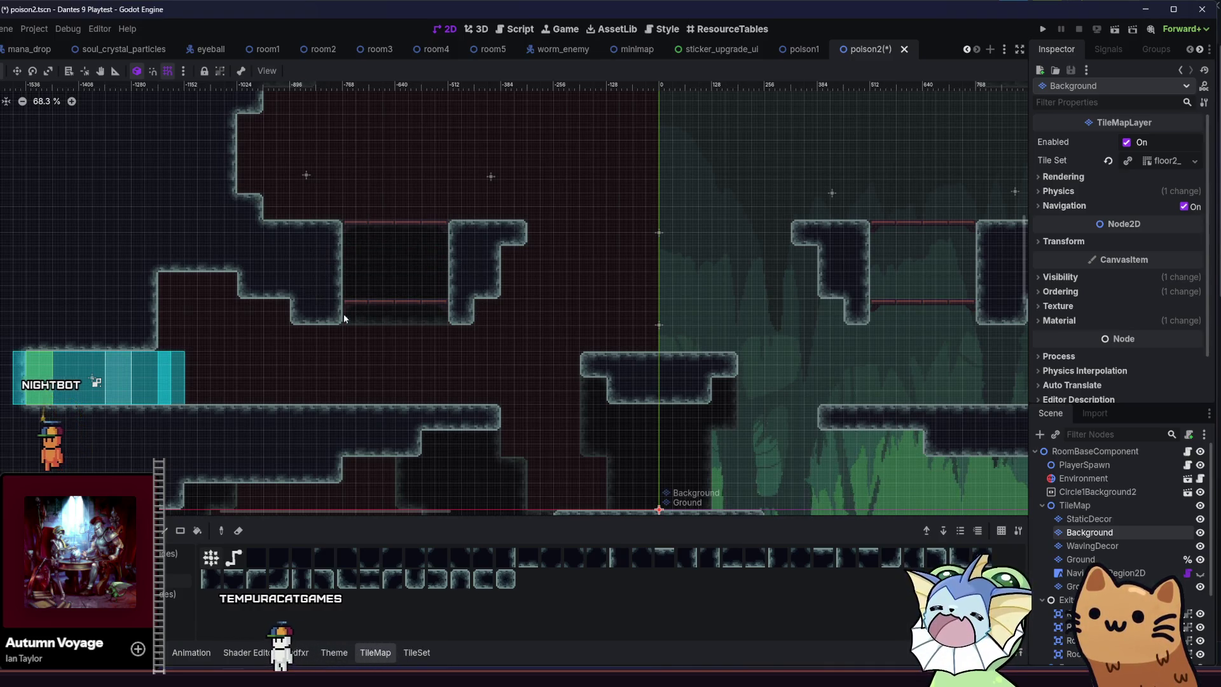
Darken a strip of the upper-left interior and the red tiles beside the left exit.
scroll(down, 3)
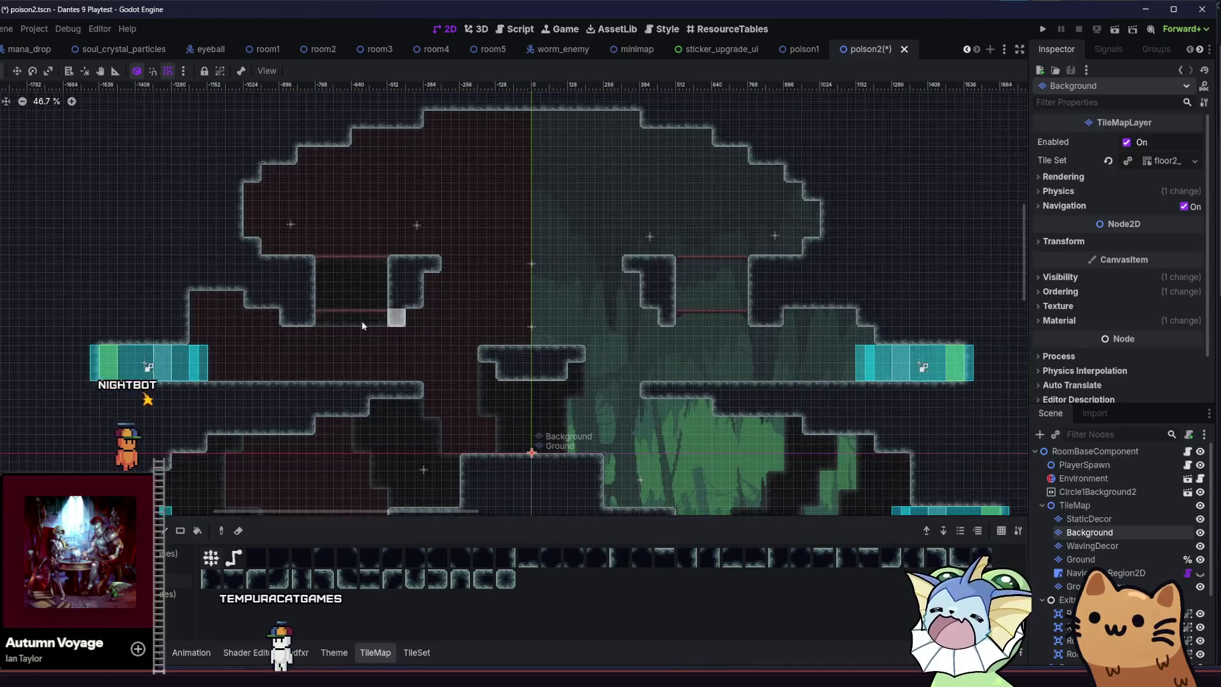
scroll(up, 3)
scroll(down, 3)
scroll(left, 3)
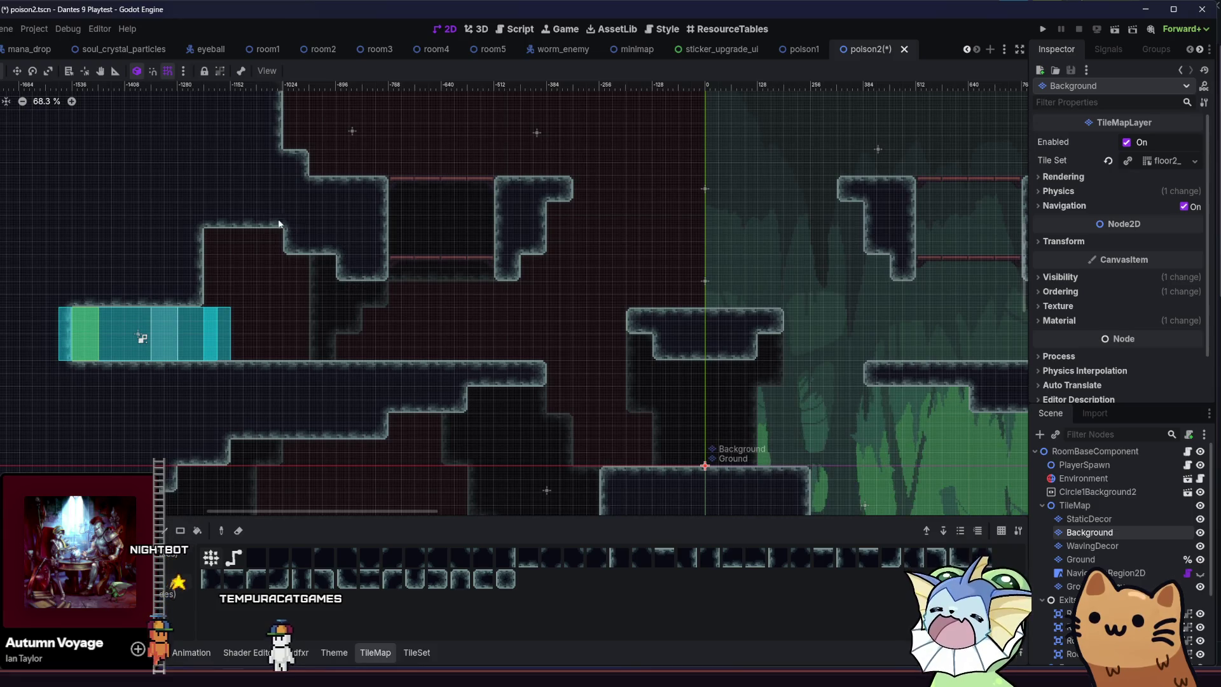
drag(204, 222, 227, 361)
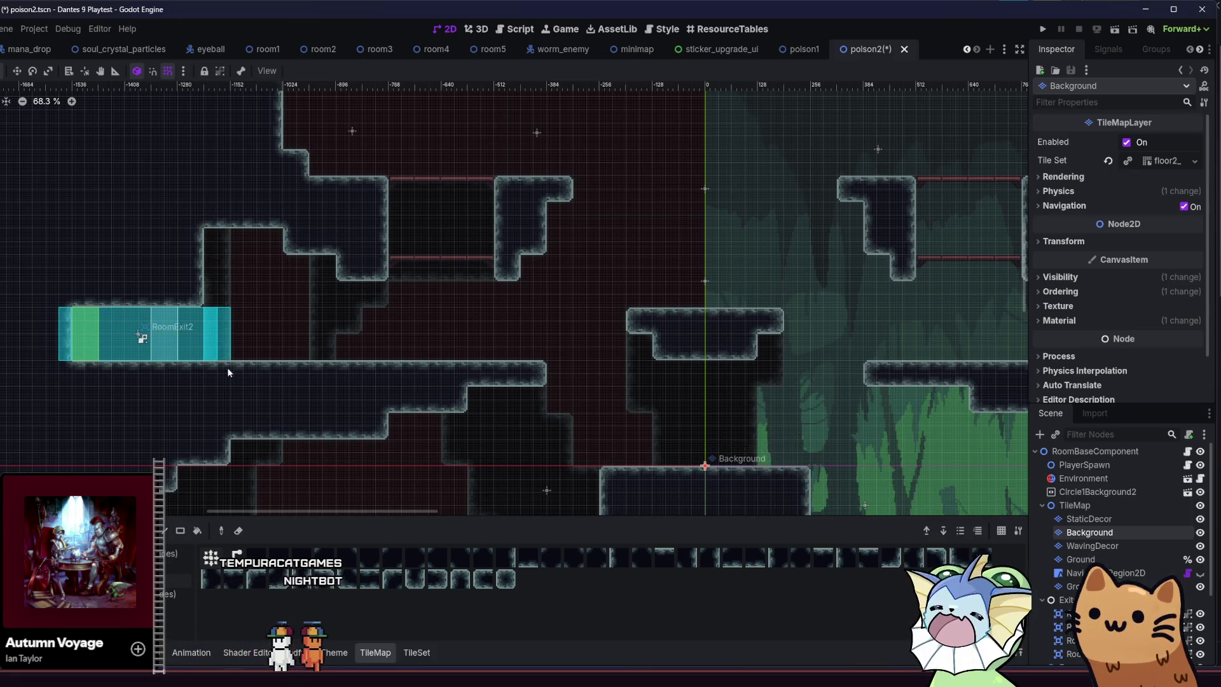
drag(232, 241, 262, 278)
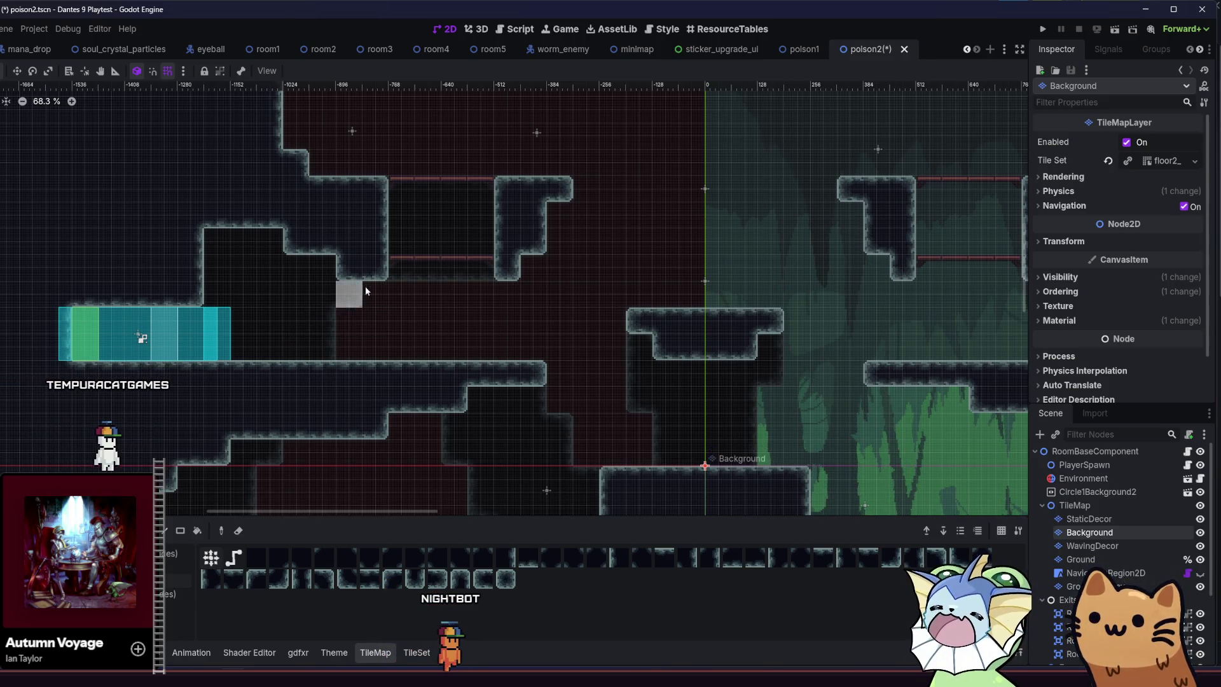
Paint dark background tiles under the upper-right ceiling.
scroll(right, 3)
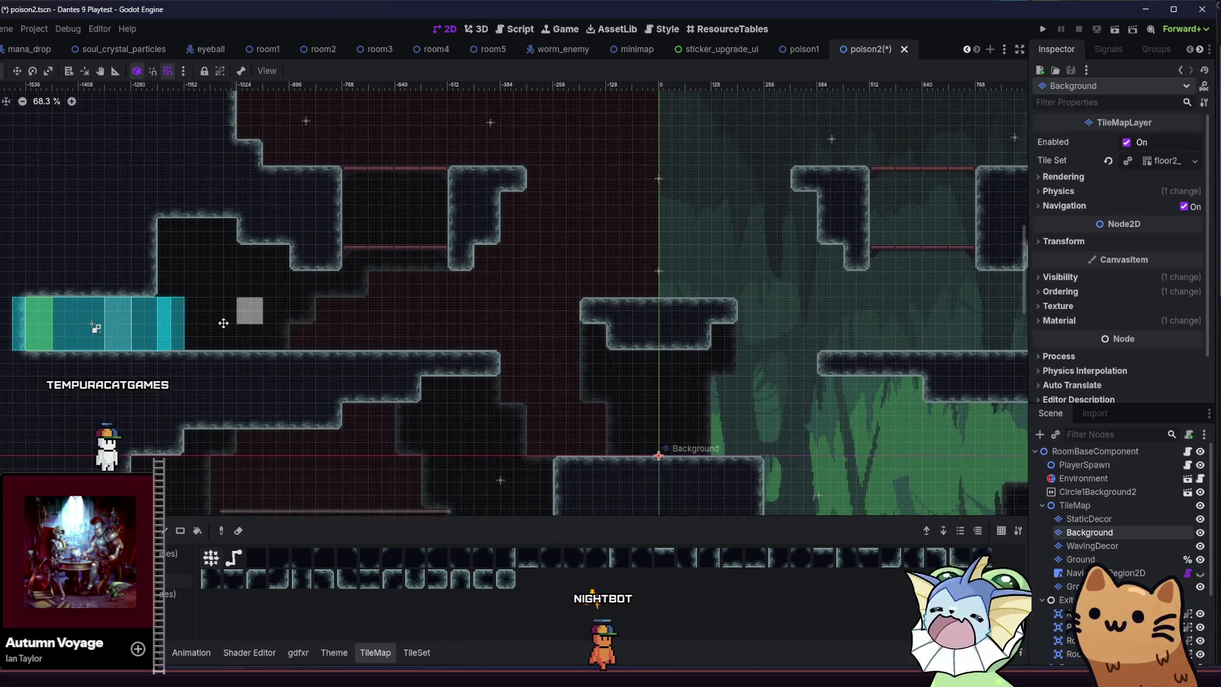
scroll(down, 3)
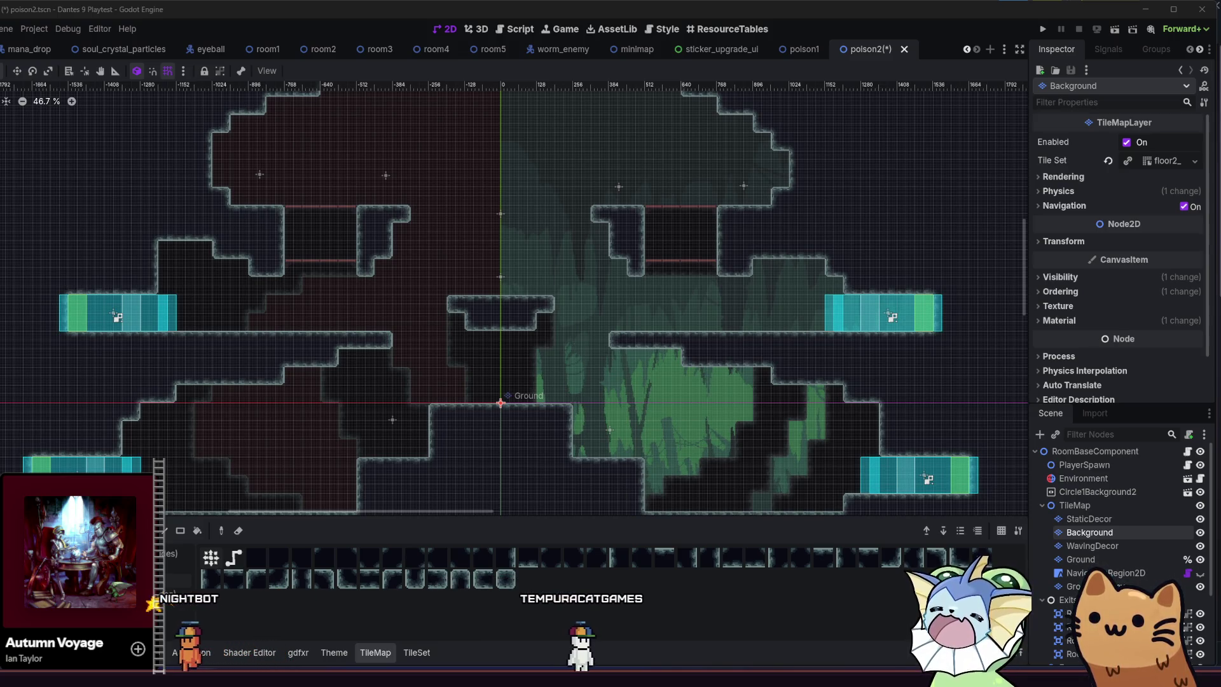
scroll(up, 3)
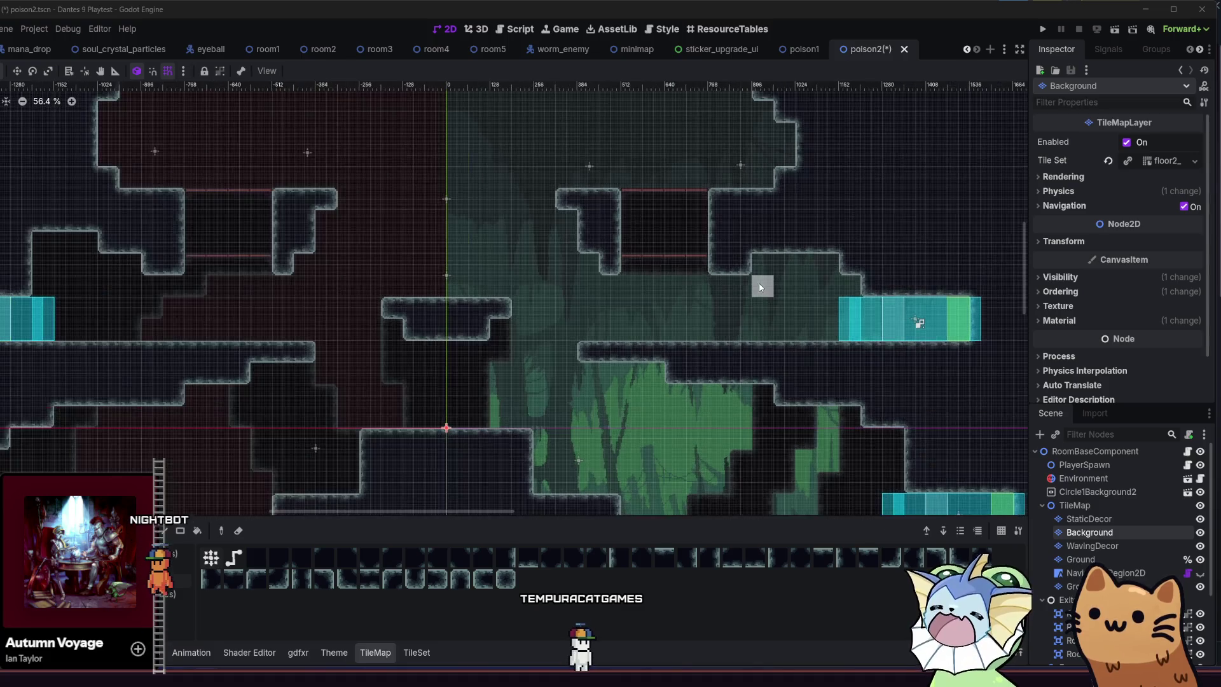
drag(755, 263, 835, 318)
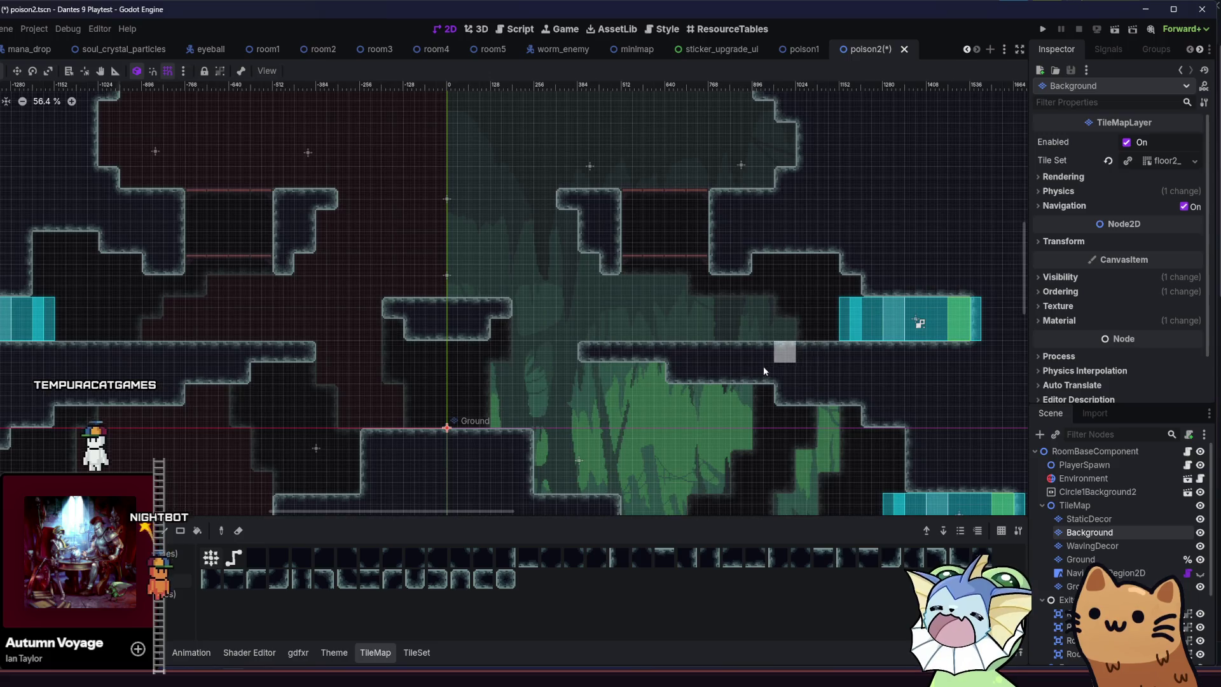
Paint a dark strip down into the upper-left interior.
scroll(down, 3)
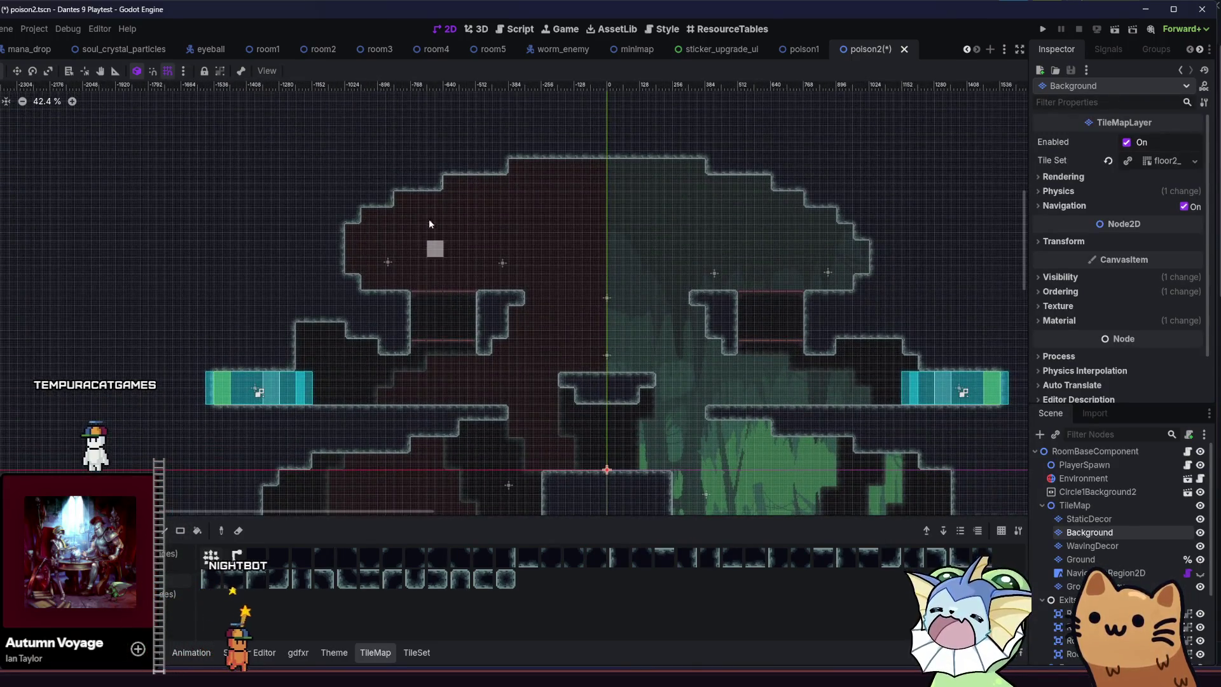
drag(397, 191, 387, 261)
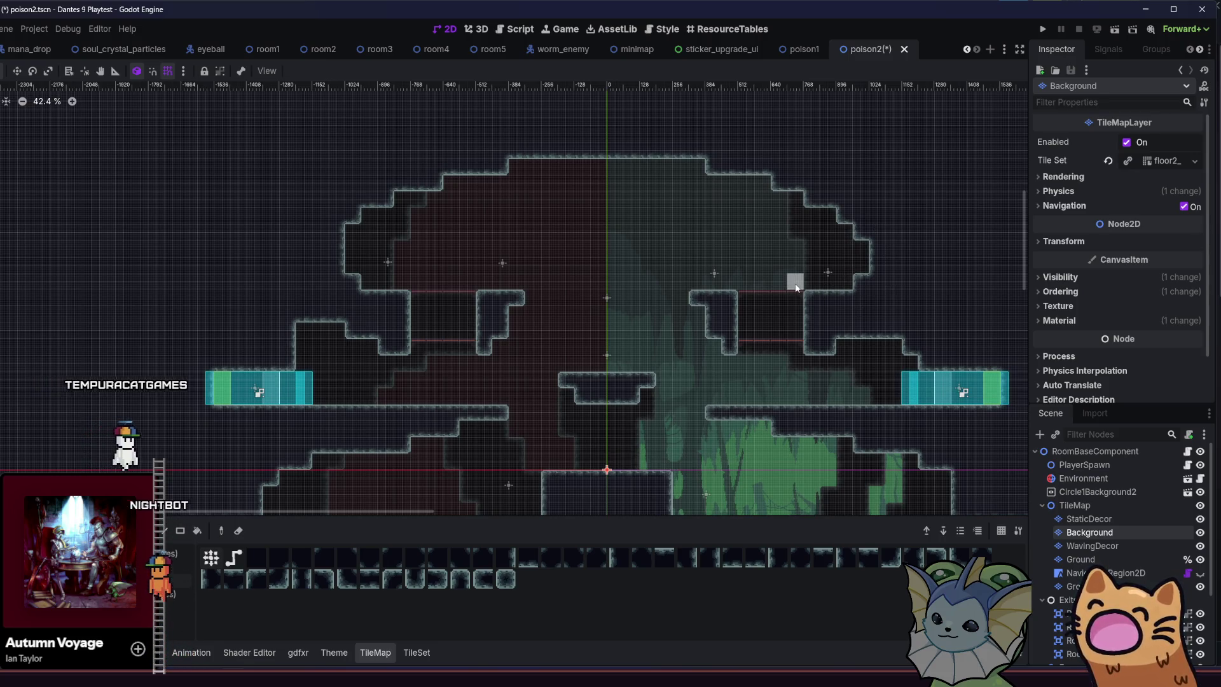
scroll(down, 3)
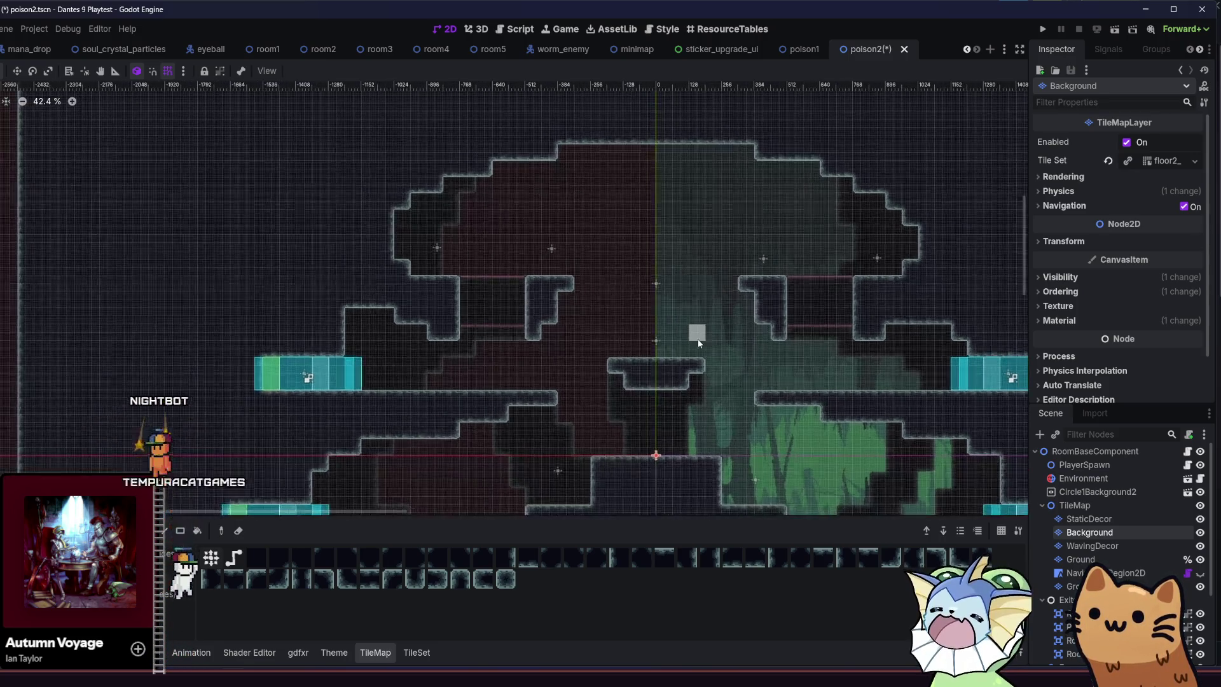
Paint a dark path of background tiles across the green area.
scroll(up, 3)
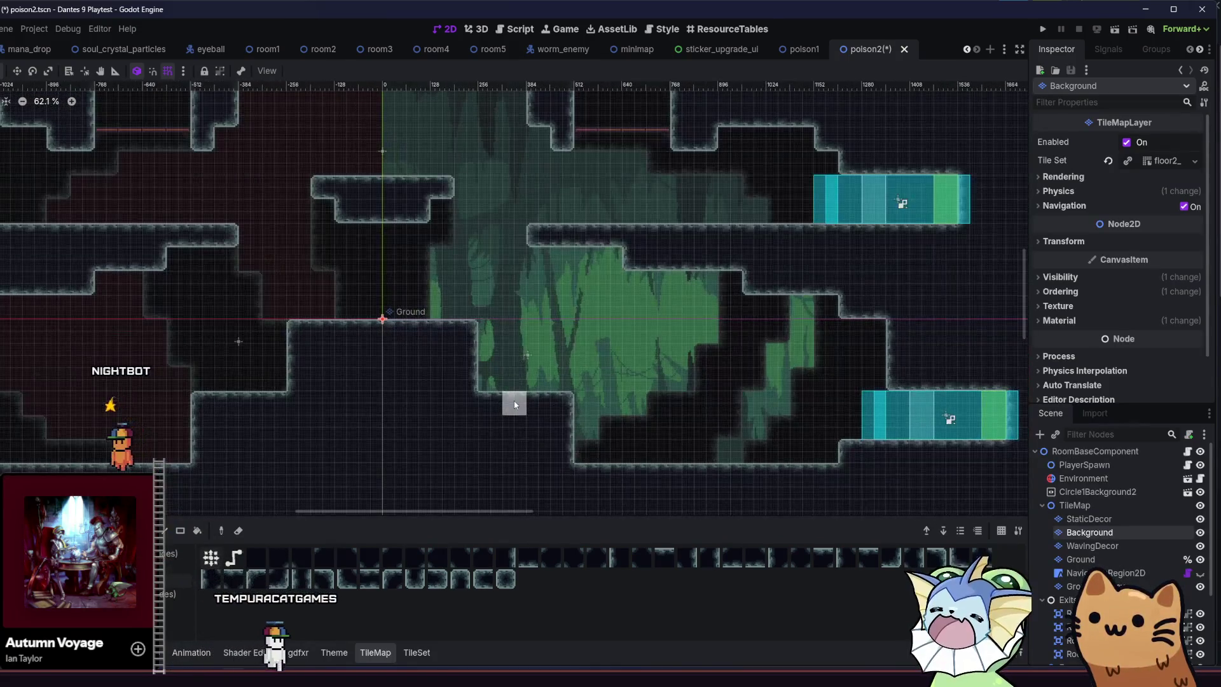
drag(497, 407, 553, 320)
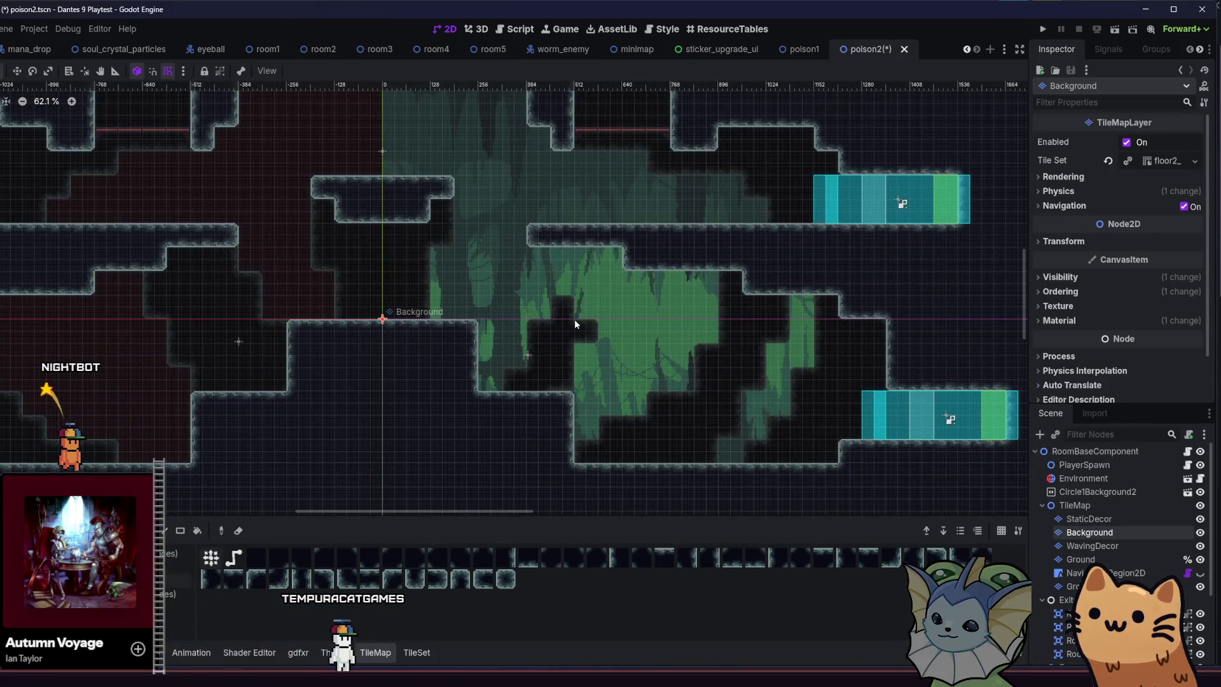
click(583, 350)
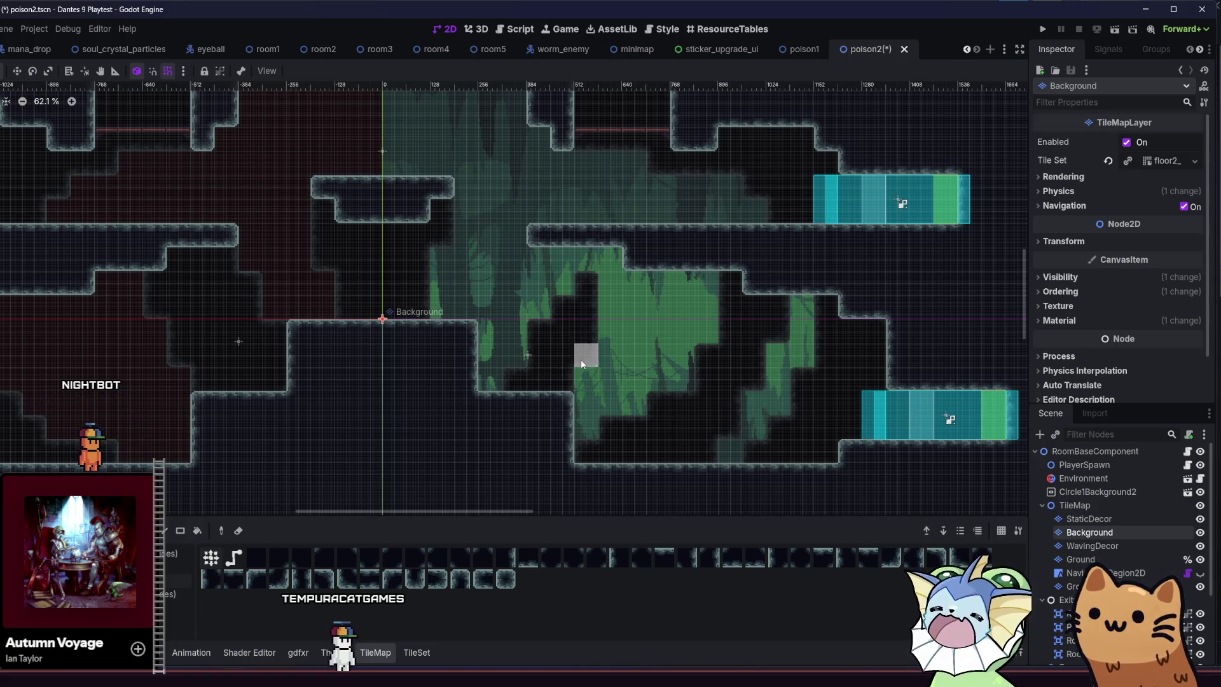
drag(444, 425, 495, 467)
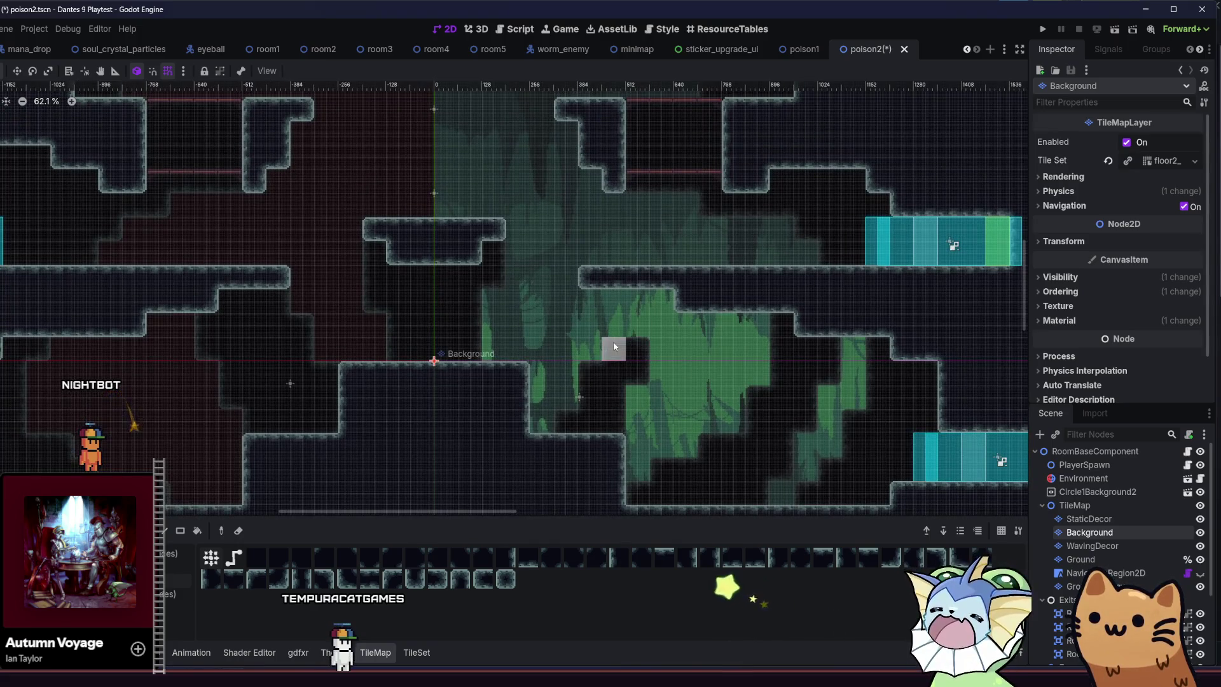
drag(559, 411, 678, 359)
Extend a diagonal dark staircase upward, erasing its extra top-left tile.
drag(605, 400, 261, 421)
scroll(down, 3)
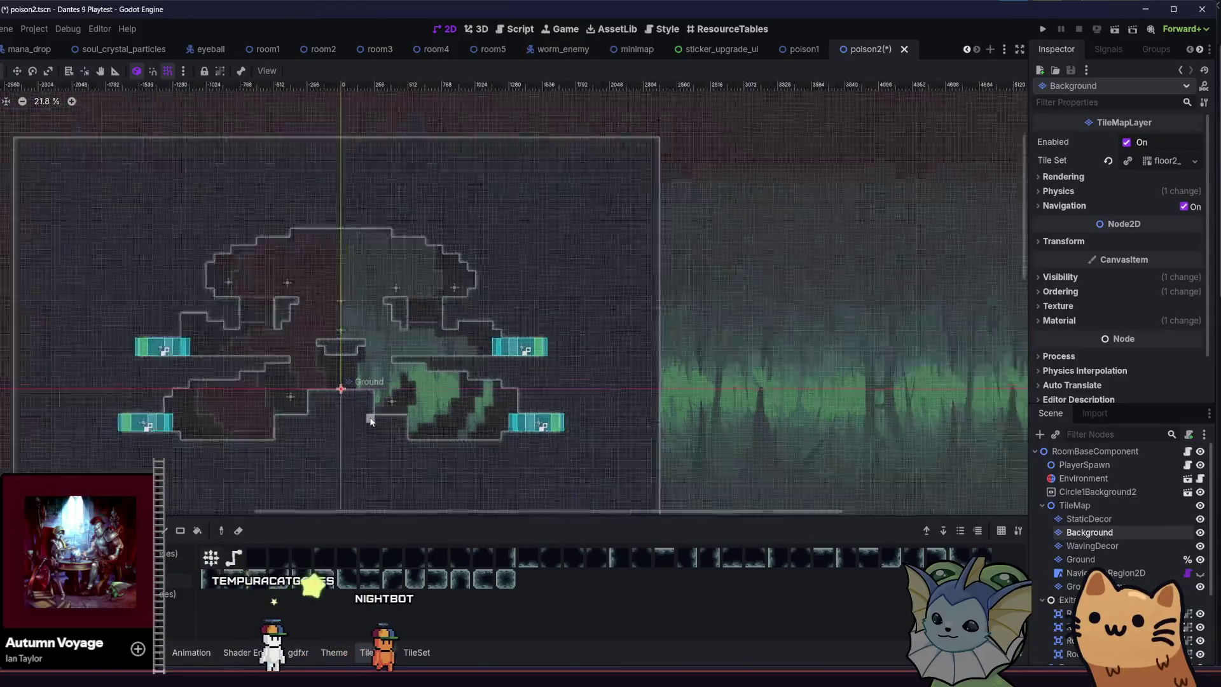
scroll(up, 3)
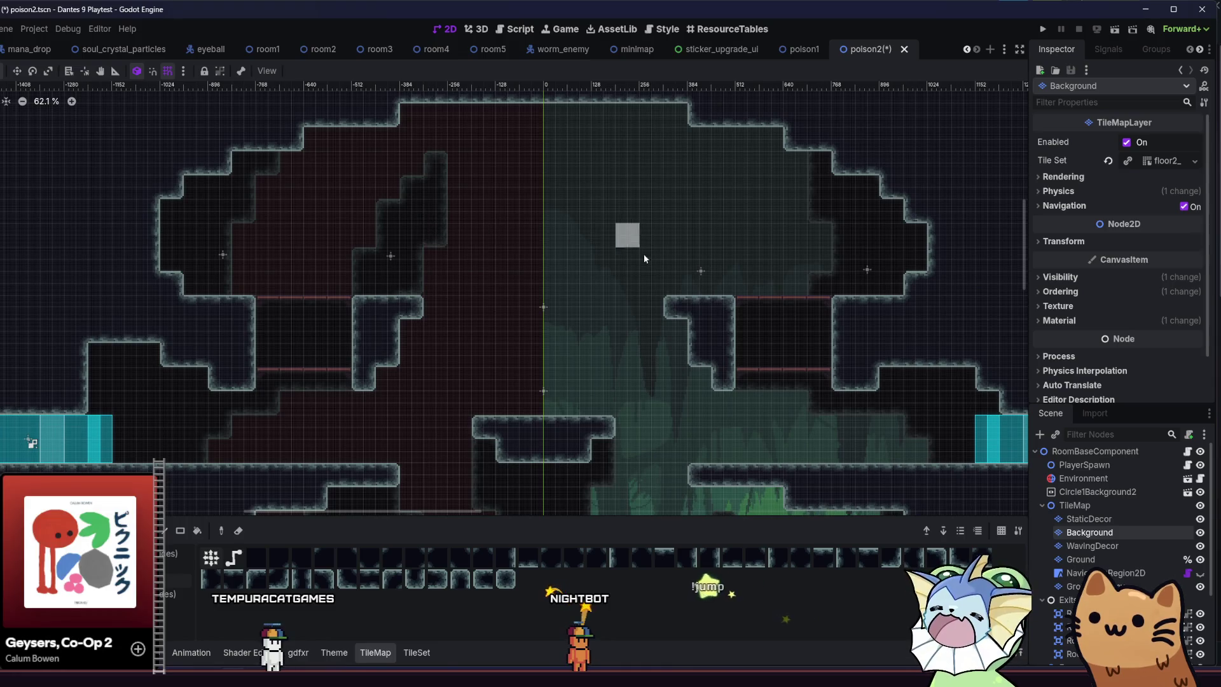
drag(458, 163, 458, 134)
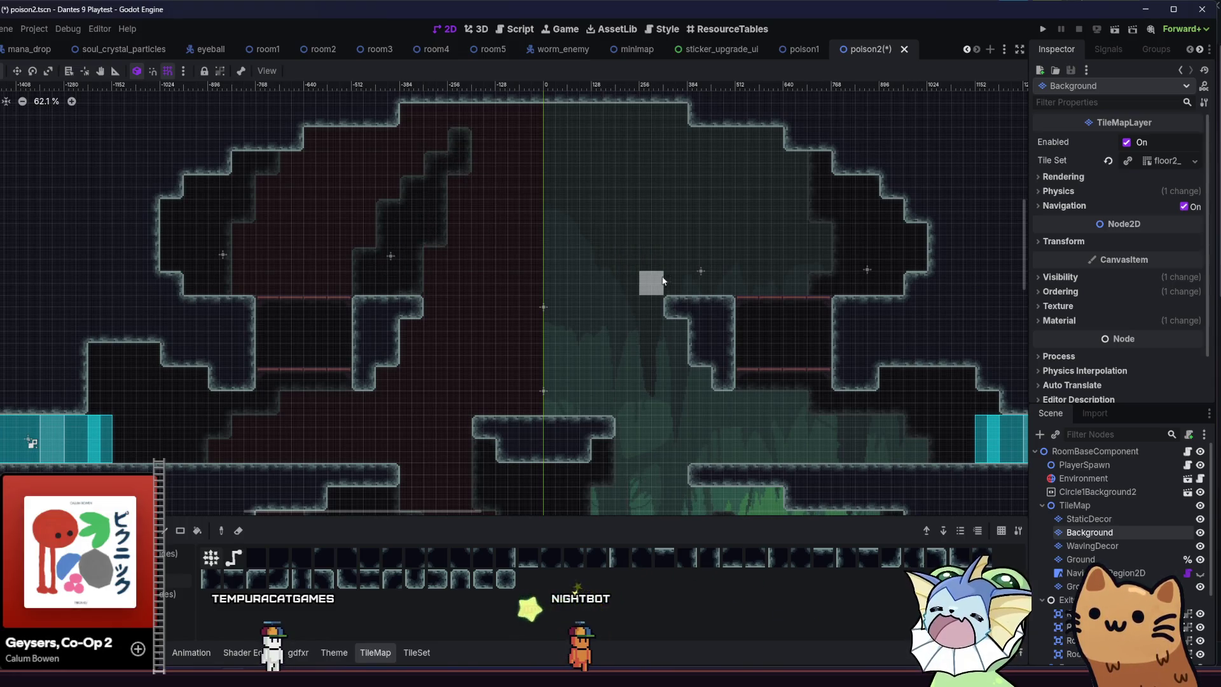
drag(578, 174, 600, 162)
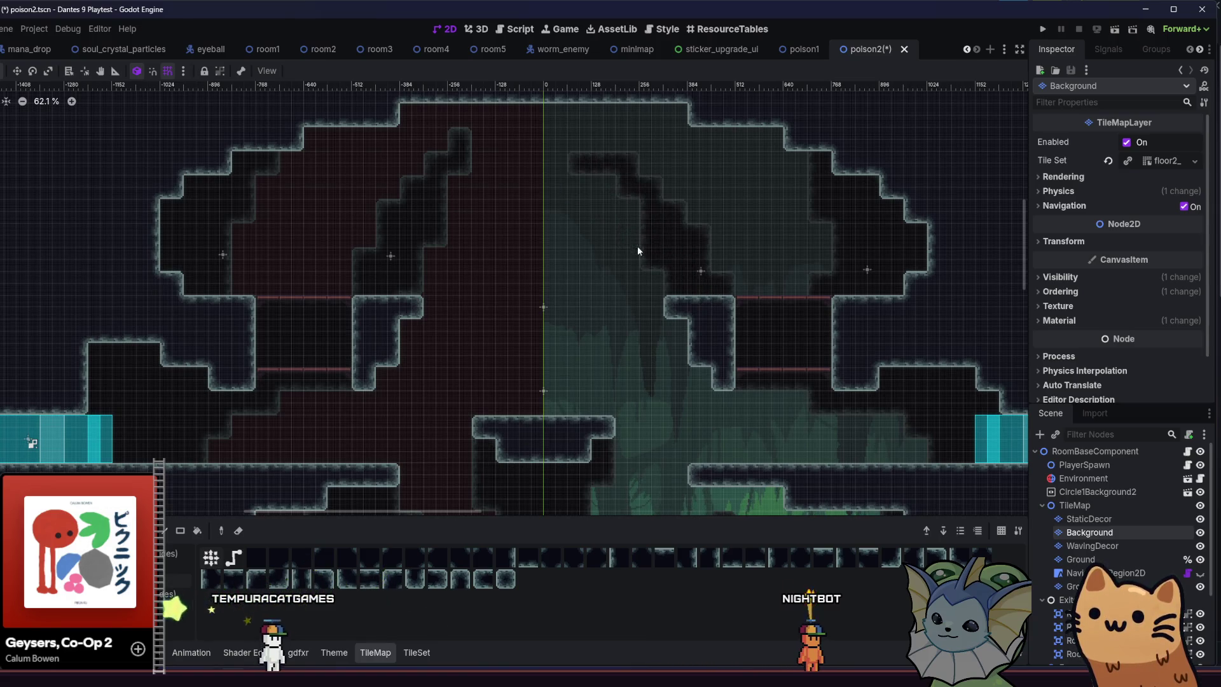
right_click(580, 164)
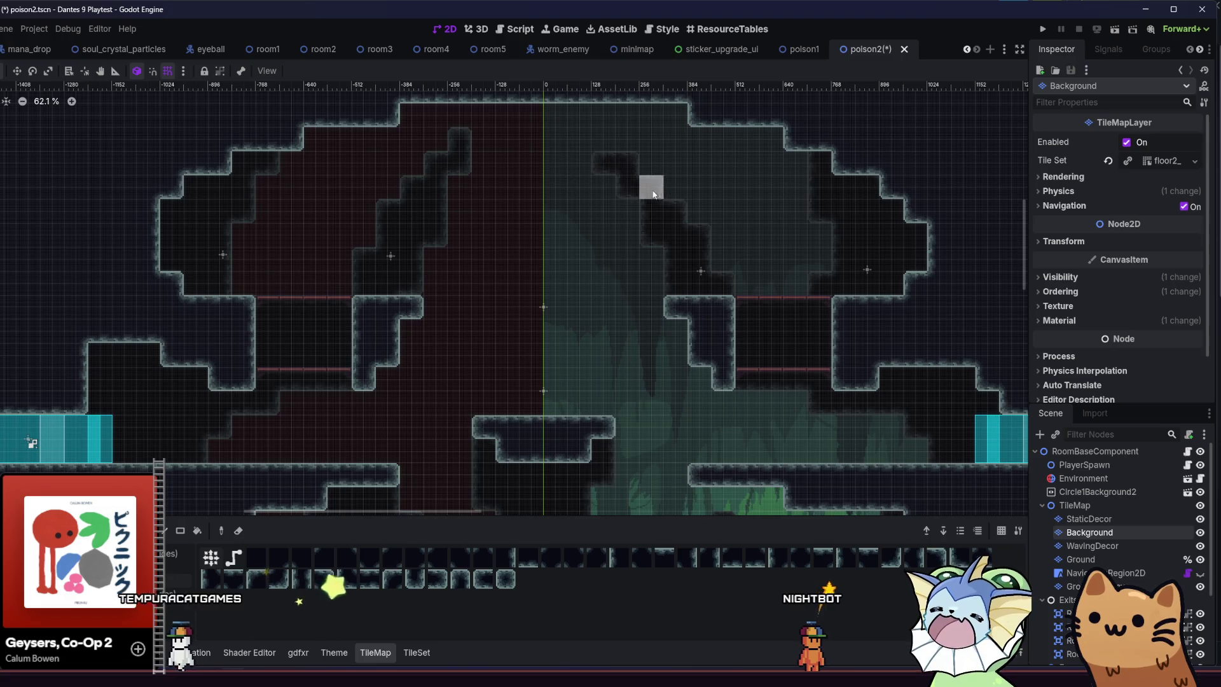
Save the poison2 scene.
scroll(down, 3)
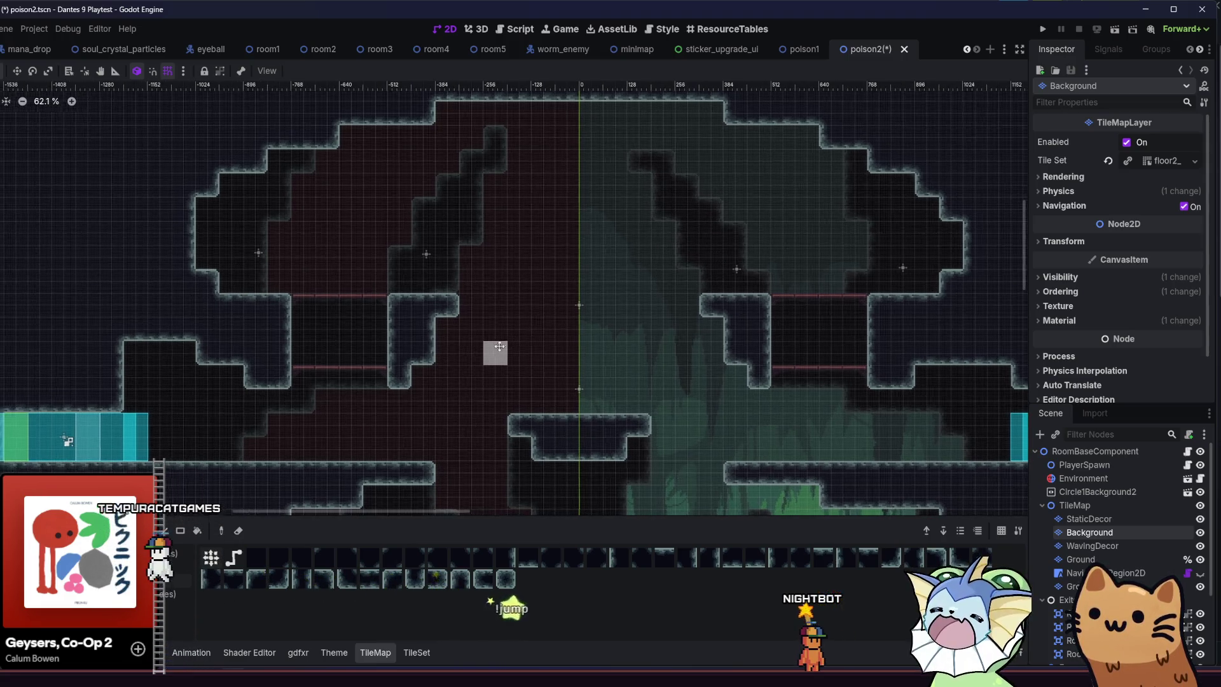
scroll(down, 3)
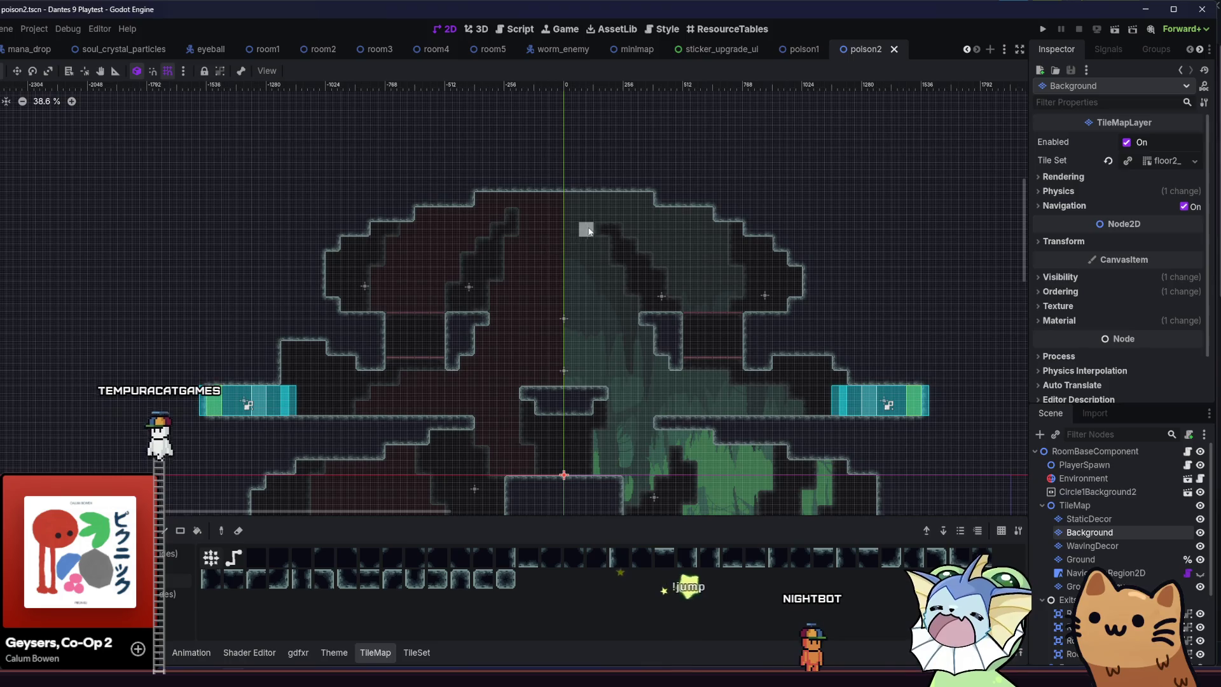
key(ctrl+s)
Paint dark tiles down the room's centre and save the scene.
scroll(left, 3)
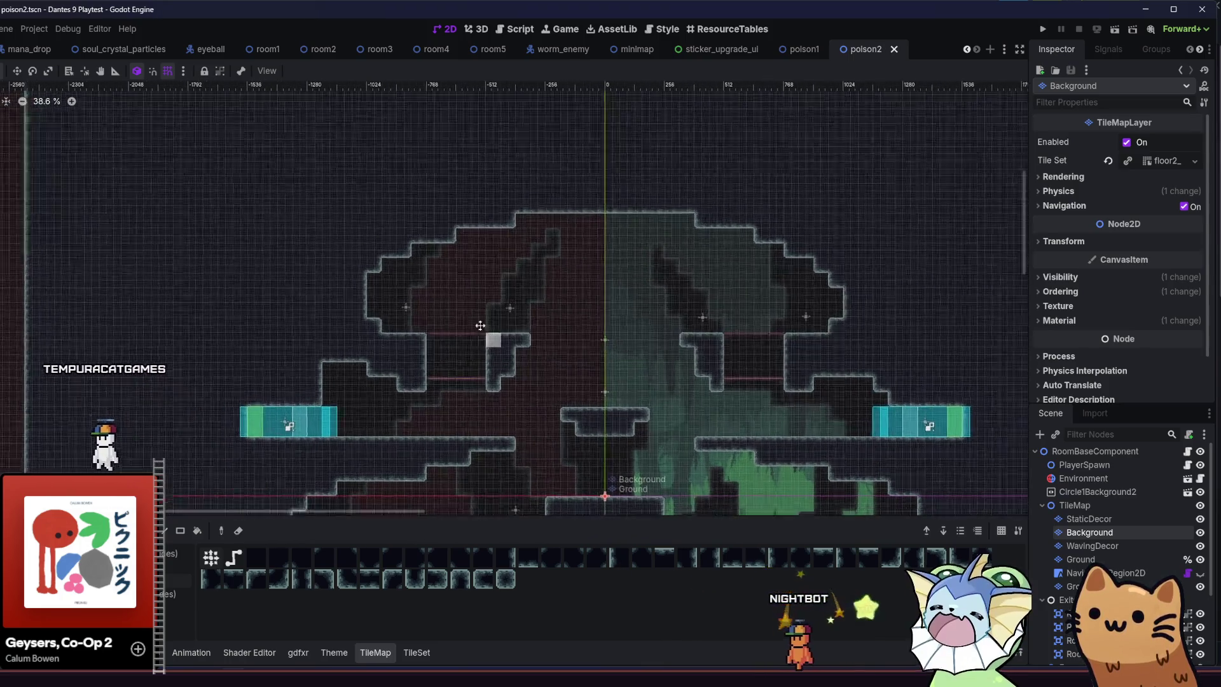
scroll(right, 3)
scroll(up, 3)
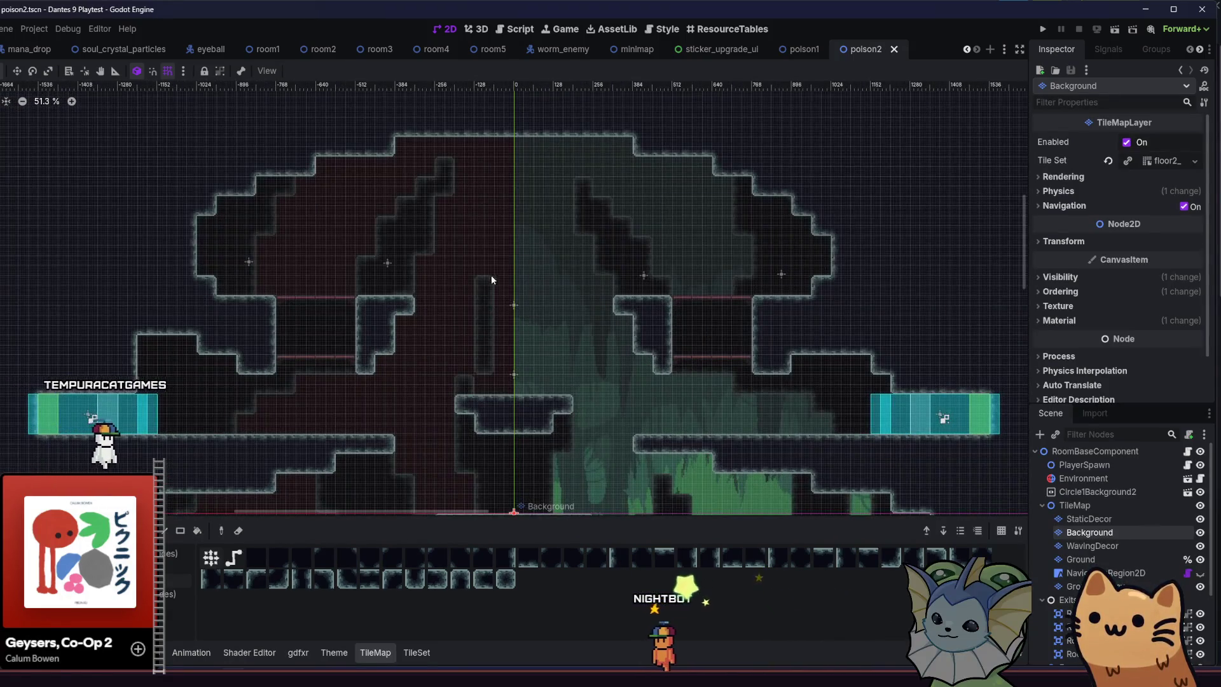
drag(511, 279, 504, 299)
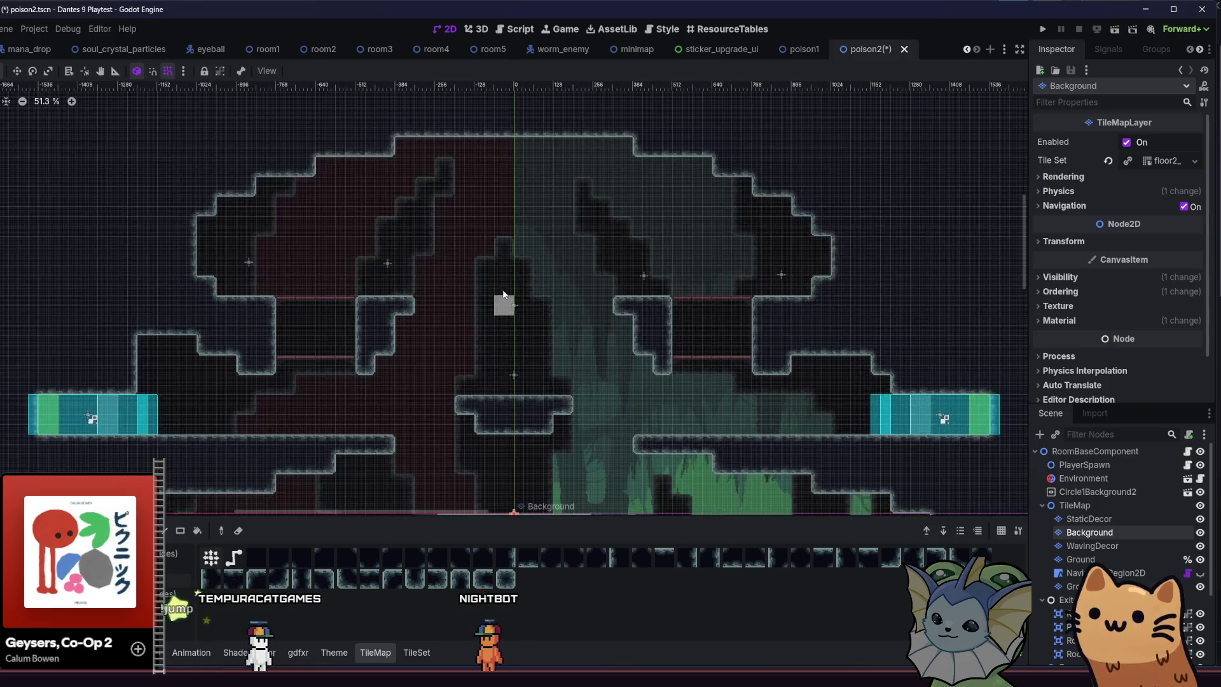
scroll(down, 3)
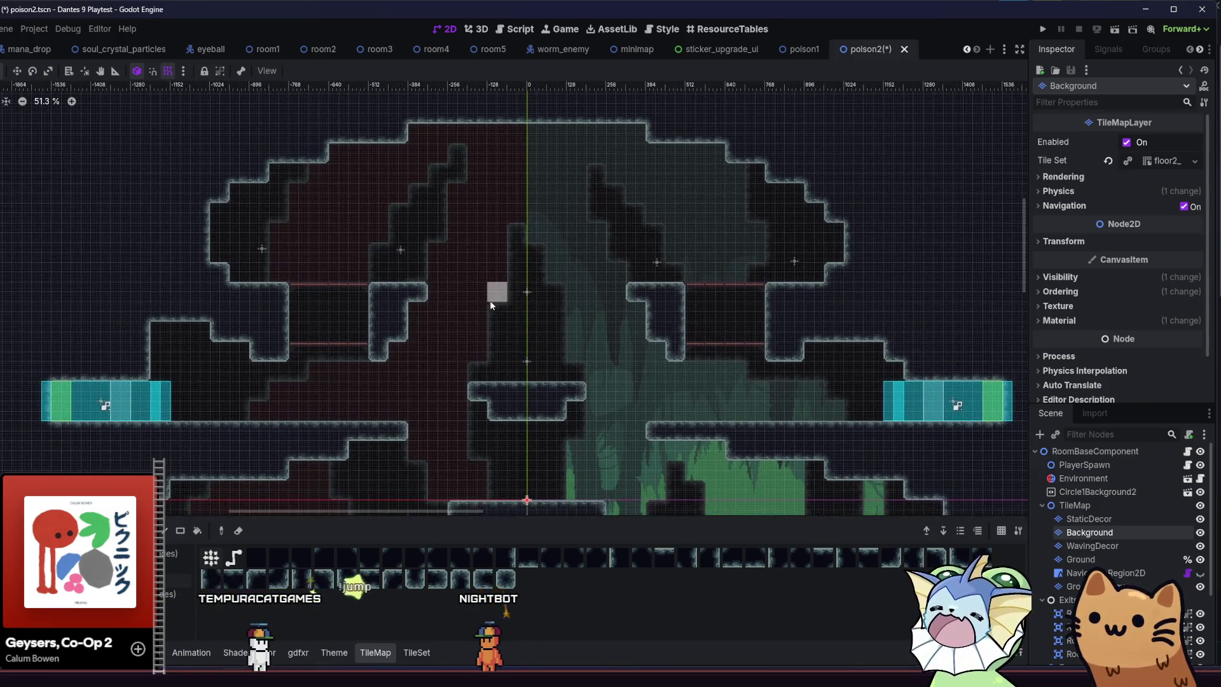
scroll(down, 3)
scroll(down, 3)
key(ctrl+s)
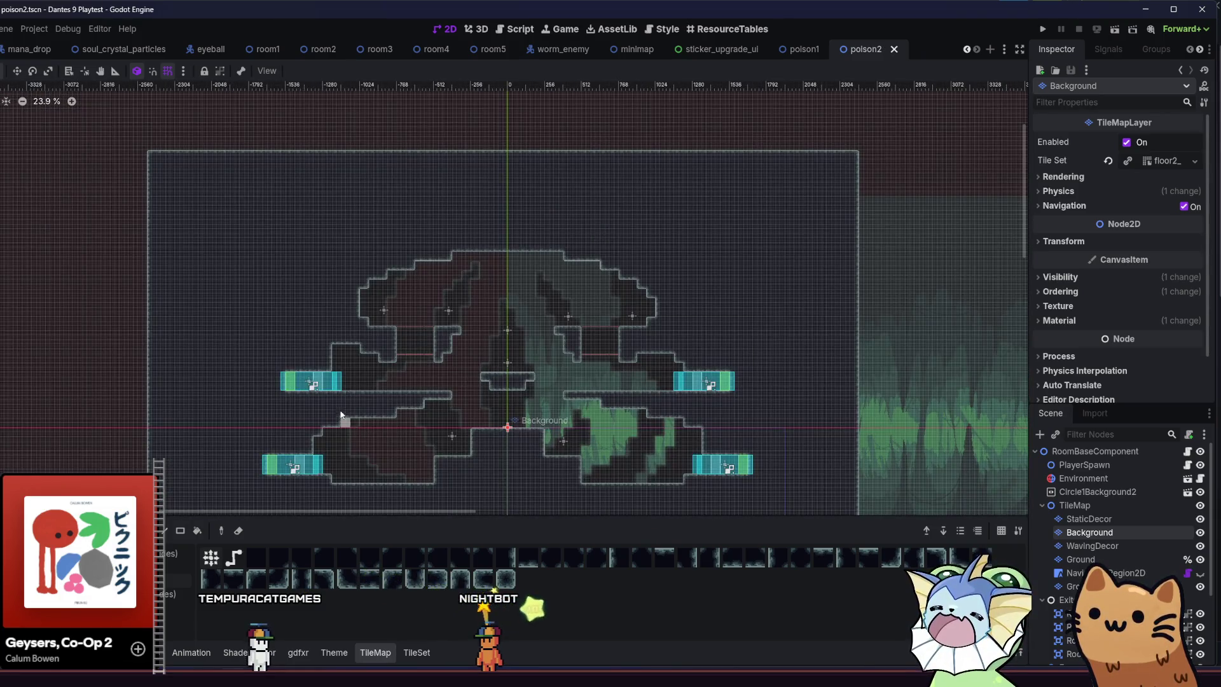
Hide the tile grid, review the room's upper and lower parts, and open the TileSet panel.
scroll(up, 3)
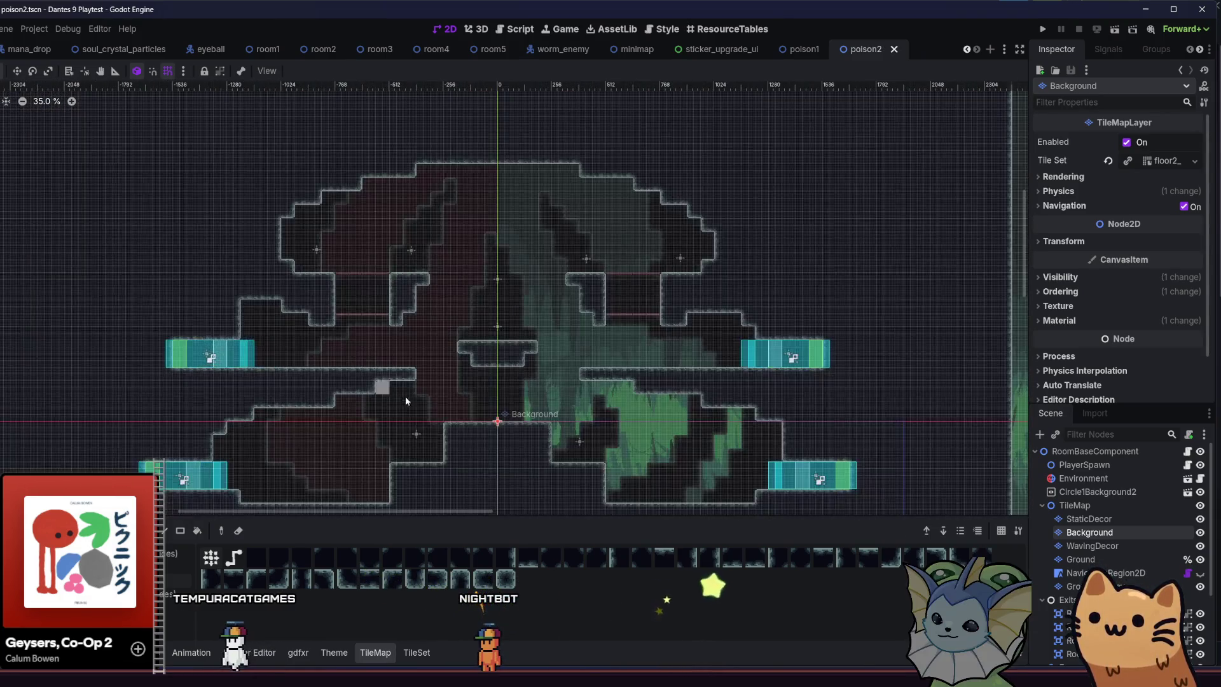
drag(397, 408, 383, 398)
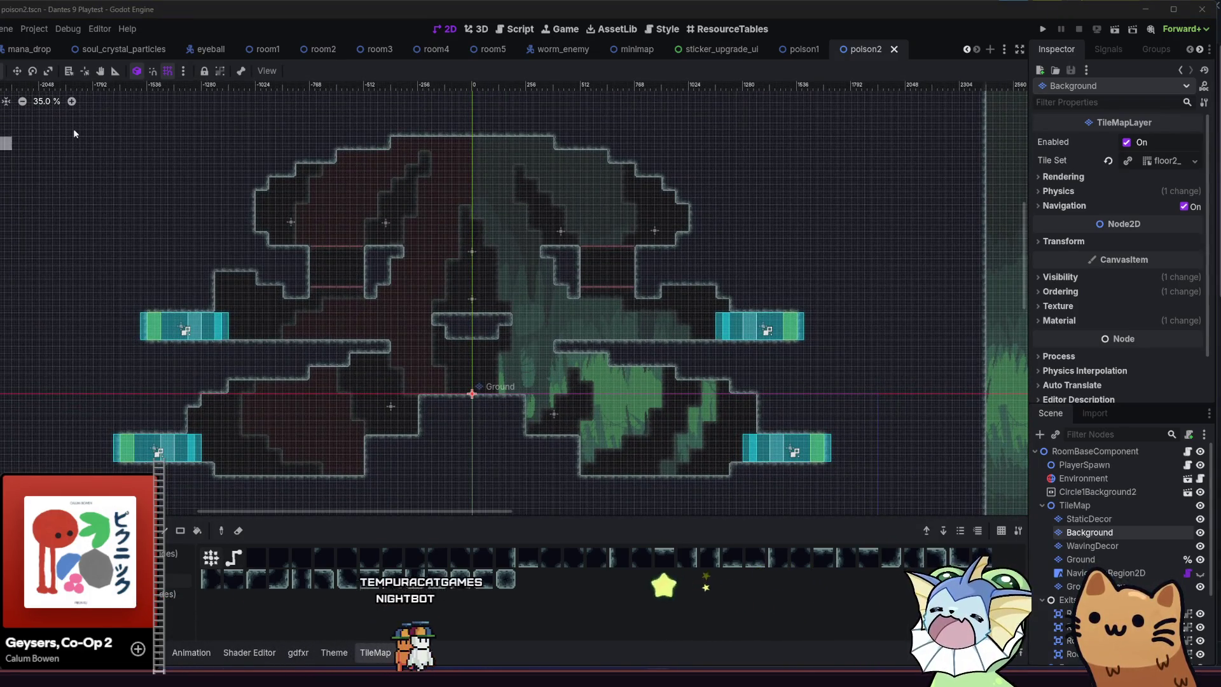
click(168, 70)
drag(226, 207, 267, 191)
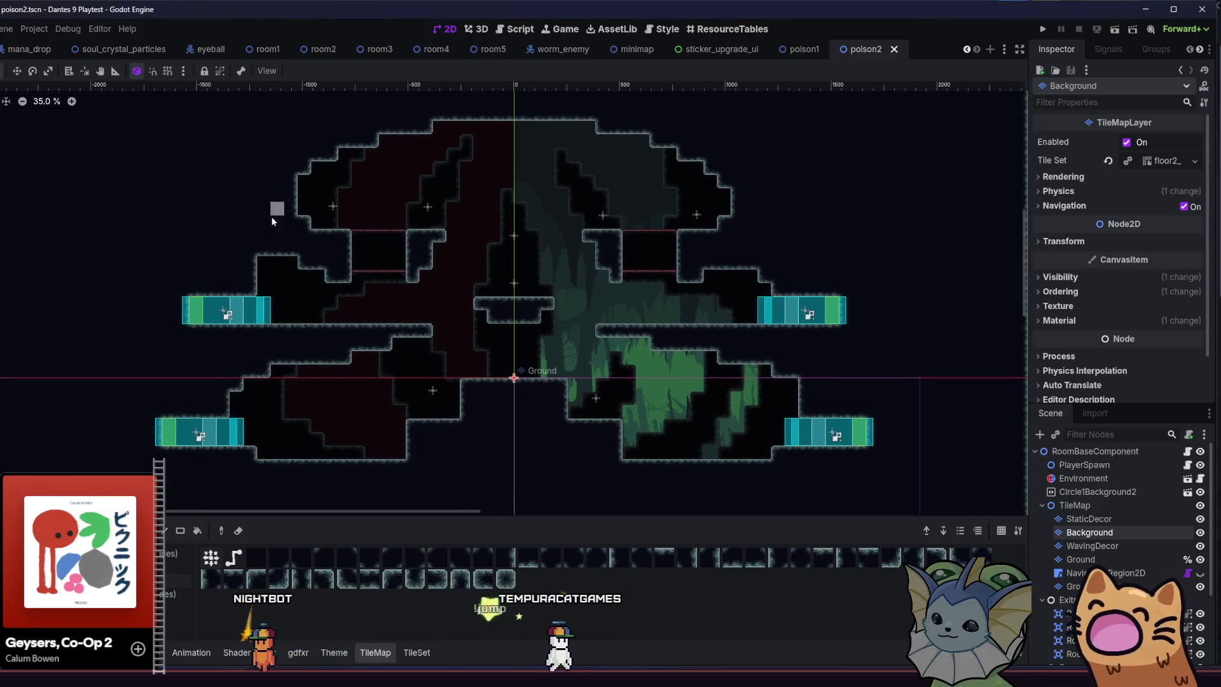
scroll(up, 3)
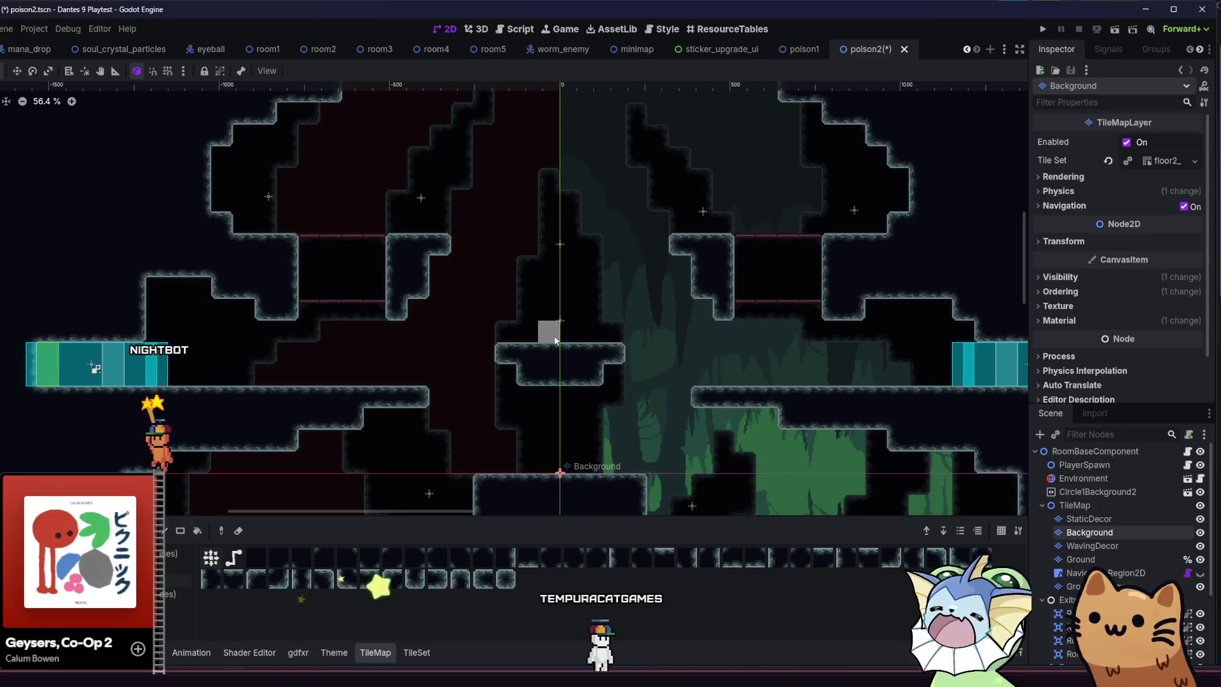
scroll(down, 3)
scroll(down, 3)
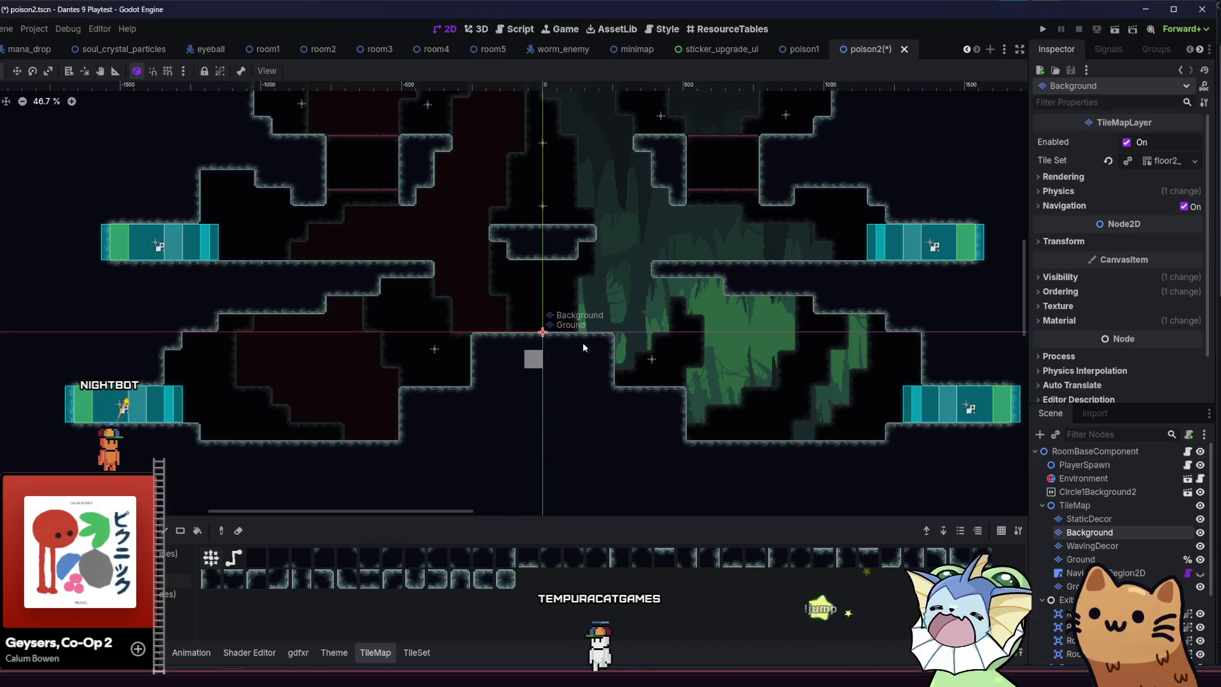
drag(473, 275, 421, 408)
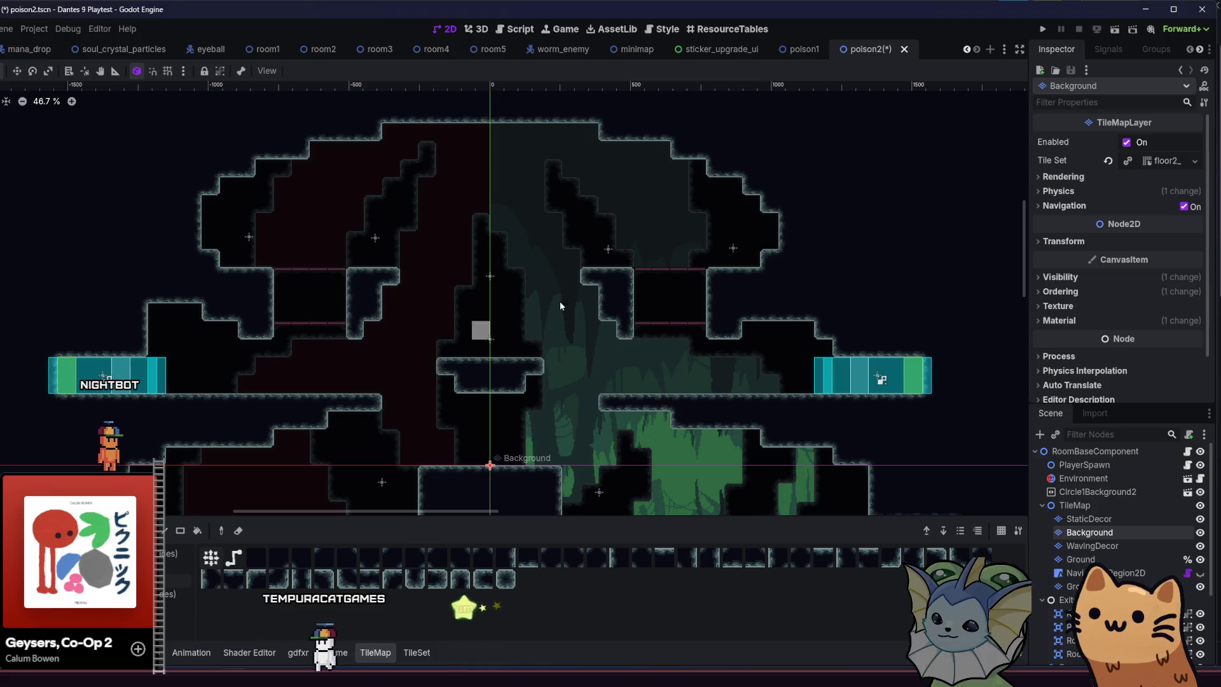
drag(566, 304, 427, 208)
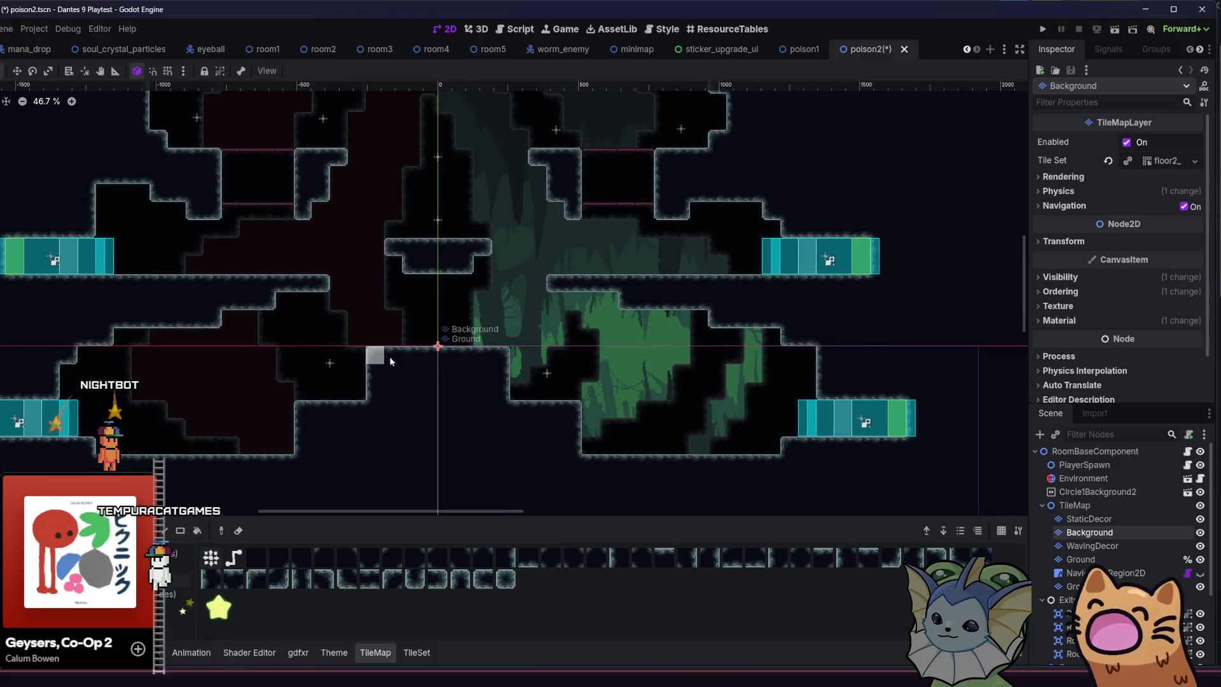
drag(398, 361, 392, 397)
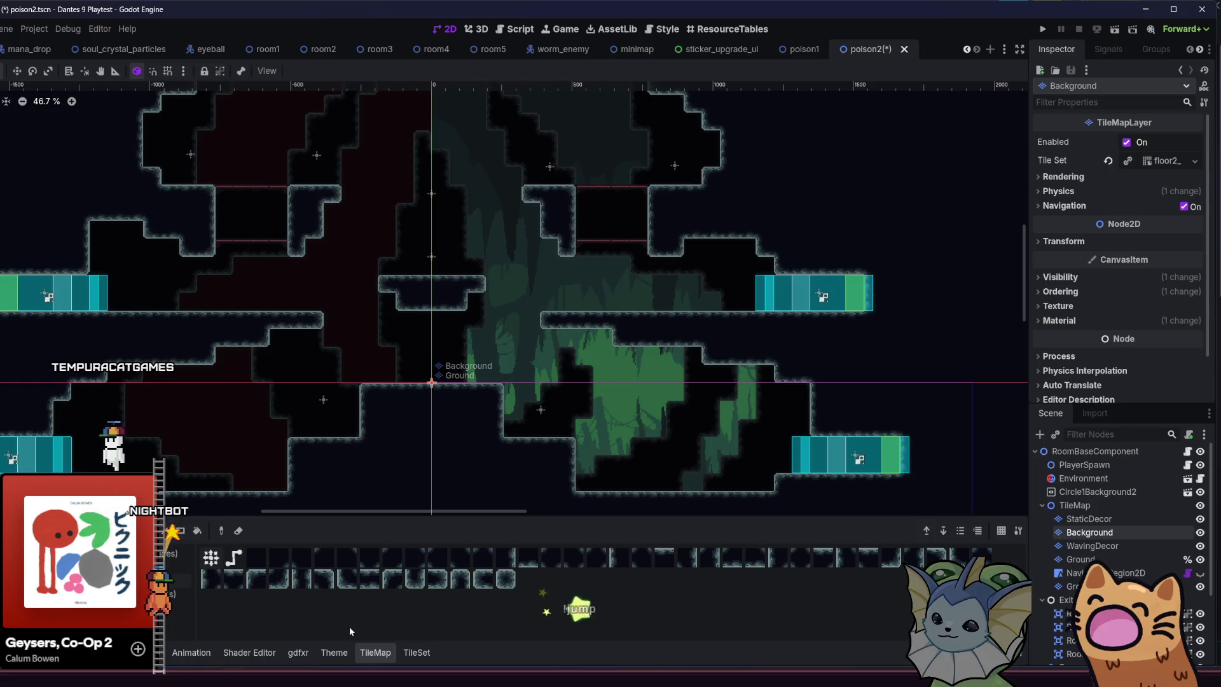
click(417, 652)
click(86, 422)
Return to the Tiles palette and select the green vine tile atlas source.
click(44, 422)
click(372, 652)
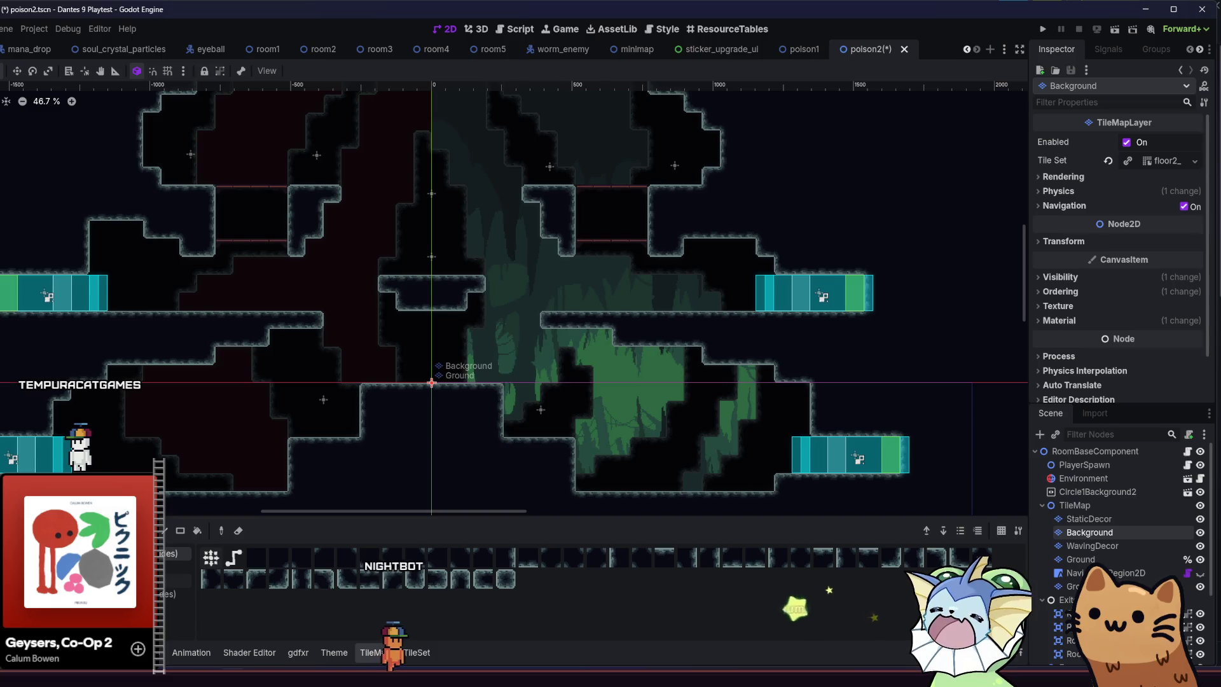
click(83, 531)
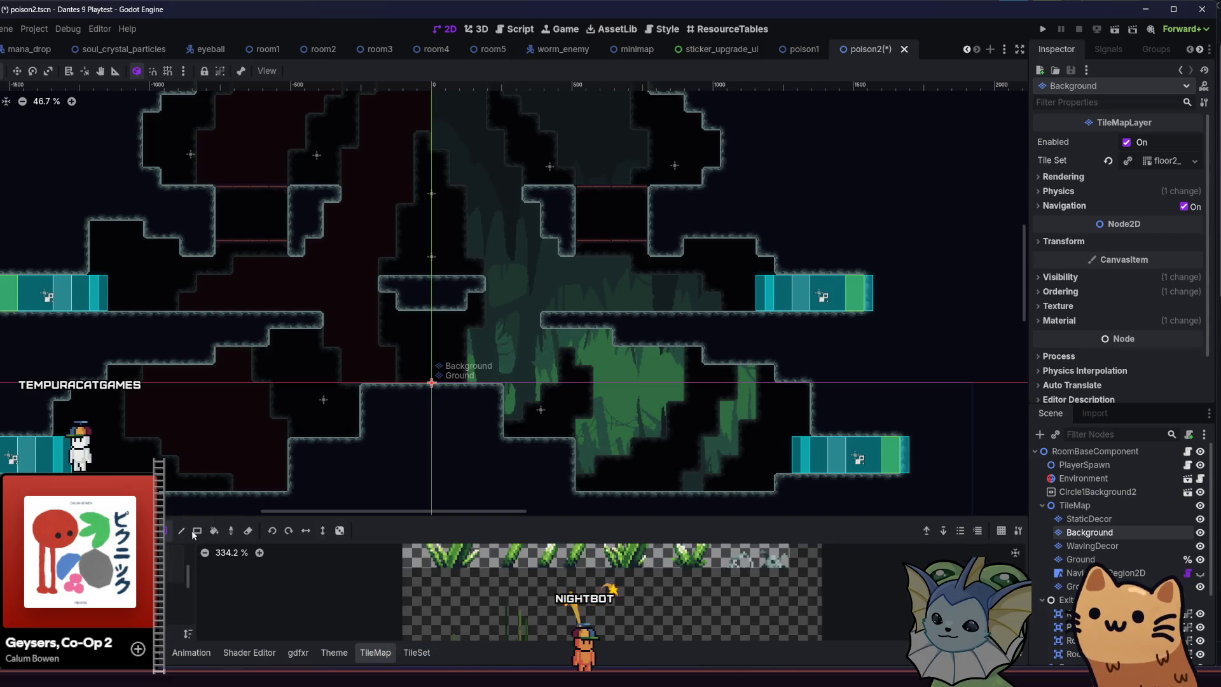
drag(185, 570, 196, 616)
click(171, 563)
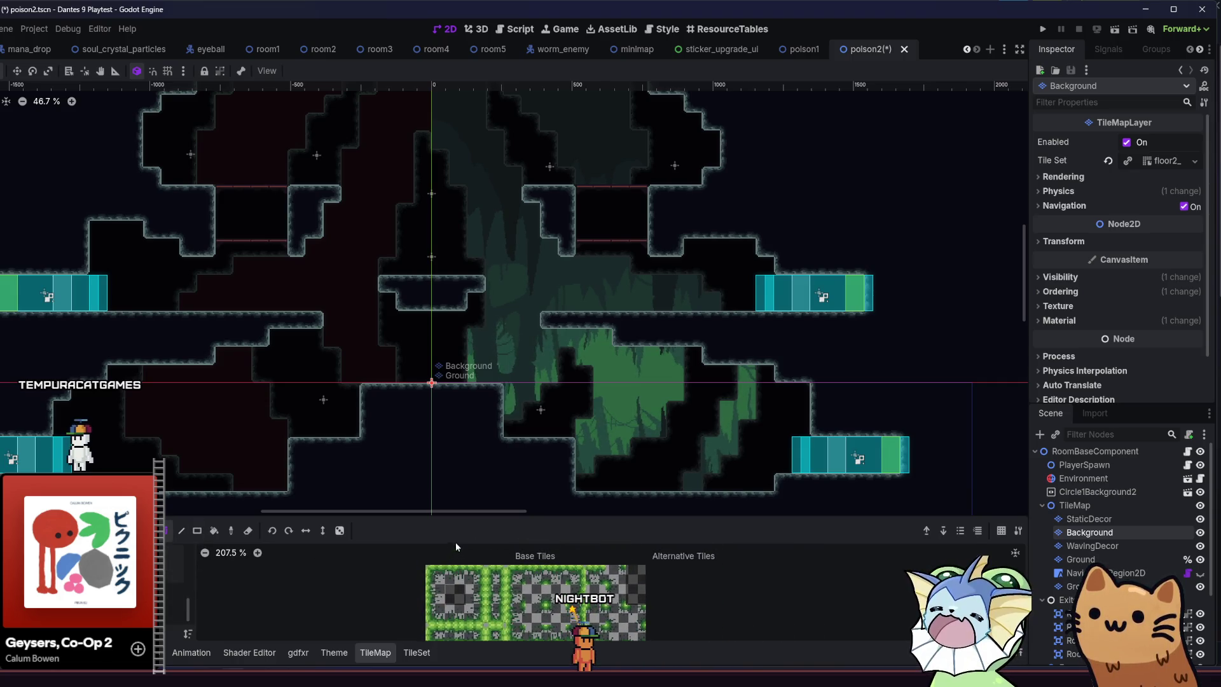
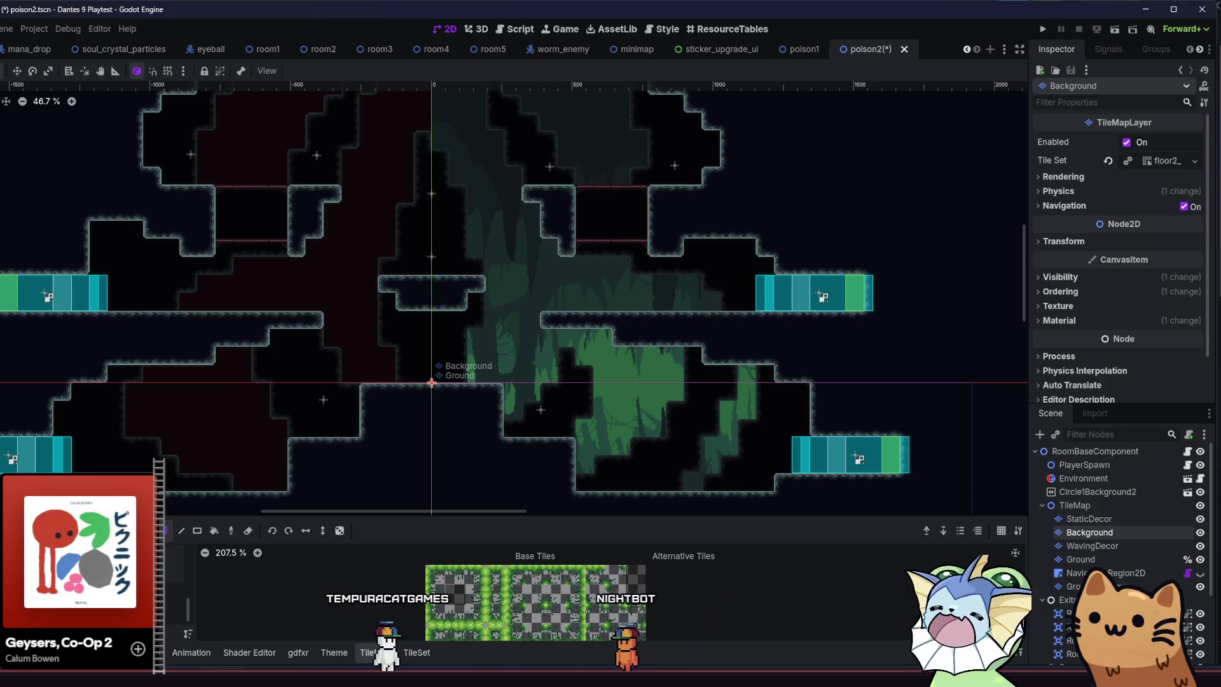
Scroll the viewport to frame the central lower platform of poison2.
scroll(down, 3)
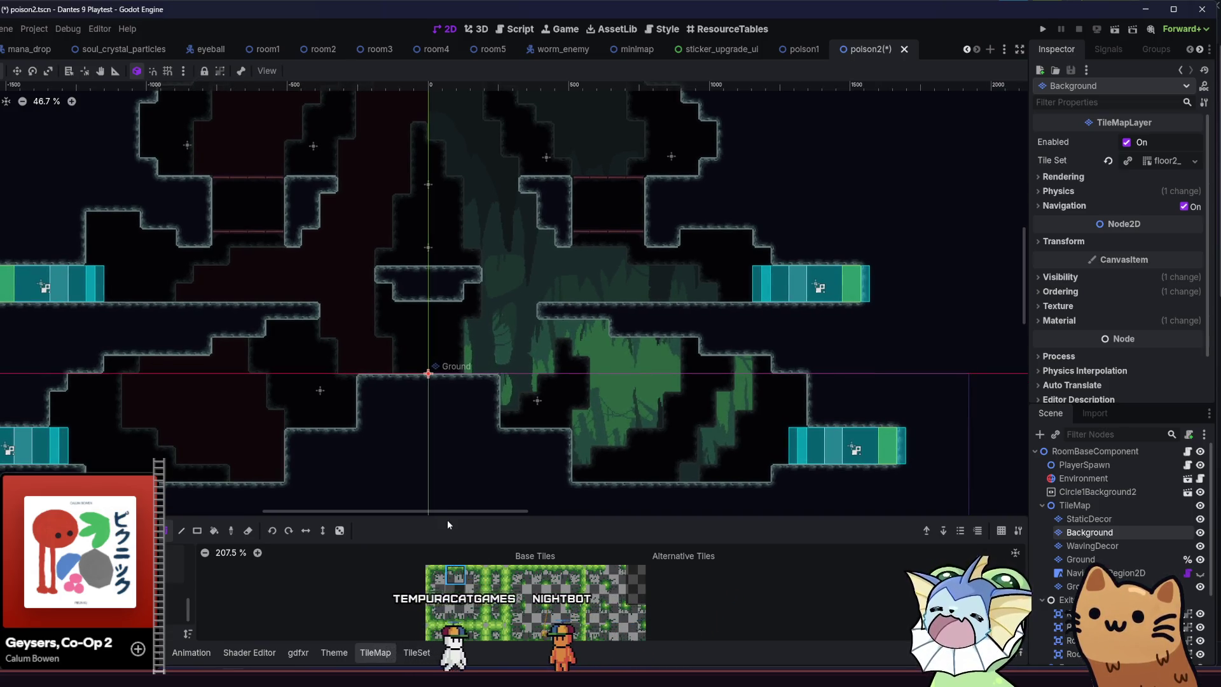
scroll(up, 3)
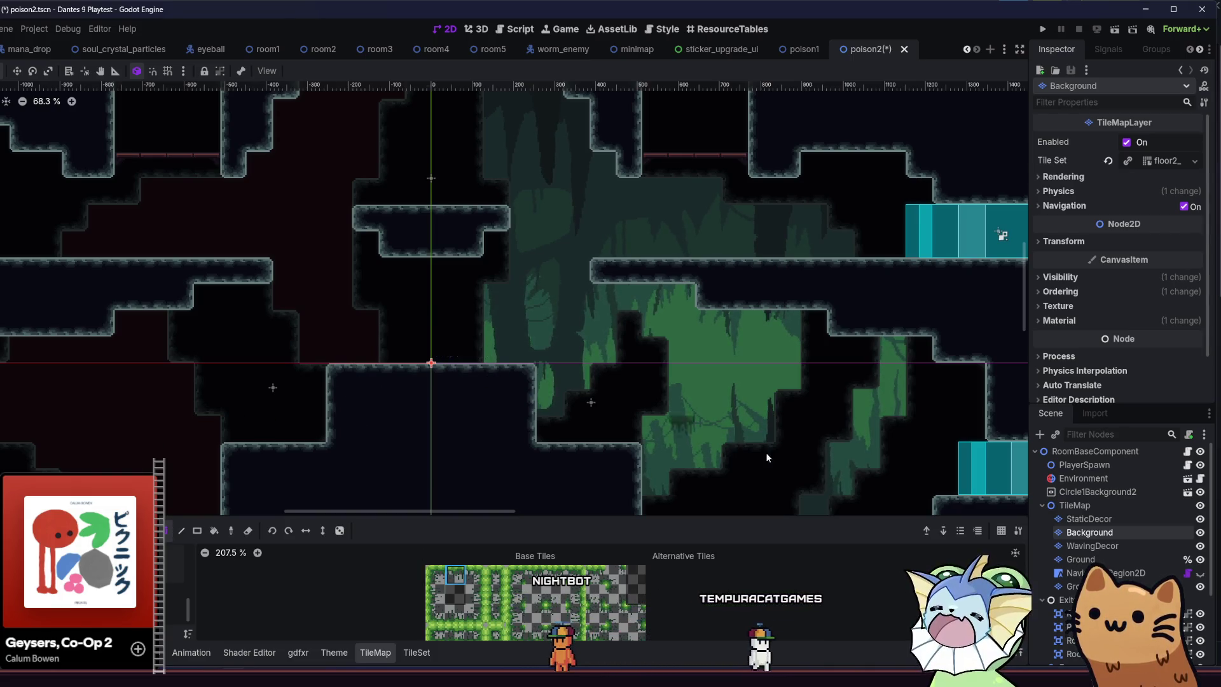
scroll(down, 3)
scroll(left, 3)
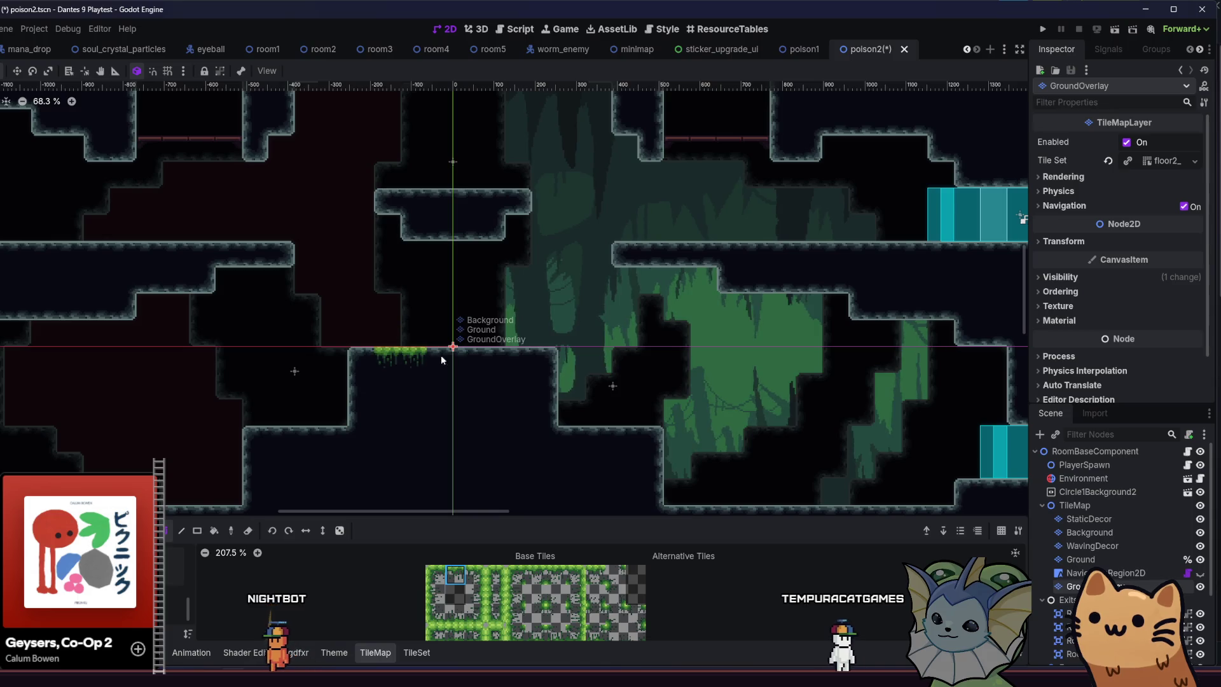
Paint grass along the top of the lower step ledge.
scroll(down, 3)
scroll(right, 3)
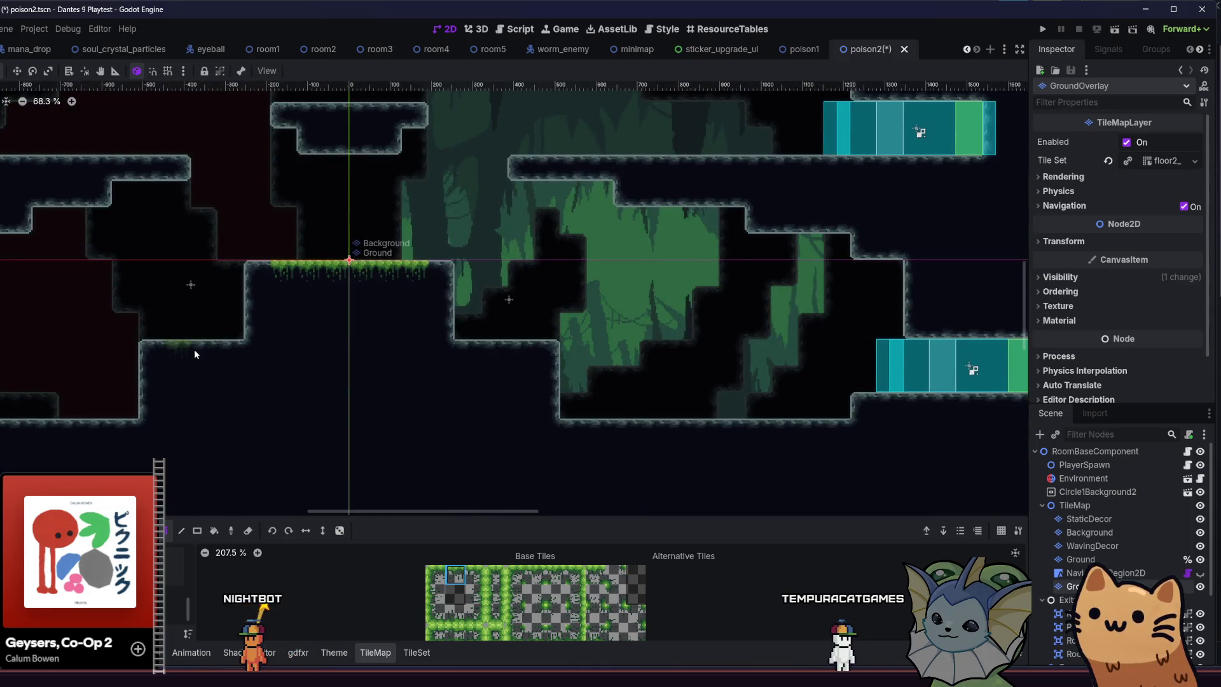
scroll(left, 3)
drag(163, 352, 271, 360)
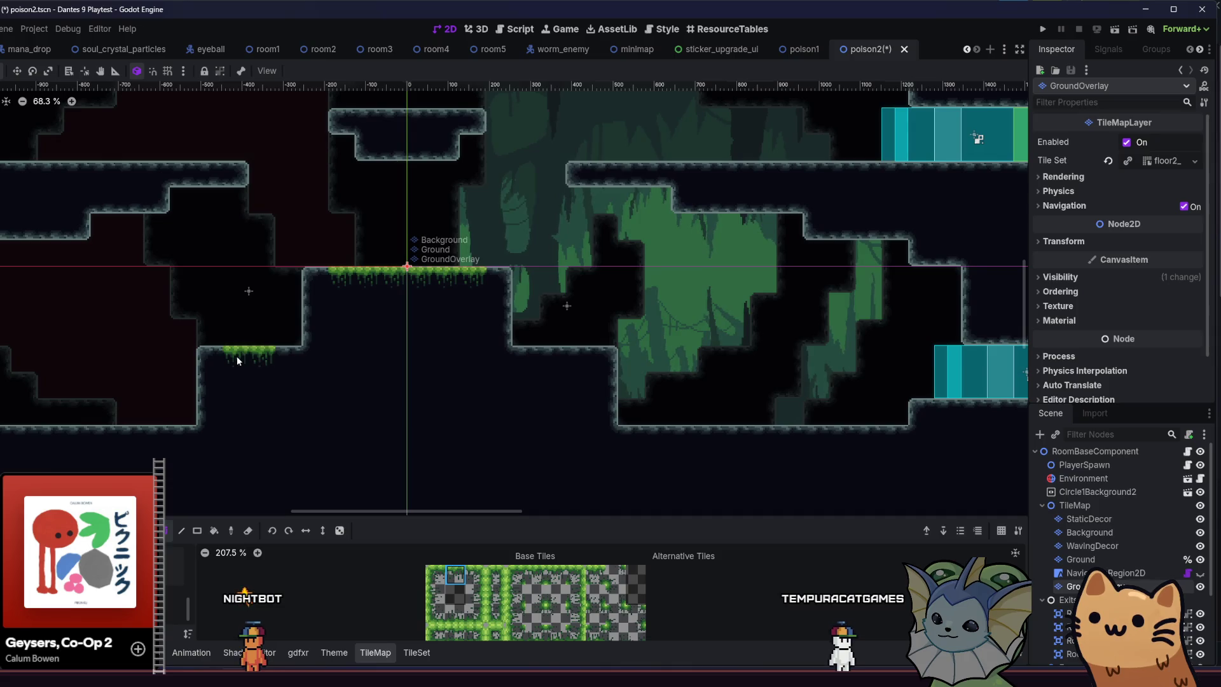
scroll(left, 3)
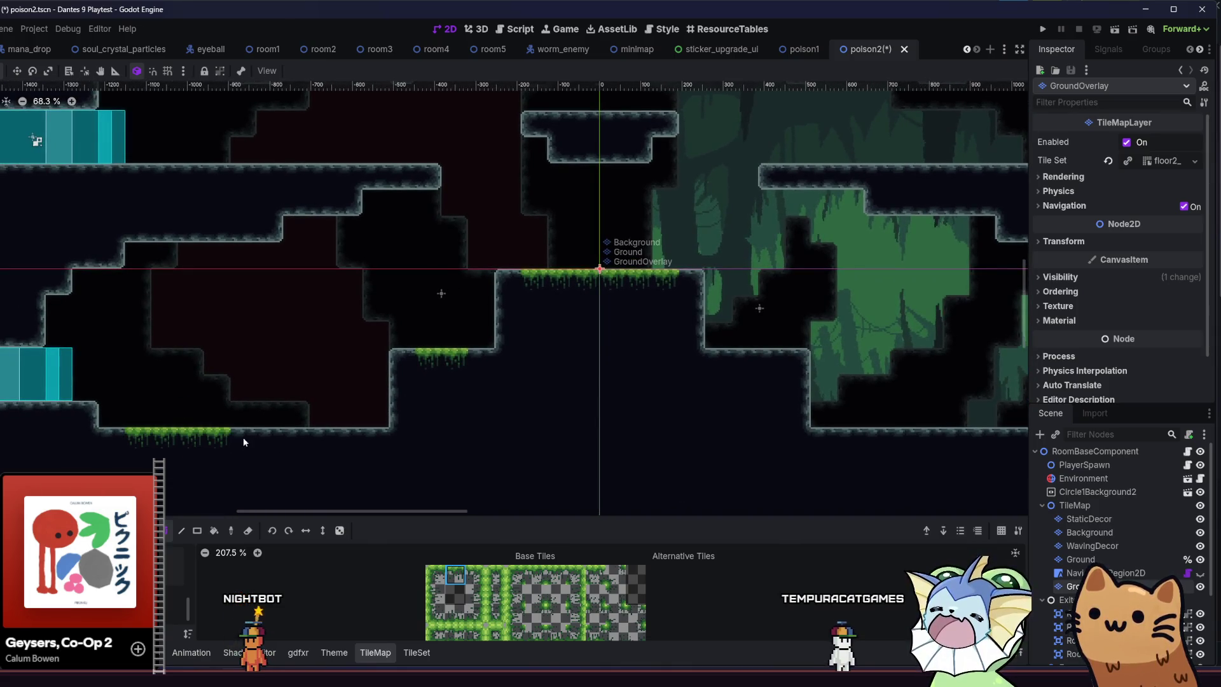
scroll(down, 3)
scroll(up, 3)
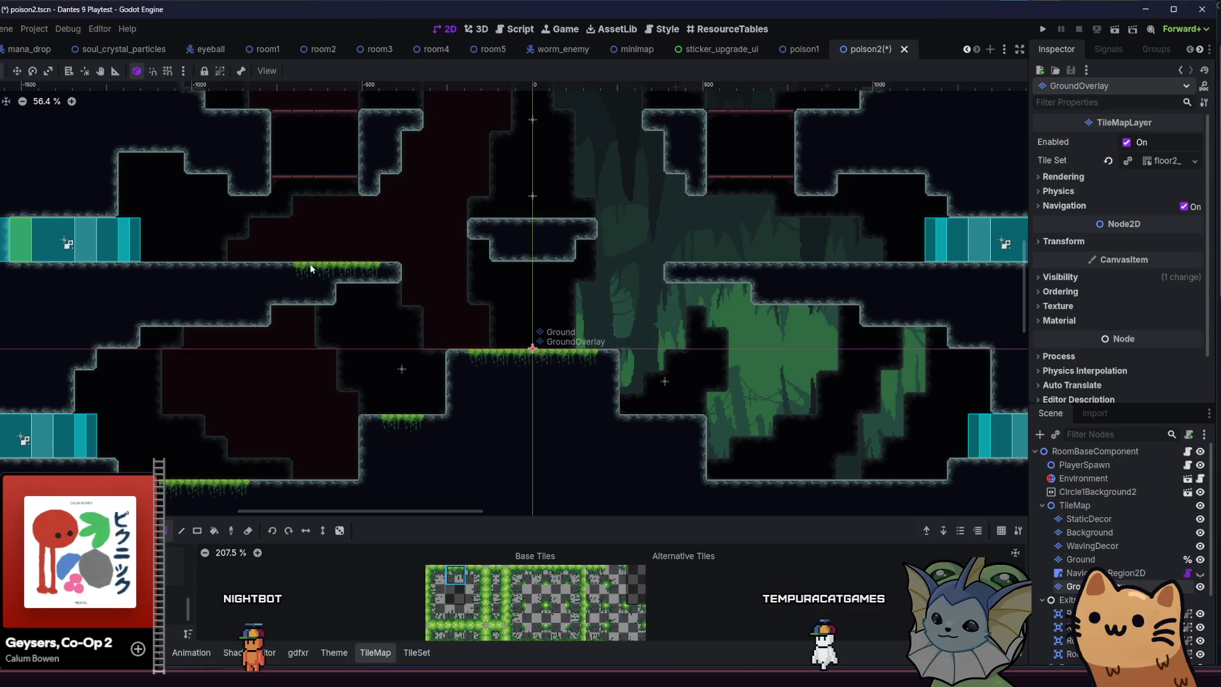
scroll(up, 3)
Add grass to the middle and left platform tops, and grass with hanging vines on the right.
click(372, 210)
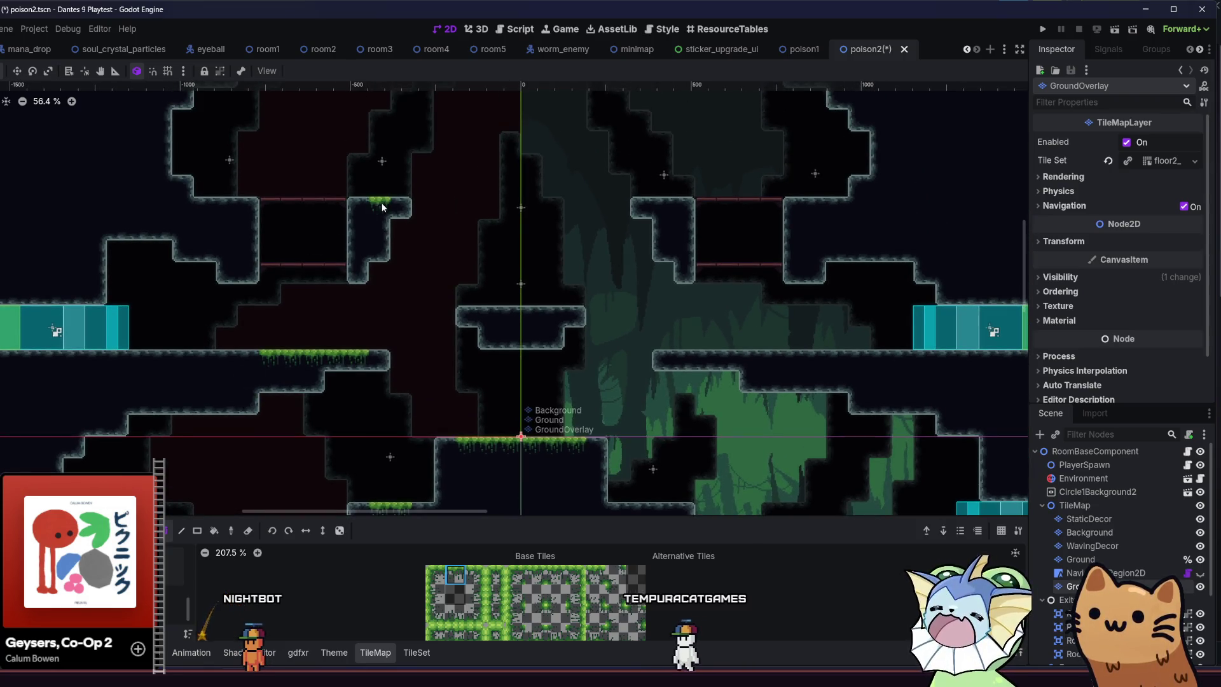
click(218, 206)
click(819, 207)
scroll(down, 3)
drag(564, 349, 585, 301)
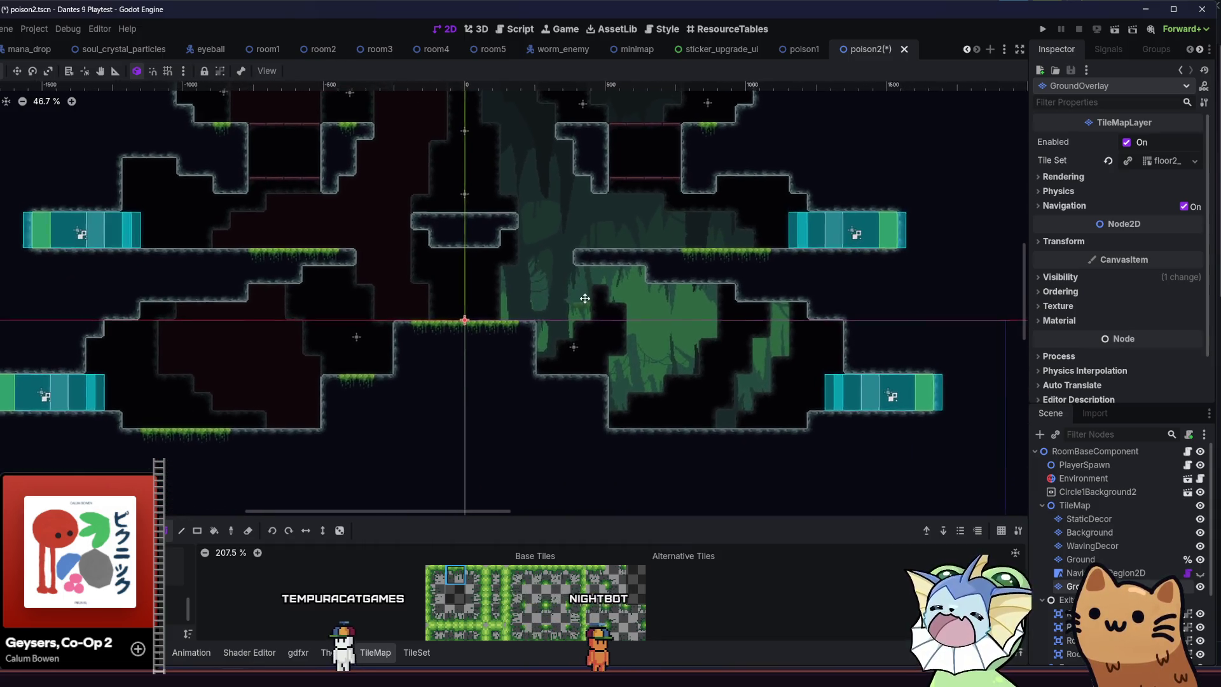
scroll(up, 3)
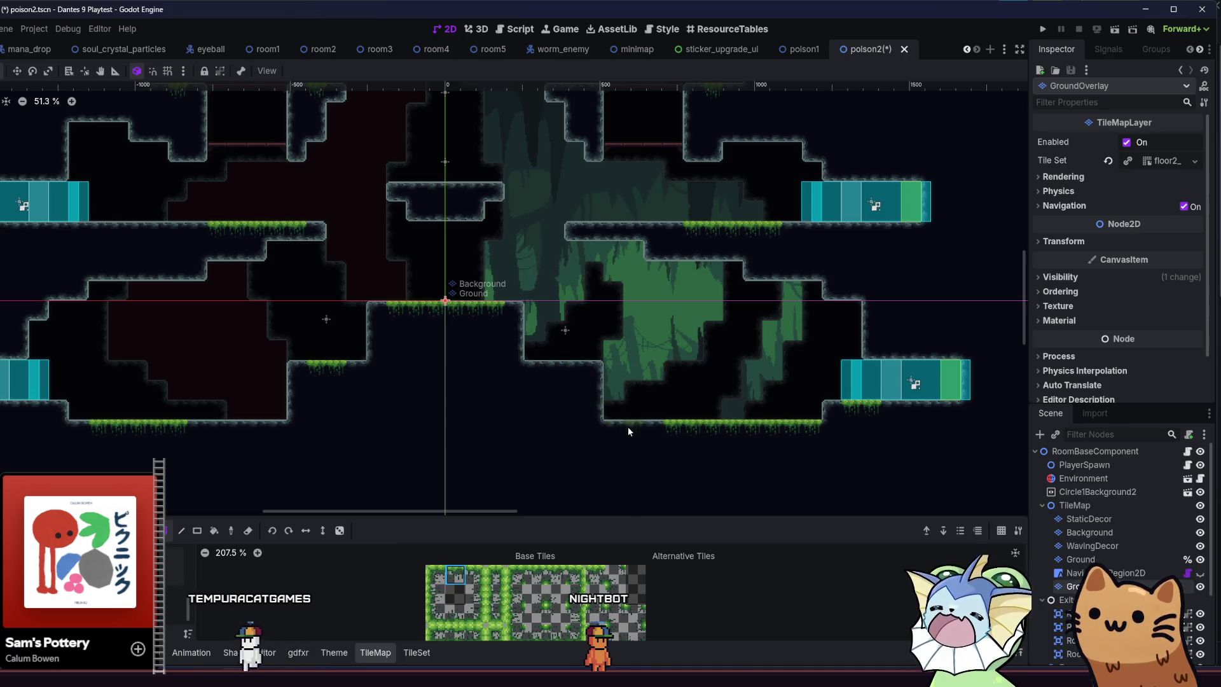
scroll(up, 3)
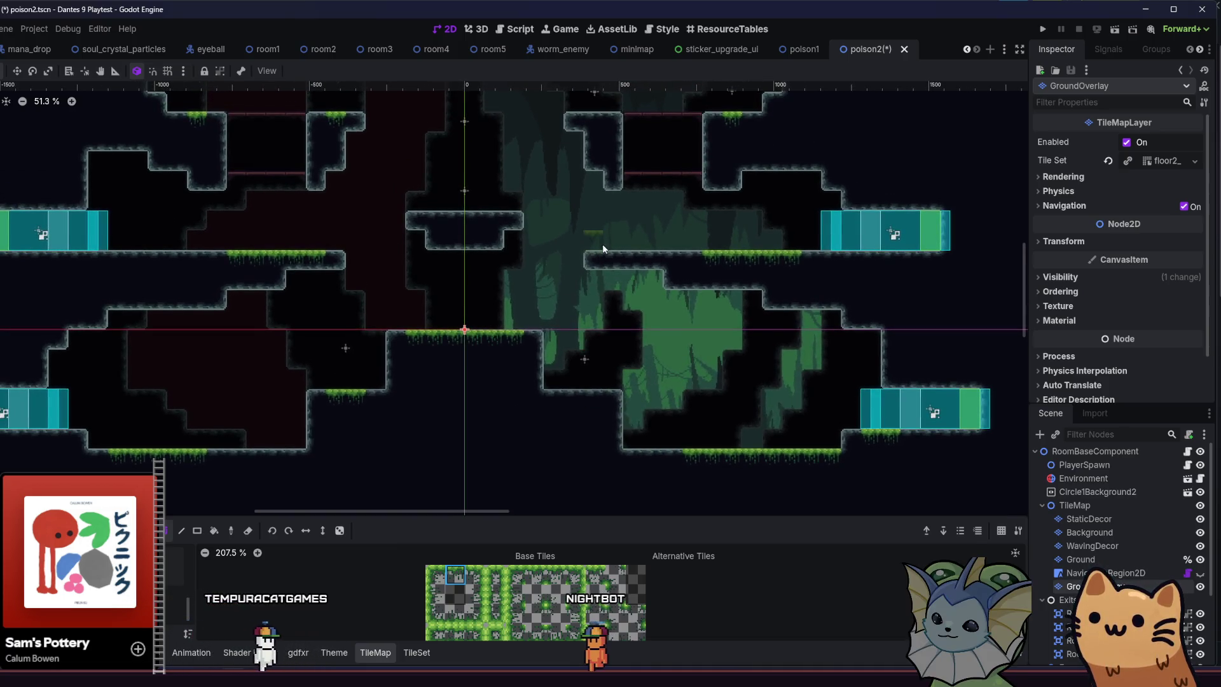
scroll(up, 3)
Re-centre on the central platforms, pick a different grass tile, and save poison2.
drag(435, 265, 419, 215)
scroll(down, 3)
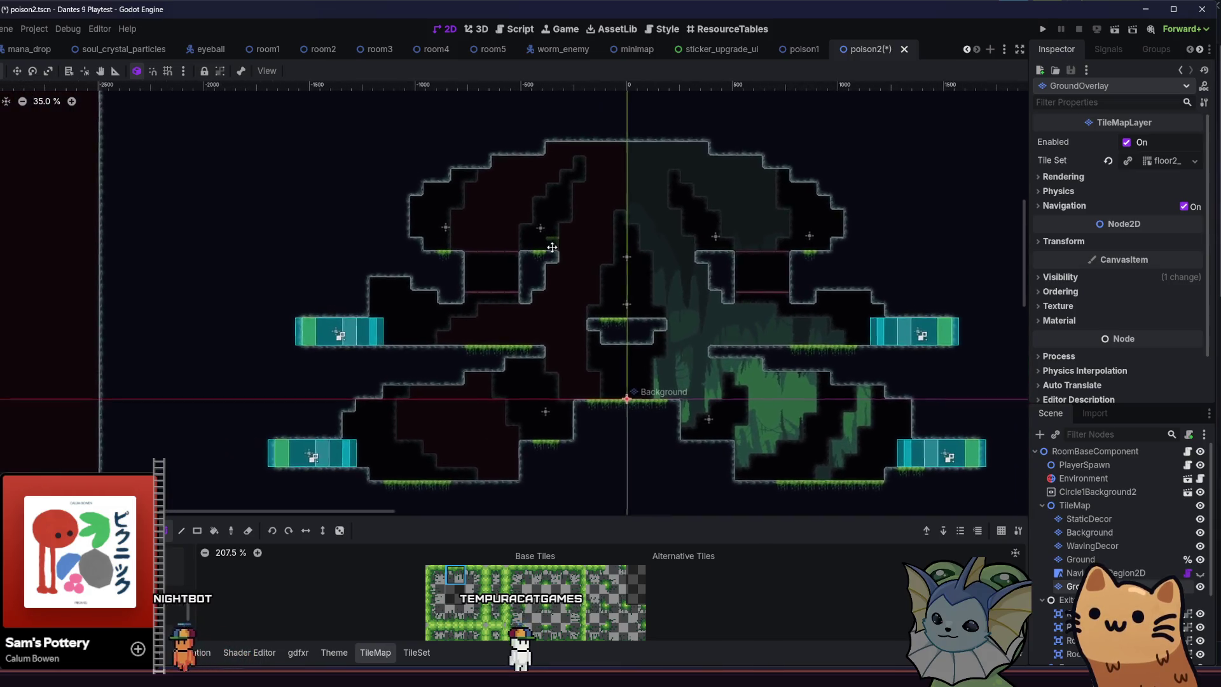
scroll(up, 3)
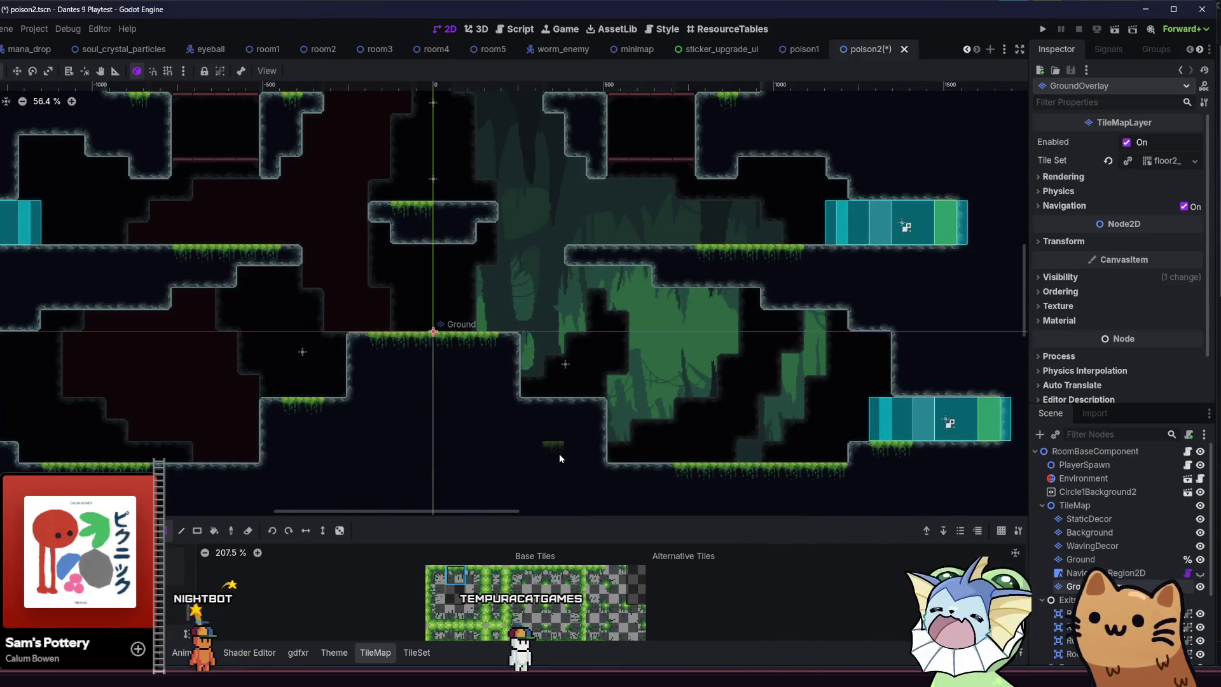
drag(516, 393, 538, 340)
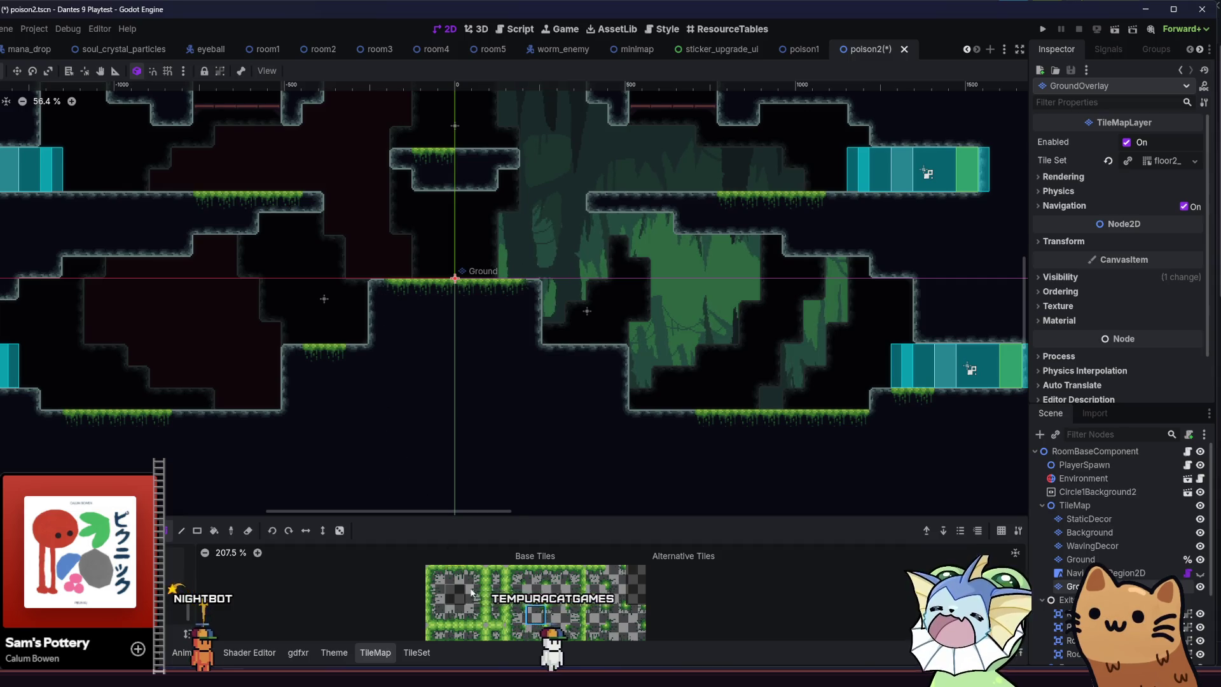
click(439, 571)
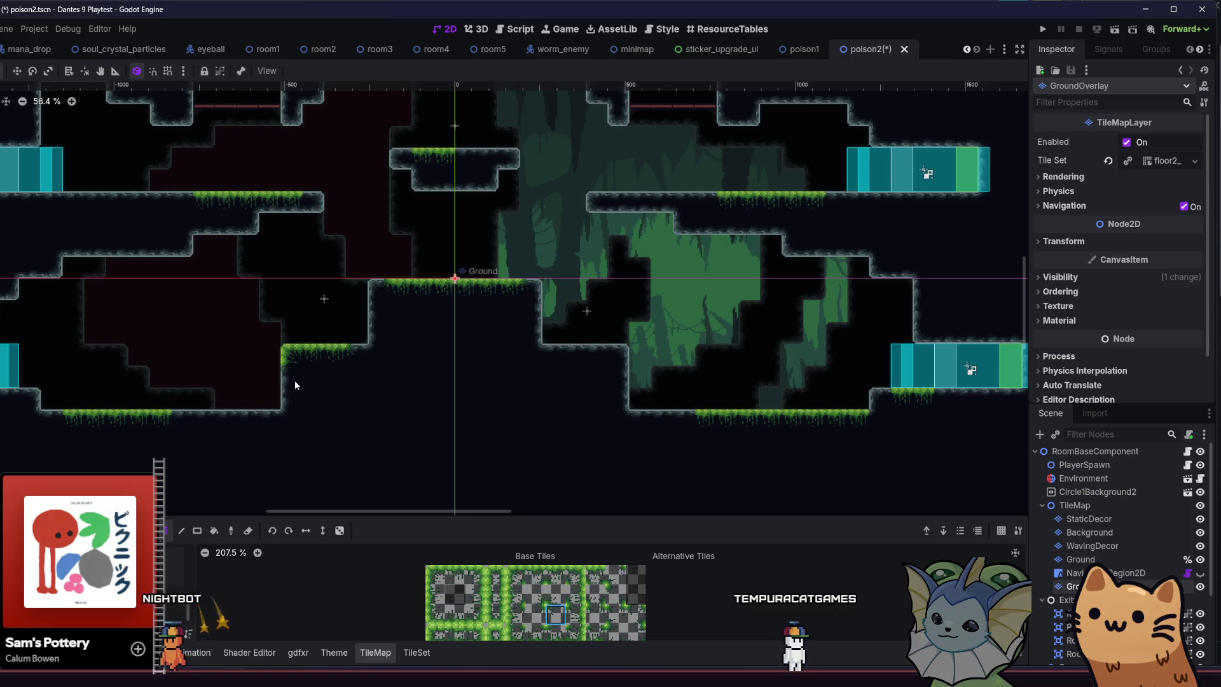
key(ctrl+s)
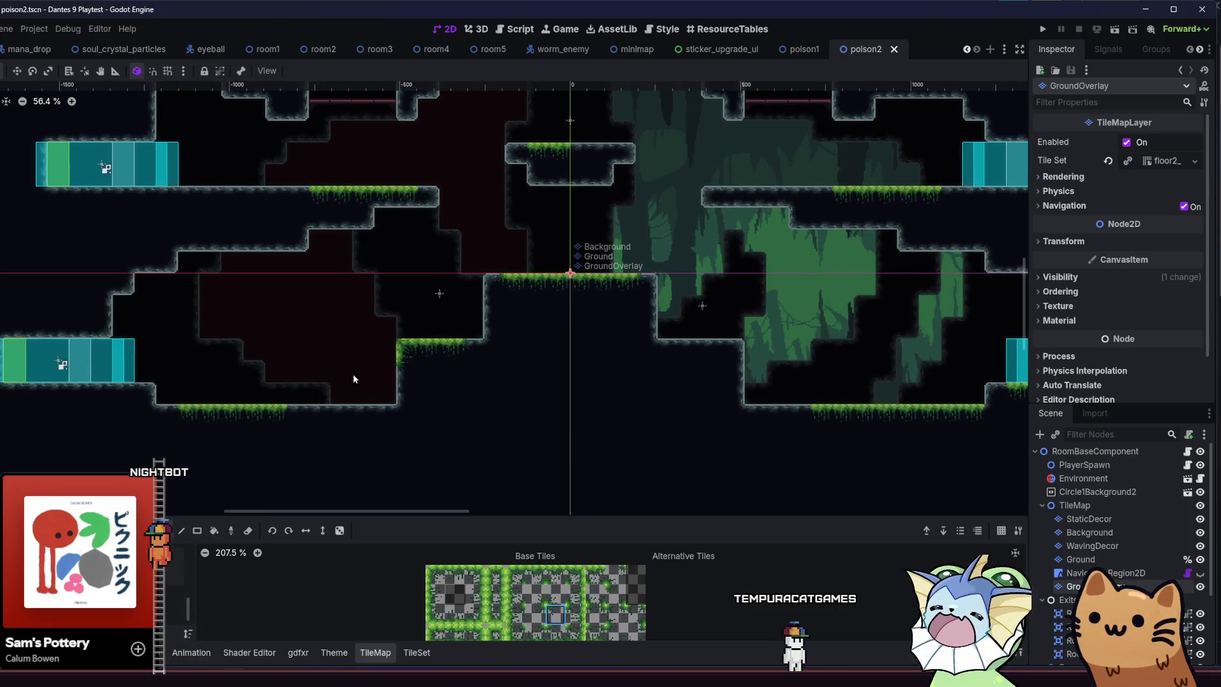
Extend the grass to the end of the lower ledge, then move over to the right-hand ledges.
scroll(up, 3)
click(384, 368)
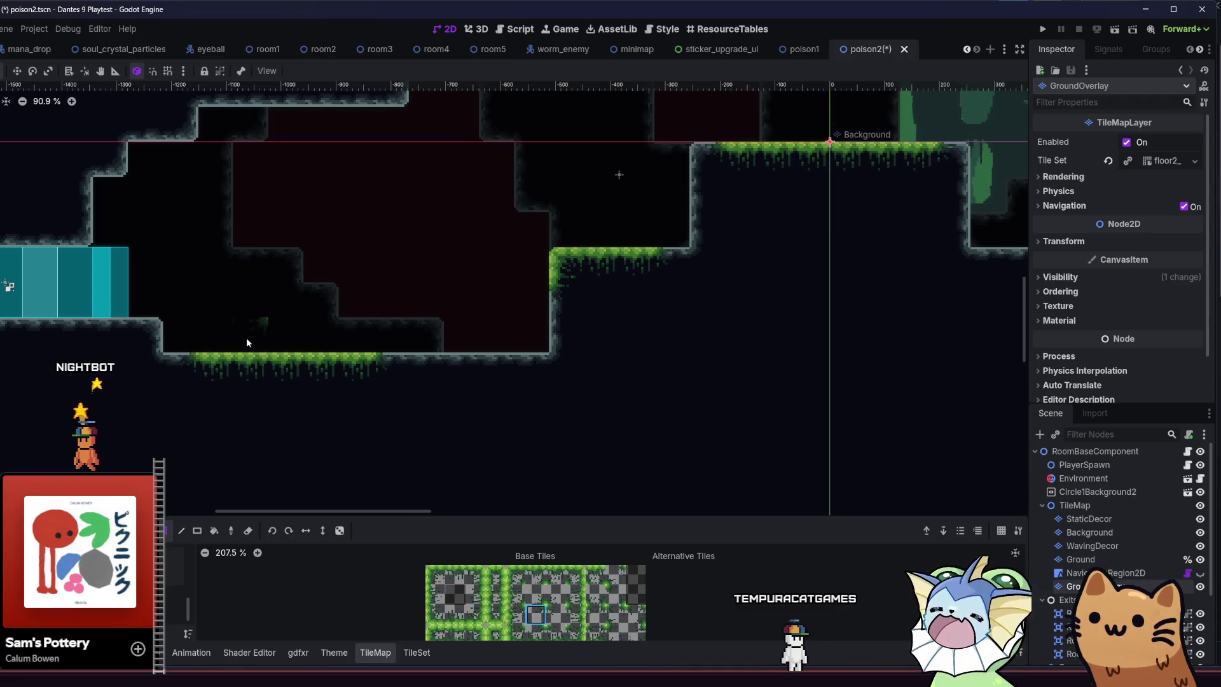
scroll(down, 3)
scroll(down, 3)
scroll(up, 3)
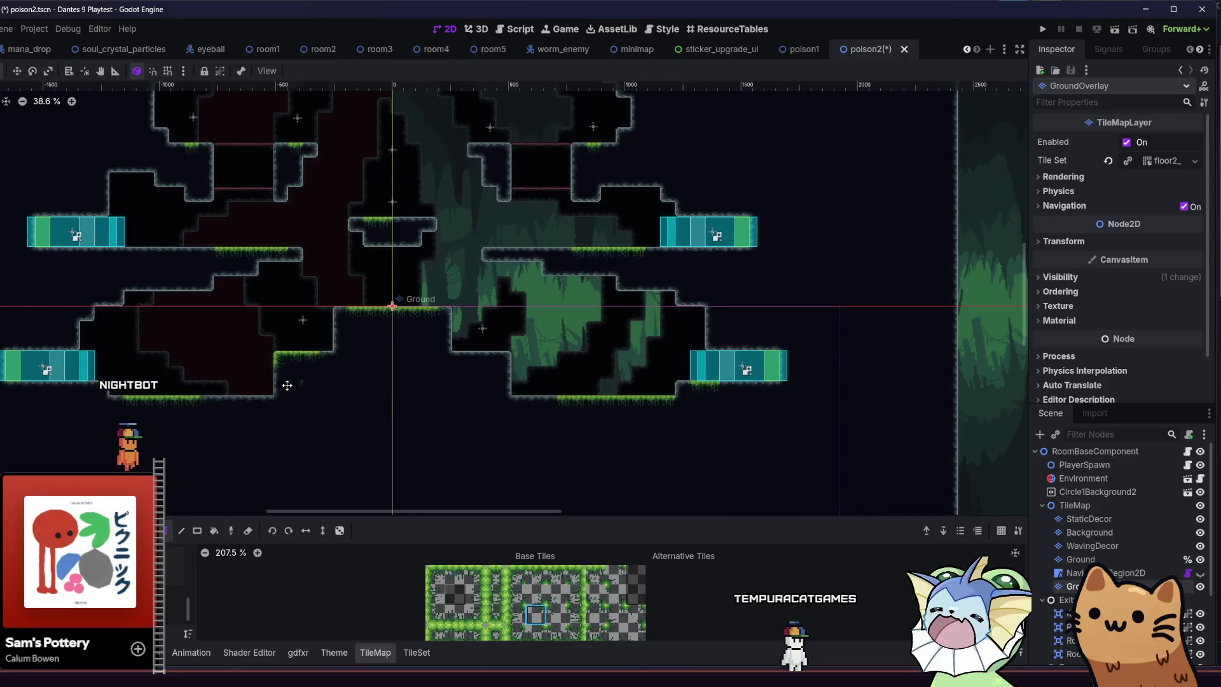
scroll(right, 3)
scroll(up, 3)
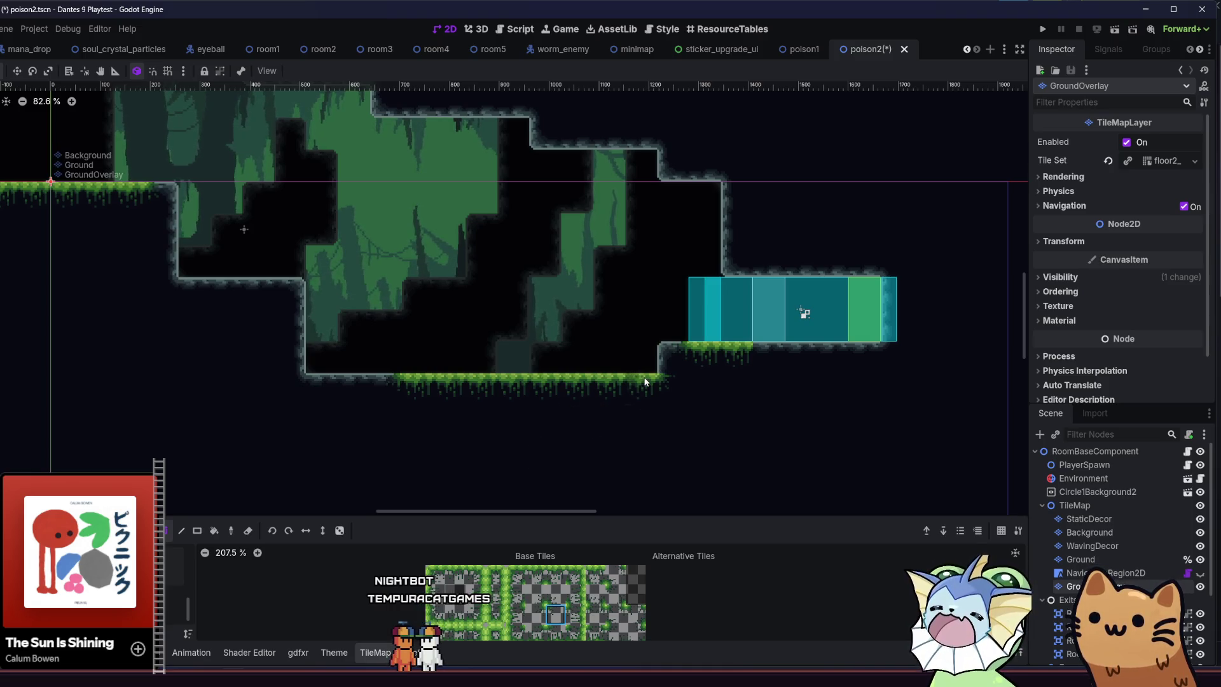
scroll(down, 3)
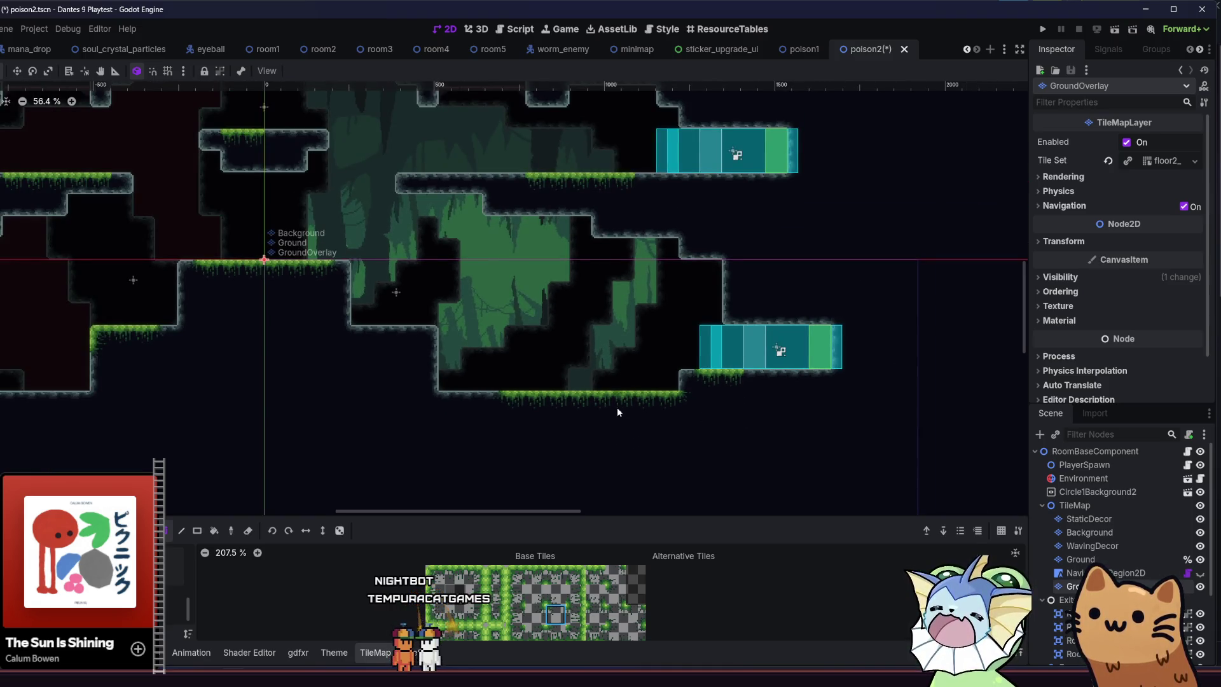
drag(559, 400, 471, 409)
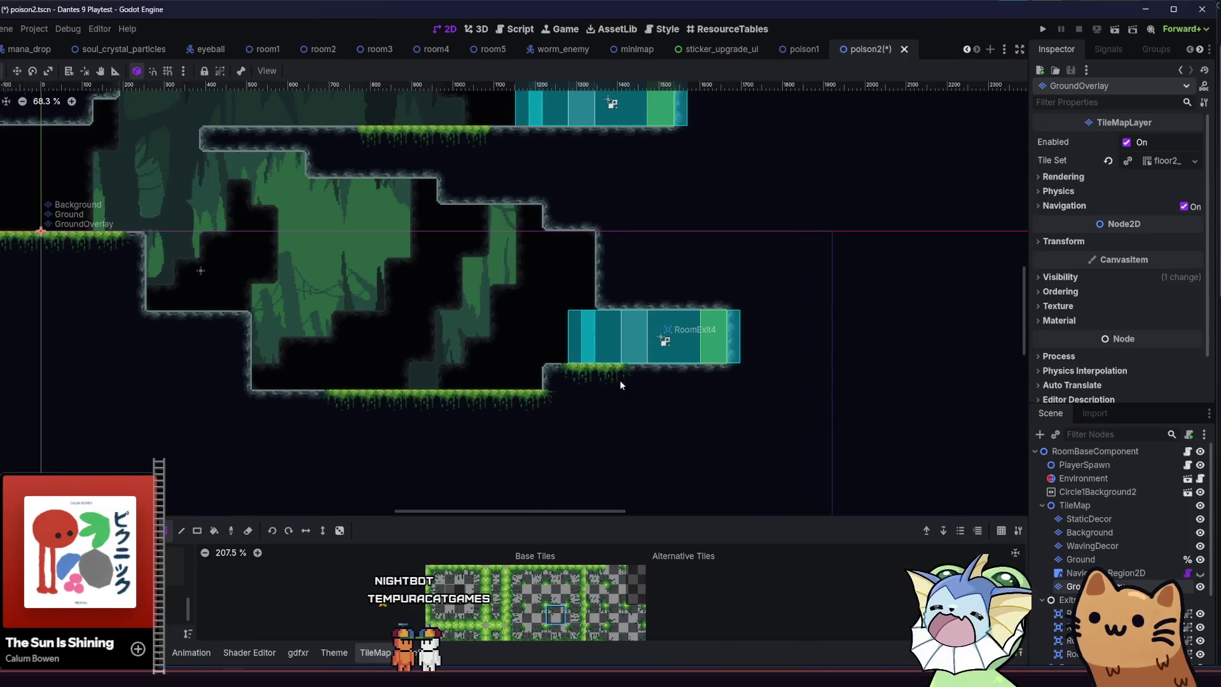
scroll(up, 3)
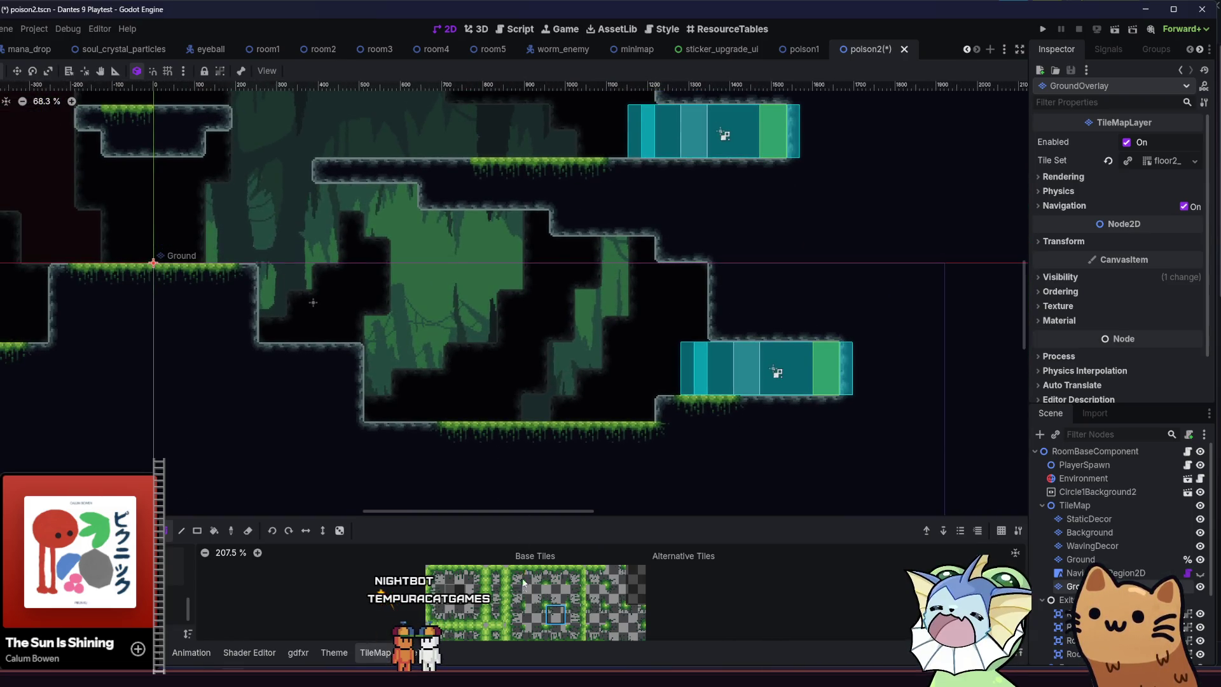
scroll(up, 3)
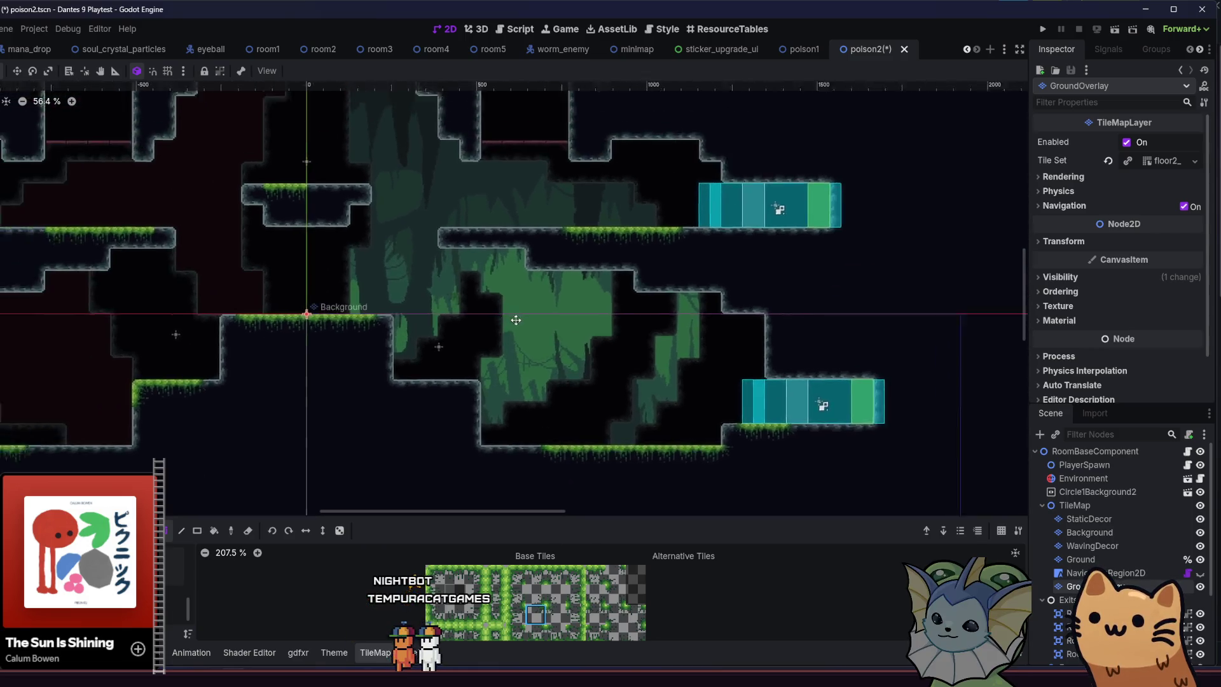
scroll(left, 3)
click(436, 632)
click(379, 235)
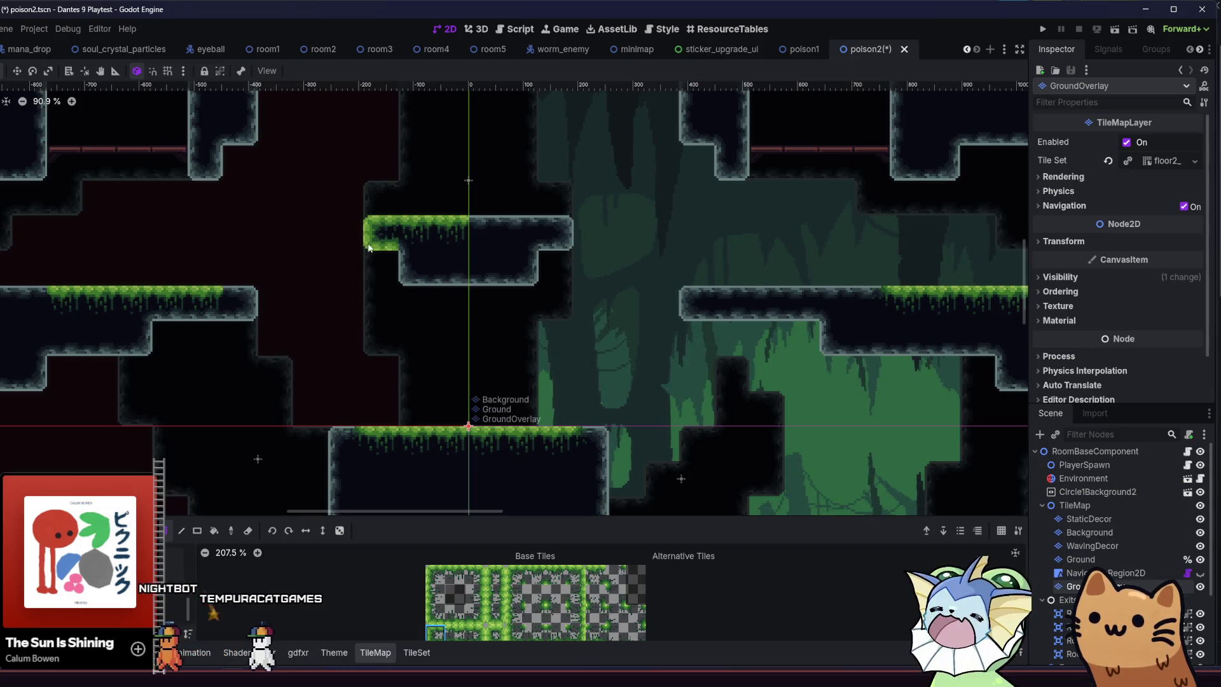
scroll(left, 3)
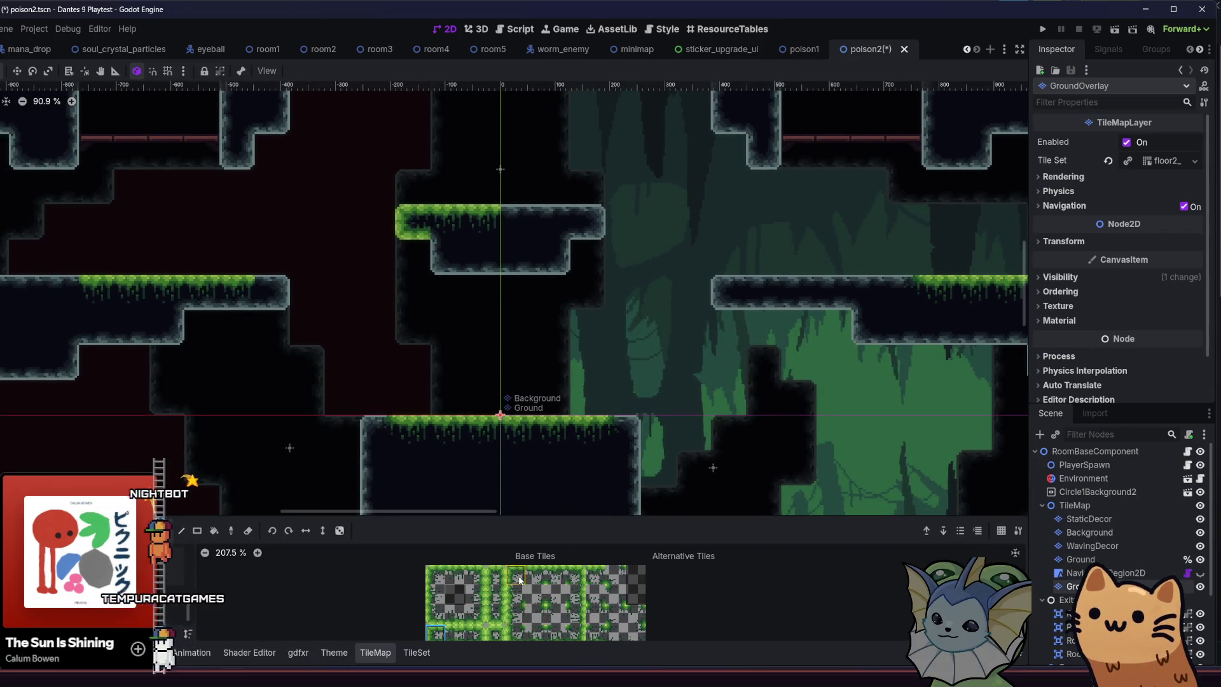
click(555, 574)
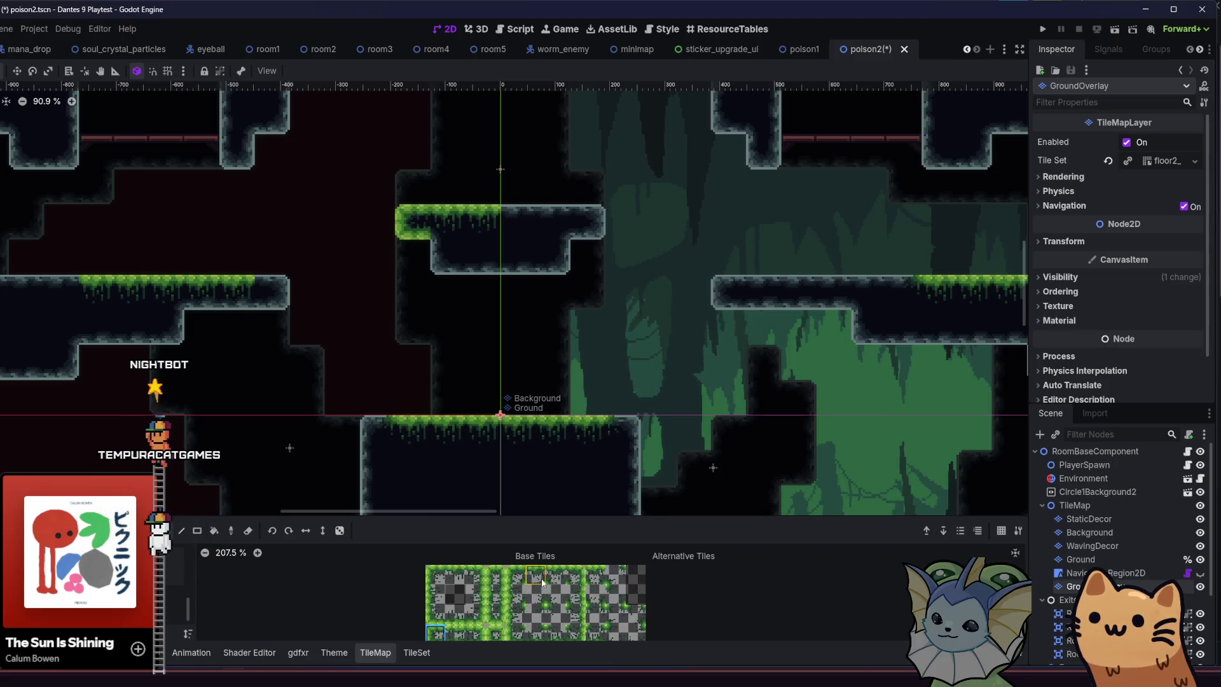
scroll(left, 3)
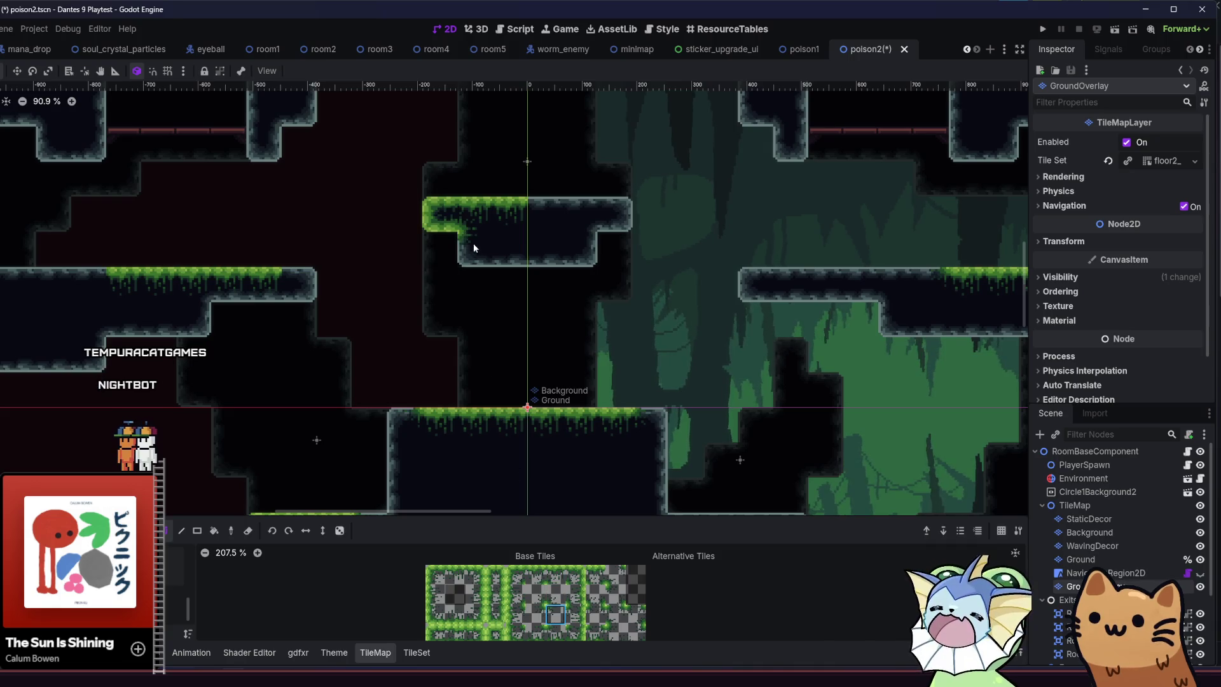
drag(299, 274, 253, 301)
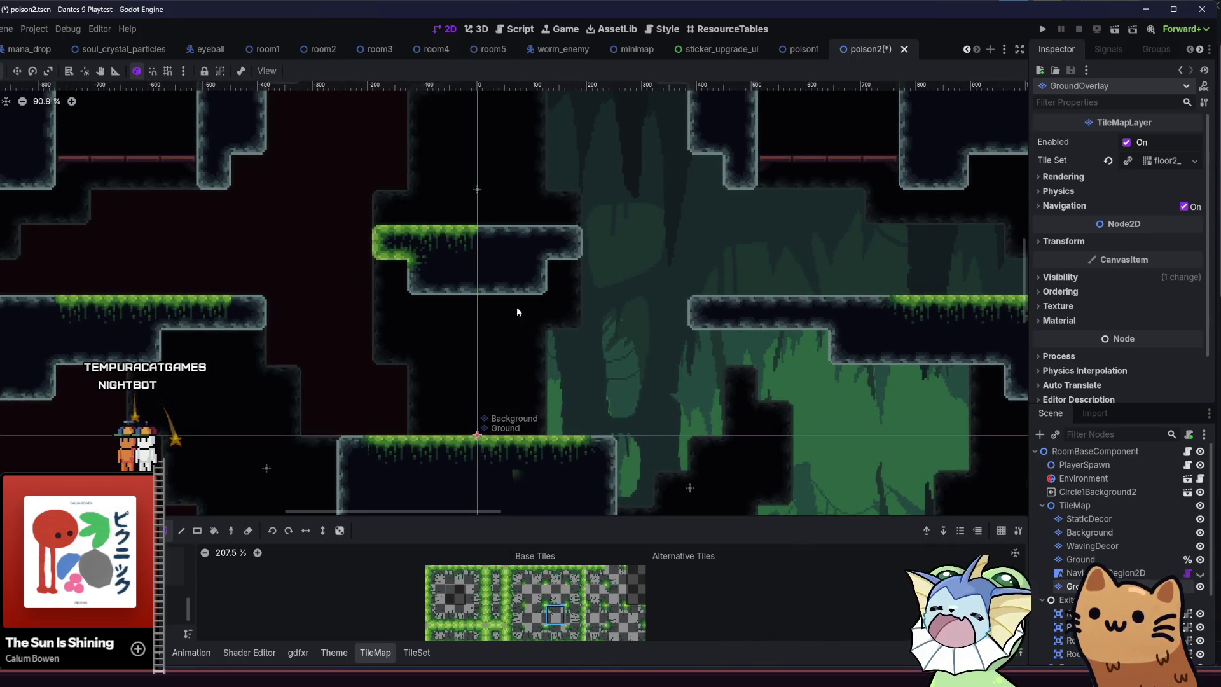
scroll(down, 3)
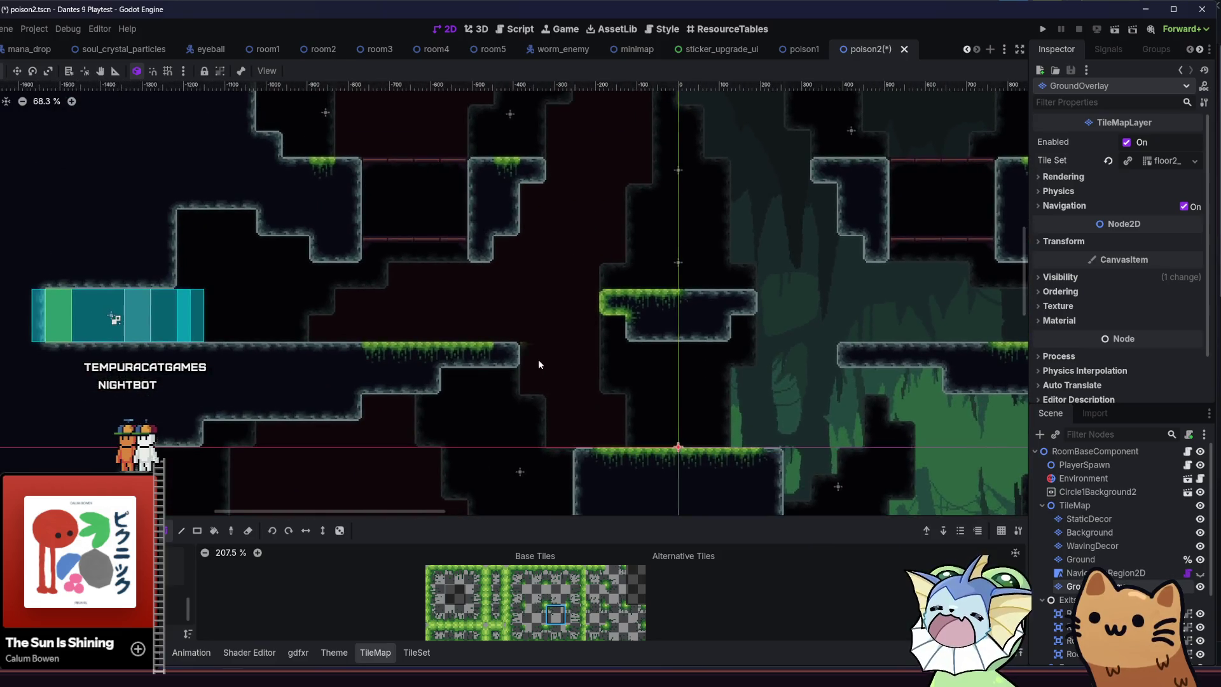
scroll(up, 3)
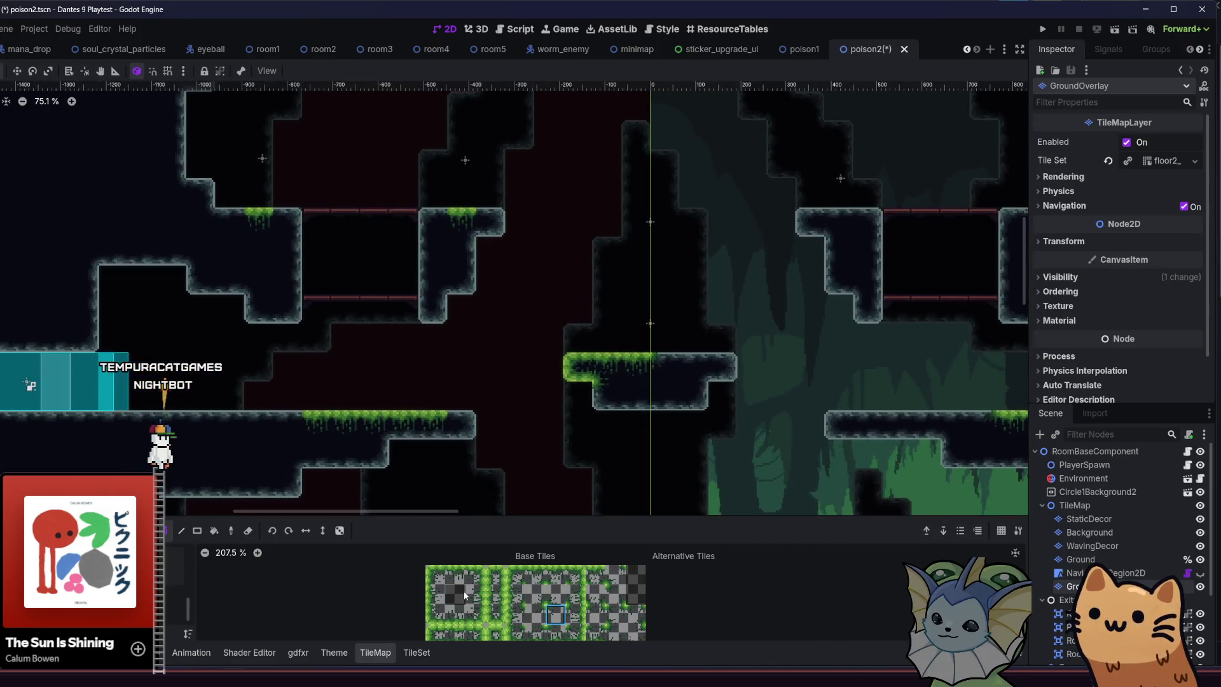
click(479, 578)
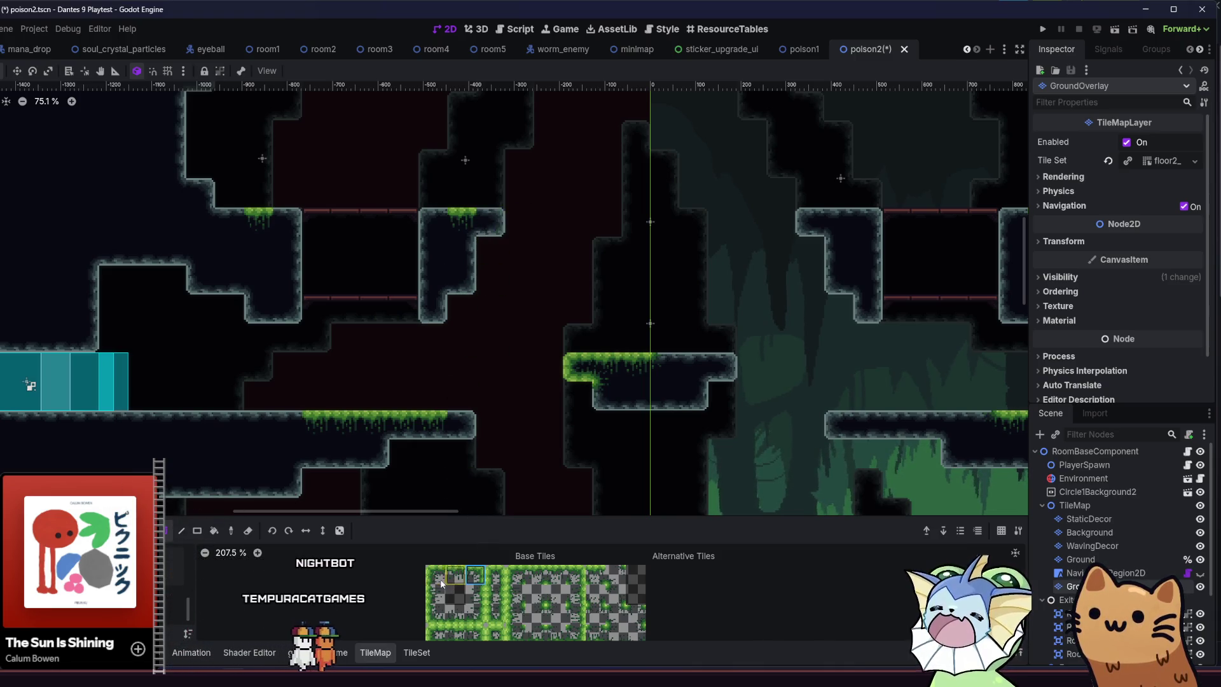
click(476, 634)
click(490, 223)
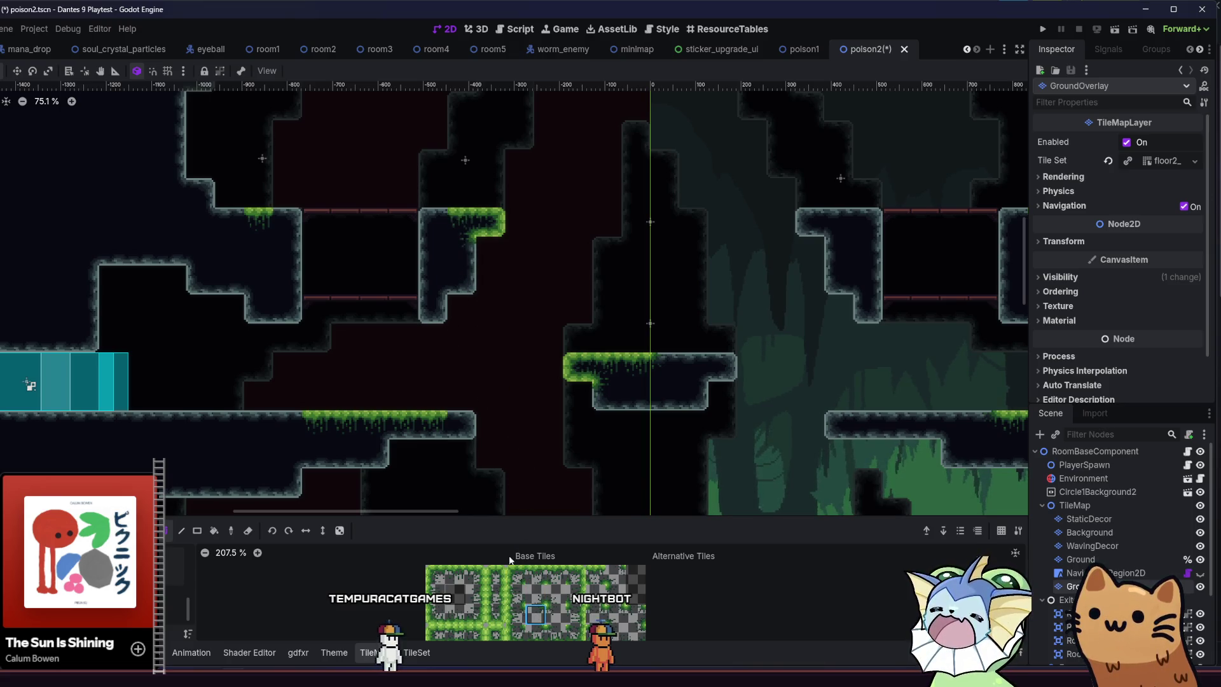
scroll(down, 3)
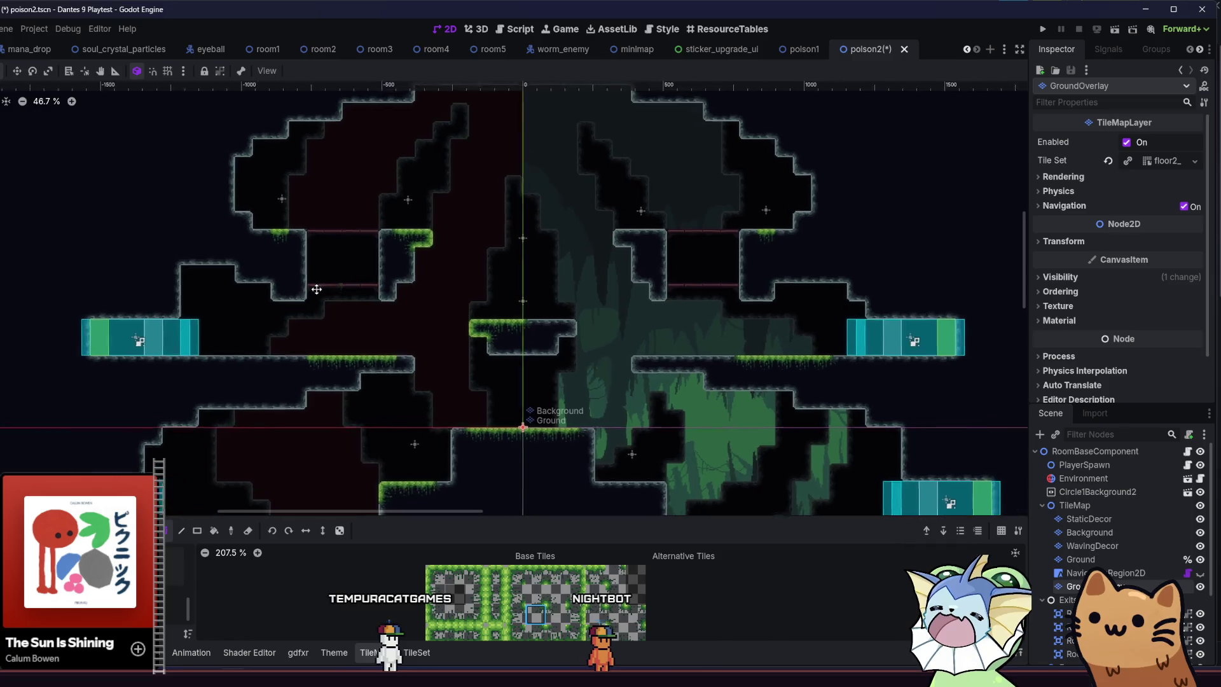
Zoom and pan around the whole poison2 room to review its layout.
scroll(up, 3)
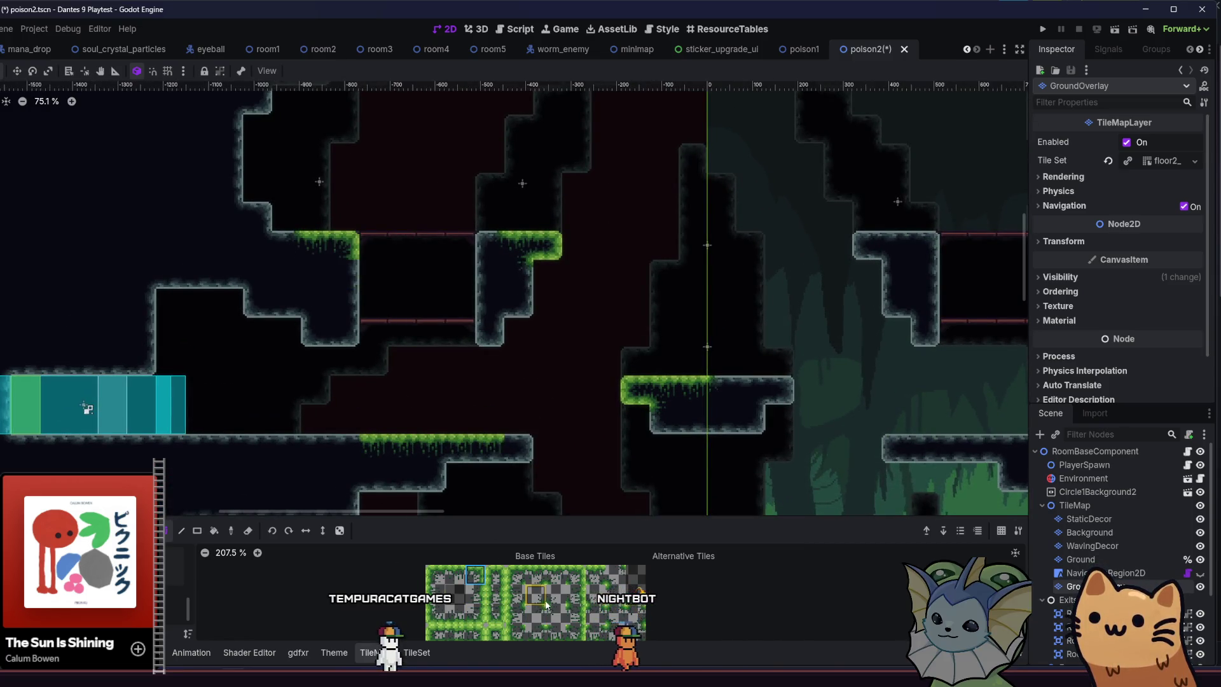
scroll(down, 3)
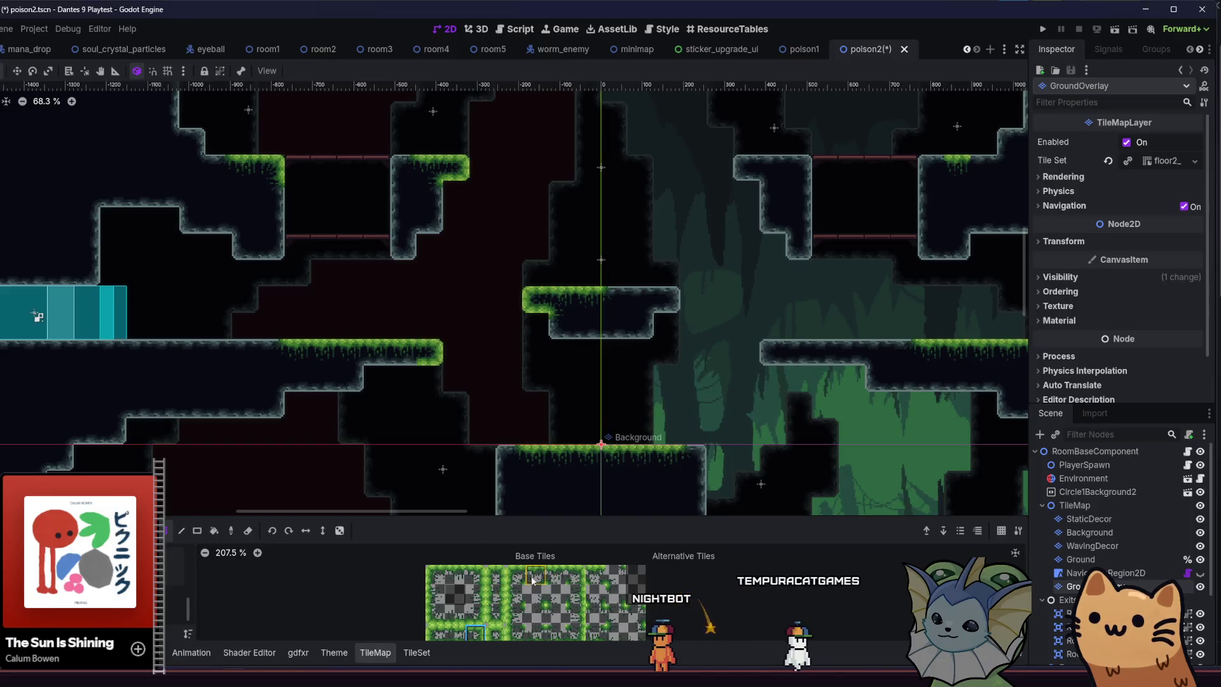
scroll(down, 3)
drag(489, 286, 438, 316)
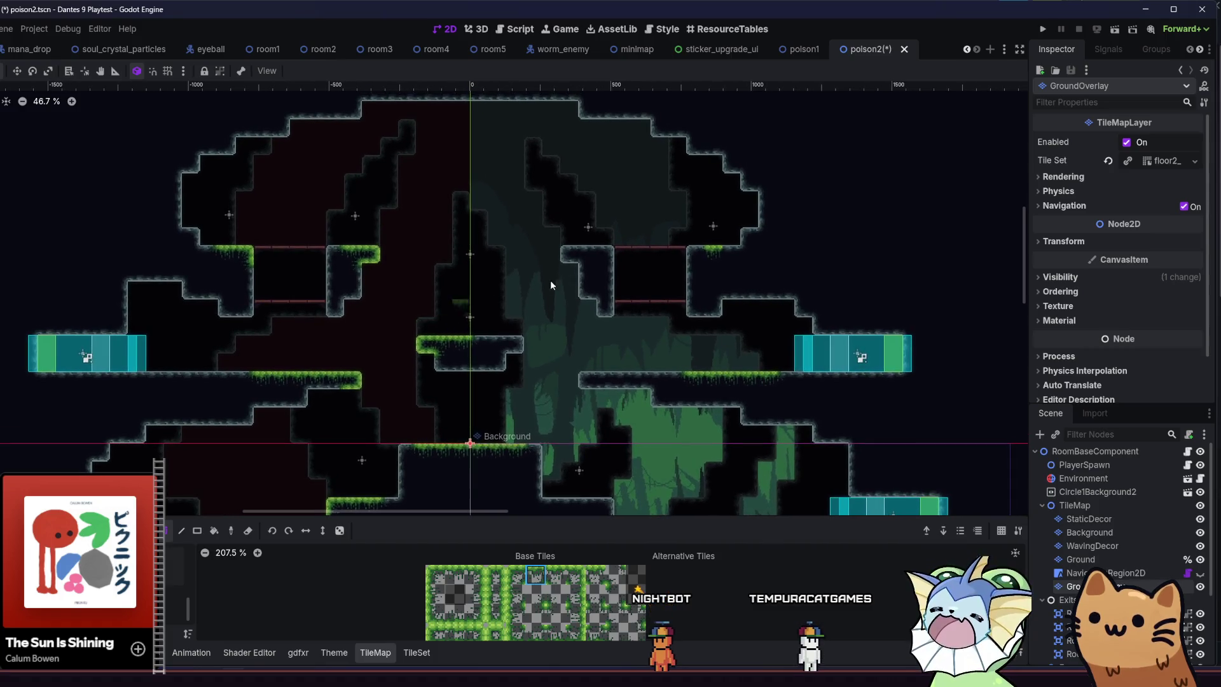
scroll(up, 3)
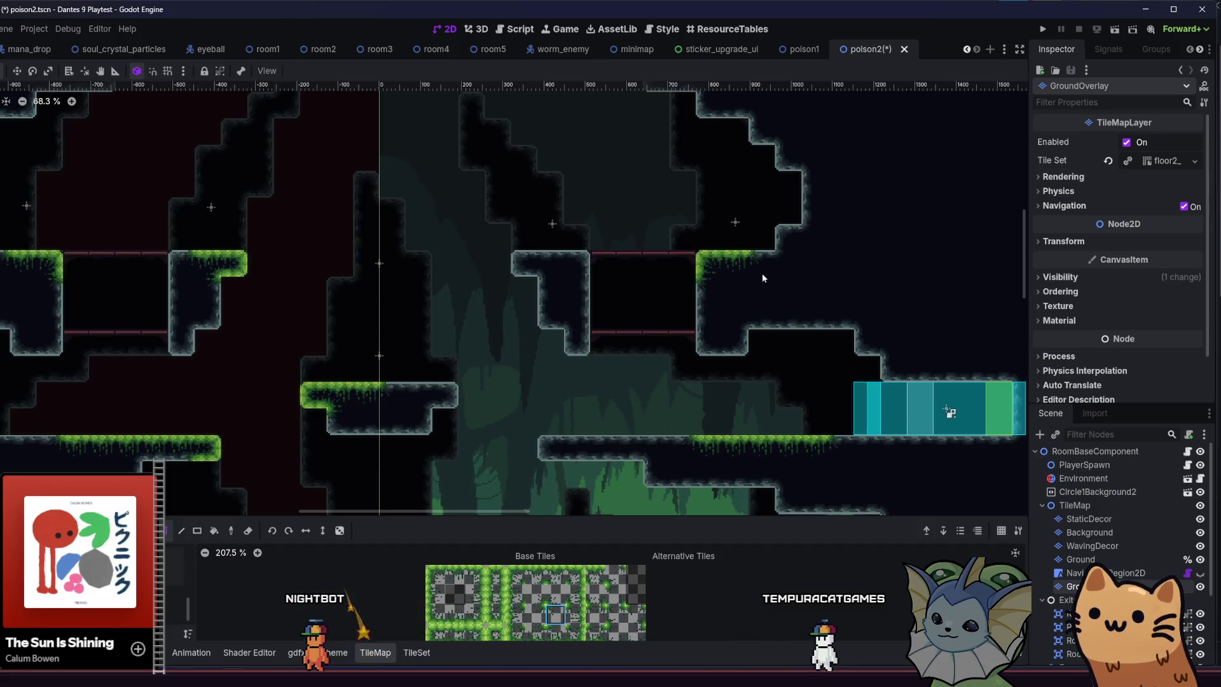
scroll(down, 3)
scroll(down, 3)
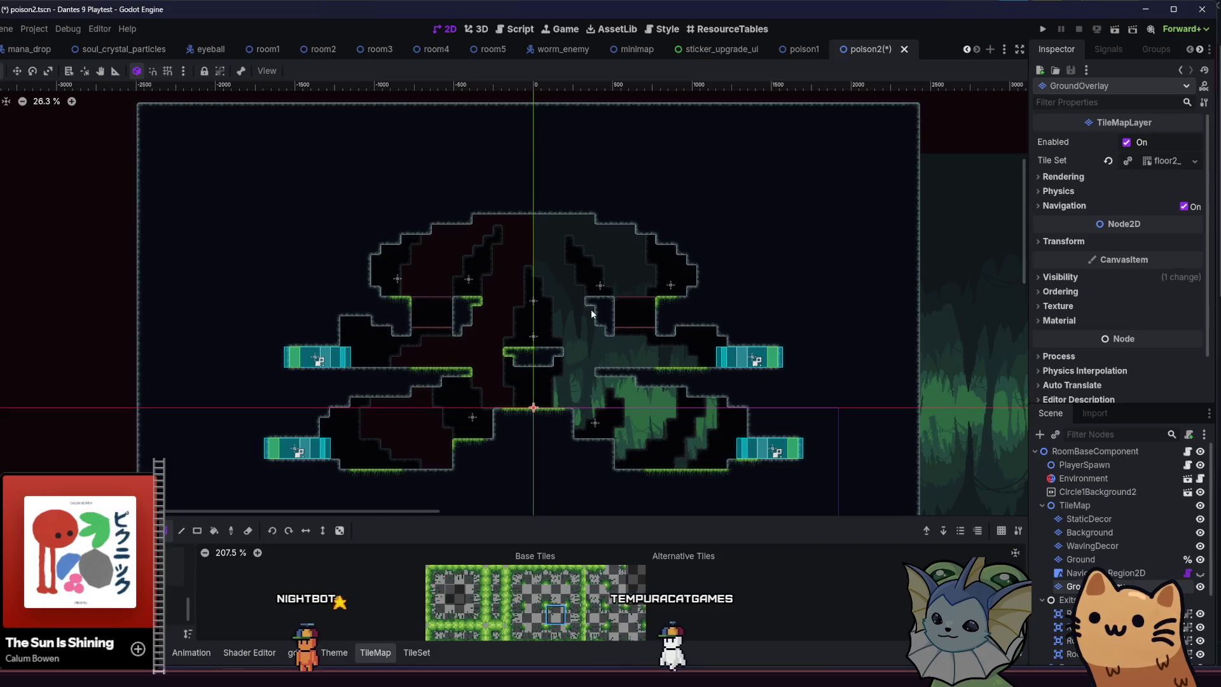
Save the poison2 scene and launch a playtest of the current room.
scroll(up, 3)
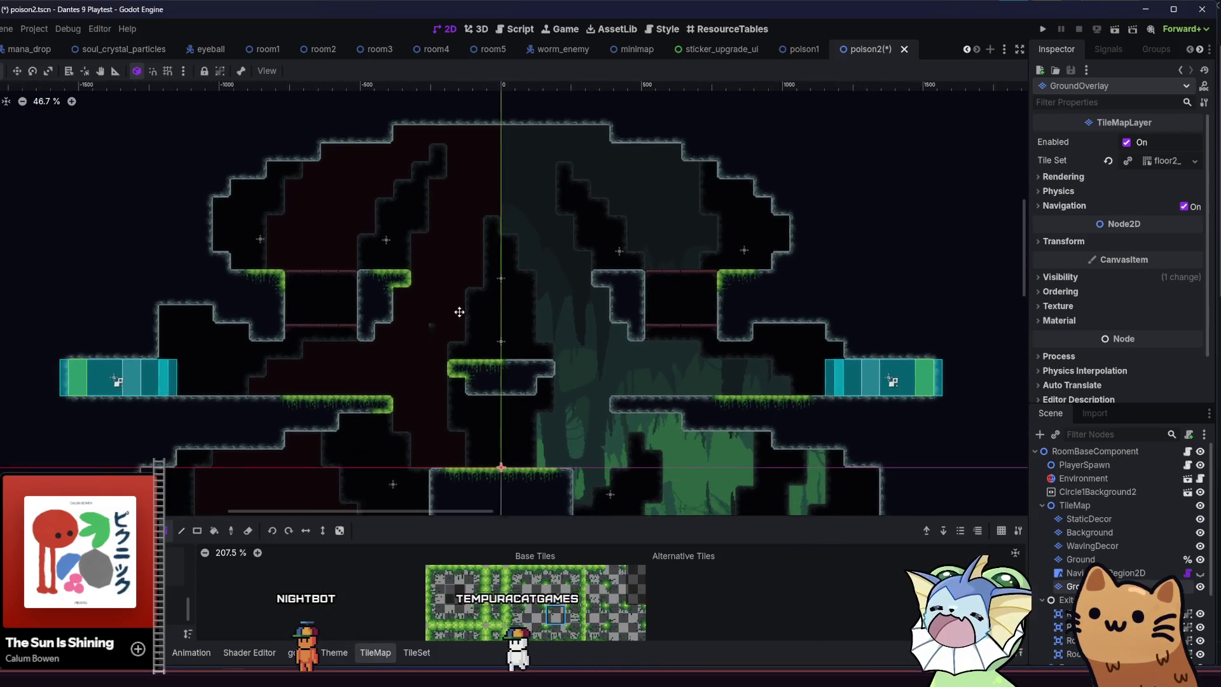
scroll(down, 3)
key(ctrl+s)
scroll(up, 3)
click(1113, 29)
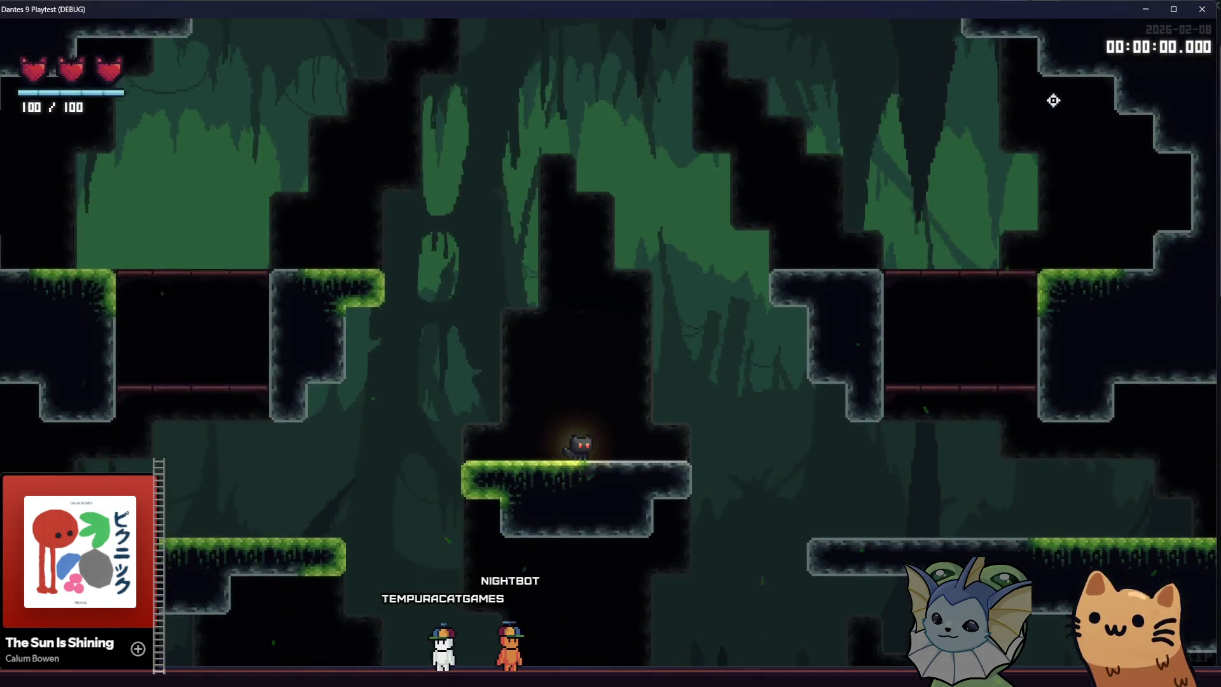
Walk and jump the cat through the red-barred chambers, then end the playtest with F8.
key(Left)
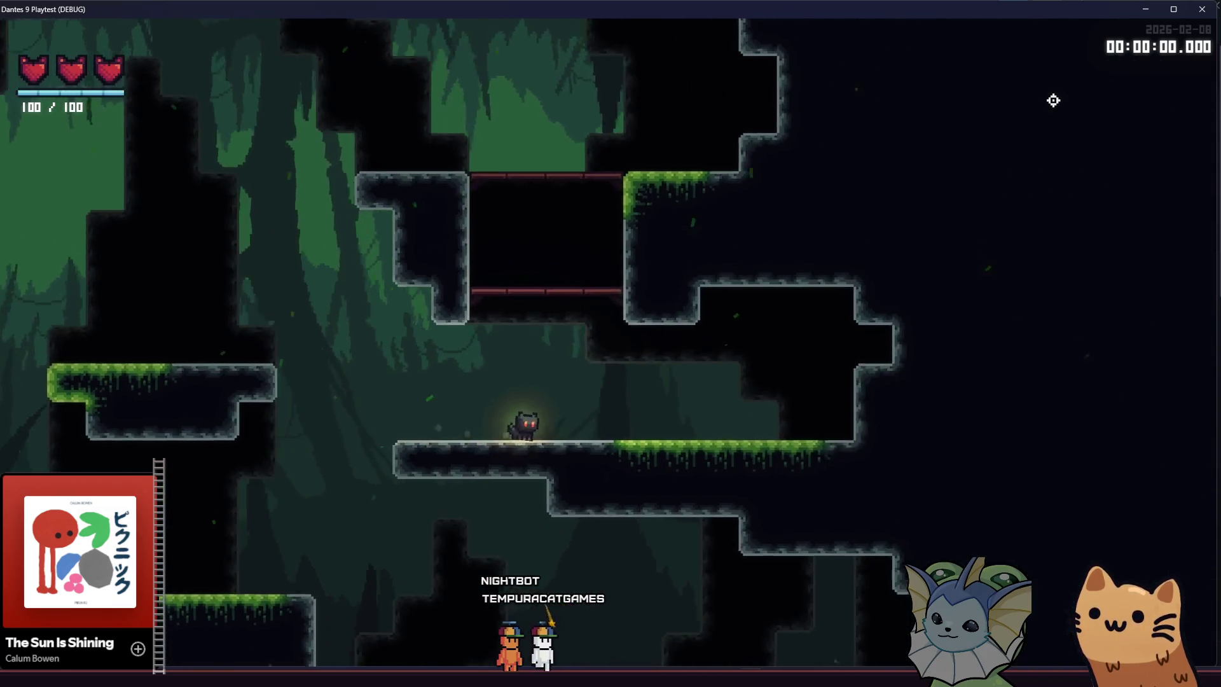
key(space)
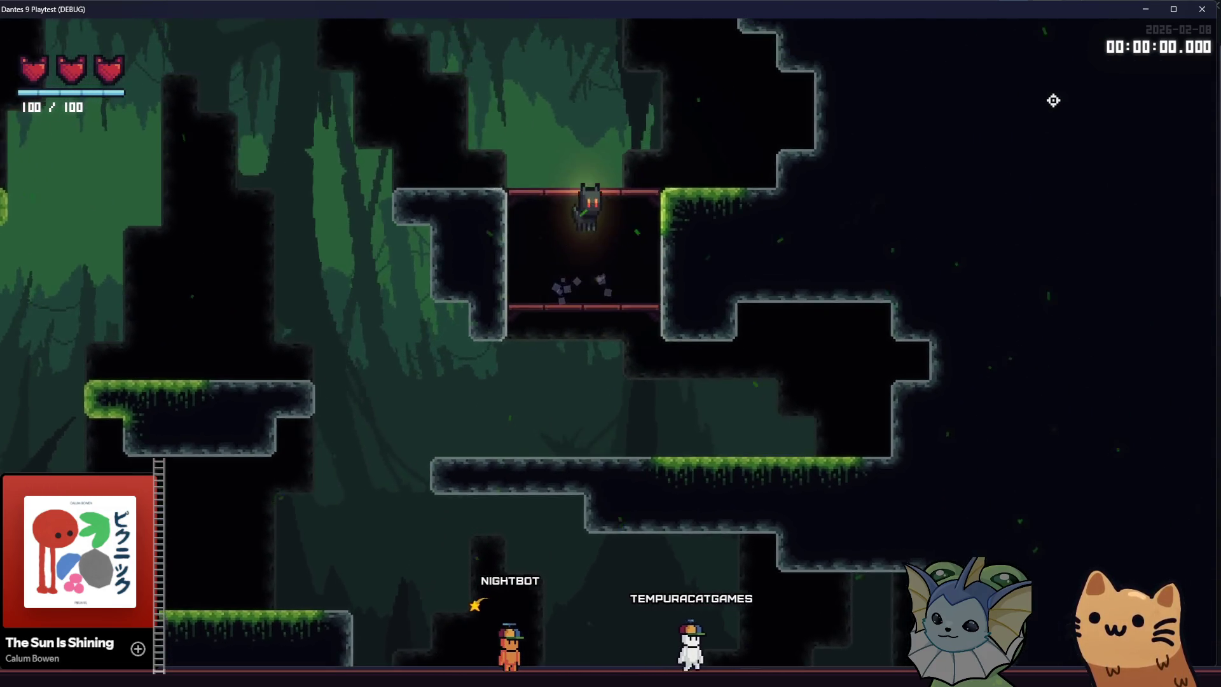
key(Right)
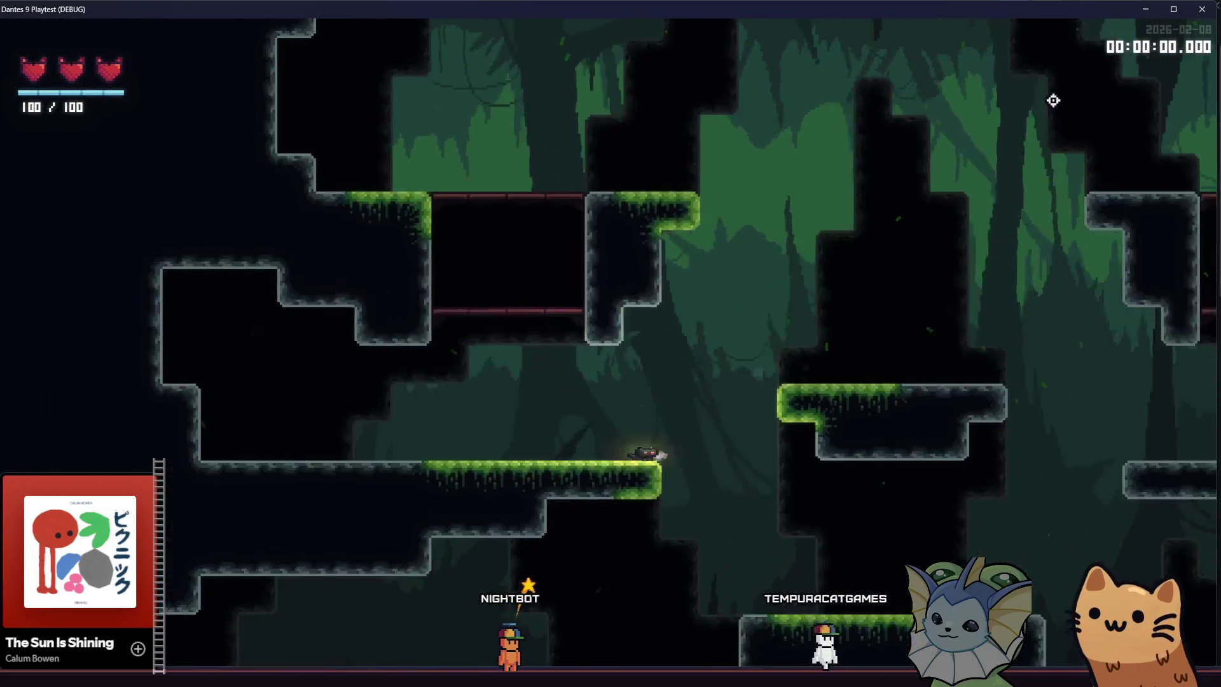
key(Right)
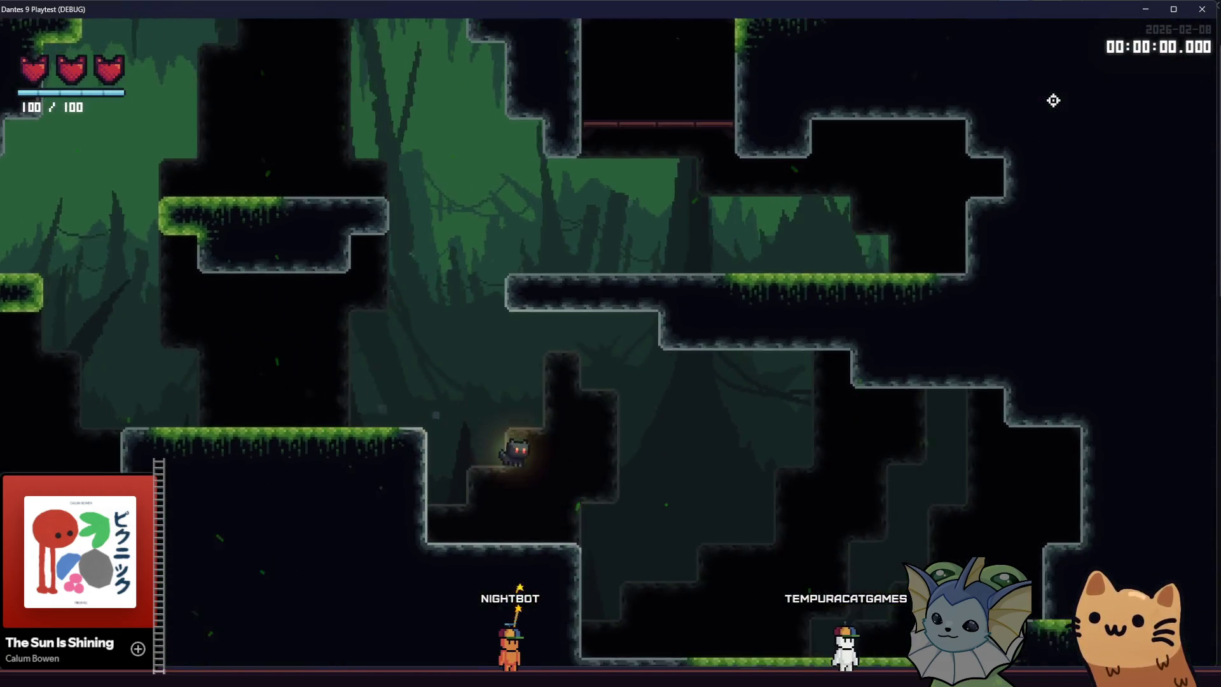
key(Right)
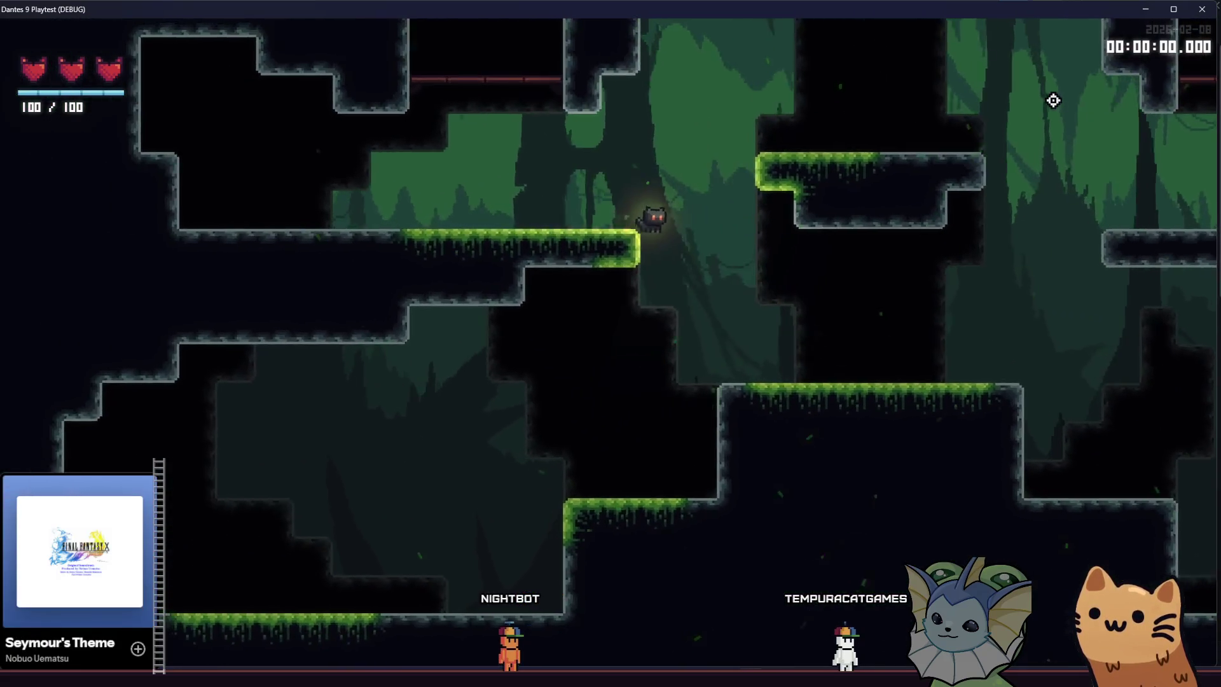
key(Left)
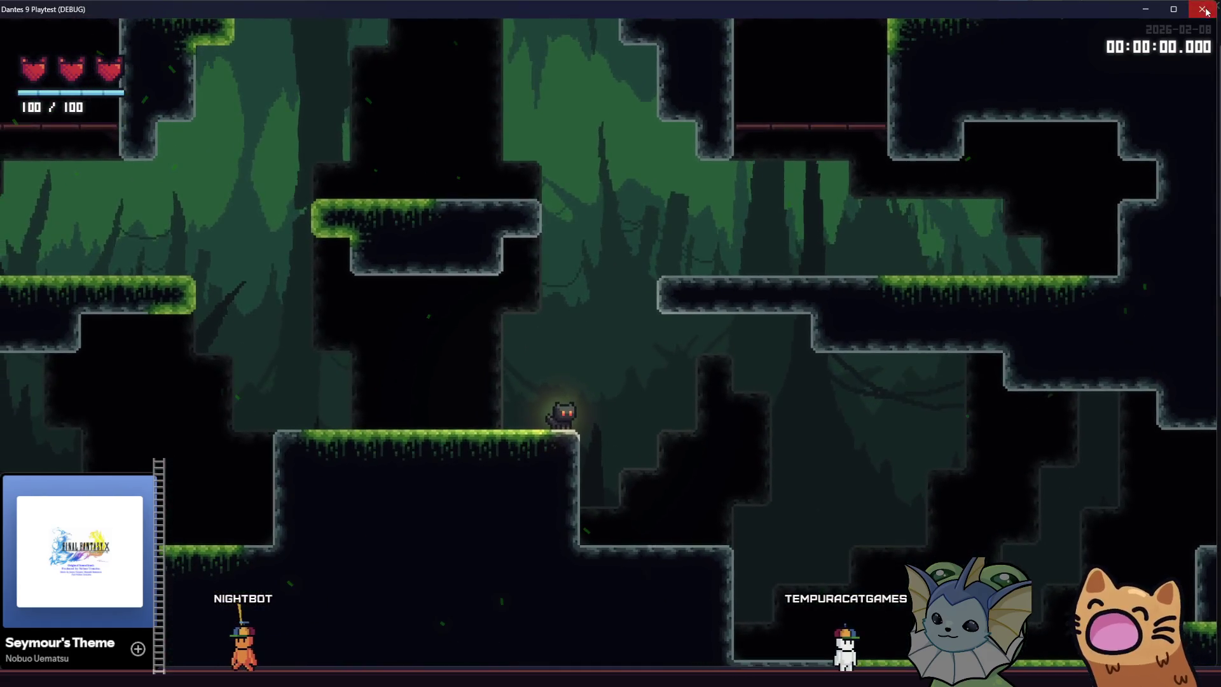
key(F8)
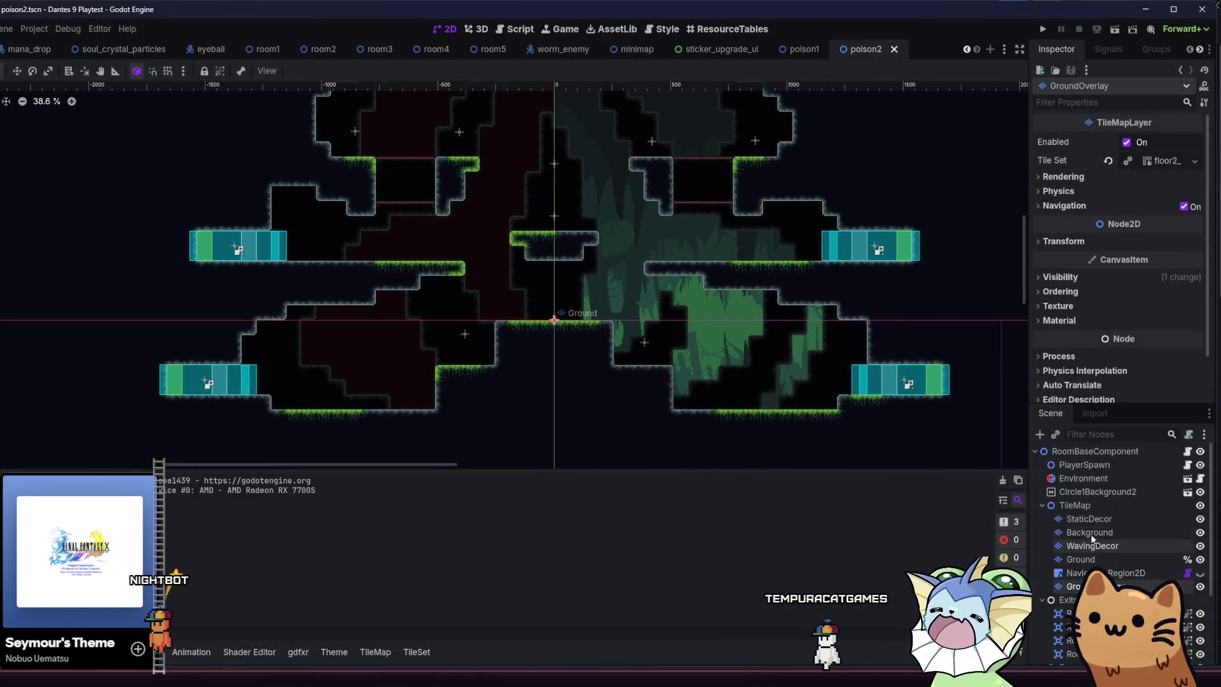
Switch to the StaticDecor layer and paint a grass tile on the upper-left ledge.
click(1089, 532)
key(Up)
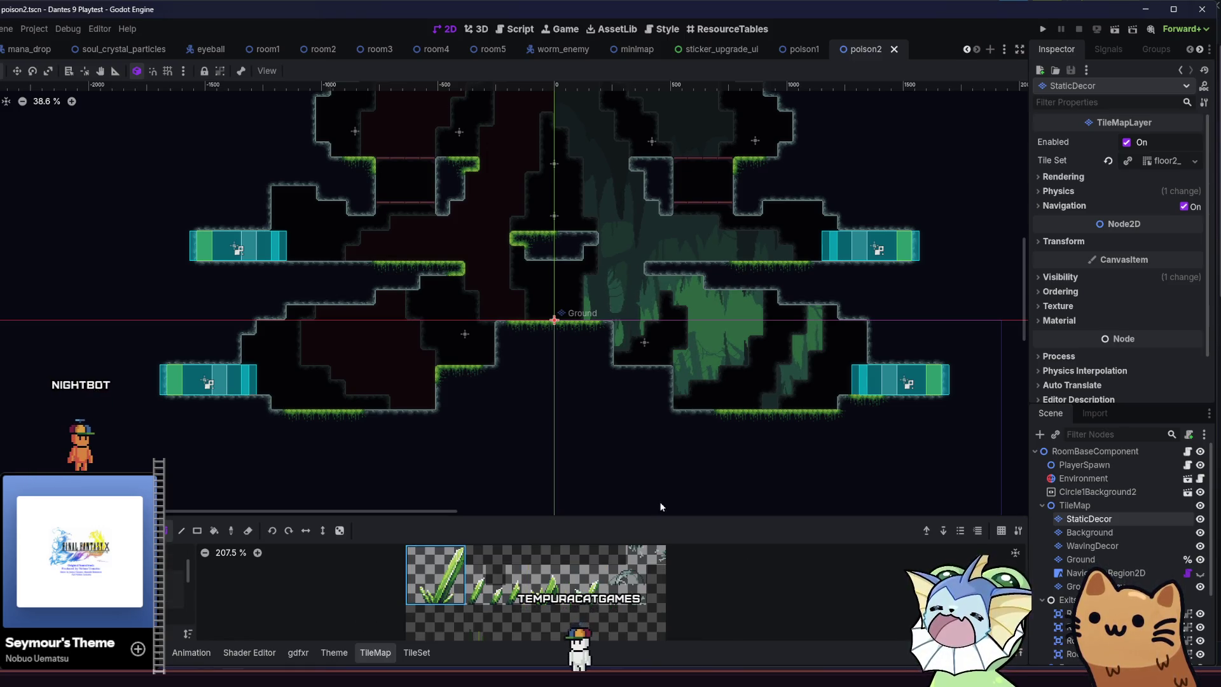
scroll(up, 3)
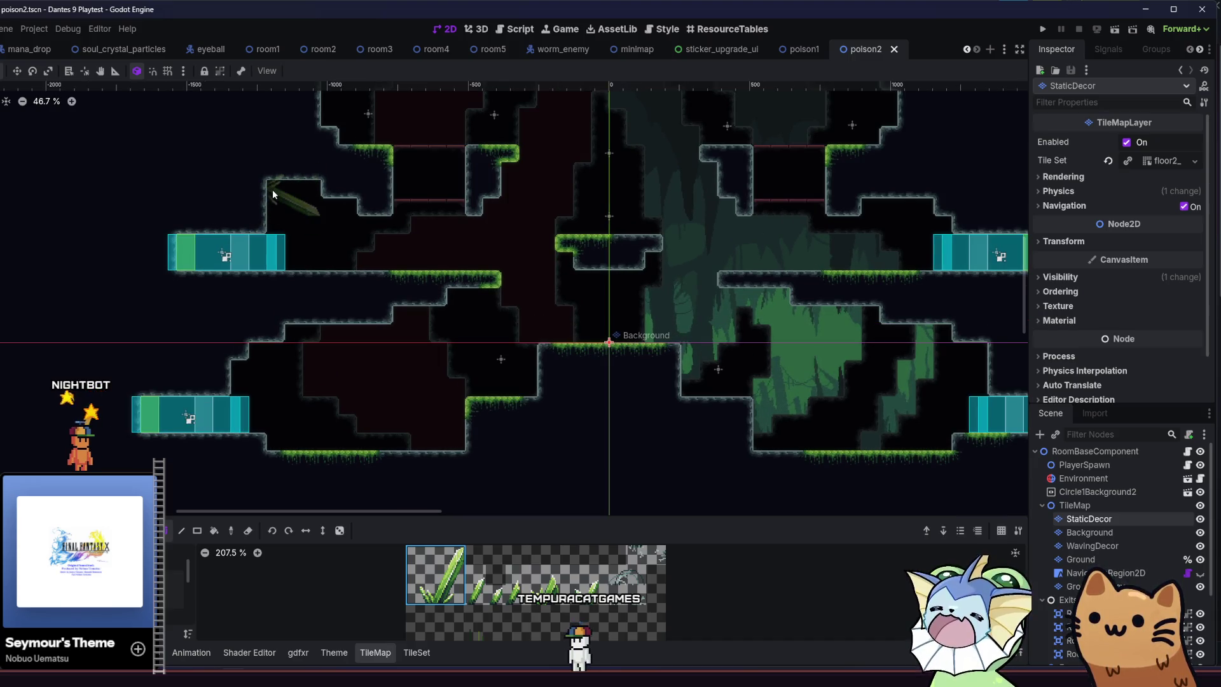
click(278, 190)
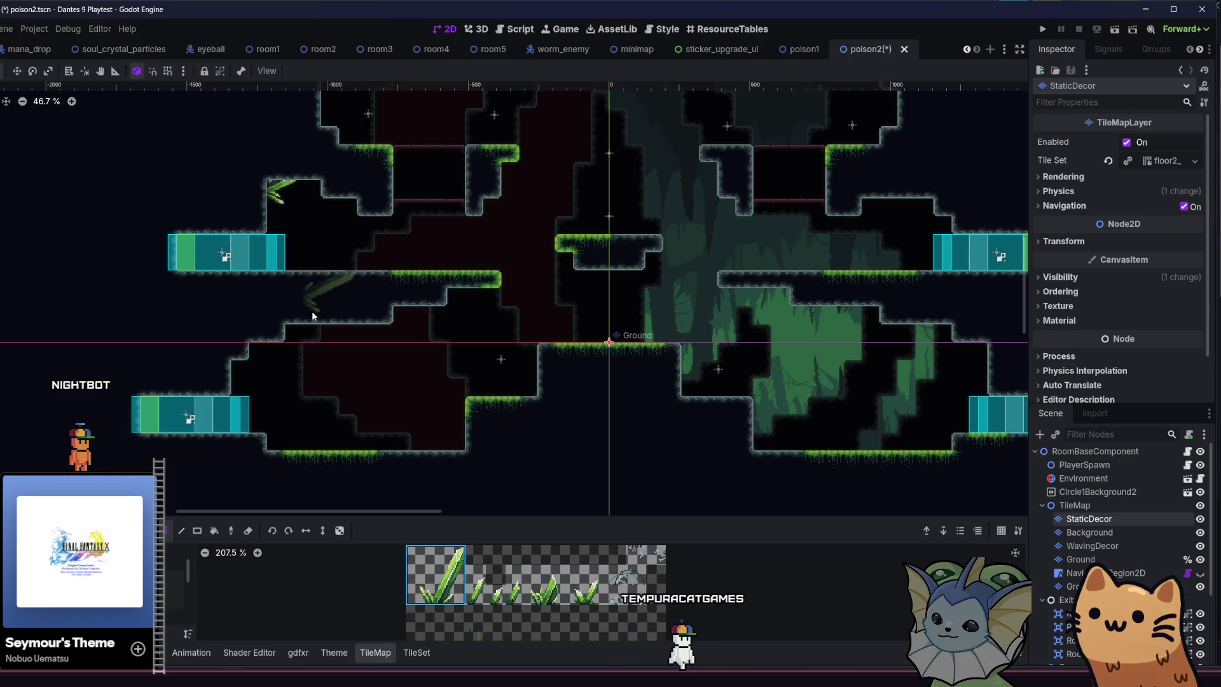
Place tall grass on the central platform with a grass tuft to its left.
scroll(right, 3)
scroll(up, 3)
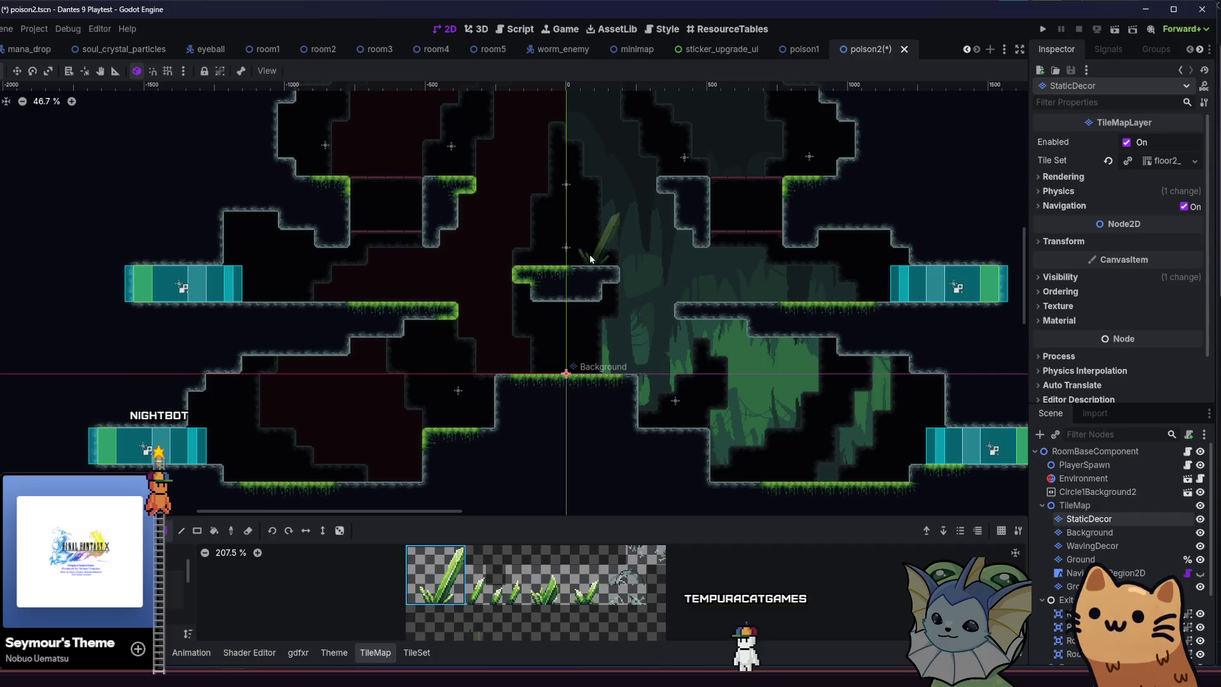
click(578, 255)
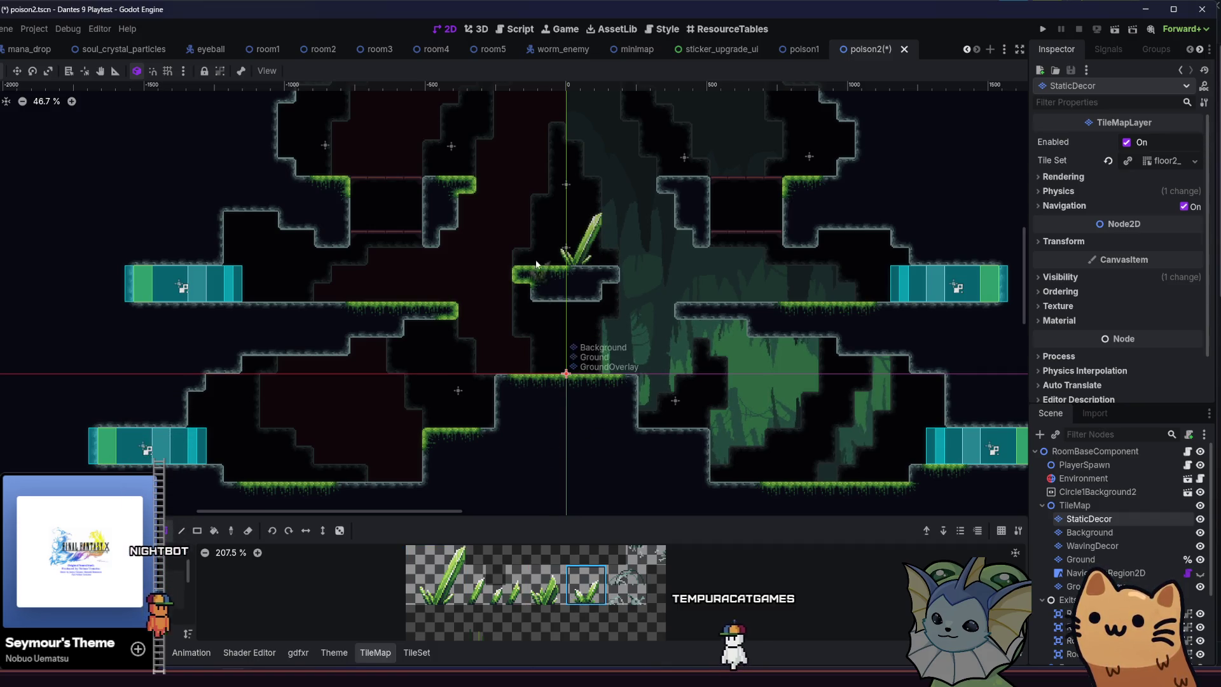
scroll(up, 3)
click(546, 253)
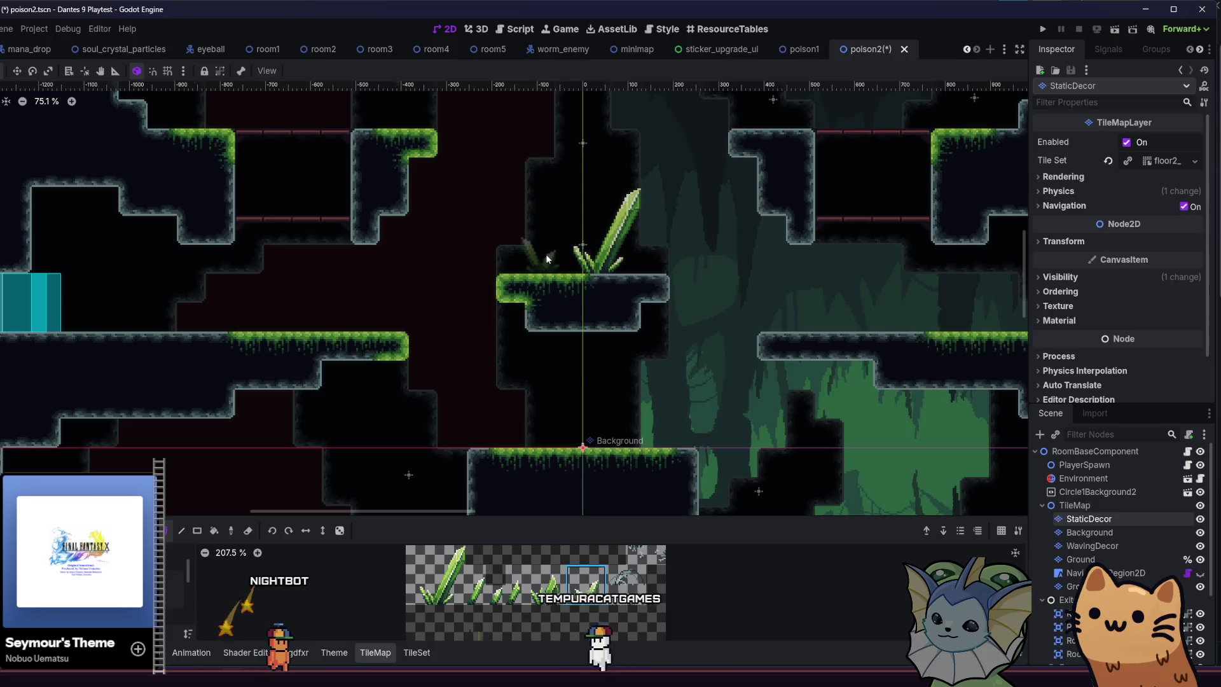
Choose the taller grass-blade tile and paint another one beside the tall grass.
click(476, 578)
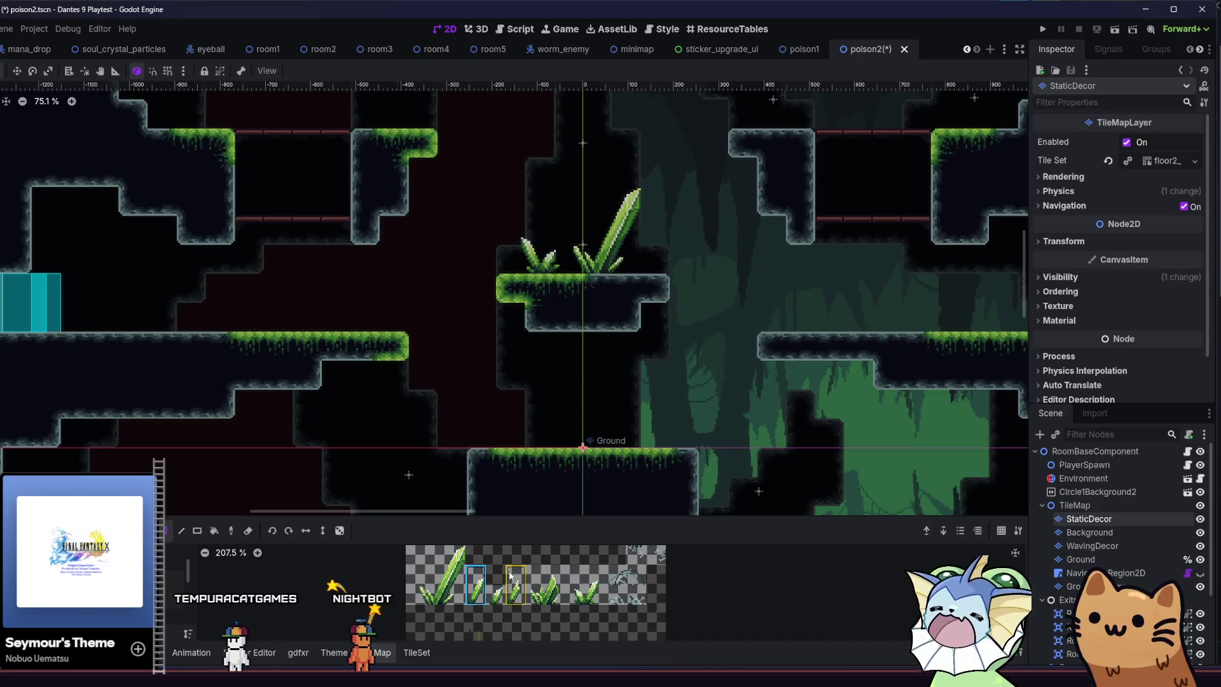
click(495, 589)
click(495, 588)
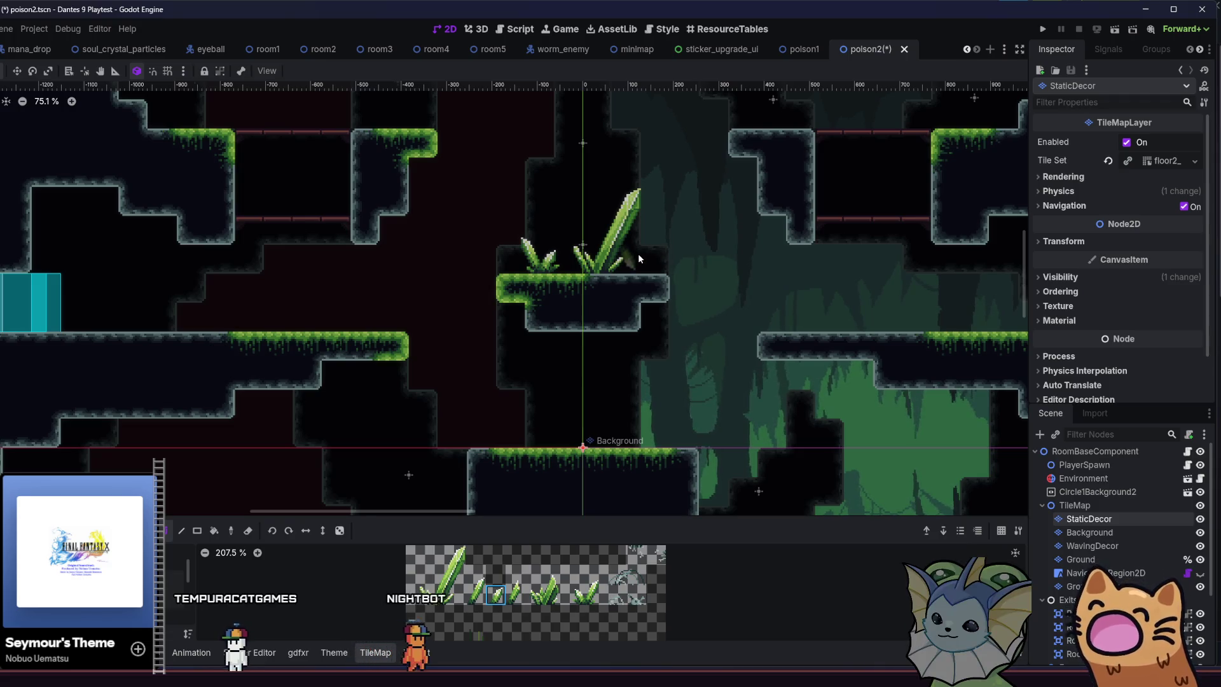
click(512, 595)
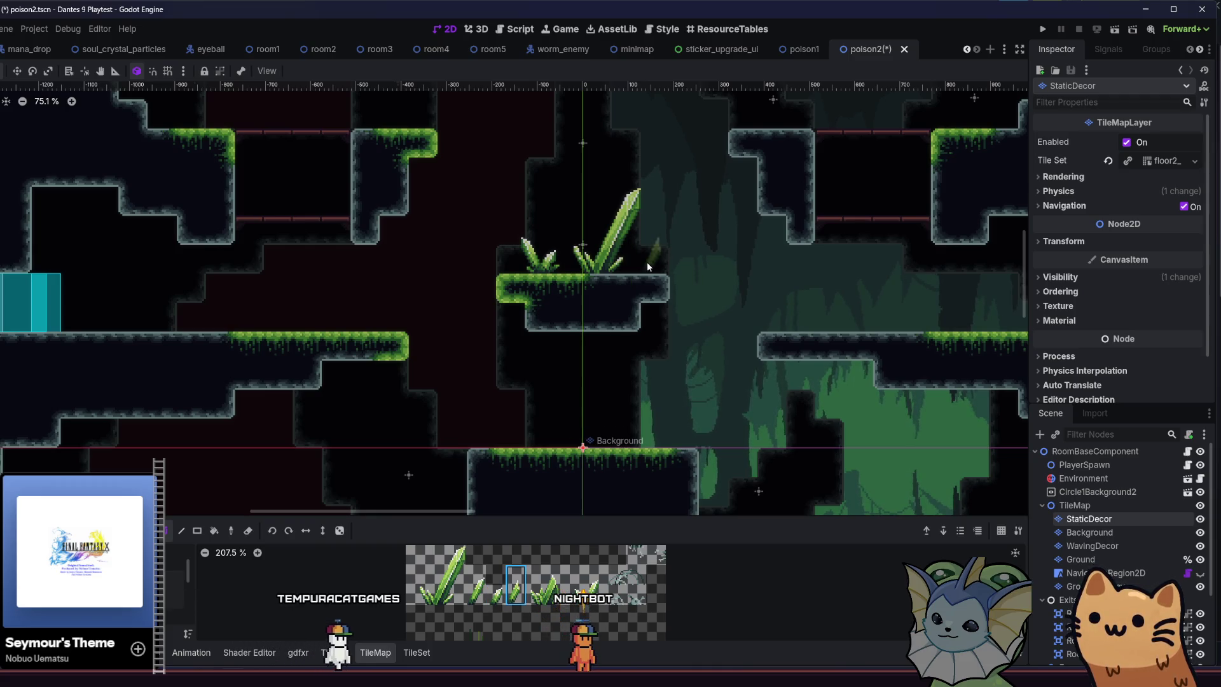
scroll(down, 3)
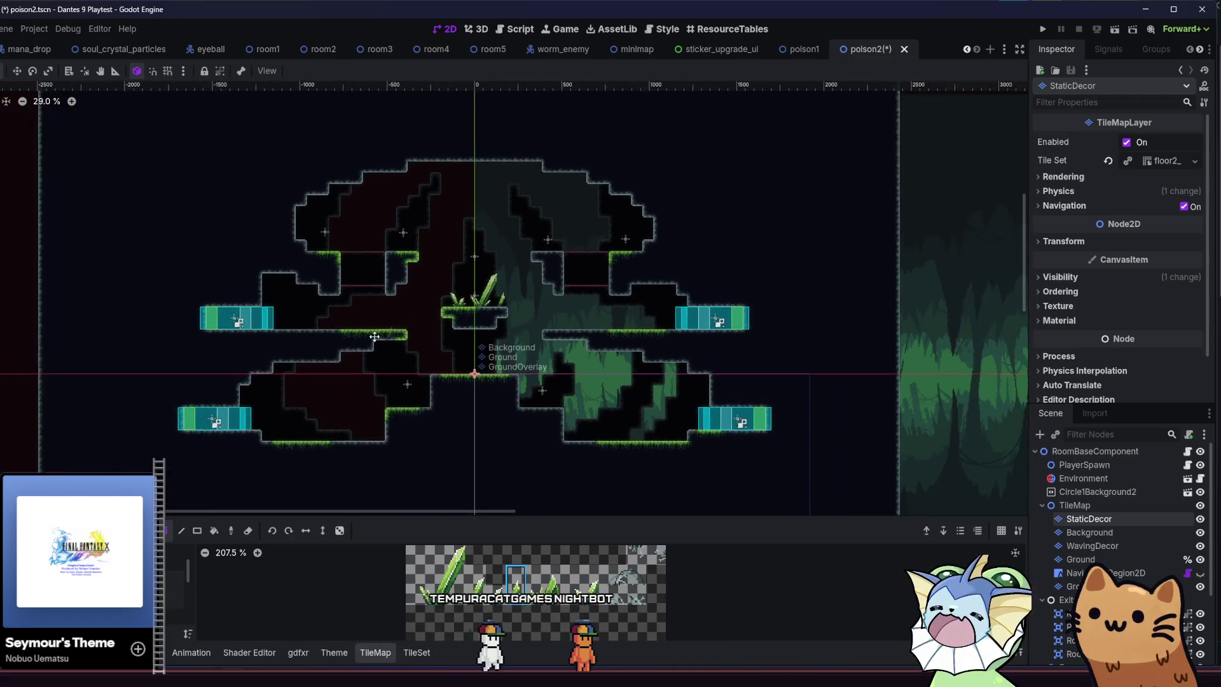
scroll(up, 3)
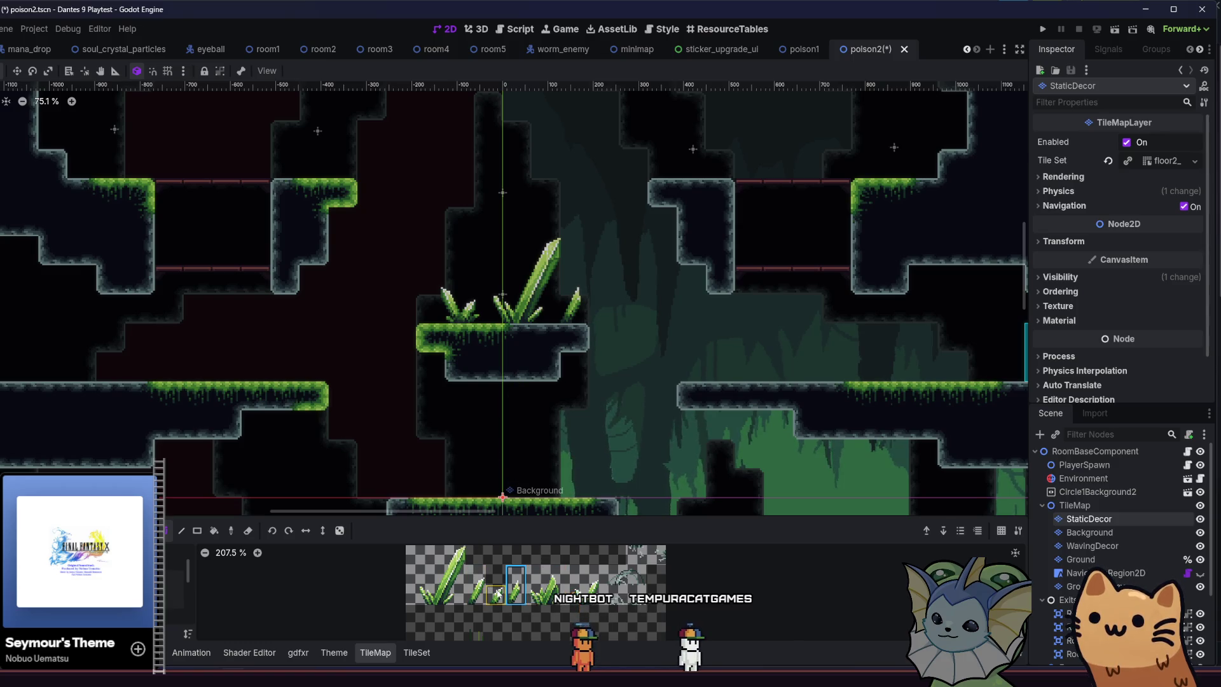
click(487, 300)
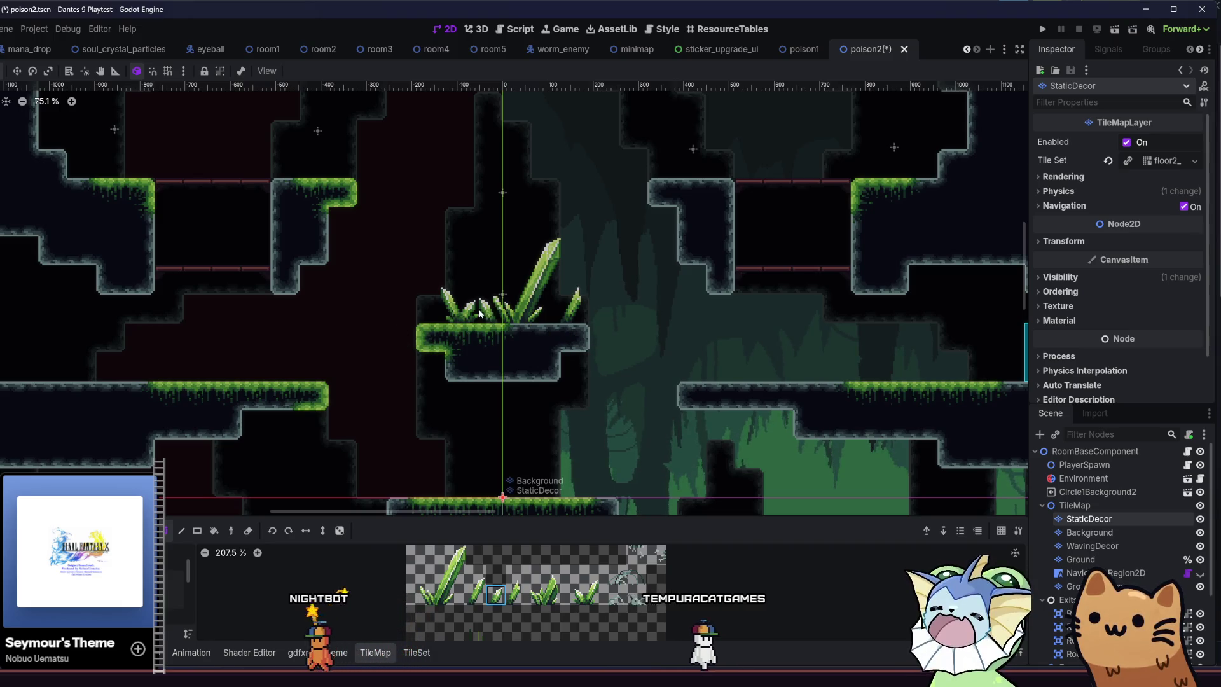
drag(516, 333, 622, 275)
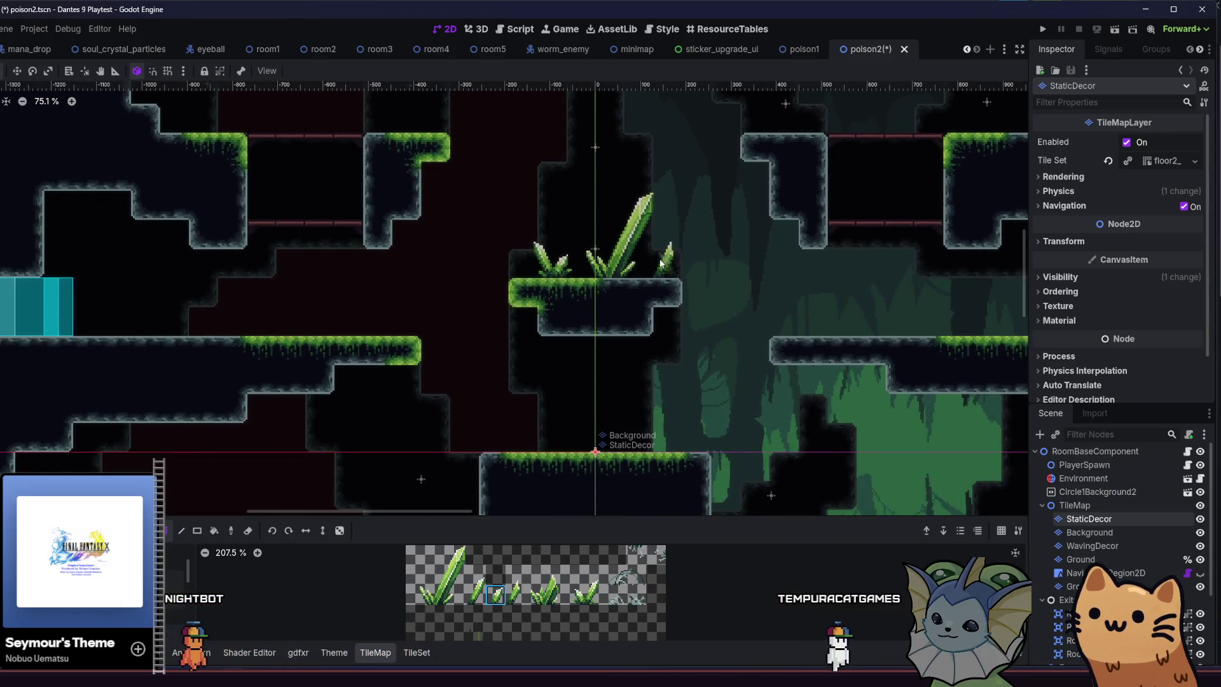
scroll(up, 3)
drag(563, 304, 399, 216)
drag(416, 307, 350, 217)
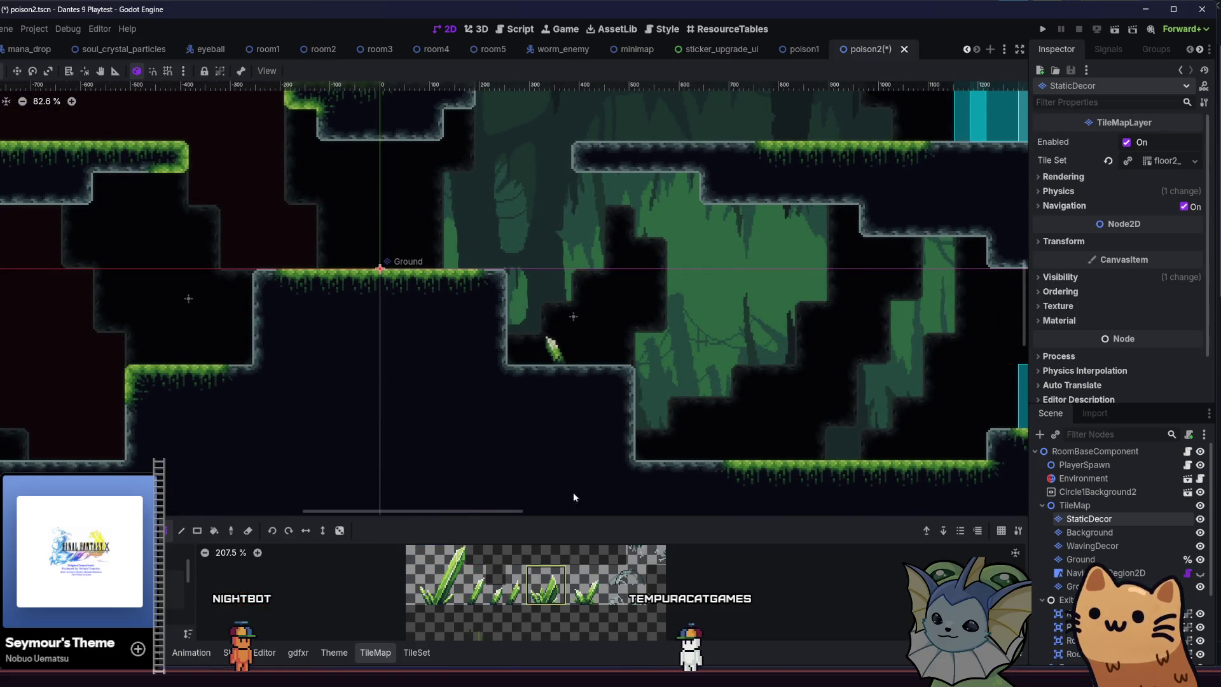
Place a grass blade on the lower-right ledge and two crystal grass tufts beside it.
click(579, 346)
scroll(right, 3)
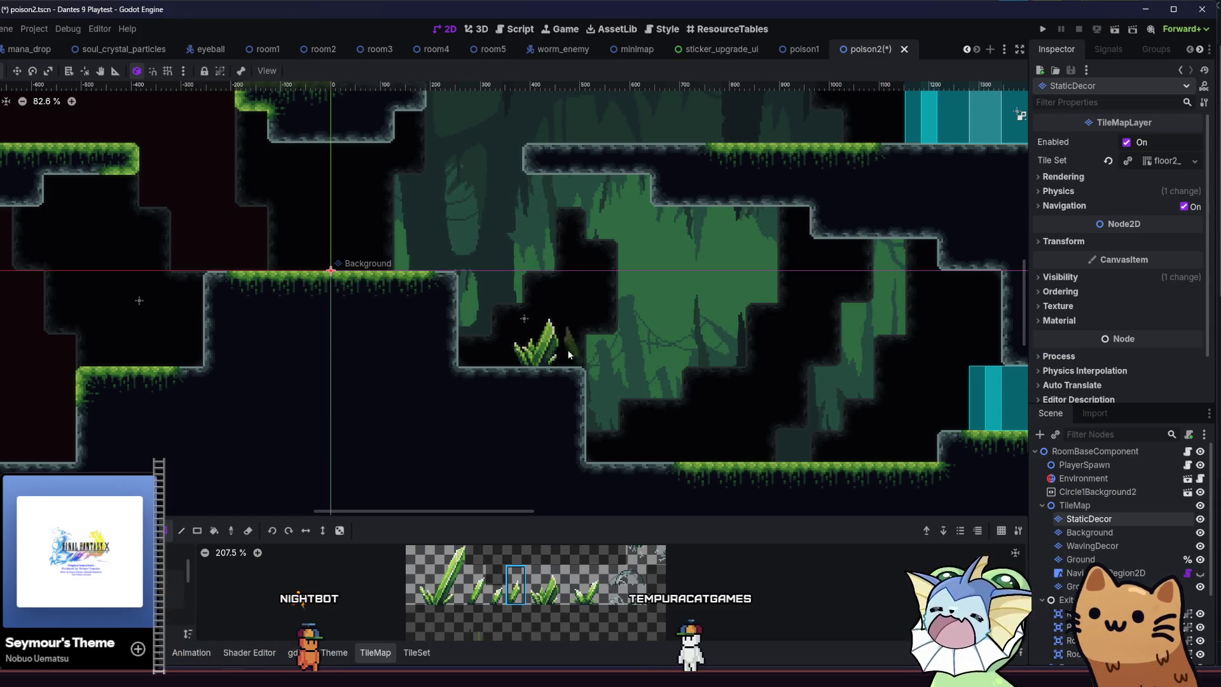
click(476, 584)
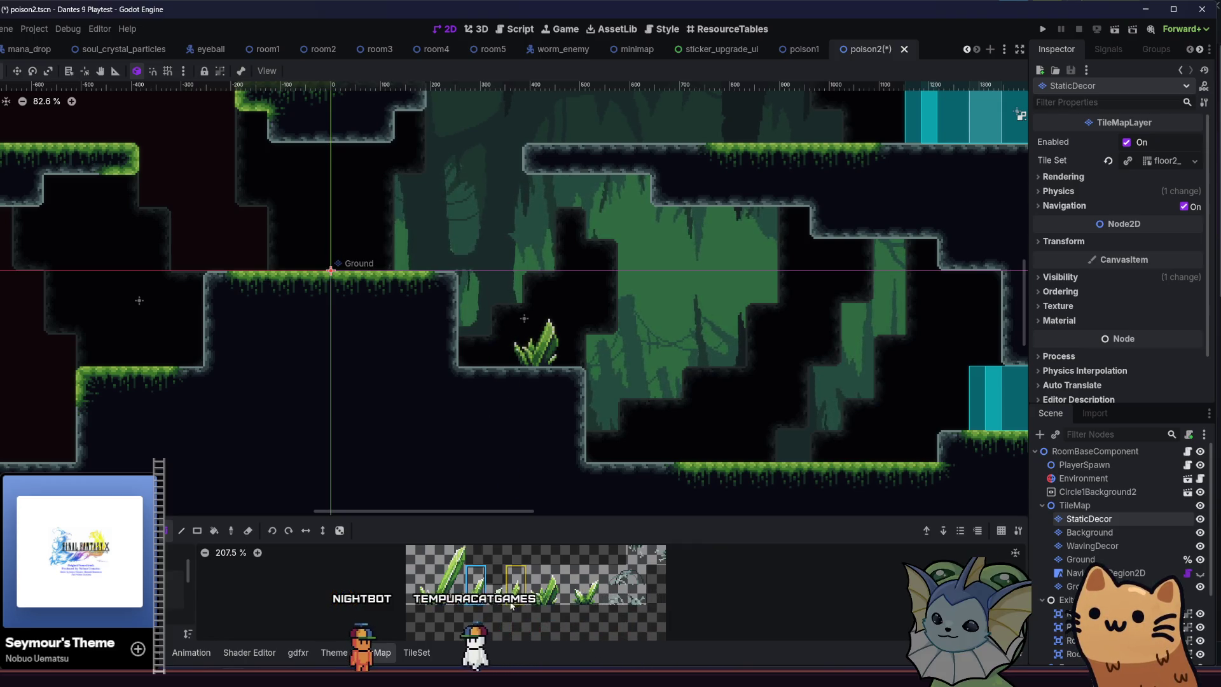
click(516, 584)
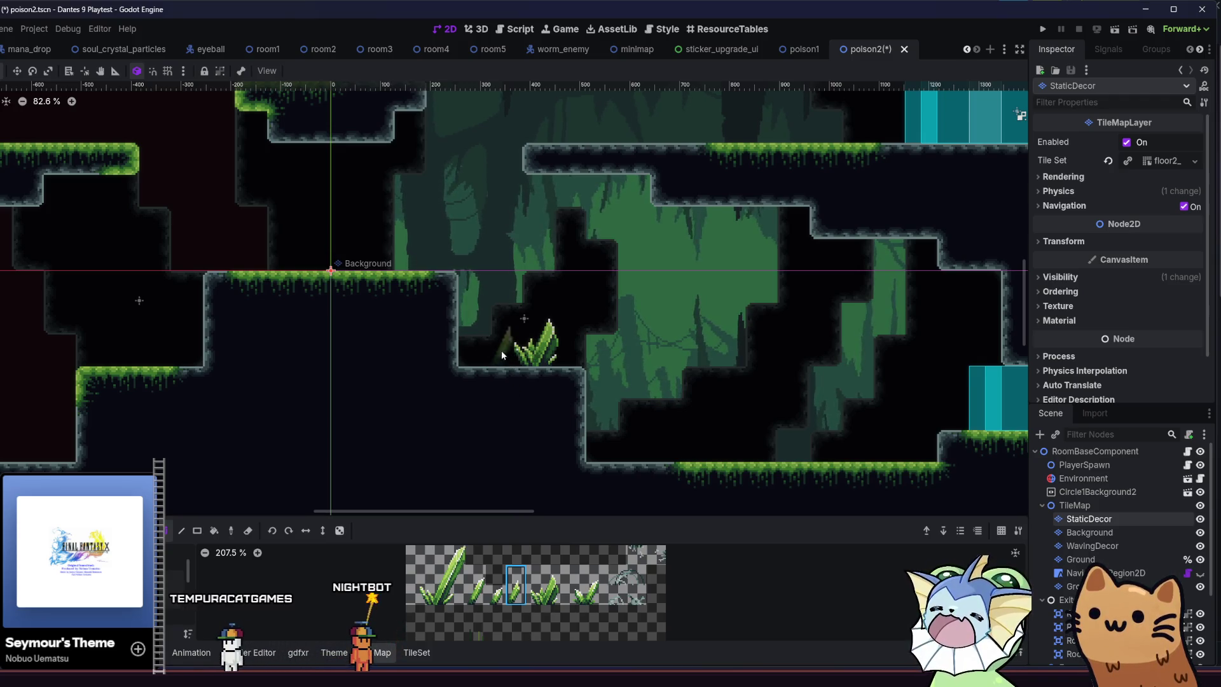
click(469, 357)
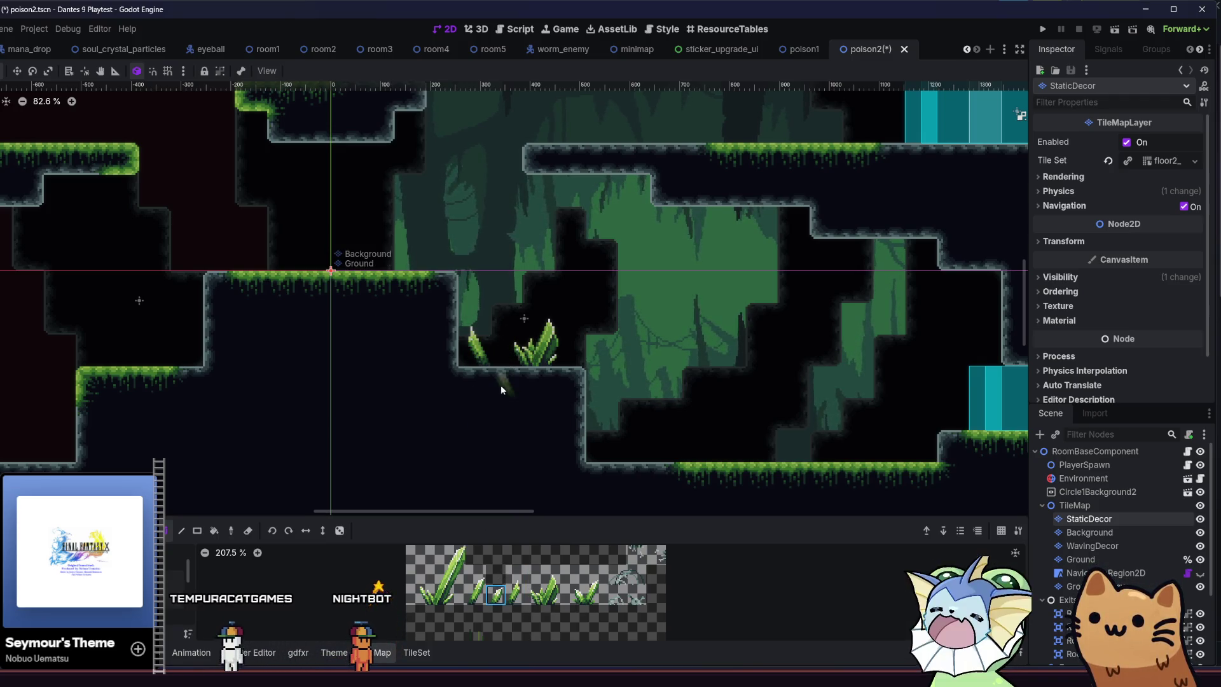
click(498, 354)
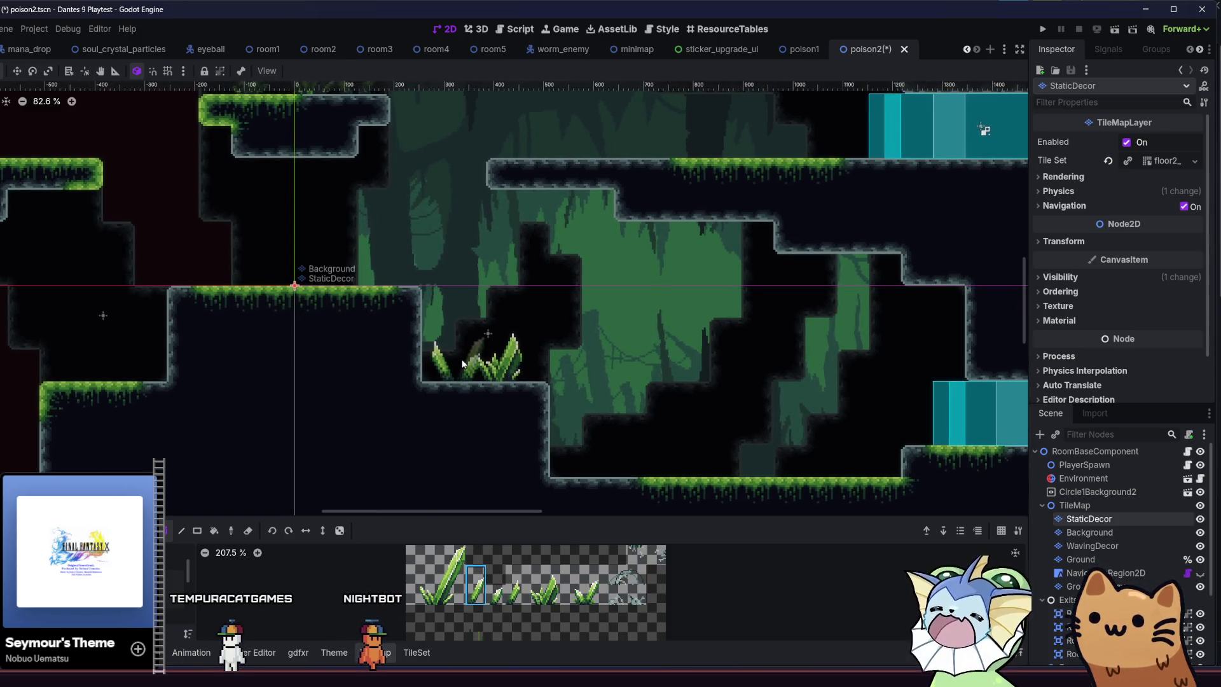
Add one more crystal grass tuft to the ledge using a different crystal tile.
drag(399, 398, 297, 392)
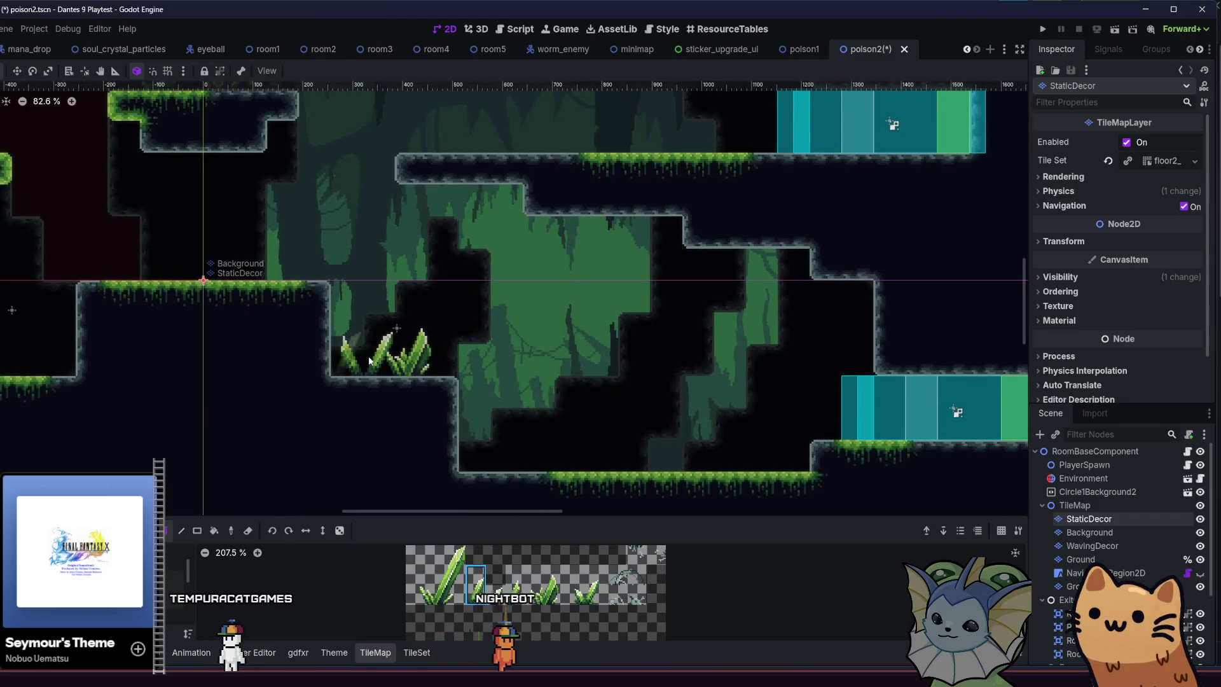
click(496, 595)
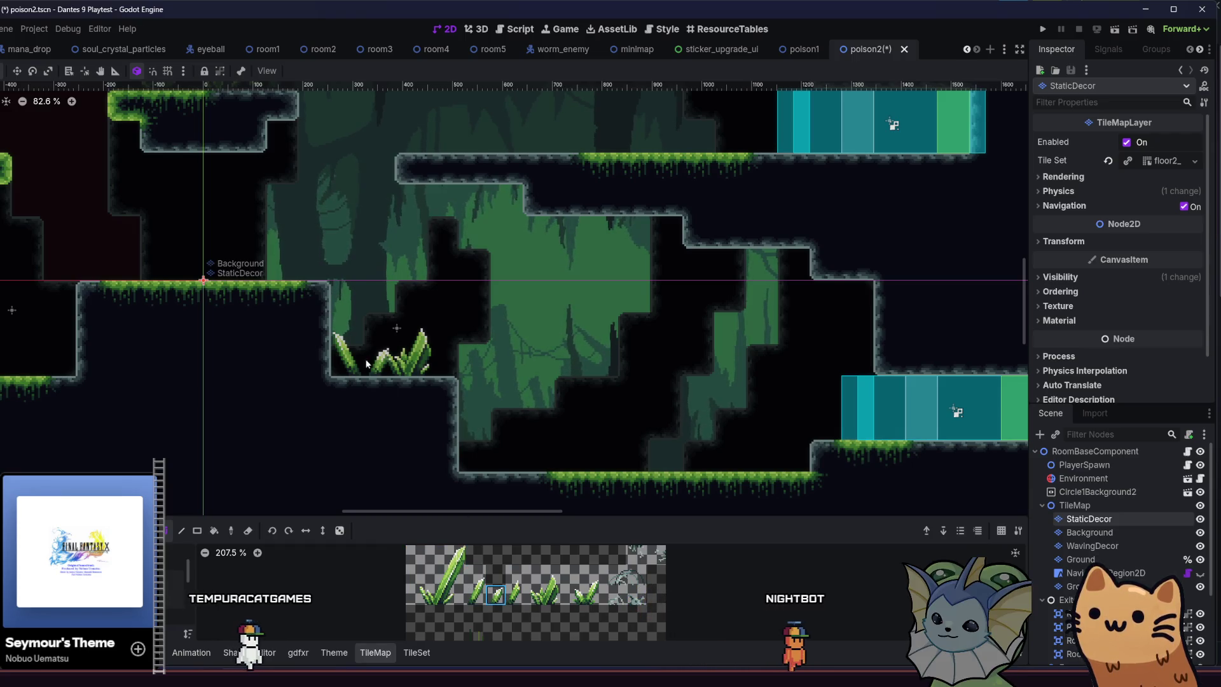
click(561, 593)
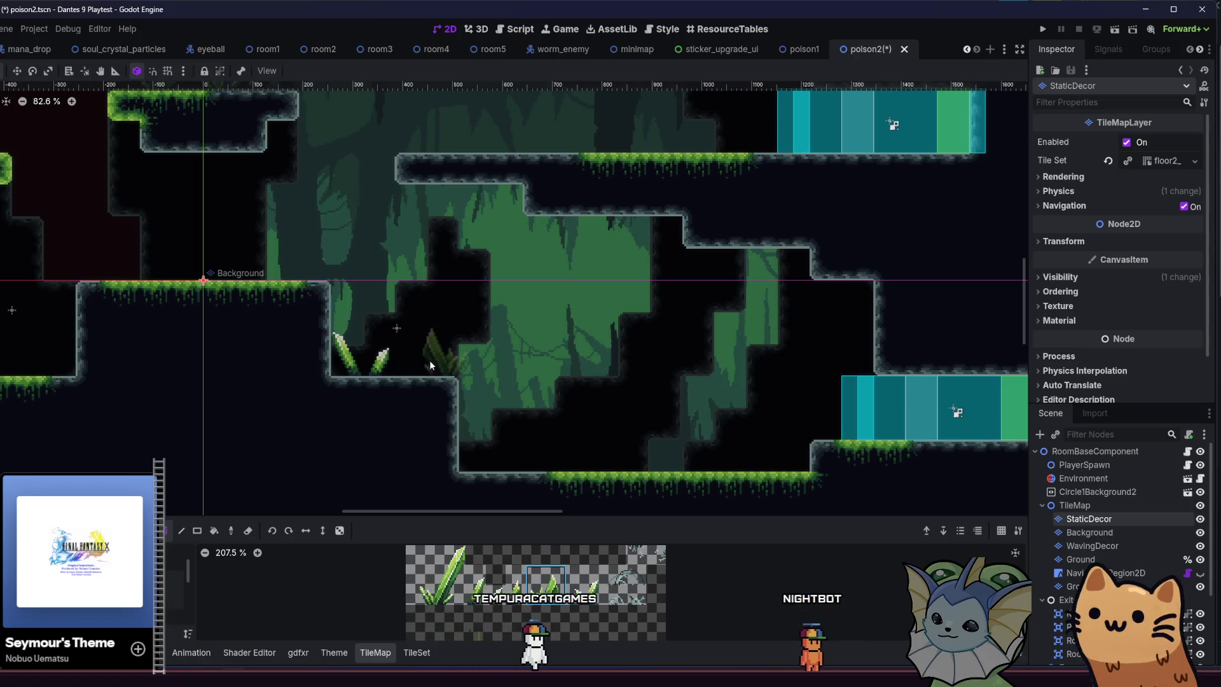
click(428, 361)
drag(267, 365, 391, 371)
scroll(down, 3)
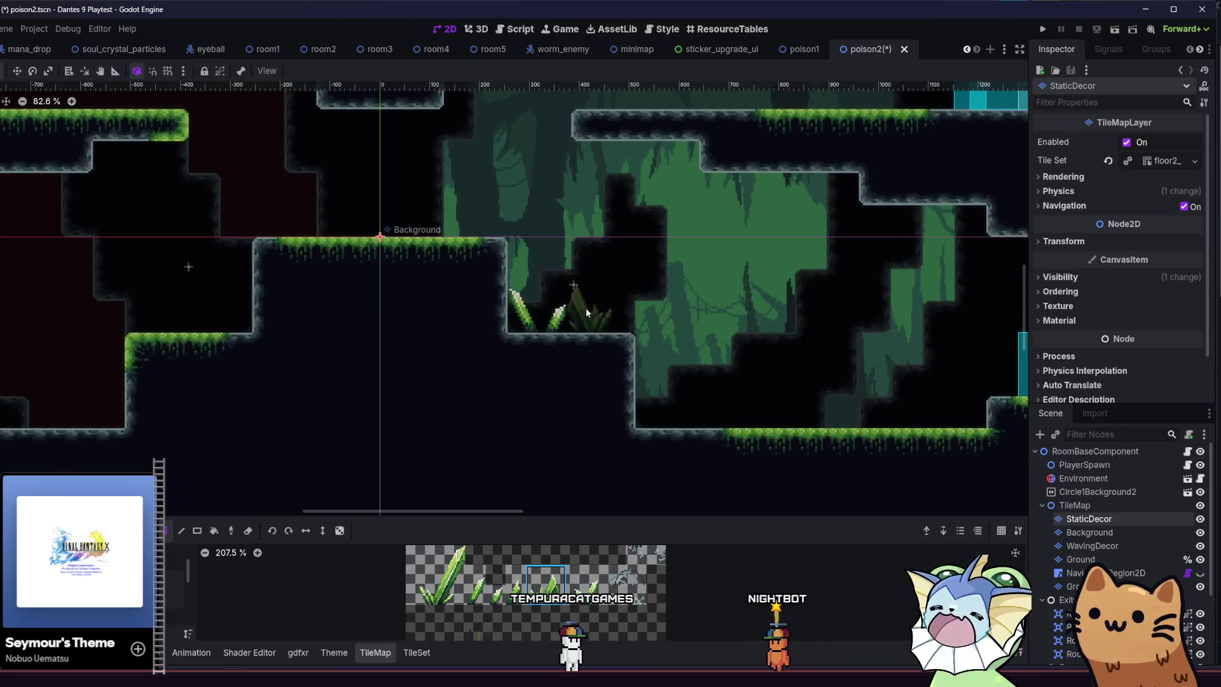
drag(379, 390, 568, 330)
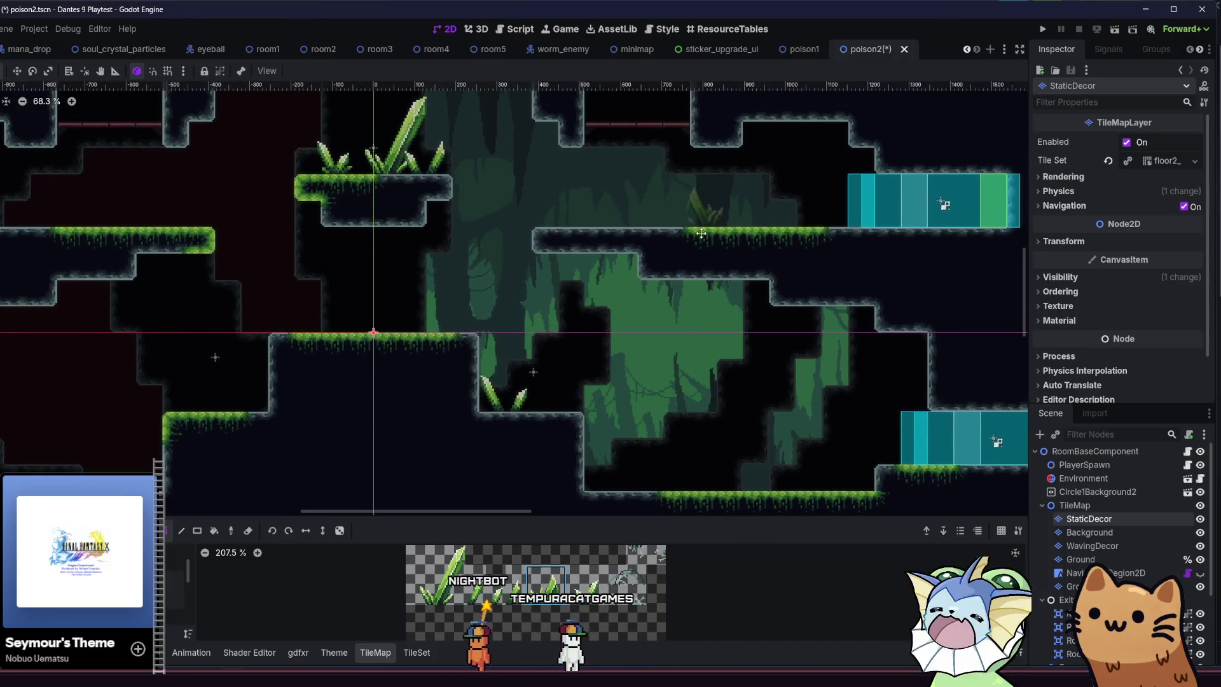
Hang a plant under the upper-right ledge and move a flipped leaf tile to a new spot.
scroll(up, 3)
click(818, 209)
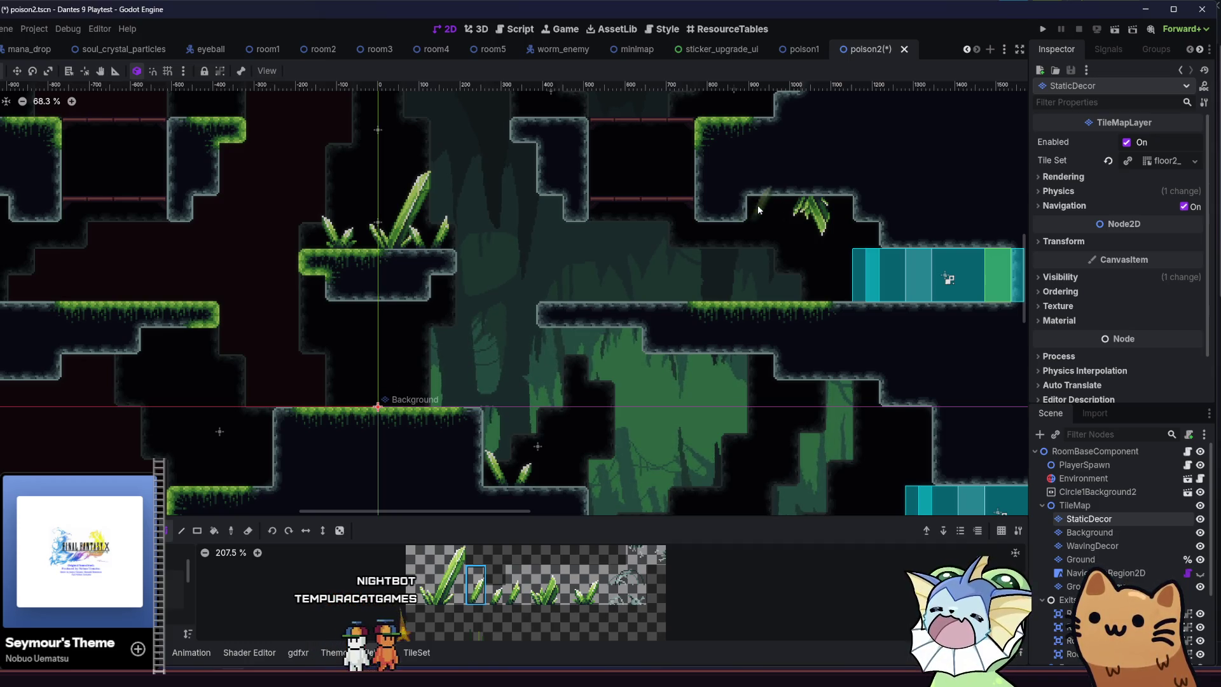
key(x)
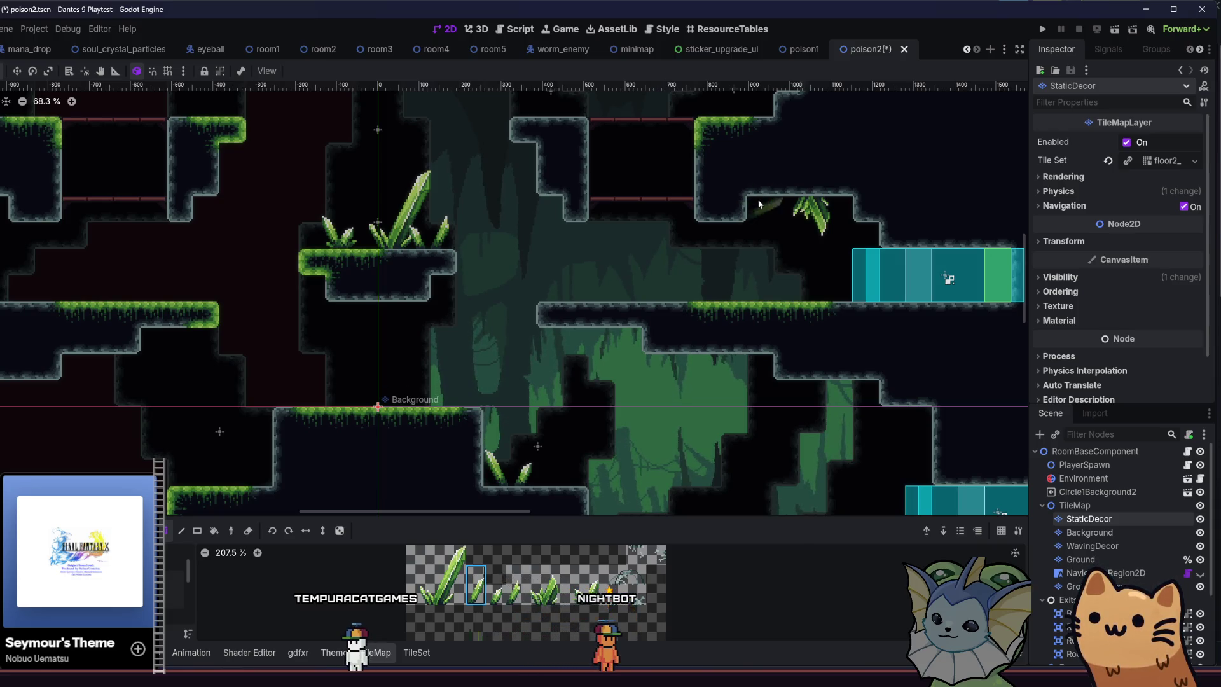
key(x)
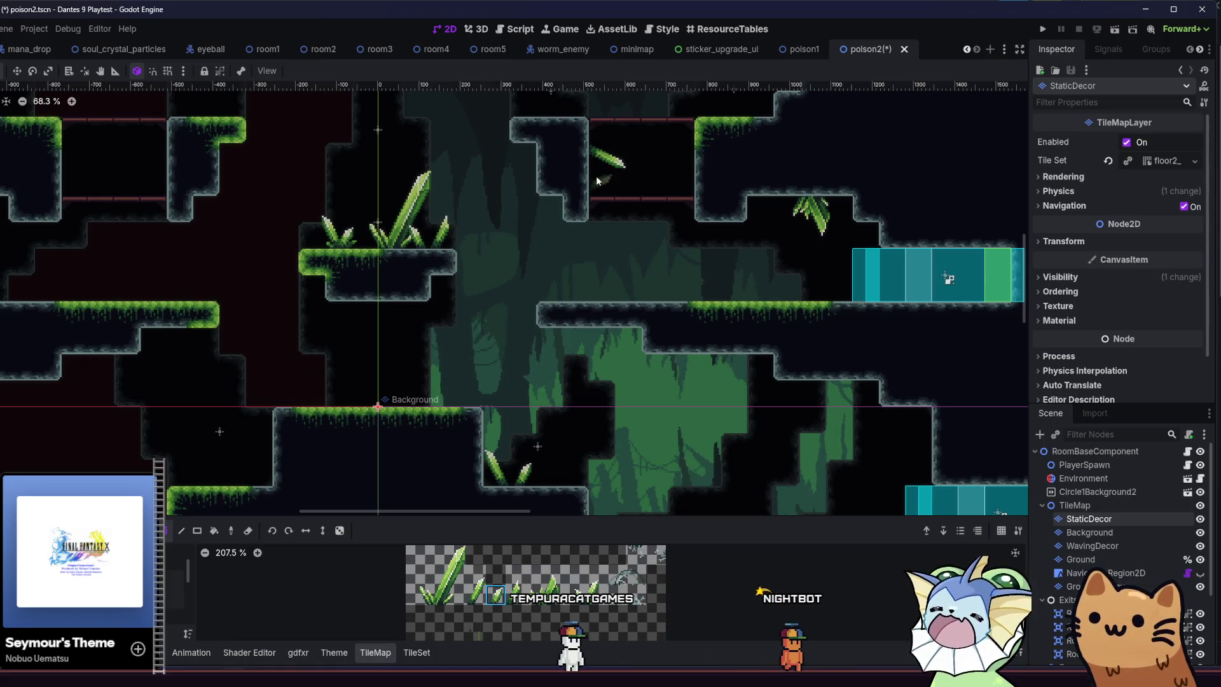
scroll(up, 3)
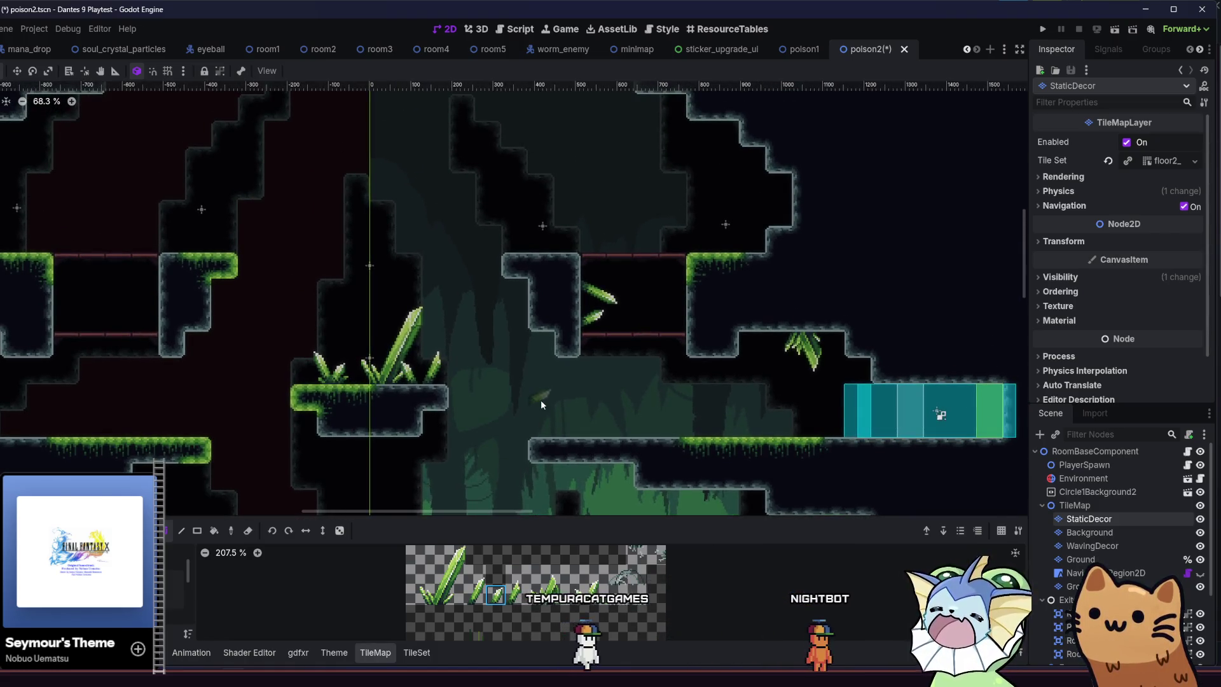
right_click(601, 295)
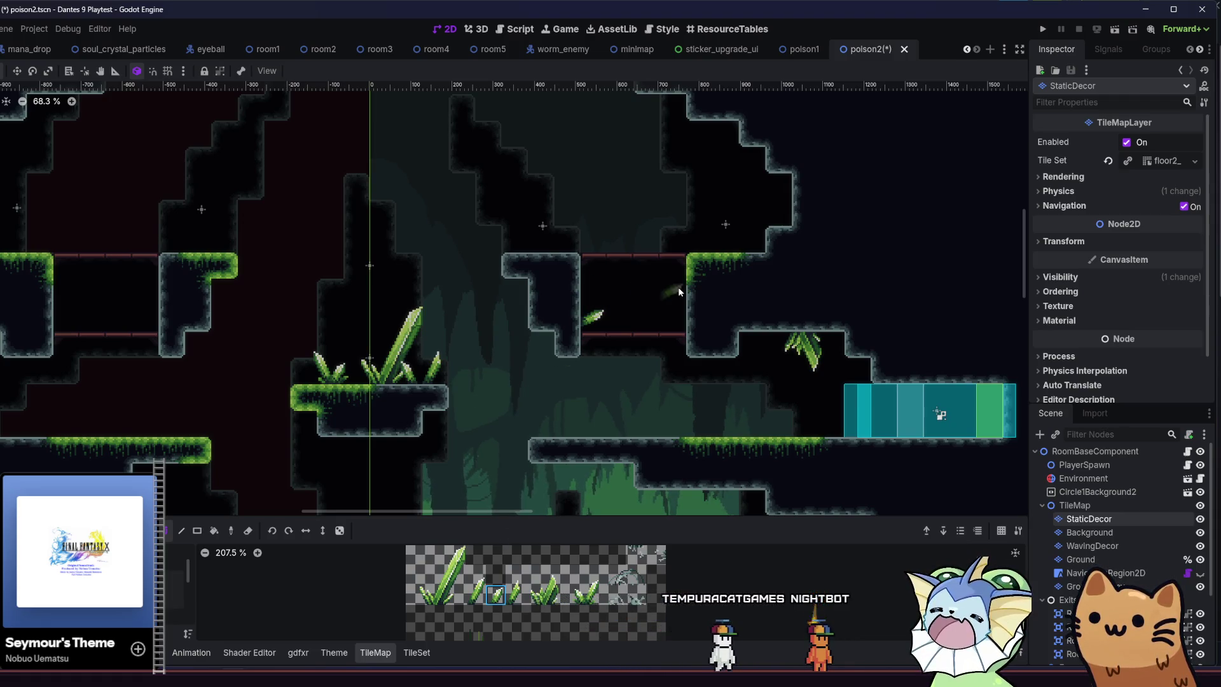
click(678, 291)
Select the tall leaf tile angled up-right, then the grass cluster tile, and save poison2.
click(514, 584)
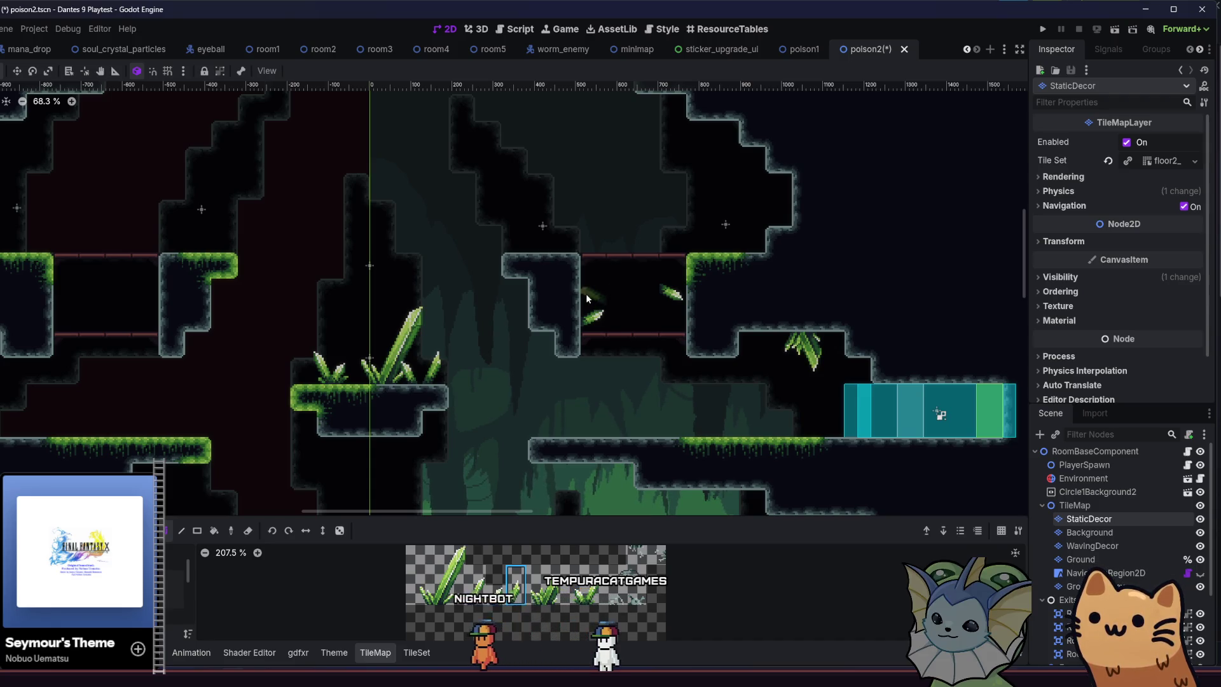
key(z)
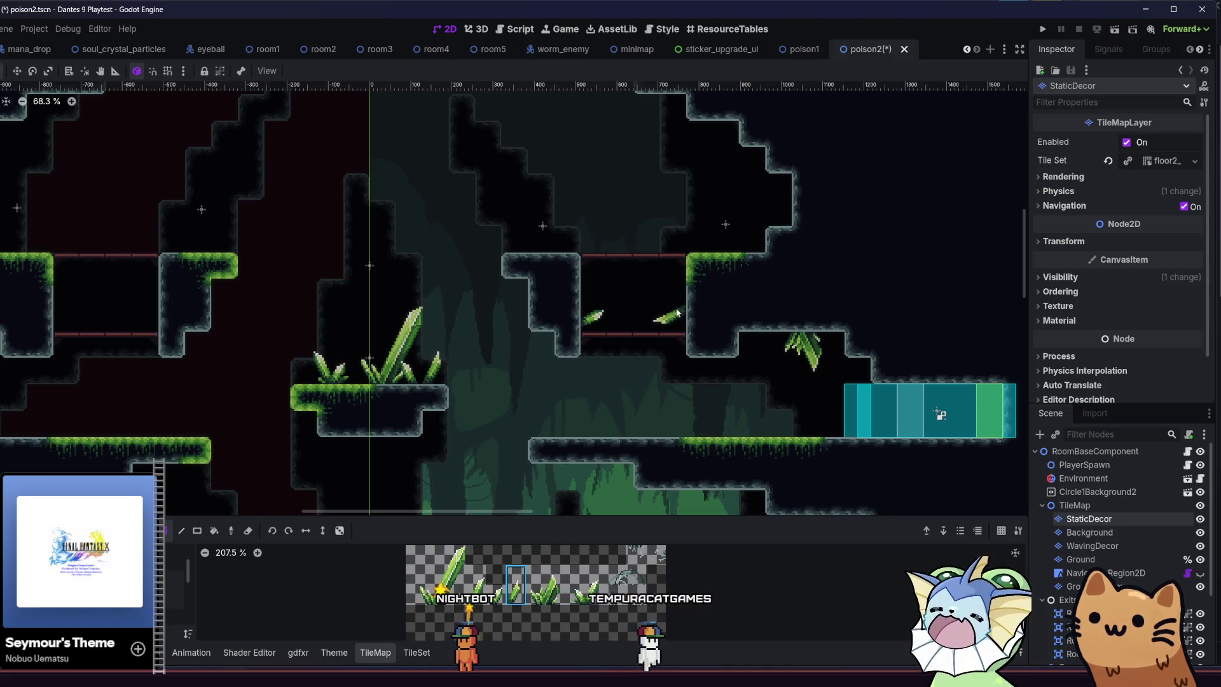
click(586, 584)
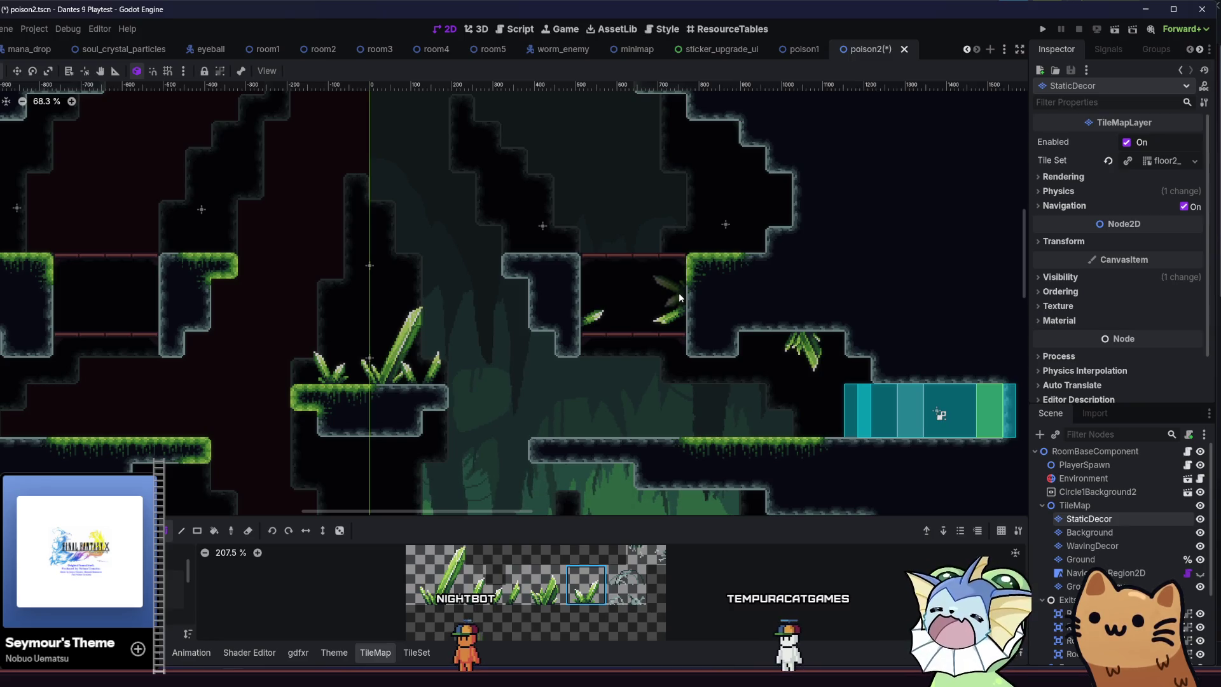
drag(474, 311, 684, 333)
scroll(down, 3)
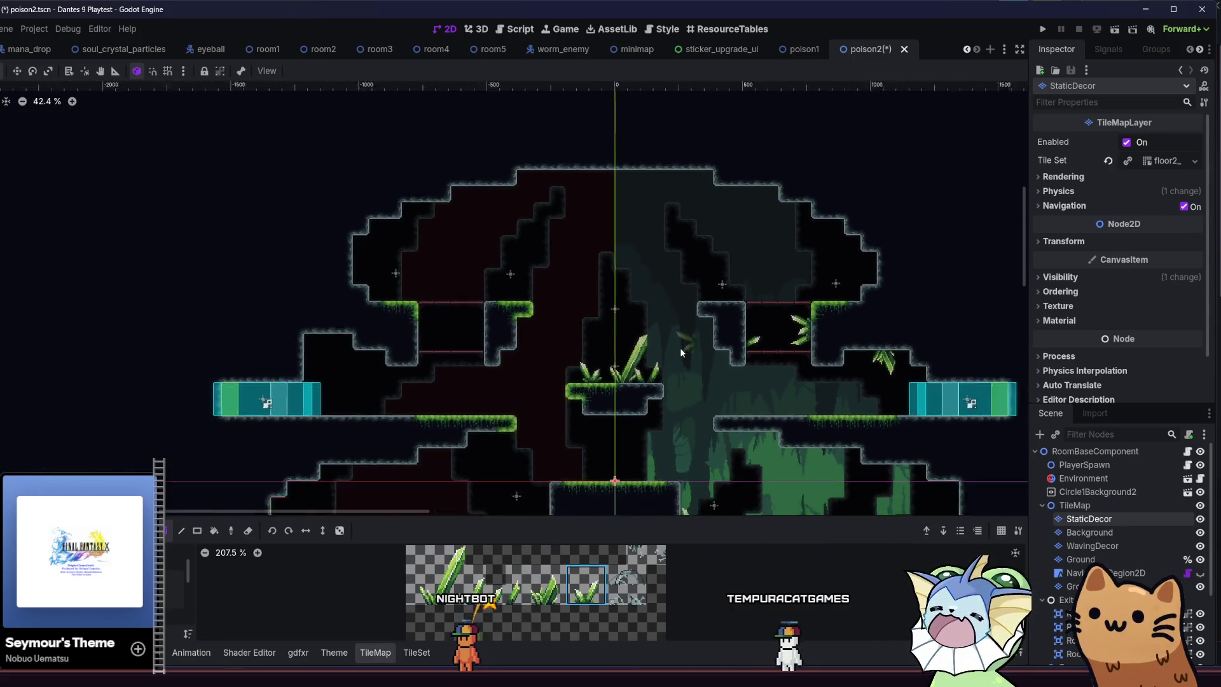
key(ctrl+s)
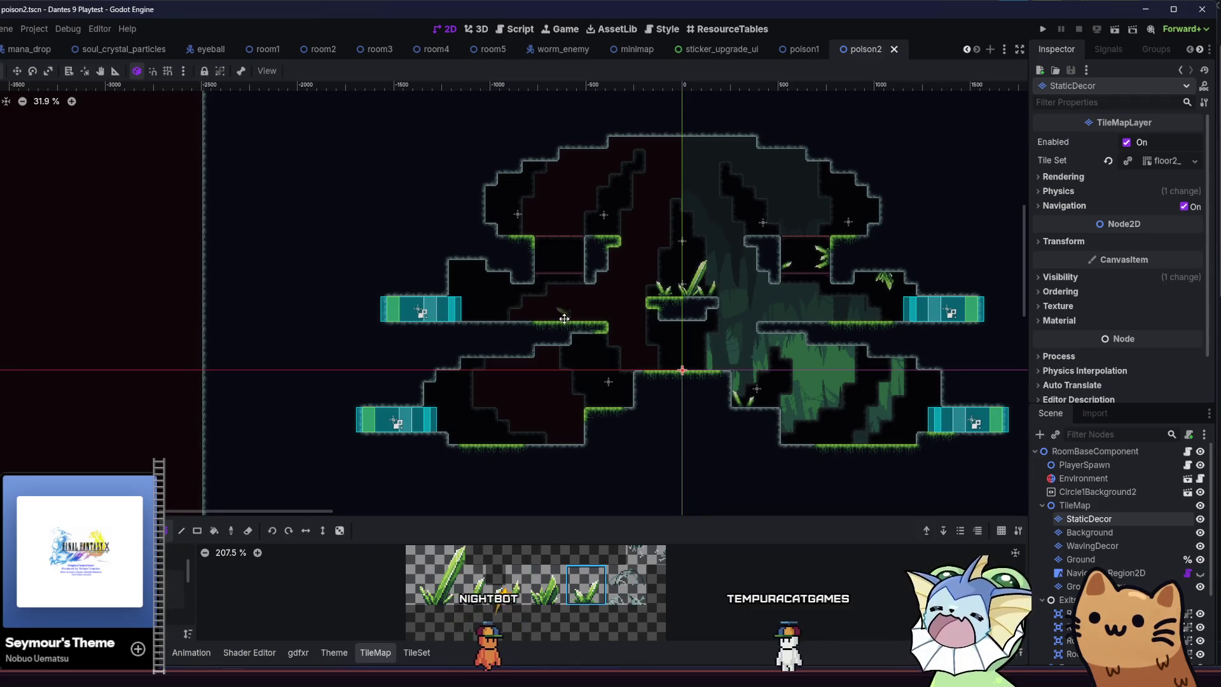
Paint two up-right-slanted leaf blades on the left wall.
drag(576, 318, 588, 347)
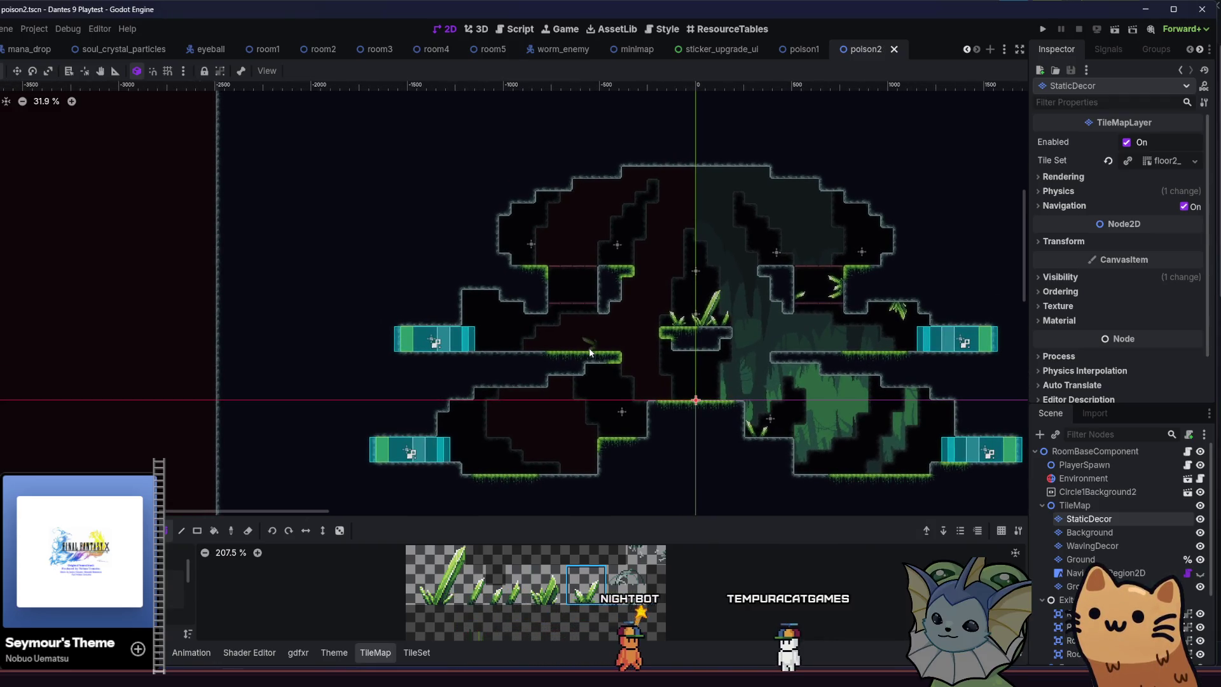
scroll(up, 3)
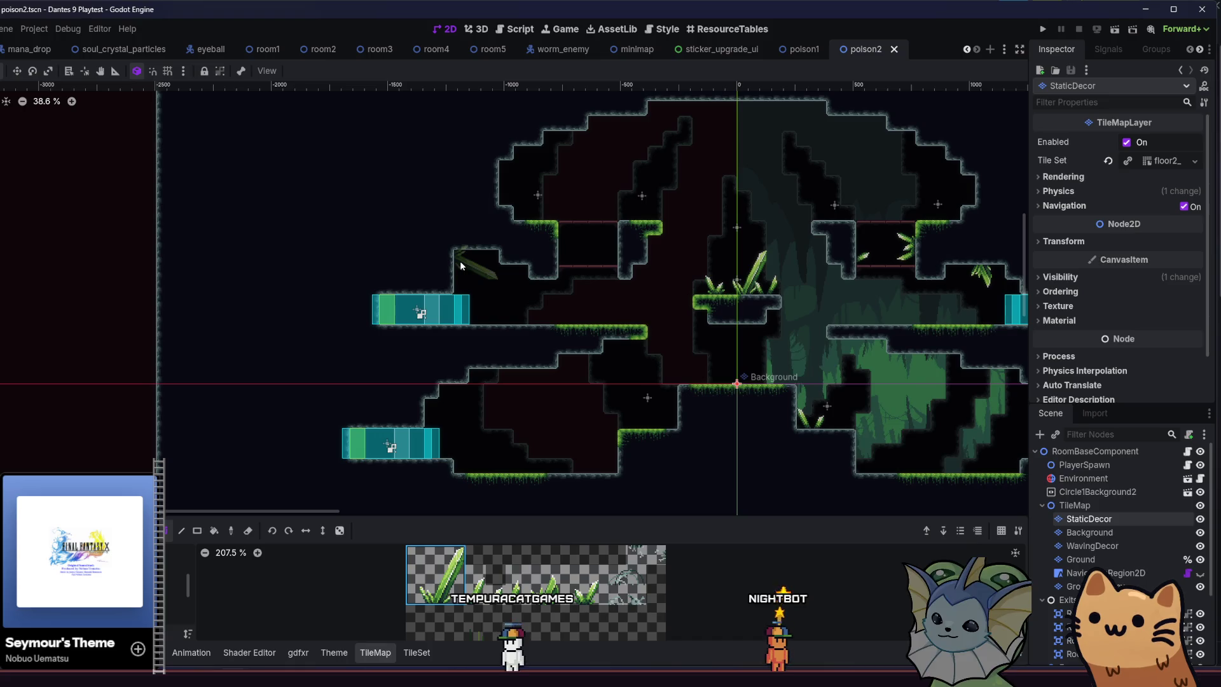
key(z)
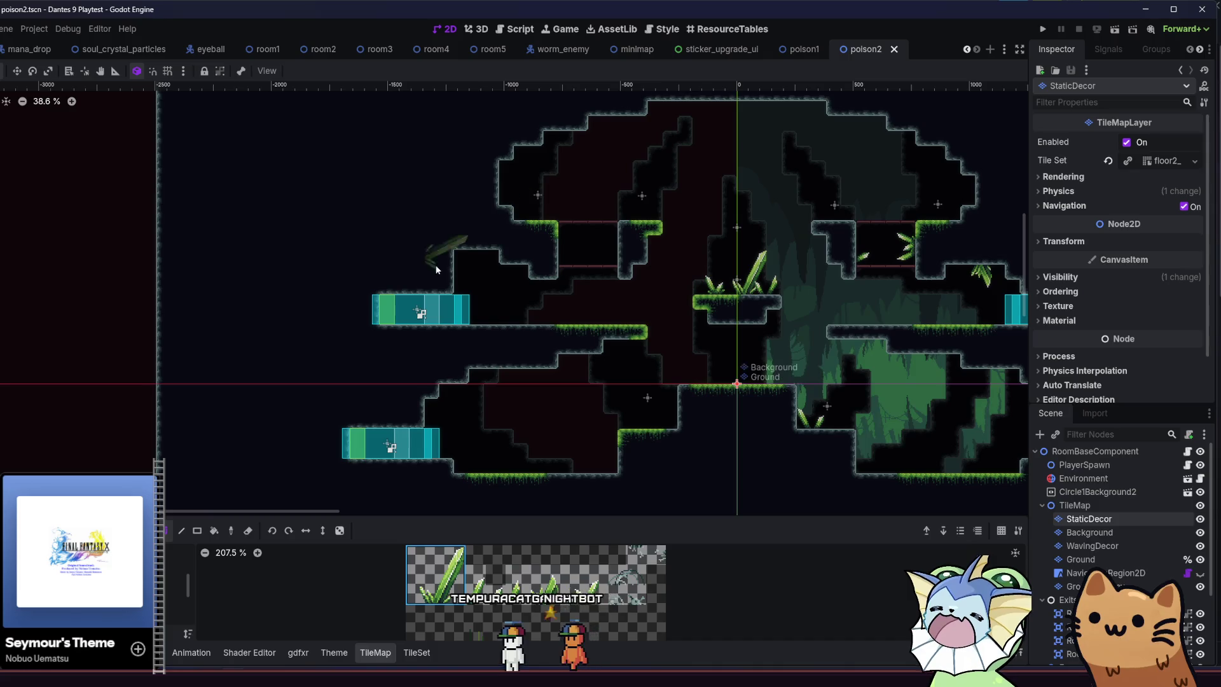
click(468, 262)
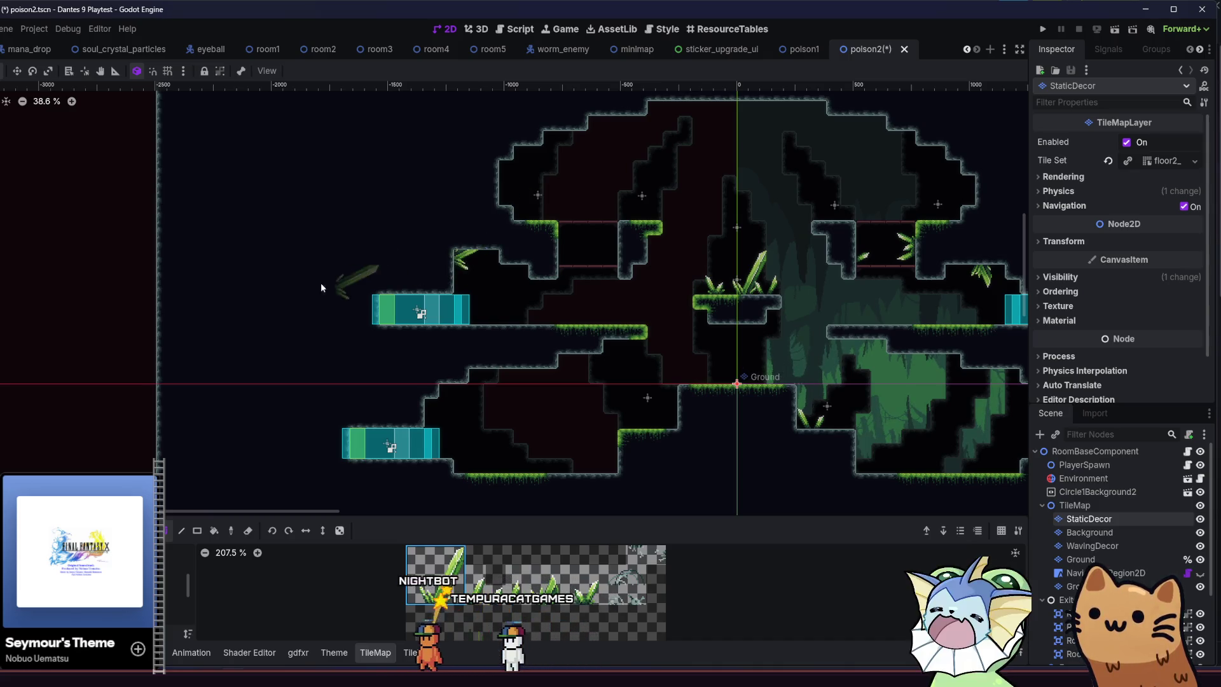
scroll(up, 3)
scroll(up, 3)
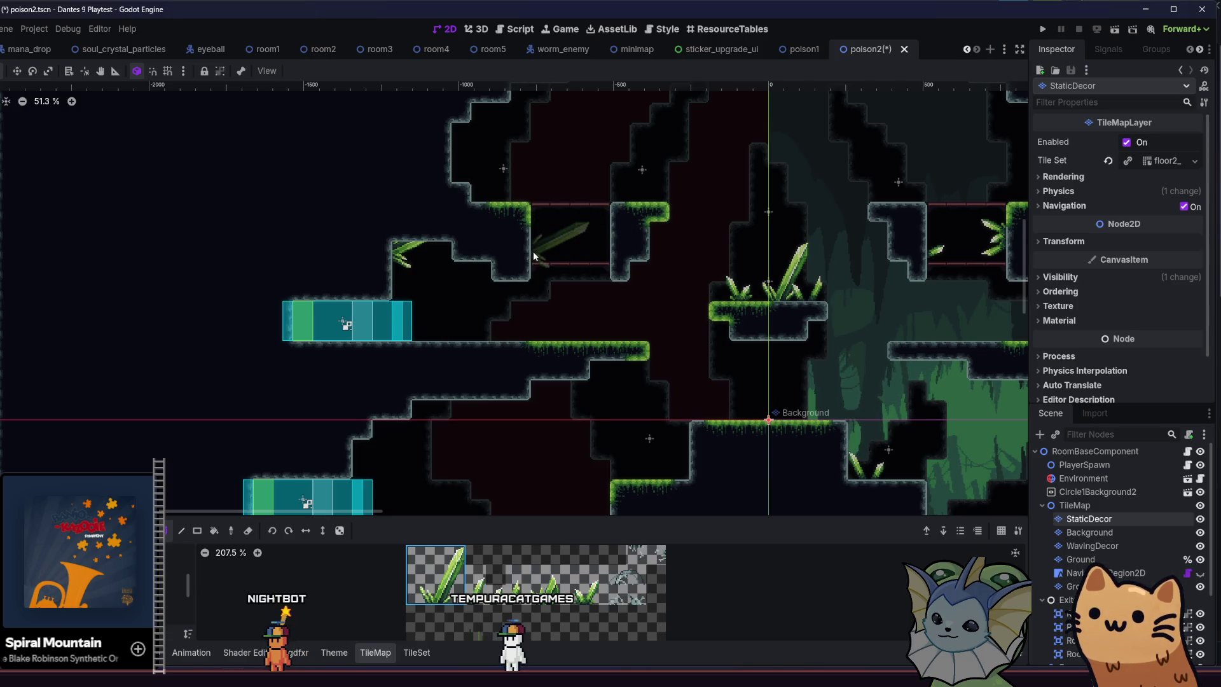
scroll(right, 3)
scroll(up, 3)
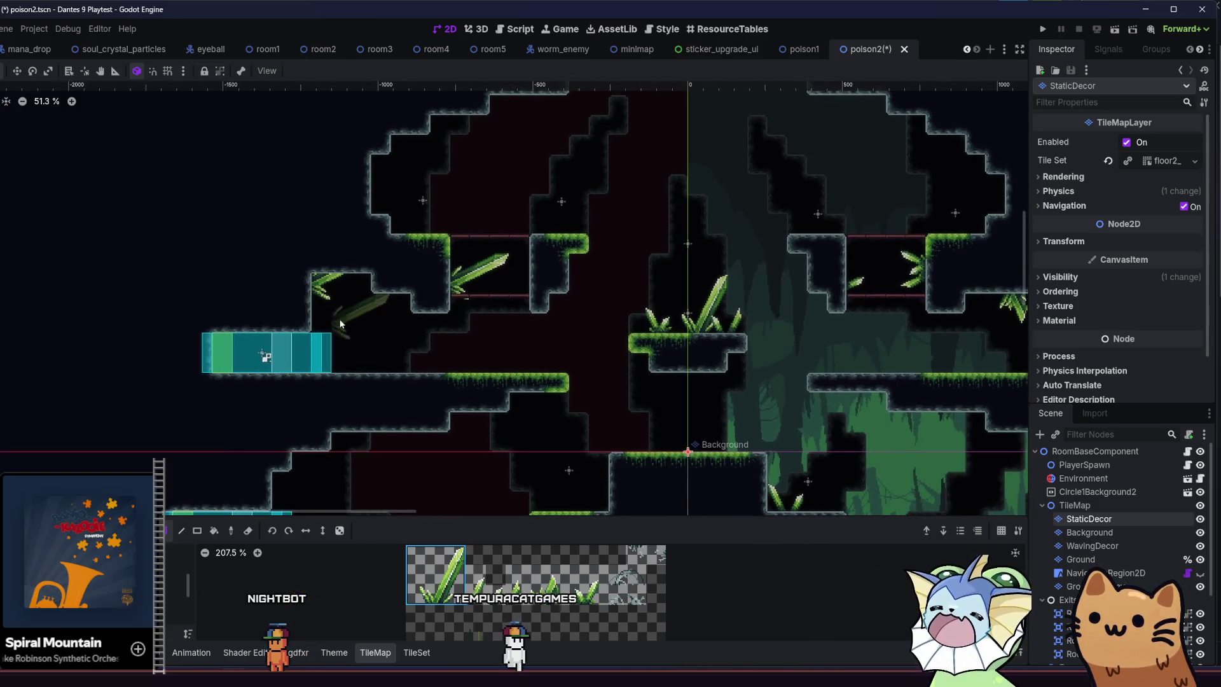
click(458, 285)
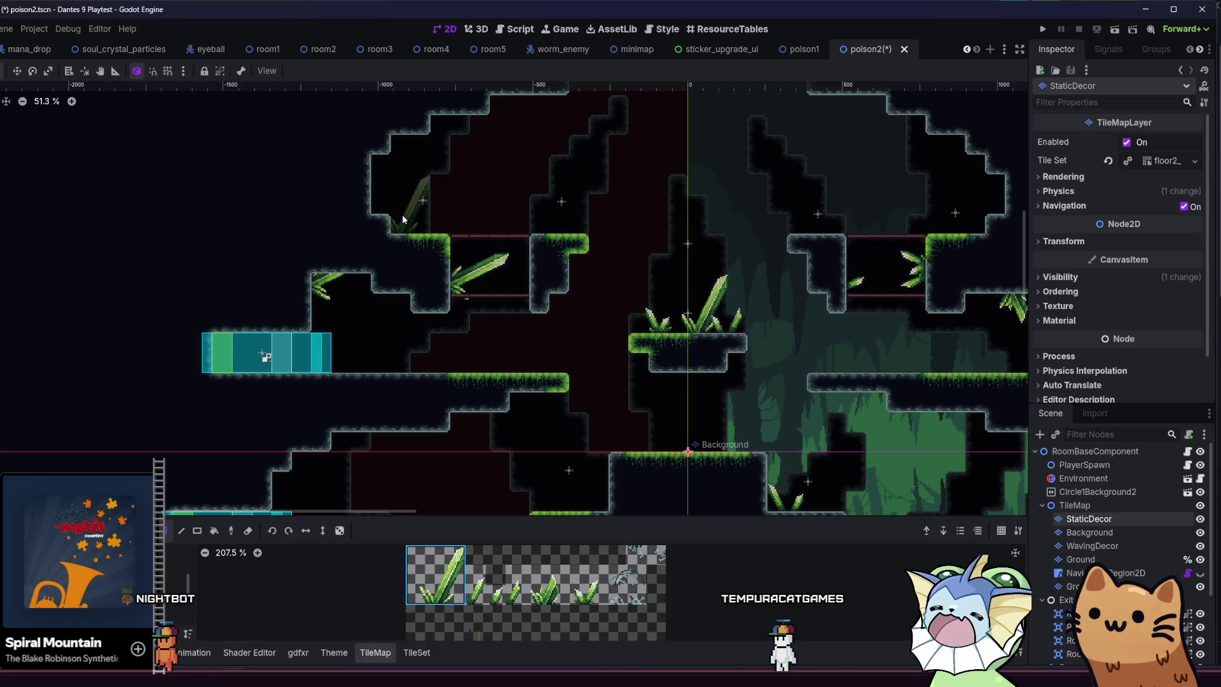
Place leaf blades in the upper-left alcove and under a ledge, then pick a smaller leaf tile.
scroll(up, 3)
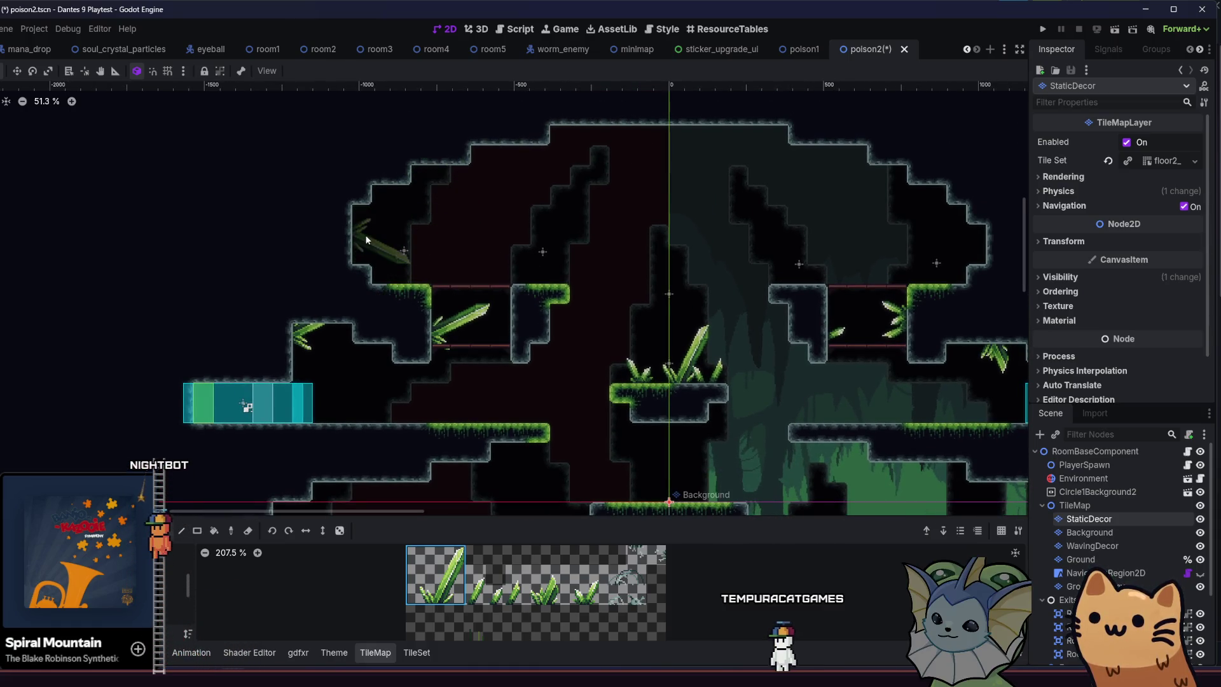
click(366, 239)
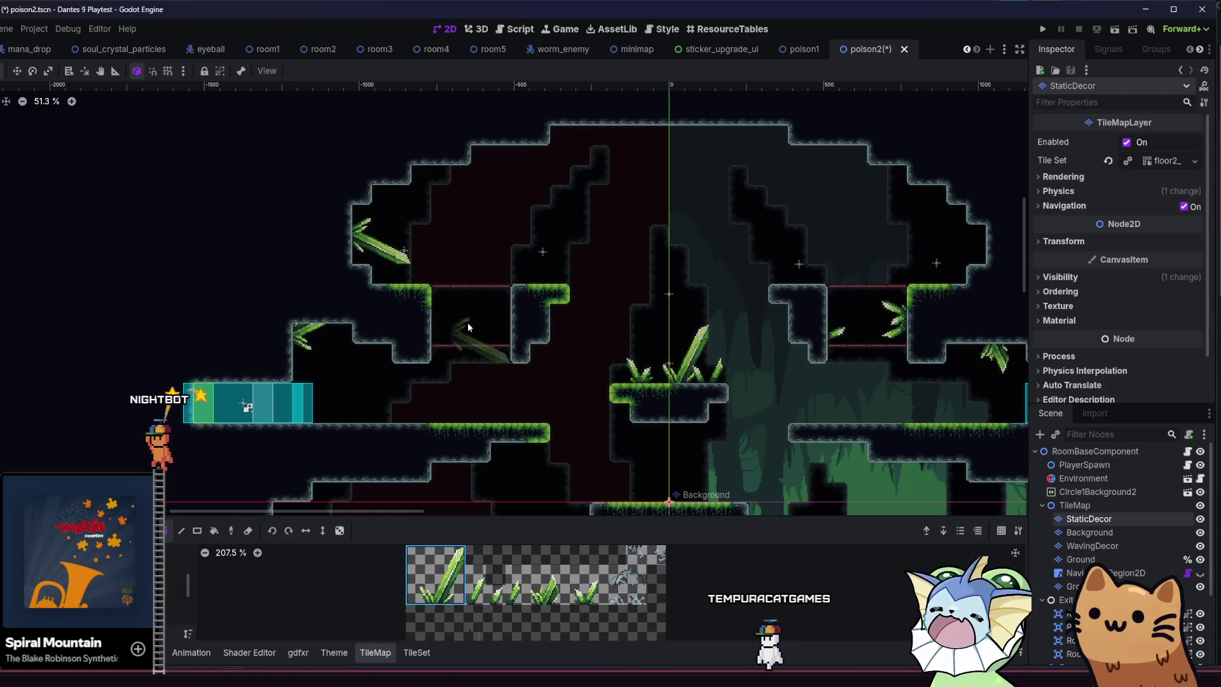
click(516, 333)
scroll(right, 3)
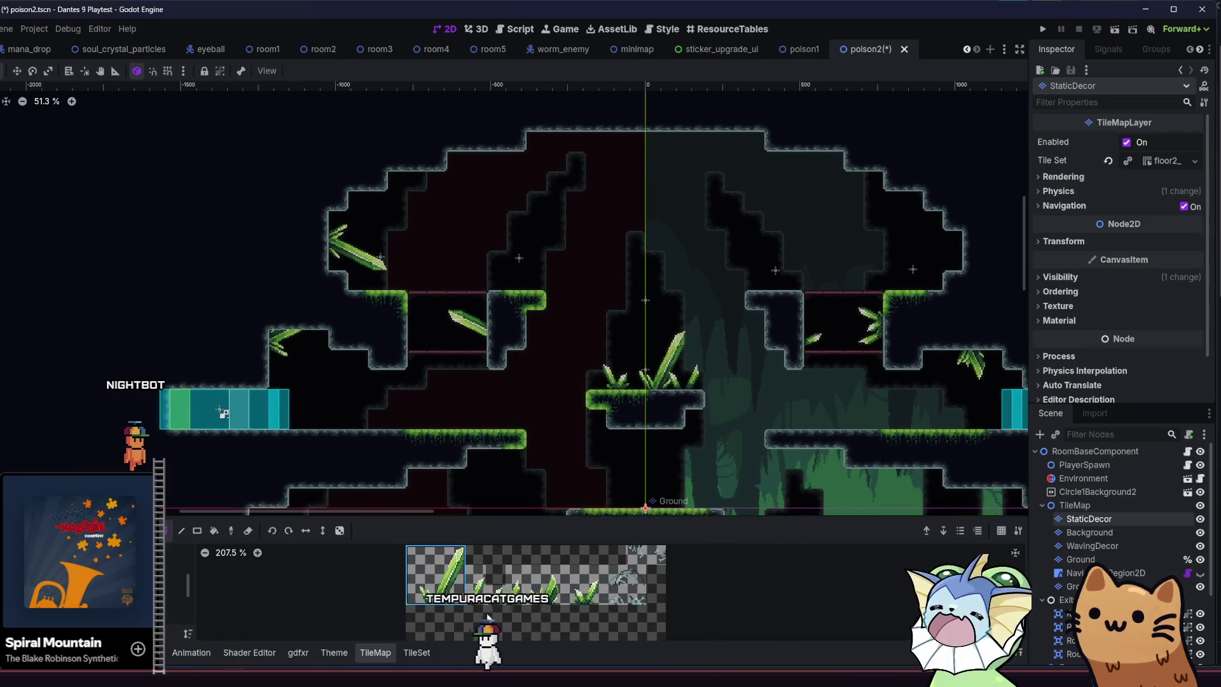
click(476, 575)
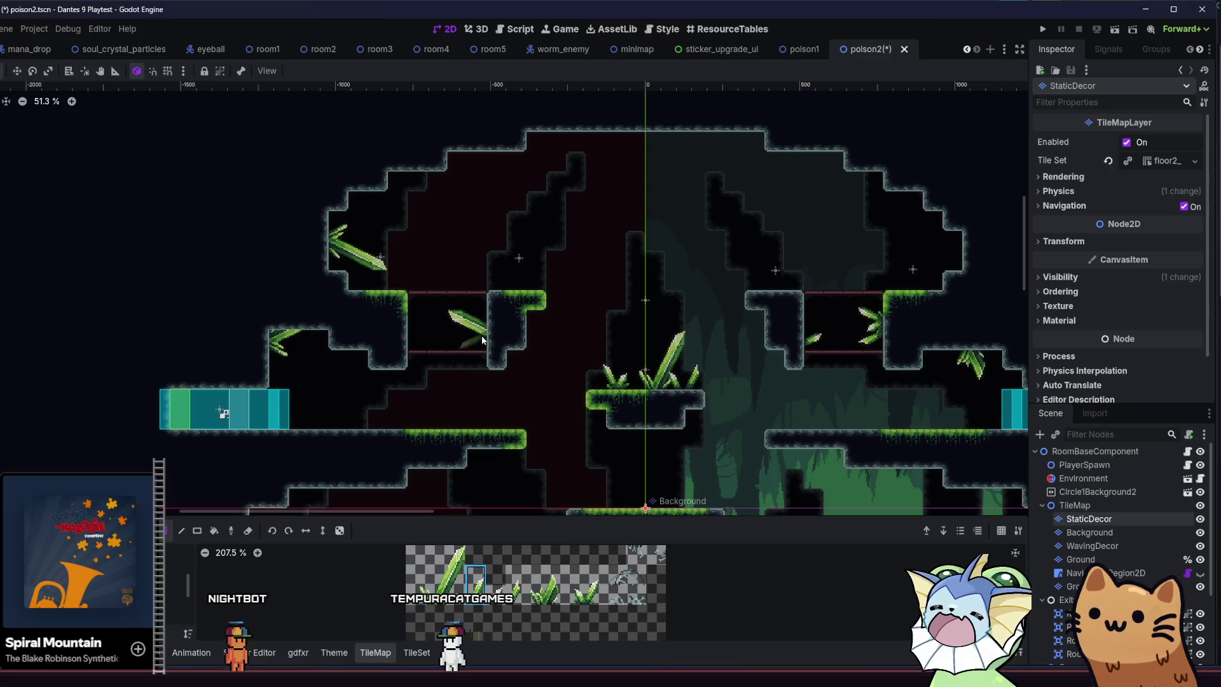
scroll(right, 3)
click(496, 595)
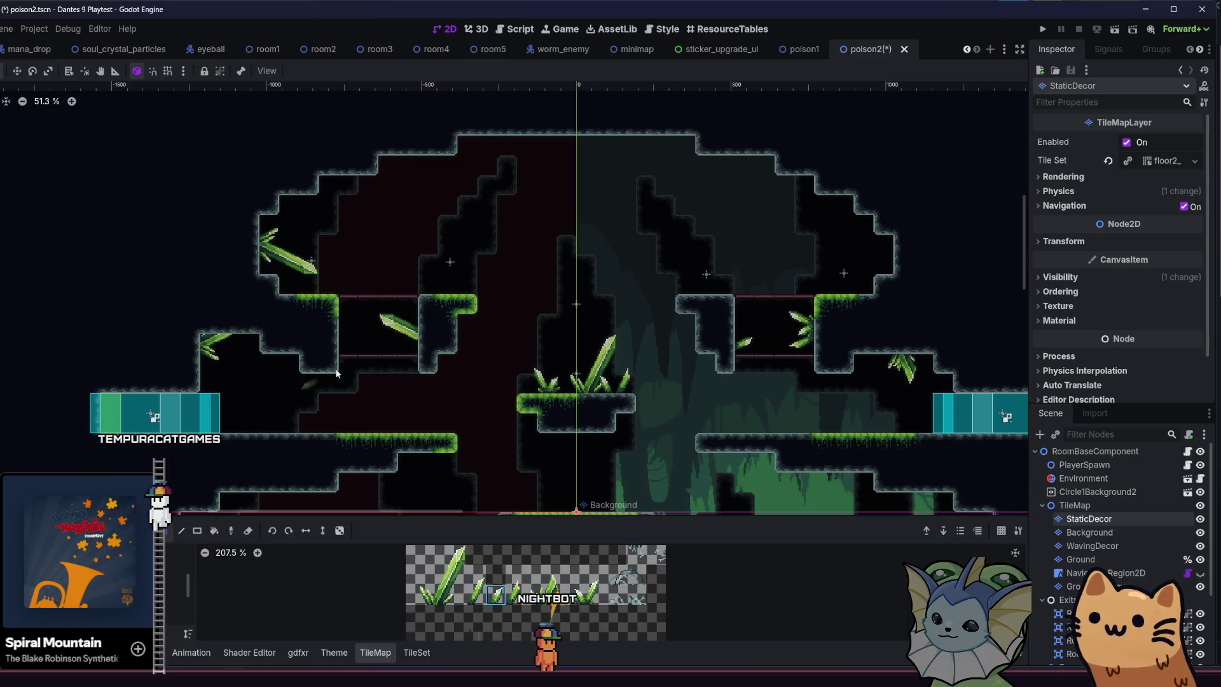
Look over both sides of the room and save the poison2 scene.
drag(307, 388, 458, 389)
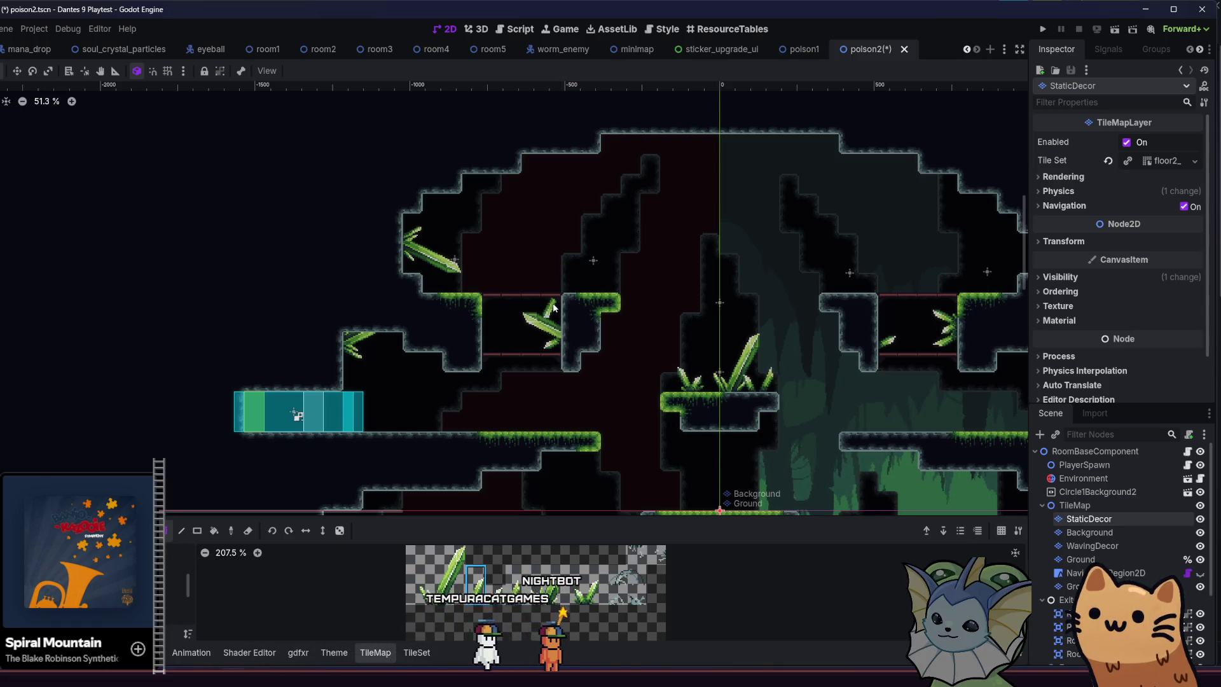
drag(408, 349, 294, 344)
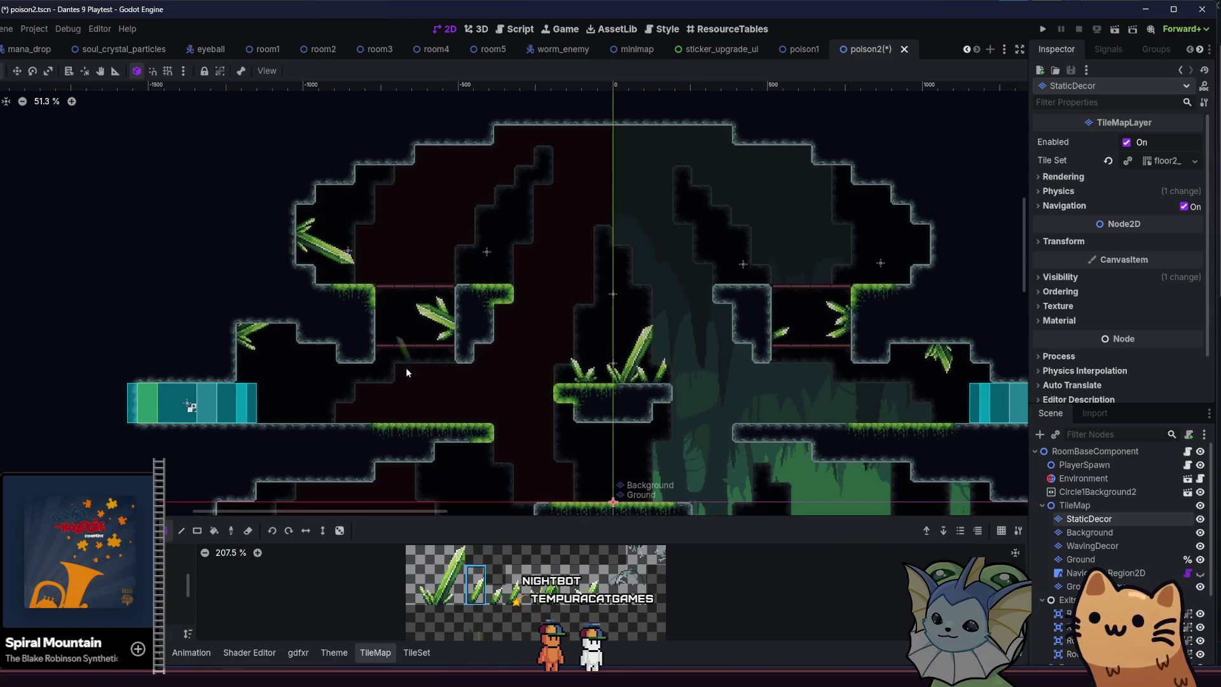
scroll(down, 3)
key(ctrl+s)
scroll(up, 3)
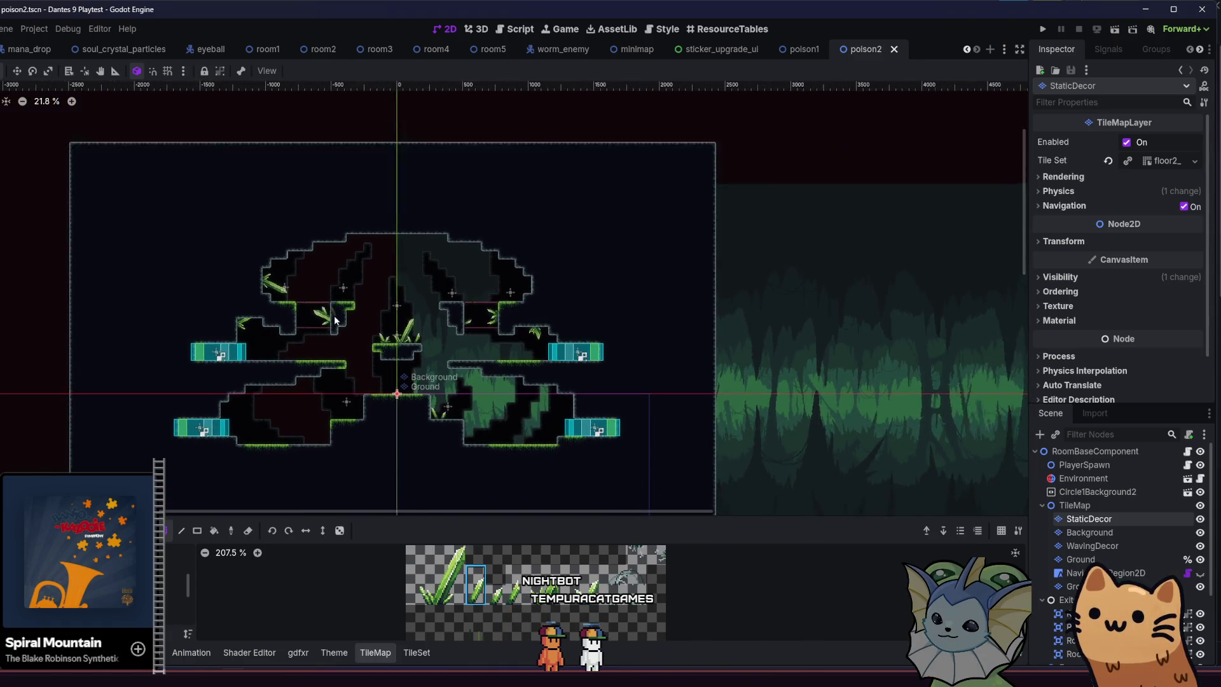
scroll(up, 3)
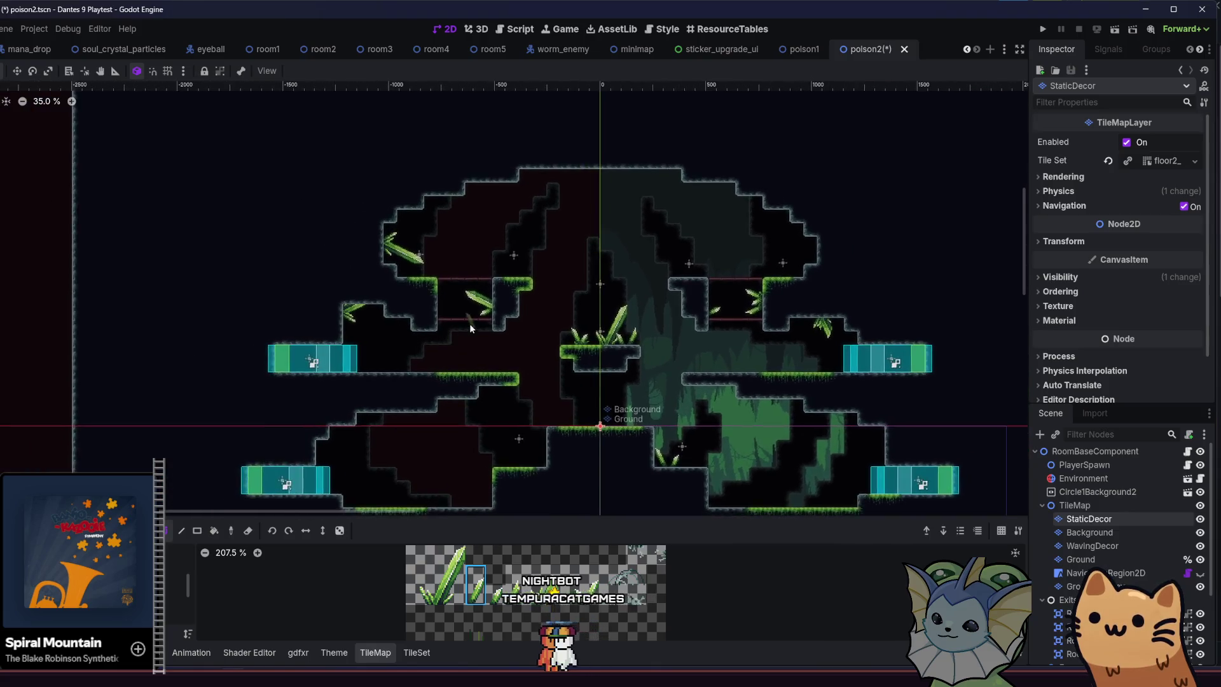
drag(324, 334, 302, 285)
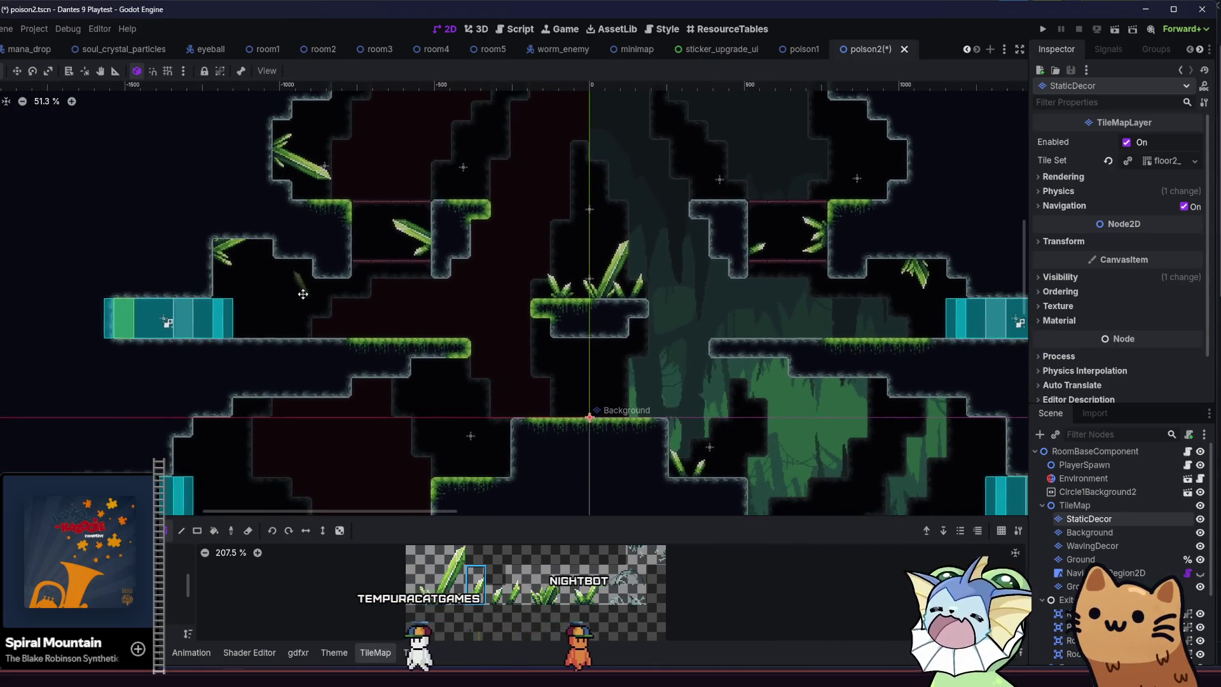
Place thin crystal sprouts on the lower-left floor of poison2 and save the scene.
click(1059, 277)
click(1059, 276)
drag(623, 263, 623, 163)
click(540, 598)
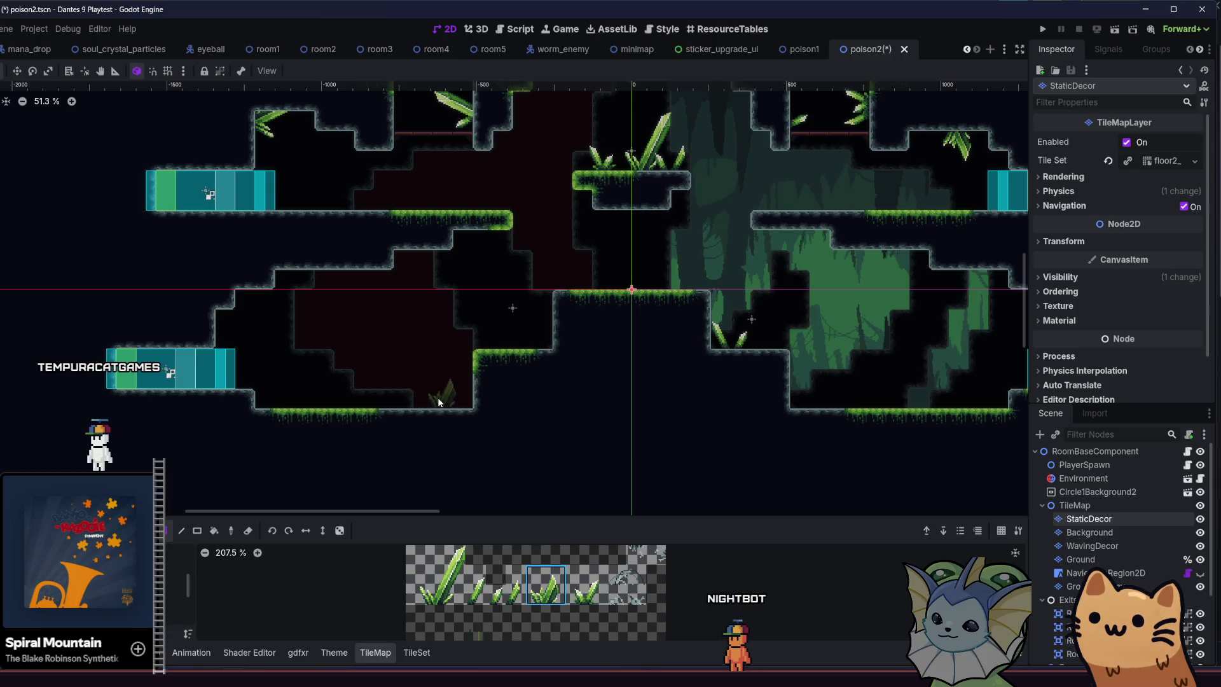
click(476, 585)
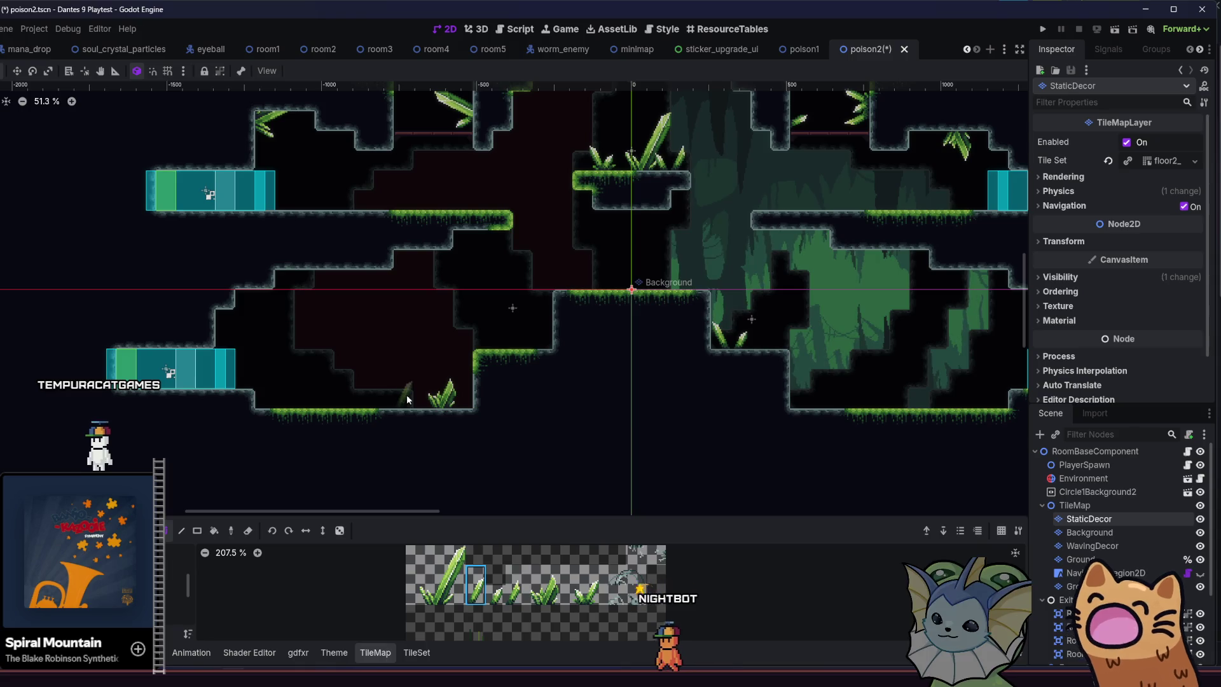
click(408, 399)
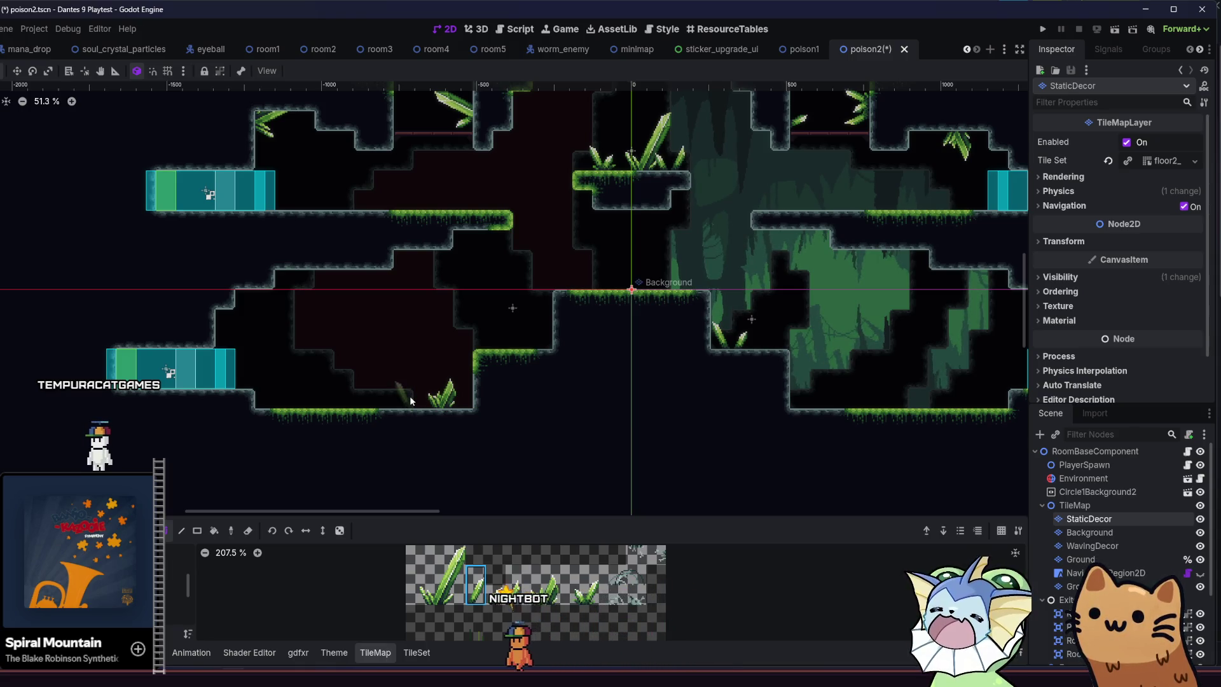
click(497, 595)
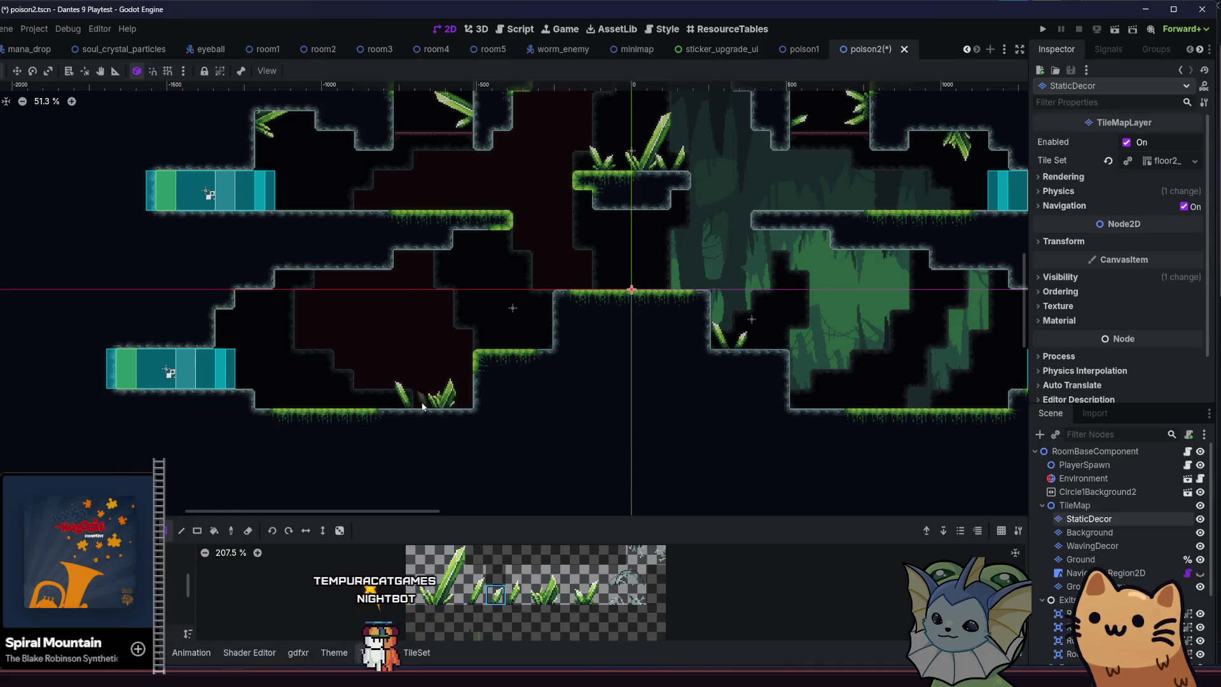
drag(423, 407, 308, 407)
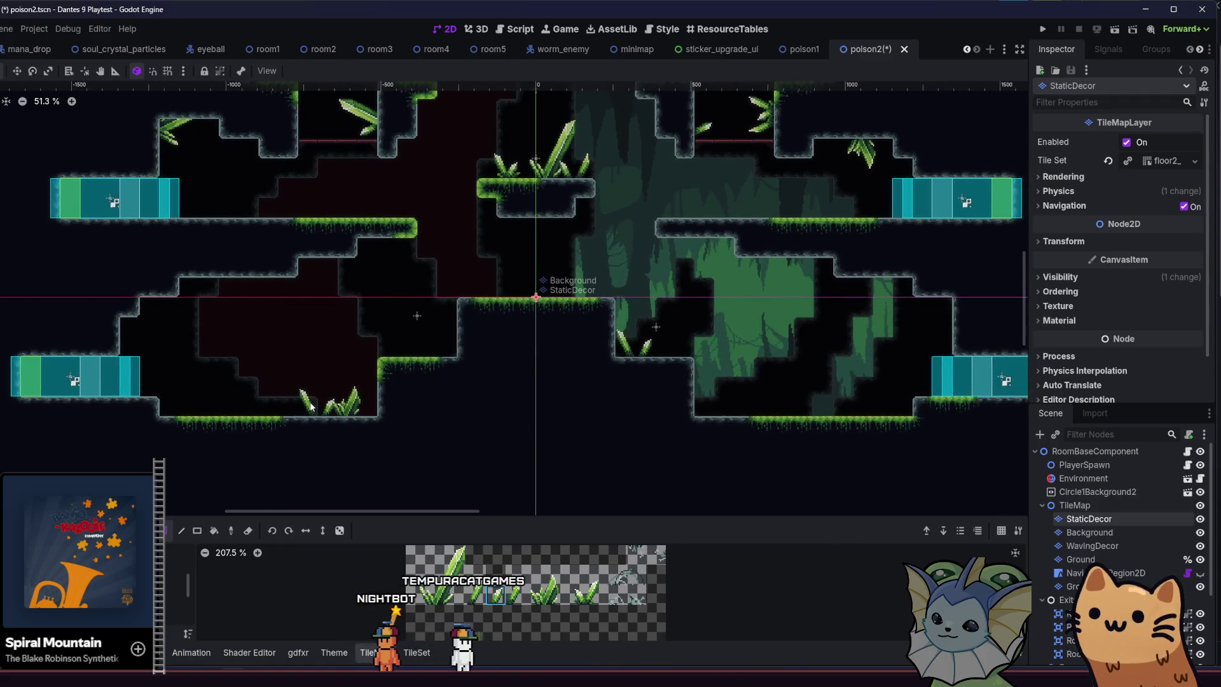
key(ctrl+s)
Paint crystal sprout grass tiles on the room's right-side floor.
scroll(down, 3)
drag(197, 400, 254, 401)
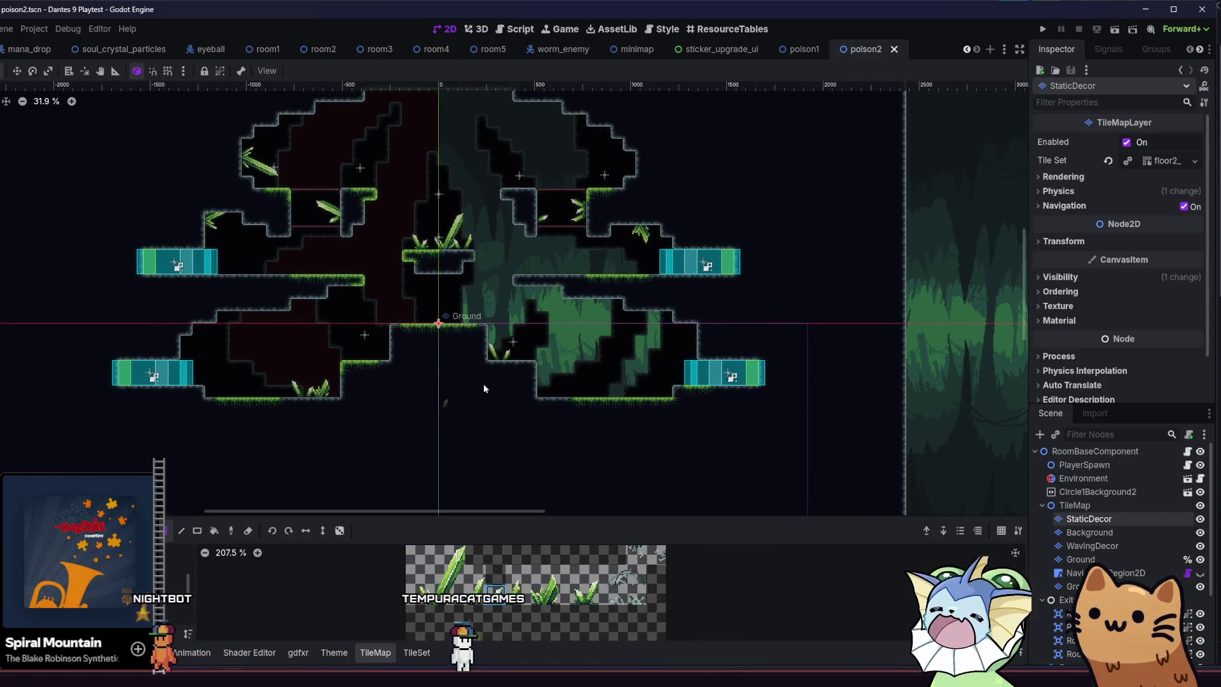
scroll(up, 3)
click(585, 584)
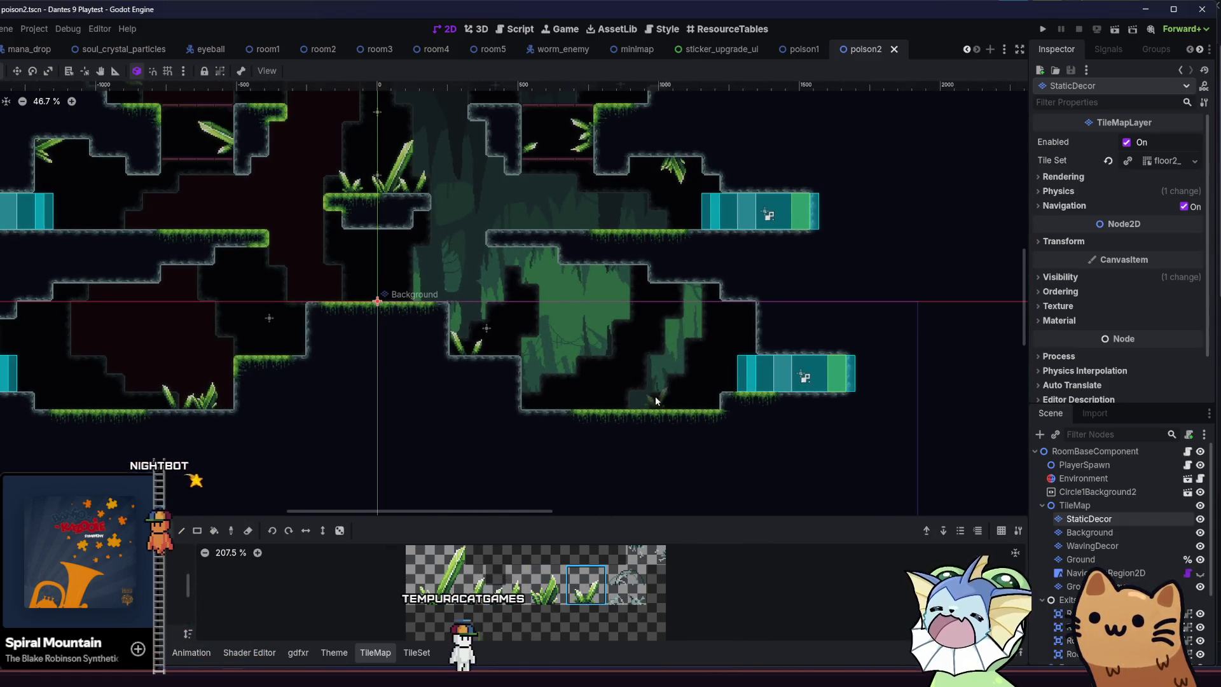
scroll(left, 3)
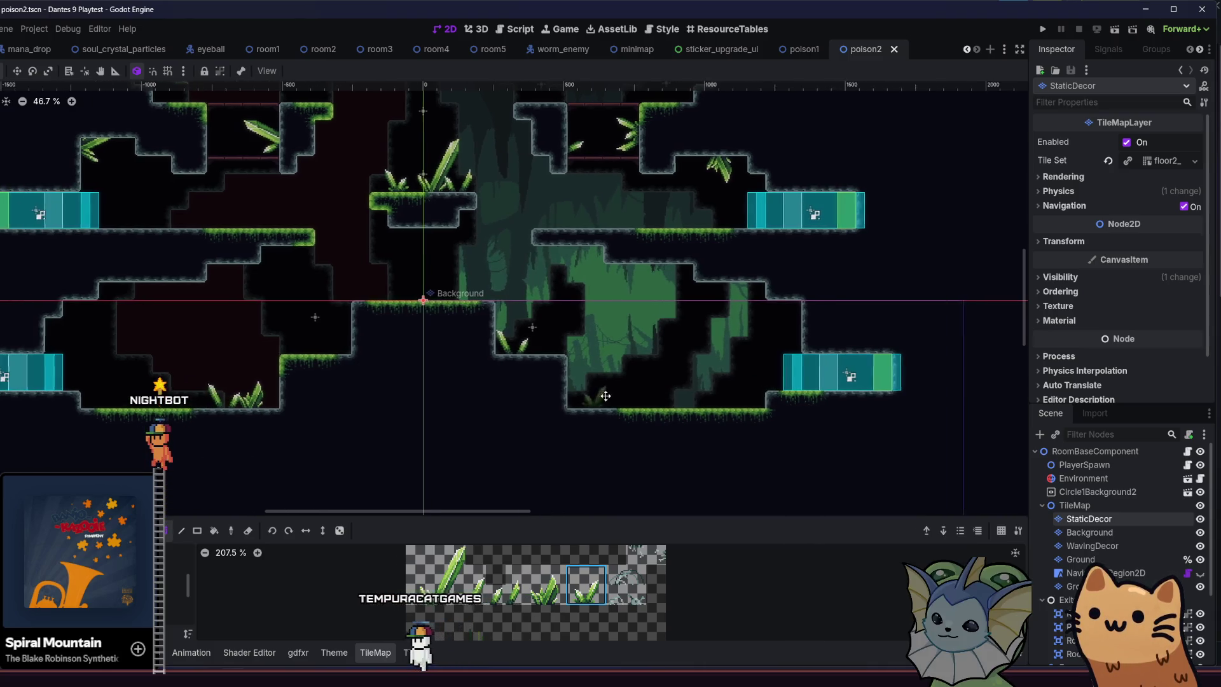
scroll(left, 3)
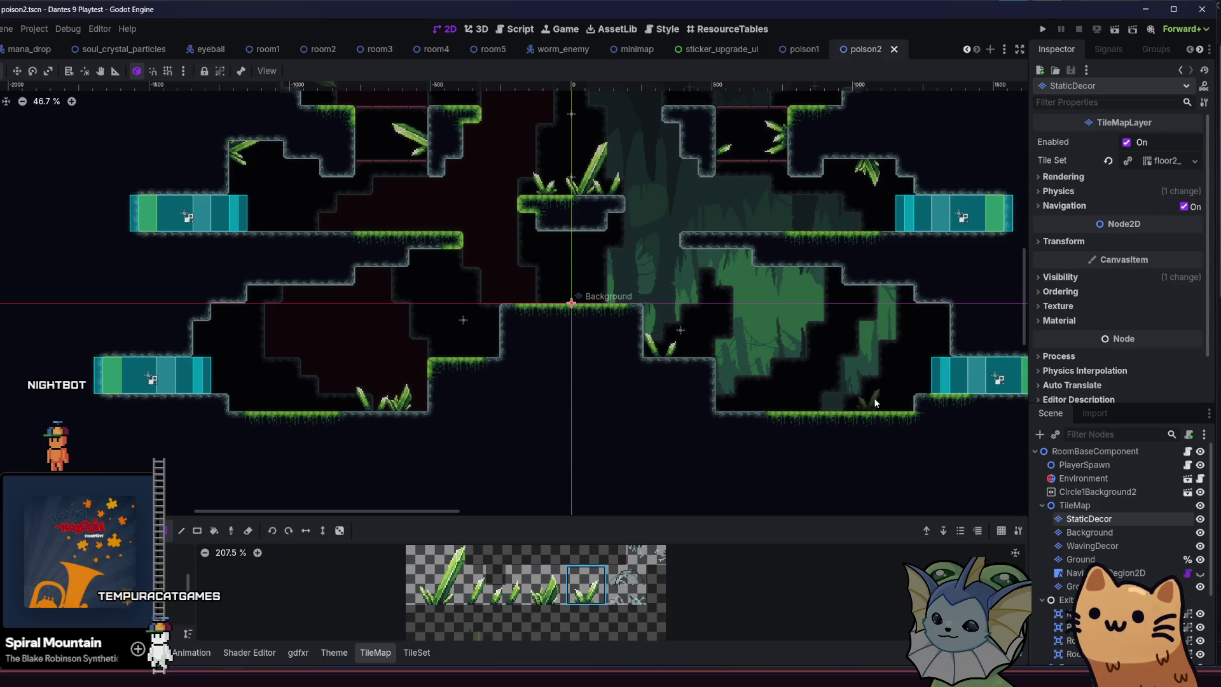
click(887, 403)
scroll(right, 3)
click(513, 601)
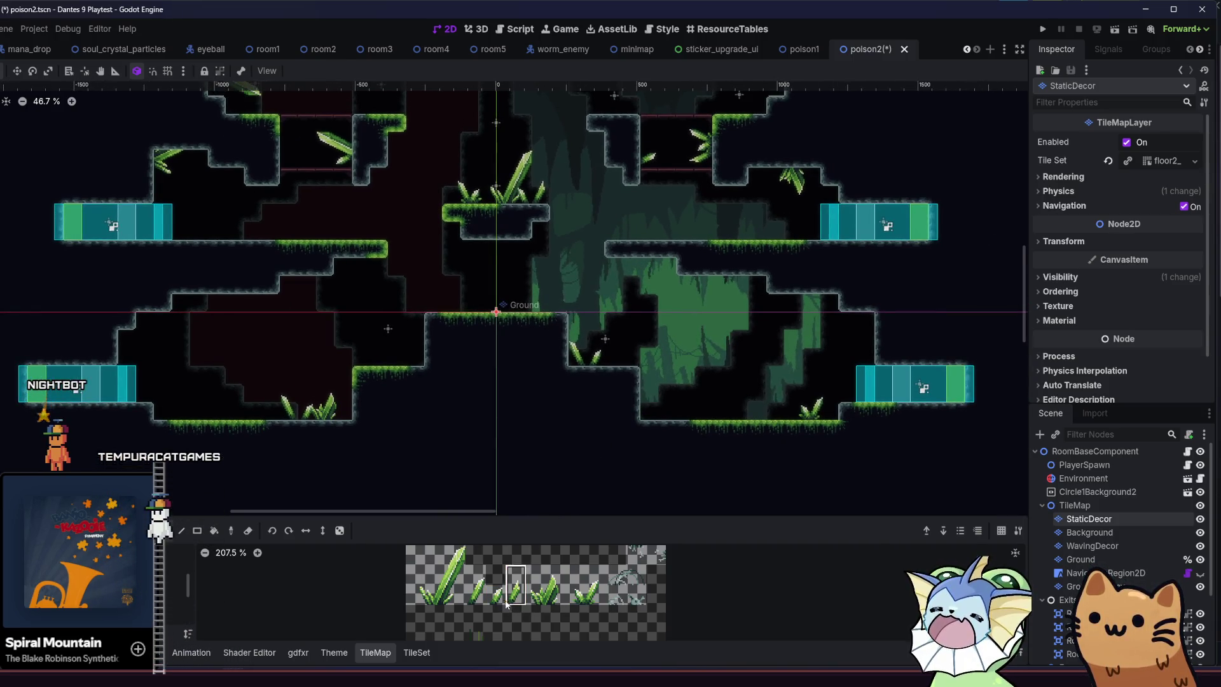
Add small leaf tiles along the right wall and the left wall.
click(867, 324)
click(495, 597)
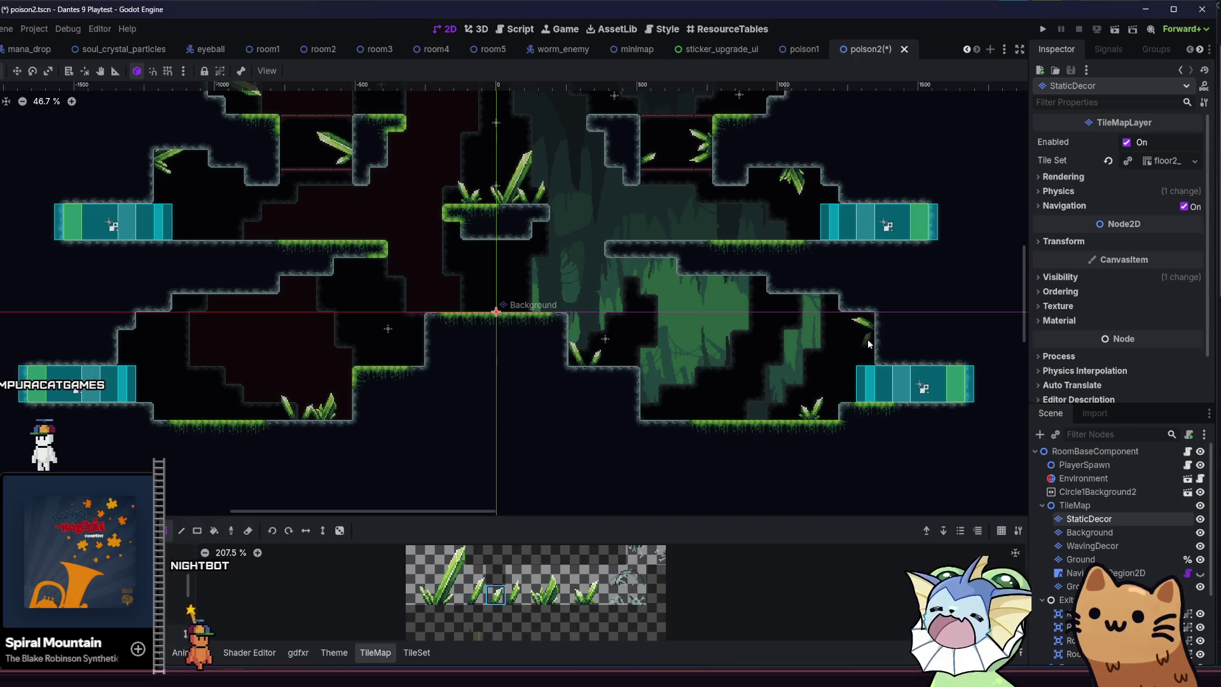
click(868, 338)
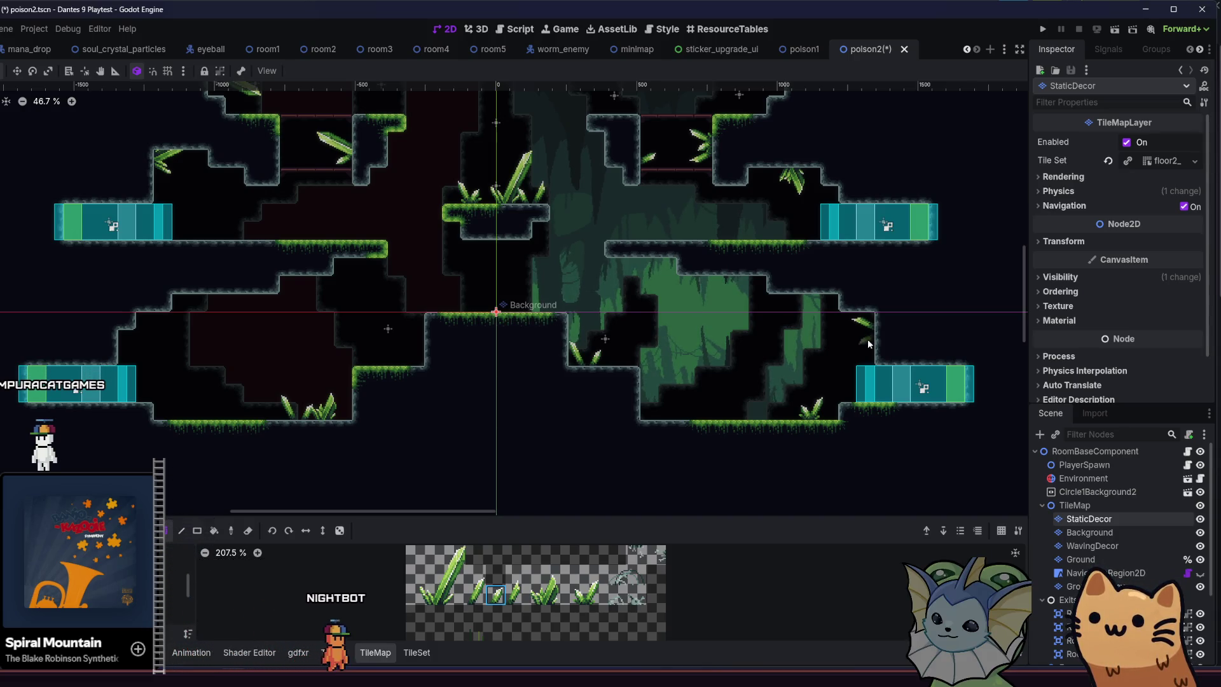
scroll(up, 3)
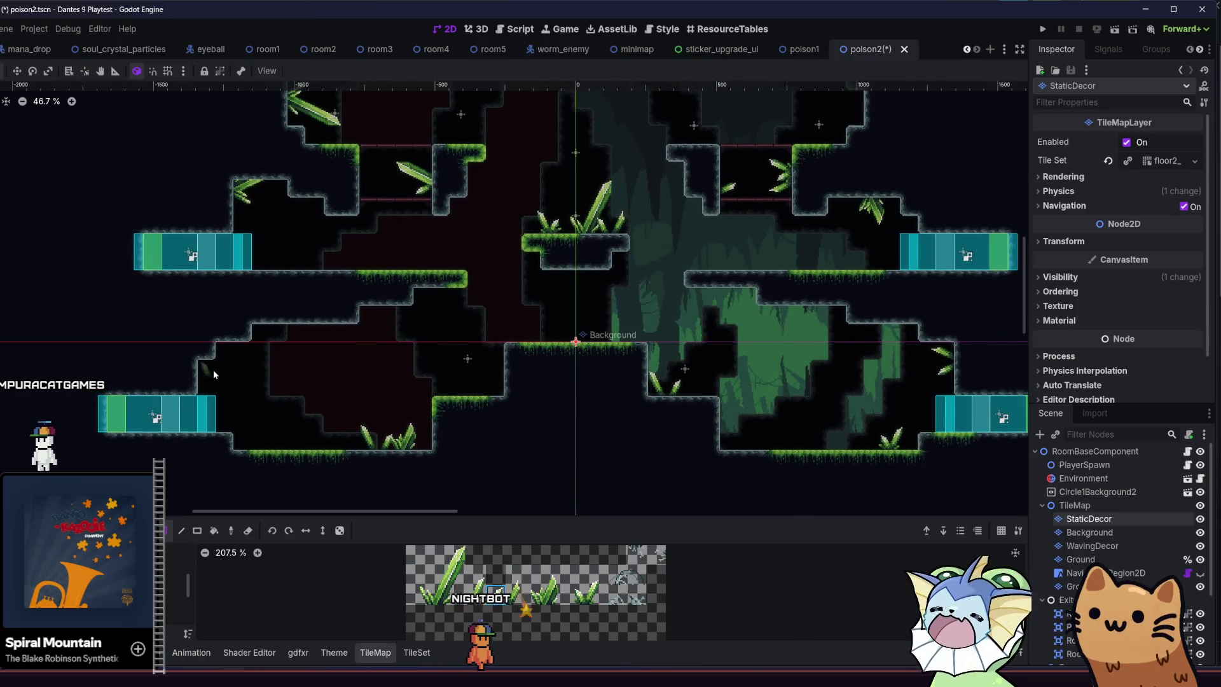
click(208, 378)
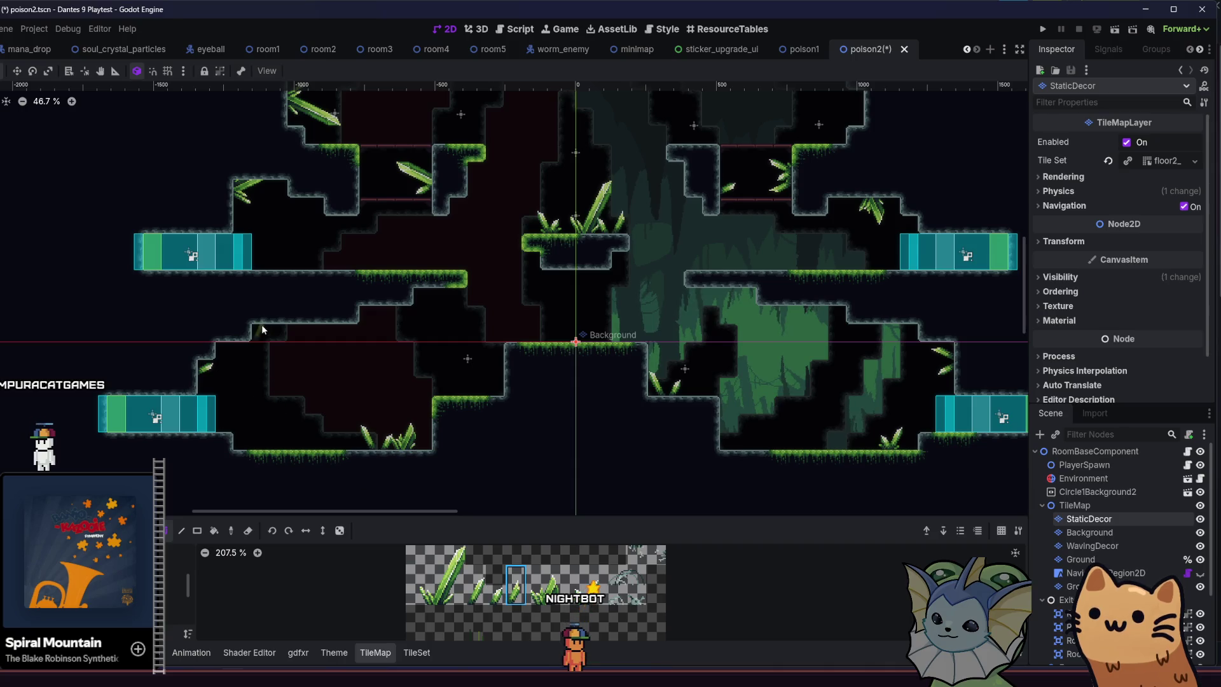
click(262, 332)
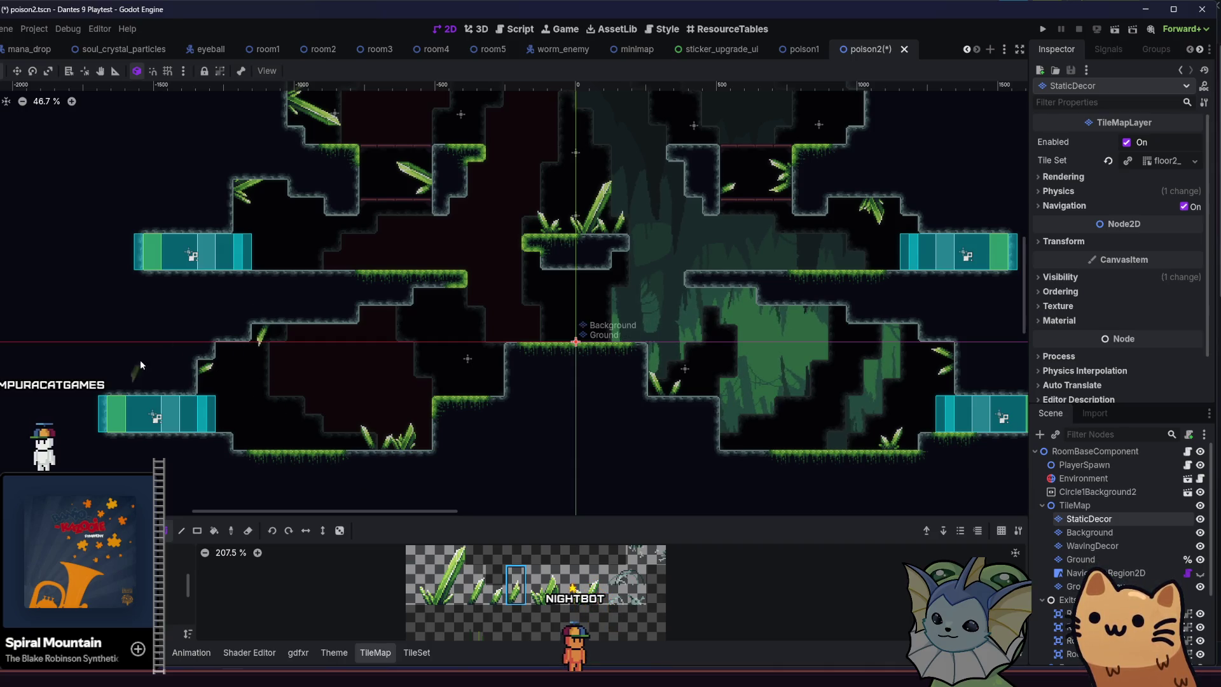
scroll(up, 3)
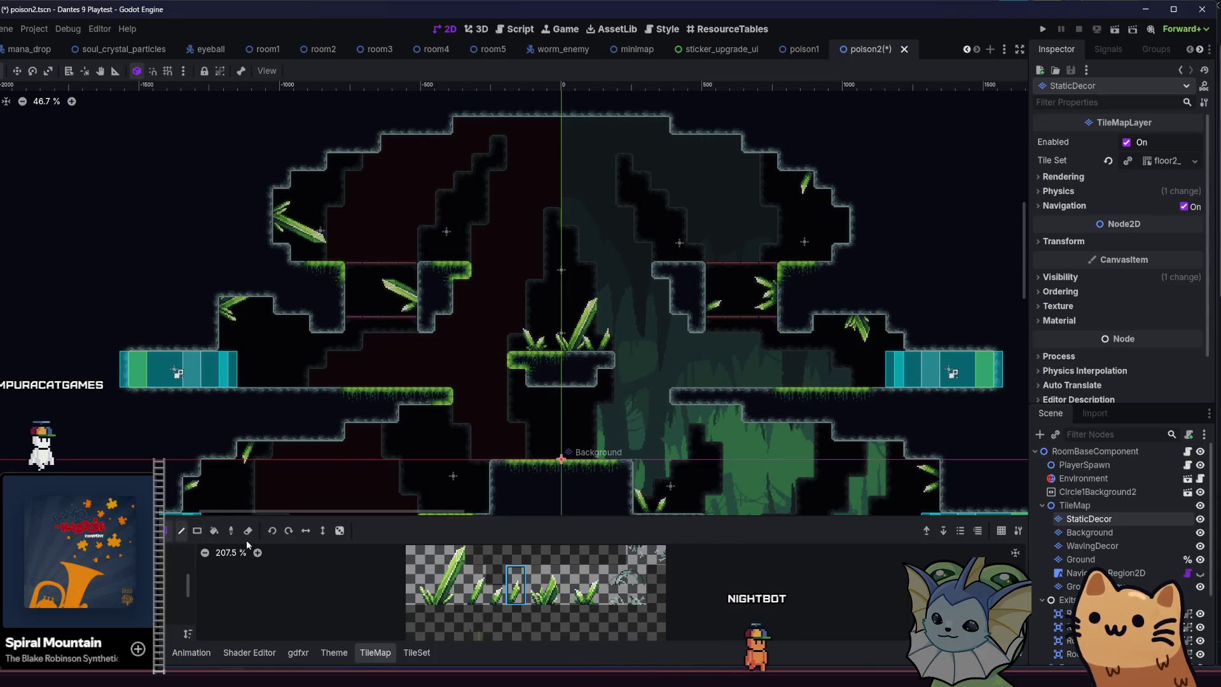
Add a small crystal sprout leaf to the upper-left wall, then save poison2.
click(496, 579)
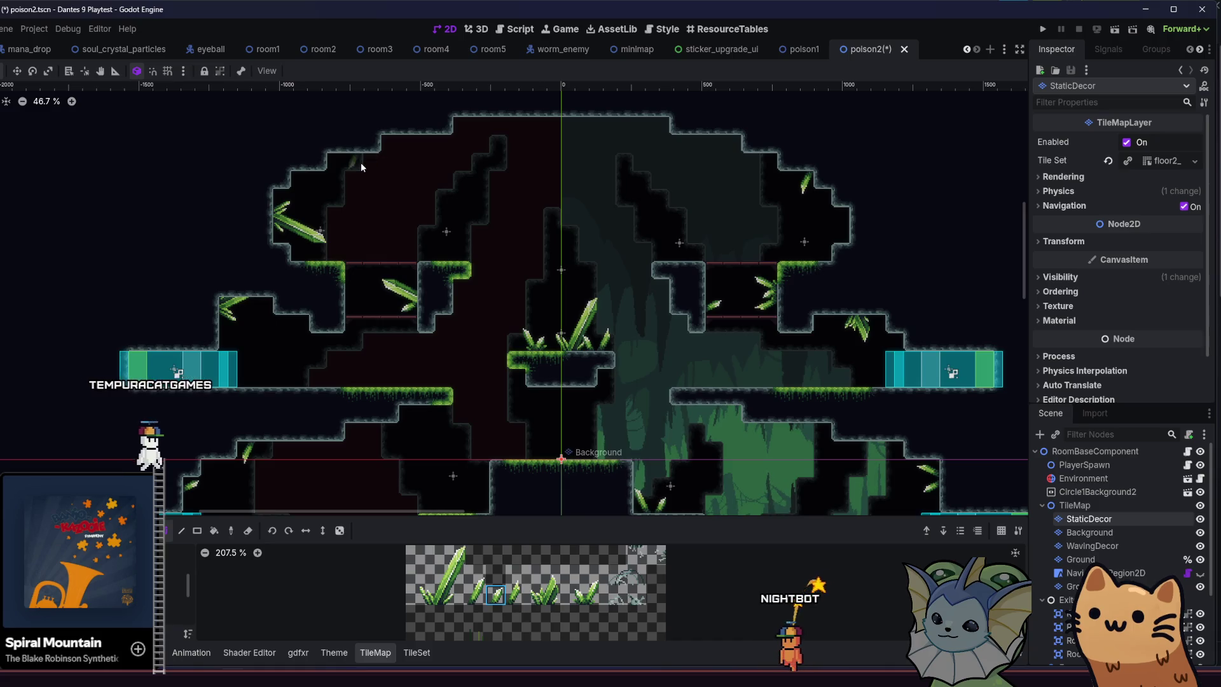
click(349, 165)
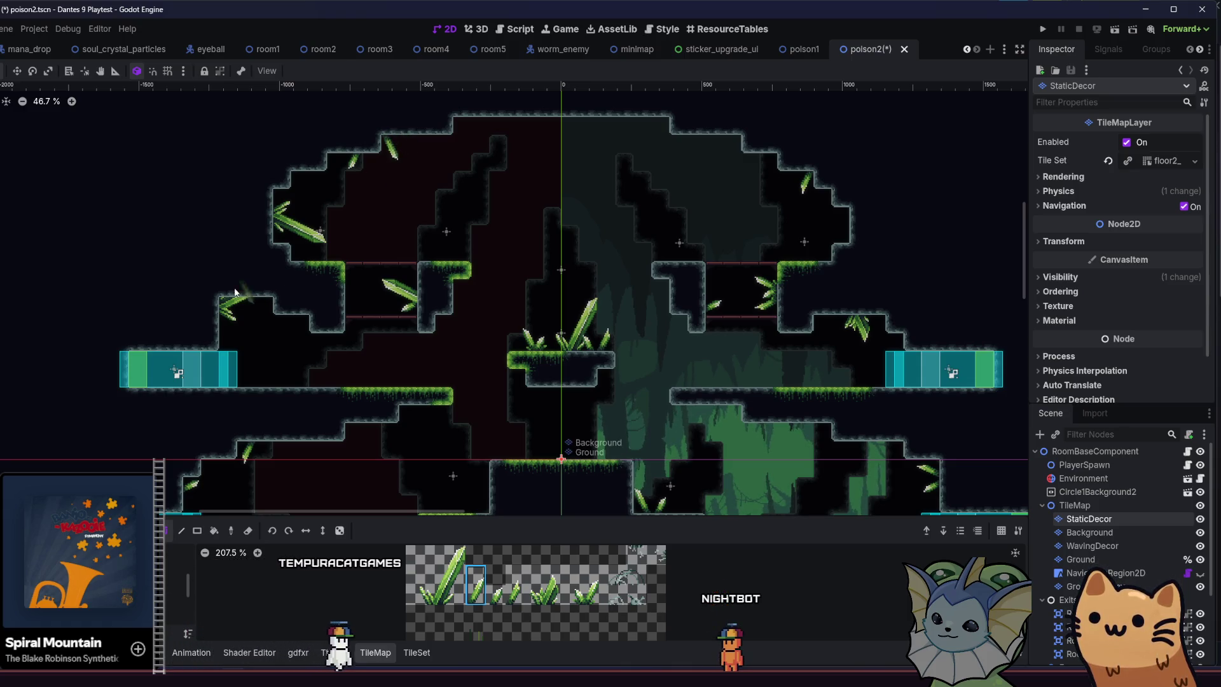
drag(234, 288, 148, 305)
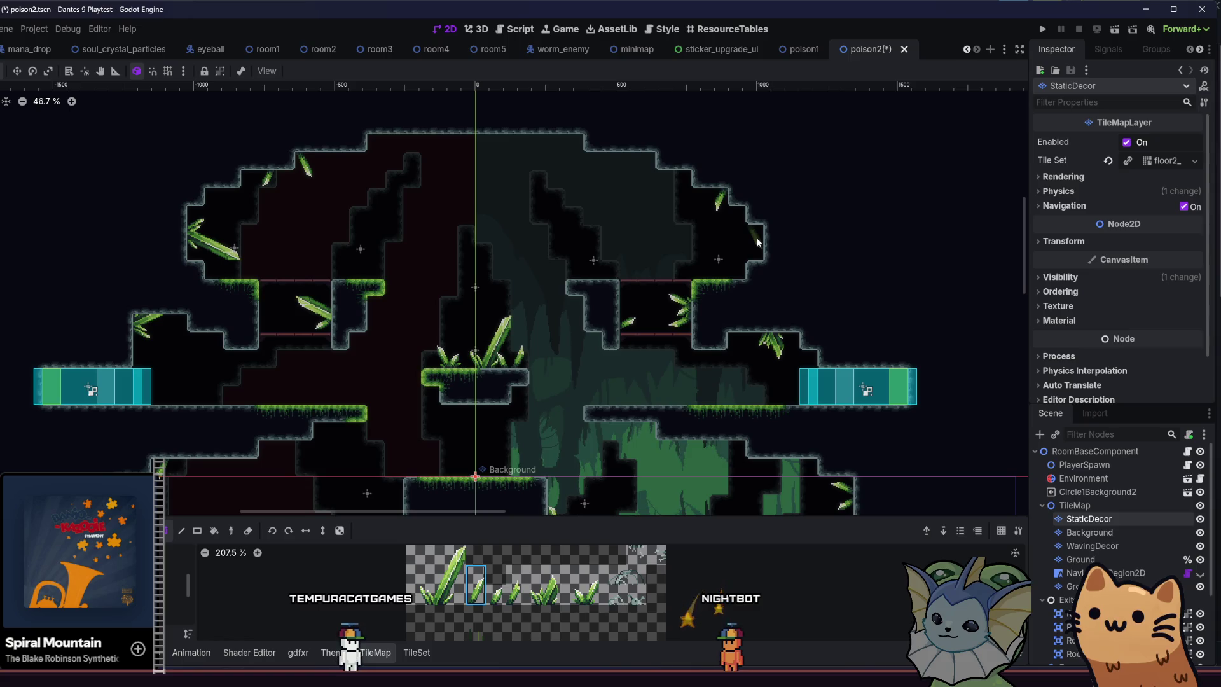
scroll(left, 3)
scroll(up, 3)
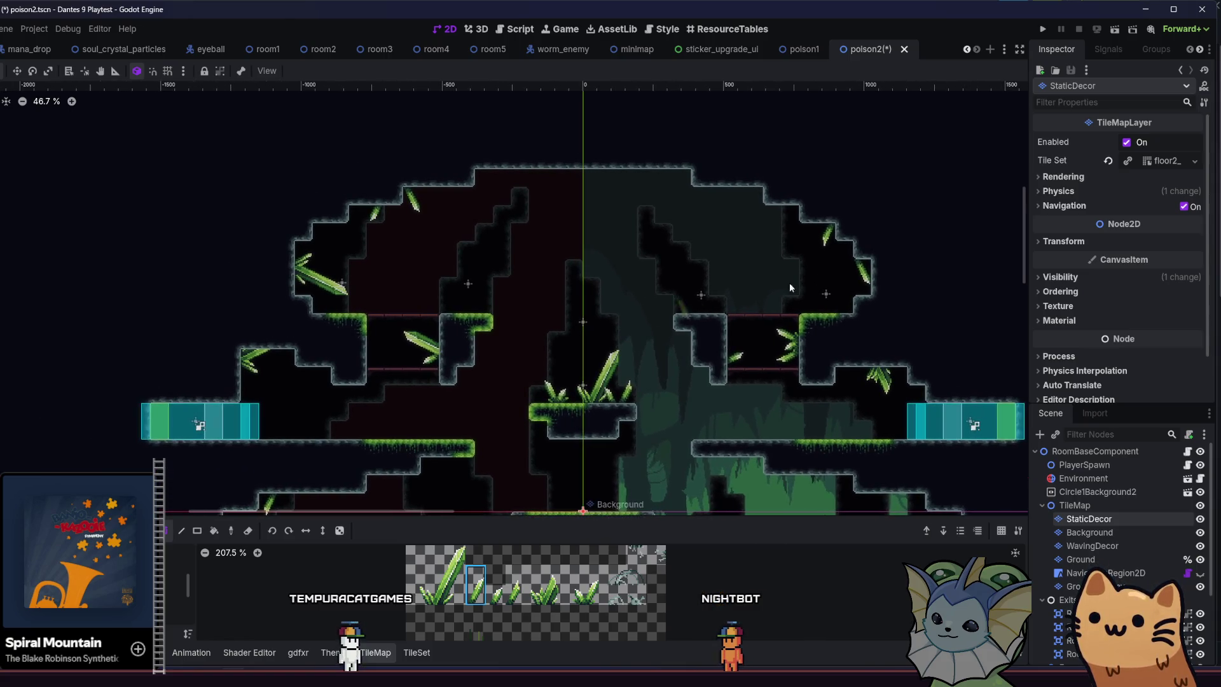
scroll(down, 3)
scroll(left, 3)
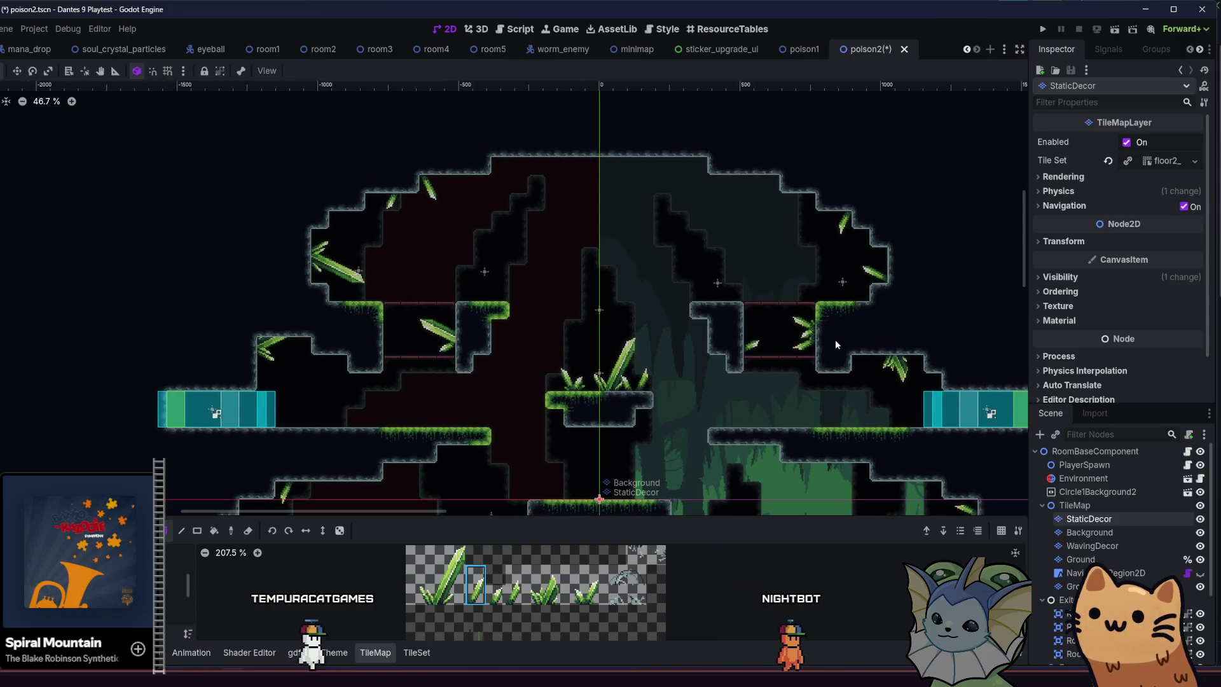
click(515, 583)
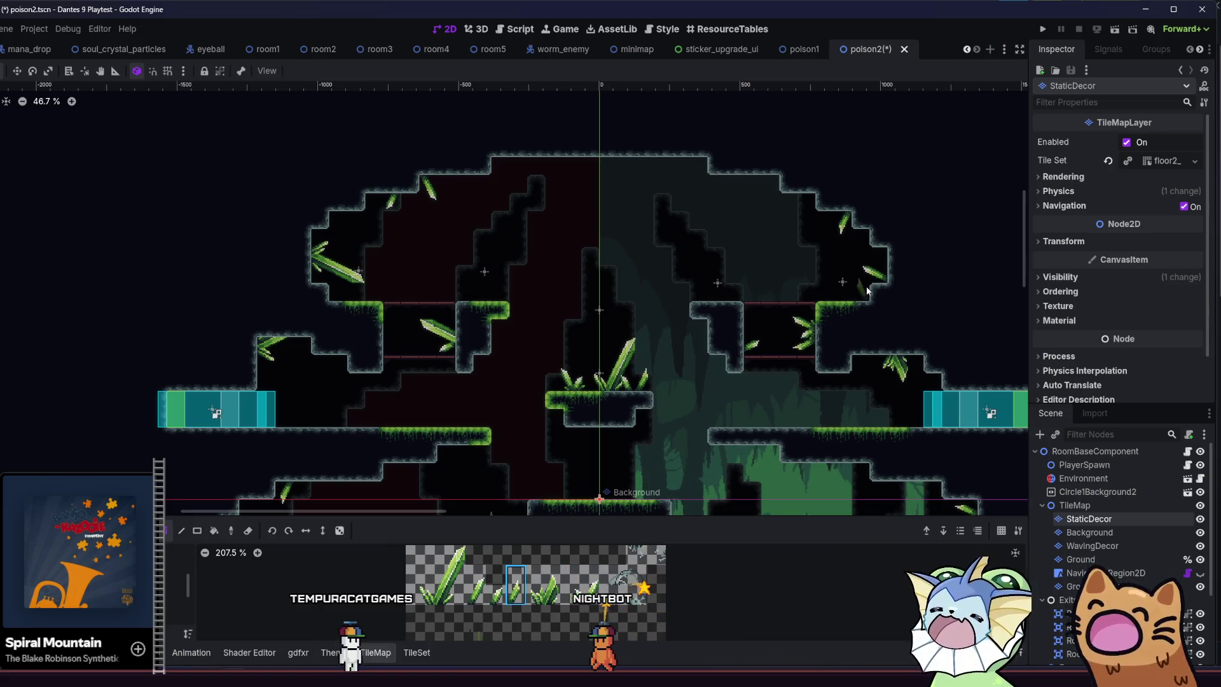
scroll(right, 3)
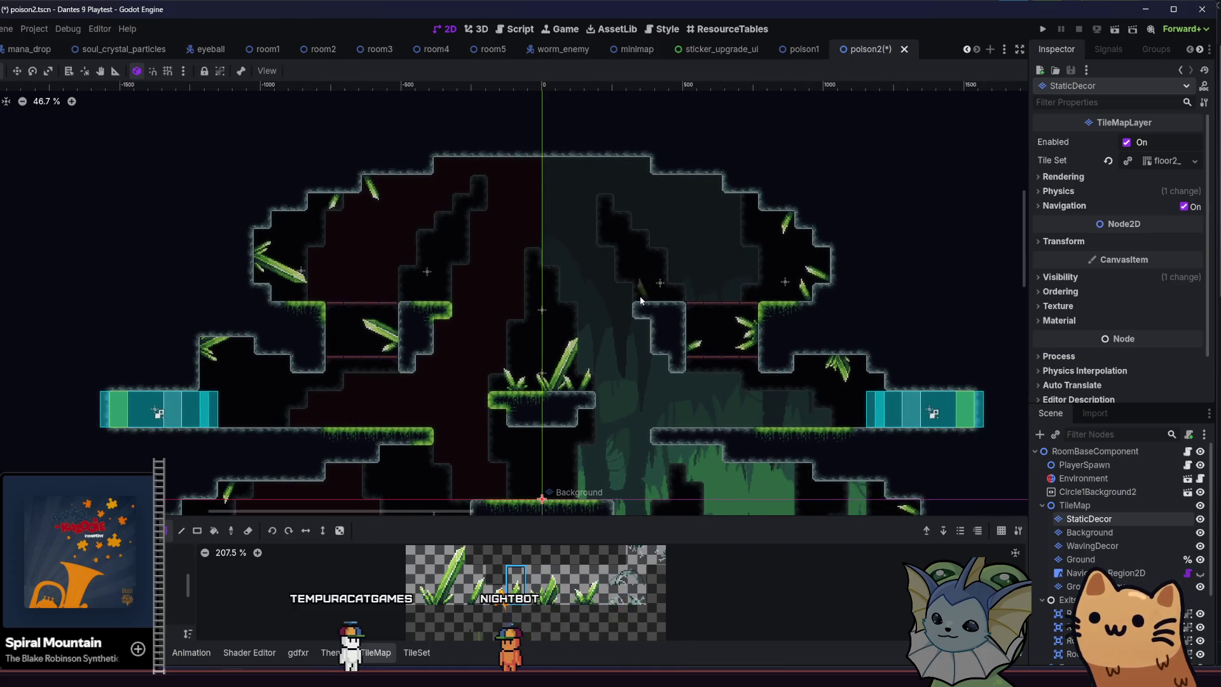
key(ctrl+s)
scroll(down, 3)
drag(324, 330, 320, 298)
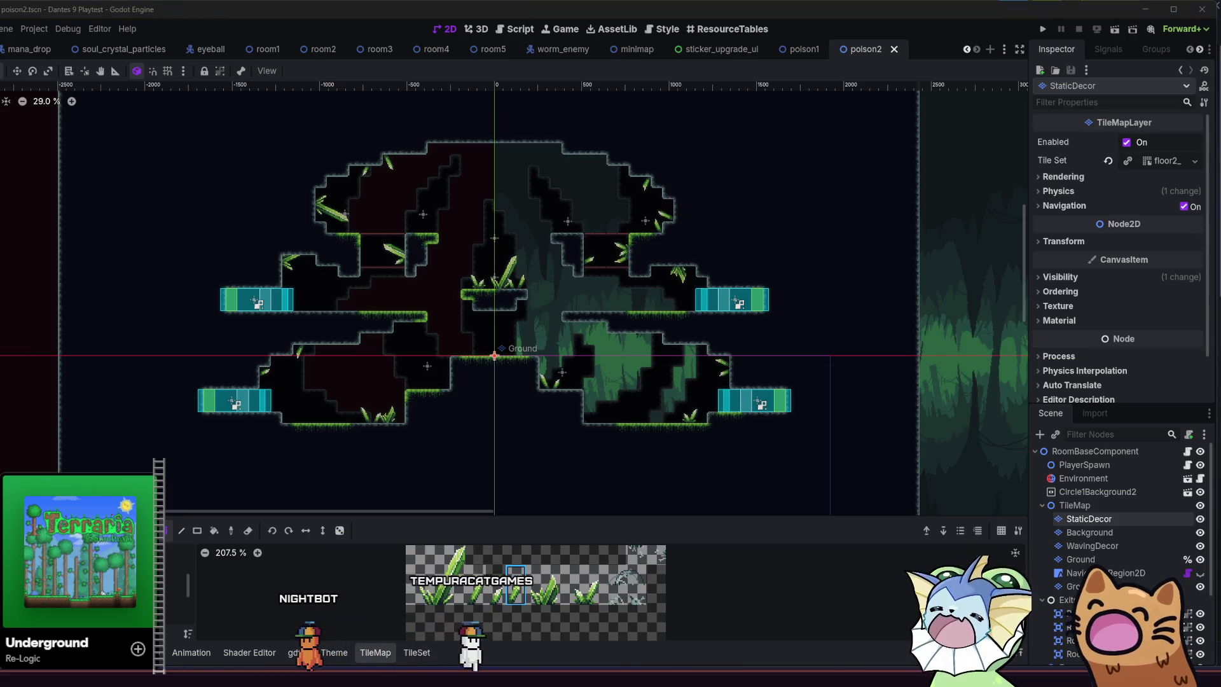
key(F5)
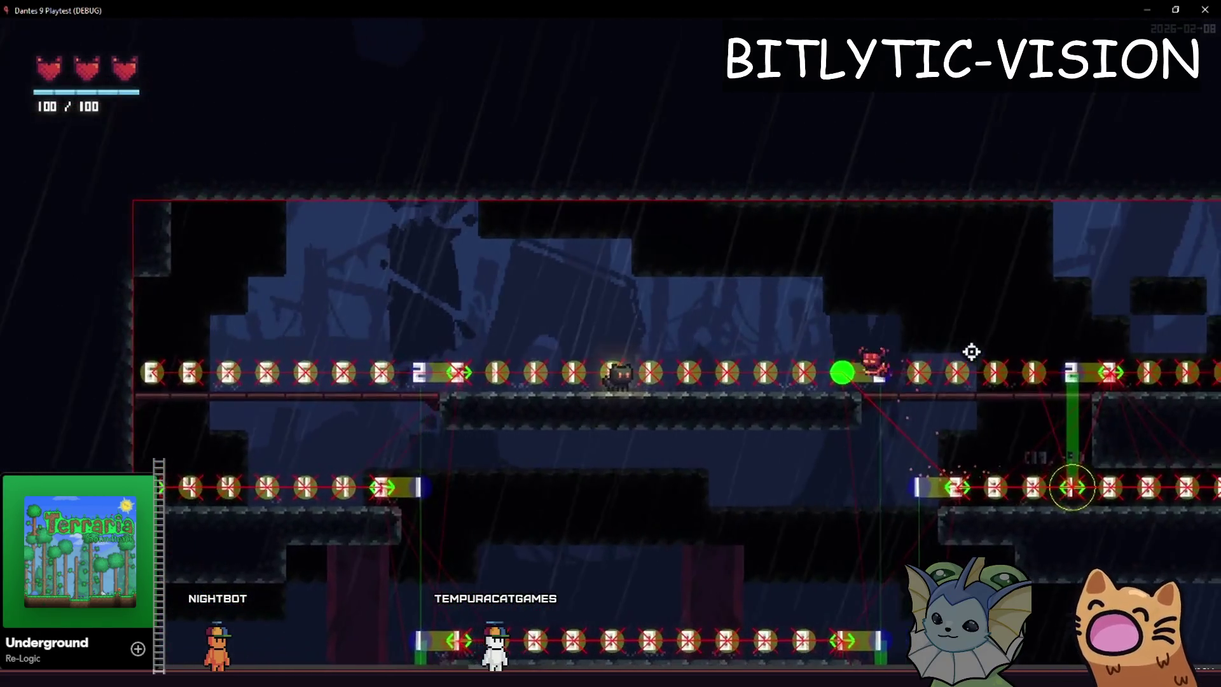
key(Escape)
key(Escape)
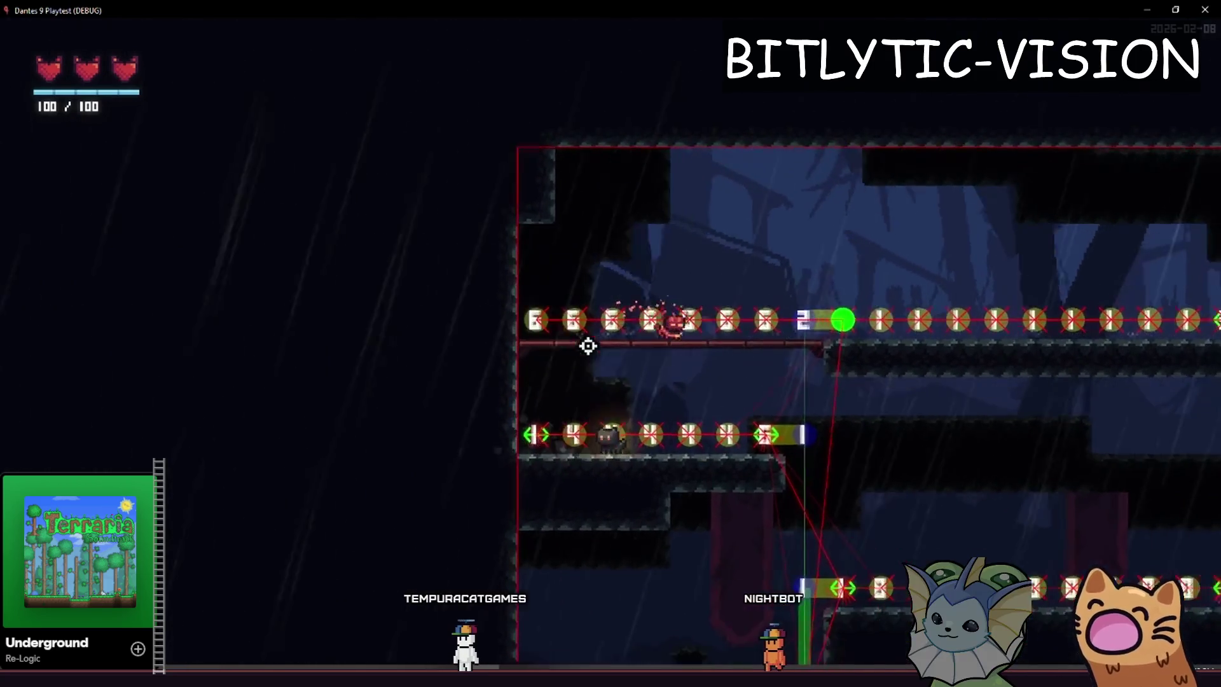
key(F8)
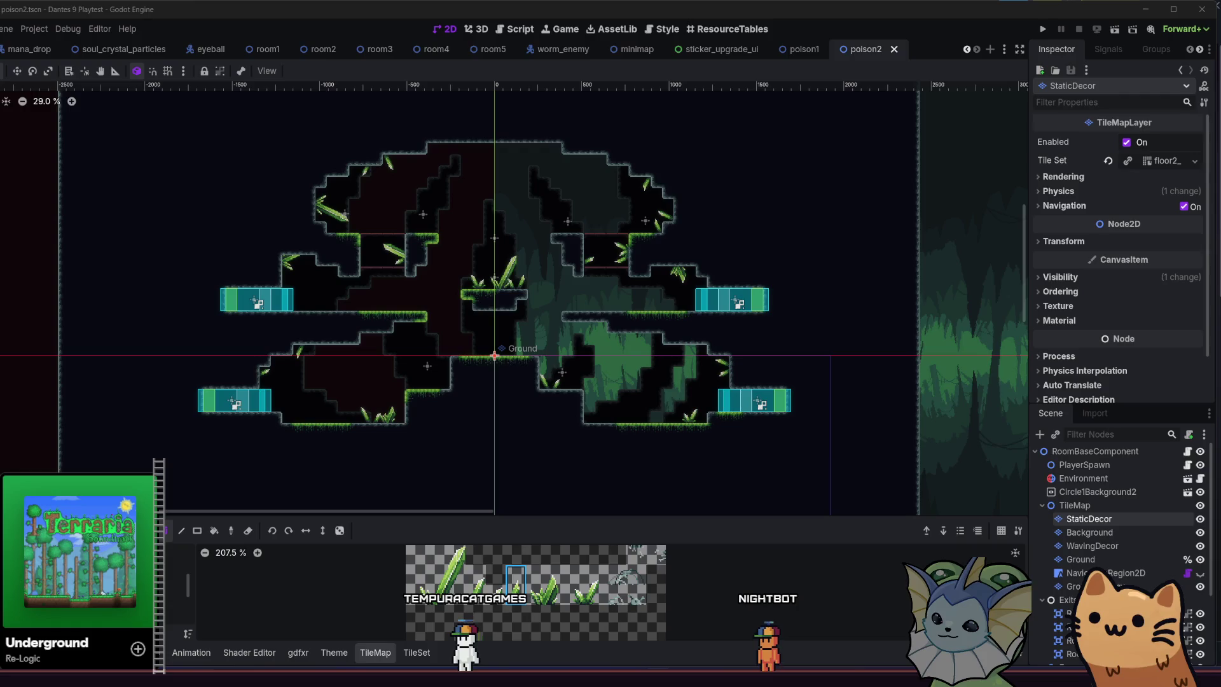
Paint small crystal sprout decor along the lower area and onto a ledge.
scroll(up, 3)
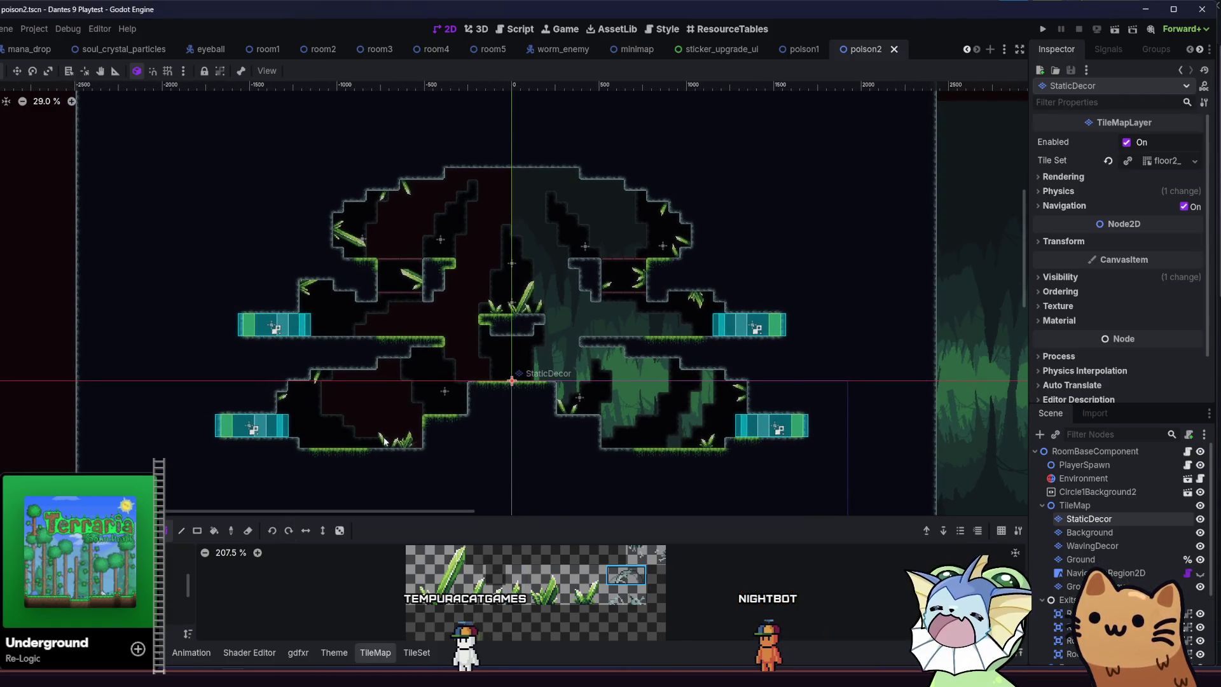
scroll(up, 3)
drag(295, 449, 490, 520)
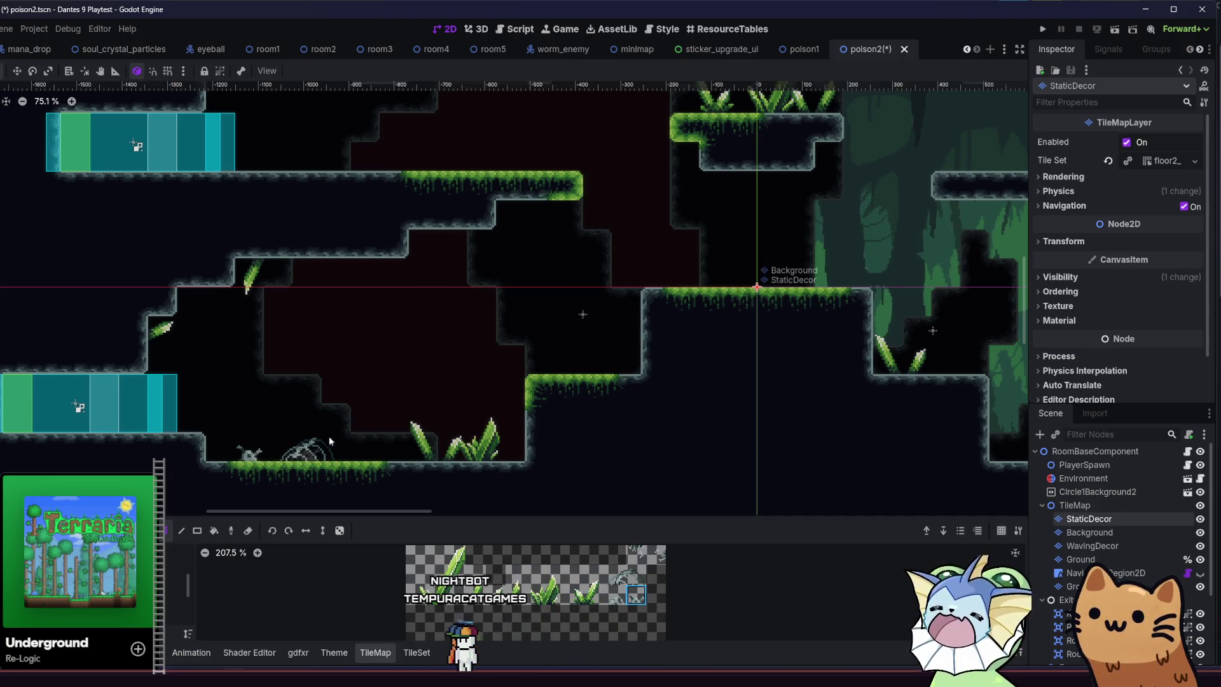
scroll(right, 3)
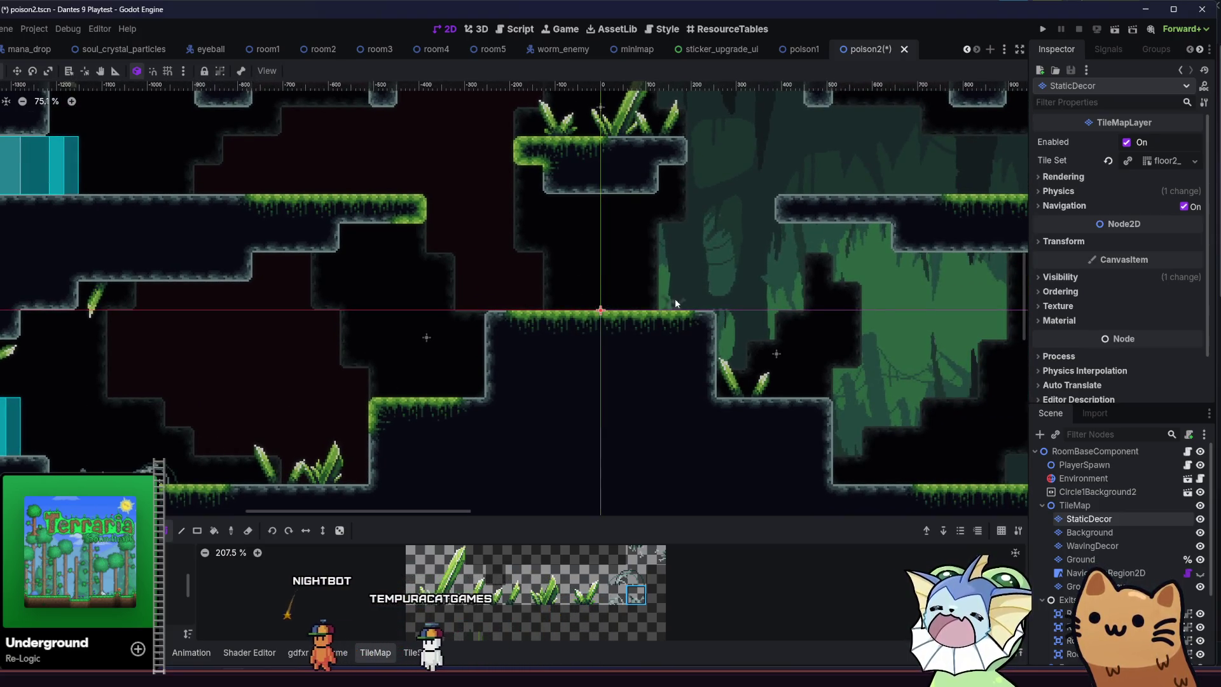
click(675, 303)
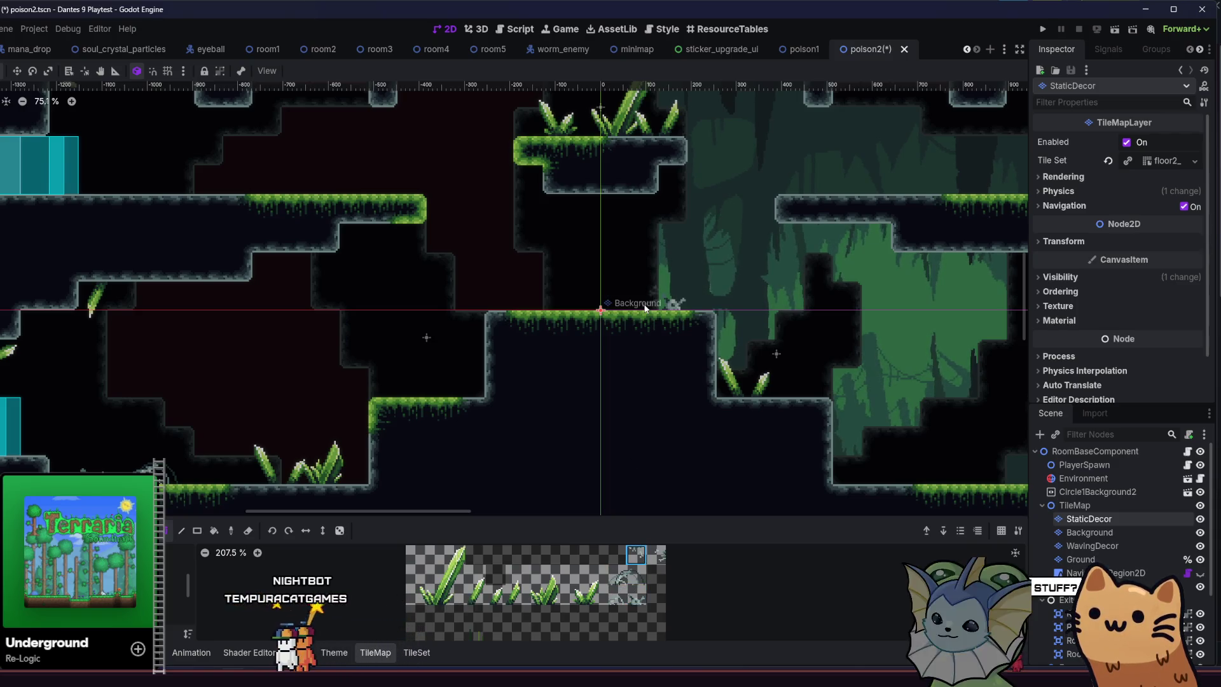
Review the new decor across the room and save poison2.
scroll(right, 3)
scroll(up, 3)
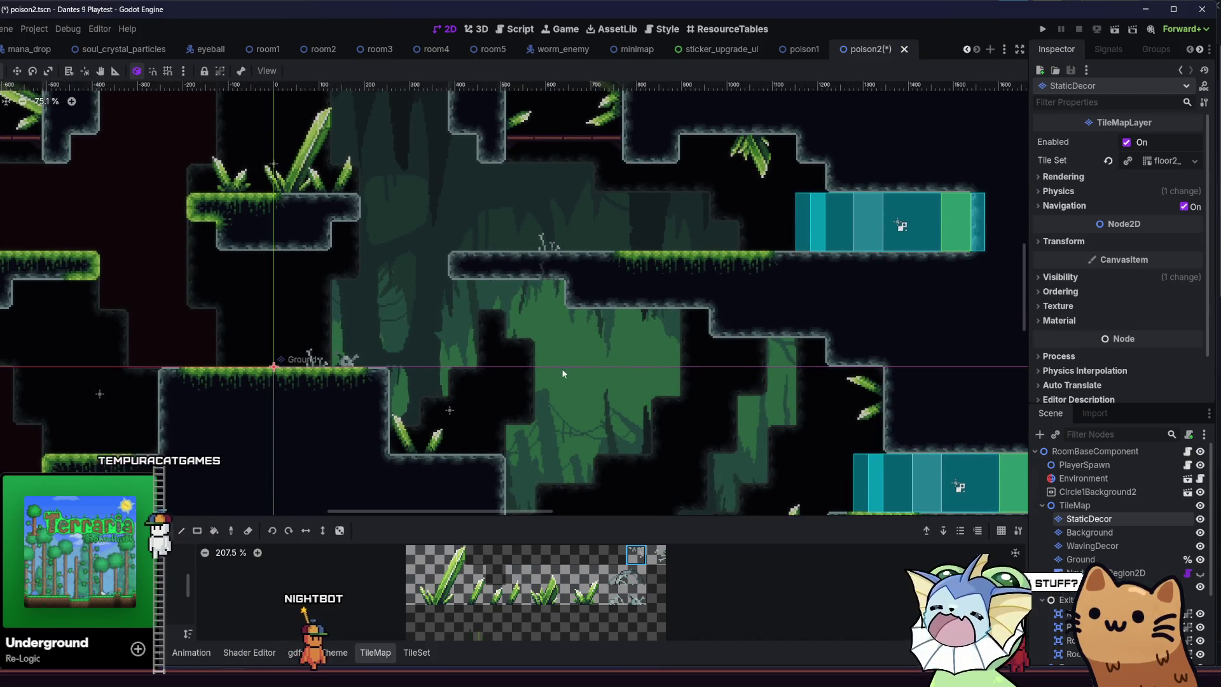
scroll(up, 3)
scroll(left, 3)
scroll(up, 3)
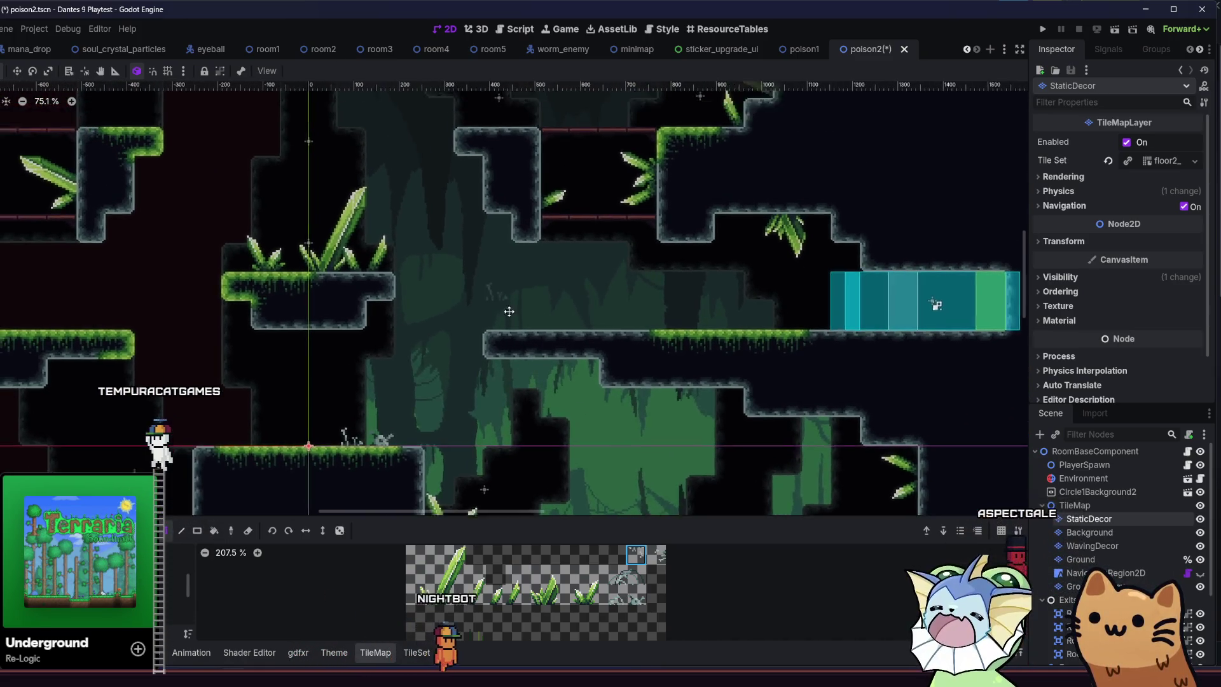
scroll(down, 3)
scroll(down, 3)
scroll(right, 3)
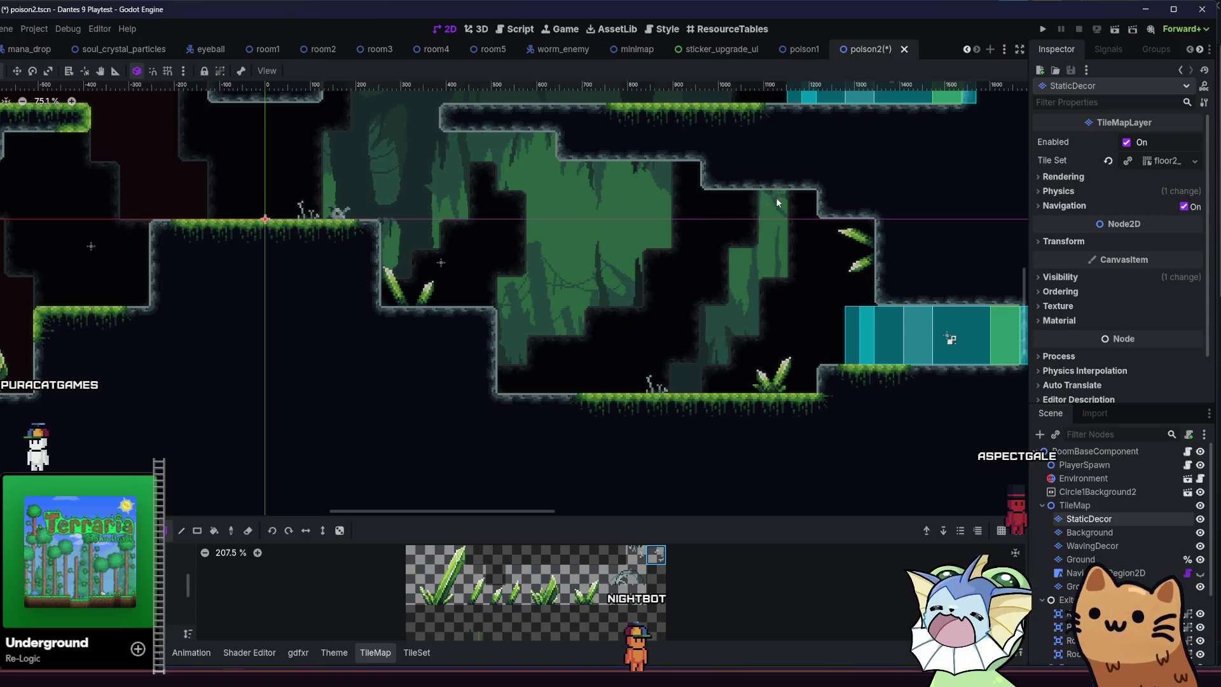
scroll(up, 3)
scroll(left, 3)
scroll(down, 3)
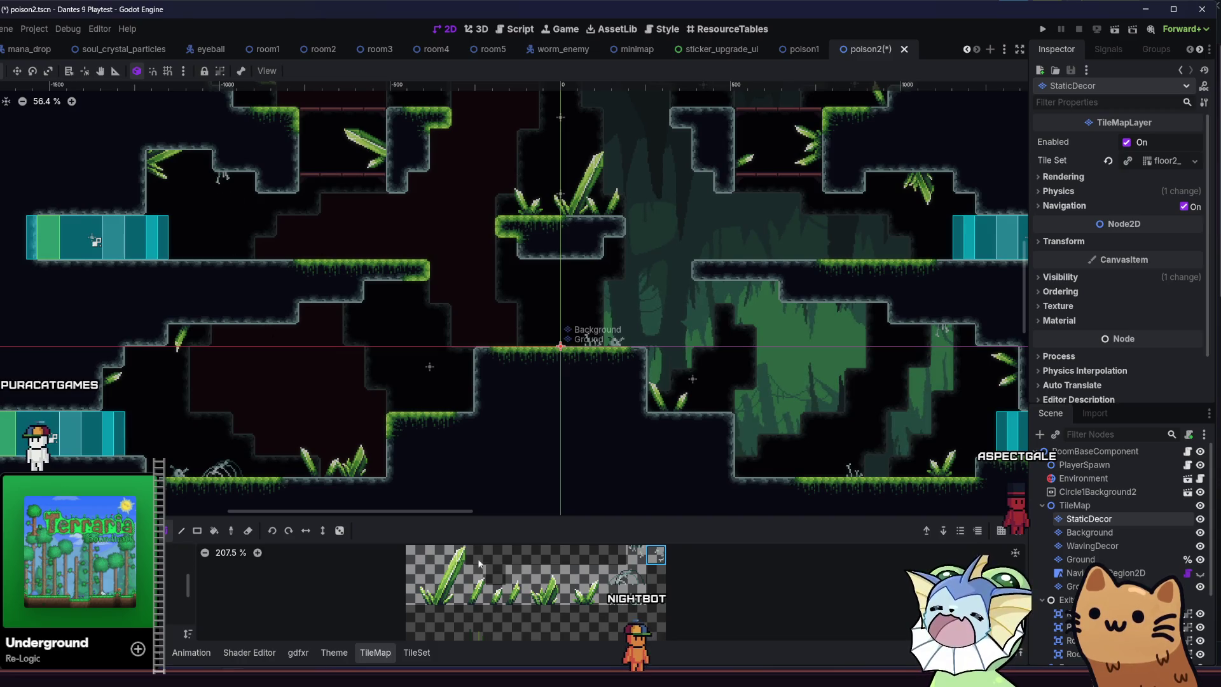
scroll(up, 3)
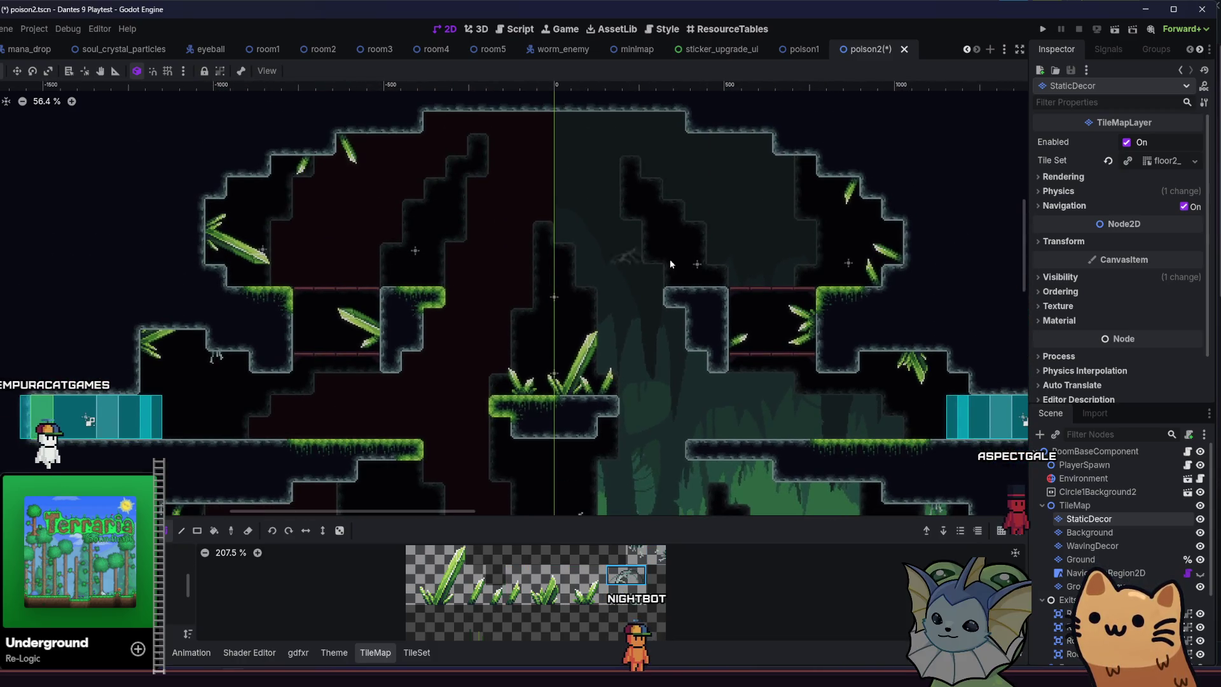
scroll(down, 3)
key(ctrl+s)
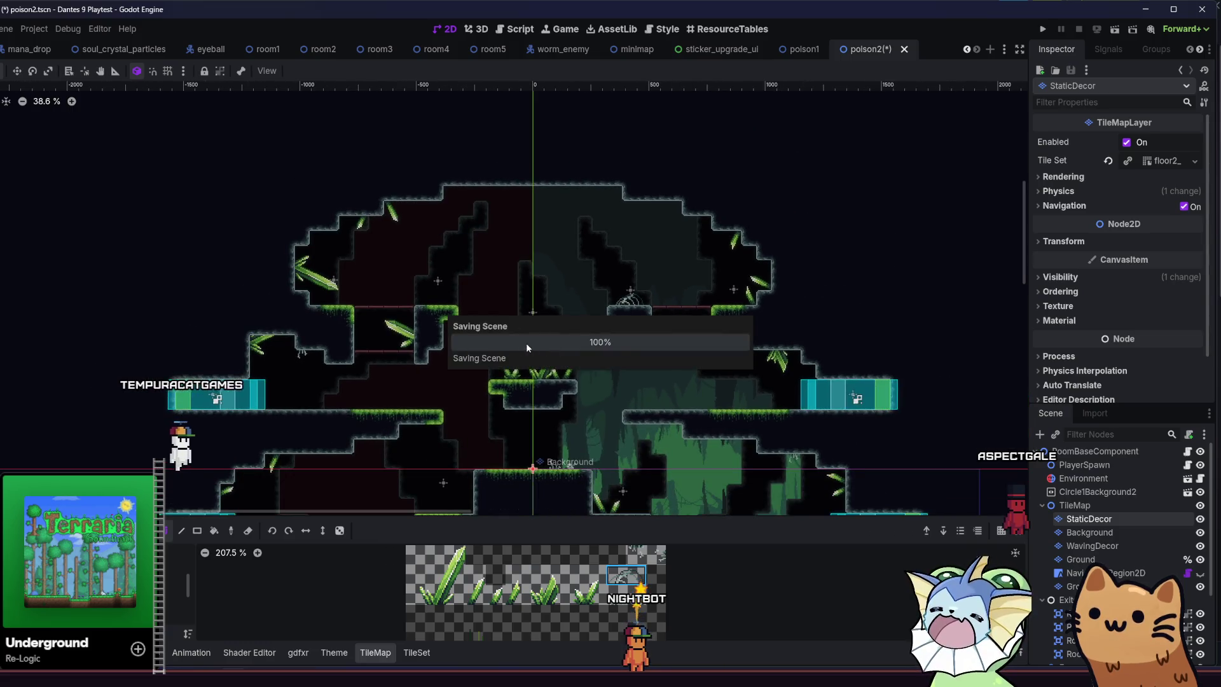
Move over to the room's left side and save poison2.
scroll(down, 3)
scroll(left, 3)
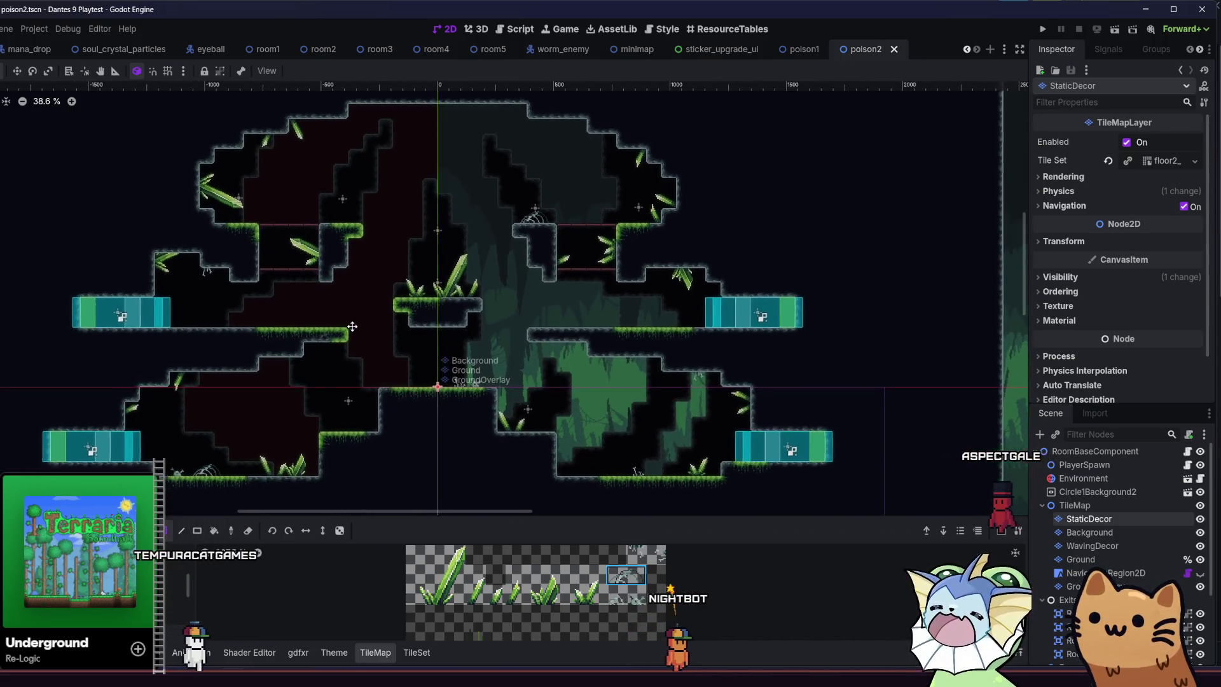
scroll(left, 3)
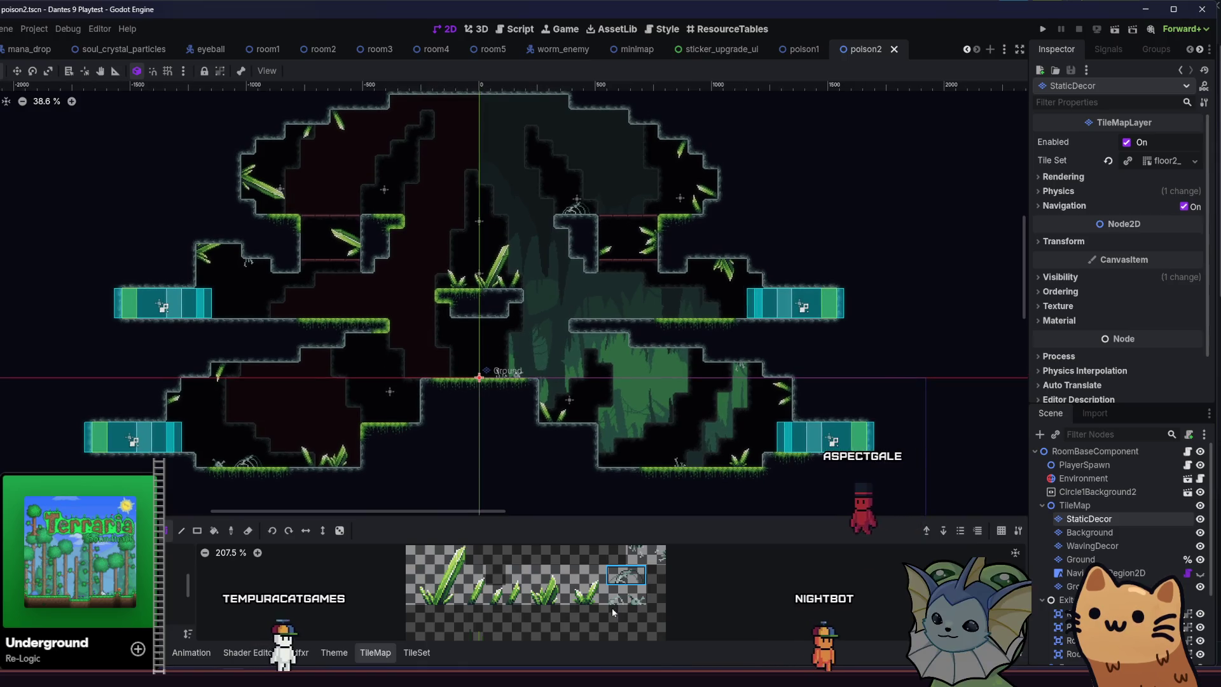
scroll(up, 3)
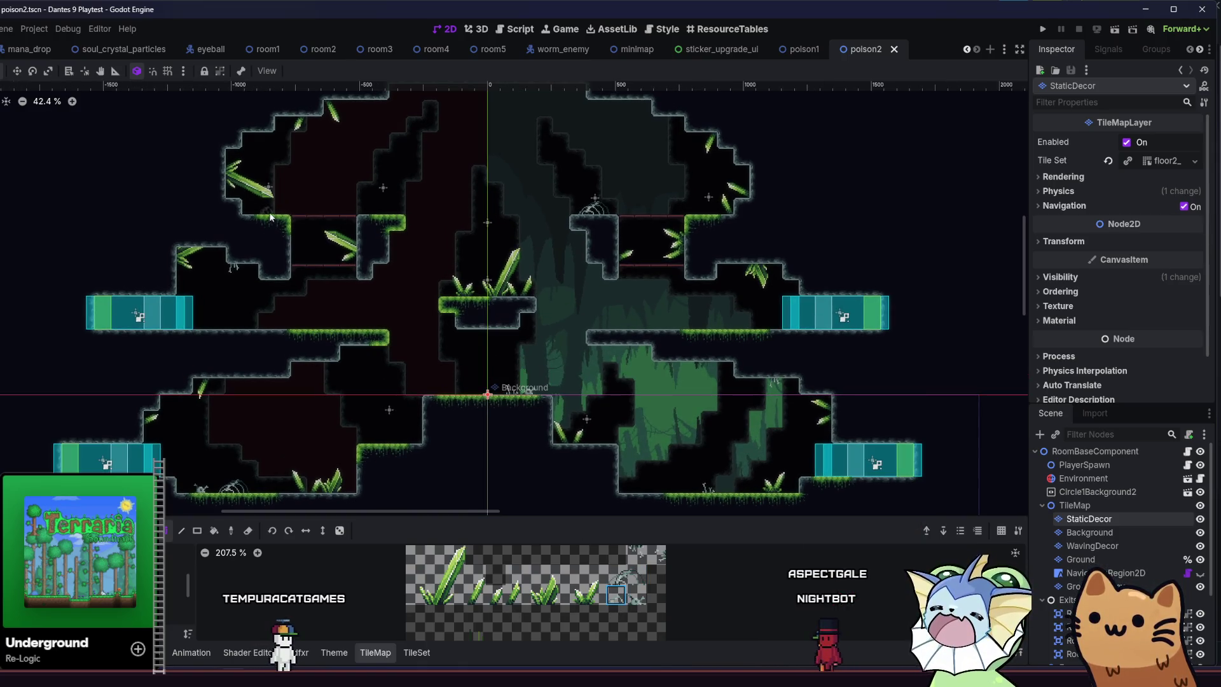
scroll(left, 3)
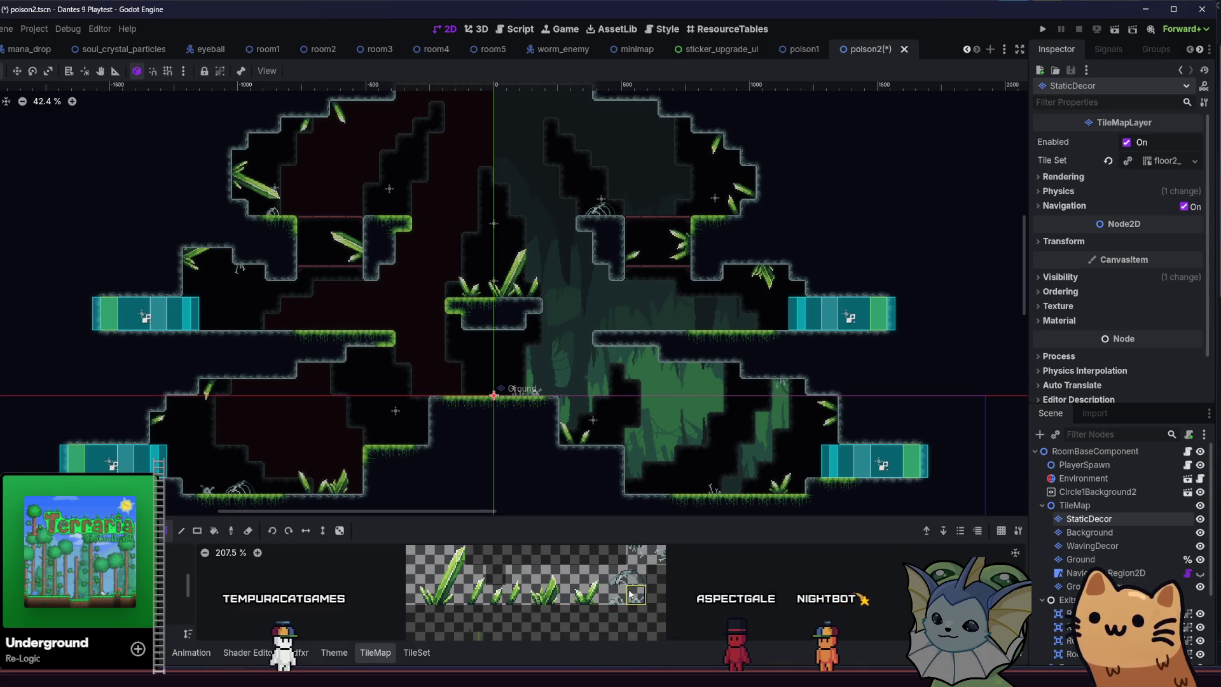
key(ctrl+s)
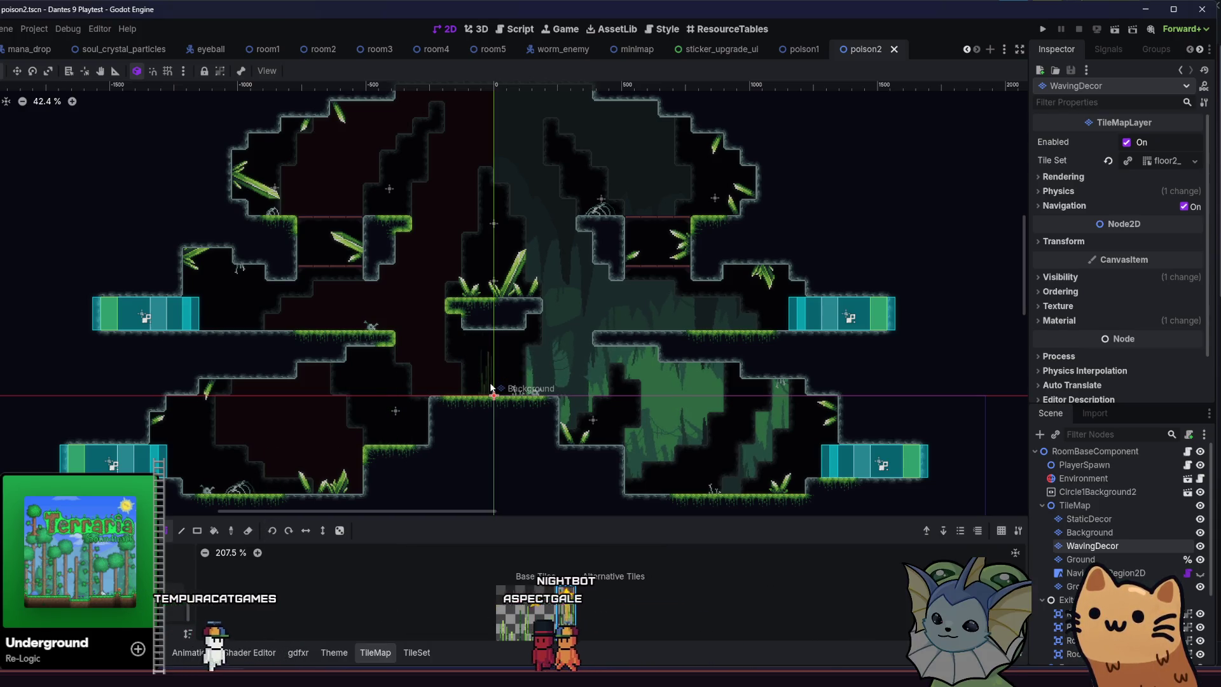
Paint tall grass onto the central platform, try the left and right tall-grass tiles, and save.
drag(437, 356, 442, 318)
scroll(up, 3)
click(1089, 519)
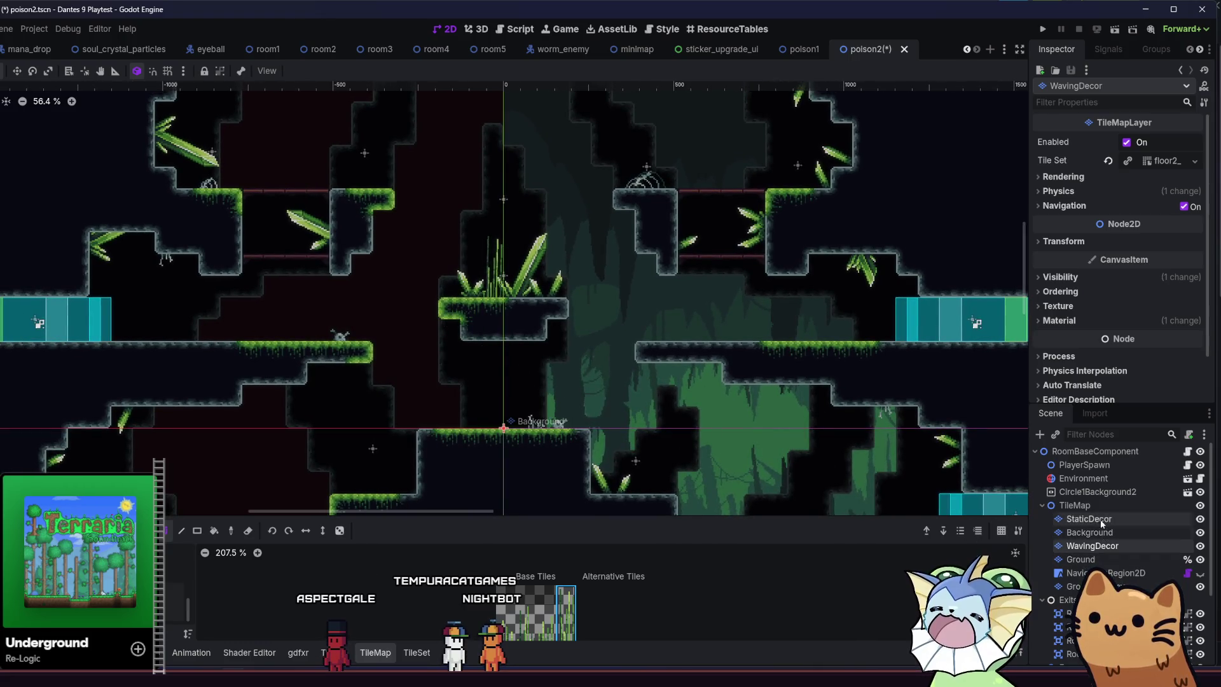
drag(423, 337, 429, 381)
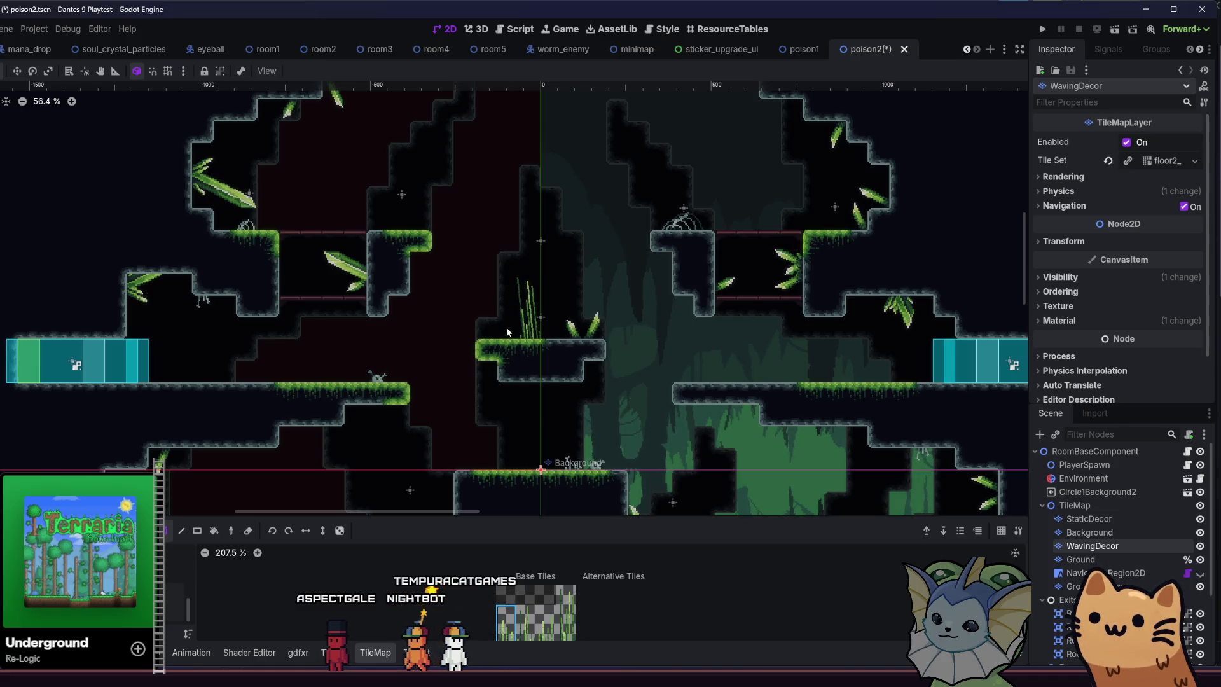
drag(444, 358, 400, 287)
click(569, 614)
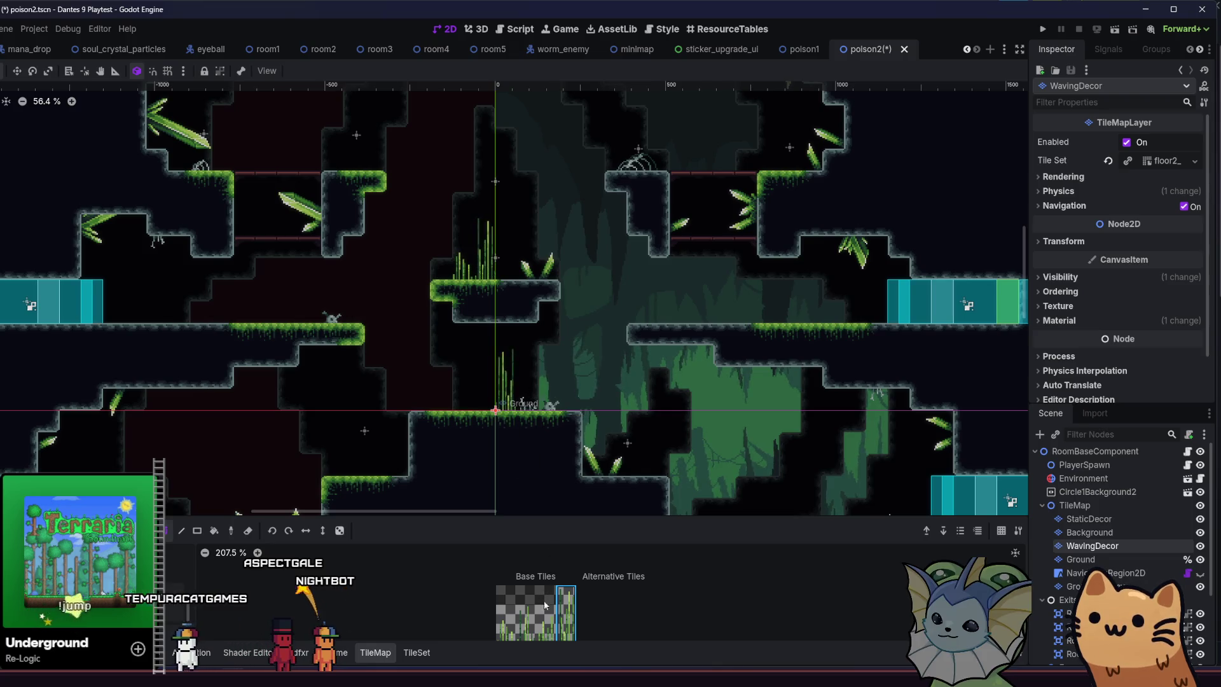
click(502, 631)
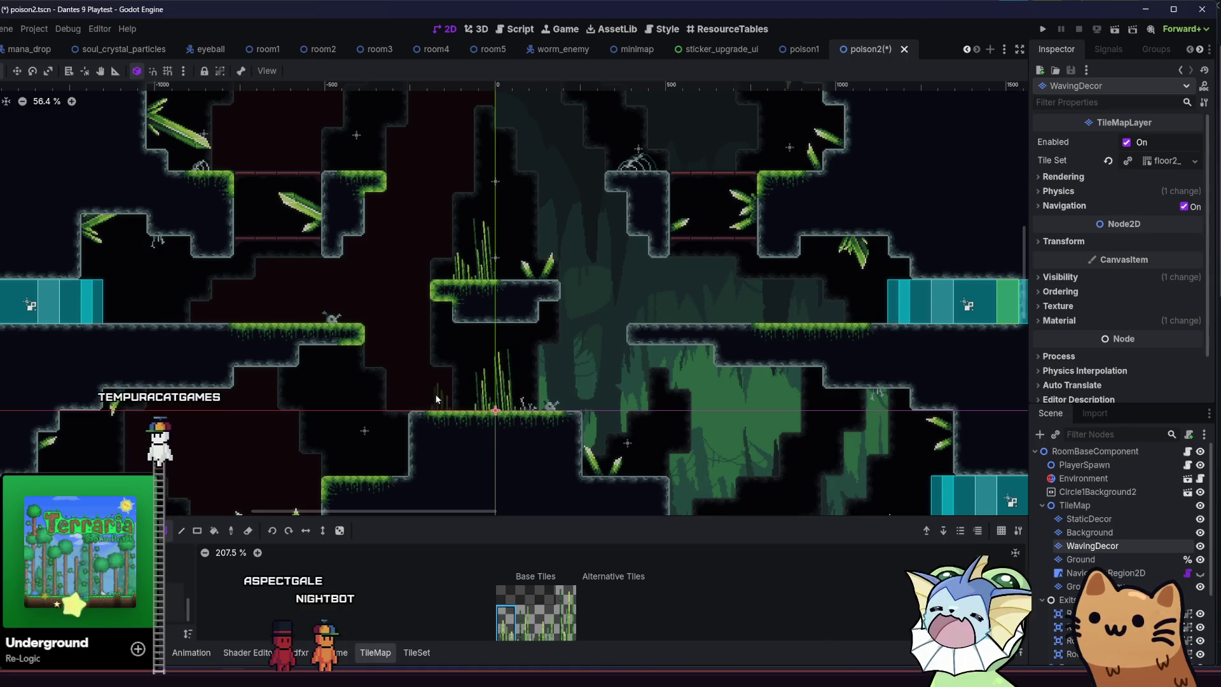
scroll(down, 3)
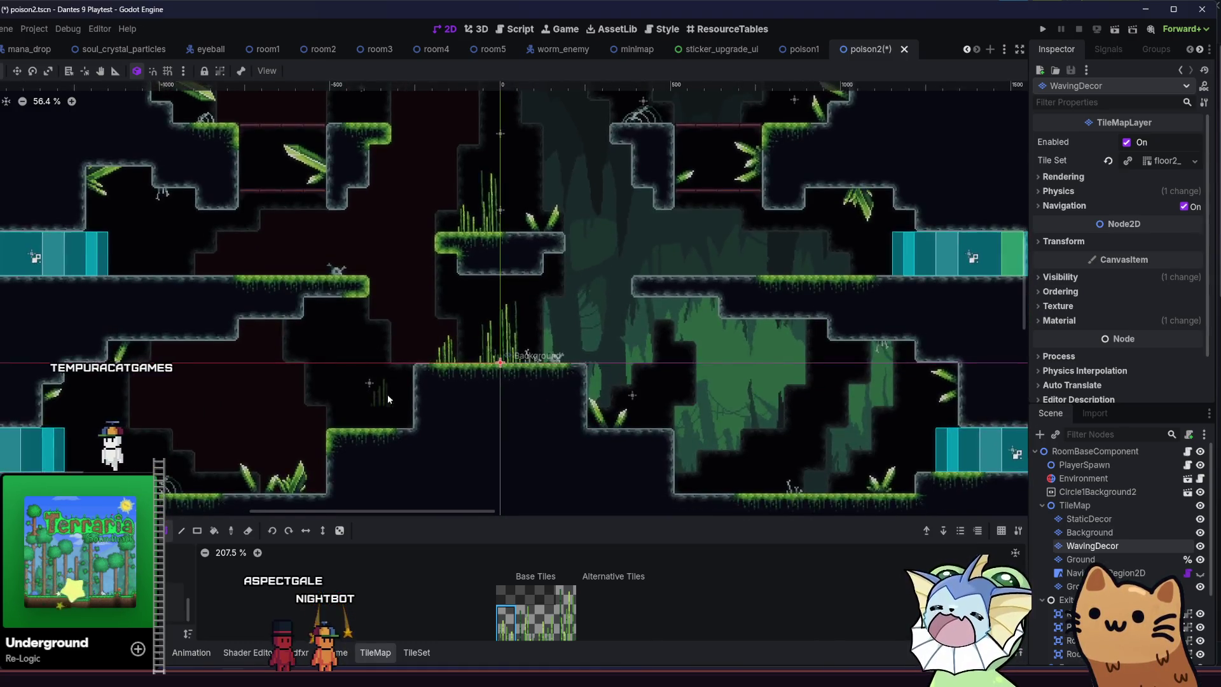
key(ctrl+s)
Plant tall grass tufts on the lower ledge and the upper ledge.
scroll(up, 3)
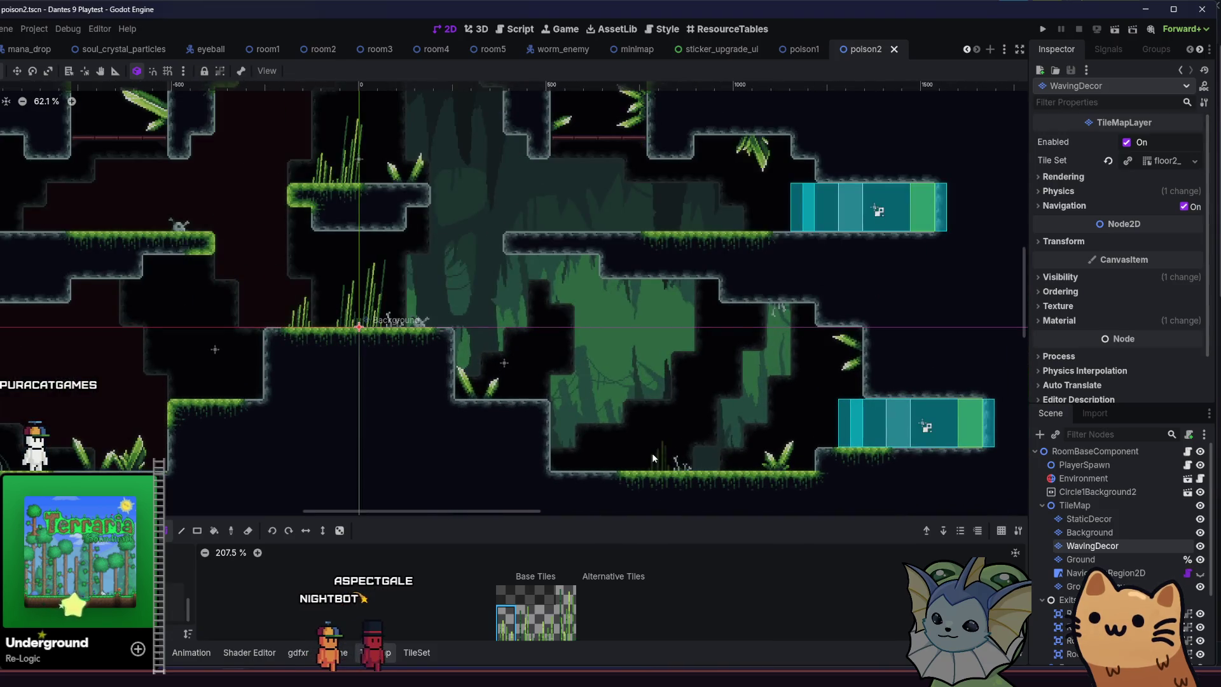
click(526, 620)
click(716, 449)
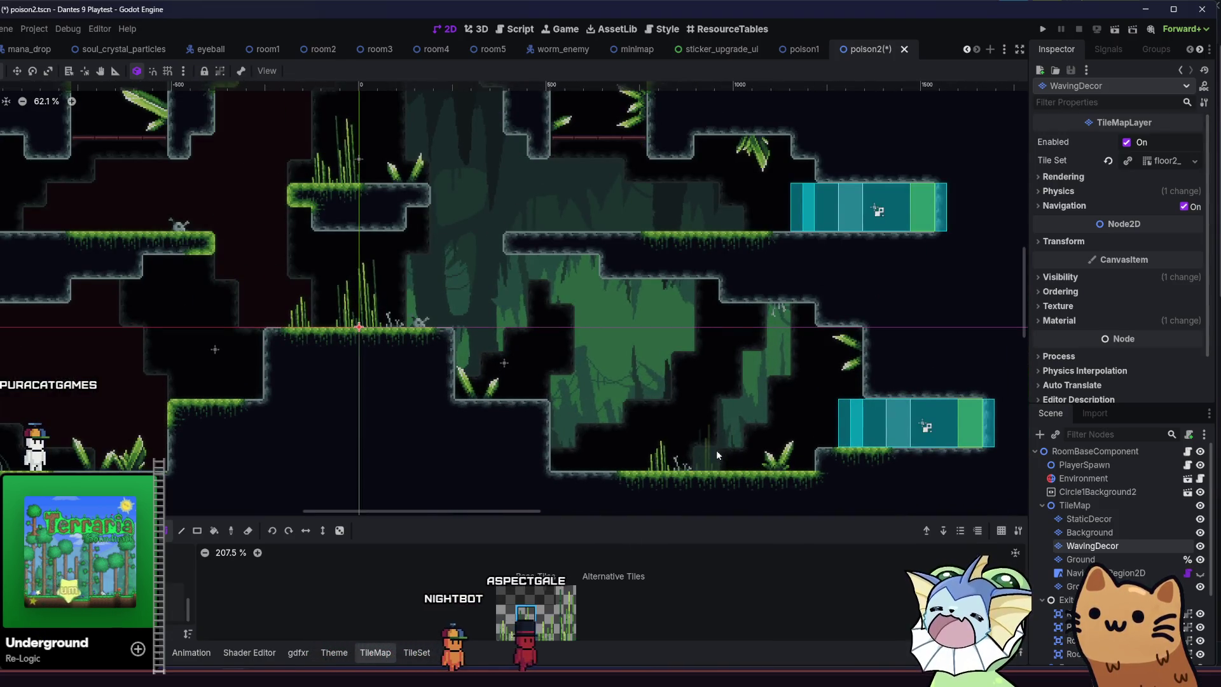
drag(391, 398, 493, 409)
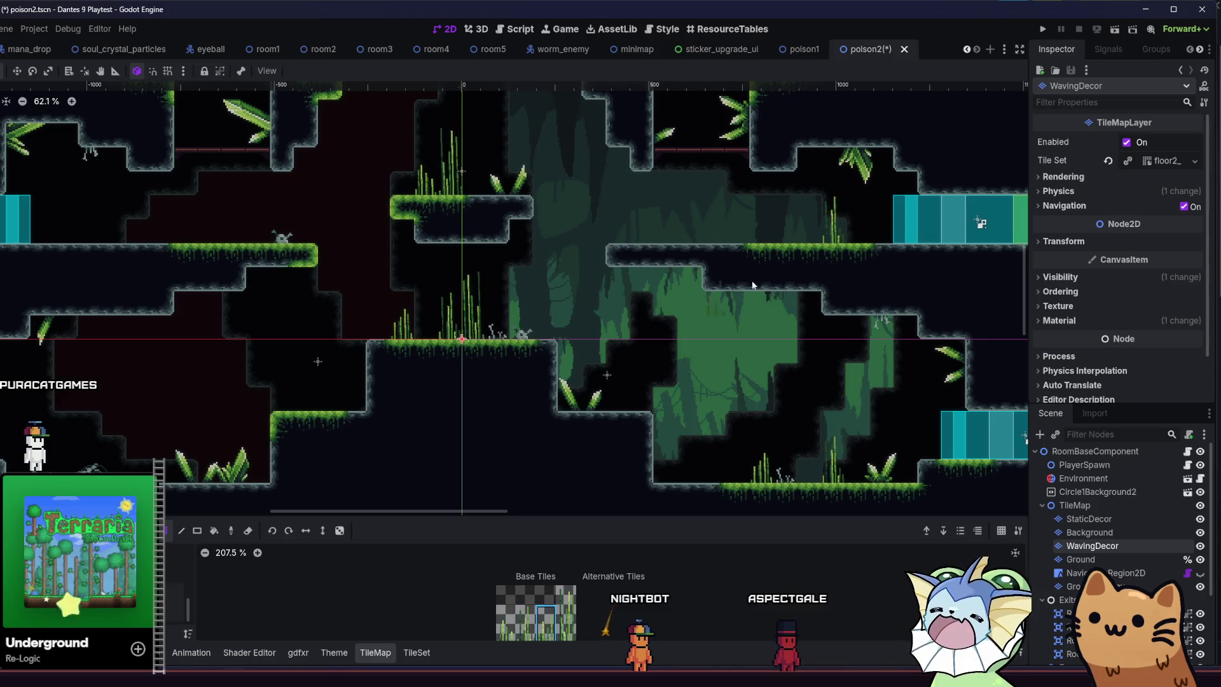
click(795, 231)
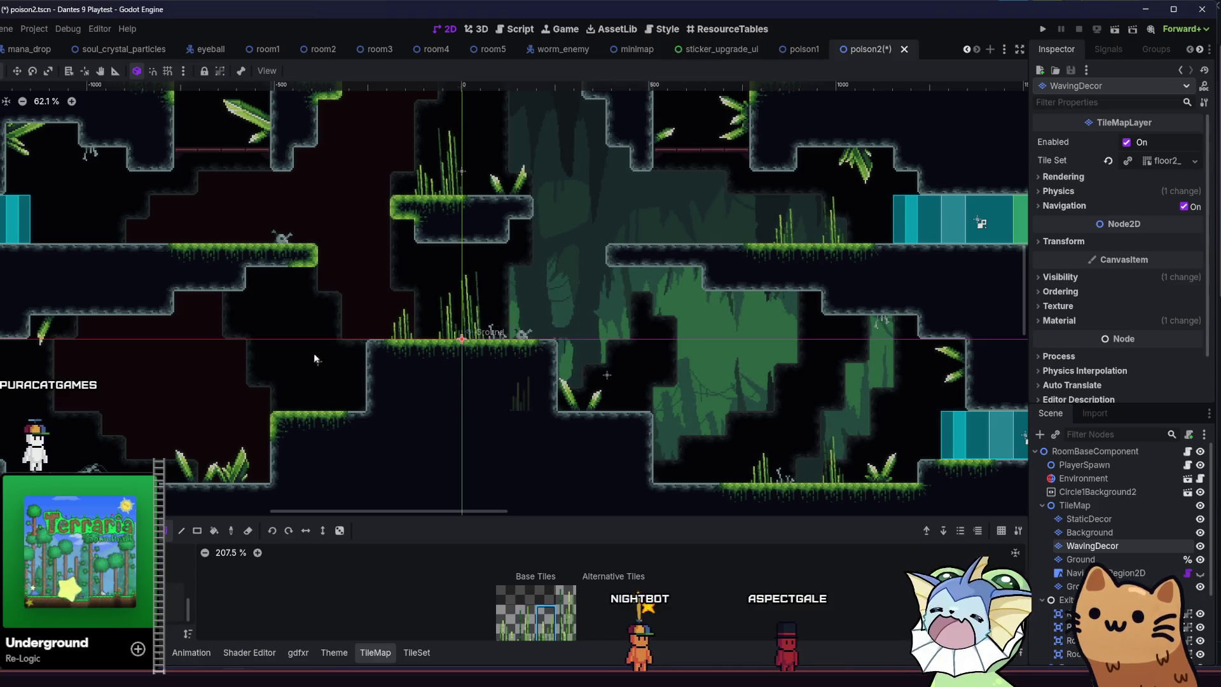
scroll(up, 3)
scroll(left, 3)
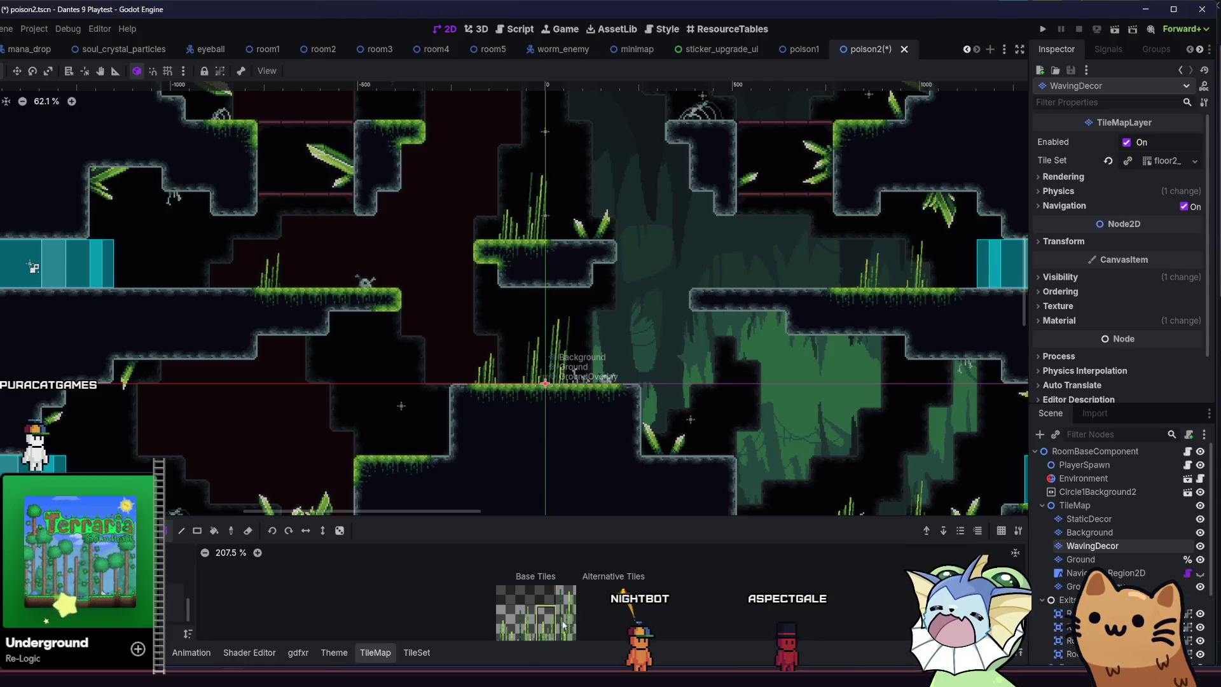
scroll(up, 3)
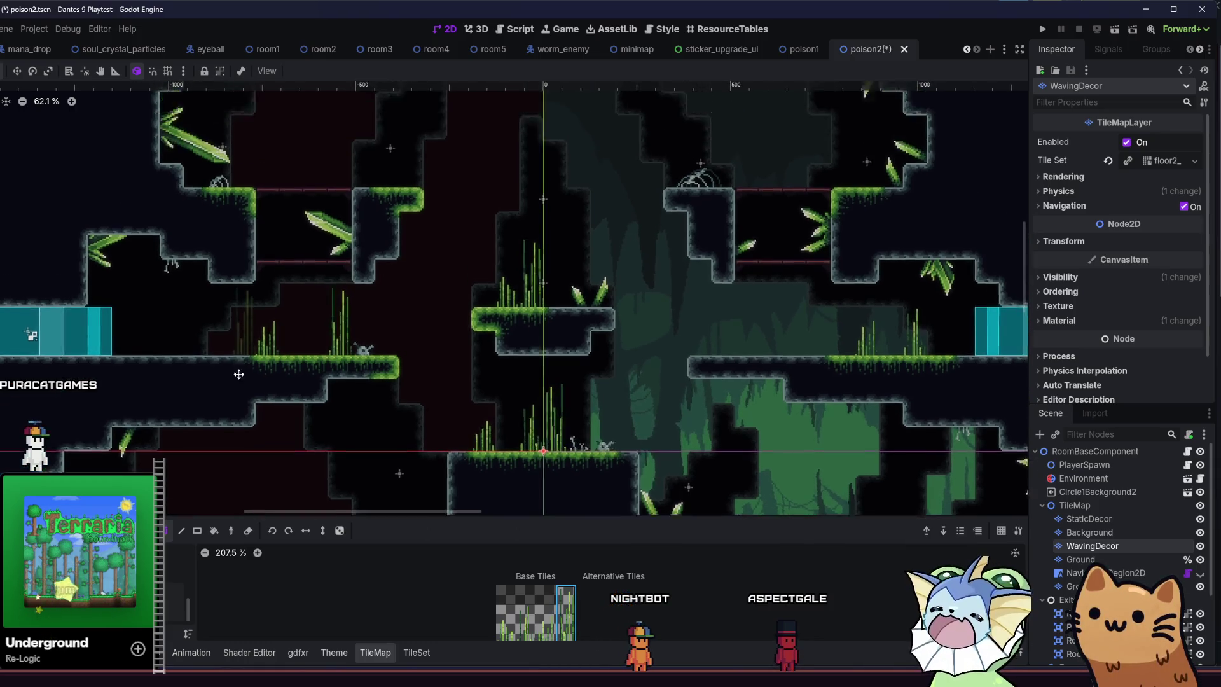
scroll(down, 3)
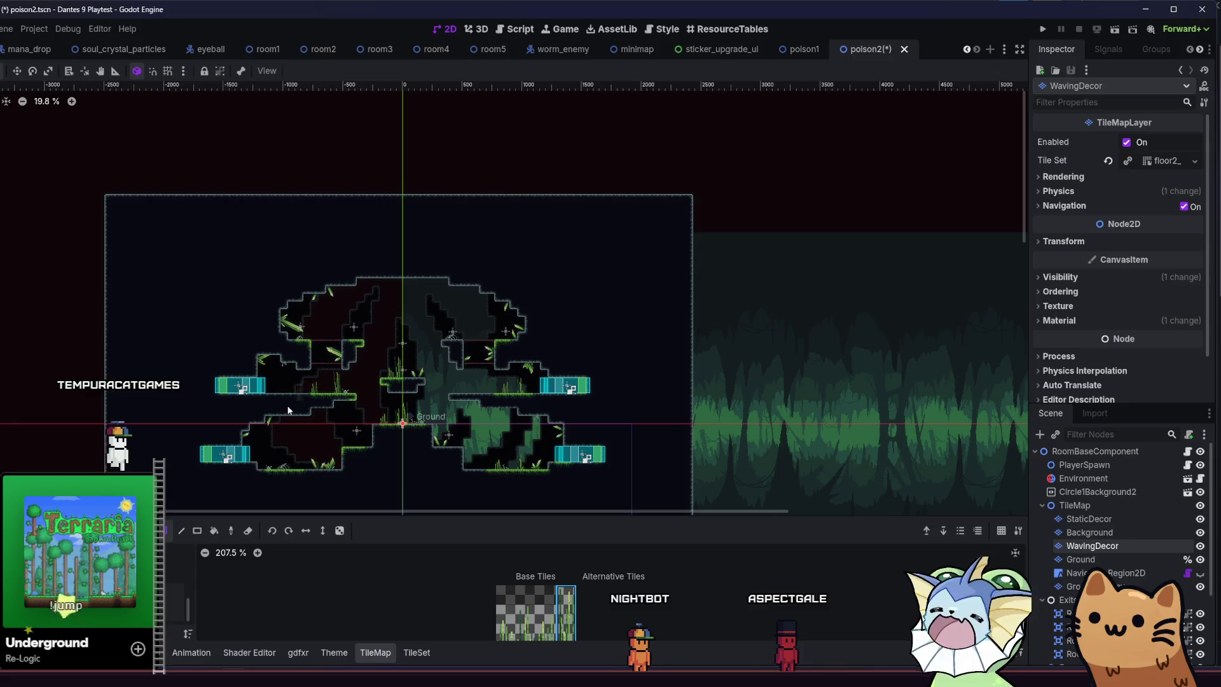
Paint tall grass on the left ledge and survey the upper-left ledges.
scroll(up, 3)
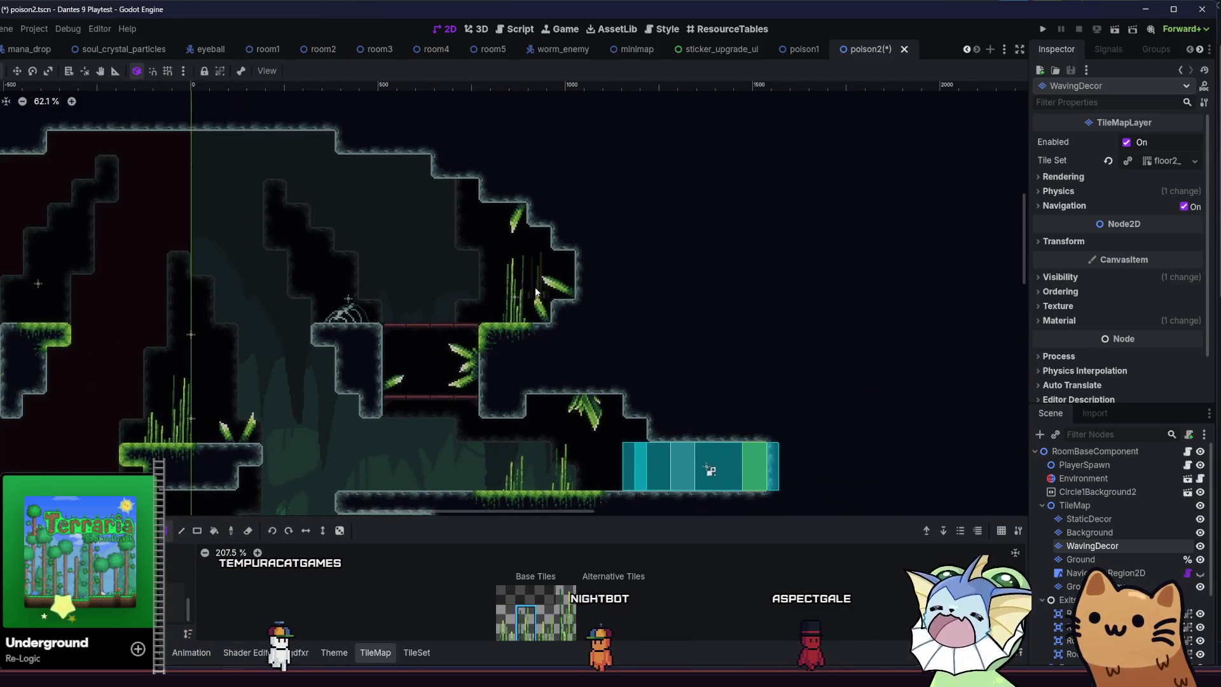
drag(317, 363, 544, 353)
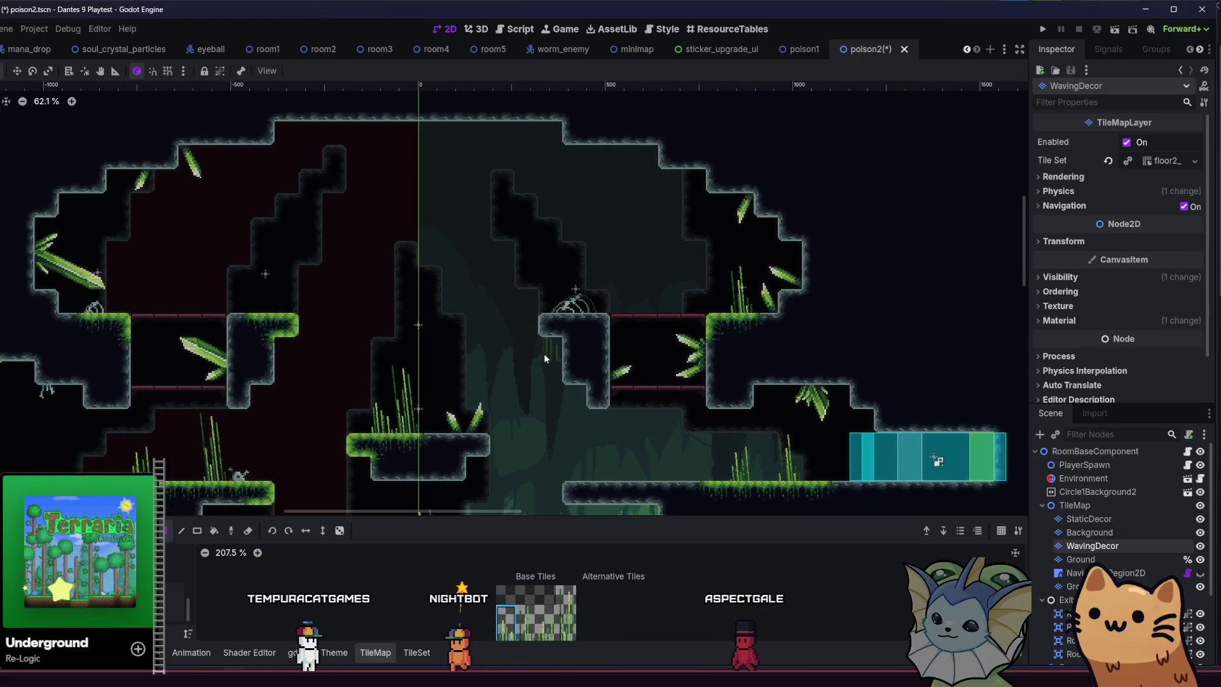
click(103, 309)
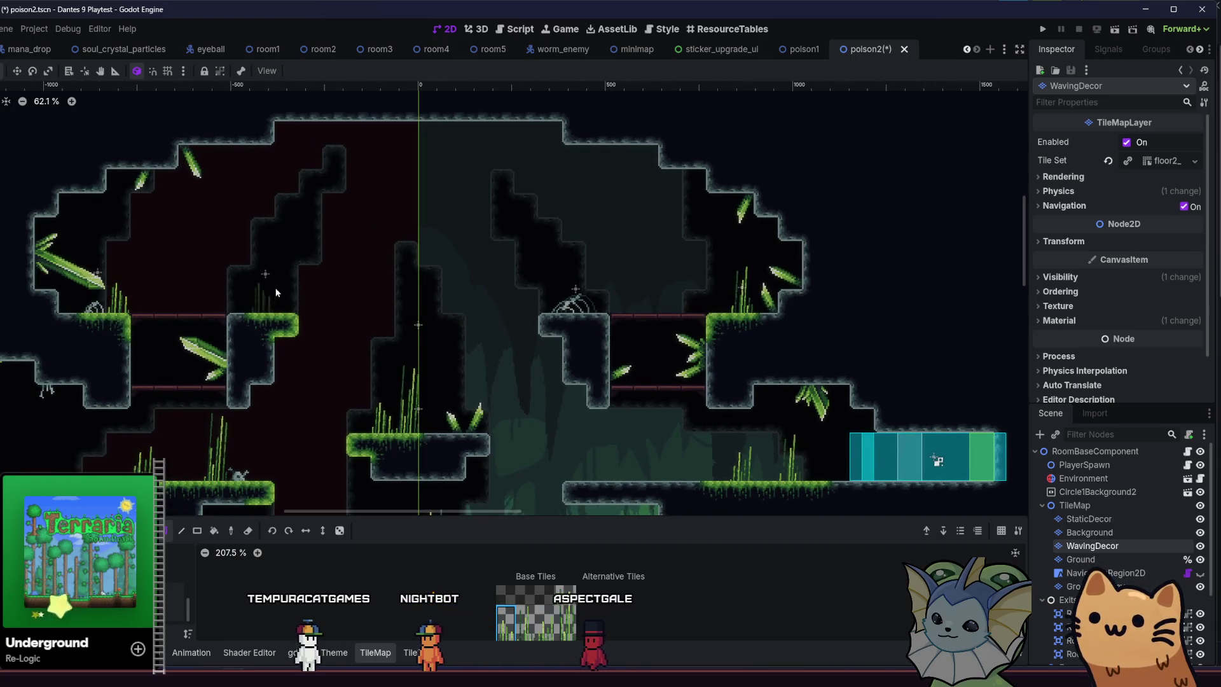
drag(186, 388, 235, 351)
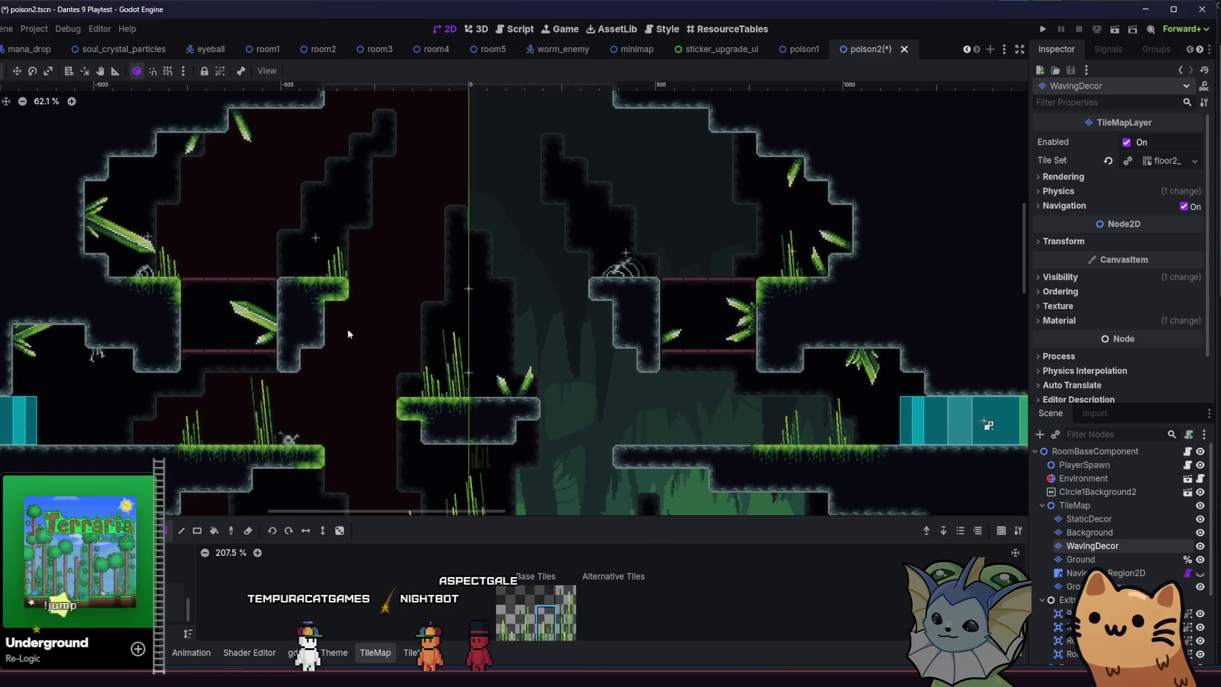
drag(238, 319, 360, 289)
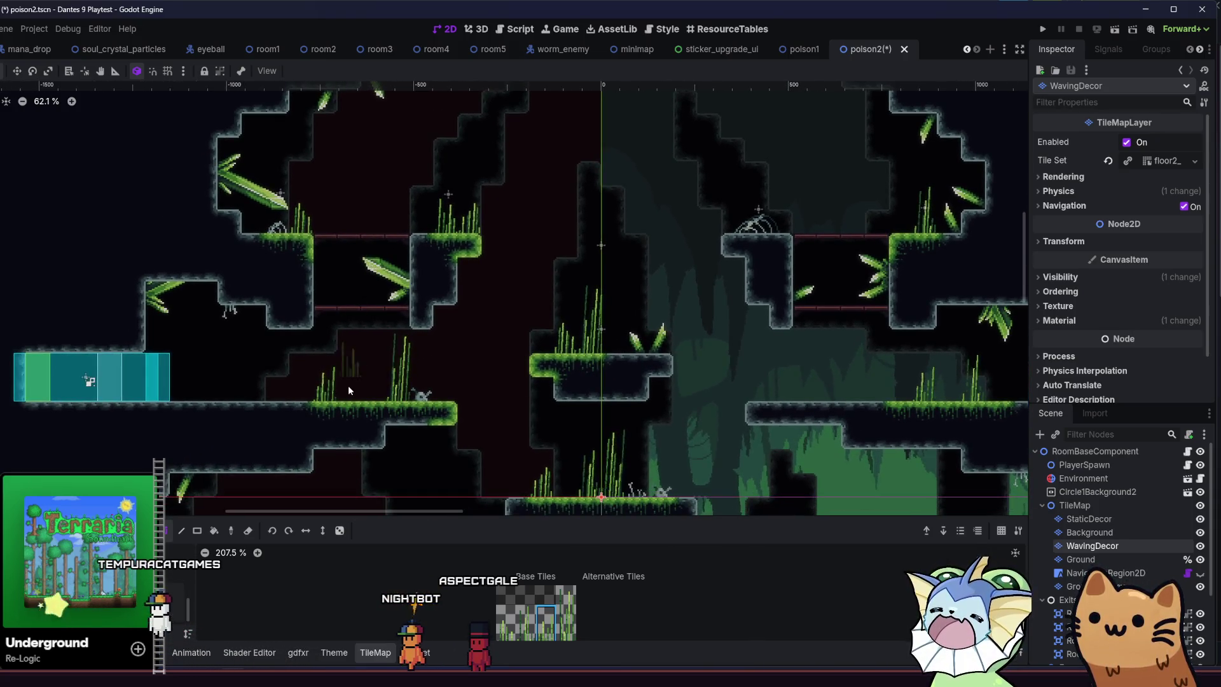
drag(274, 367, 283, 310)
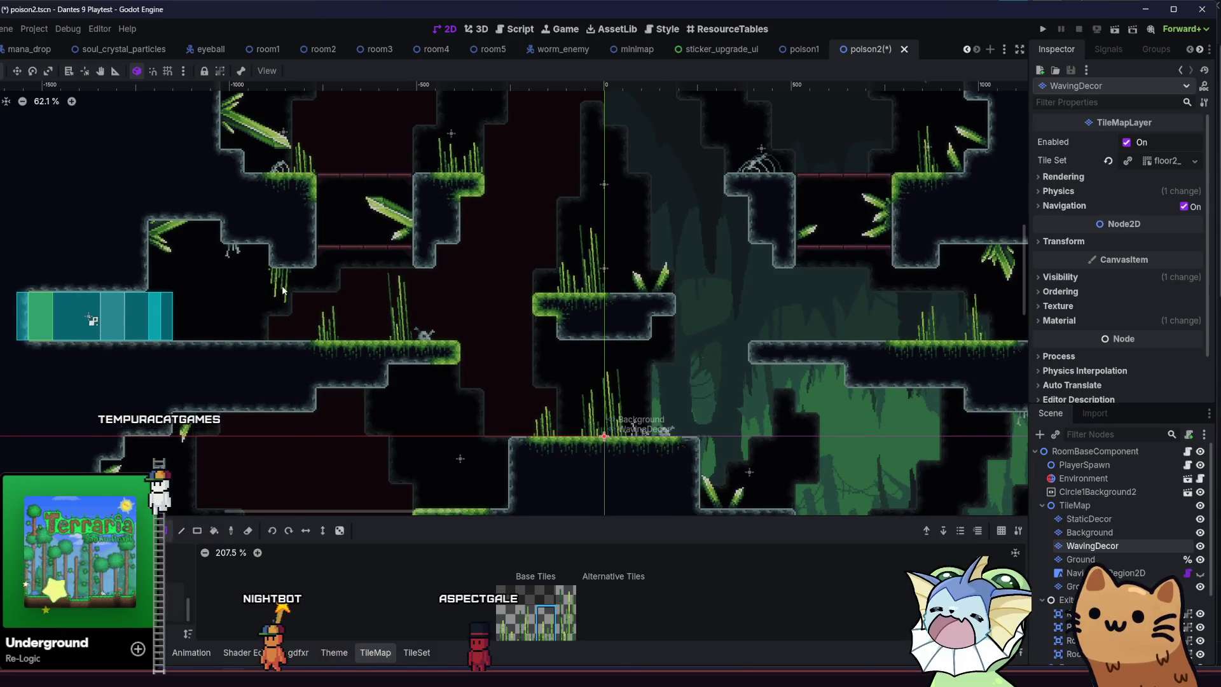
drag(364, 420, 308, 403)
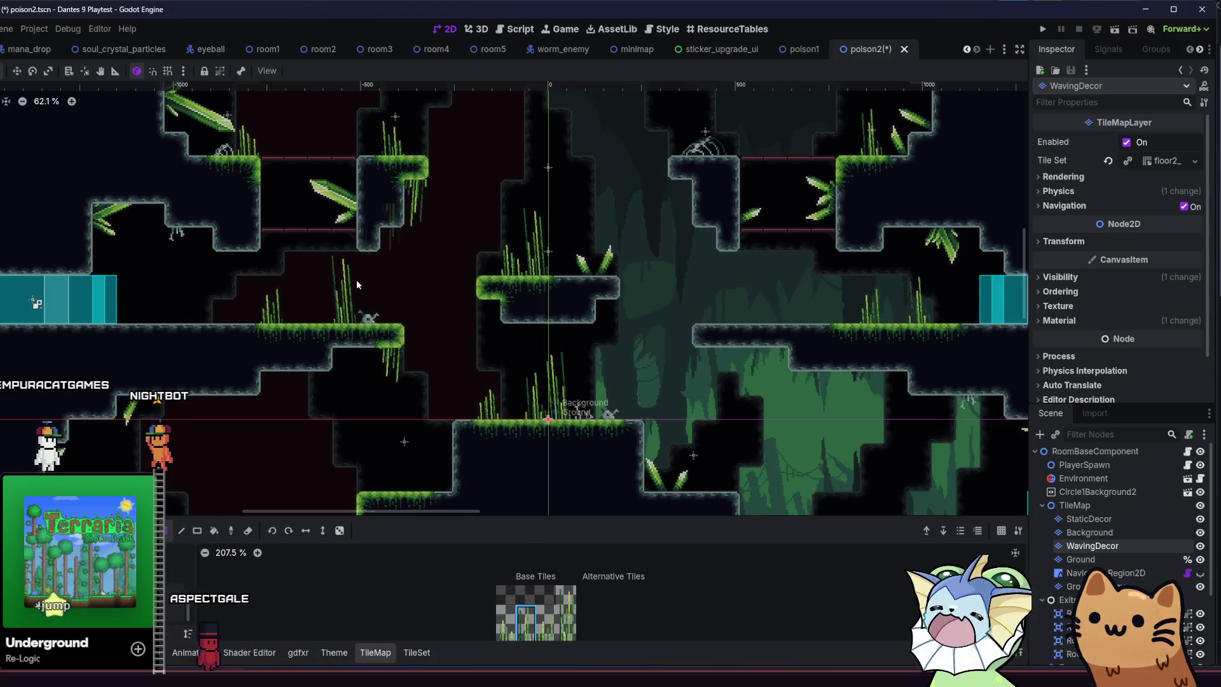
drag(346, 308, 300, 337)
Select a different middle grass tile, then open the poison1 room scene for reference.
click(506, 620)
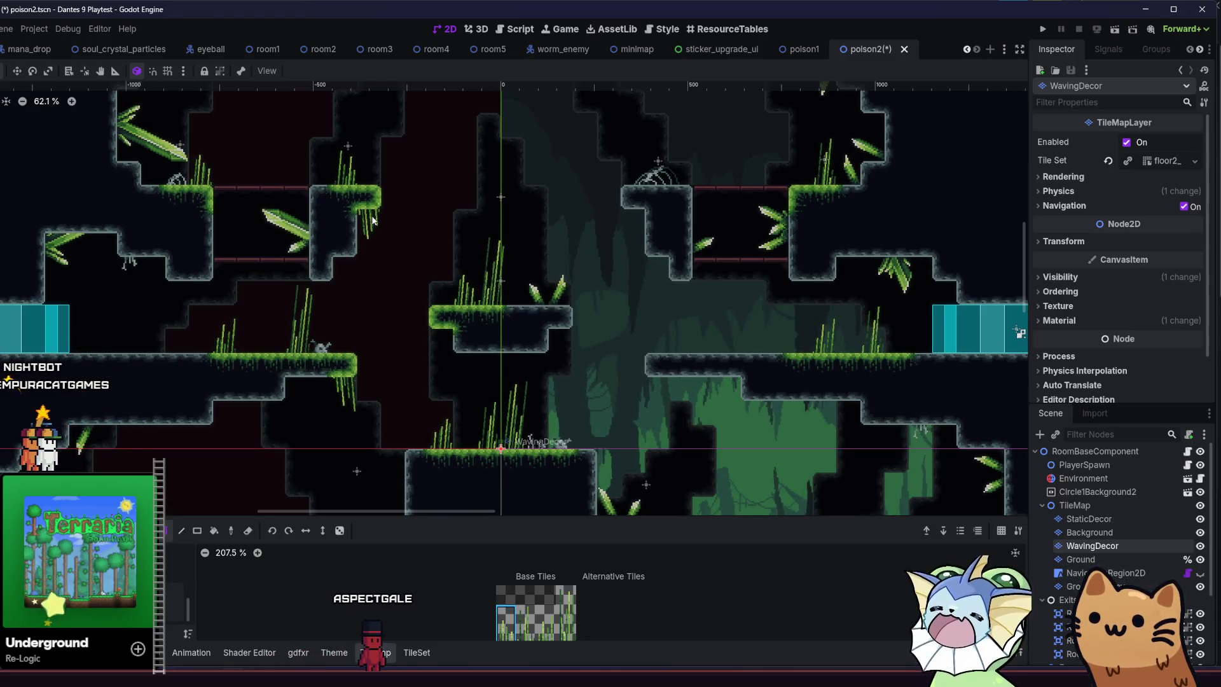
click(546, 622)
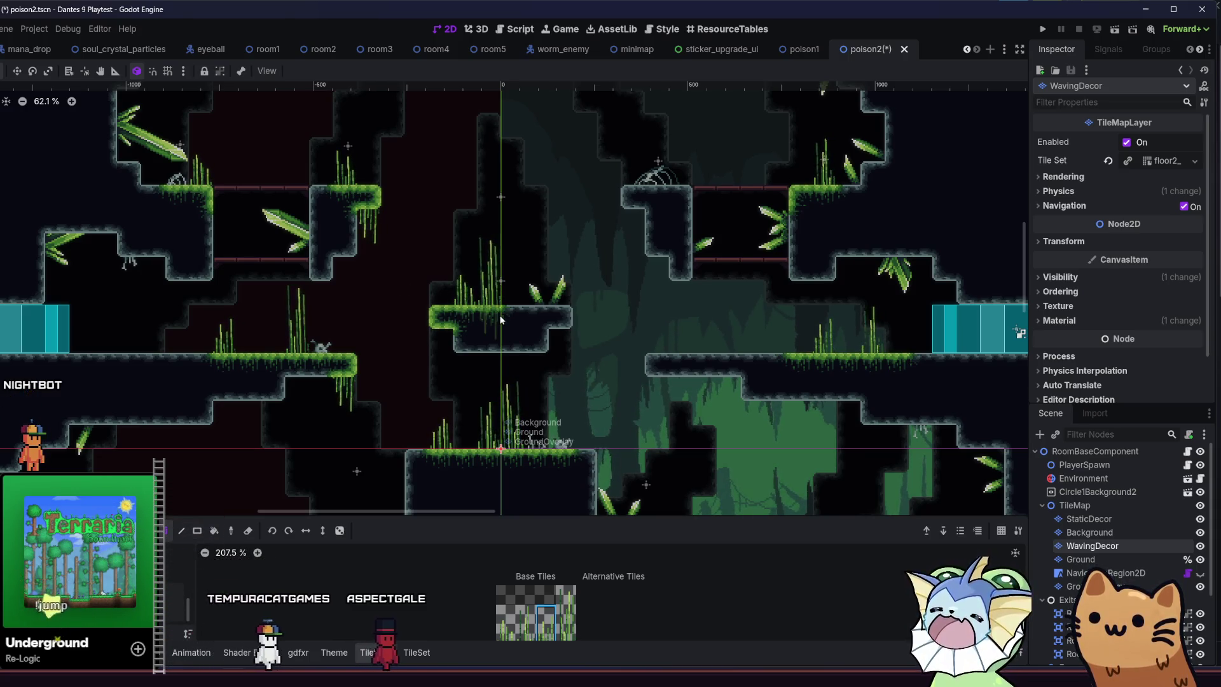
scroll(down, 3)
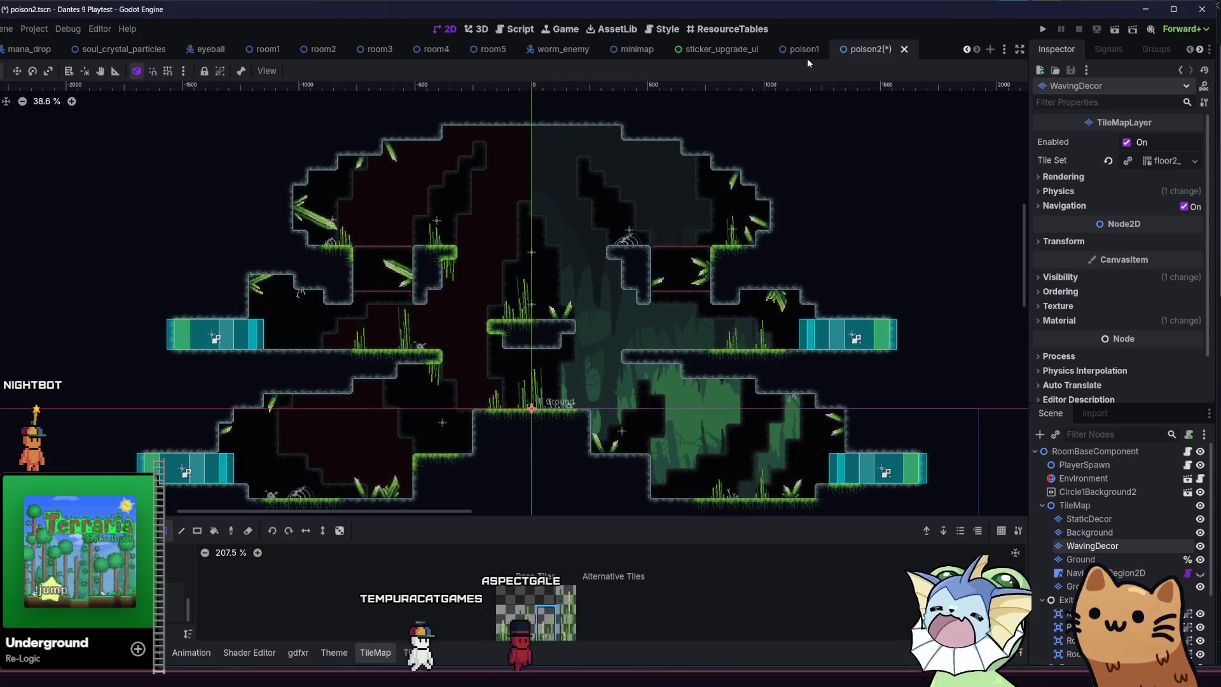
click(800, 51)
click(800, 51)
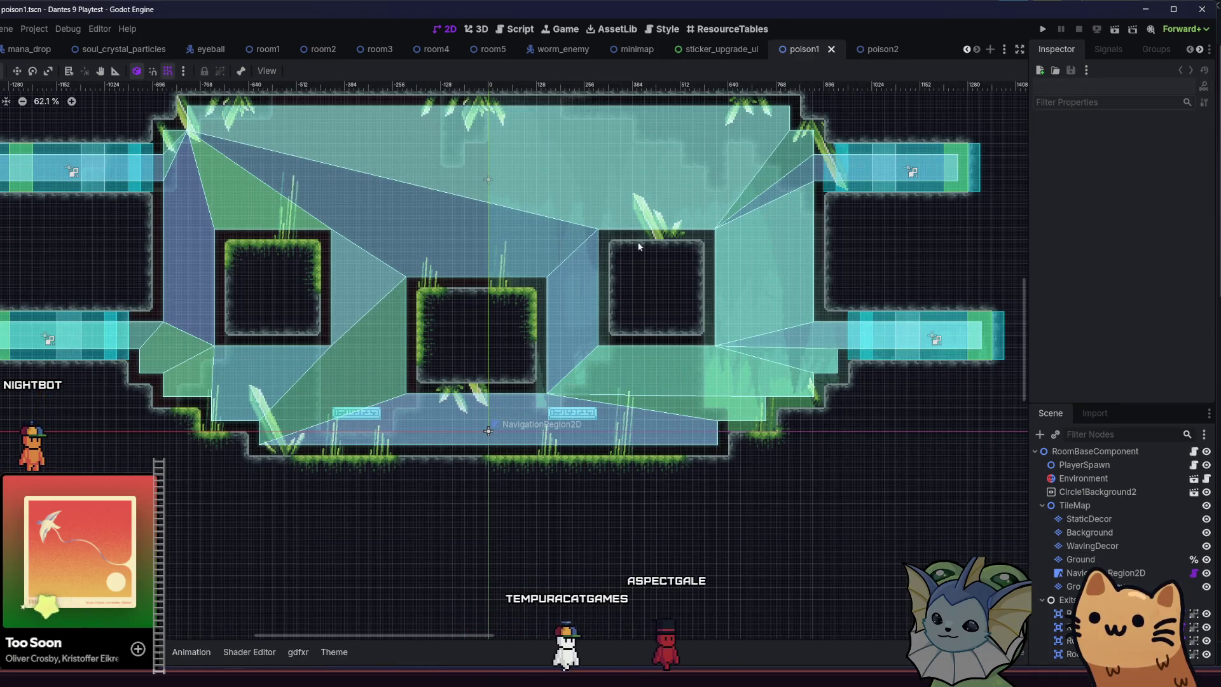
Back in poison2, extend the hanging grass below the central platform and add another tuft.
click(860, 50)
scroll(up, 3)
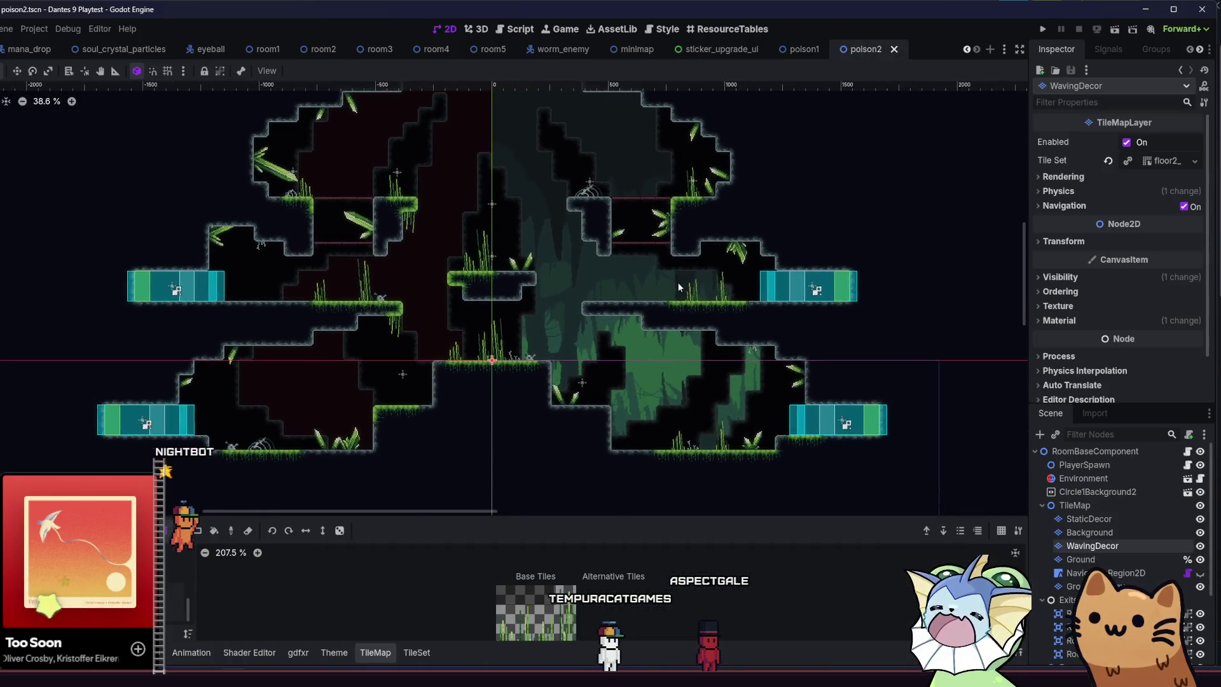
click(527, 629)
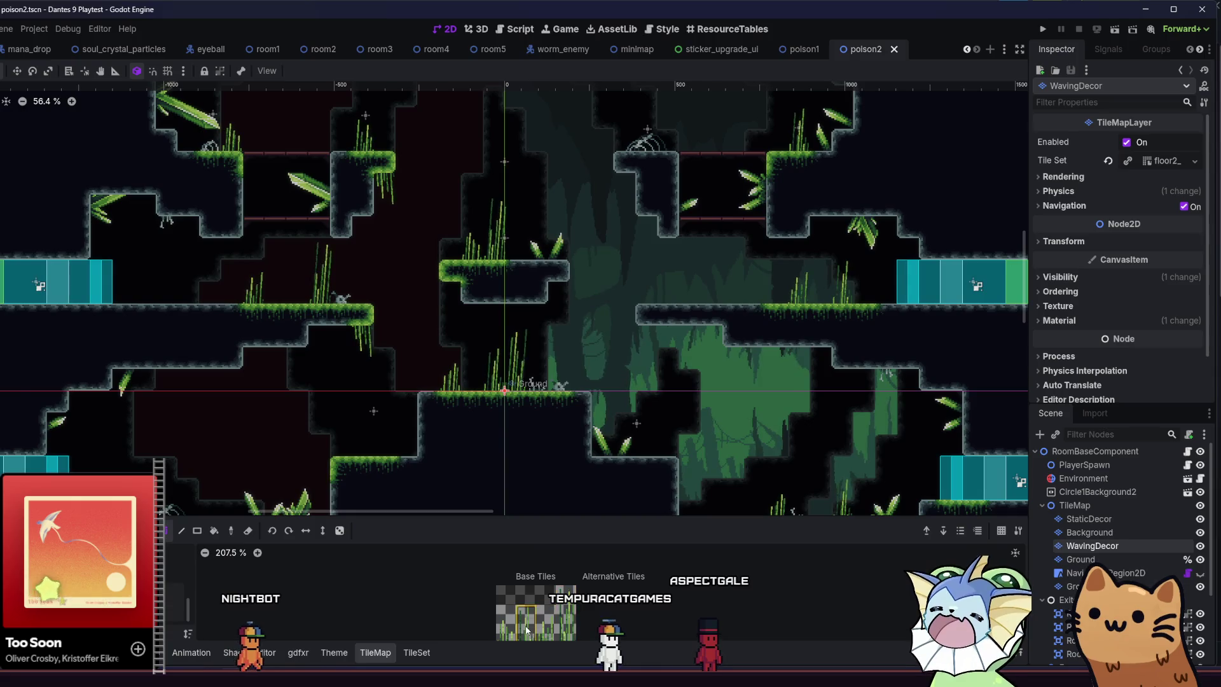
click(449, 303)
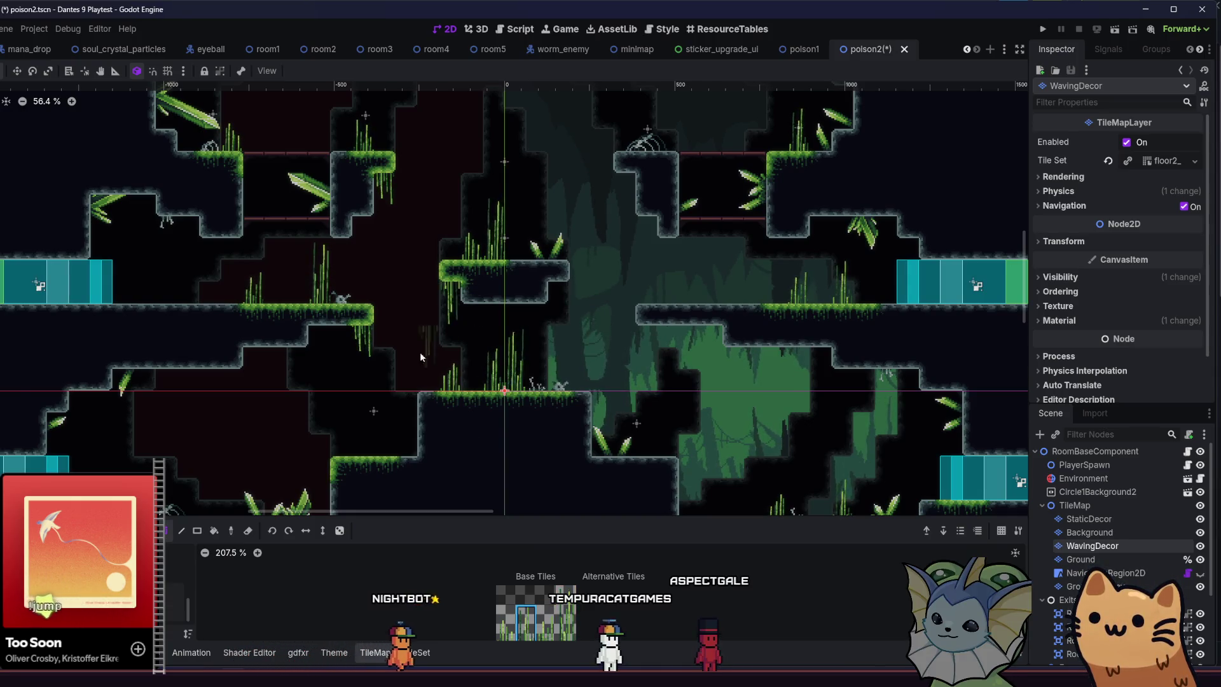
scroll(right, 3)
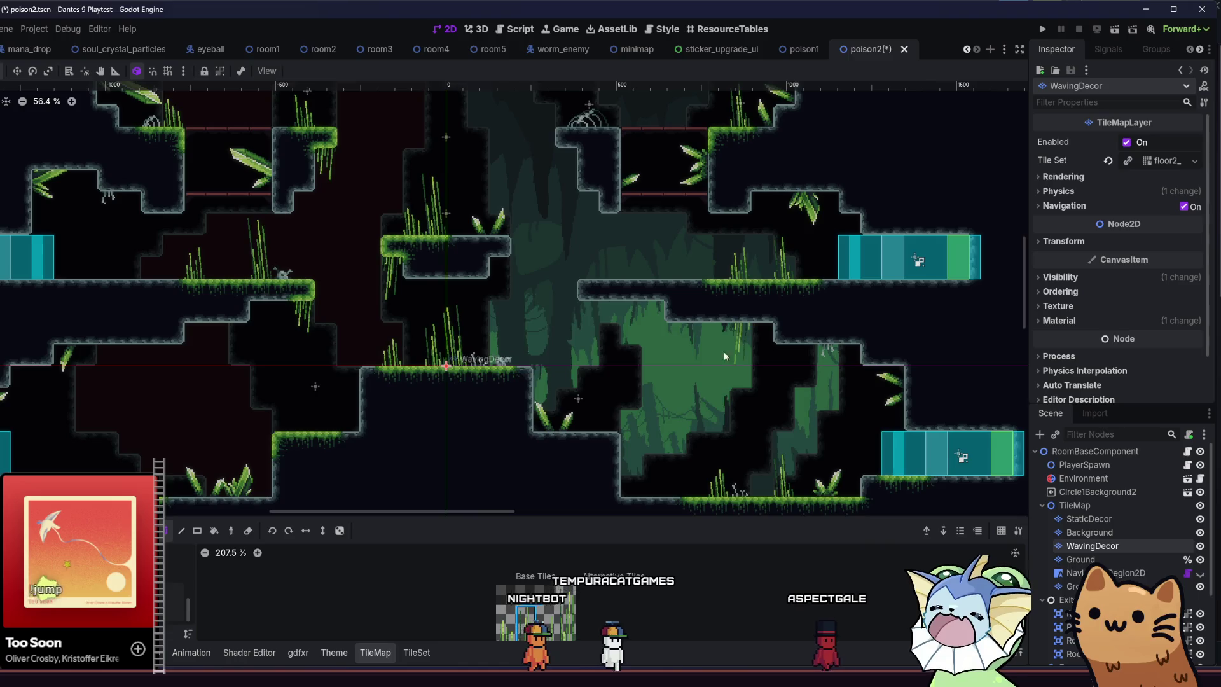
scroll(left, 3)
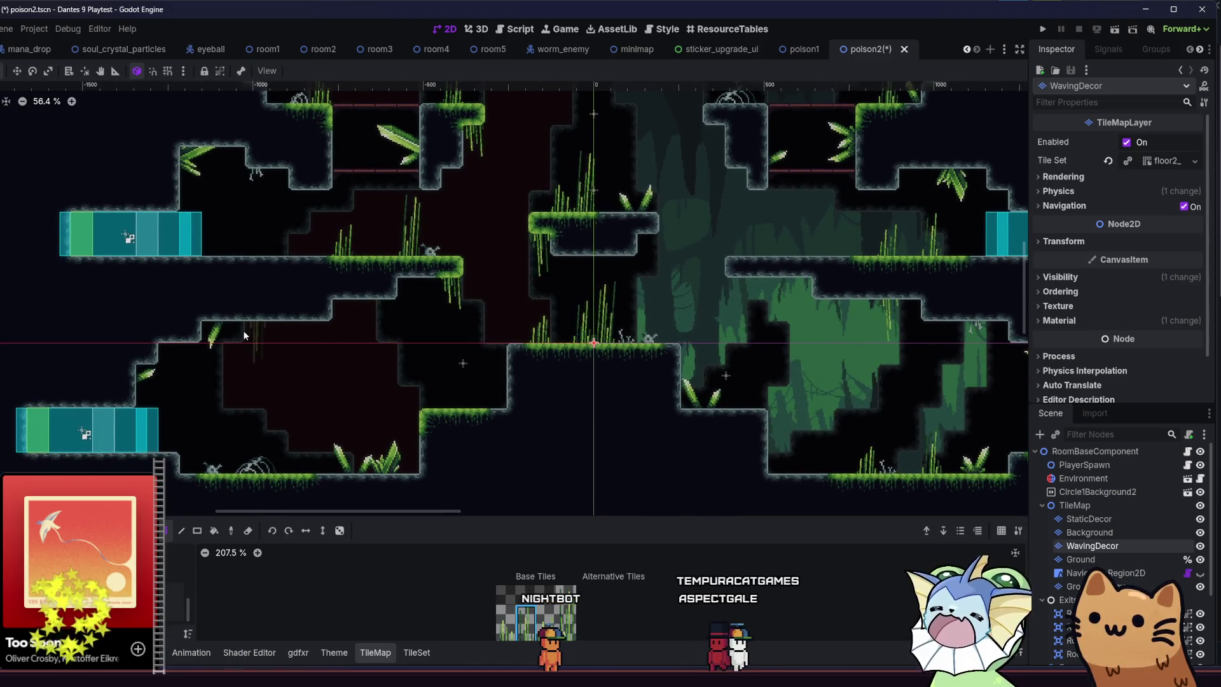
click(347, 318)
Save poison2 and reposition the view up and left over the room.
scroll(up, 3)
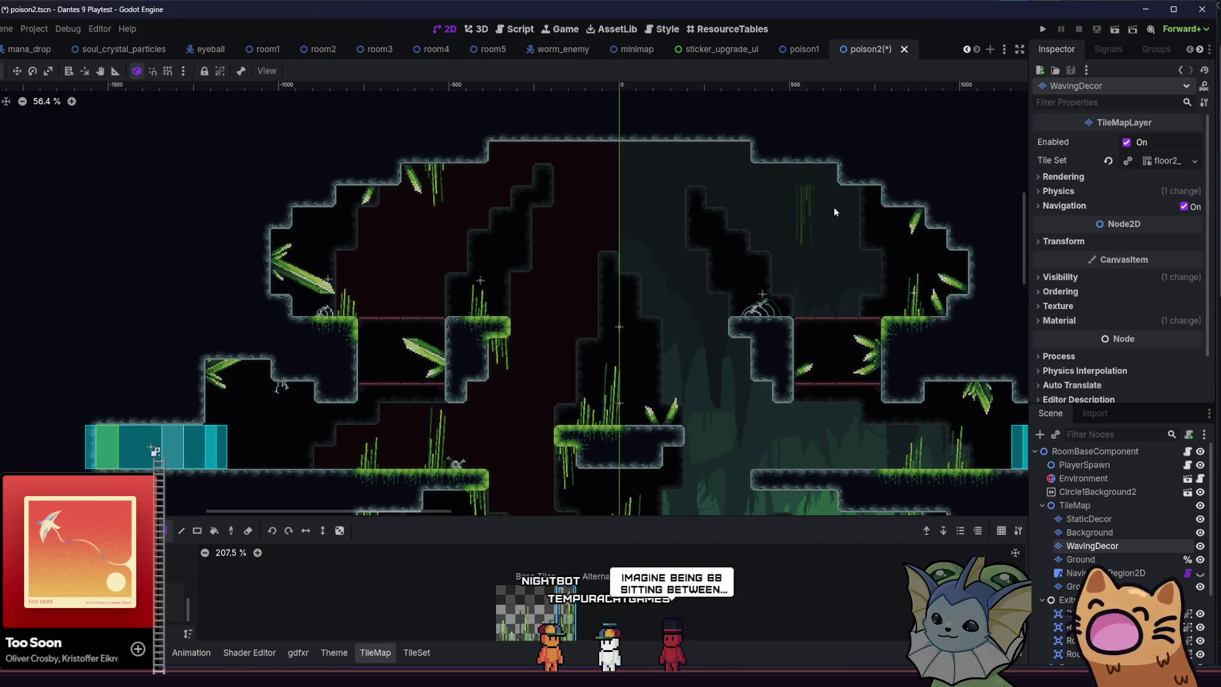
scroll(right, 3)
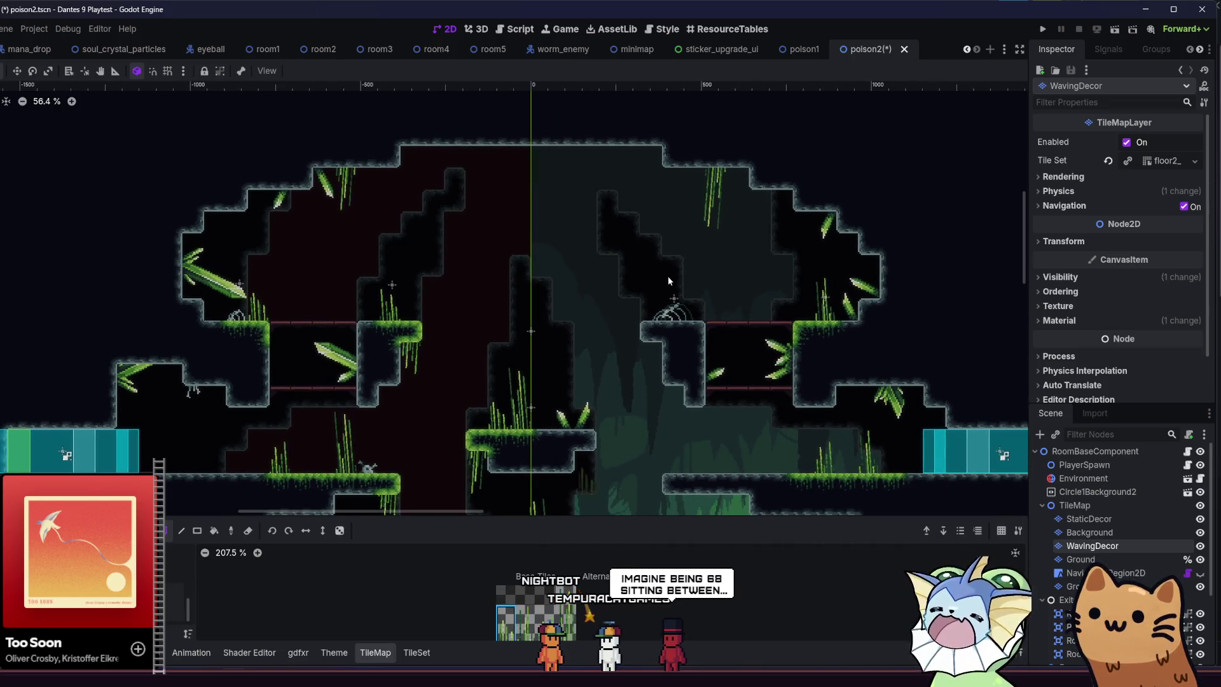
scroll(down, 3)
key(ctrl+s)
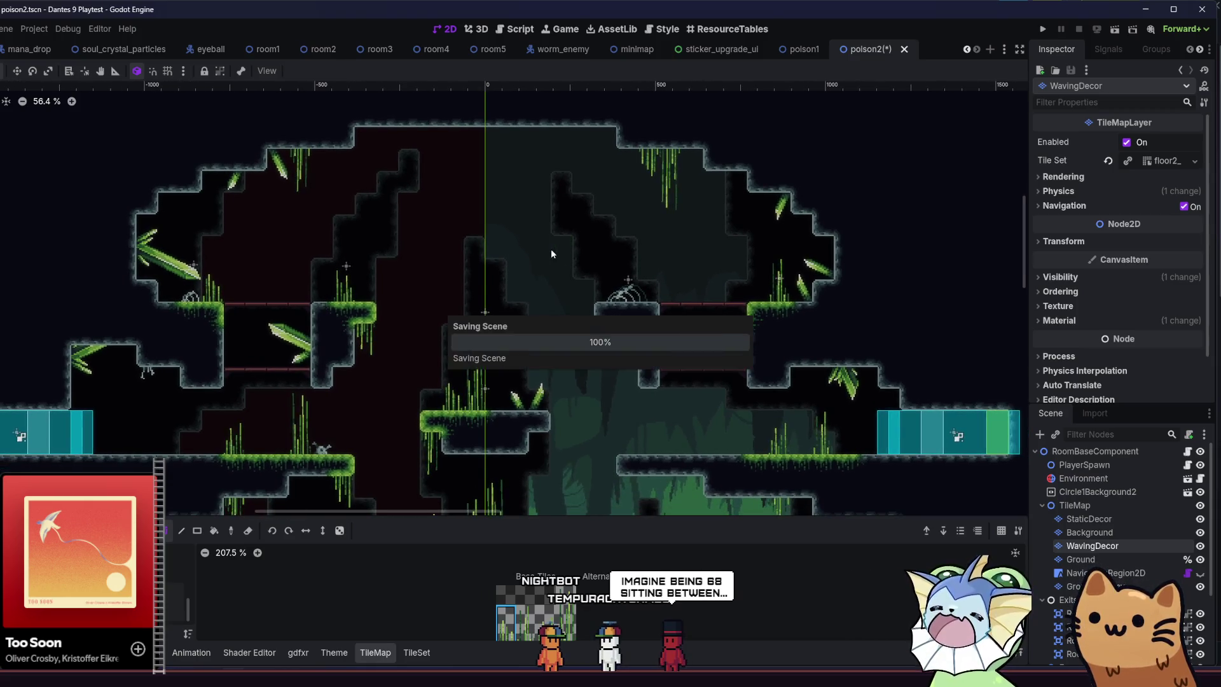
scroll(down, 3)
drag(540, 255, 454, 238)
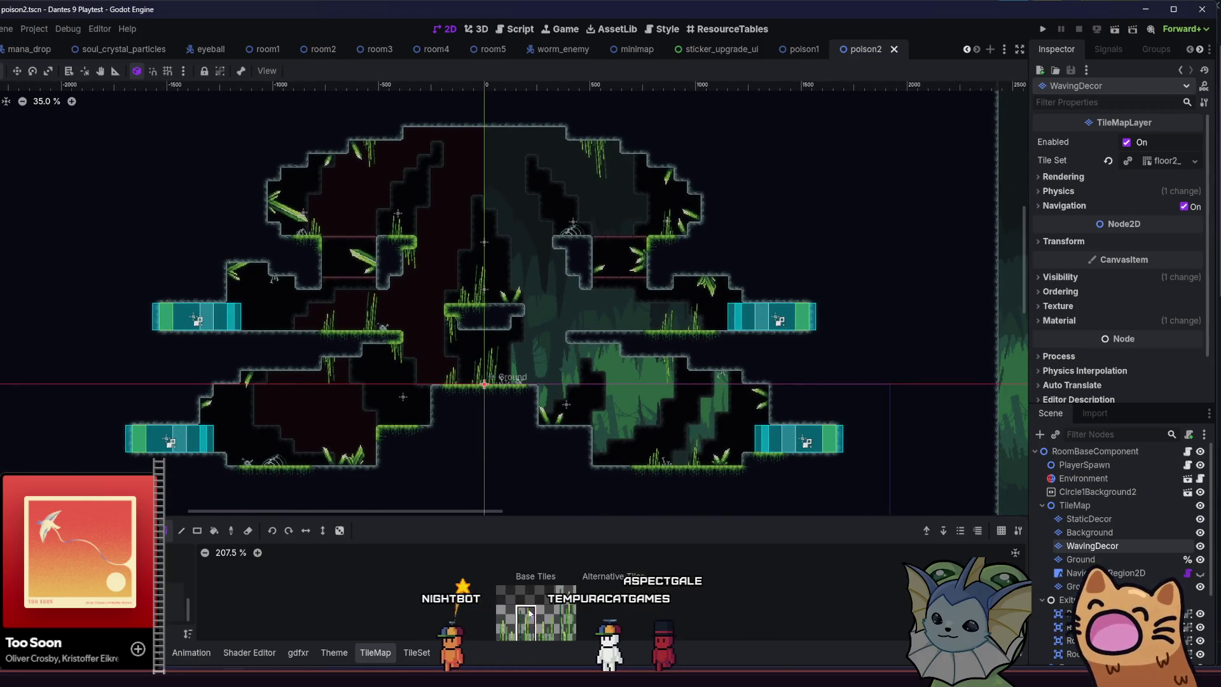
Add hanging grass near the top of the map, select the tall vine tile, and save.
click(436, 130)
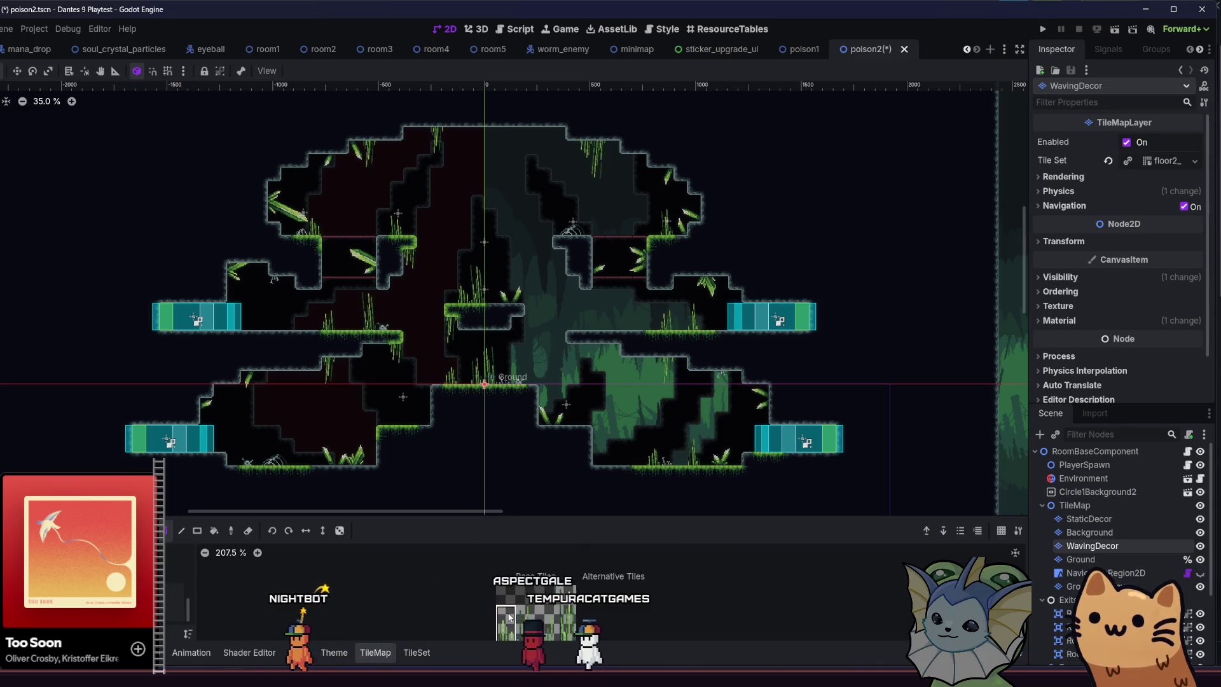
click(563, 591)
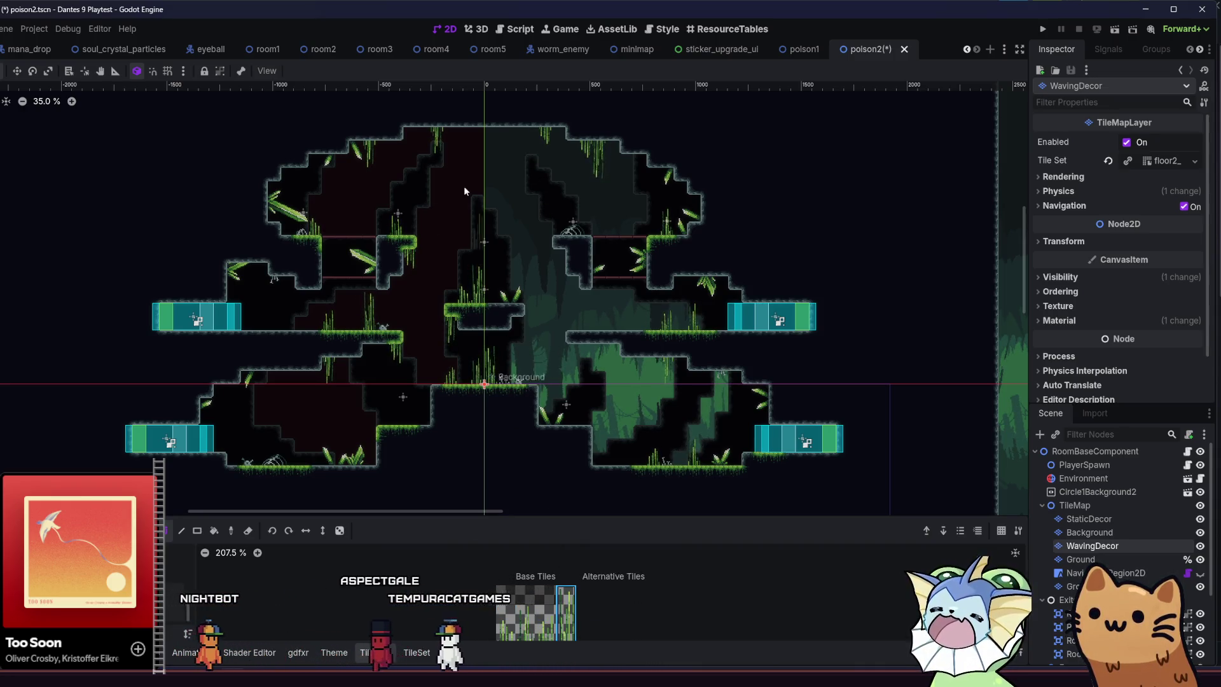
key(ctrl+s)
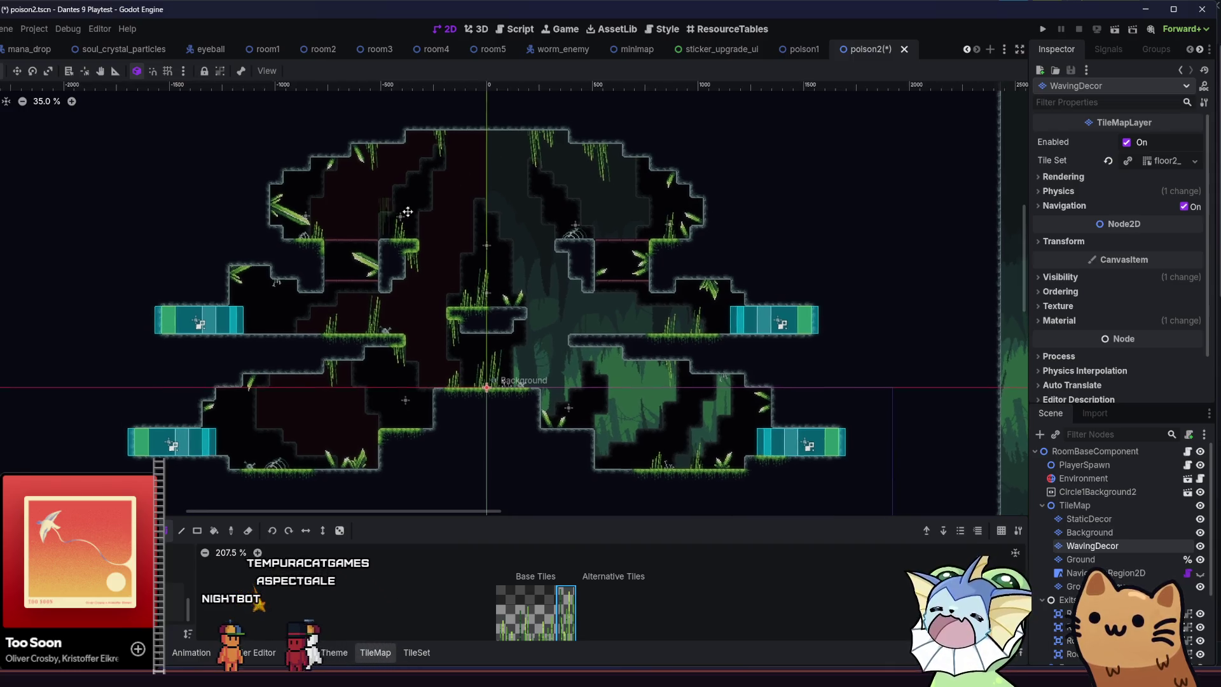
scroll(down, 3)
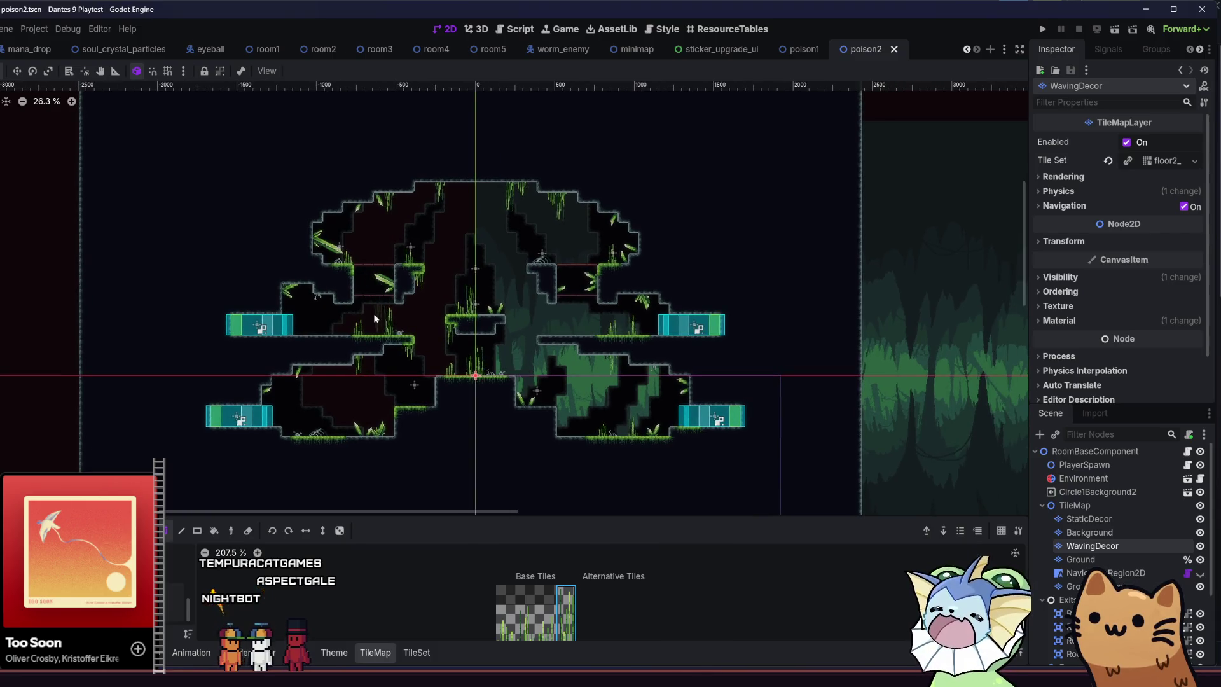
scroll(up, 3)
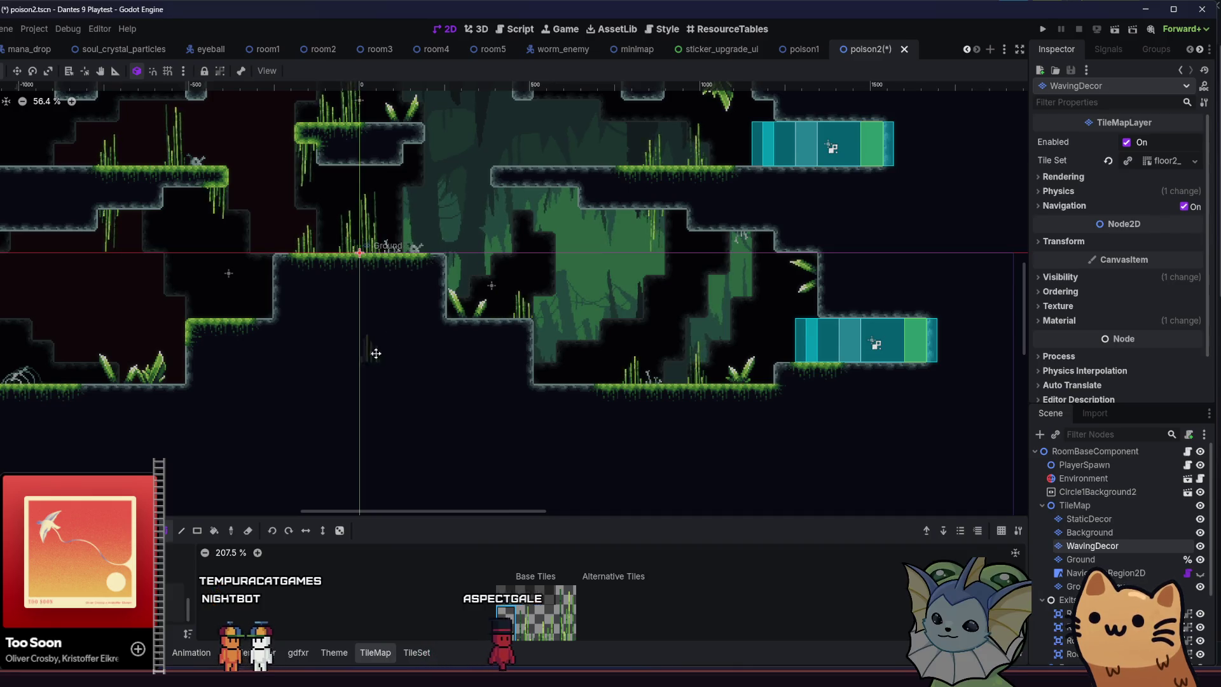
Launch the game to playtest the room.
drag(373, 349, 593, 362)
scroll(down, 3)
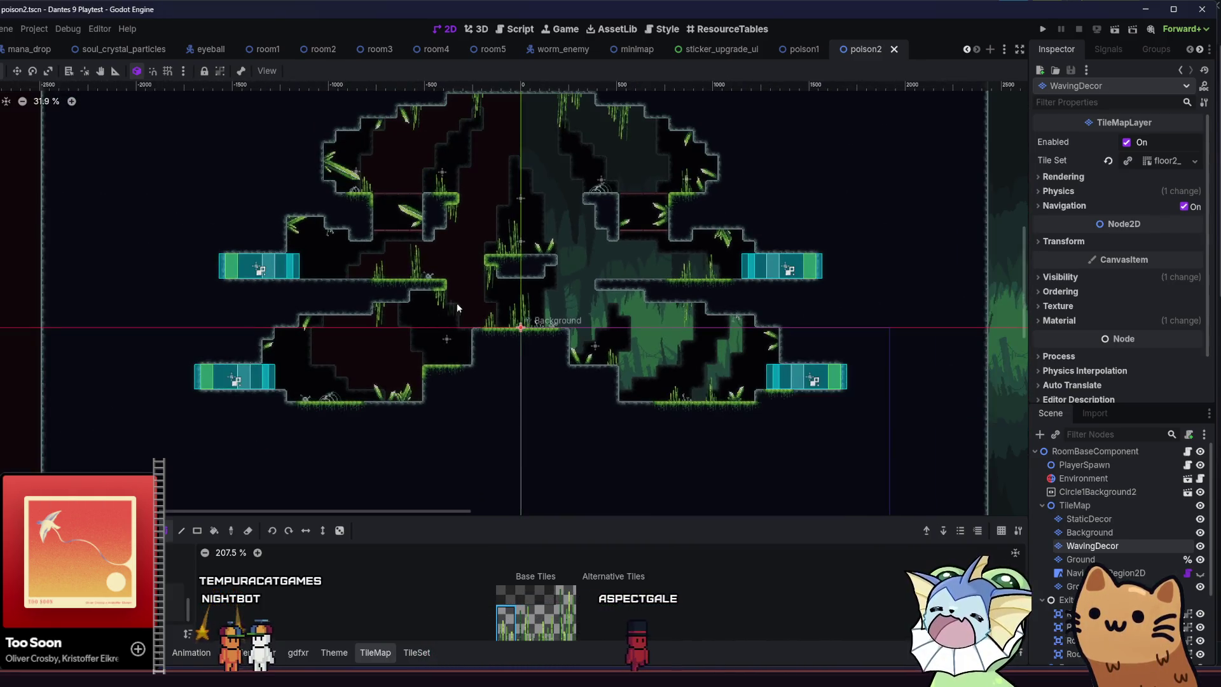
click(1112, 29)
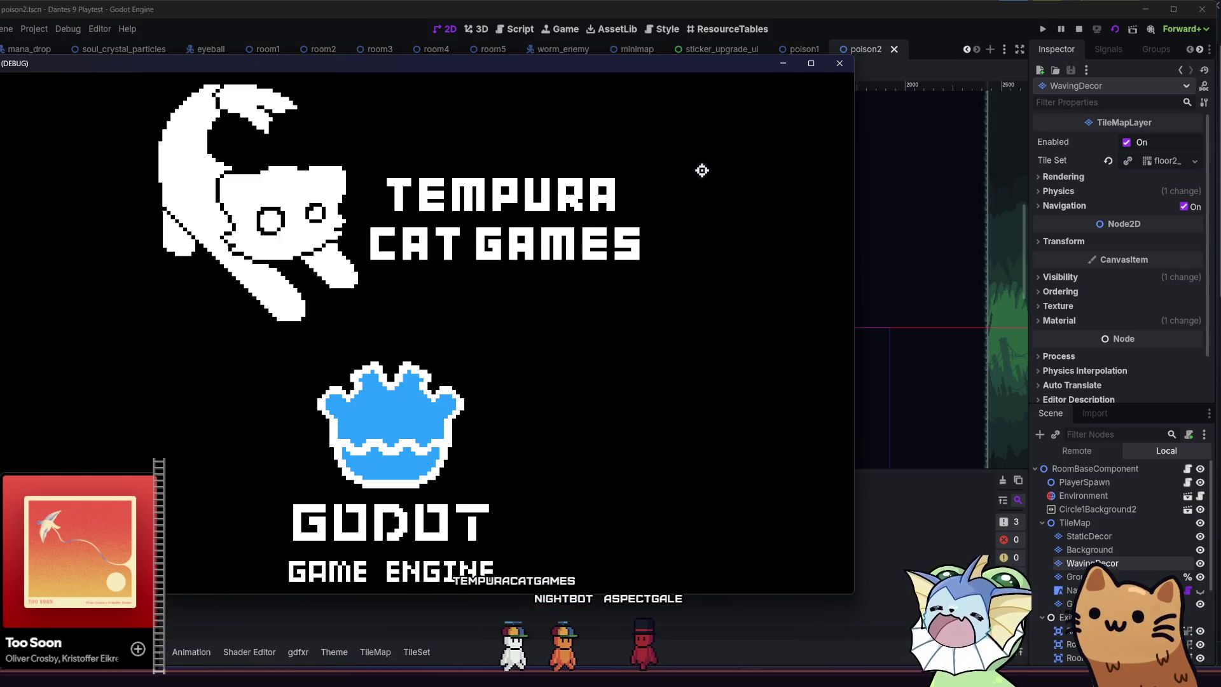
Maximize the game window and guide the cat across mossy ledges into the next cave area.
key(super+Up)
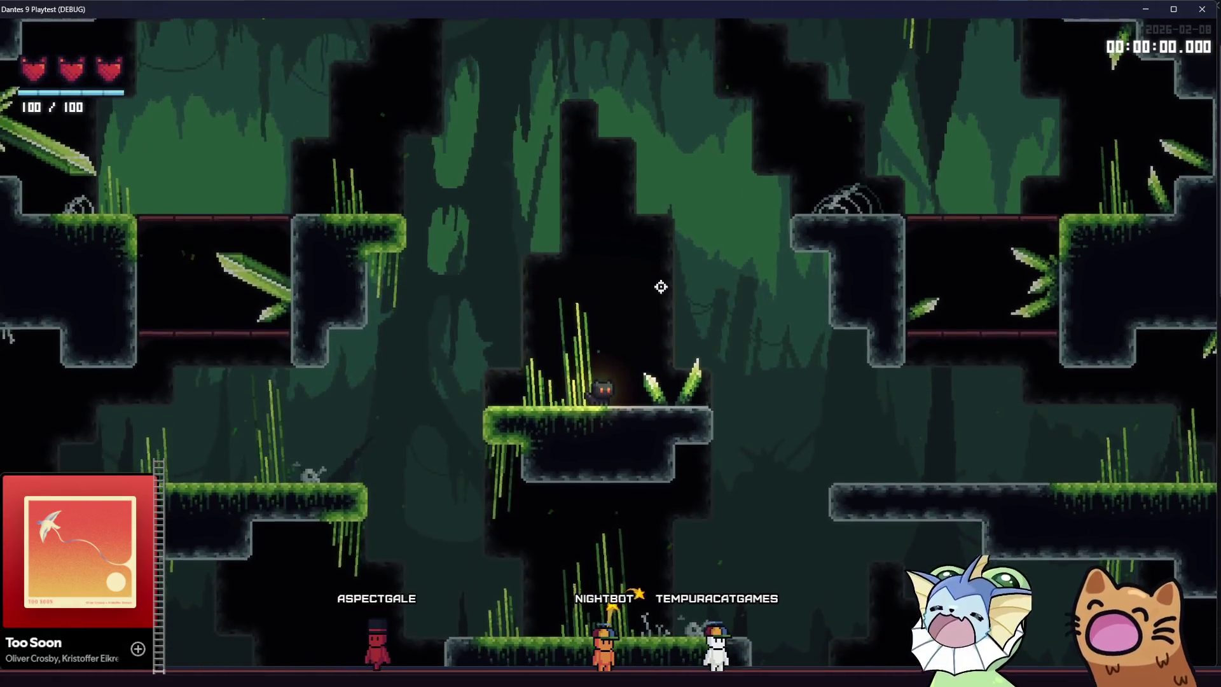
key(a)
key(space)
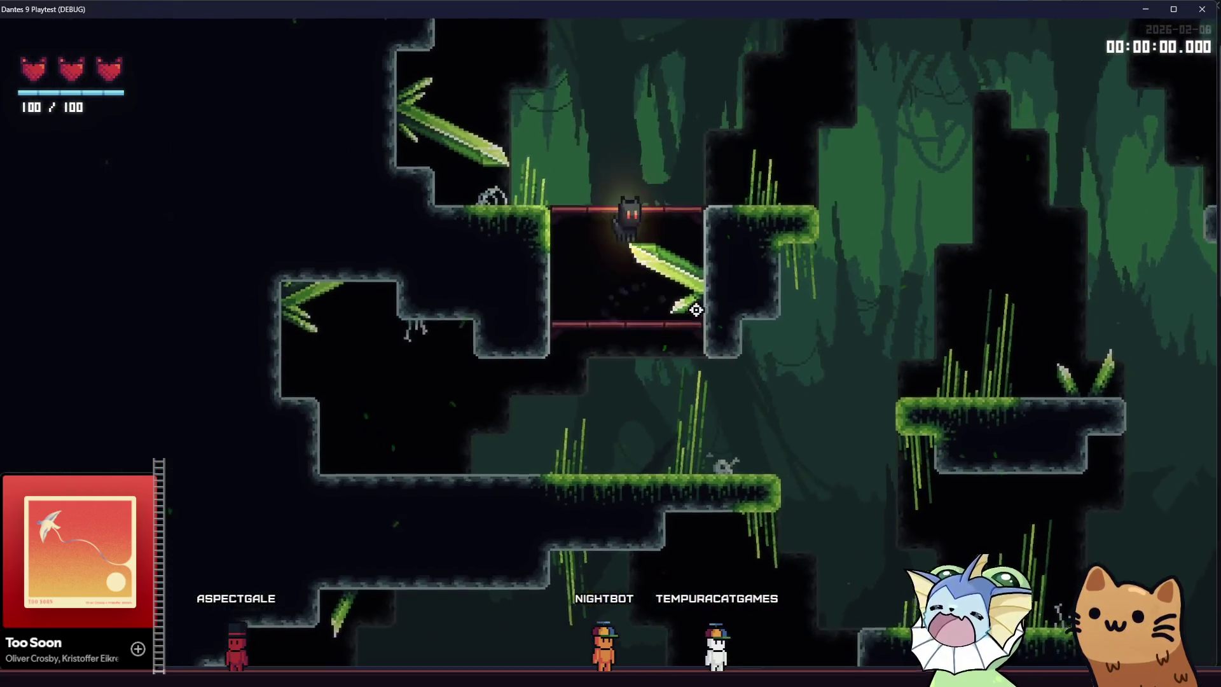
key(d)
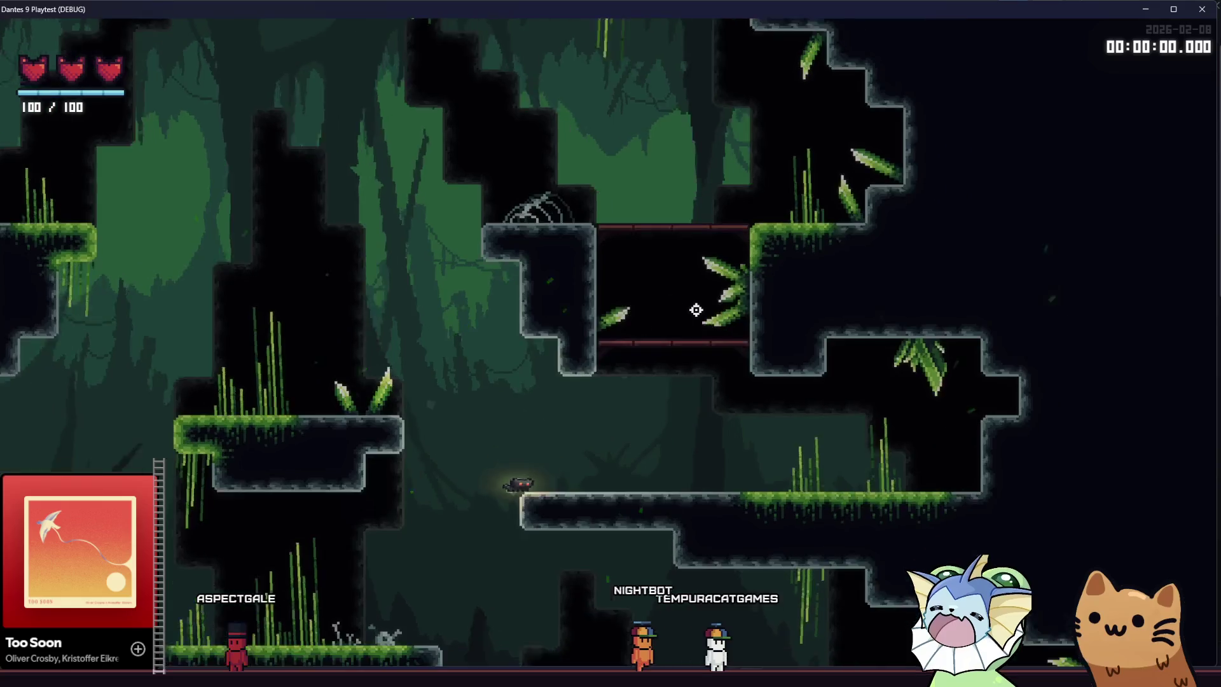
key(a)
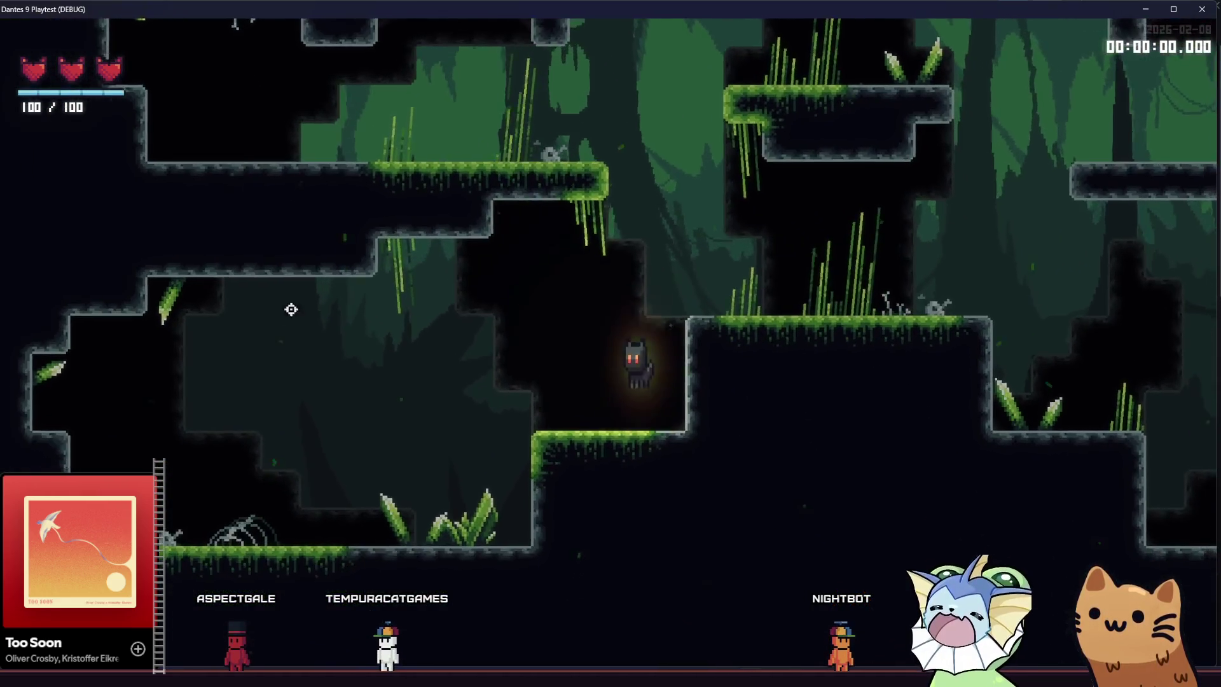
key(d)
key(space)
key(d)
key(space)
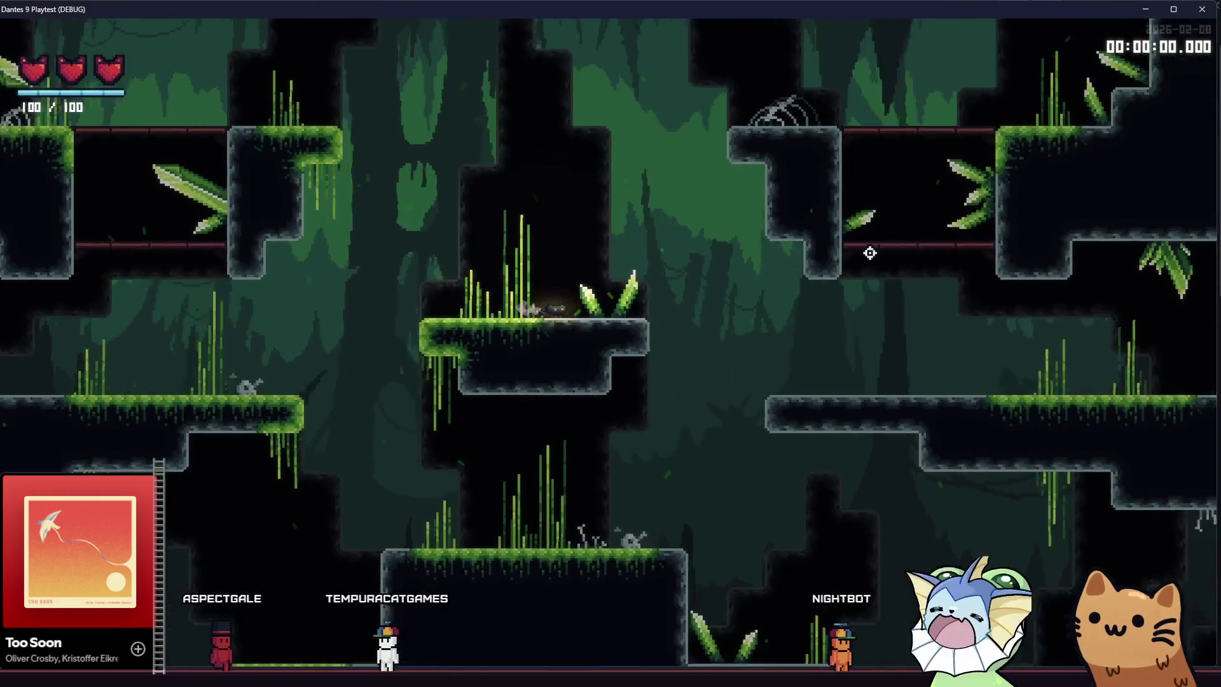
key(d)
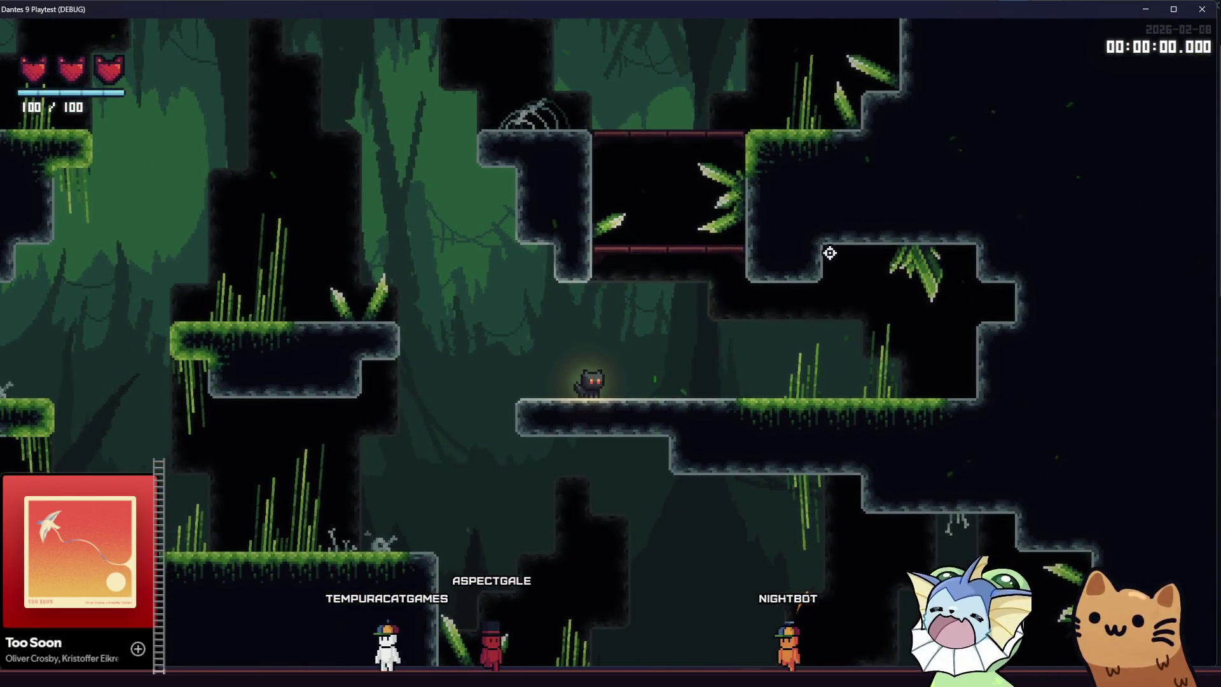
Spawn the room's enemies from the F1 debug menu and attack the centipedes.
key(d)
key(space)
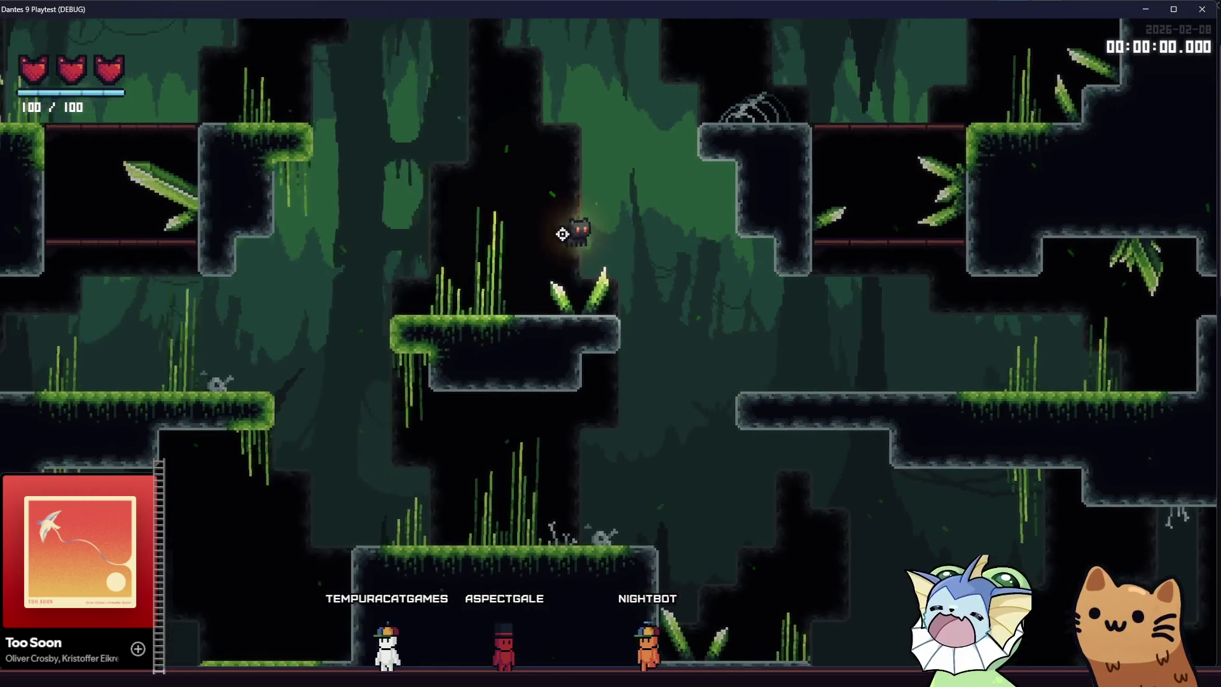
key(F1)
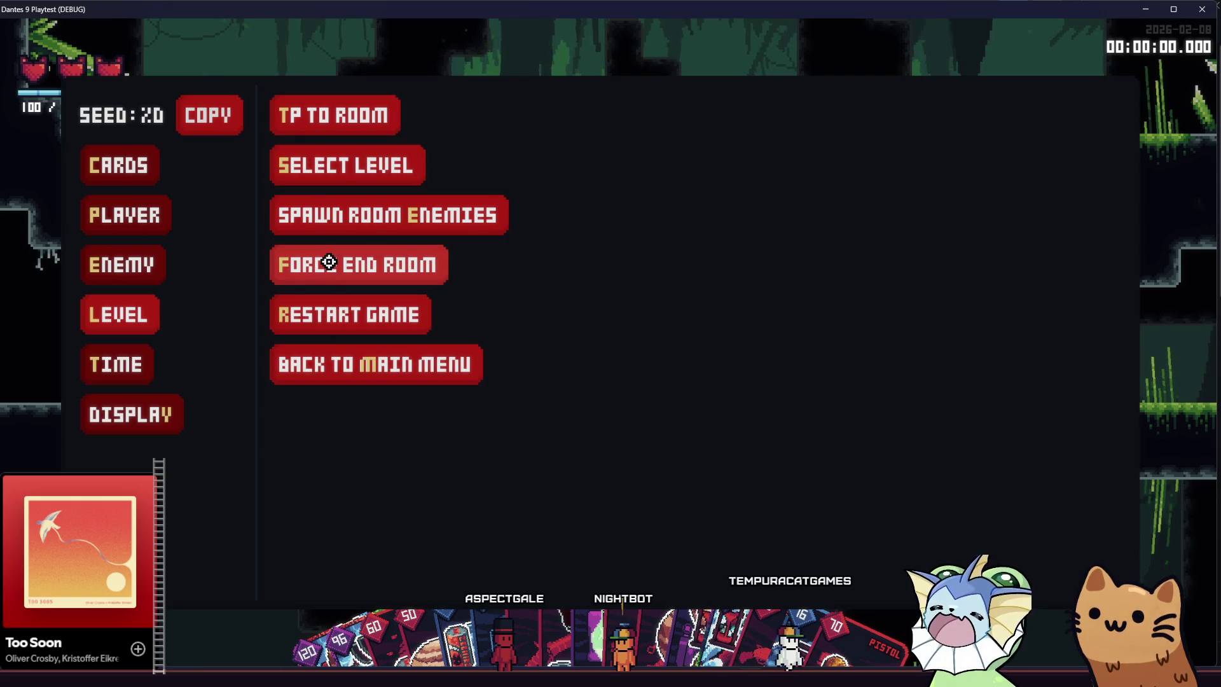
click(330, 248)
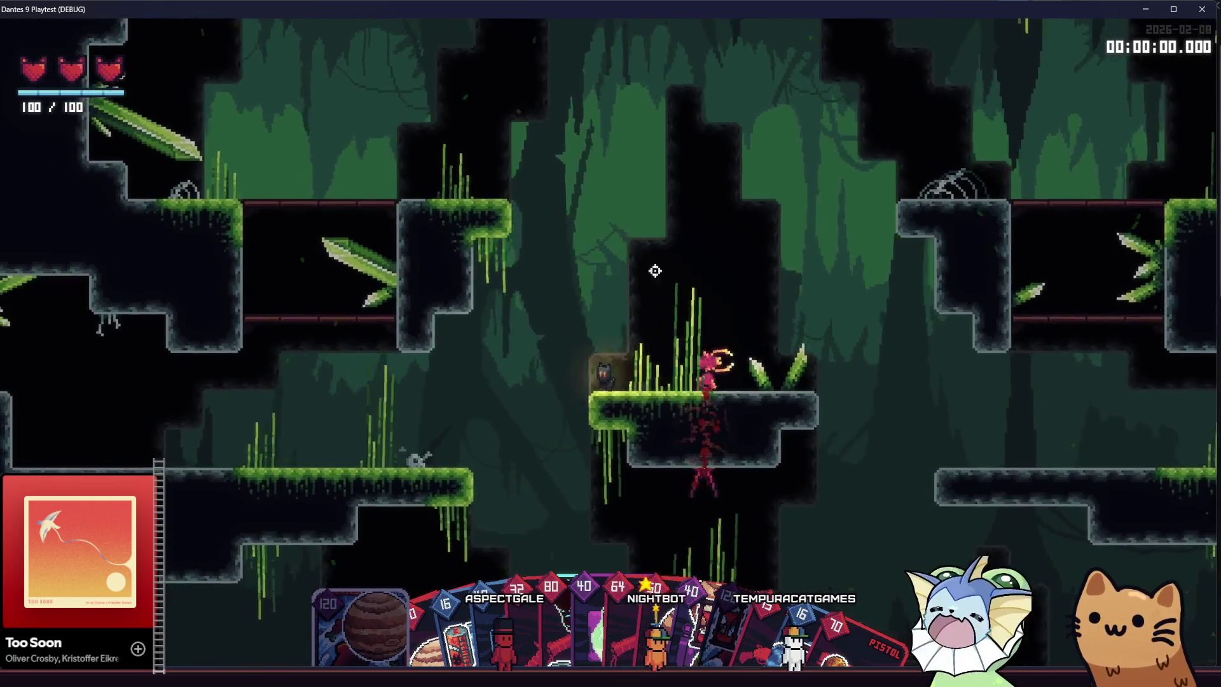
key(space)
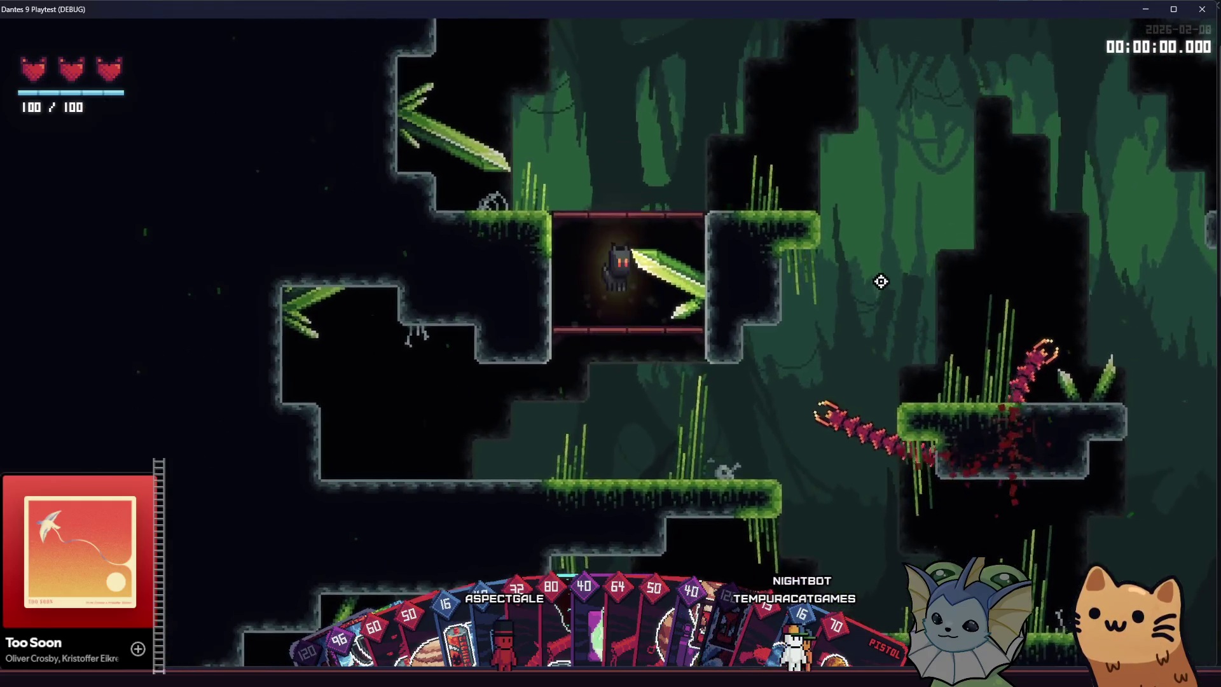
click(874, 285)
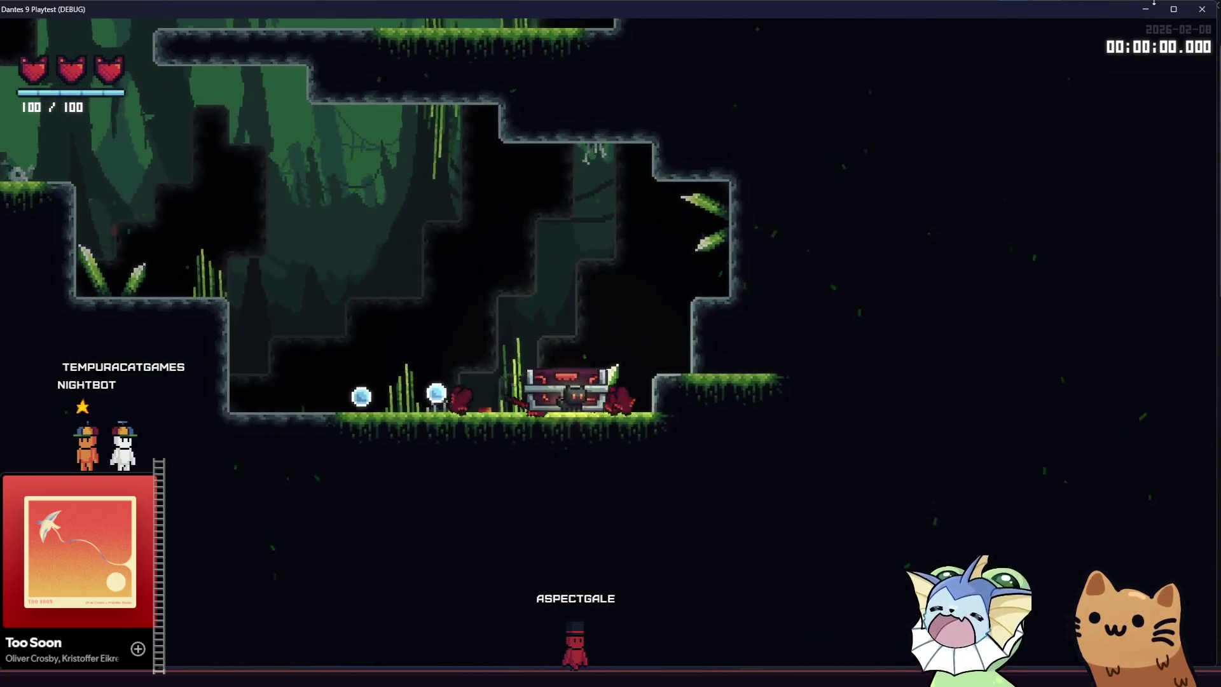
End the playtest, erase the GroundOverlay grass under the teal block, and save poison2.
click(1202, 9)
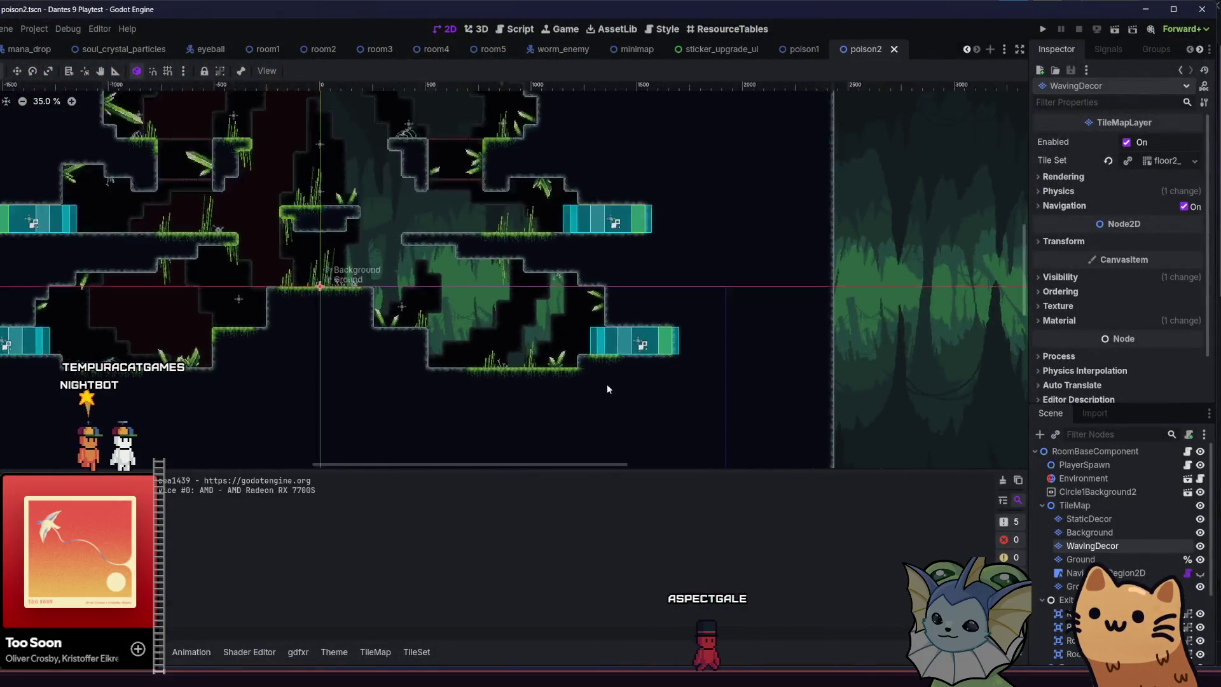
scroll(up, 3)
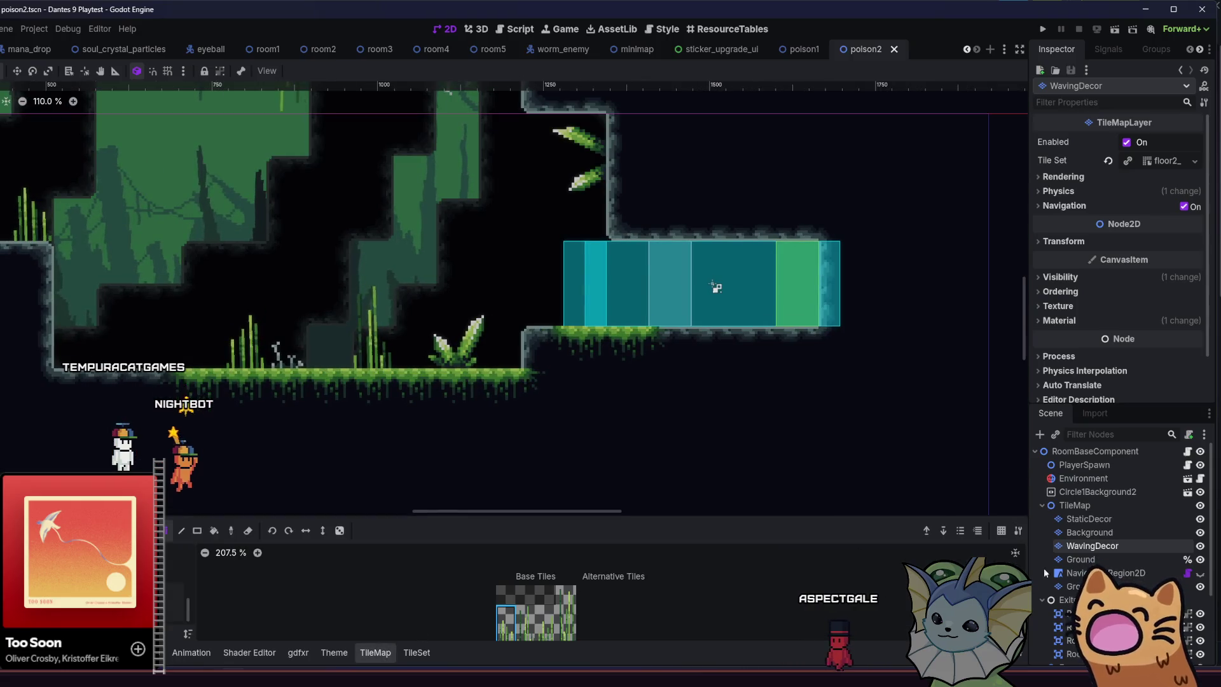
key(Down)
key(Down)
key(Down)
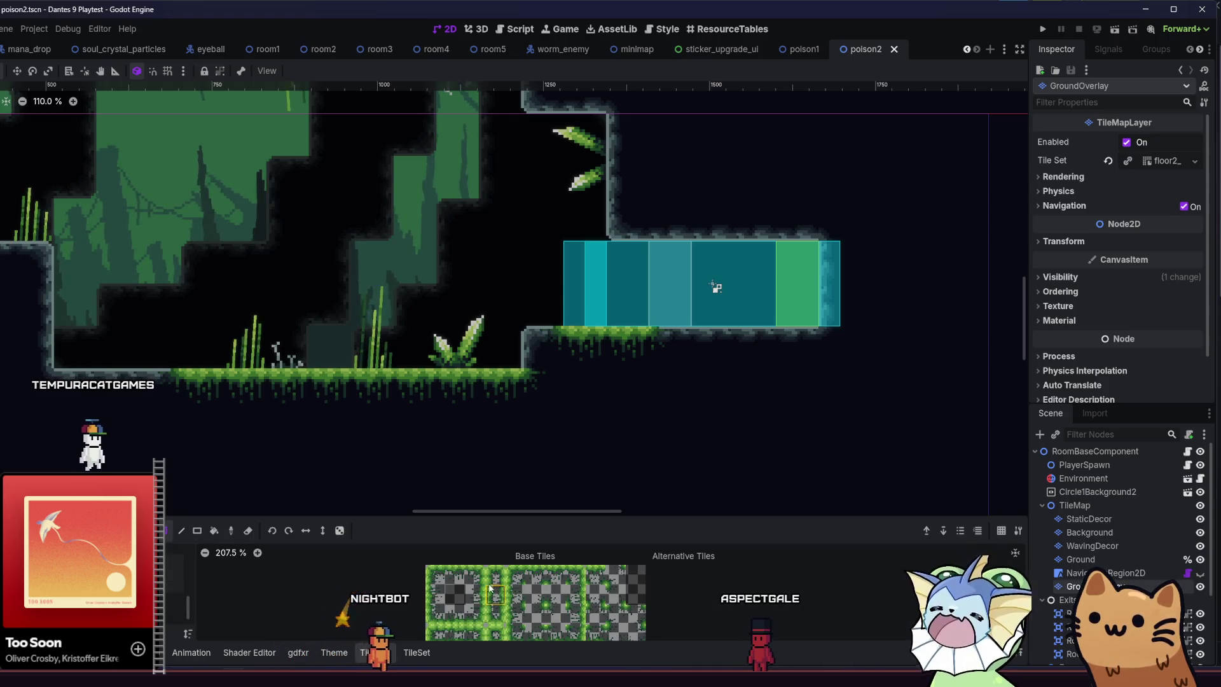
drag(645, 343, 556, 343)
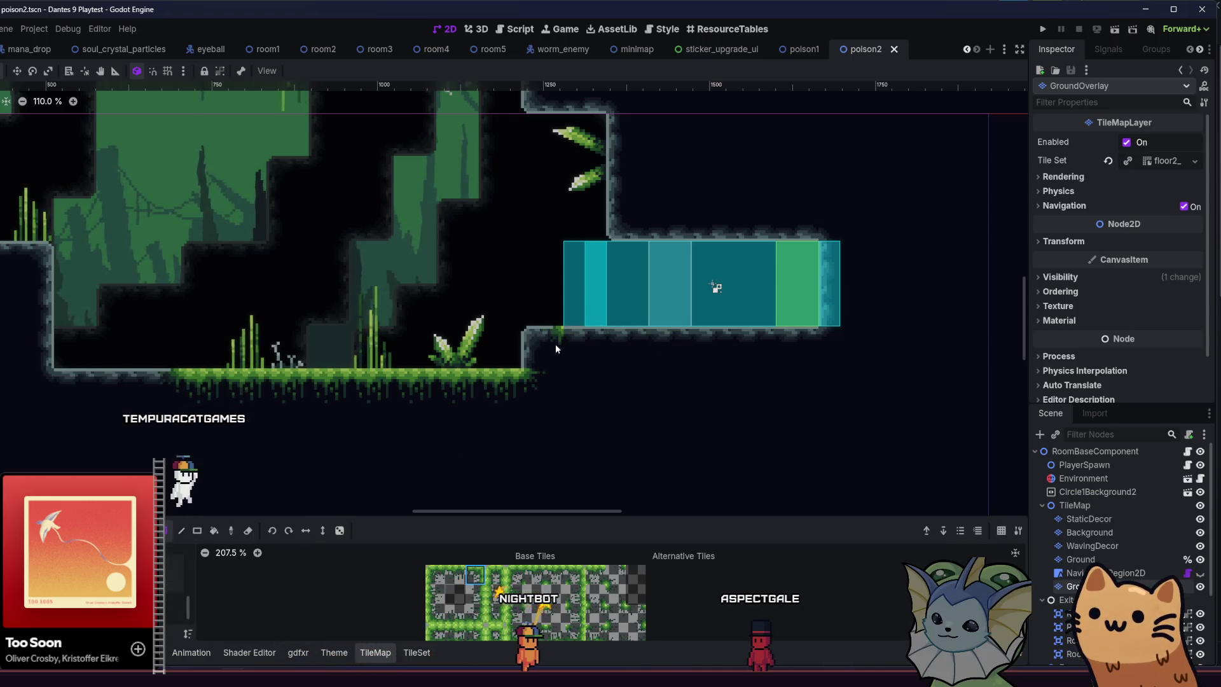
click(556, 589)
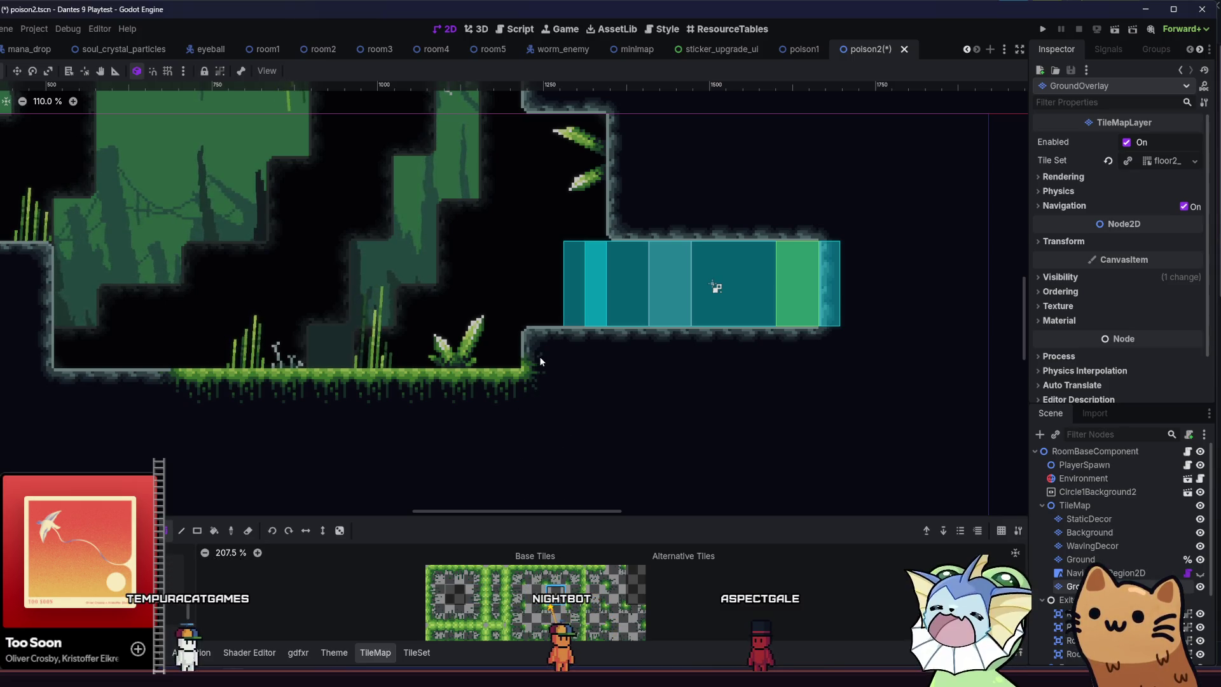
scroll(down, 3)
key(ctrl+s)
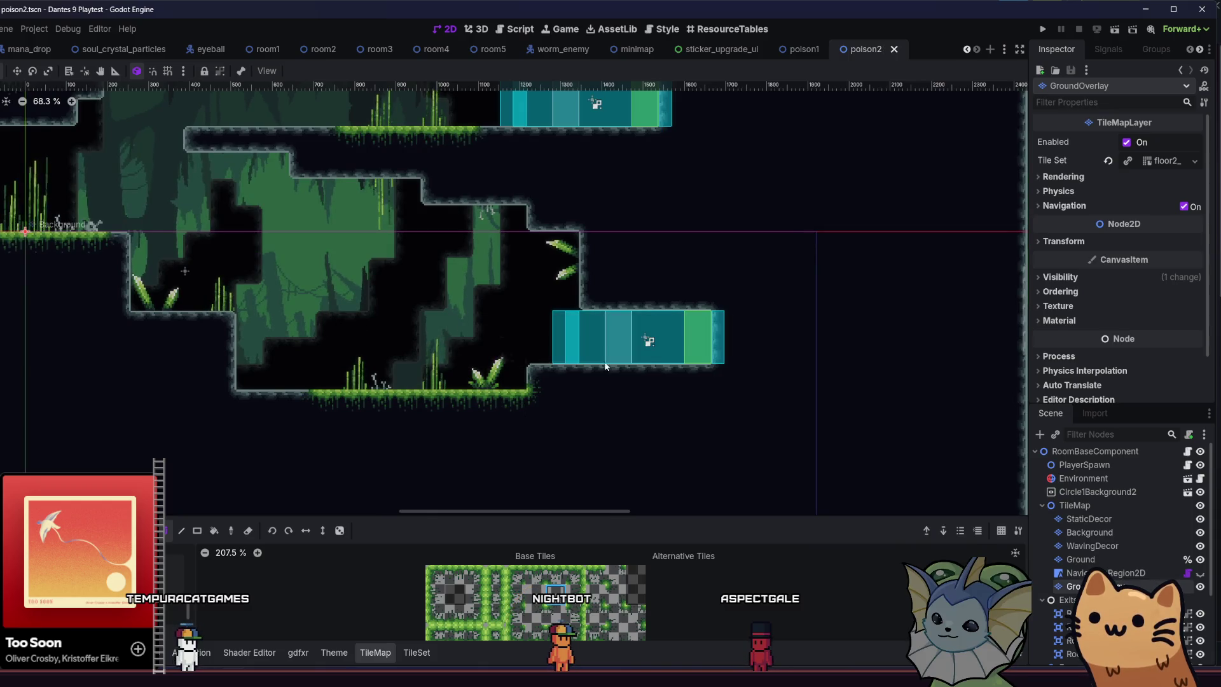
scroll(left, 3)
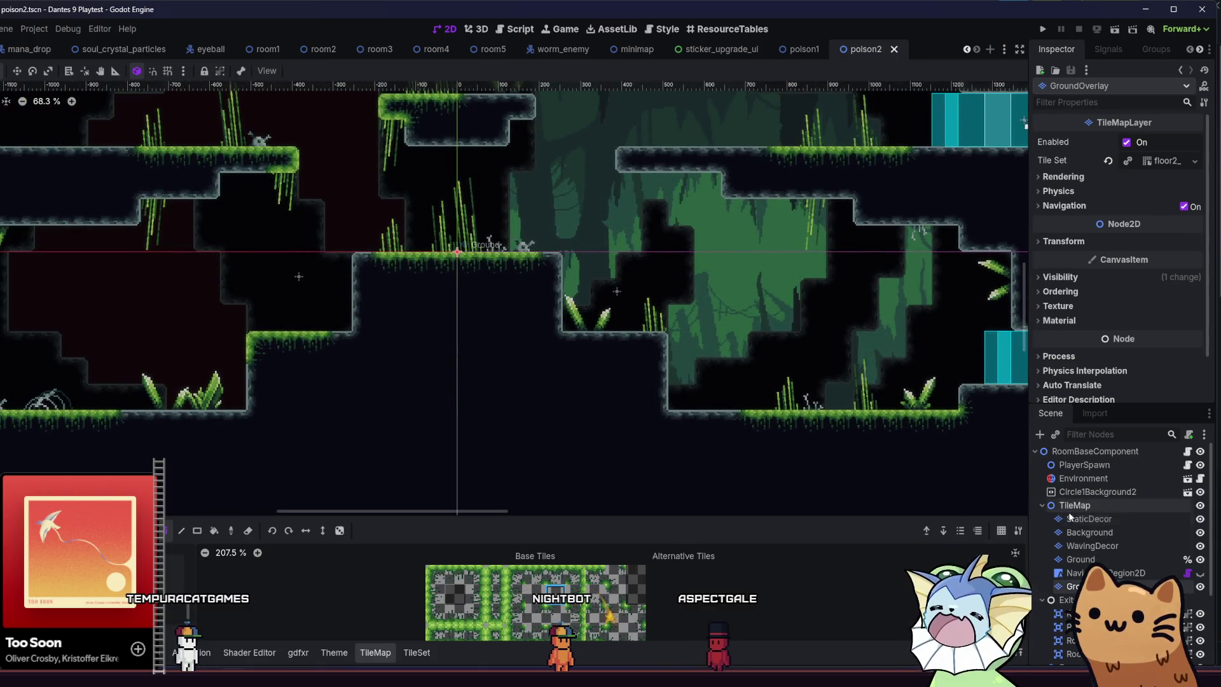
Darken the StaticDecor, Background and WavingDecor layers' Modulate tint to grey 100.
click(1092, 520)
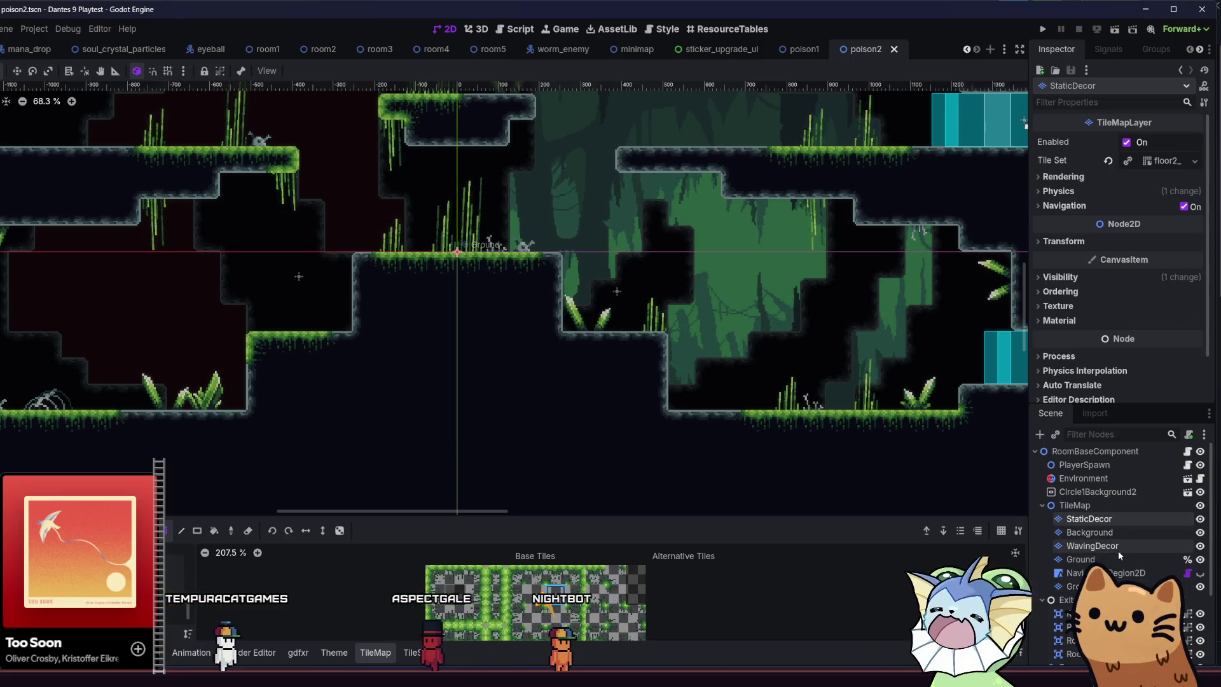
click(1118, 547)
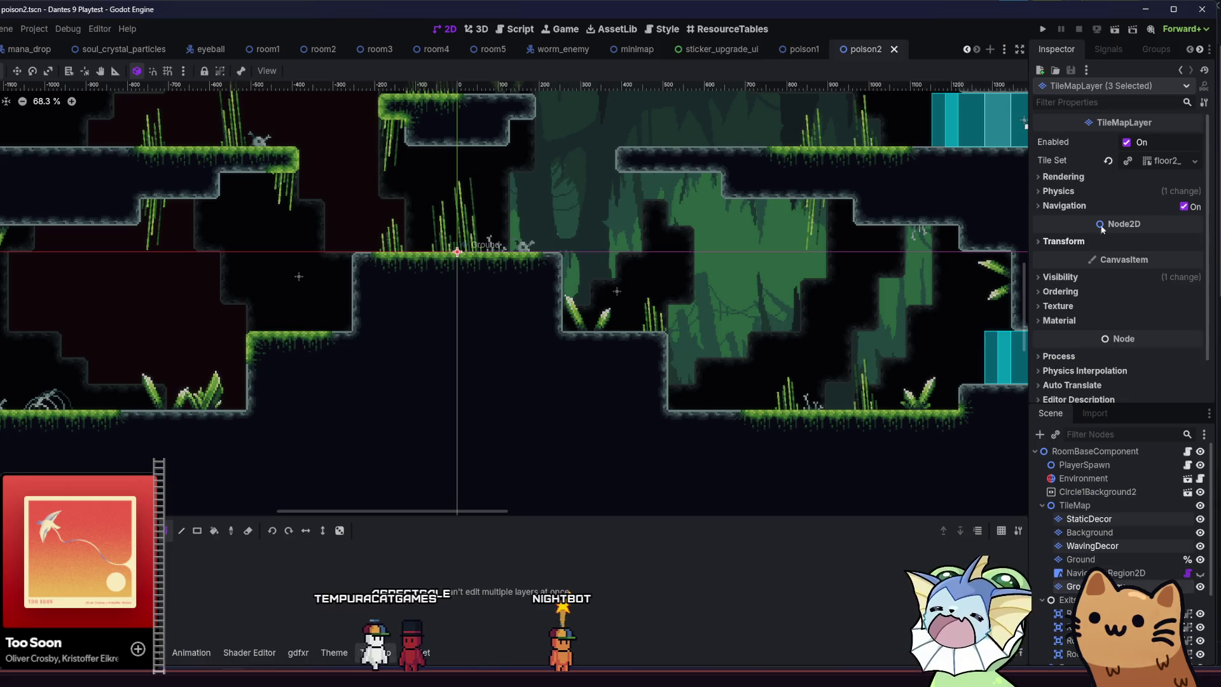
click(1061, 278)
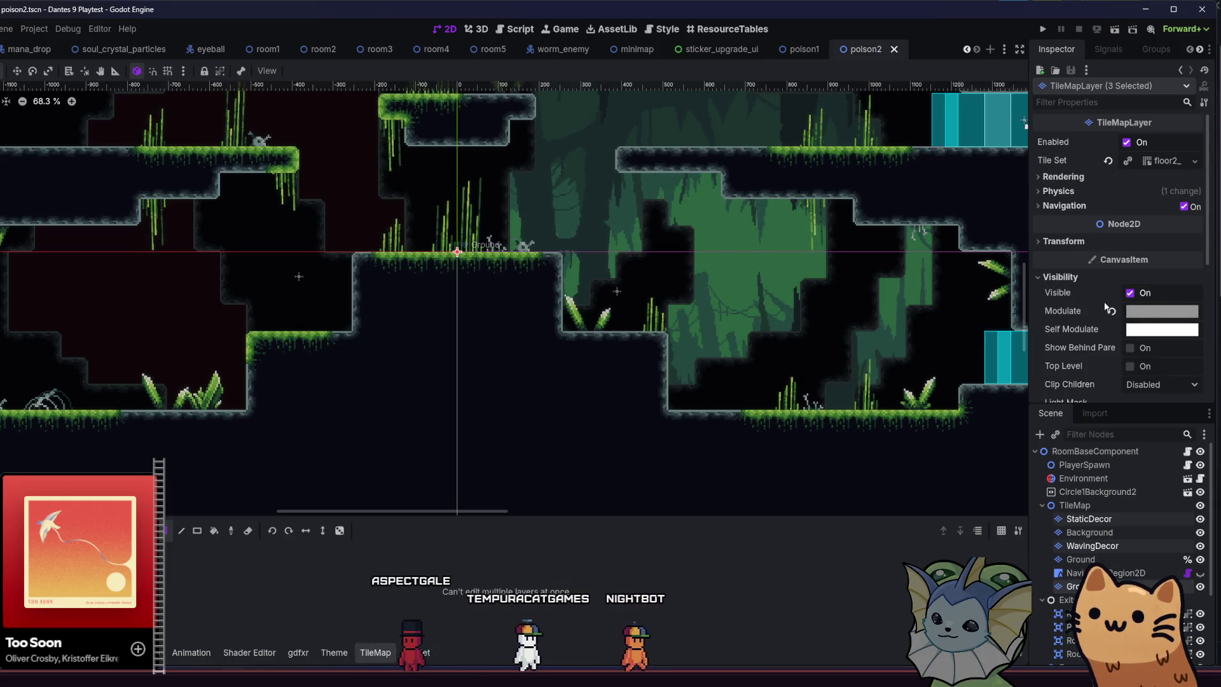
click(1162, 311)
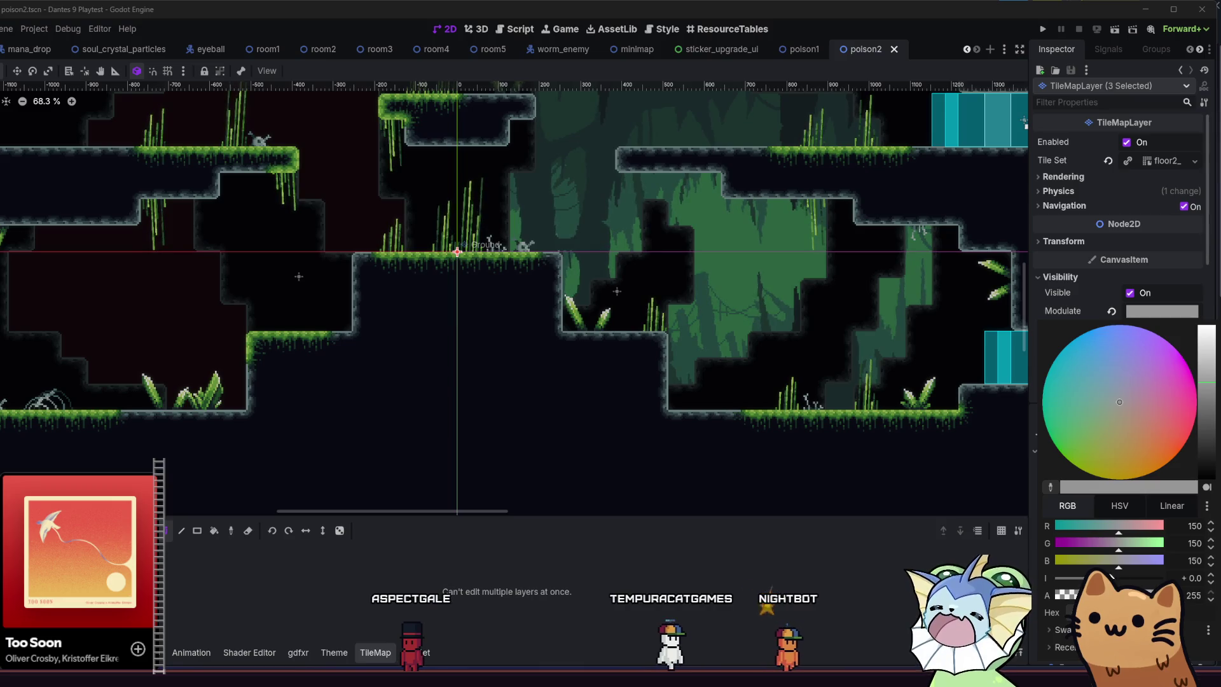
drag(1215, 392, 1214, 418)
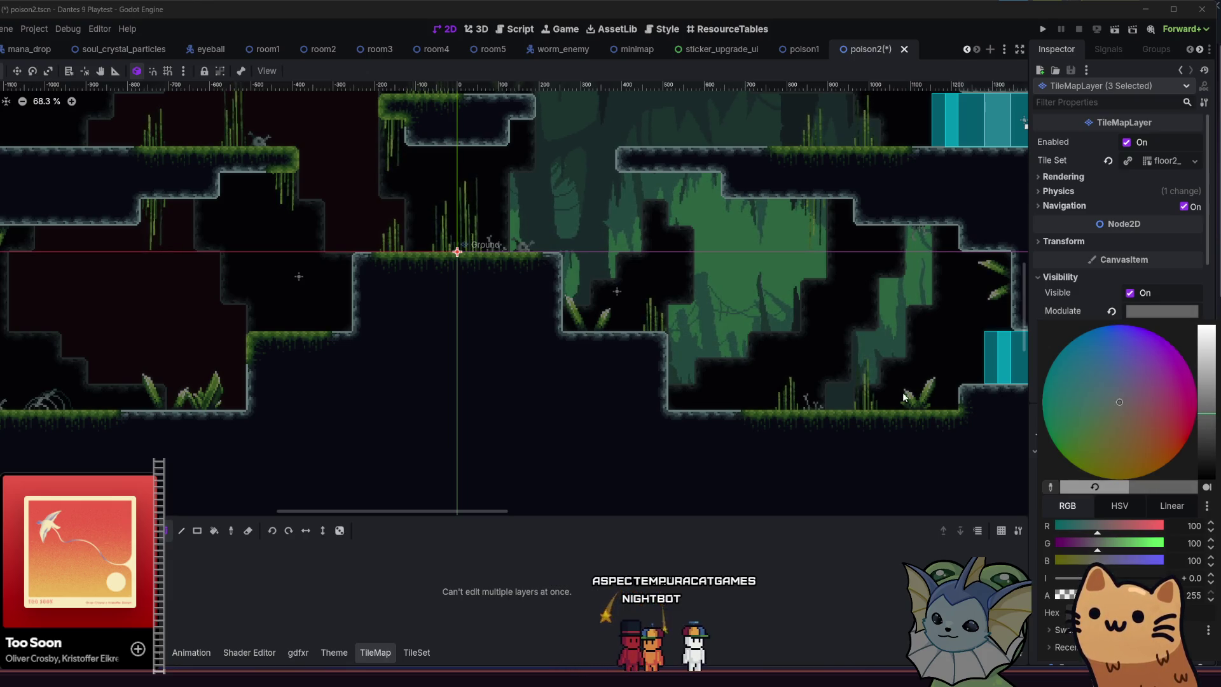
click(739, 372)
Save poison2 and start a playtest of the current scene.
key(ctrl+s)
scroll(down, 3)
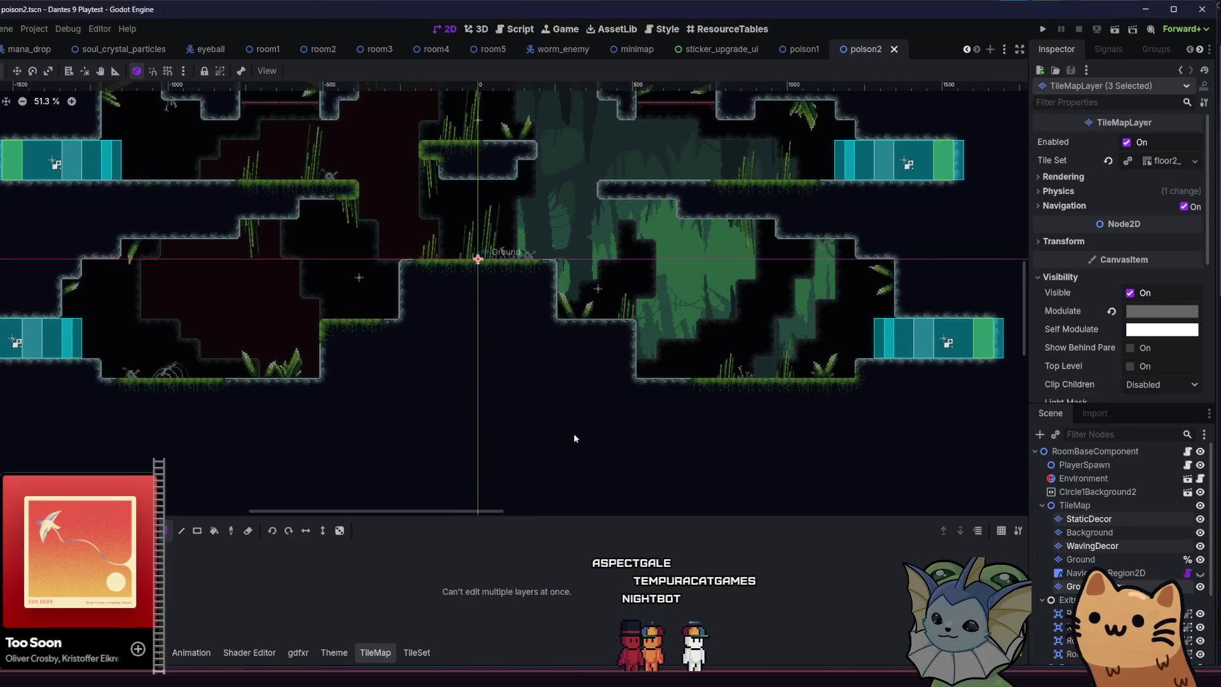
scroll(up, 3)
scroll(up, 3)
drag(676, 465, 686, 400)
click(1115, 30)
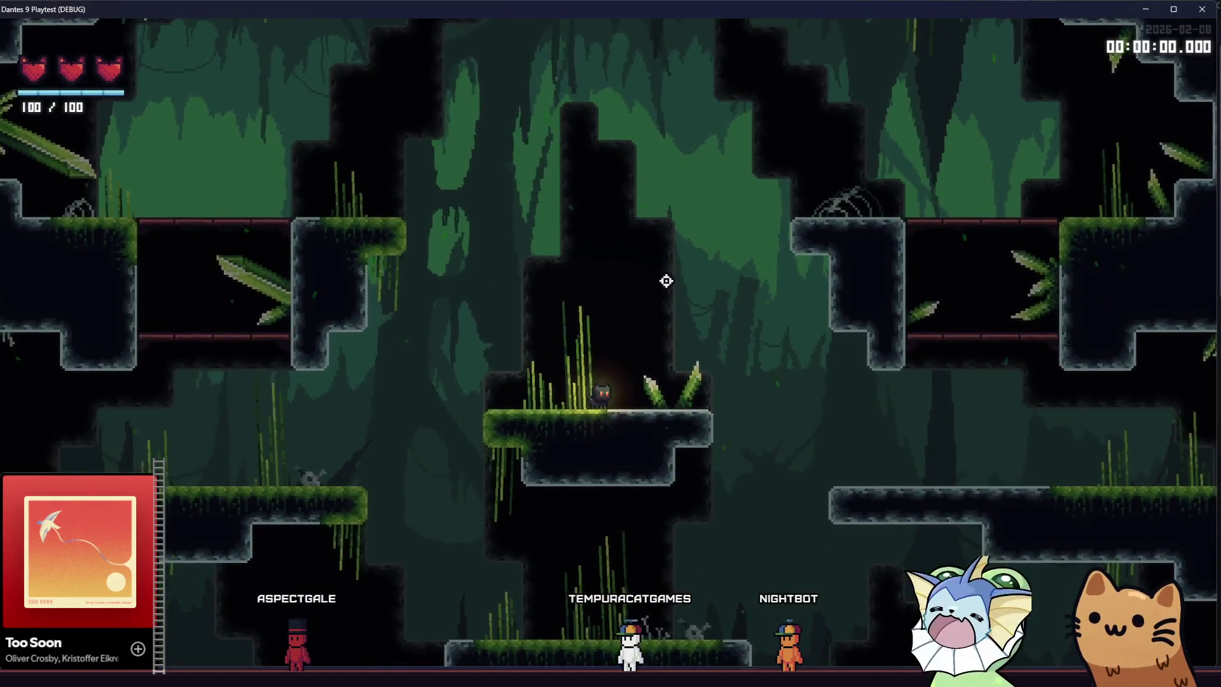
Run the cat off the platform, climb the wall shaft, then drop to the mossy platform.
key(d)
key(space)
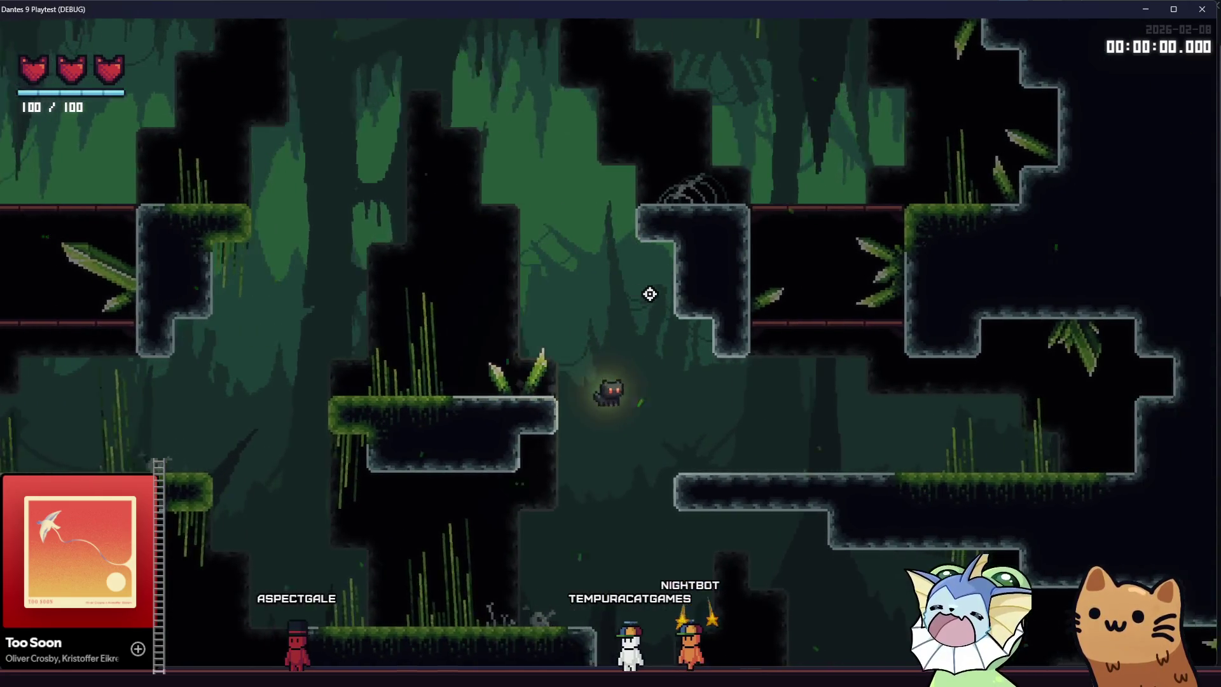
key(a)
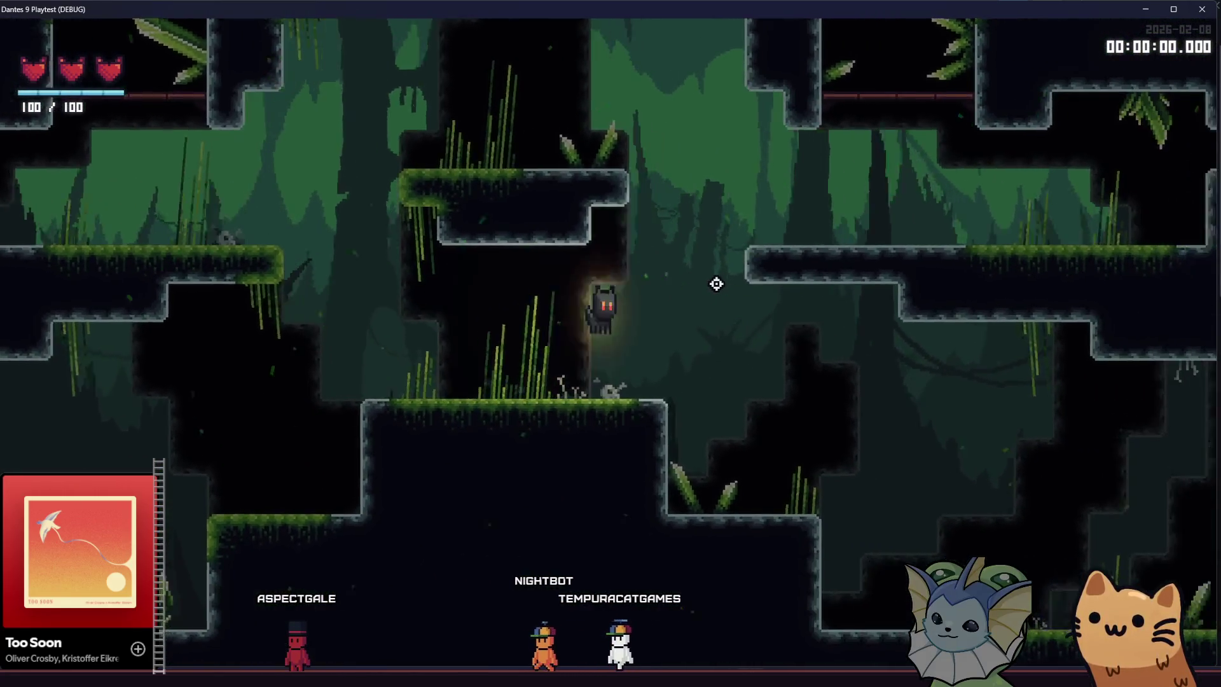
key(space)
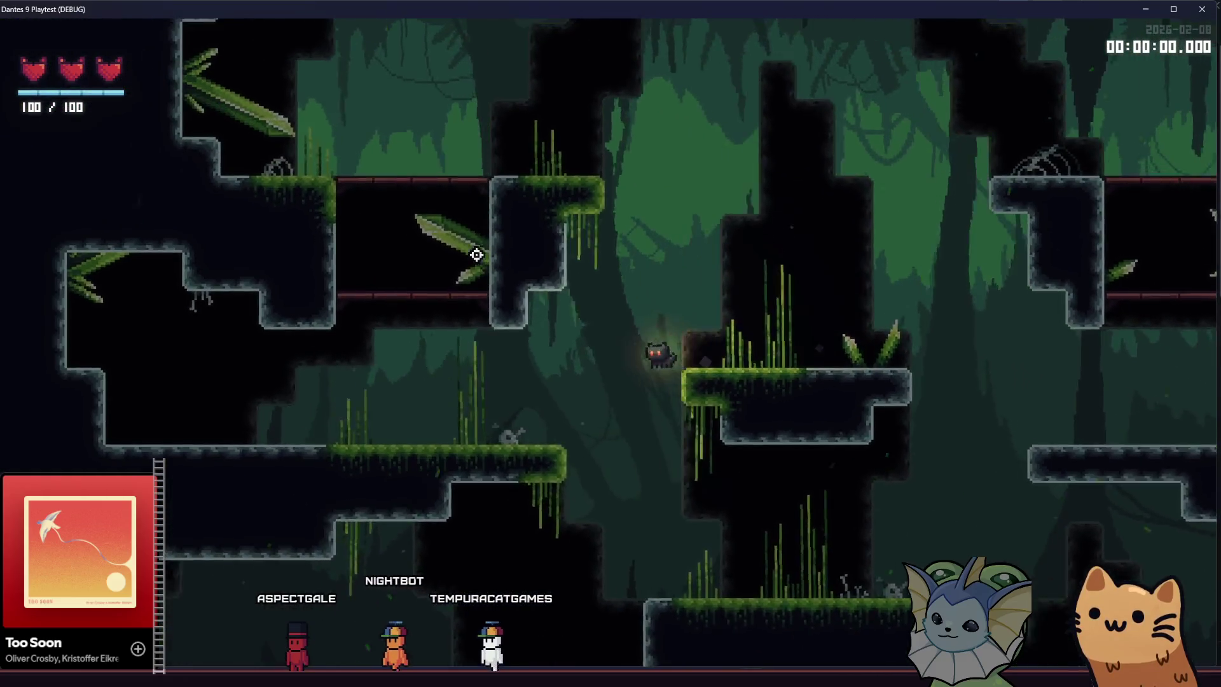
key(space)
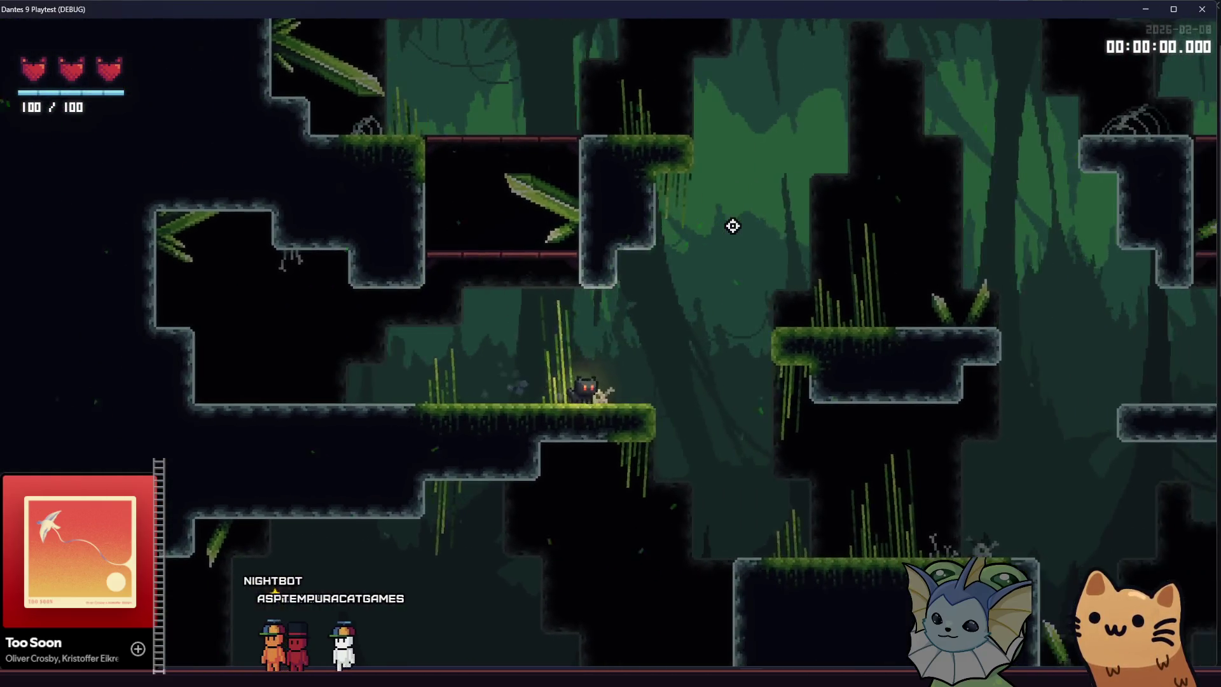
key(a)
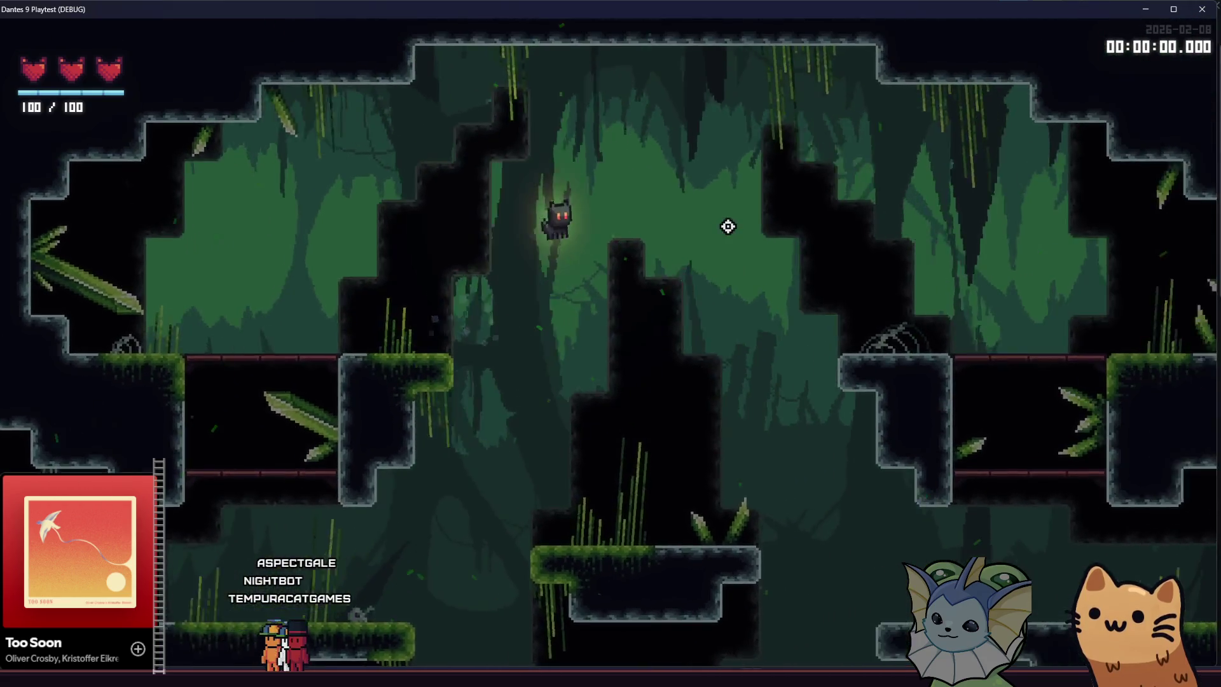
key(a)
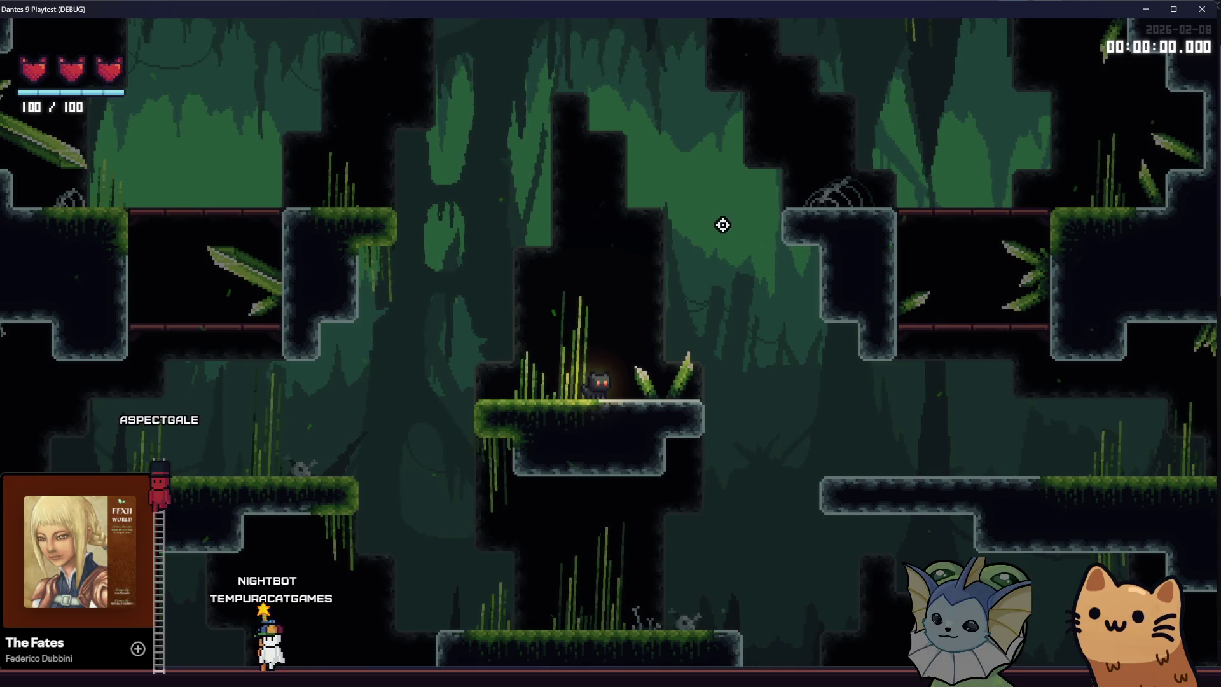
Cling to the left wall, walk the lower grassy platform, then close the playtest.
key(Left)
key(space)
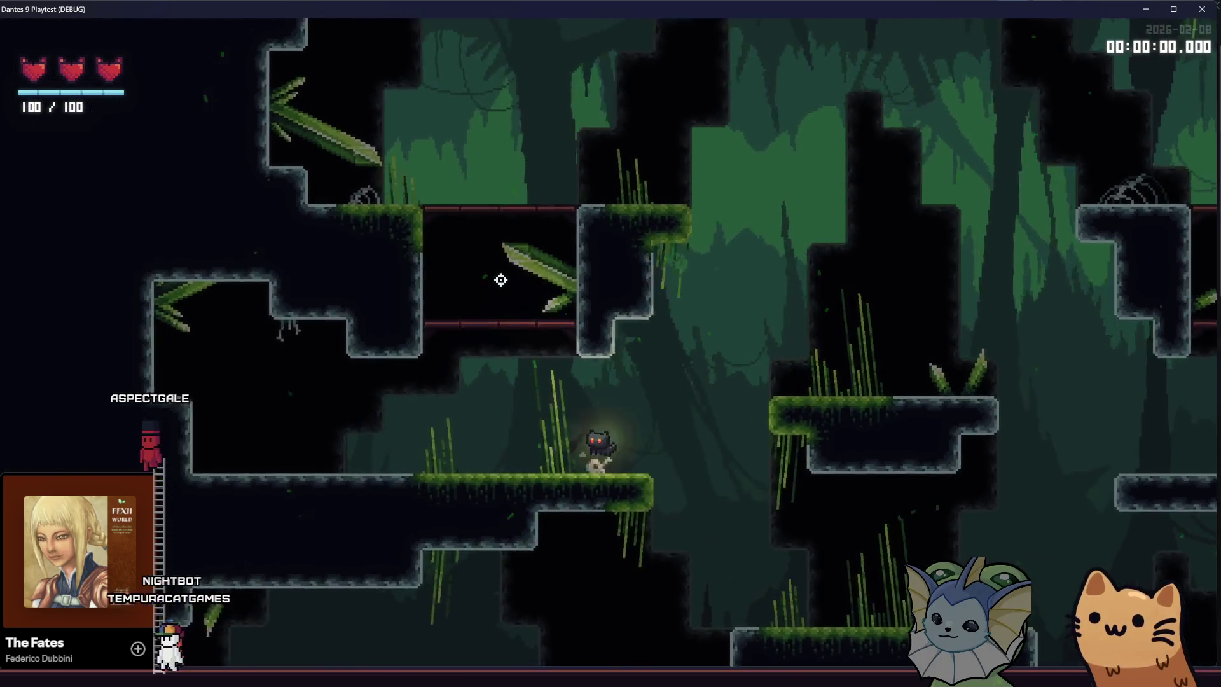
key(Right)
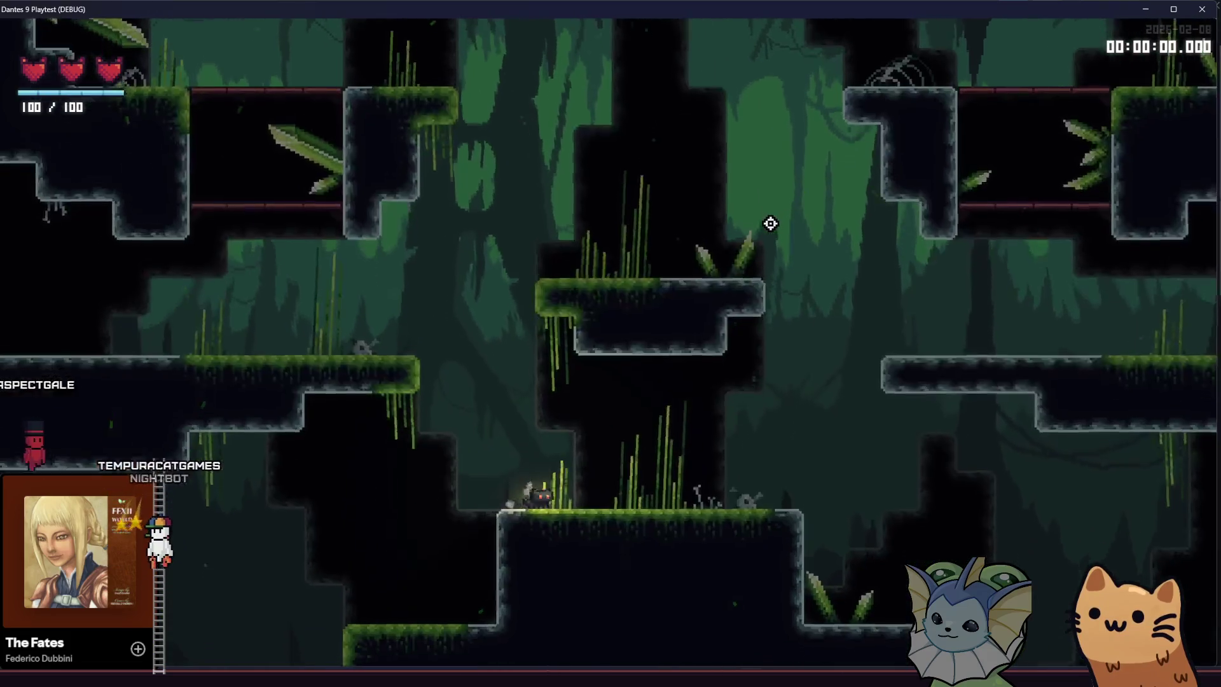
key(Right)
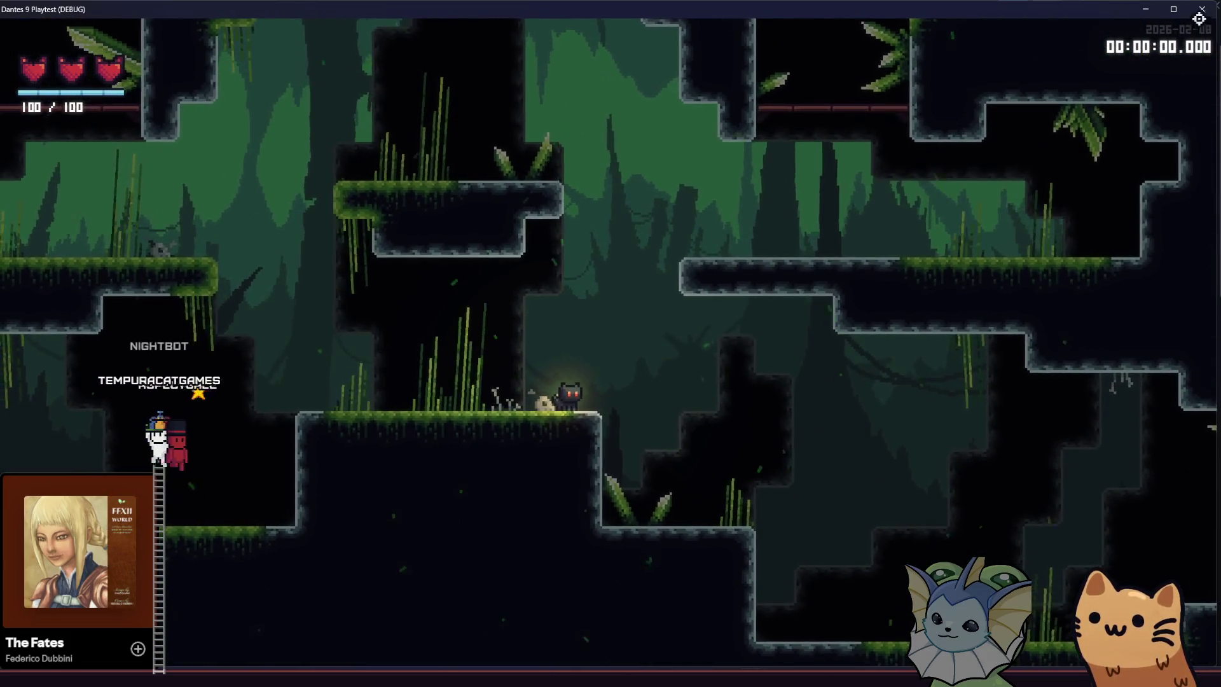
click(1202, 9)
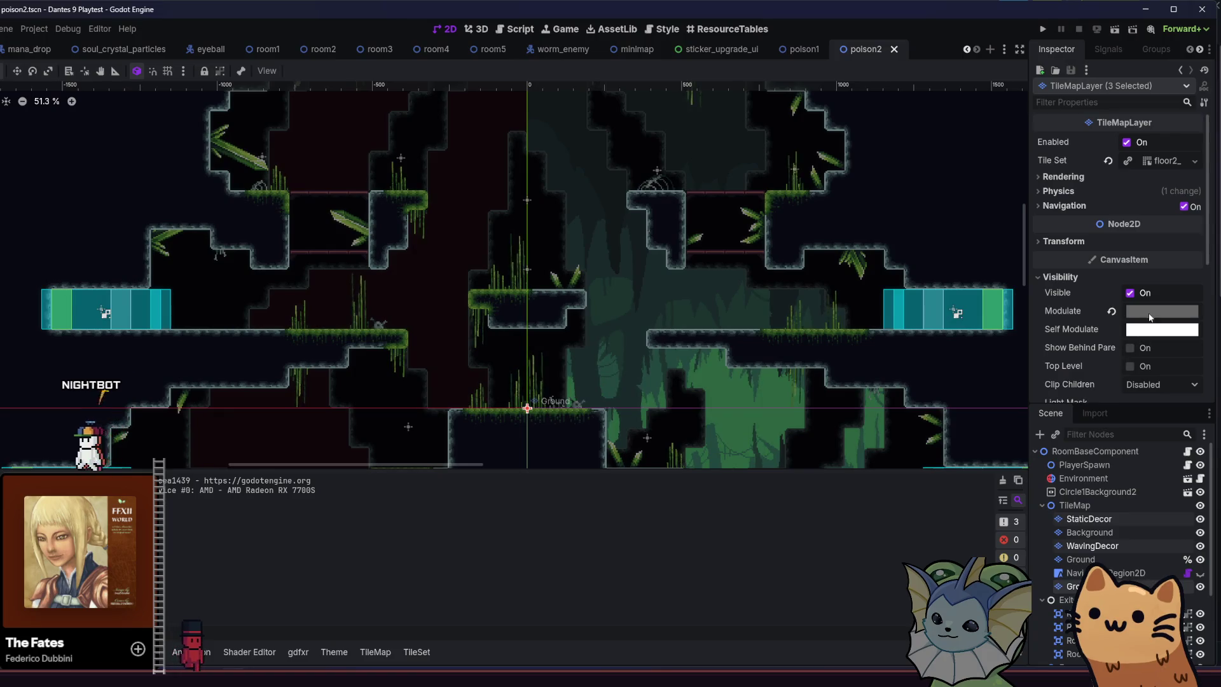
Lighten the decor layers' Modulate tint to about grey 125, save poison2, and rerun the game.
click(1150, 312)
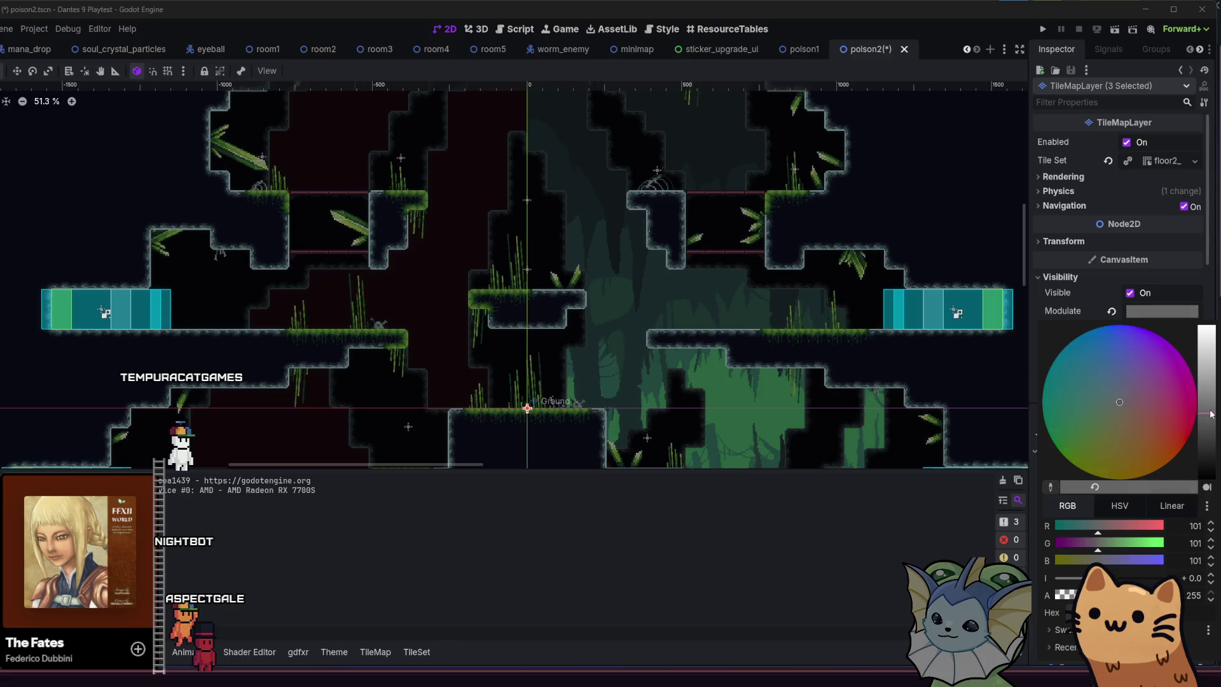
click(1212, 409)
drag(1211, 409, 1211, 402)
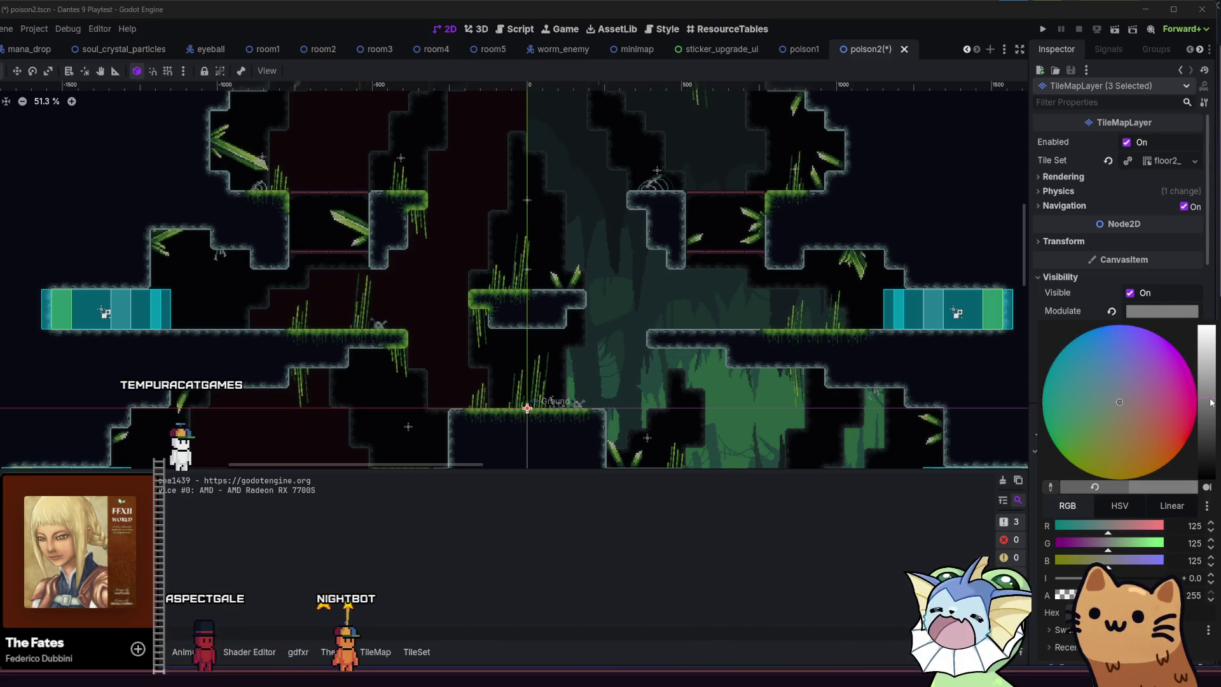
click(776, 328)
key(ctrl+s)
click(1044, 31)
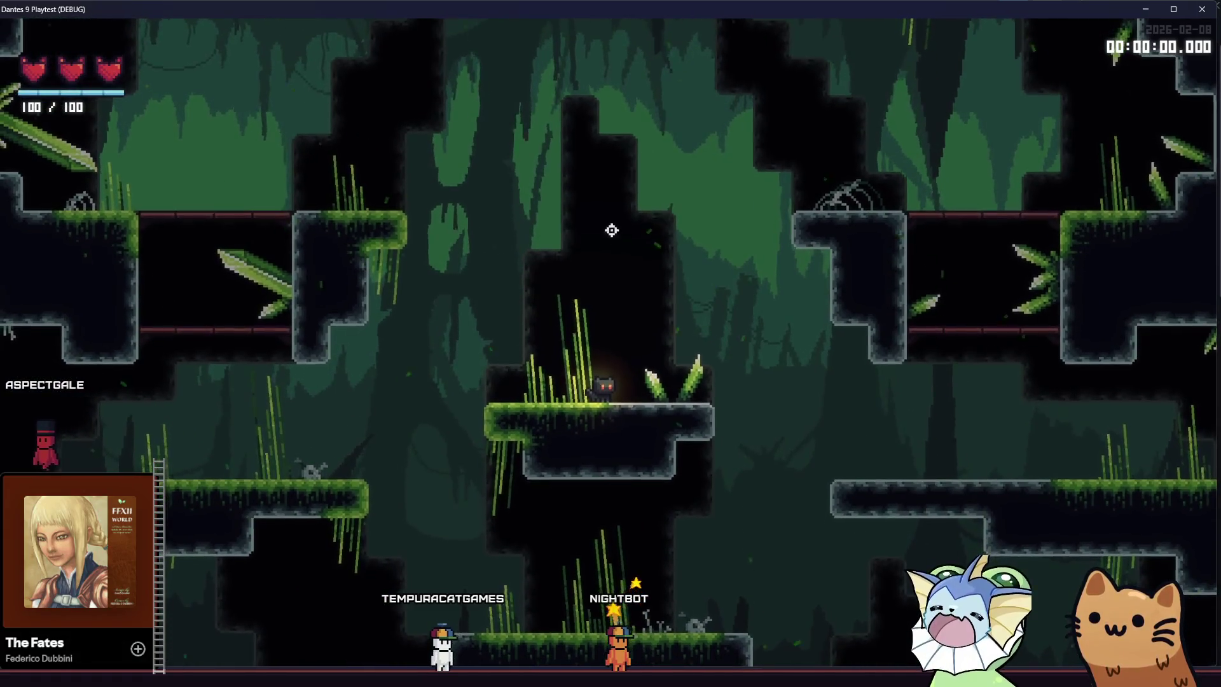
Spawn an enemy into the room from the F1 debug menu's level options.
key(F1)
key(F1)
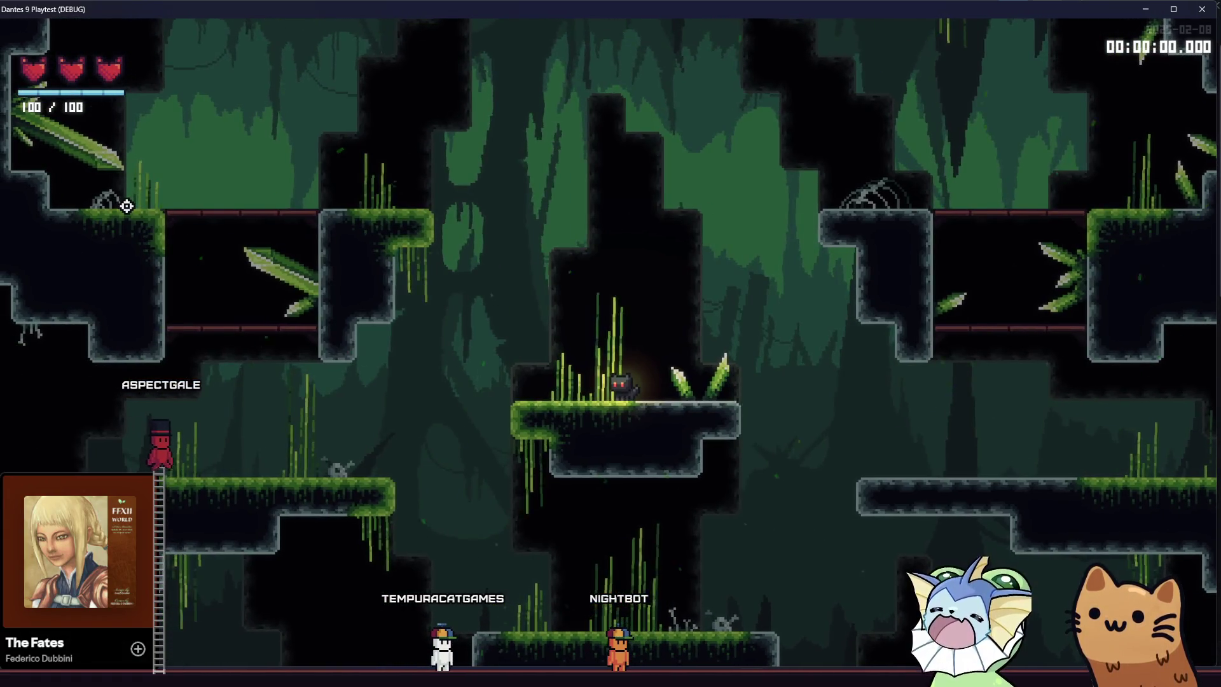
key(F1)
click(130, 264)
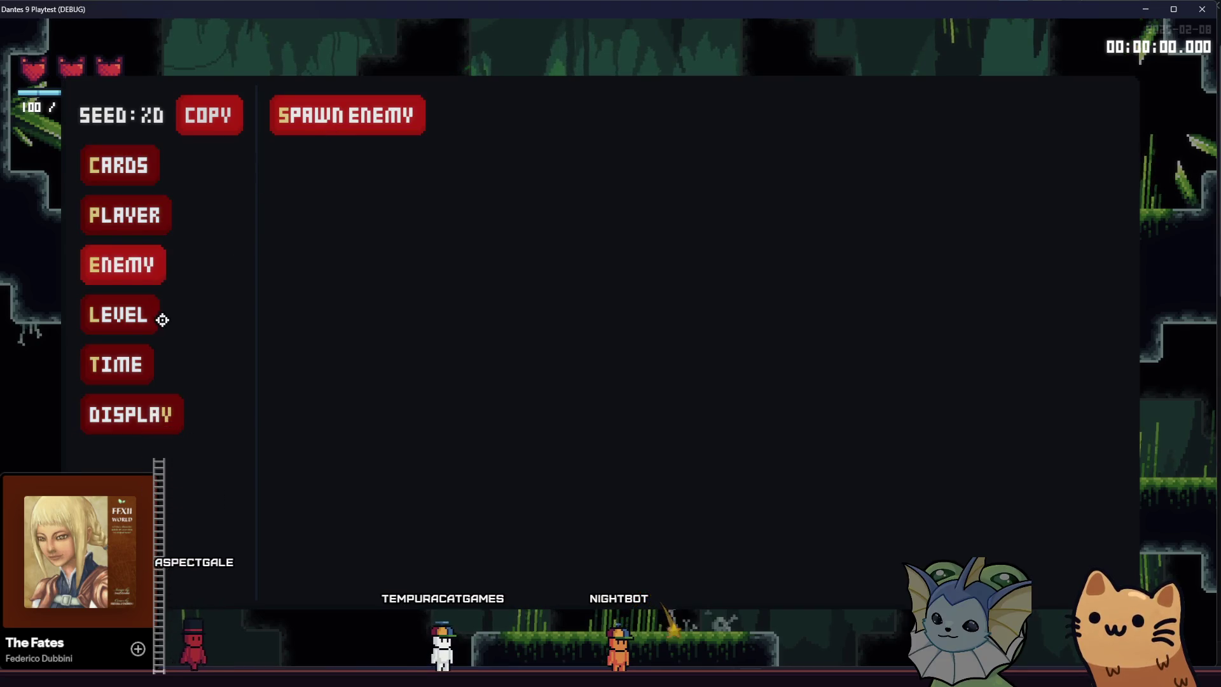
key(Down)
click(386, 217)
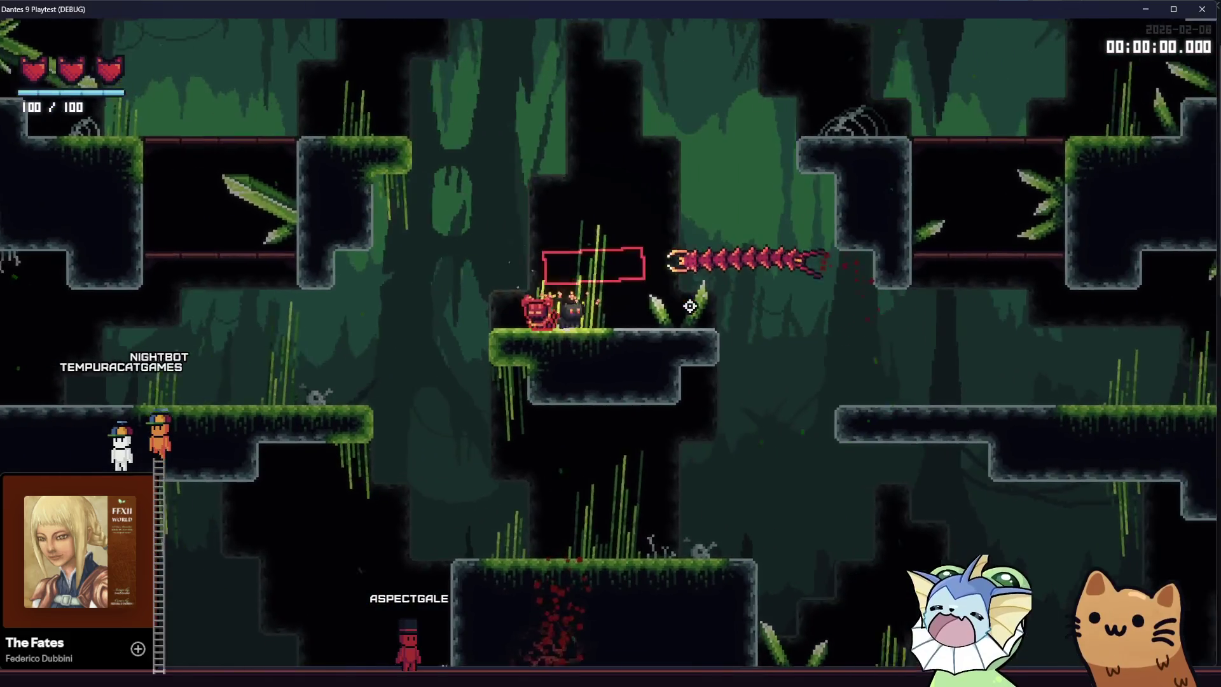
Jump the cat across the platforms and add an AK47 card to the hand.
key(space)
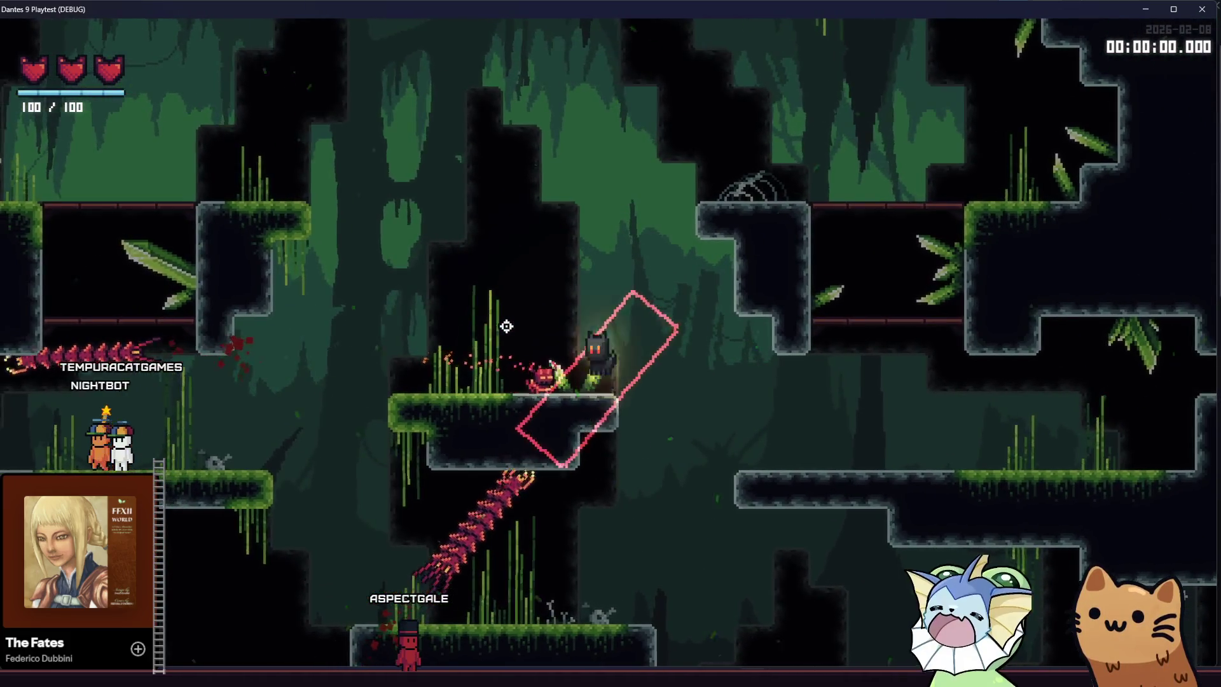
key(space)
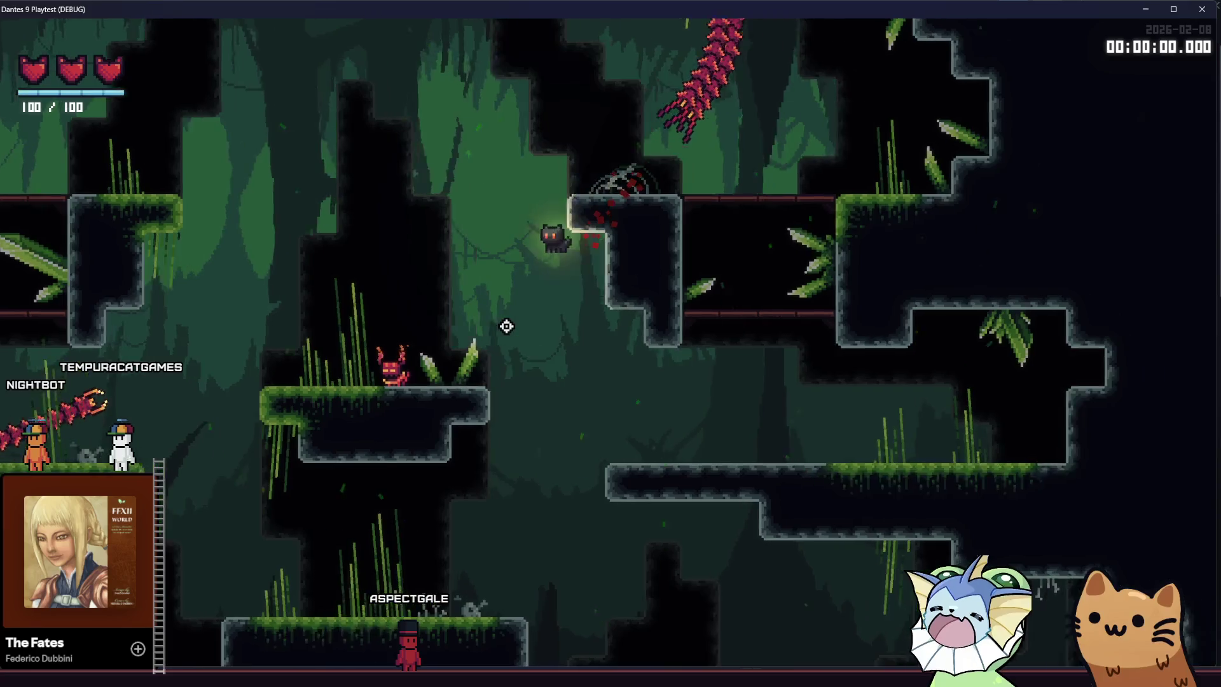
key(space)
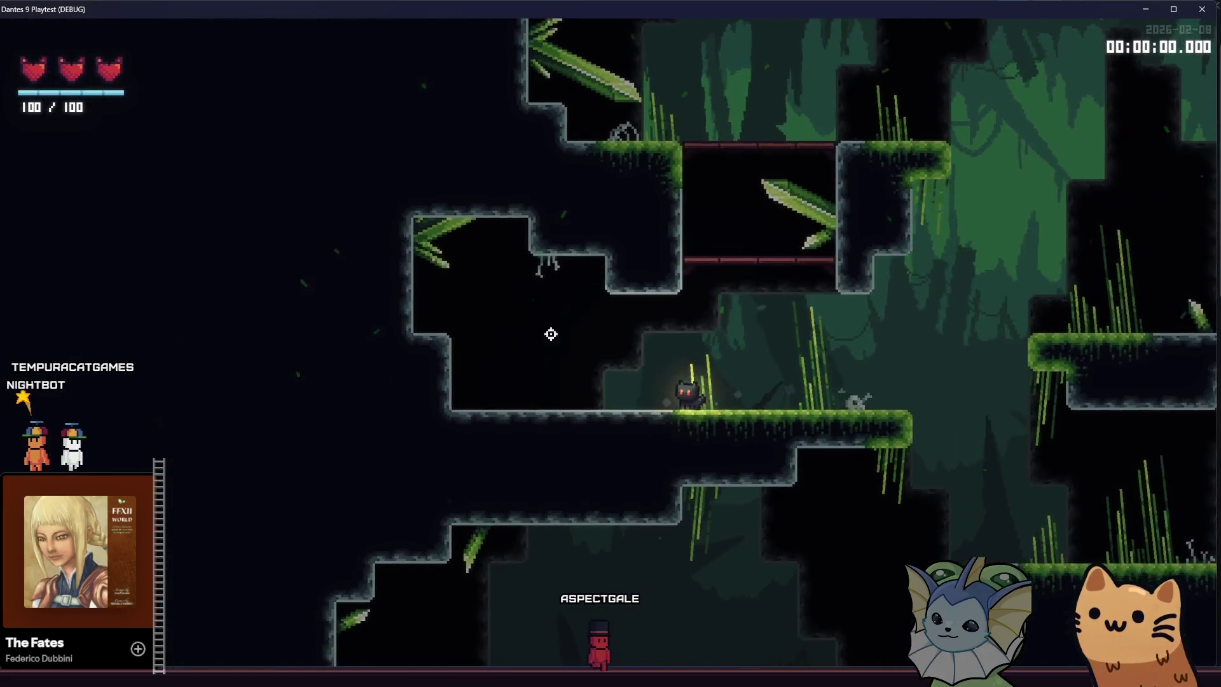
key(d)
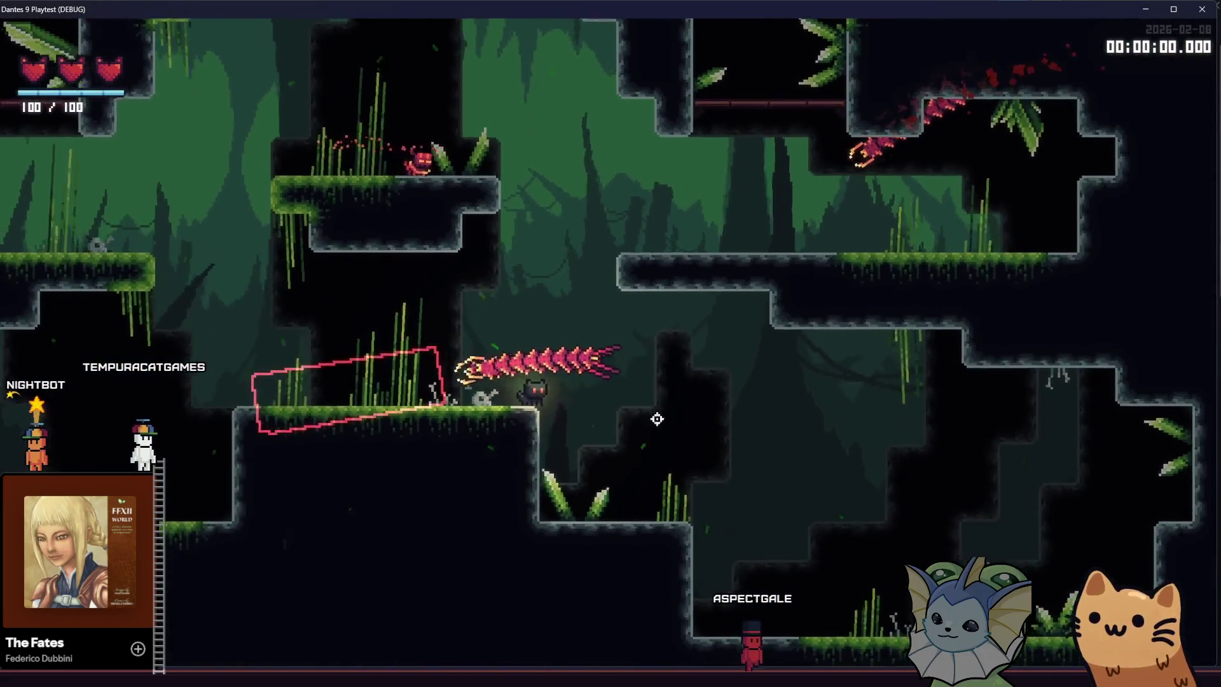
click(566, 162)
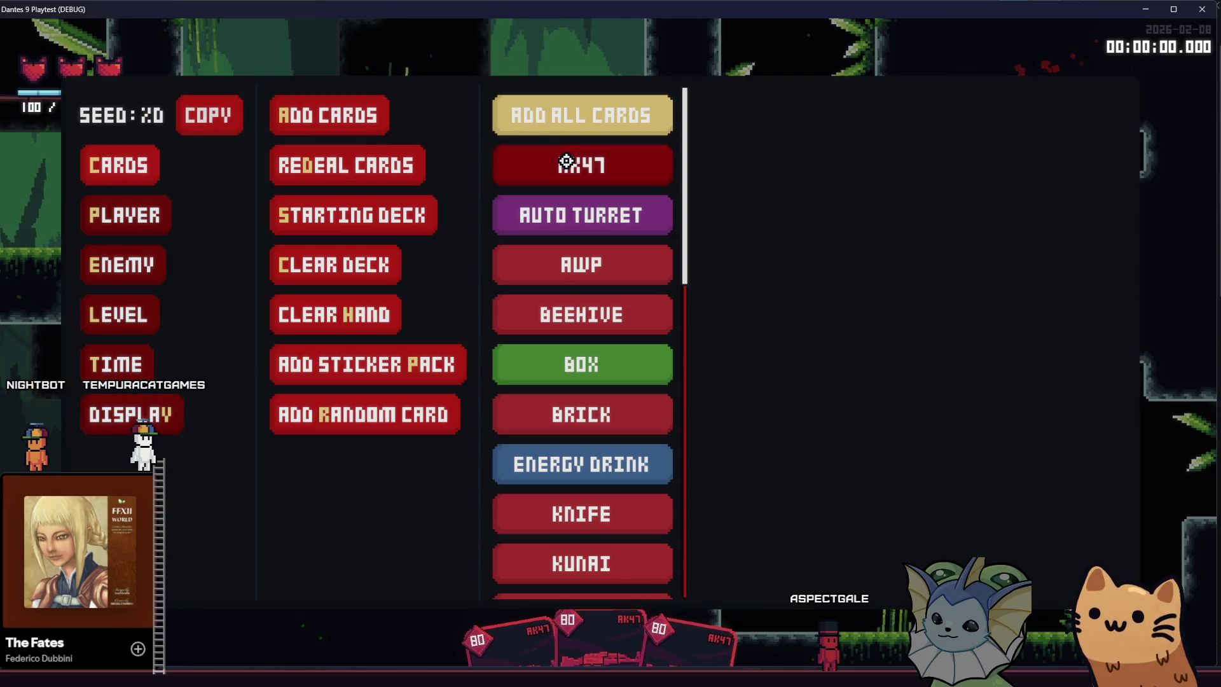
Resume play and attack the nearby enemies, spending the AK47 card's attack.
key(Escape)
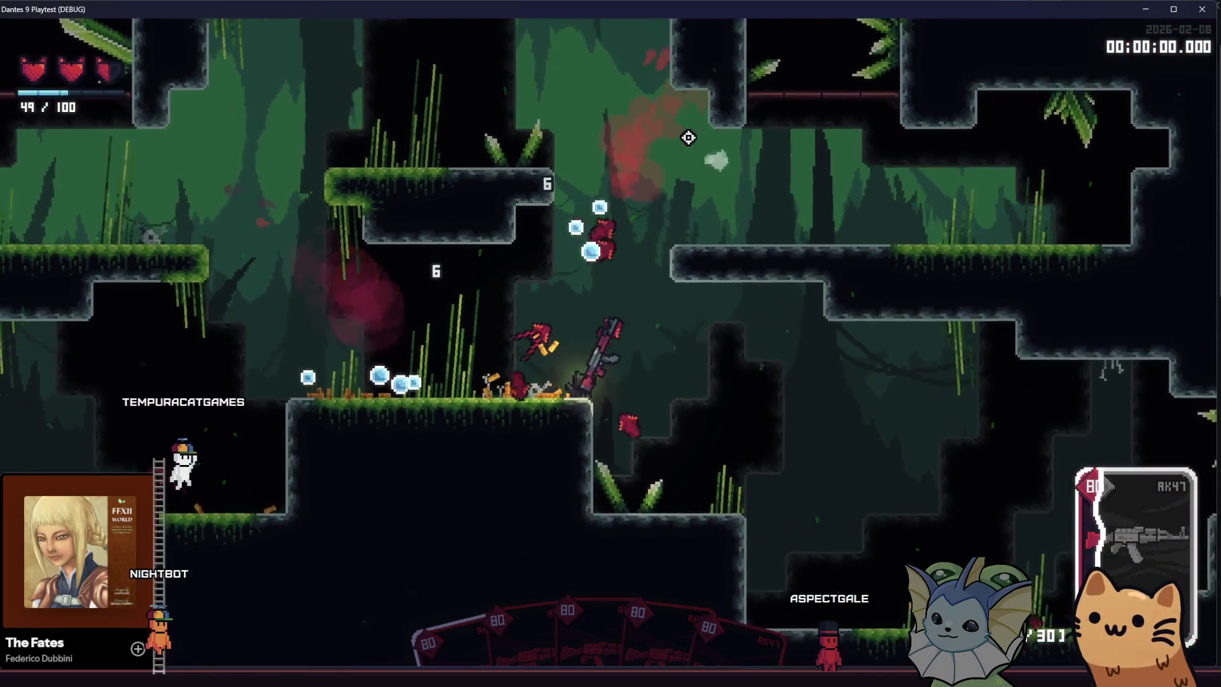
click(513, 438)
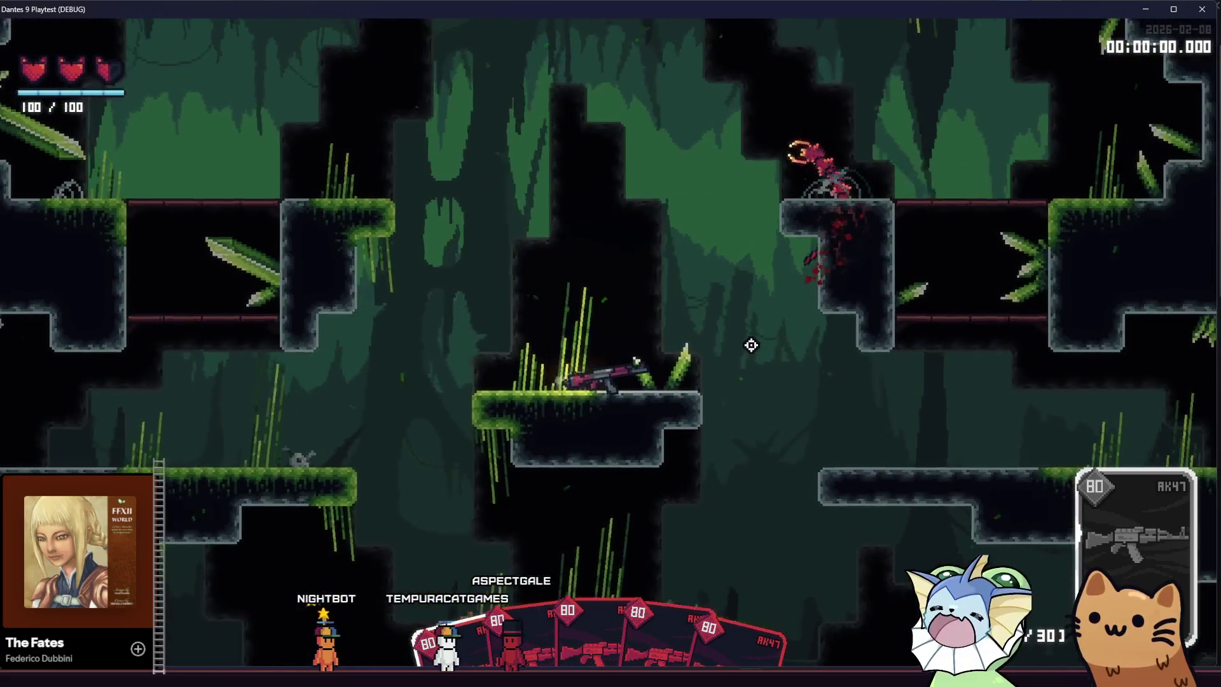
click(725, 200)
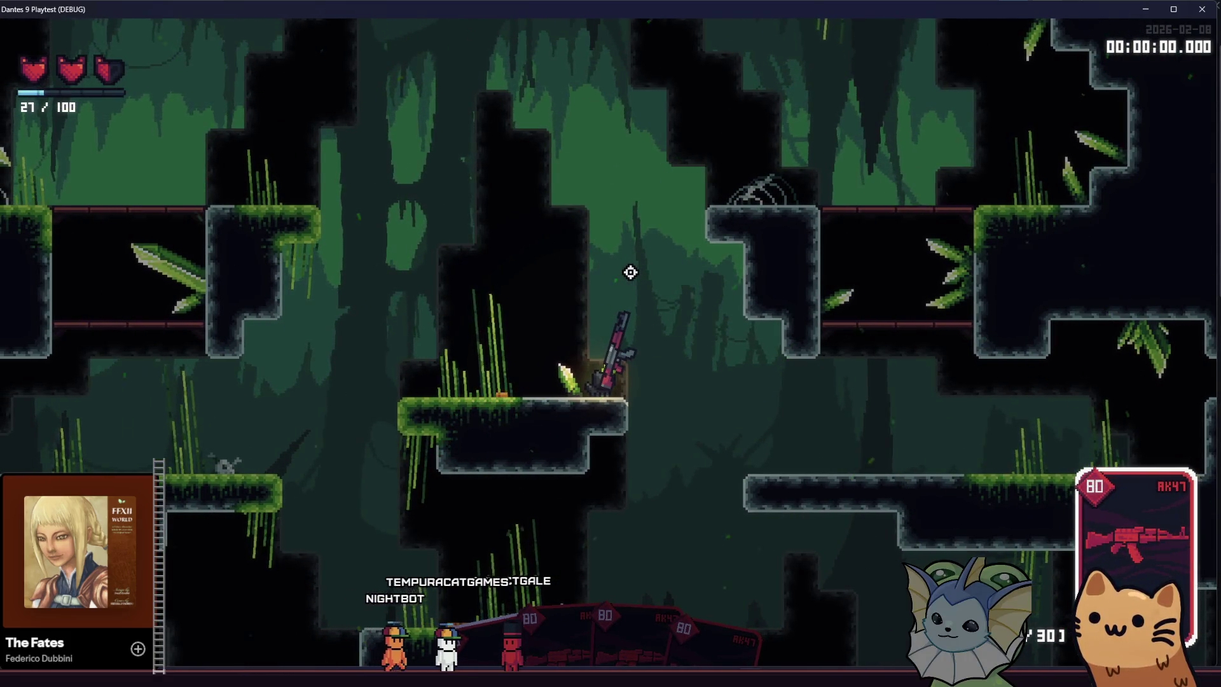
key(space)
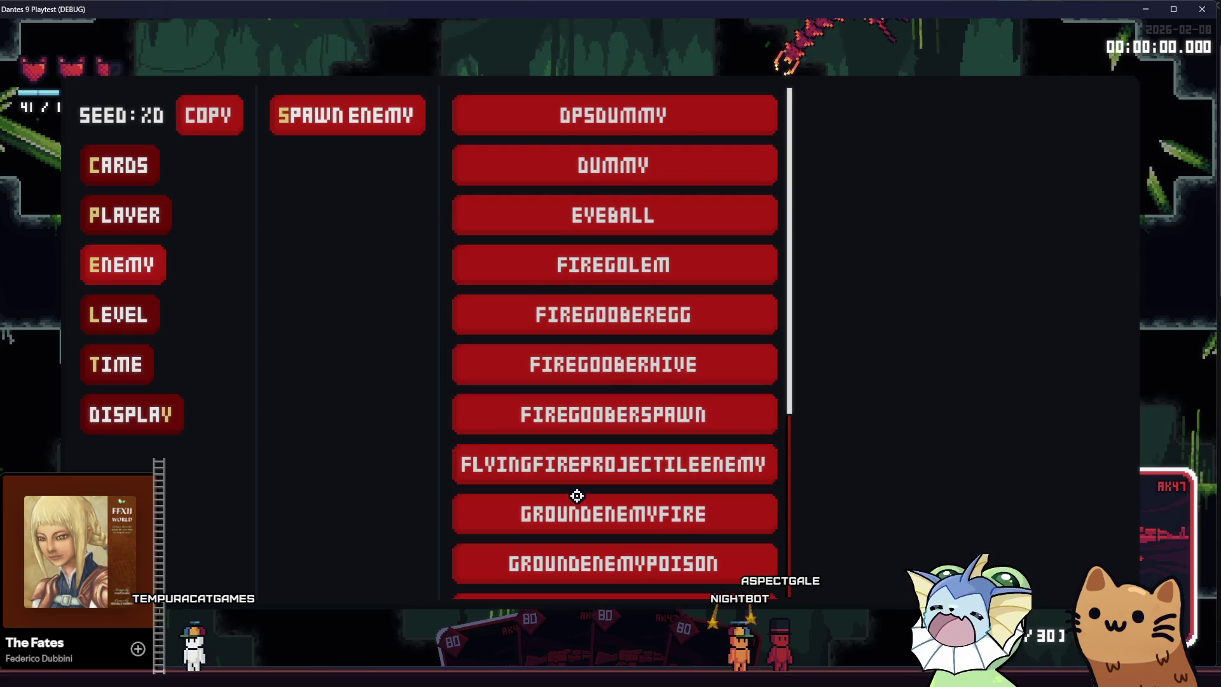
Traverse the room's ledges and lower floor, then show the pause menu's card collection.
key(a)
key(space)
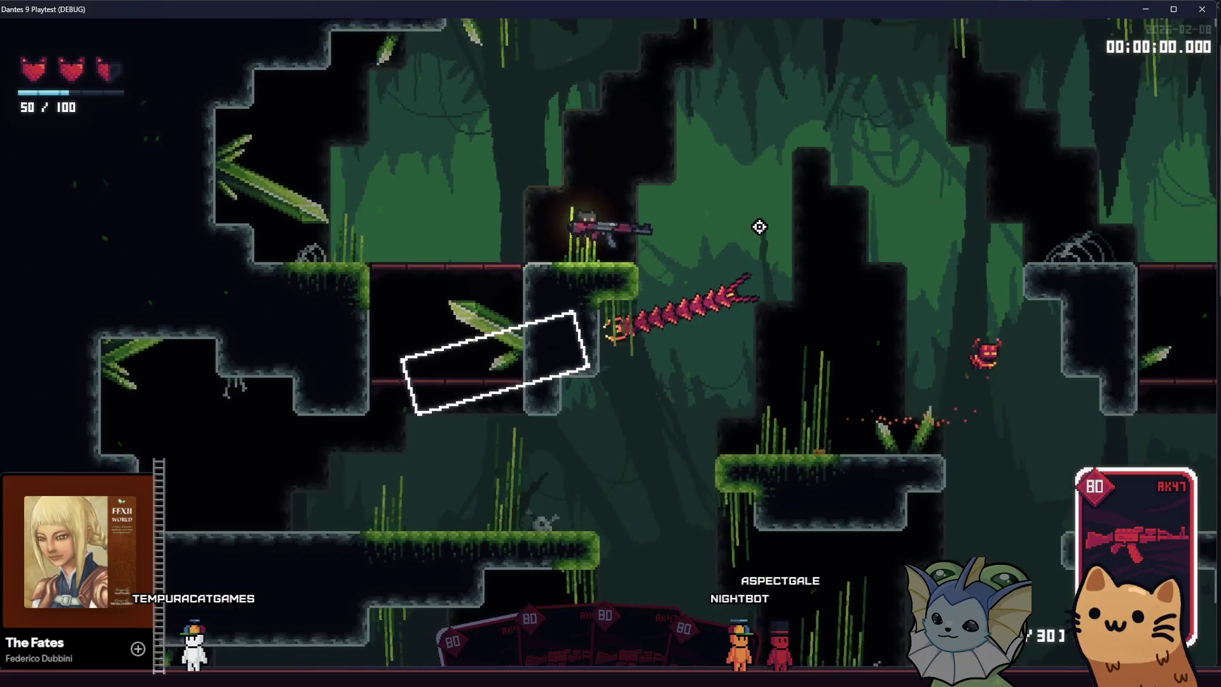
key(d)
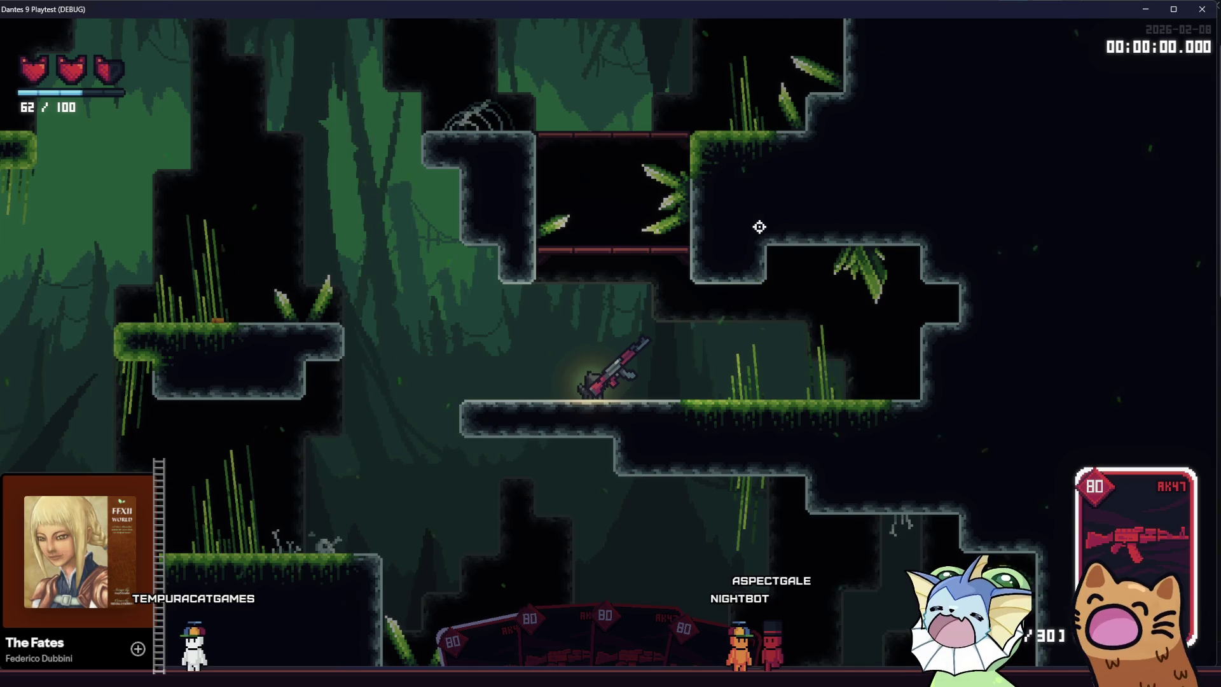
key(s)
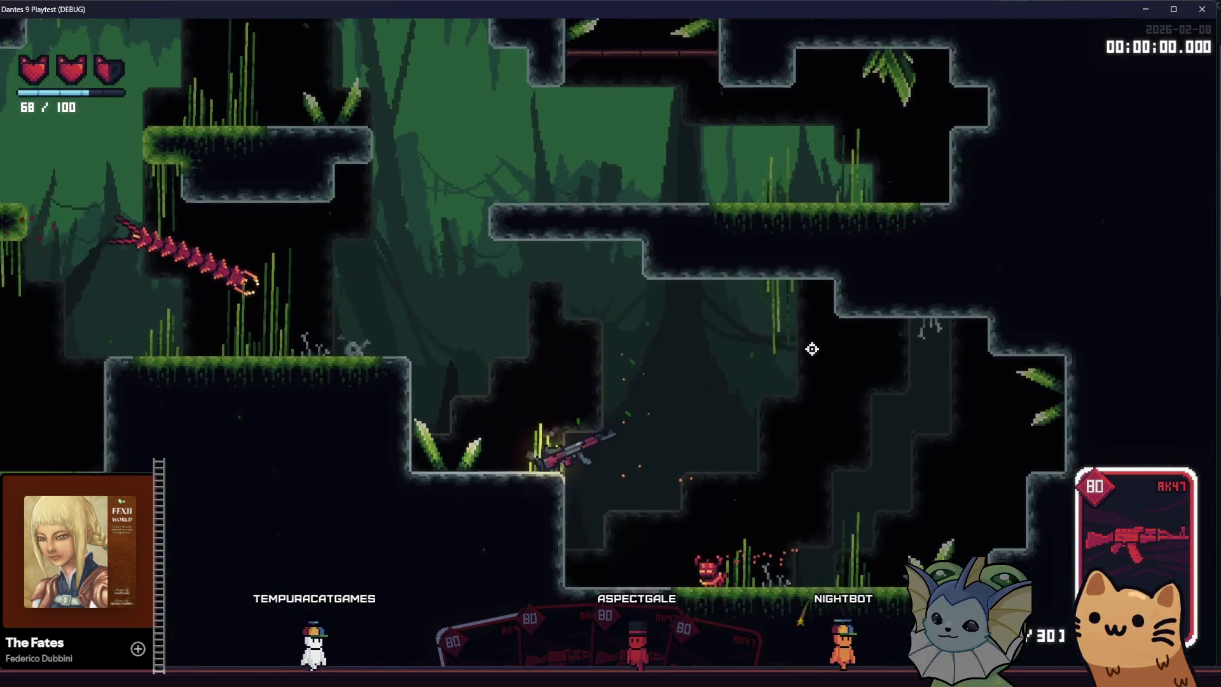
key(d)
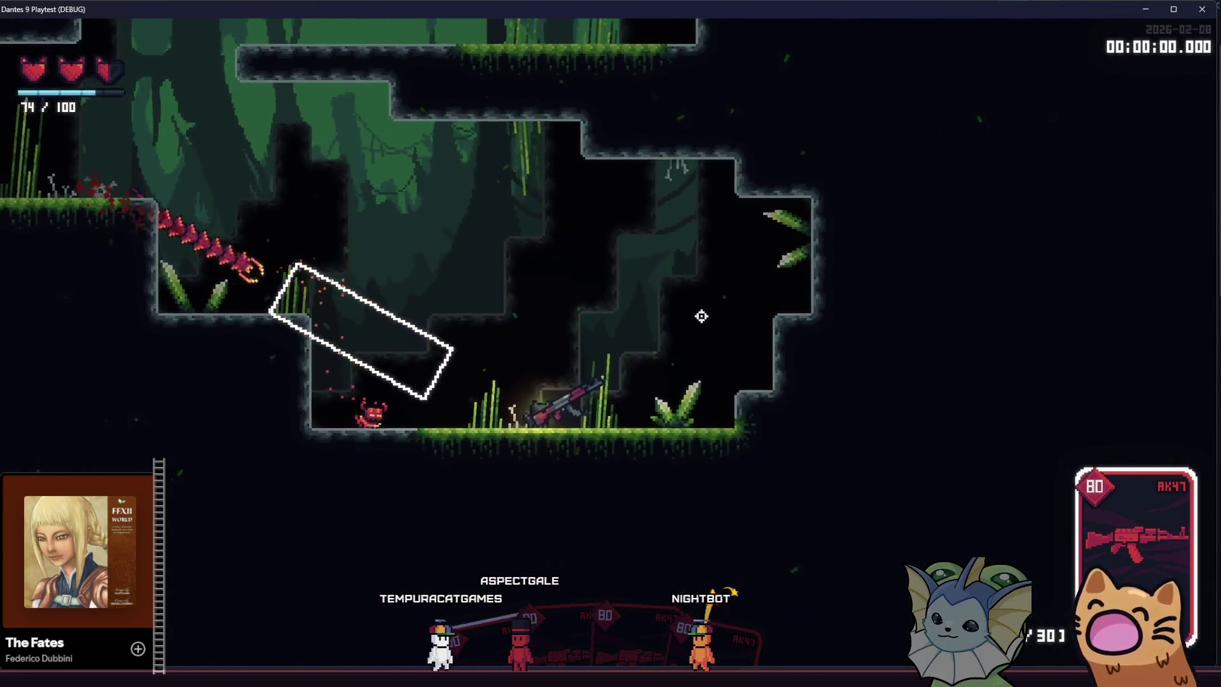
key(space)
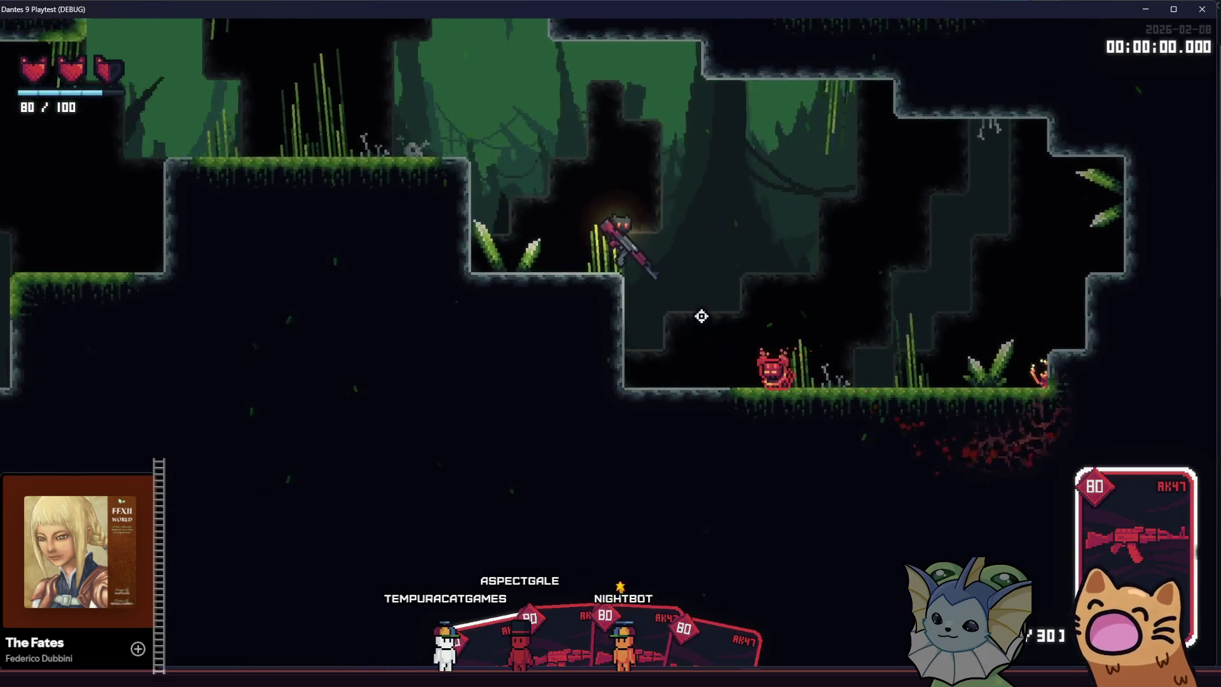
key(space)
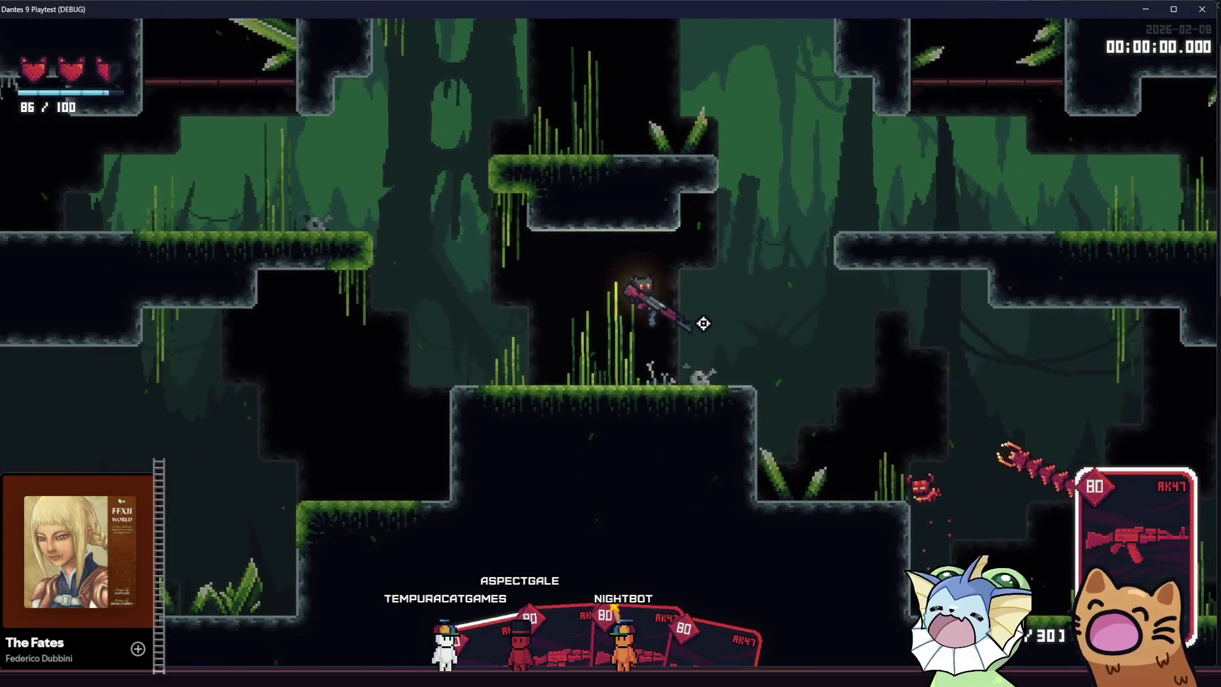
key(d)
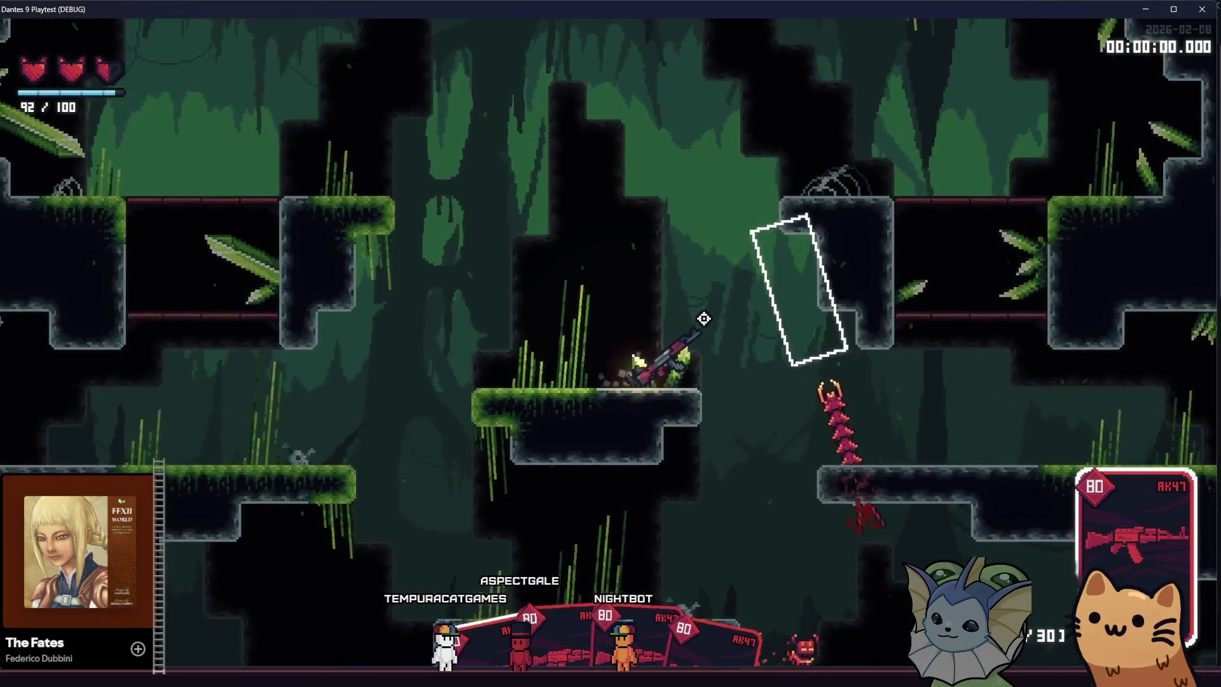
key(space)
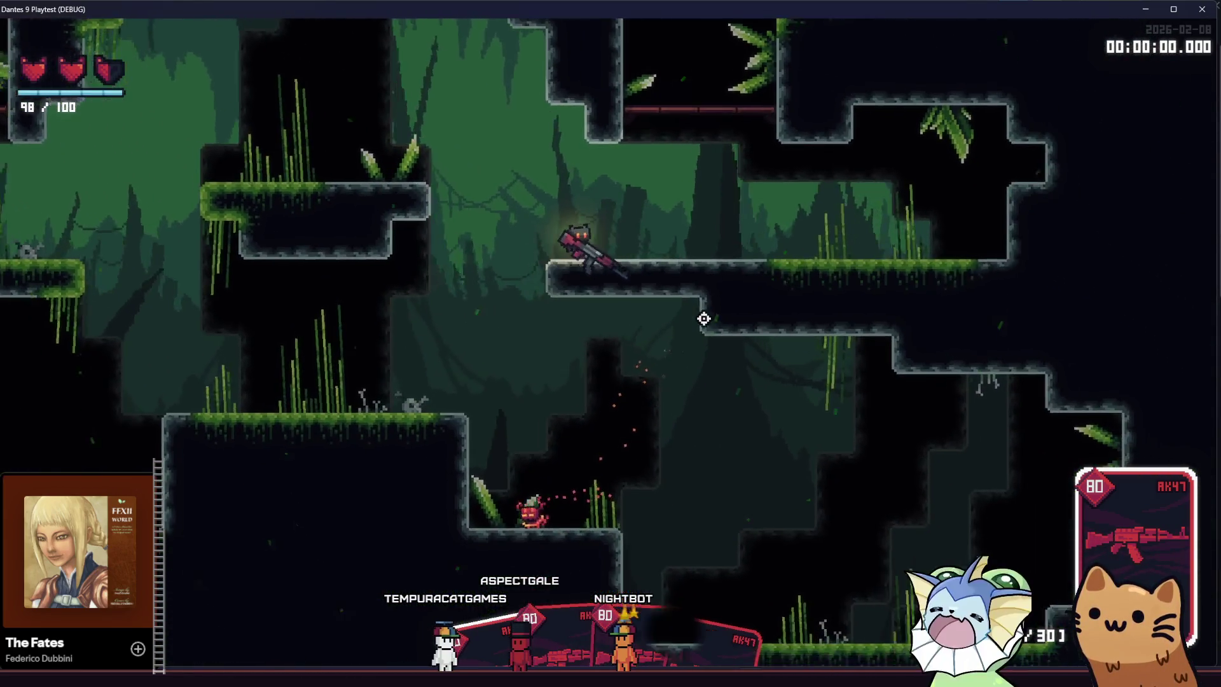
key(d)
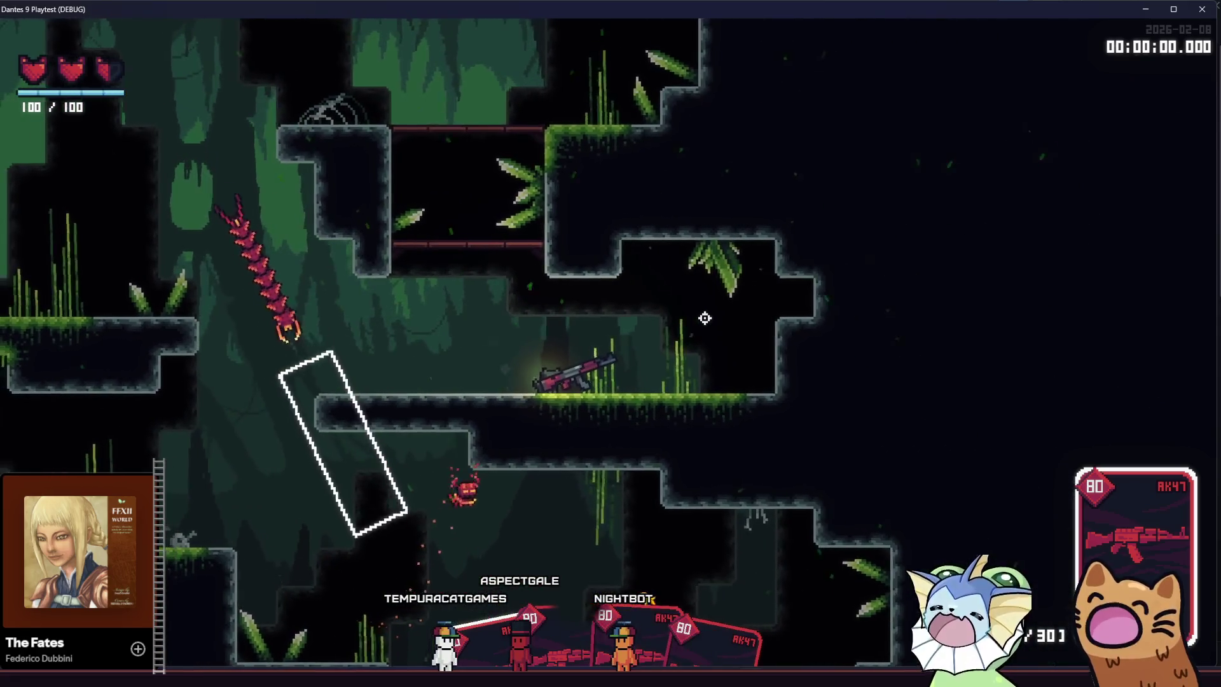
key(a)
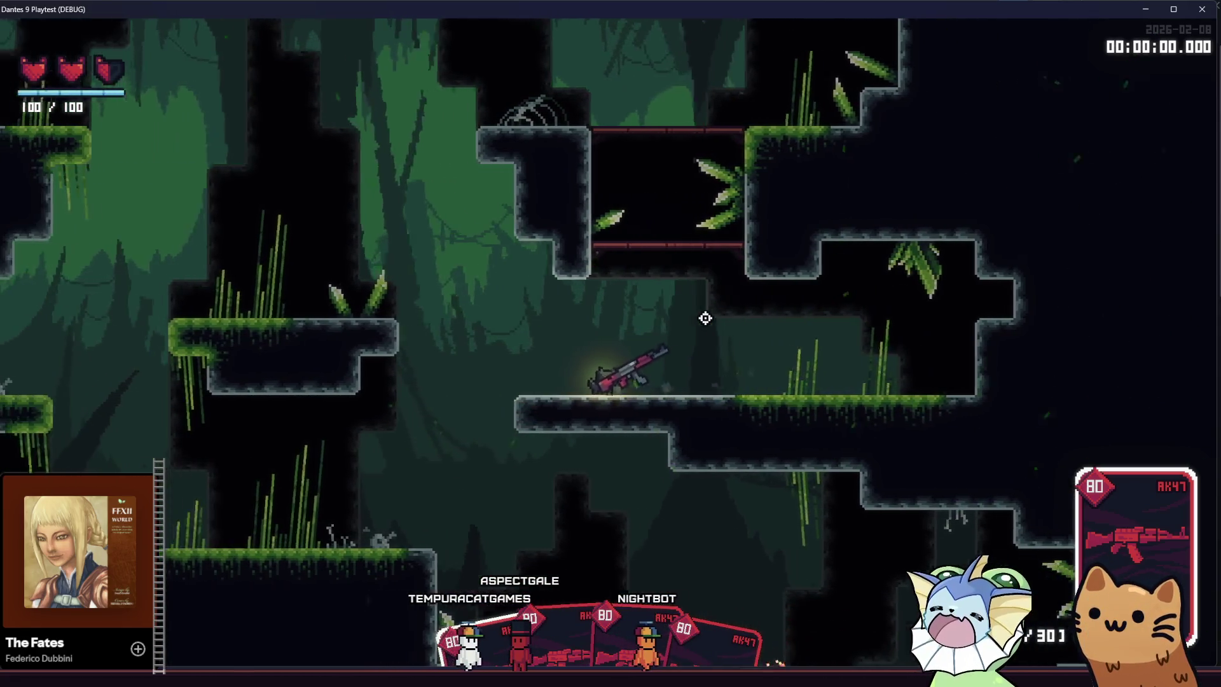
click(649, 48)
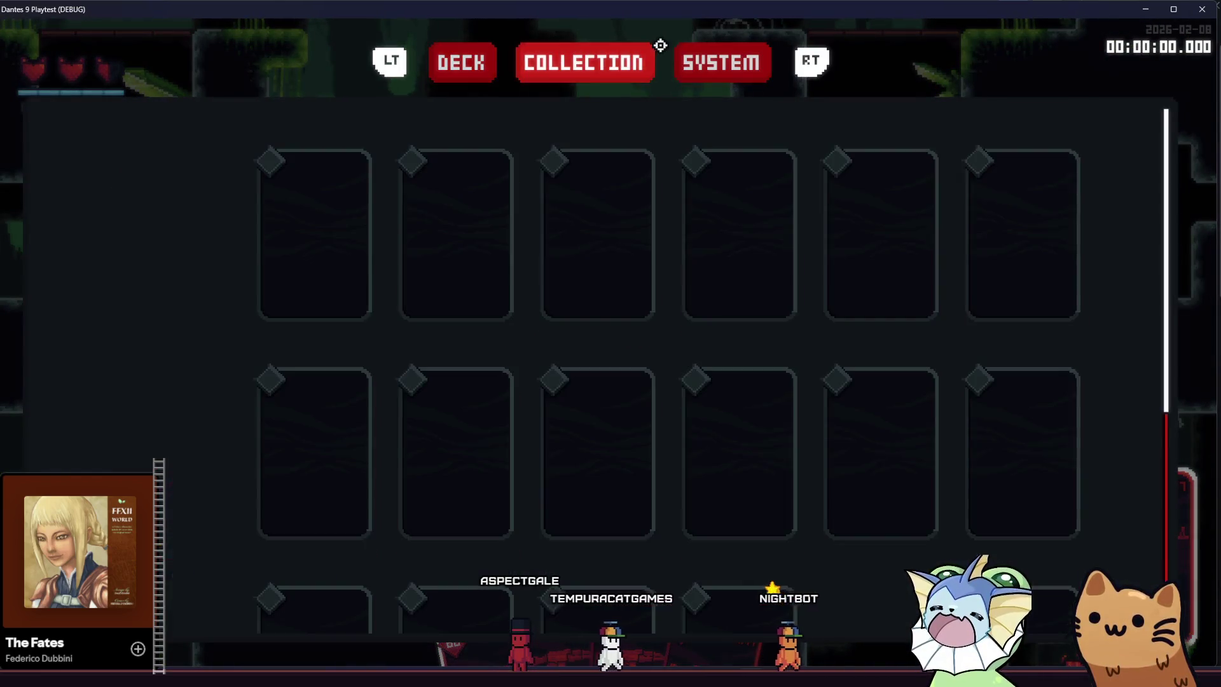
View the System settings page, resume play, then quit back to the editor with F8.
click(700, 61)
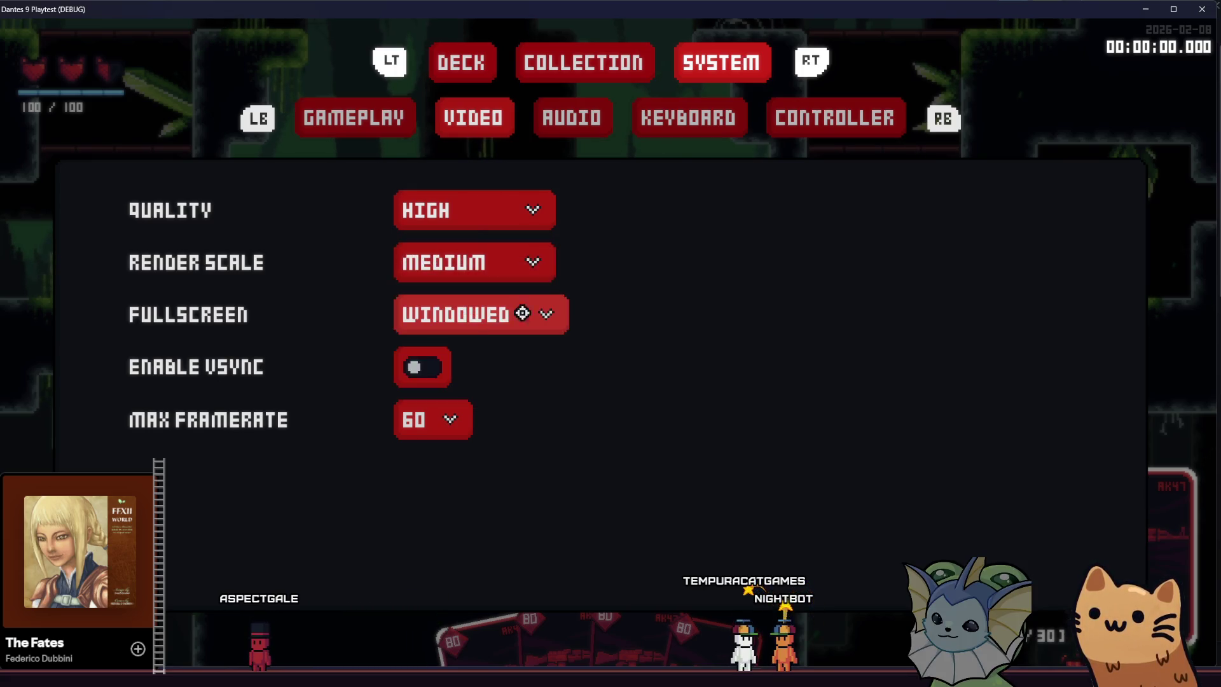
key(Escape)
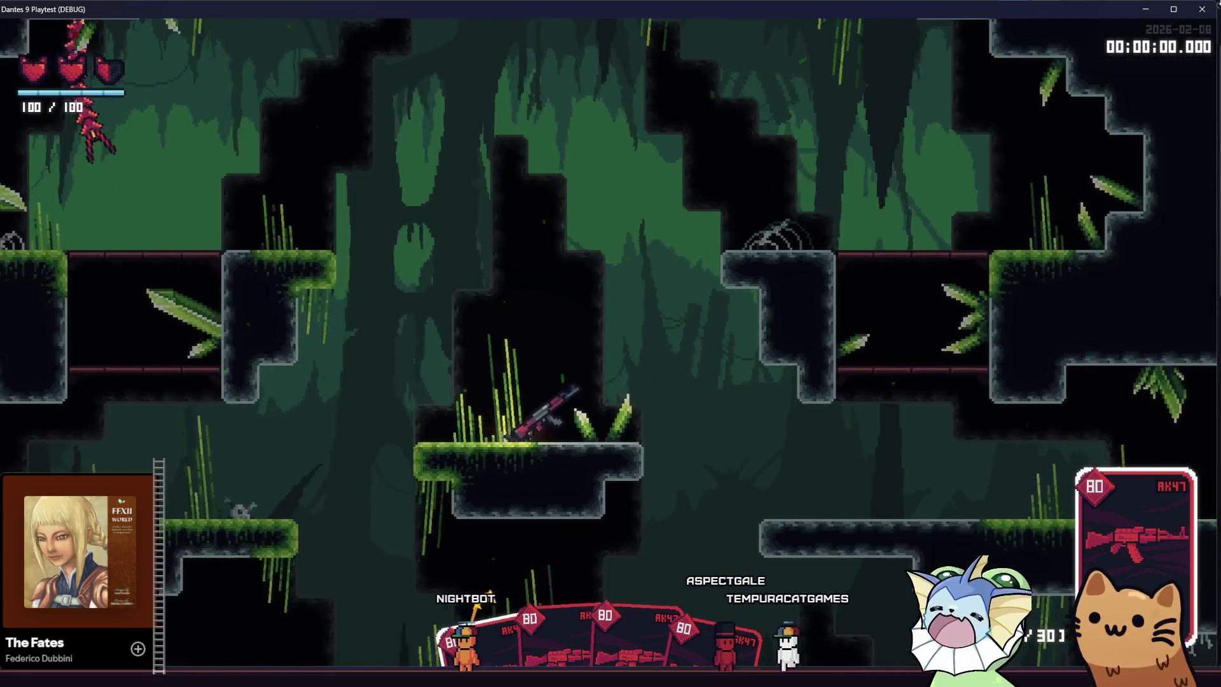
key(F8)
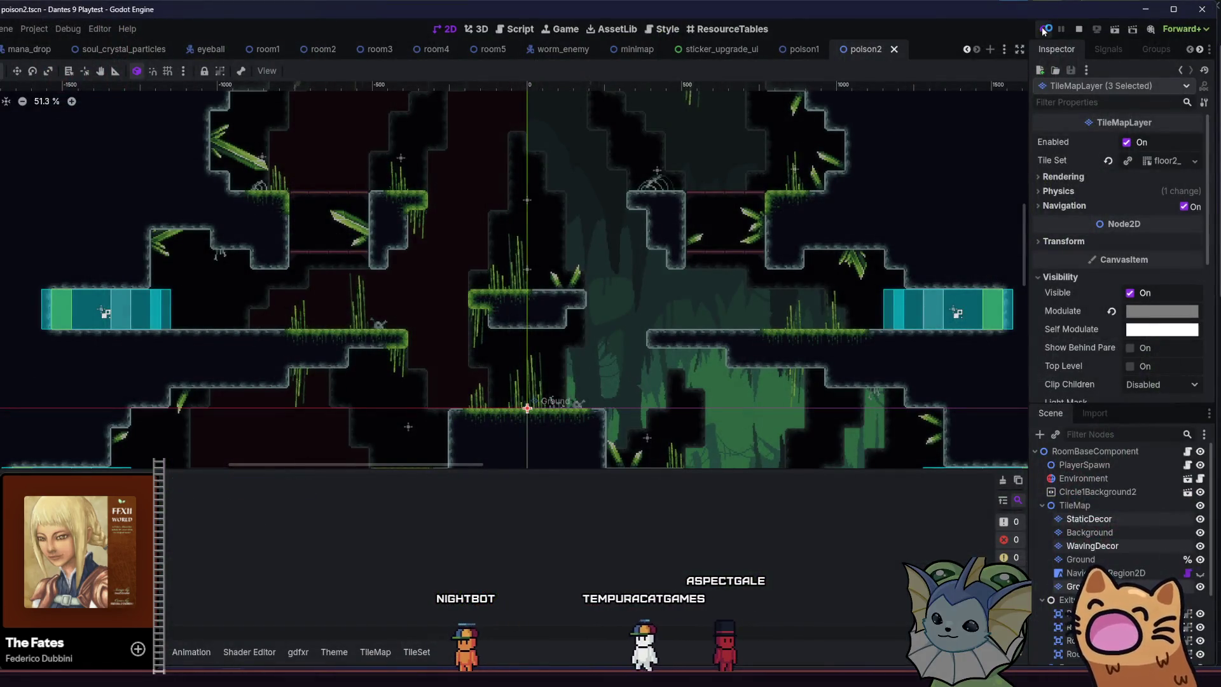
Launch a test run, start a new game, and switch back to the editor.
click(1044, 30)
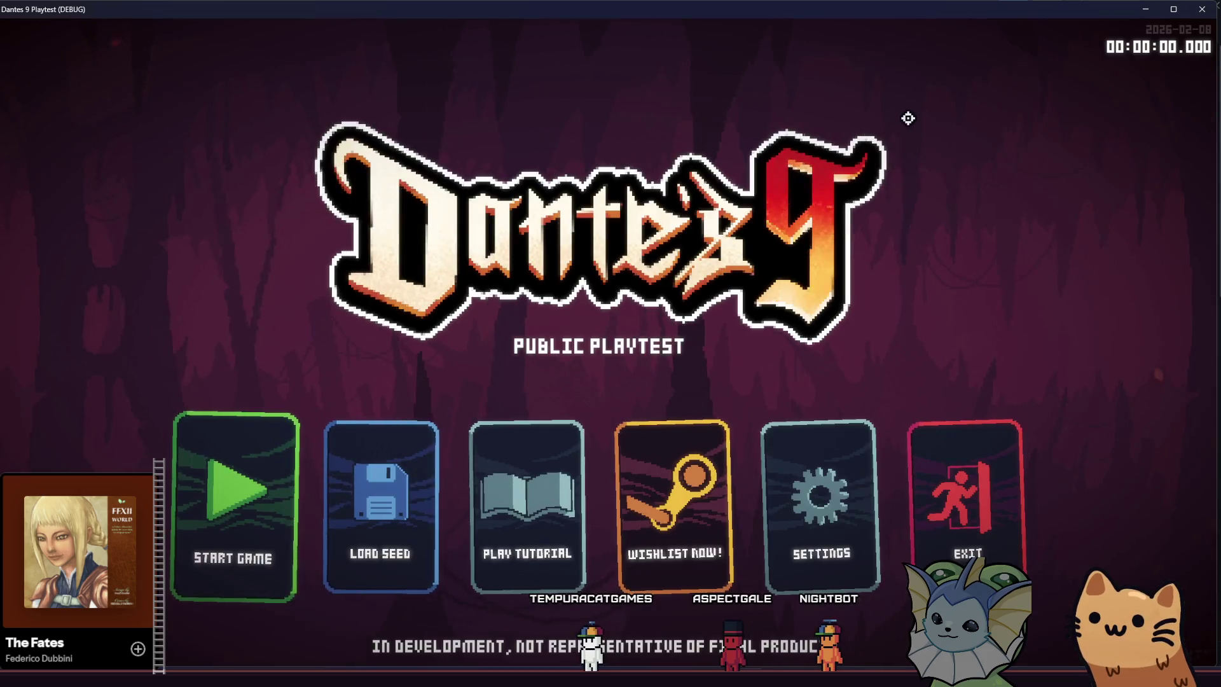
click(232, 511)
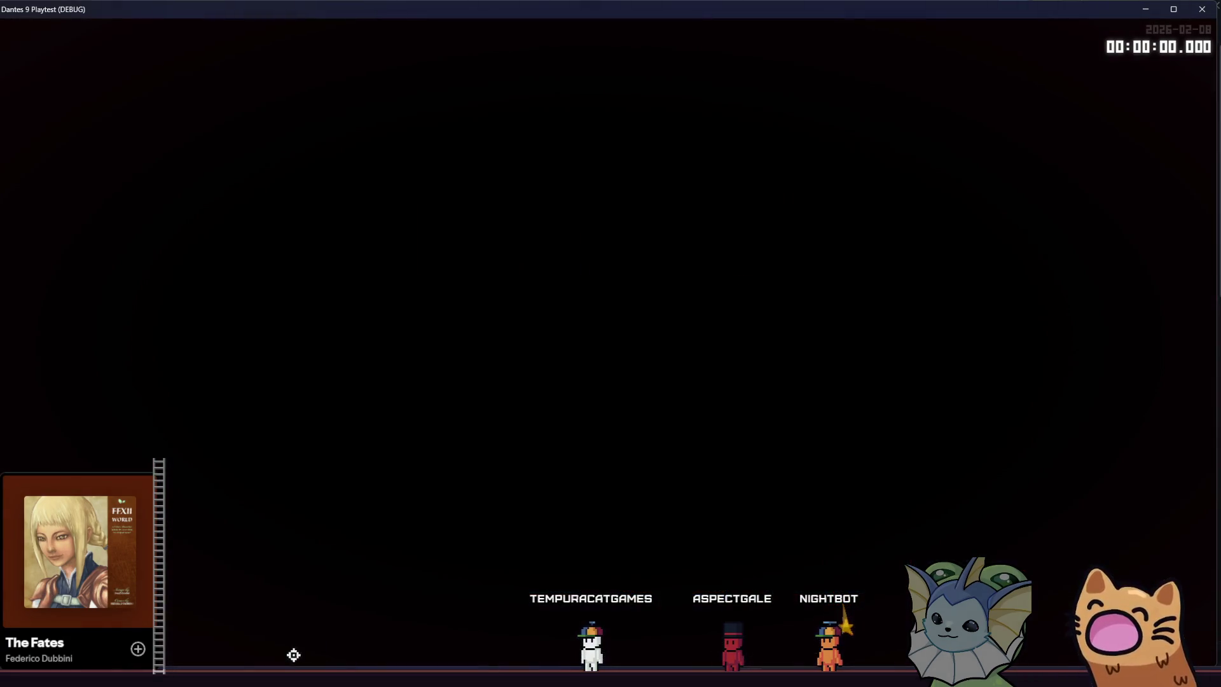
key(alt+Tab)
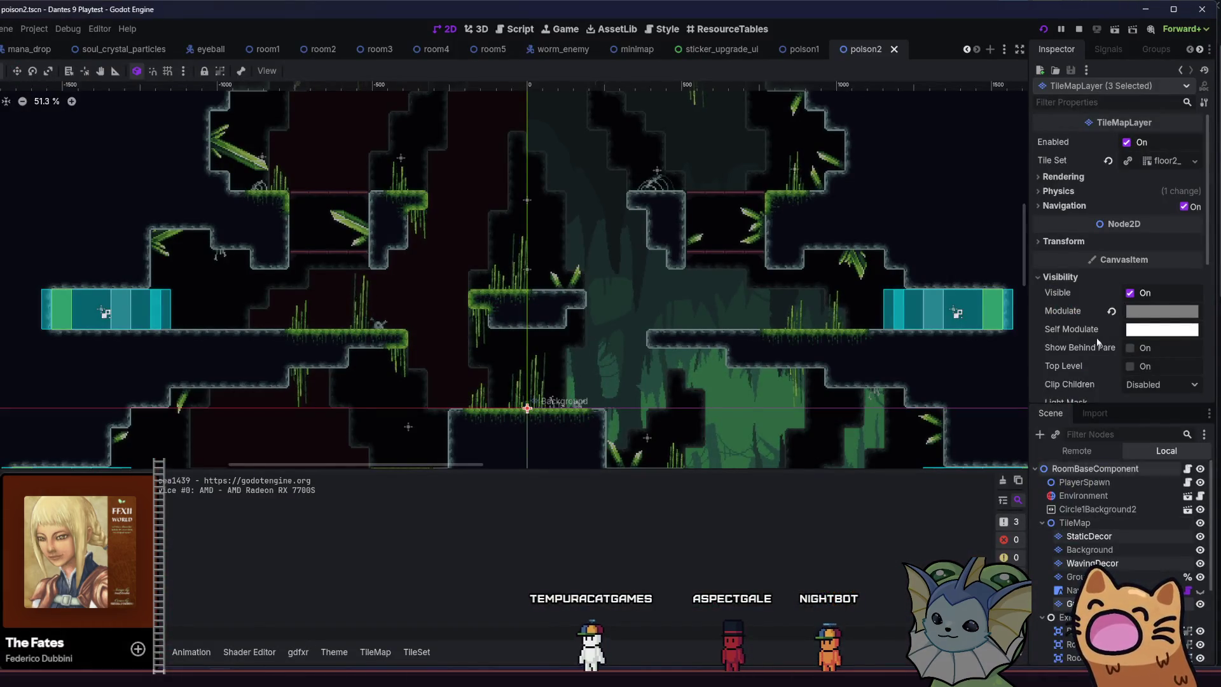
Set the layers' Modulate to grey 125,125,125 and relaunch the game with F6.
click(1137, 312)
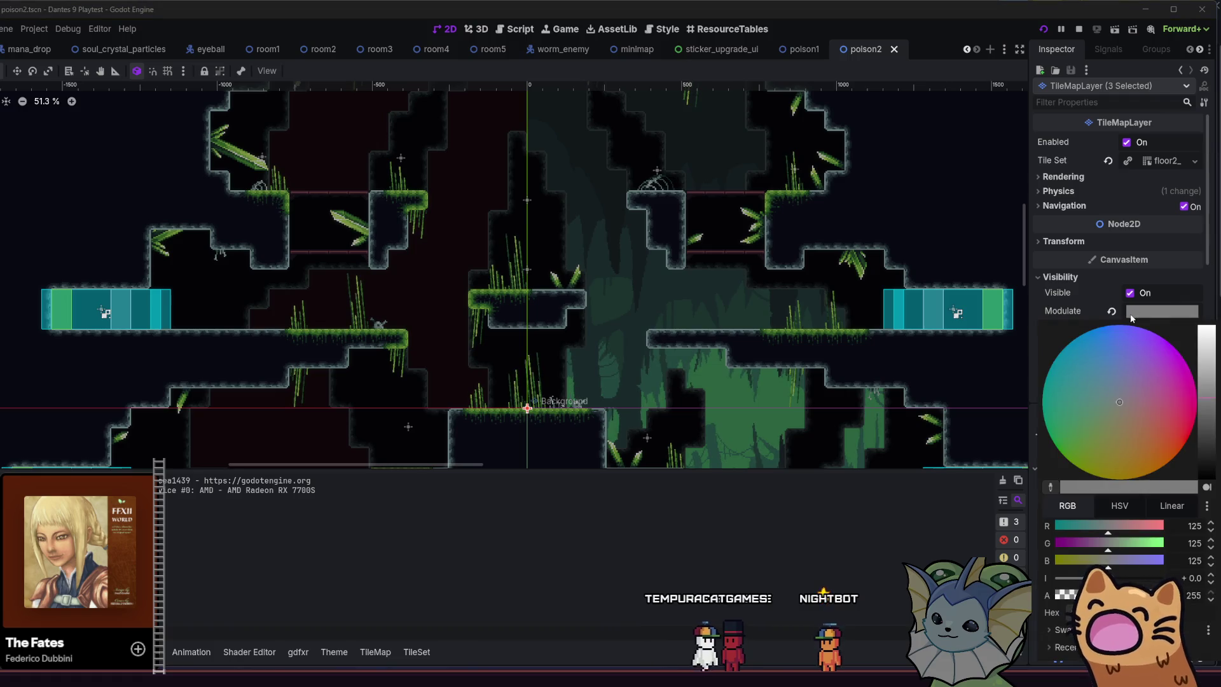
click(1085, 543)
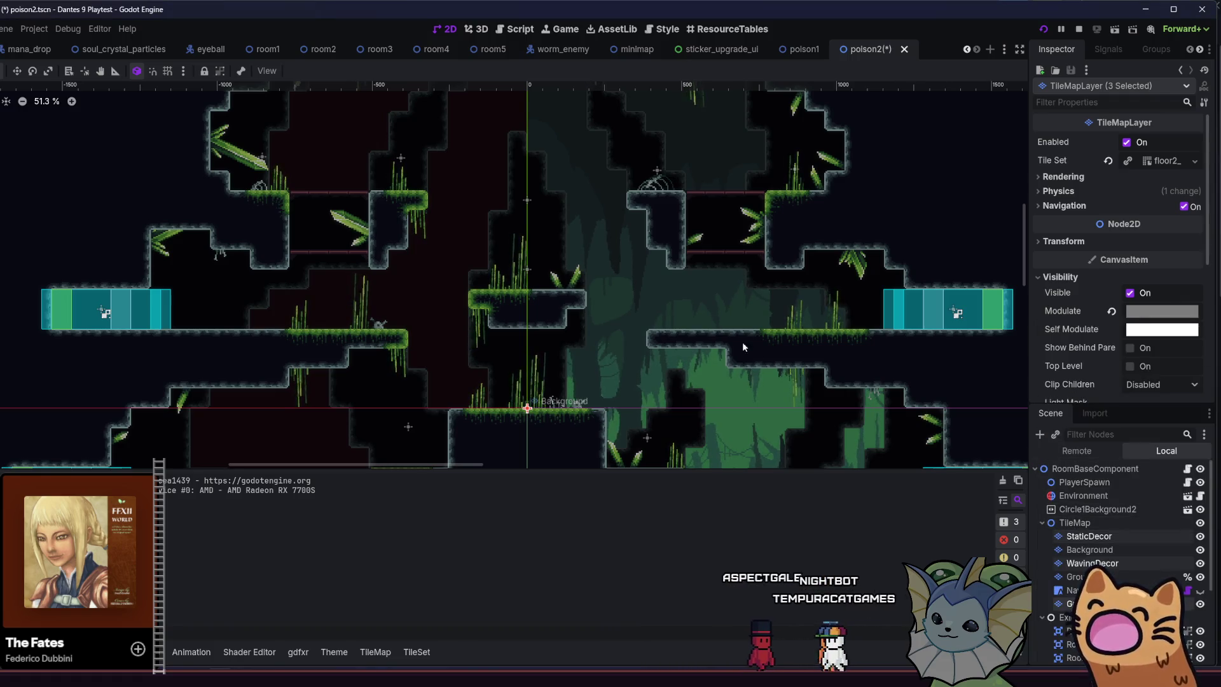
drag(516, 269, 472, 294)
scroll(down, 3)
scroll(up, 3)
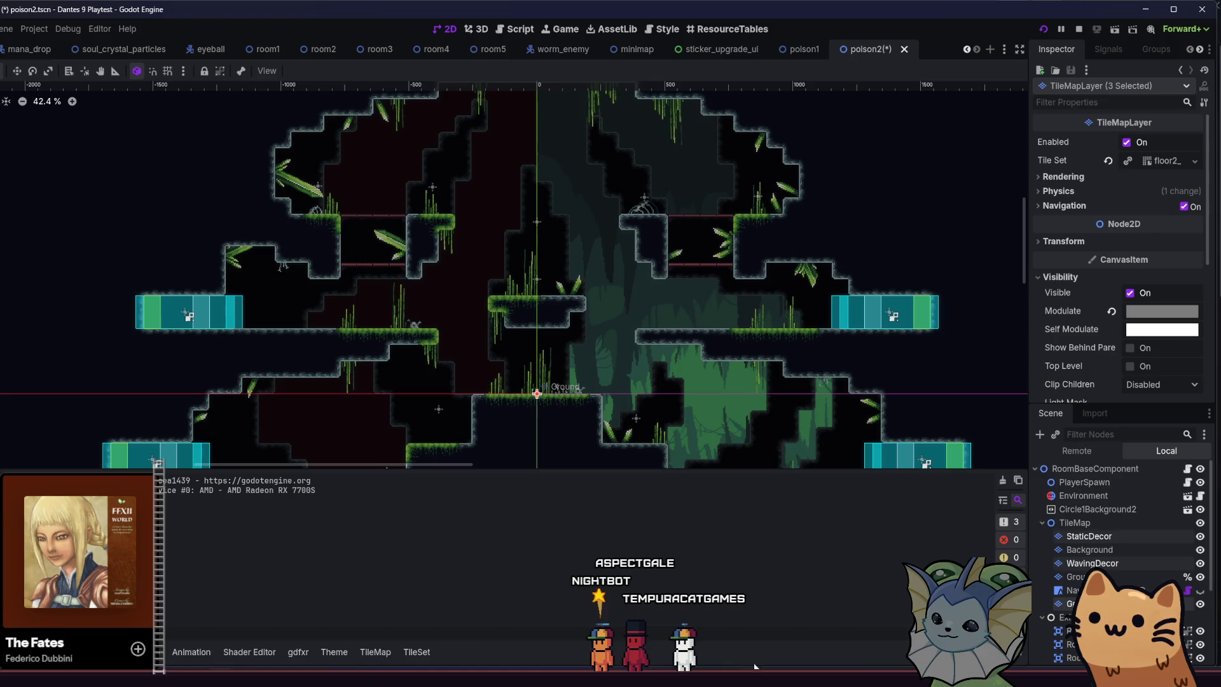
key(F6)
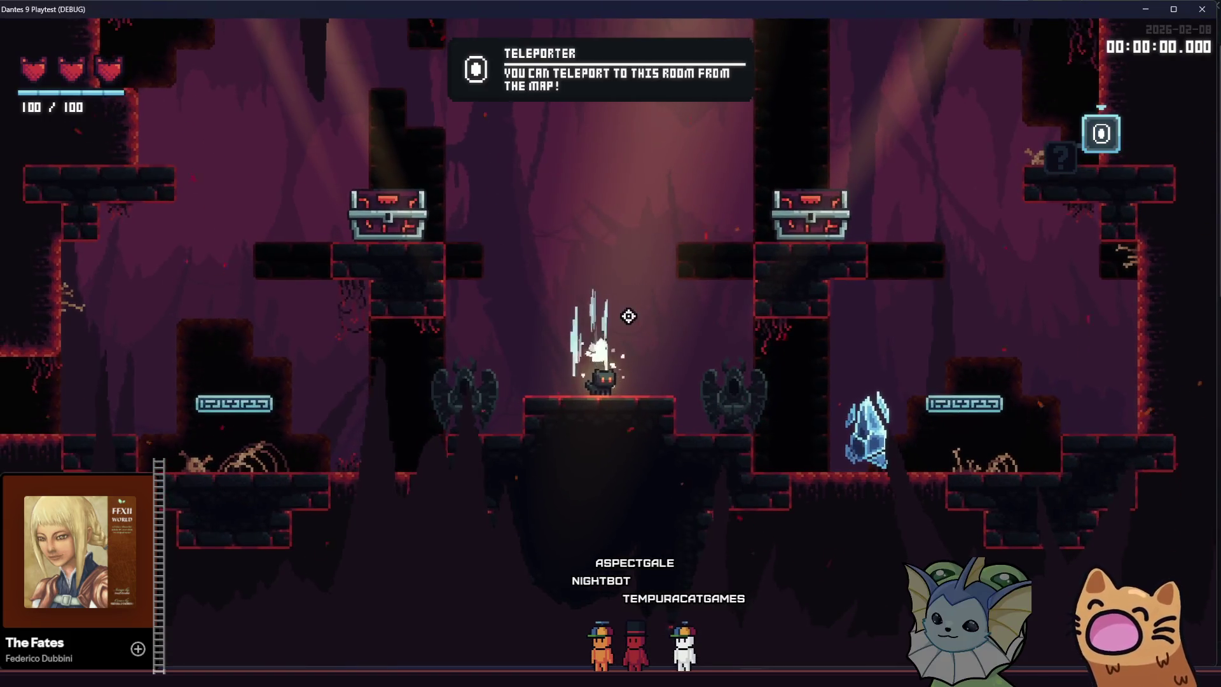
Attack the crystal by the chest, then load the Poison level from the debug menu.
key(d)
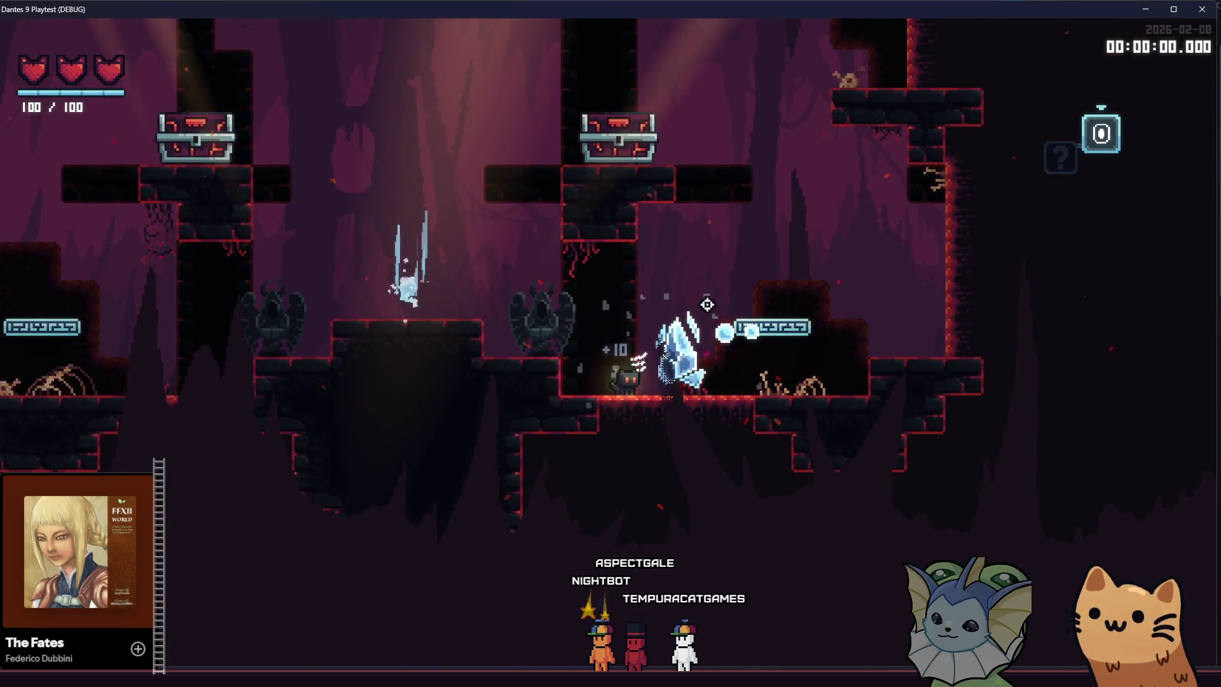
click(412, 310)
key(space)
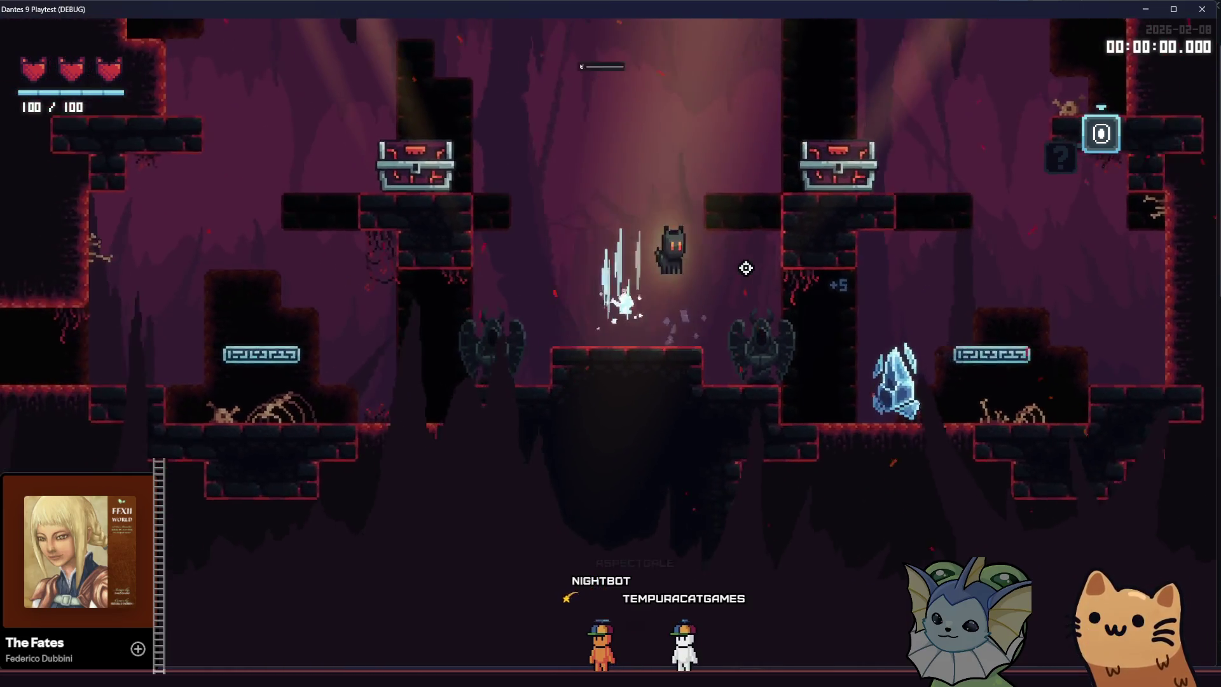
key(F1)
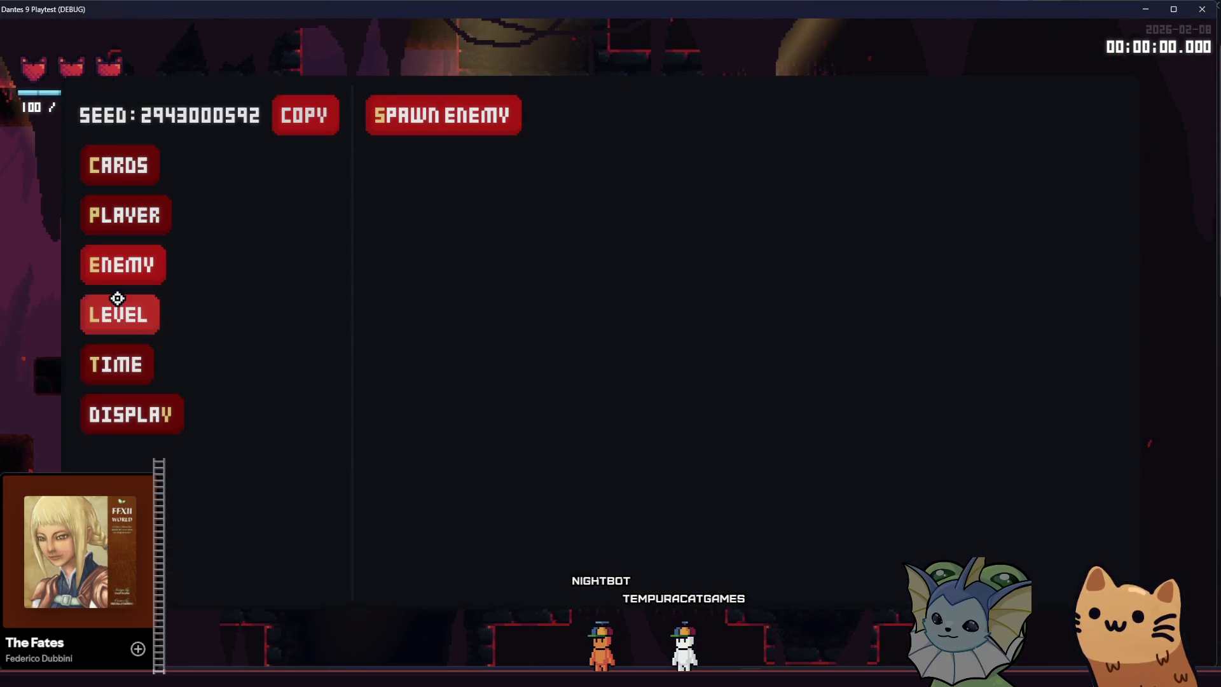
click(118, 298)
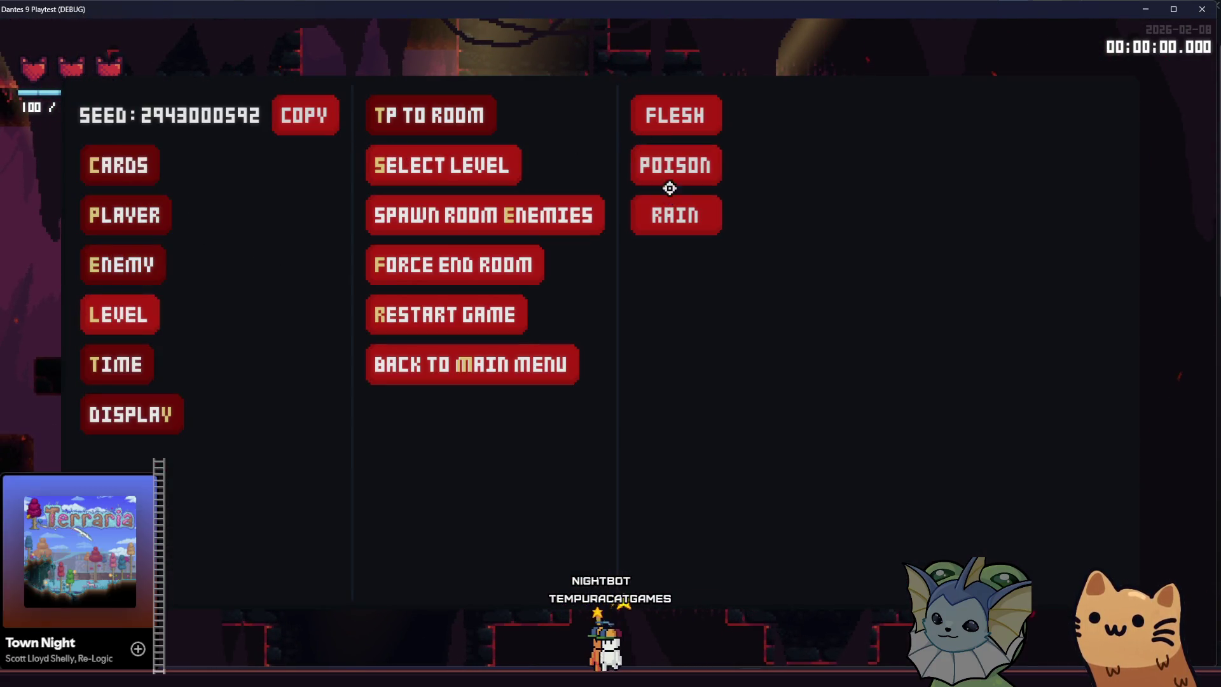
click(676, 164)
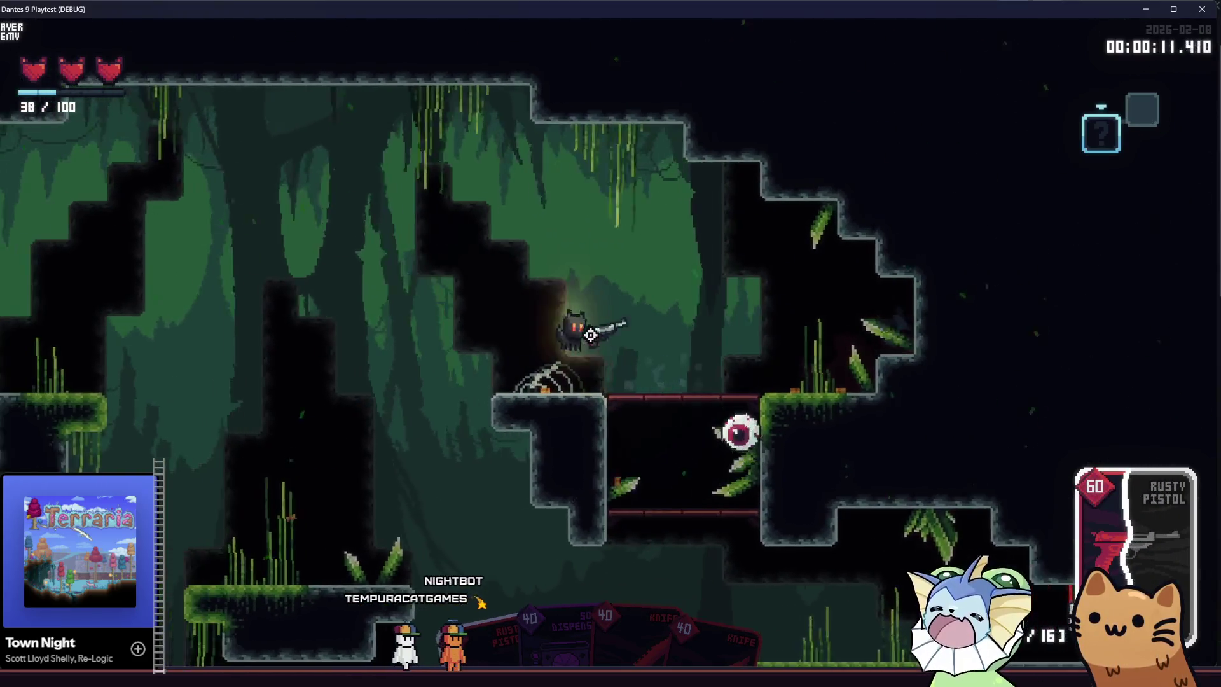
Move the cat right, dropping down through the jungle room.
key(d)
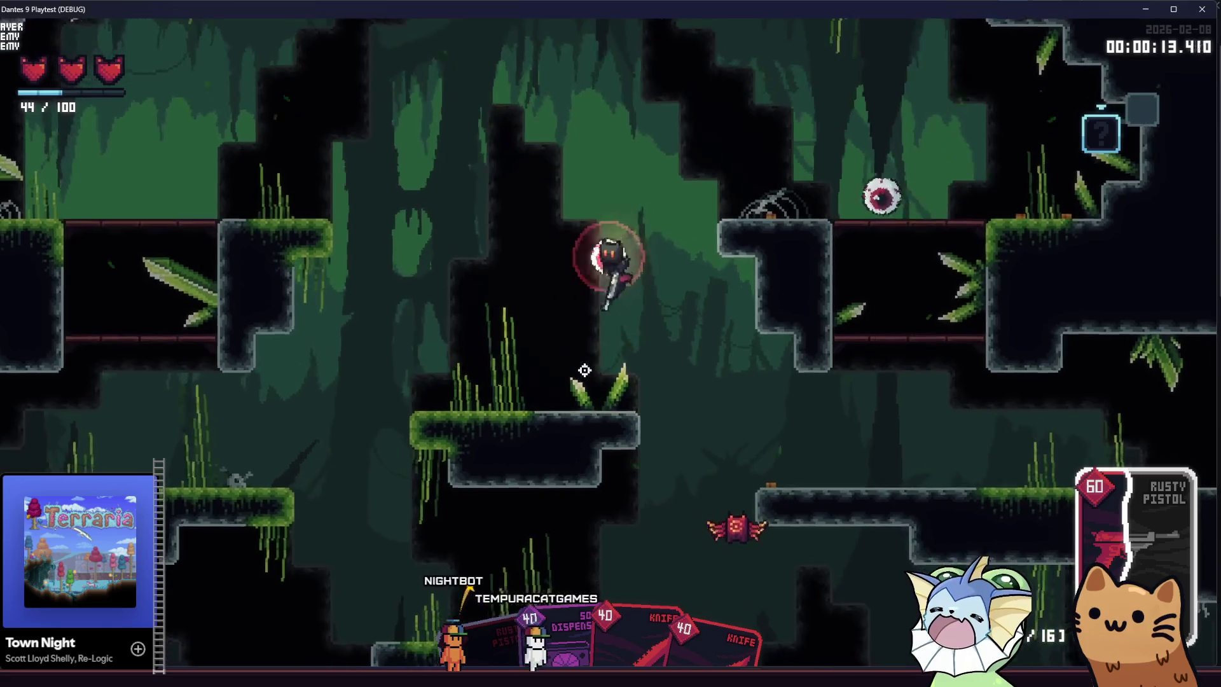
key(d)
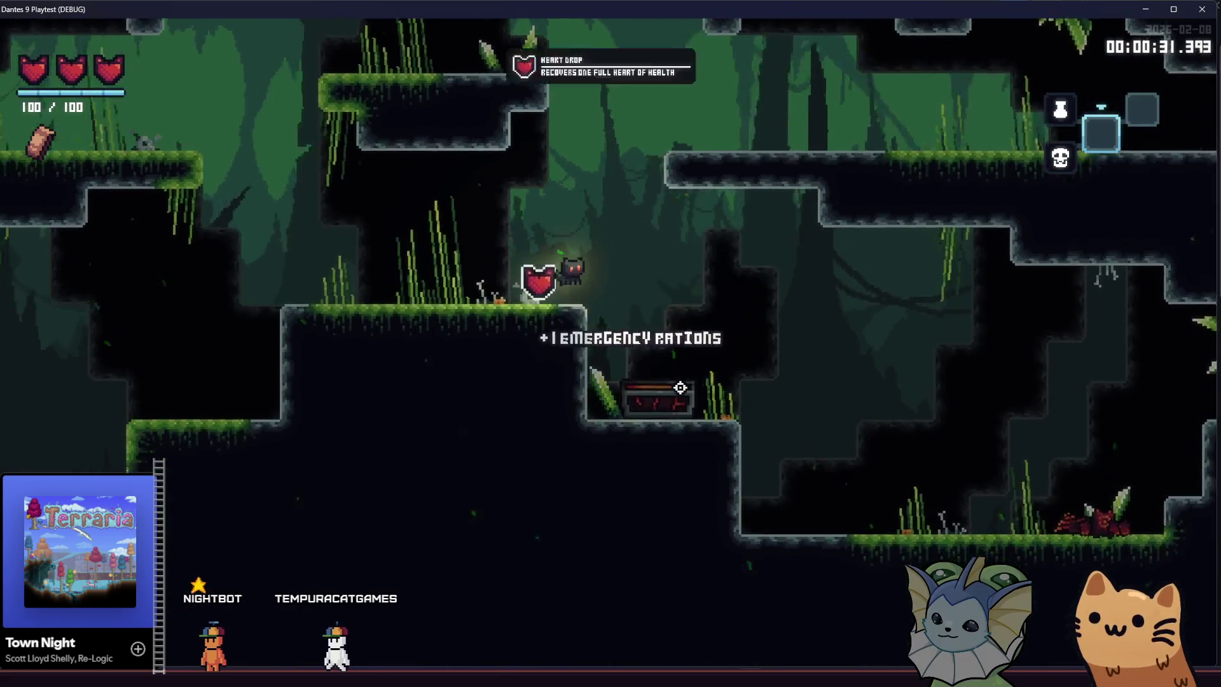
Jump onto the left grassy ledge into the upper chamber, then drop to the lower chamber.
key(Left)
key(space)
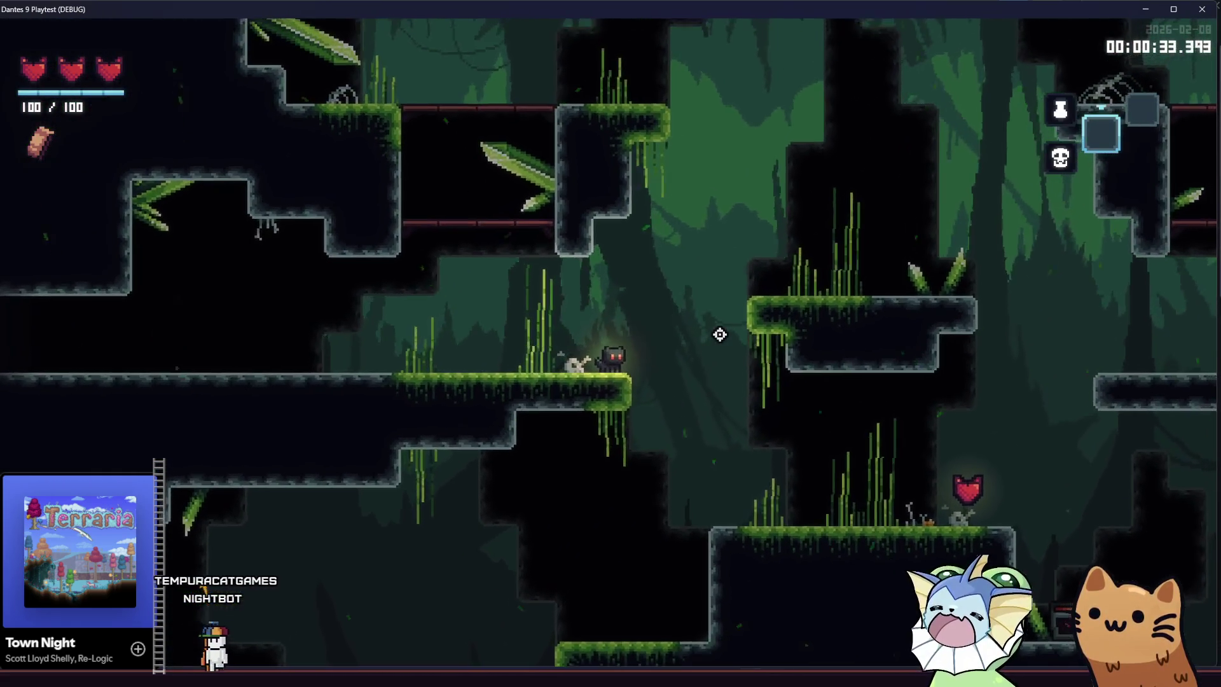
key(space)
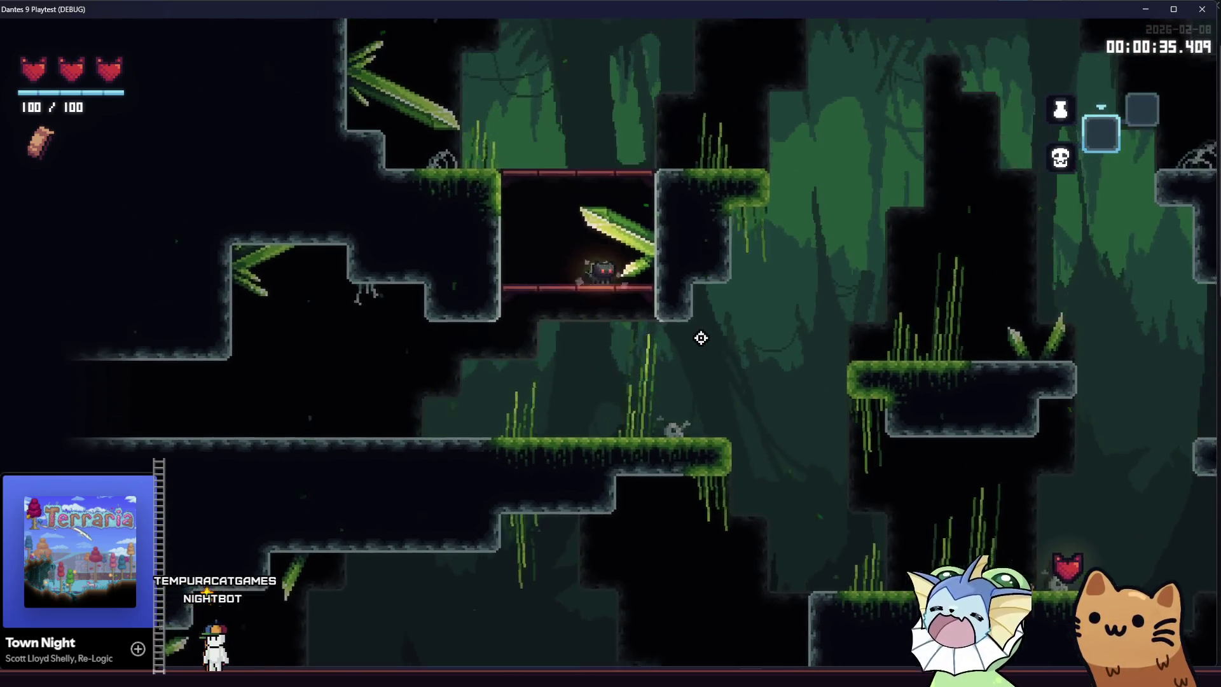
key(Right)
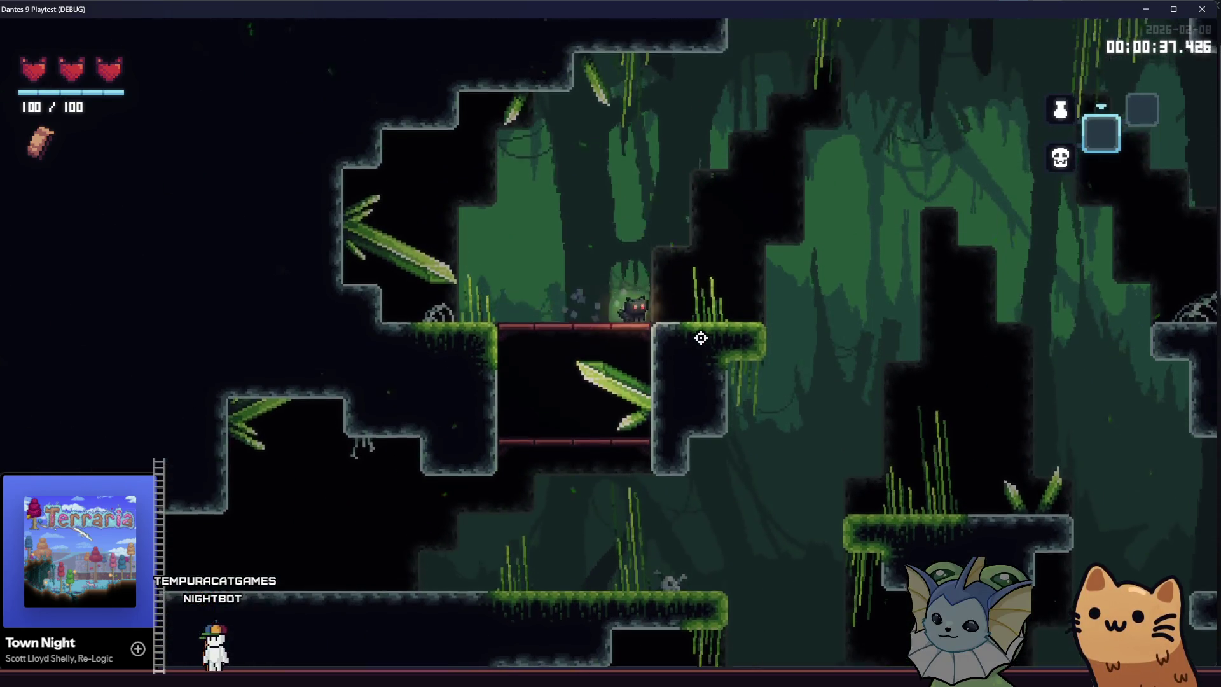
key(Right)
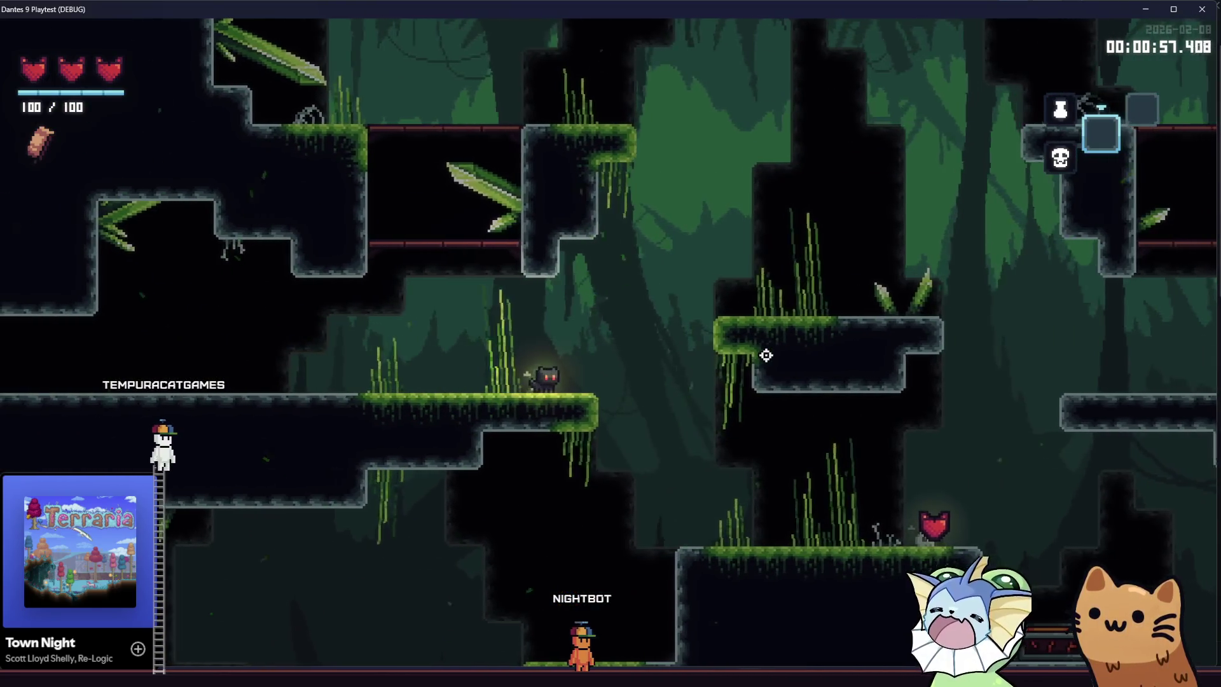
Hop between the grassy platforms down to the mossy ledge, then close the game with F8.
key(a)
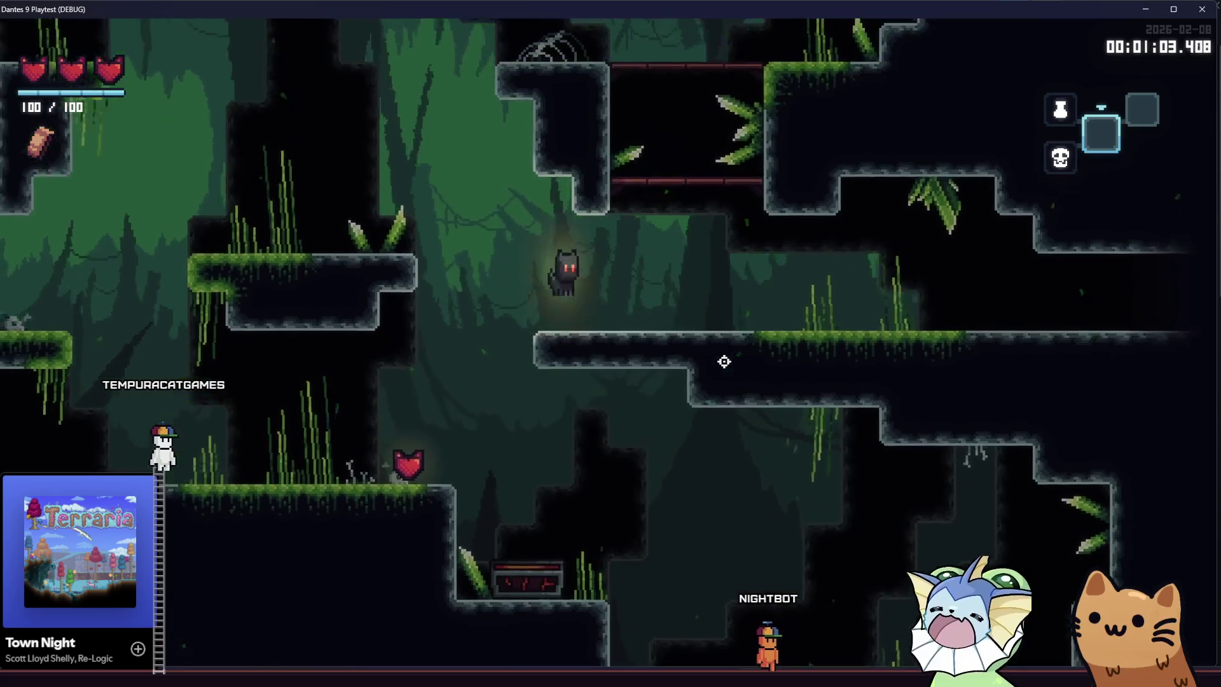
key(d)
key(space)
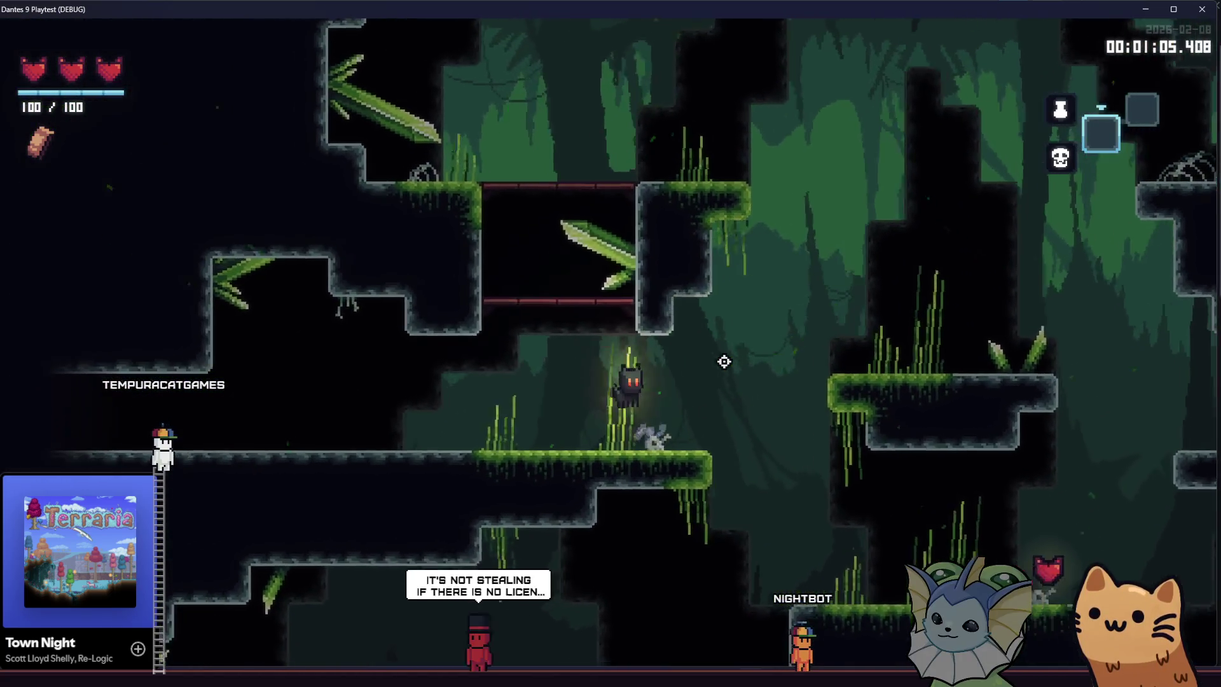
key(d)
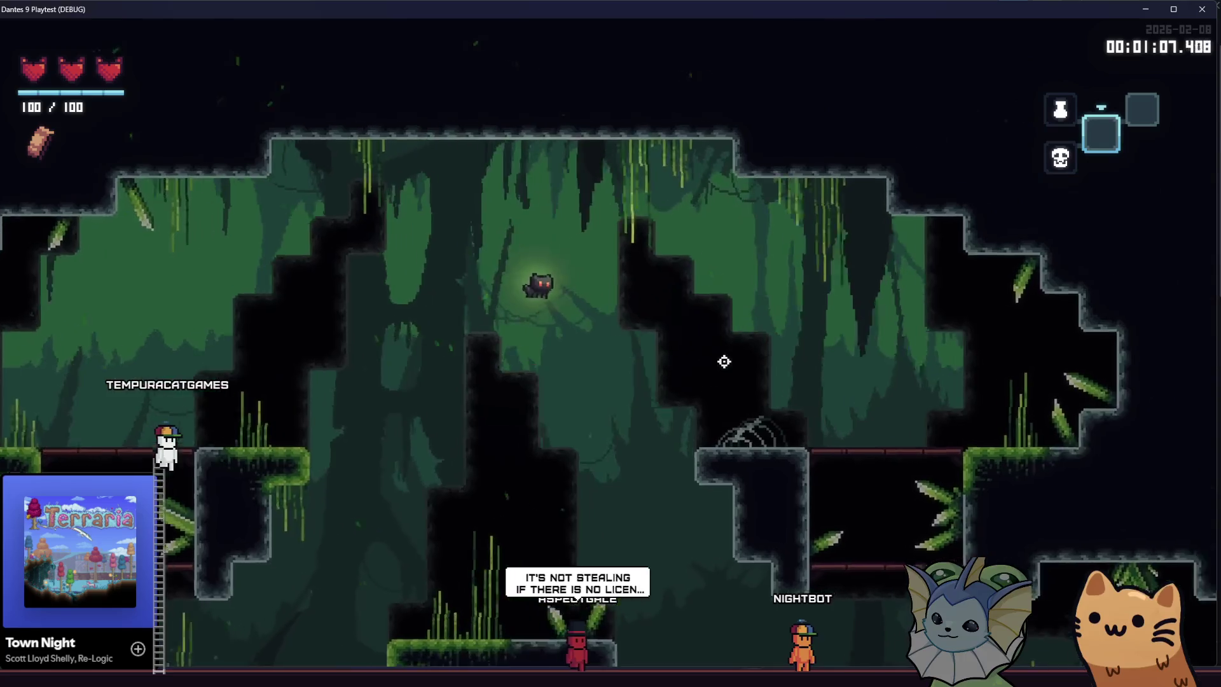
key(a)
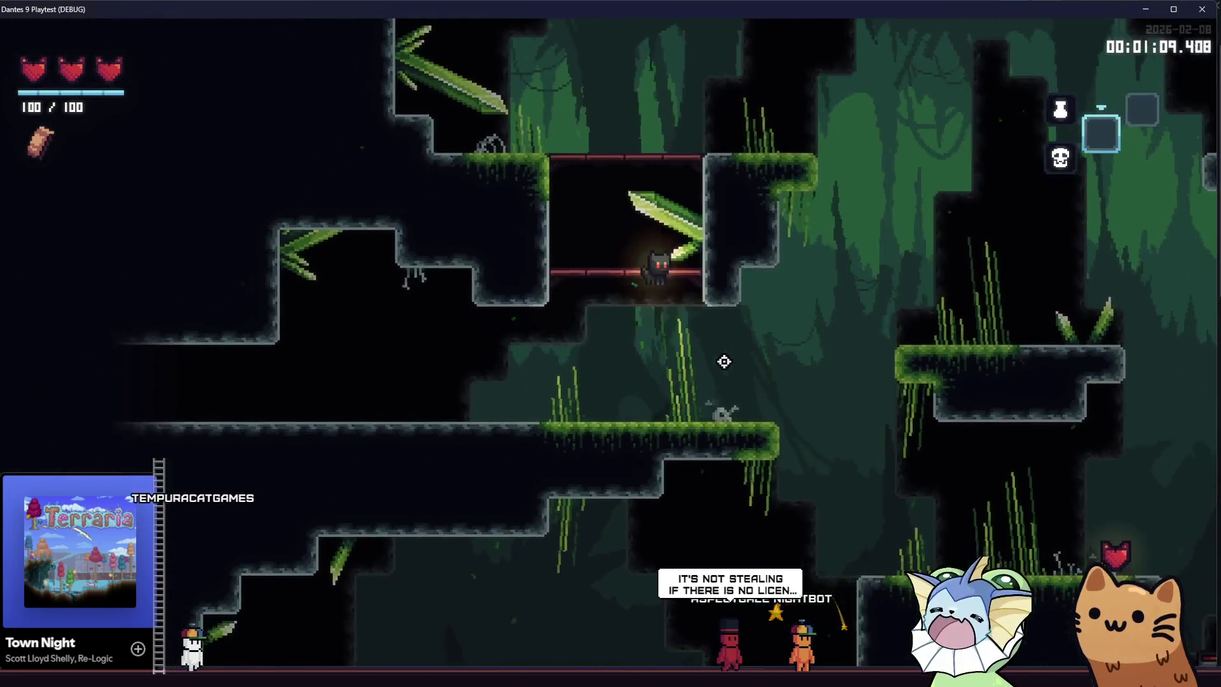
key(d)
key(space)
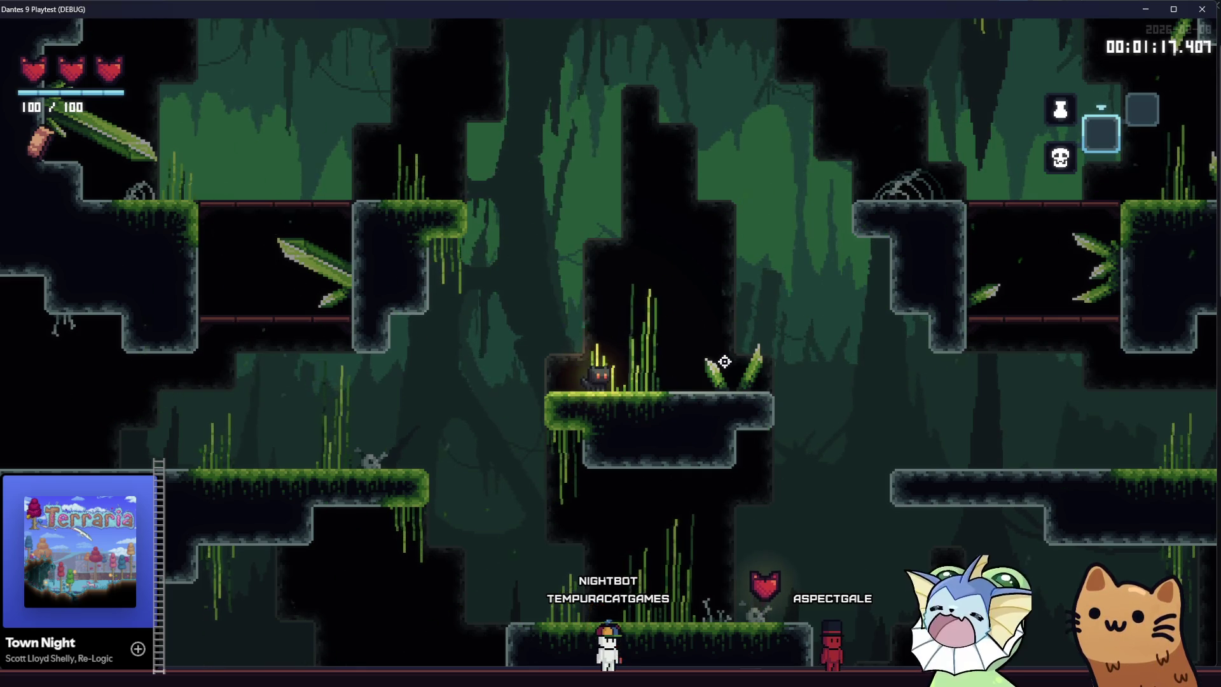
key(a)
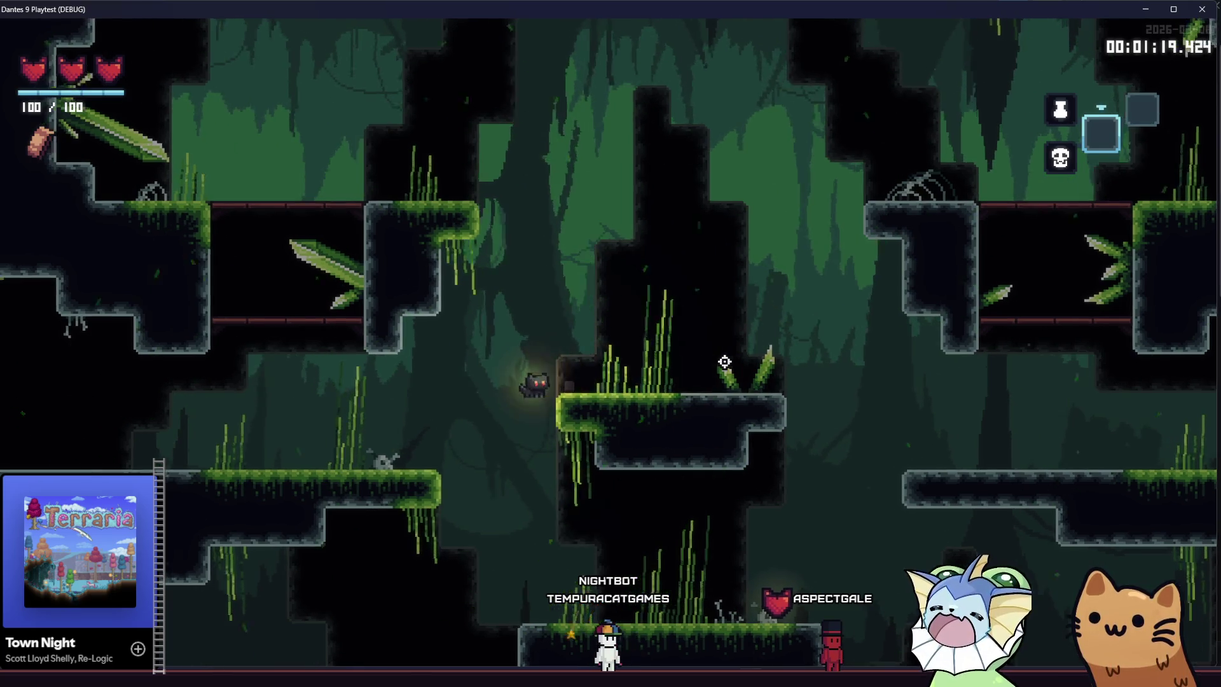
key(a)
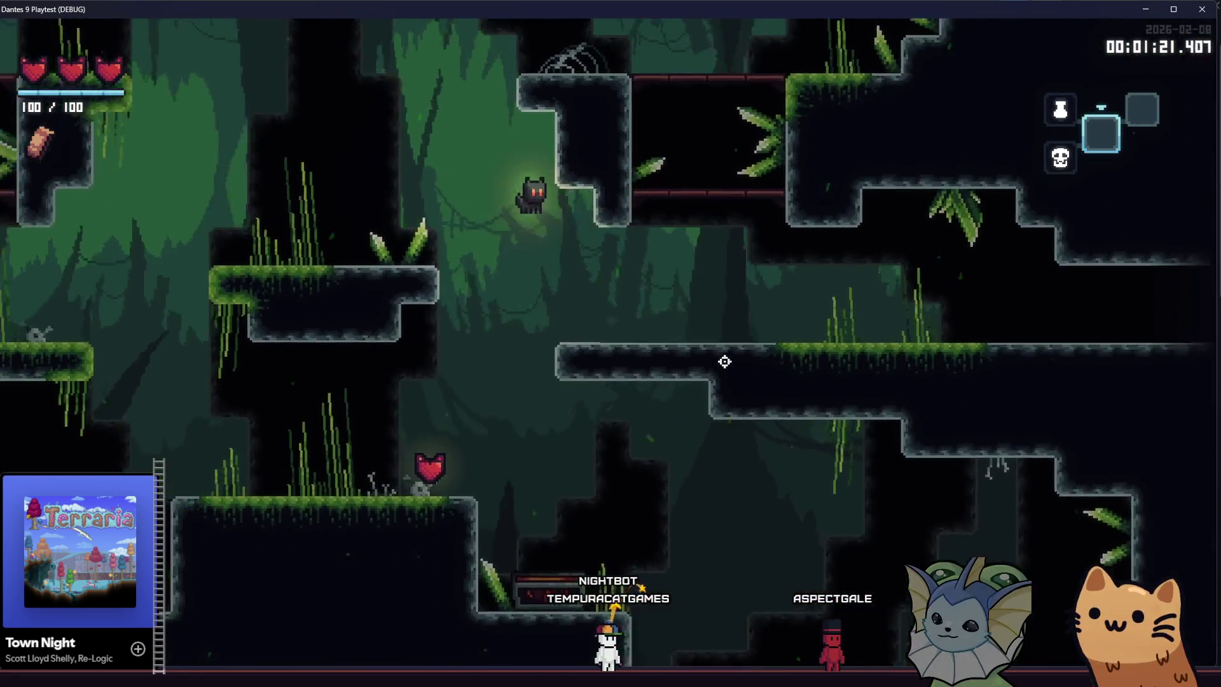
key(a)
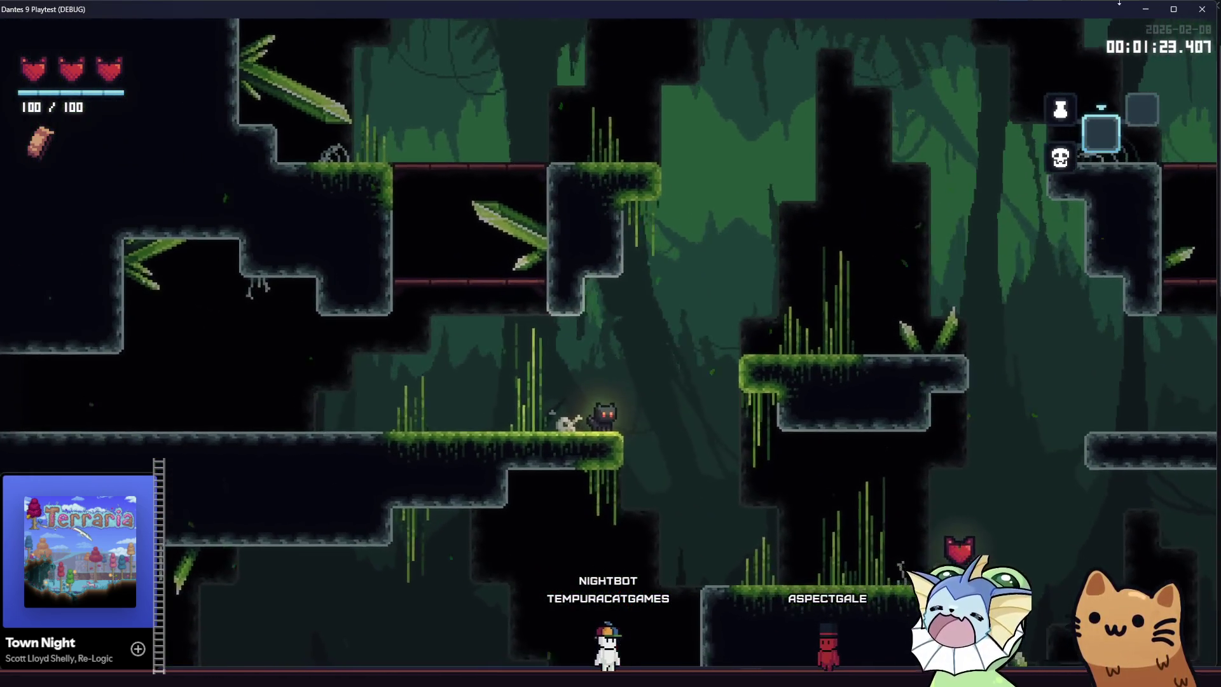
key(F8)
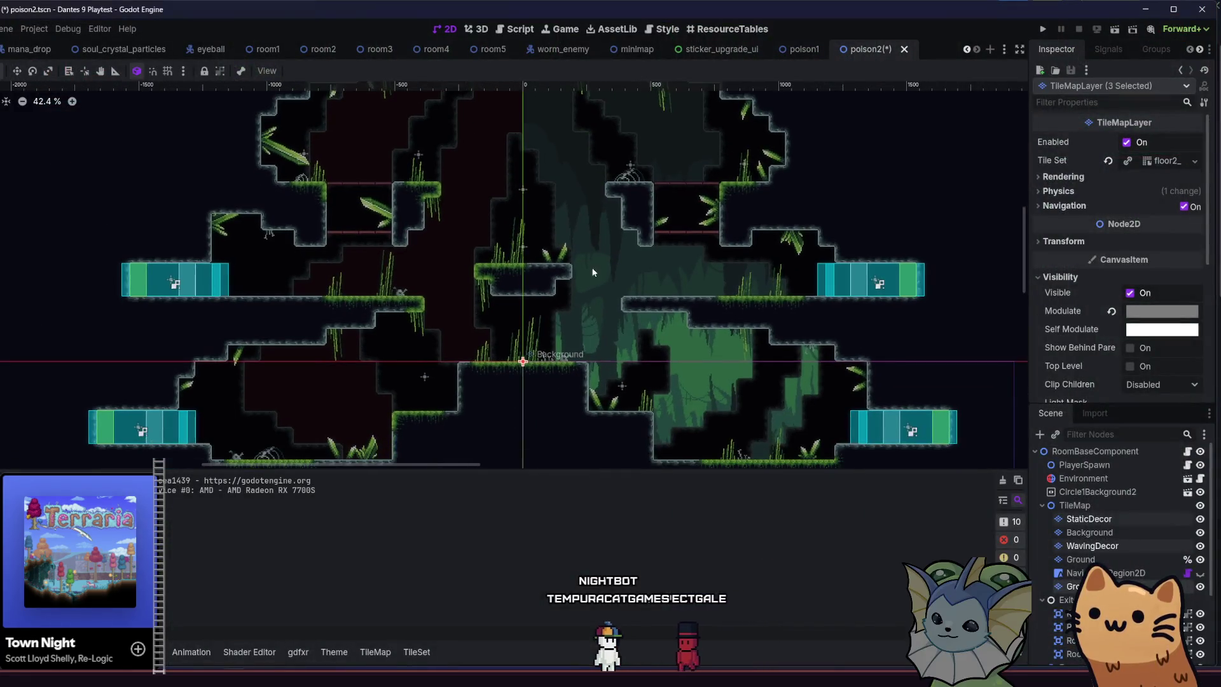
Look through the Ground, WavingDecor, GroundOverlay and StaticDecor tile layers, then save the poison2 scene.
click(1081, 559)
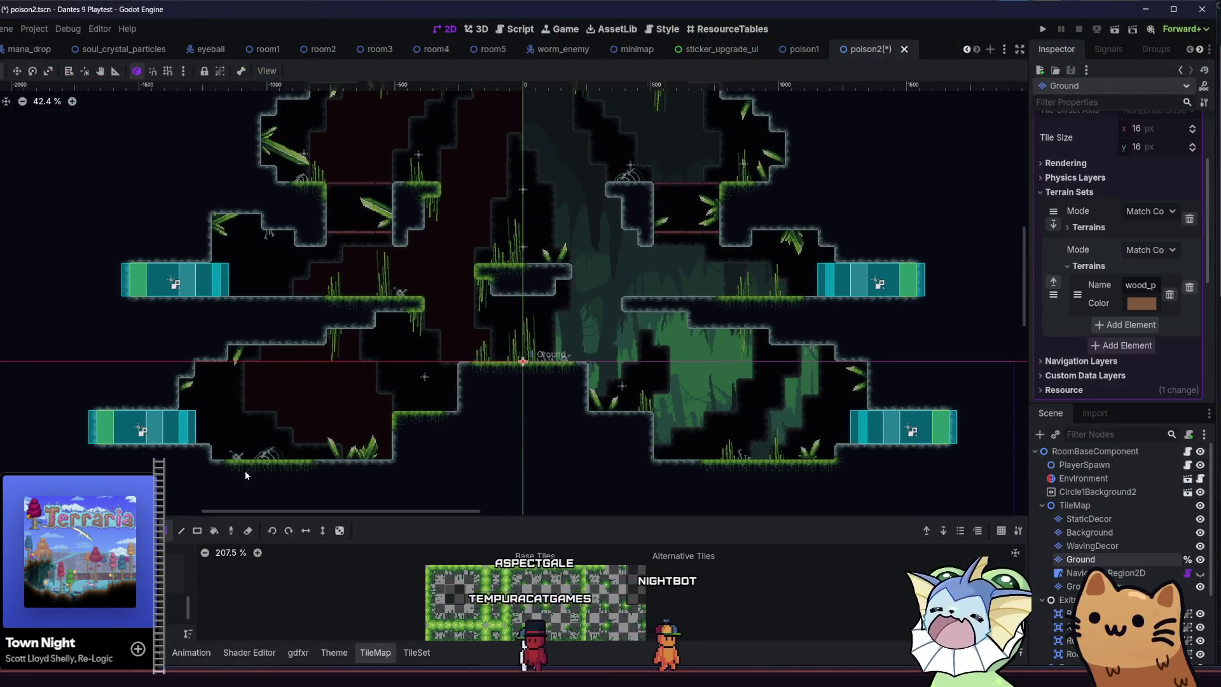
scroll(up, 3)
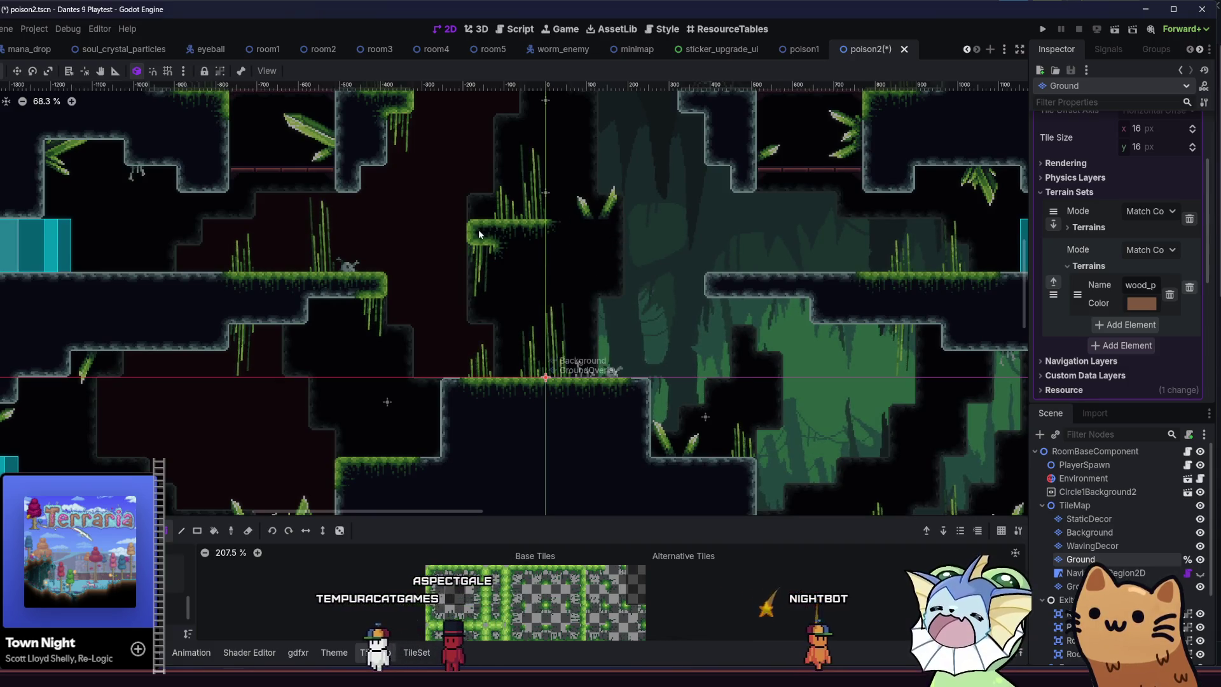
click(1079, 547)
key(Down)
key(Down)
key(Down)
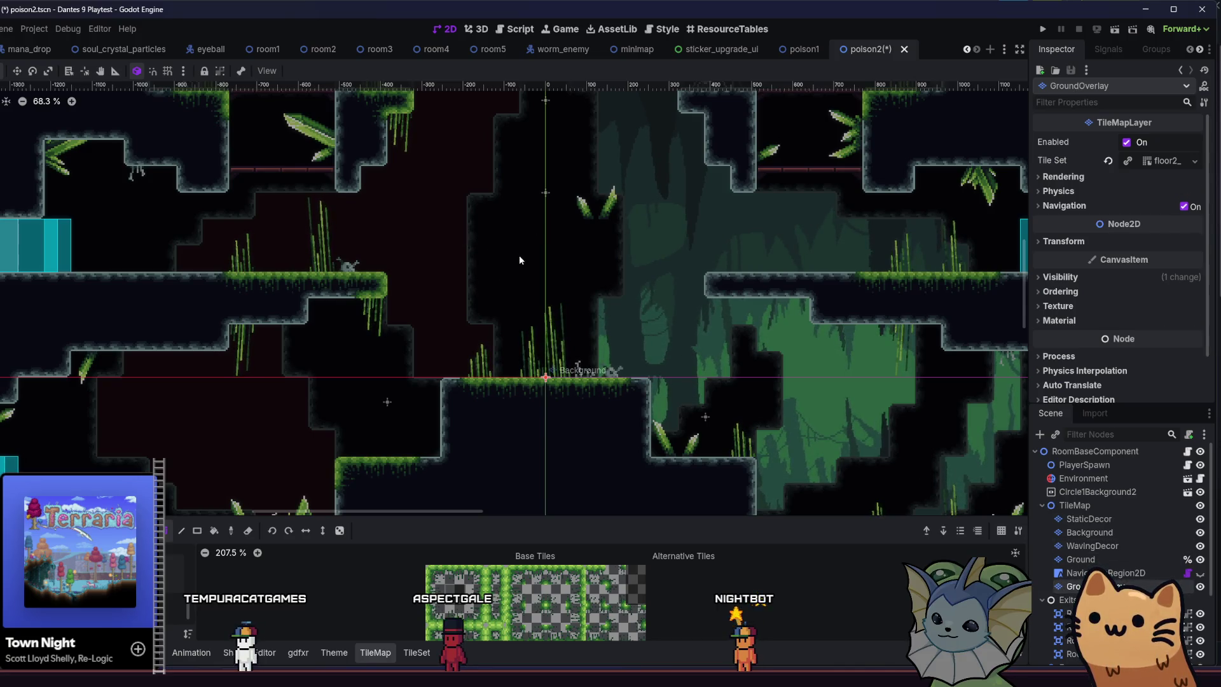
key(Up)
key(Up)
key(Up)
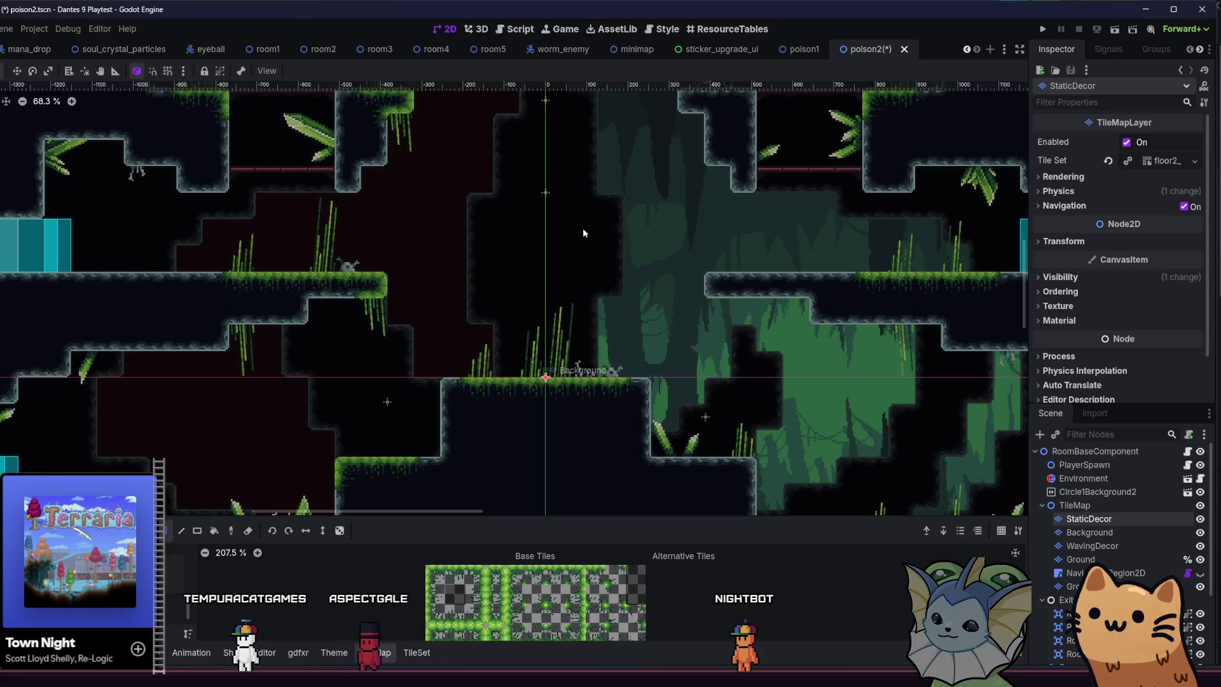
scroll(down, 3)
key(ctrl+s)
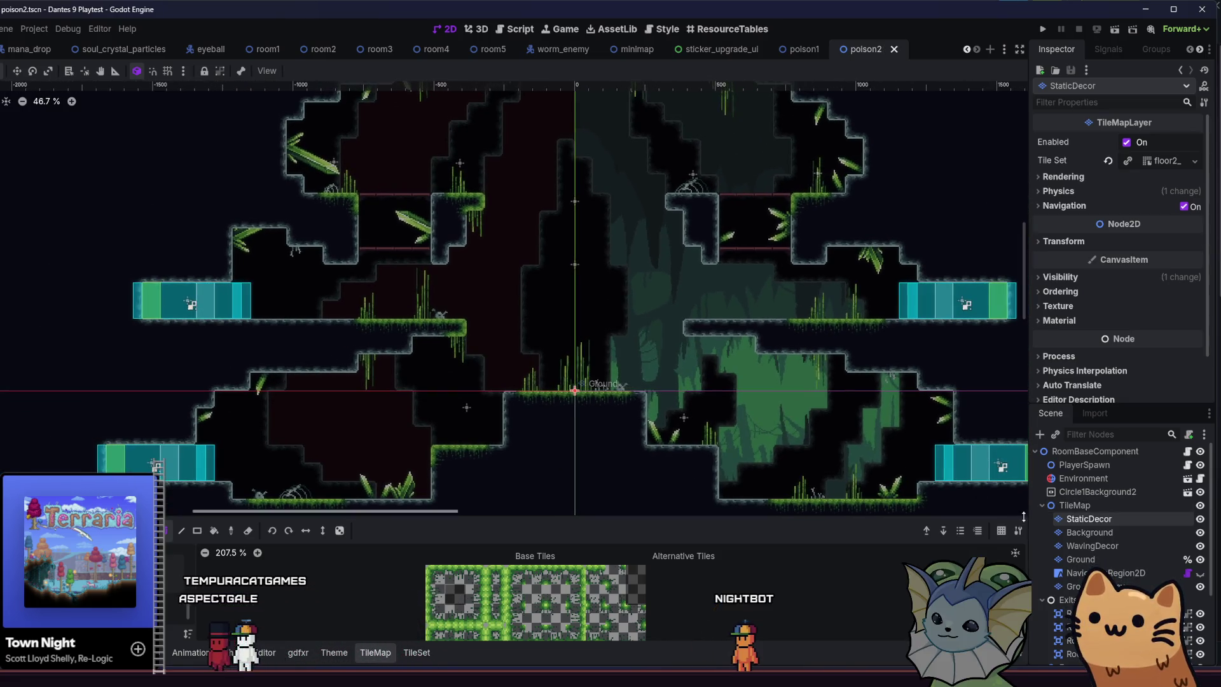
Paint a tile into the gap near the room's centre on the Background layer and inspect the patch.
key(Down)
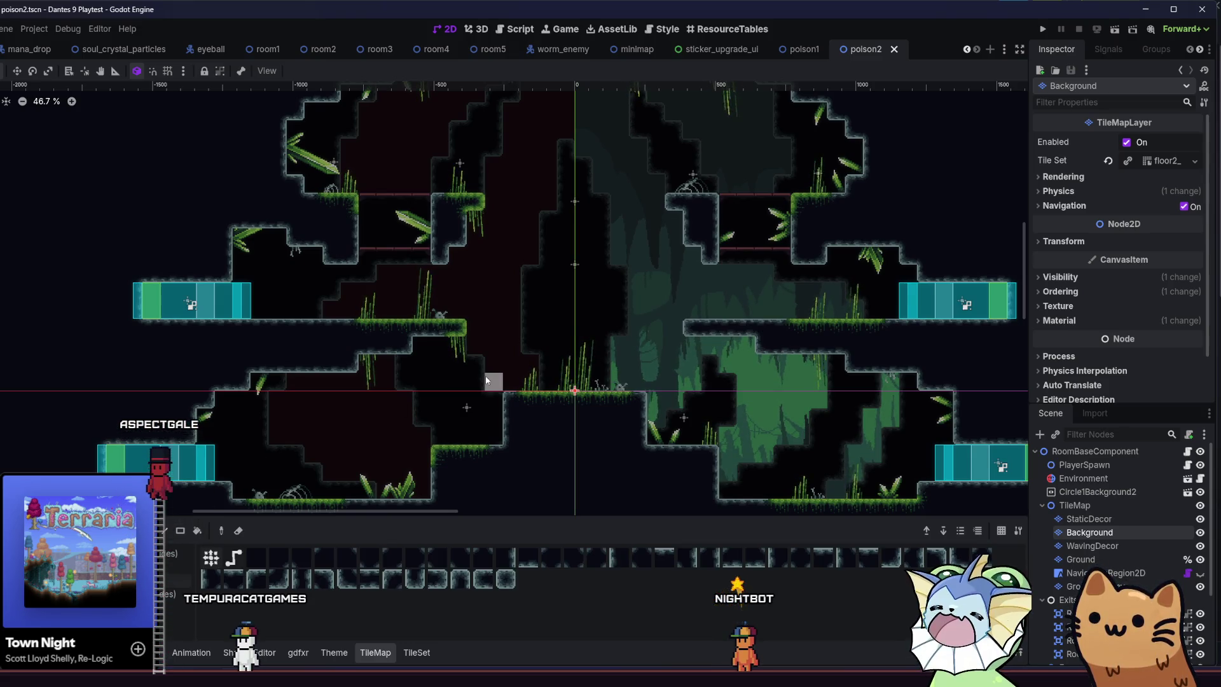
click(613, 344)
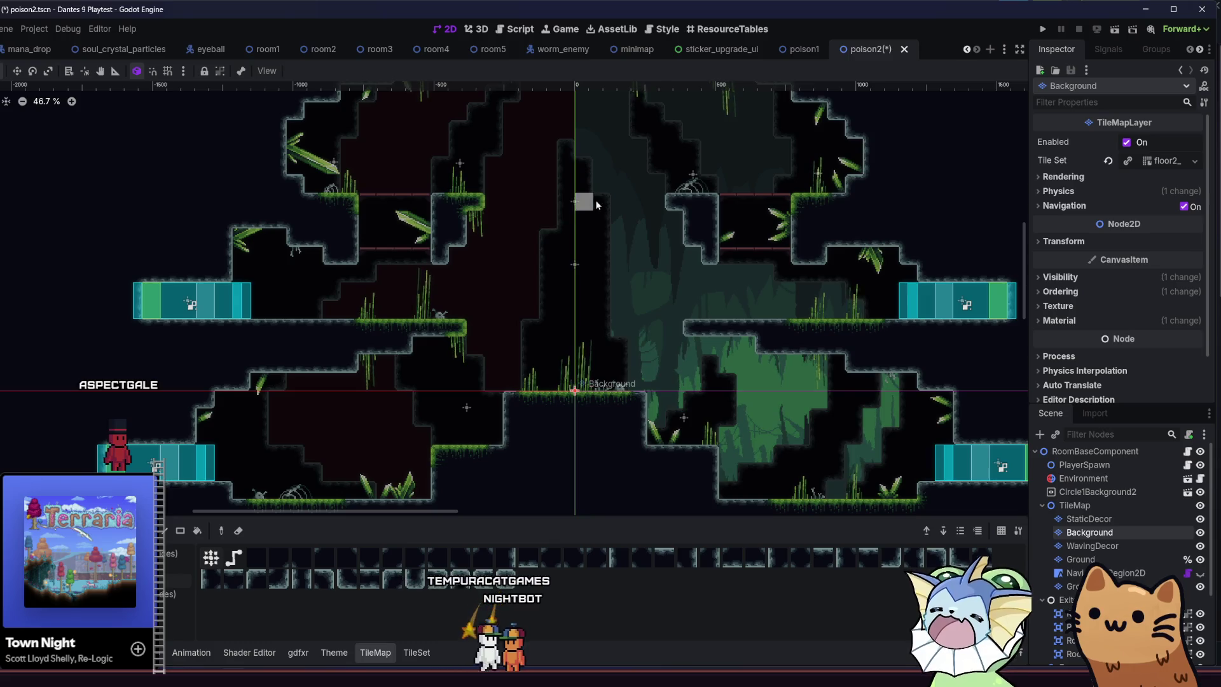
drag(422, 346, 509, 409)
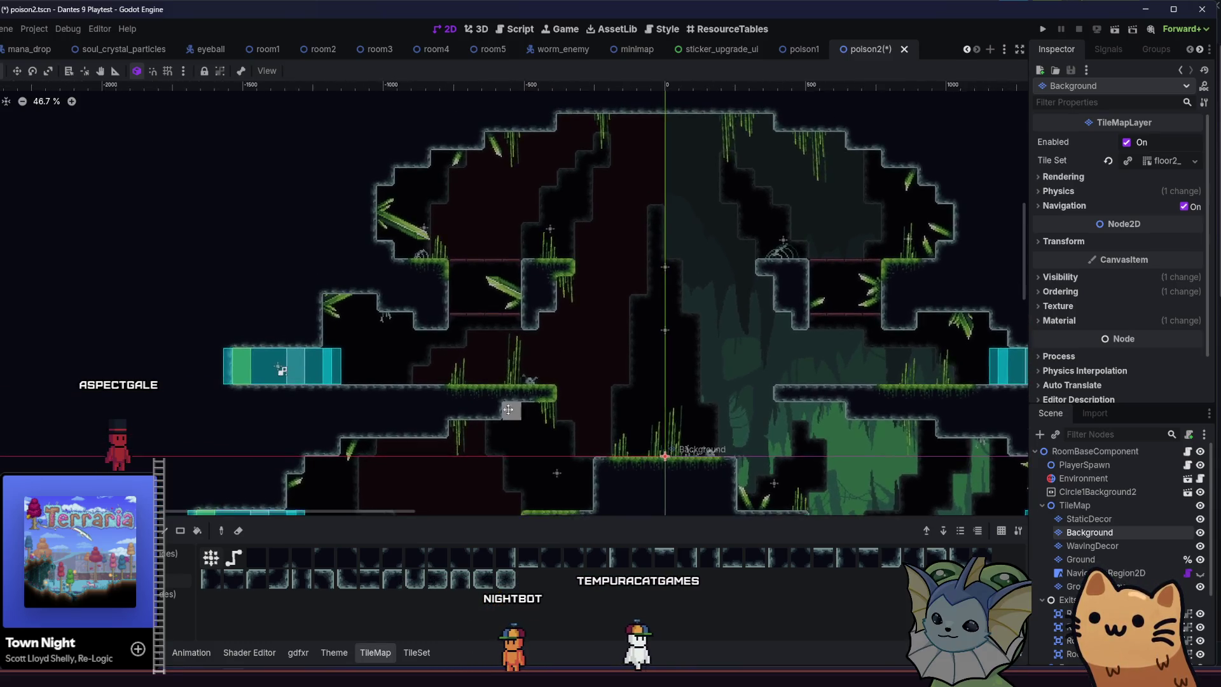
scroll(down, 3)
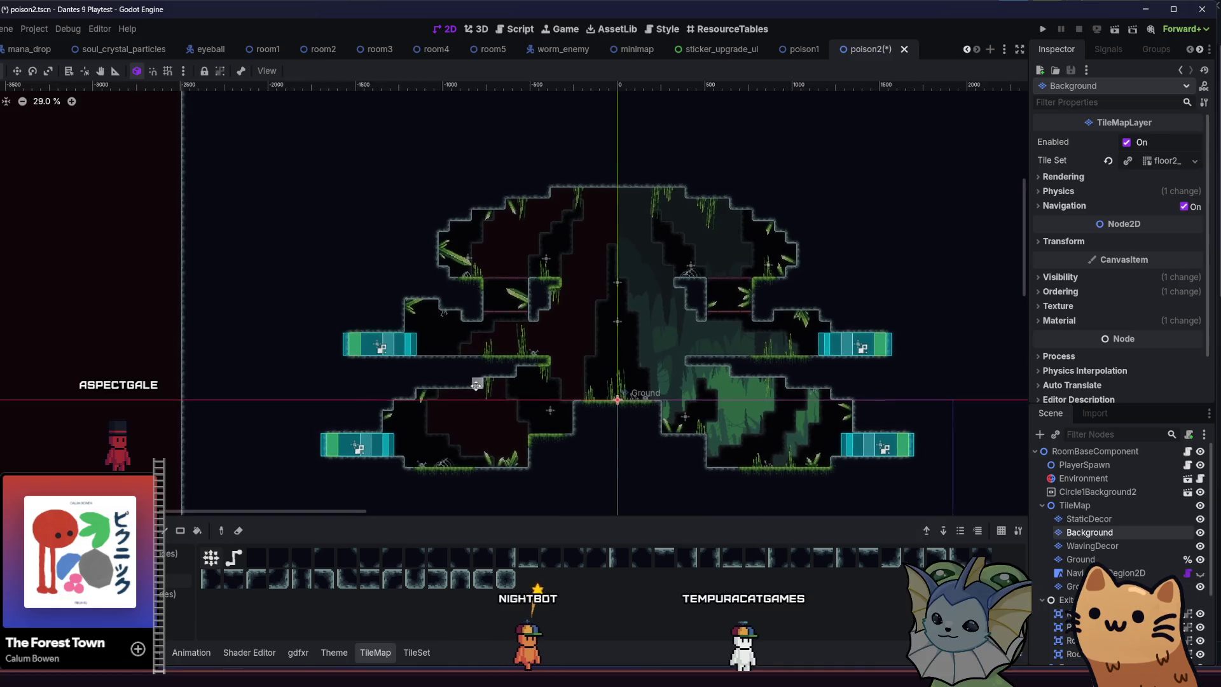
scroll(up, 3)
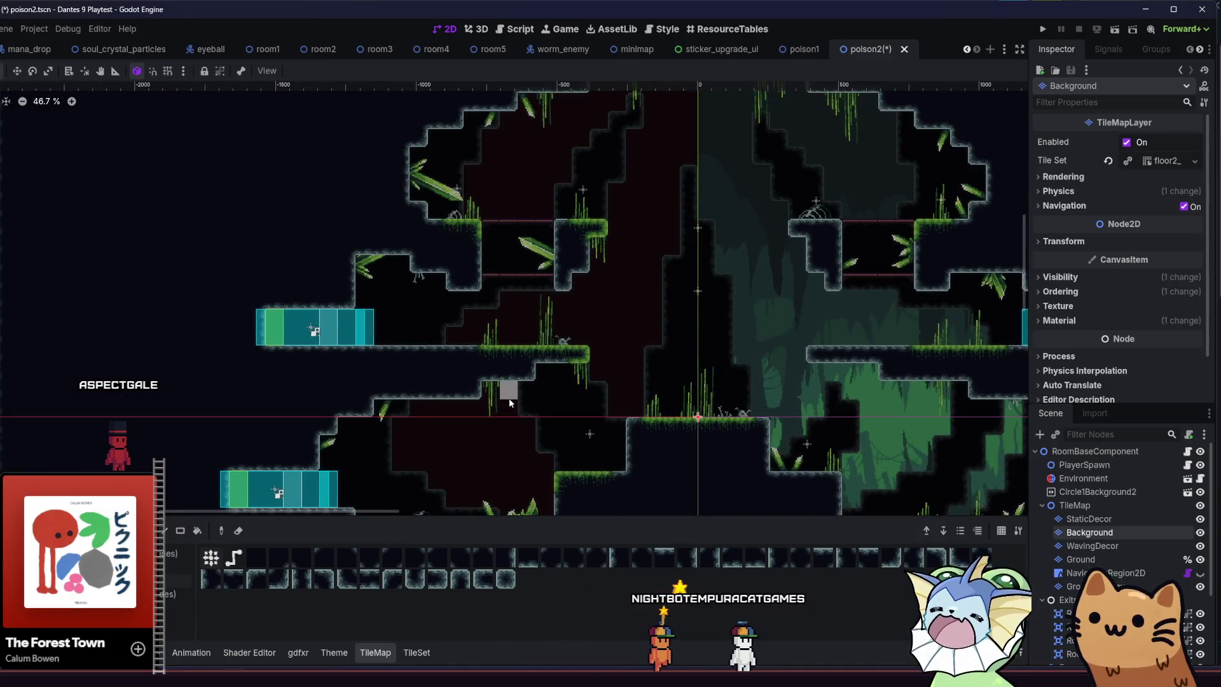
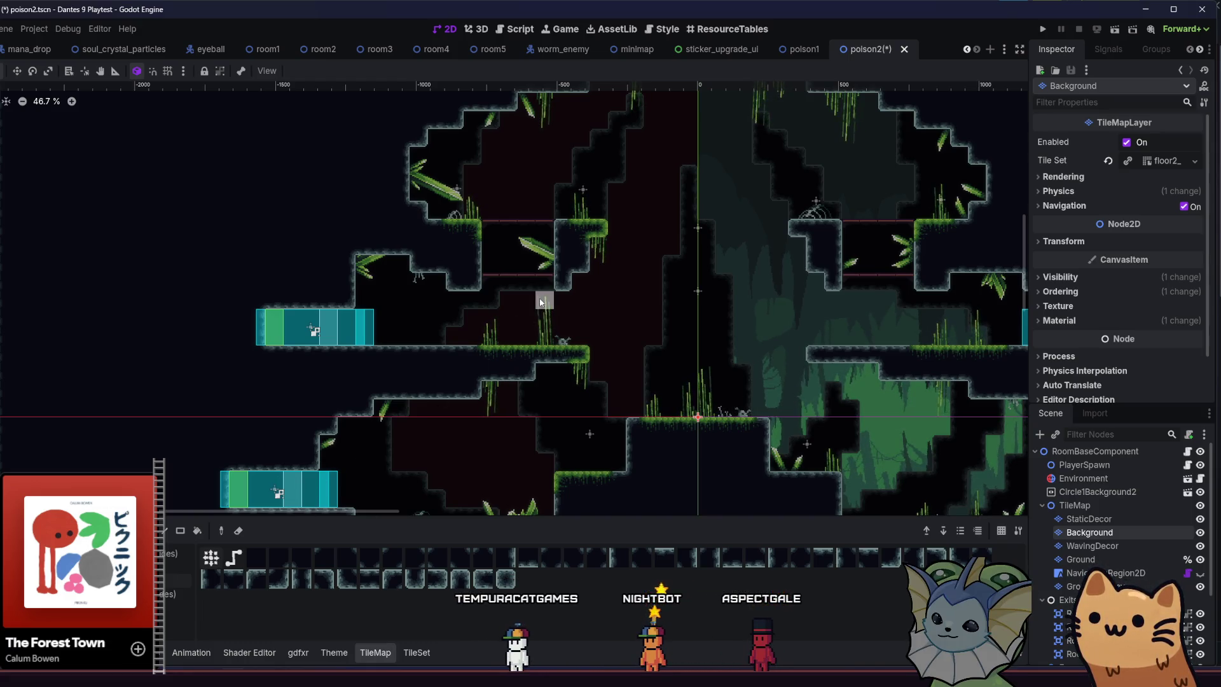
Bring up the crystal and grass decor tiles in the poison2 TileMap atlas, then switch to Aseprite.
drag(561, 293, 369, 302)
scroll(up, 3)
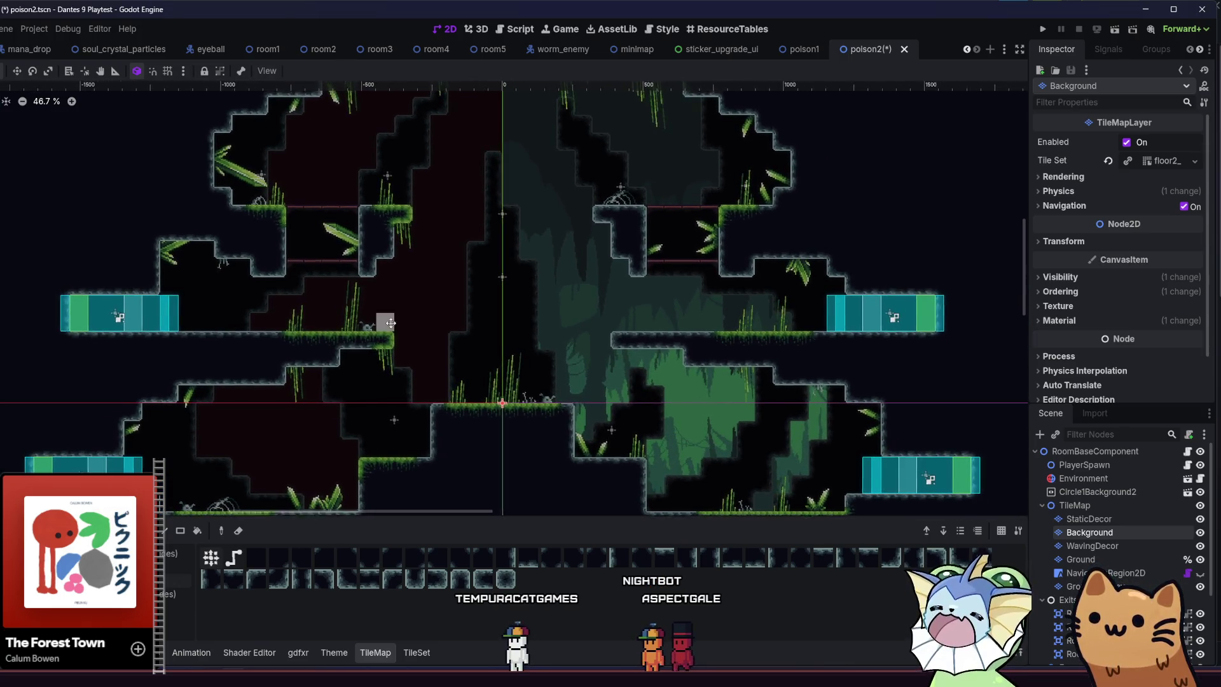
drag(220, 291, 271, 307)
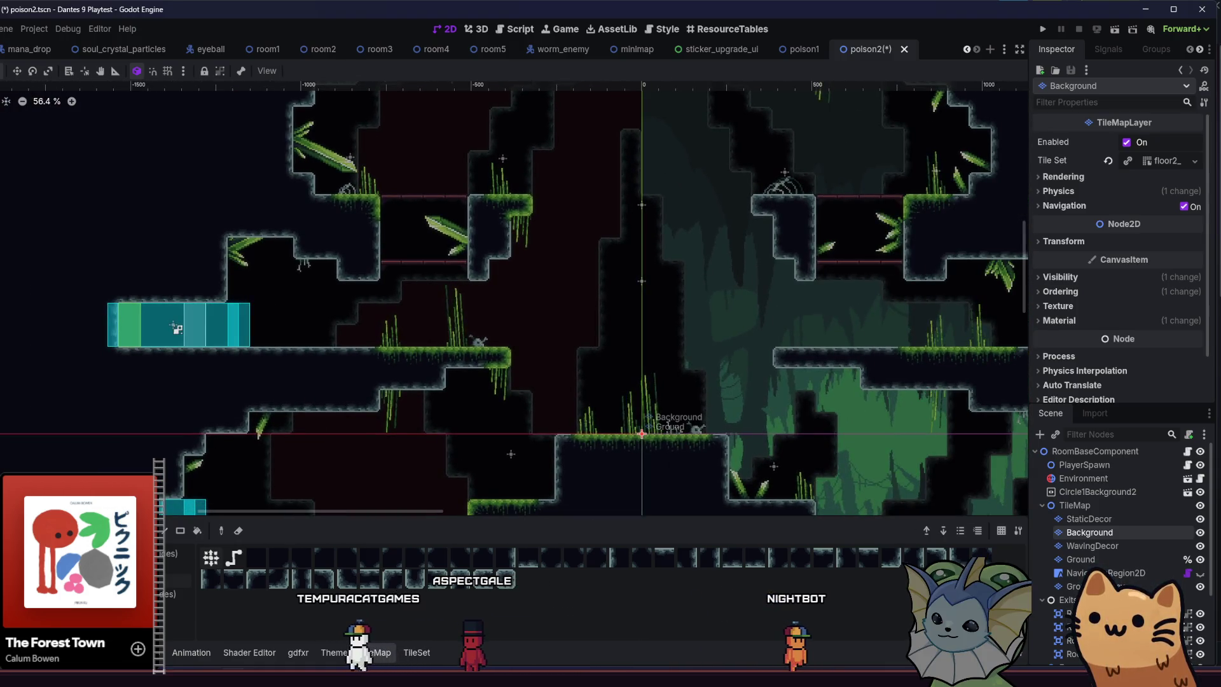
click(175, 573)
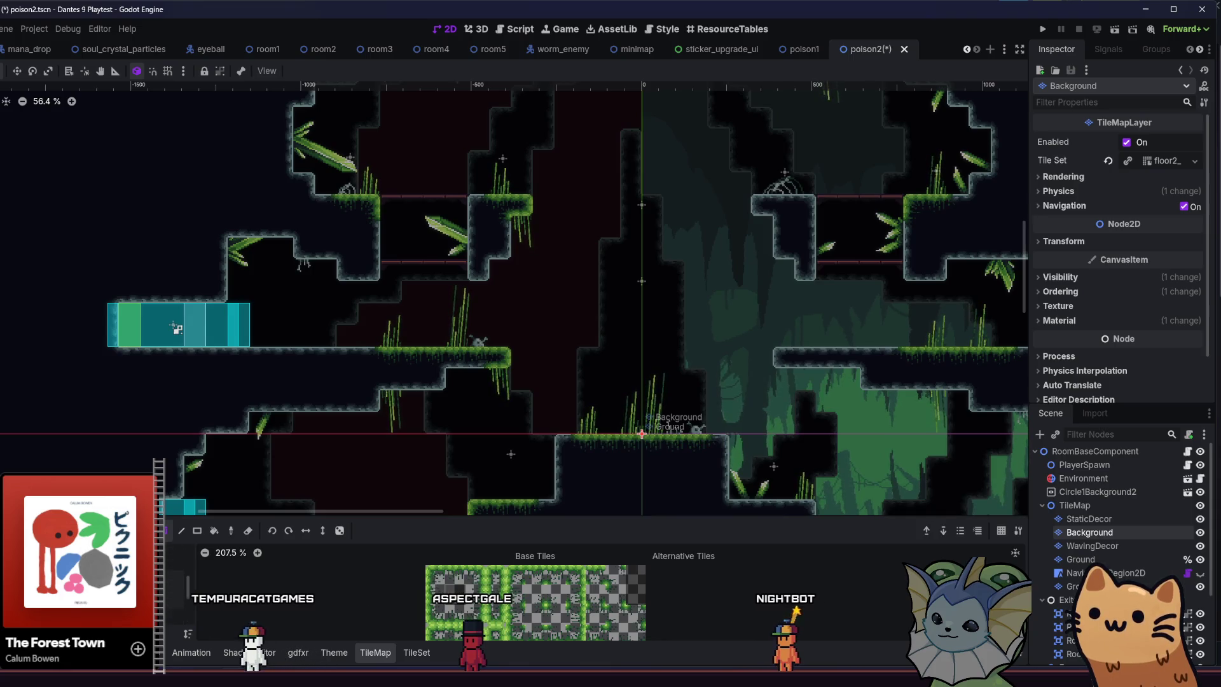
key(Down)
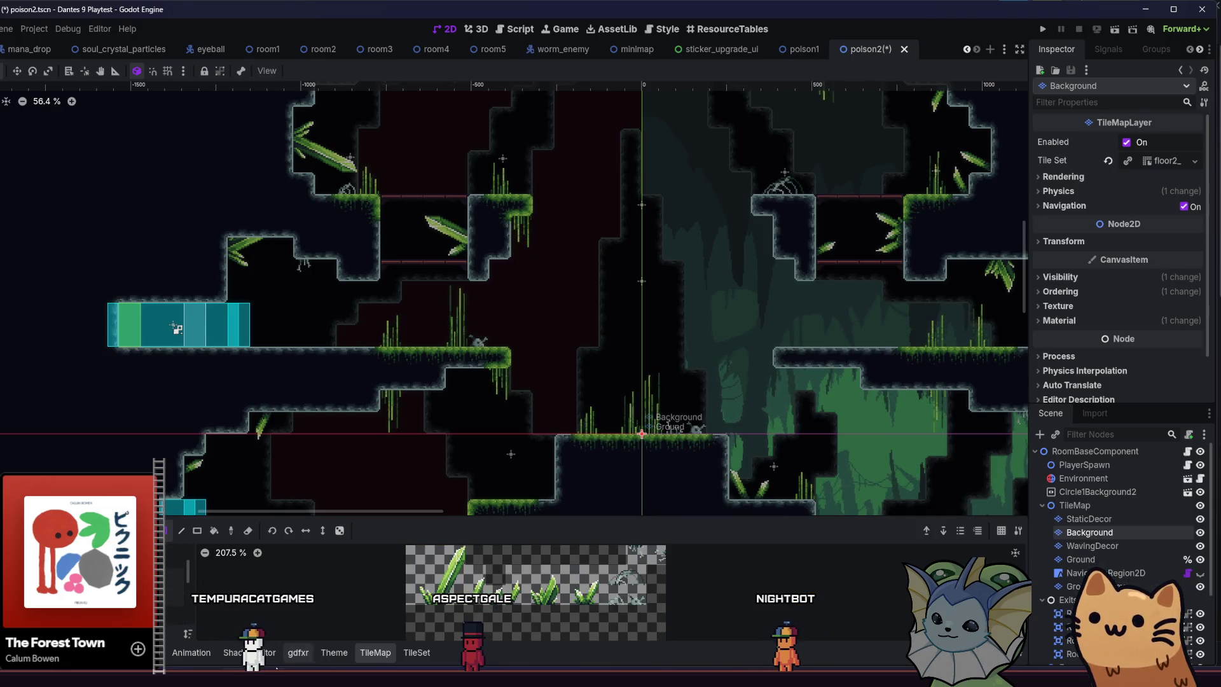
mouse_move(395, 677)
click(395, 645)
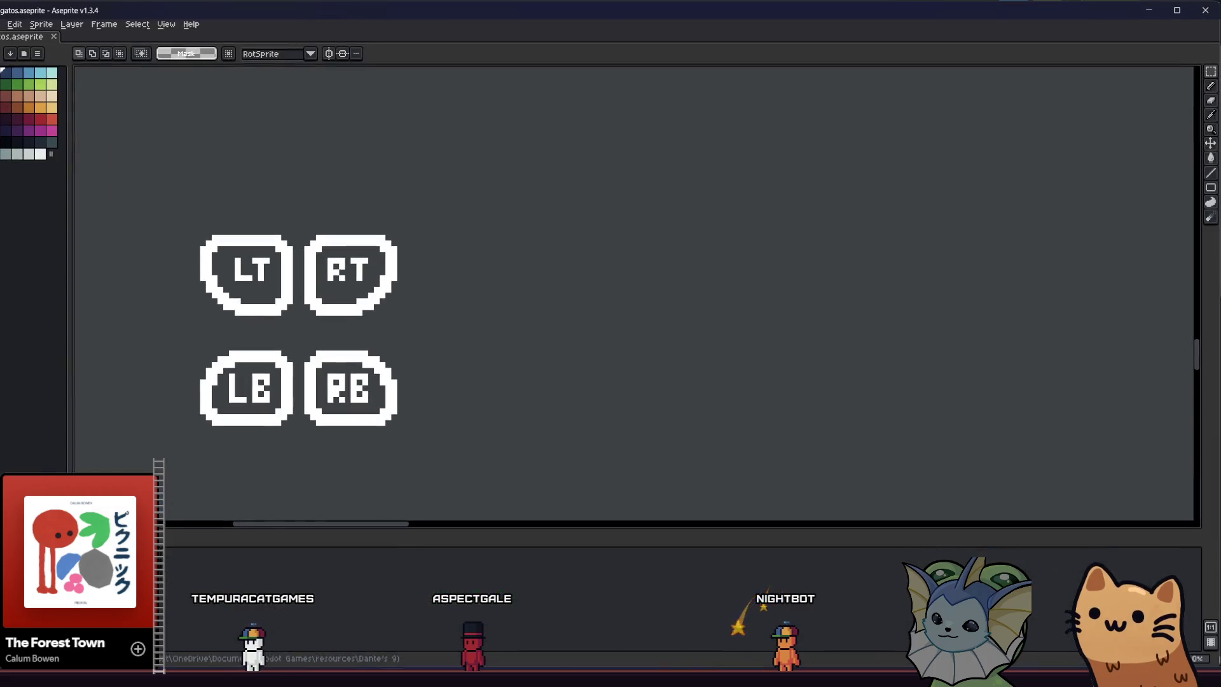
Open tilemaps.aseprite from the Dante's 9 folder in a new tab.
click(3, 25)
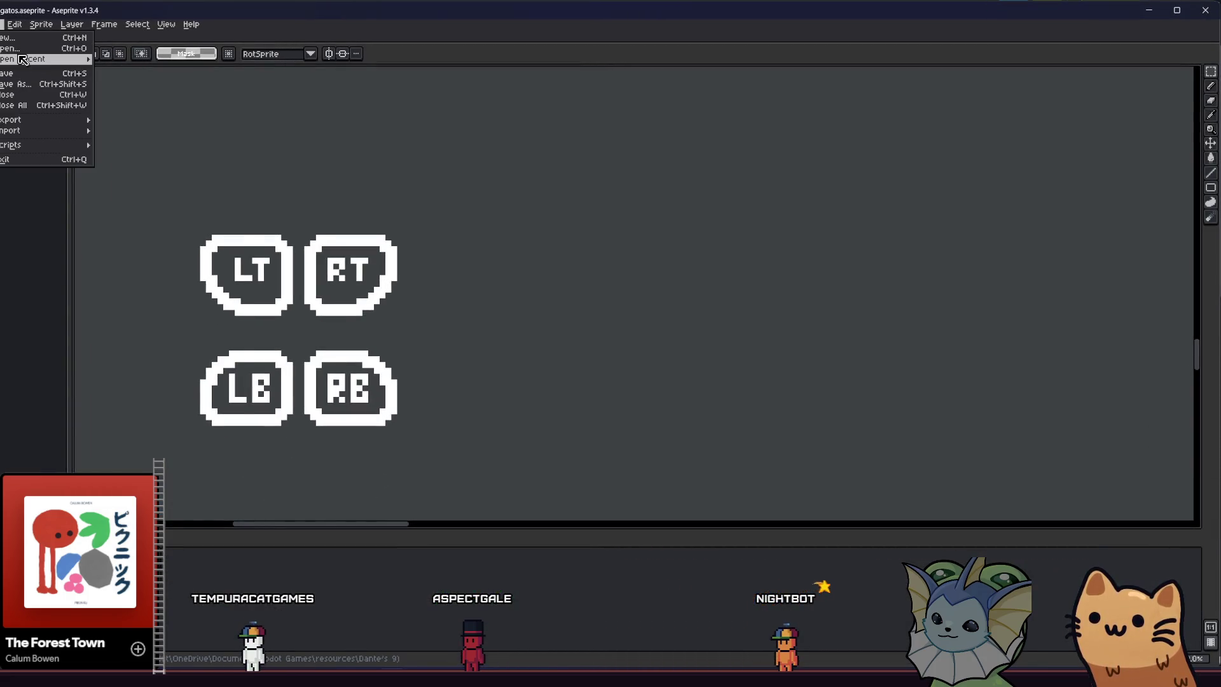
mouse_move(23, 59)
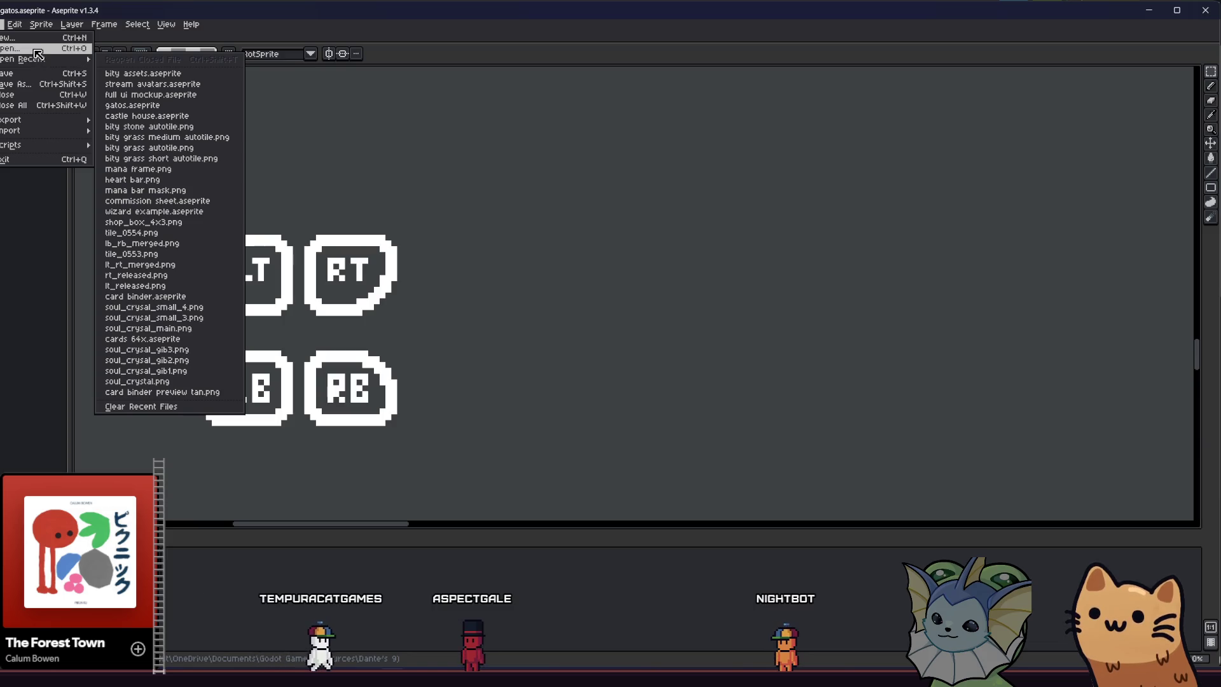
click(34, 50)
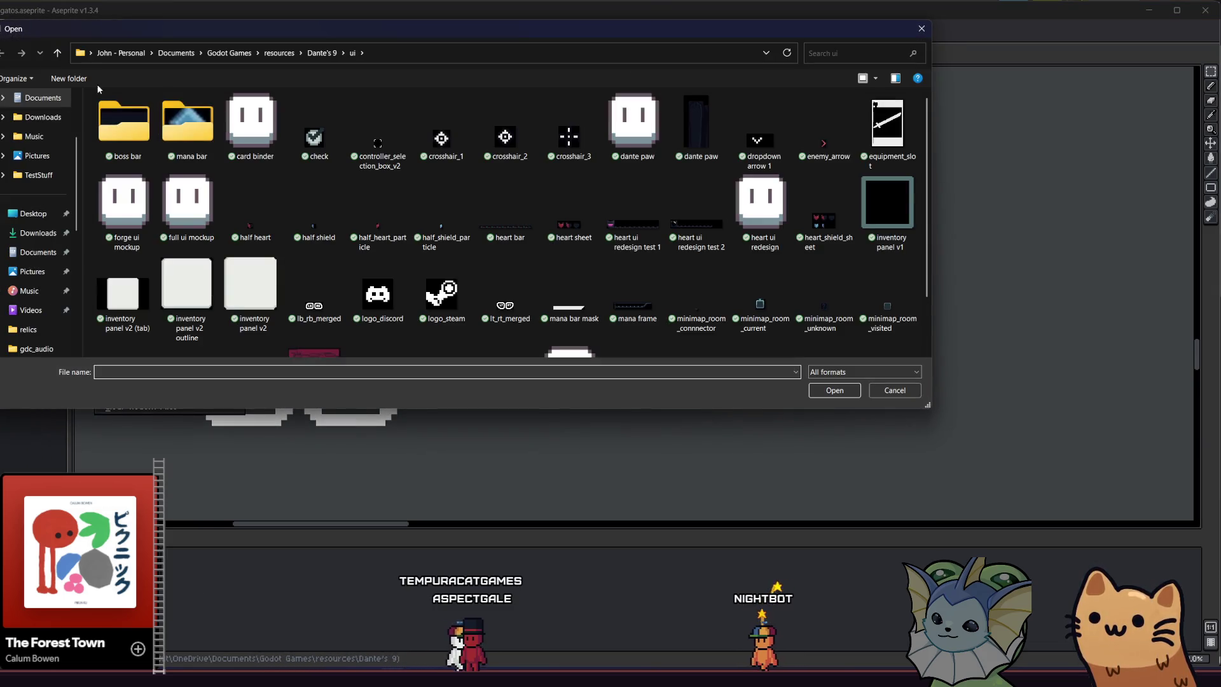
click(56, 52)
scroll(down, 3)
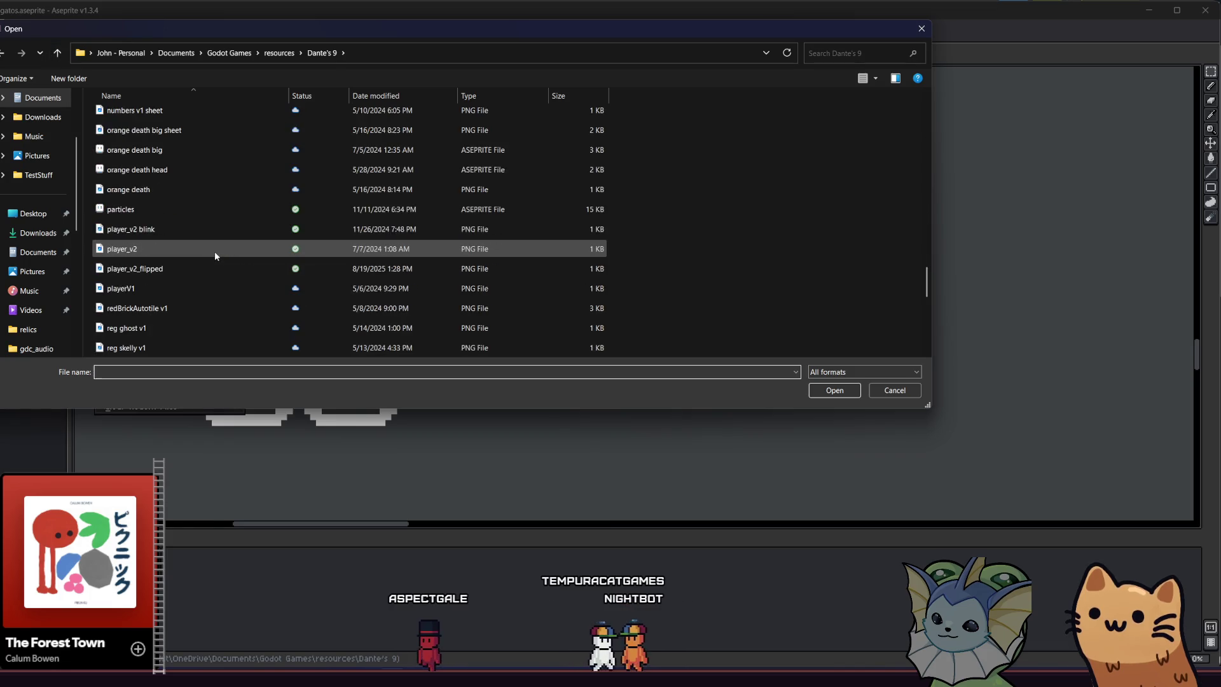
scroll(down, 3)
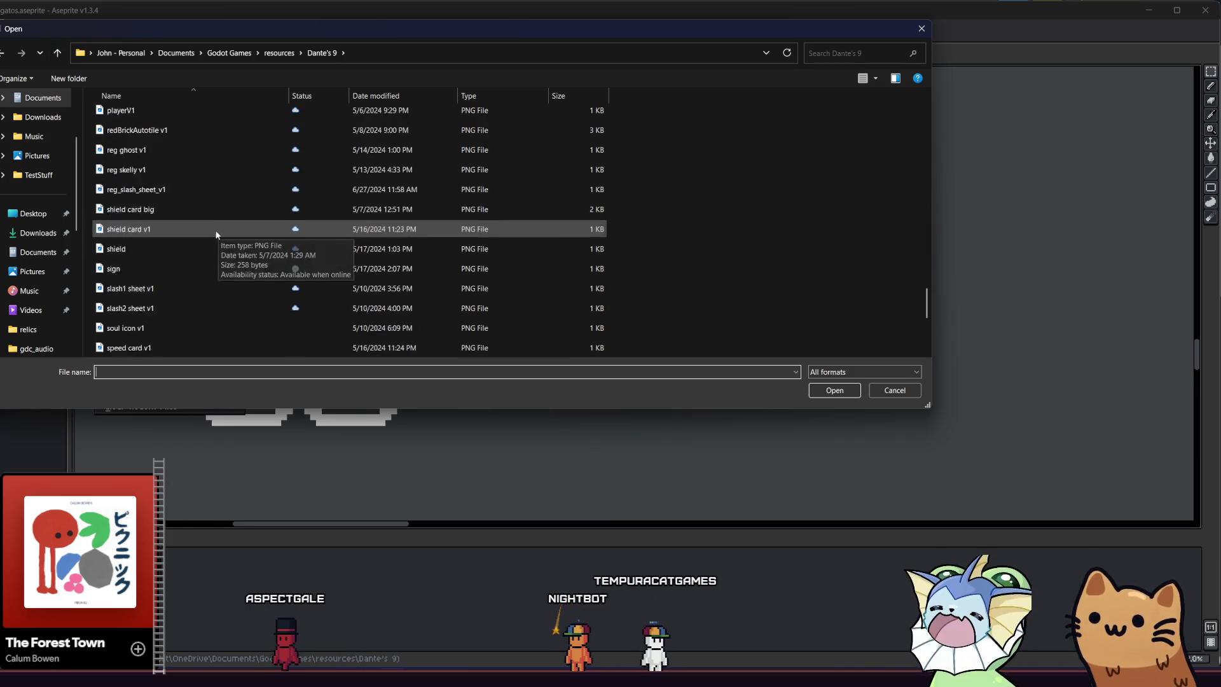
scroll(down, 3)
click(207, 288)
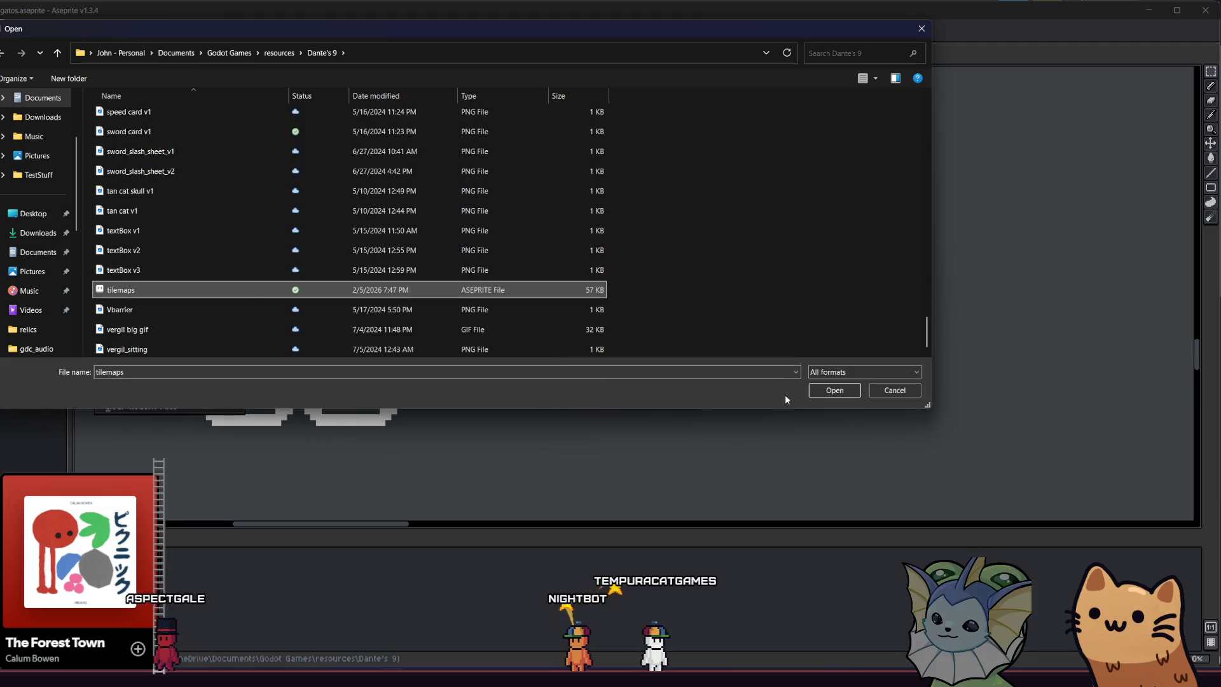
click(820, 398)
scroll(up, 3)
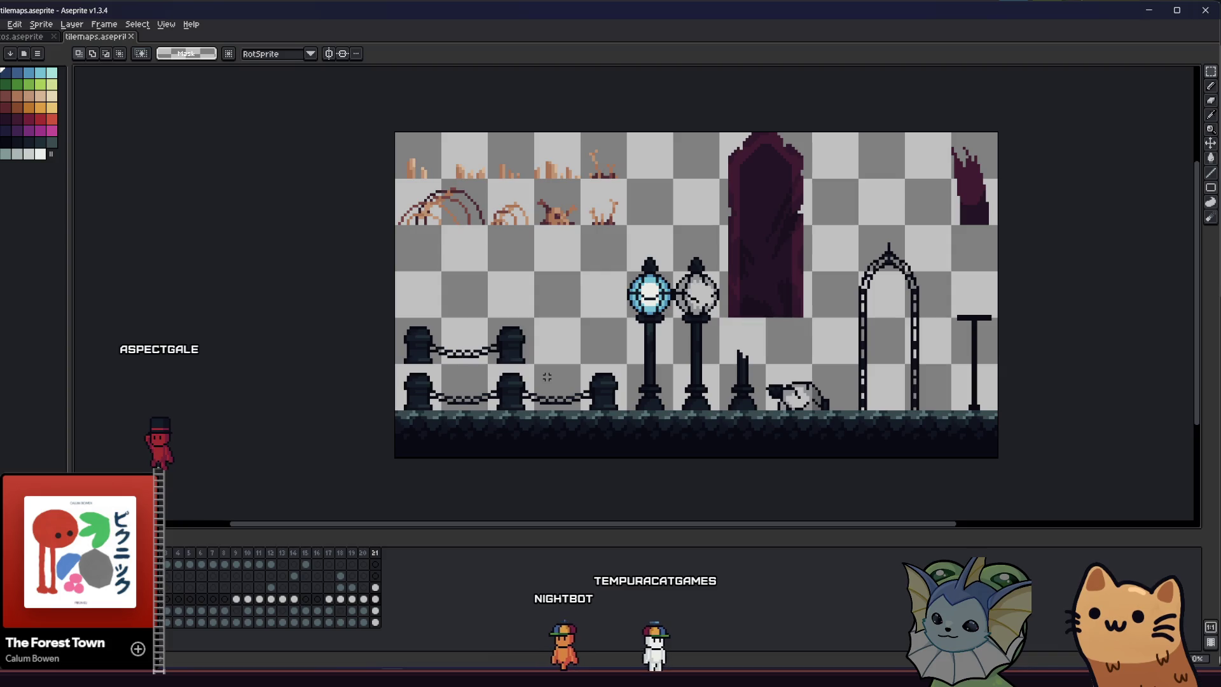
Select tile rows and step back through frames 20, 19 and 18 to frame 14.
drag(402, 189, 634, 243)
drag(587, 138, 634, 185)
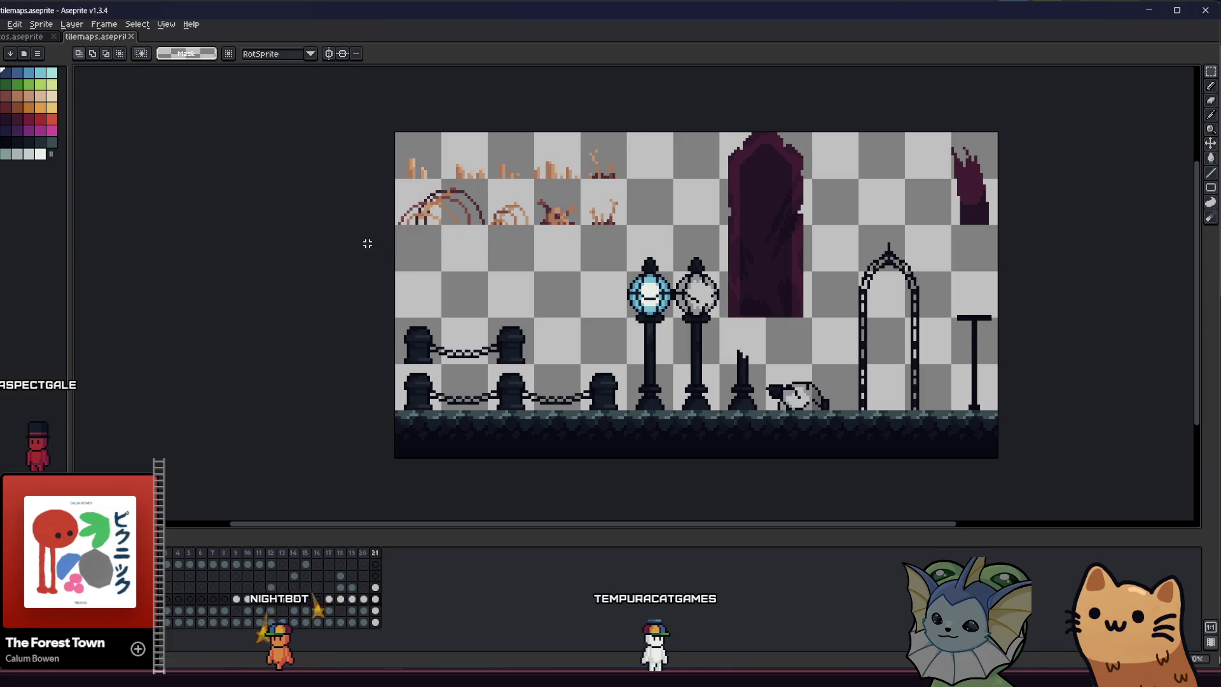
key(Left)
key(Left)
key(Right)
key(Left)
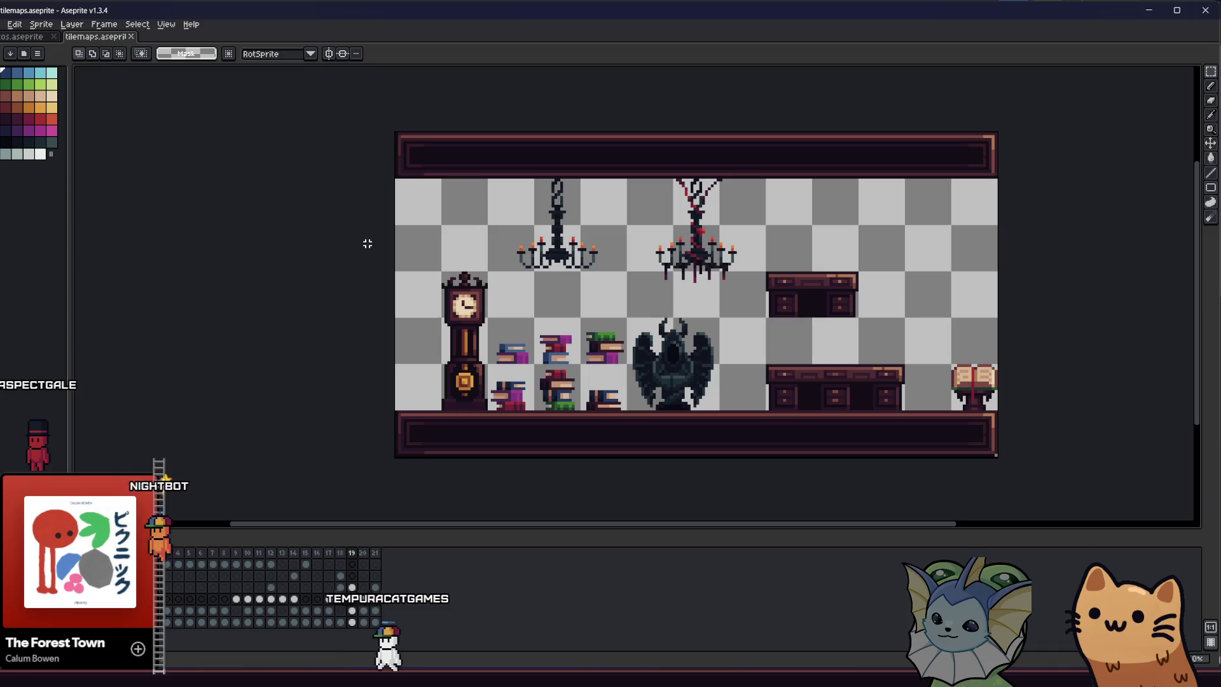
key(Left)
key(Left)
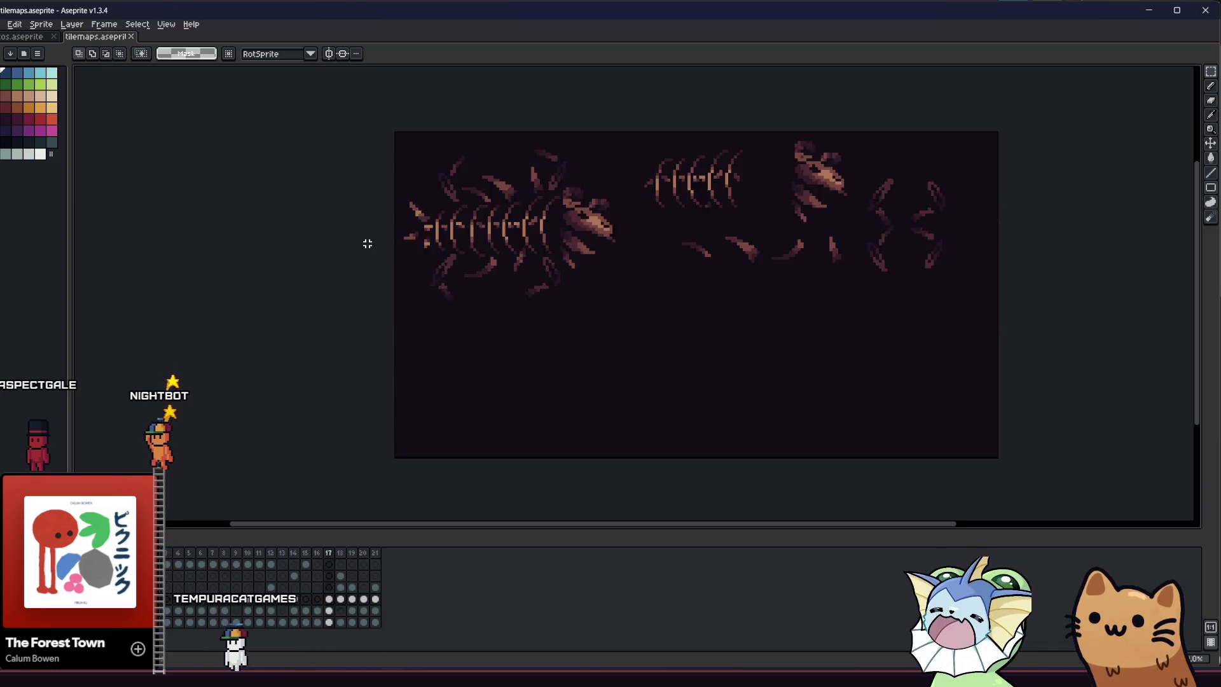
key(Left)
key(Left)
key(Left)
key(Left)
key(Left)
key(Left)
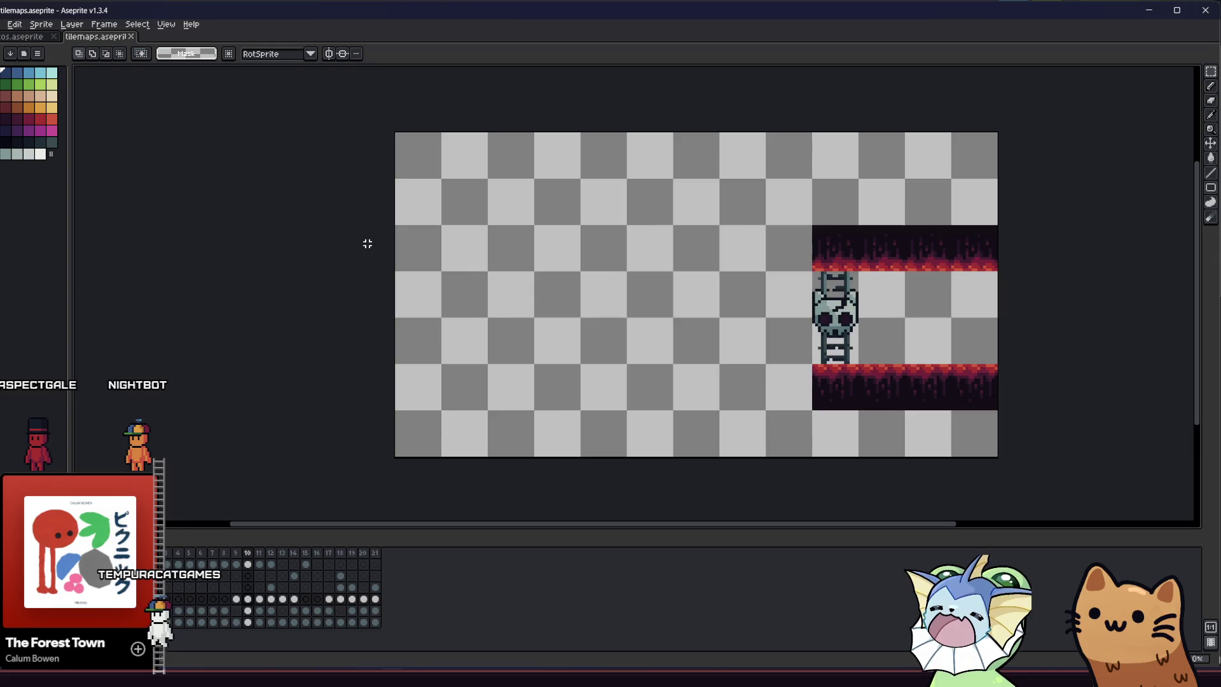
Paste the brown decor sprites into the grass frame and place them on its right side.
drag(703, 379, 932, 466)
key(ctrl+v)
drag(488, 201, 820, 367)
key(Return)
scroll(up, 3)
Move the big brown arch up and right, with the small arch just beneath it.
drag(631, 316, 845, 455)
scroll(down, 3)
drag(878, 331, 999, 207)
key(Return)
drag(827, 356, 912, 469)
drag(828, 450, 856, 302)
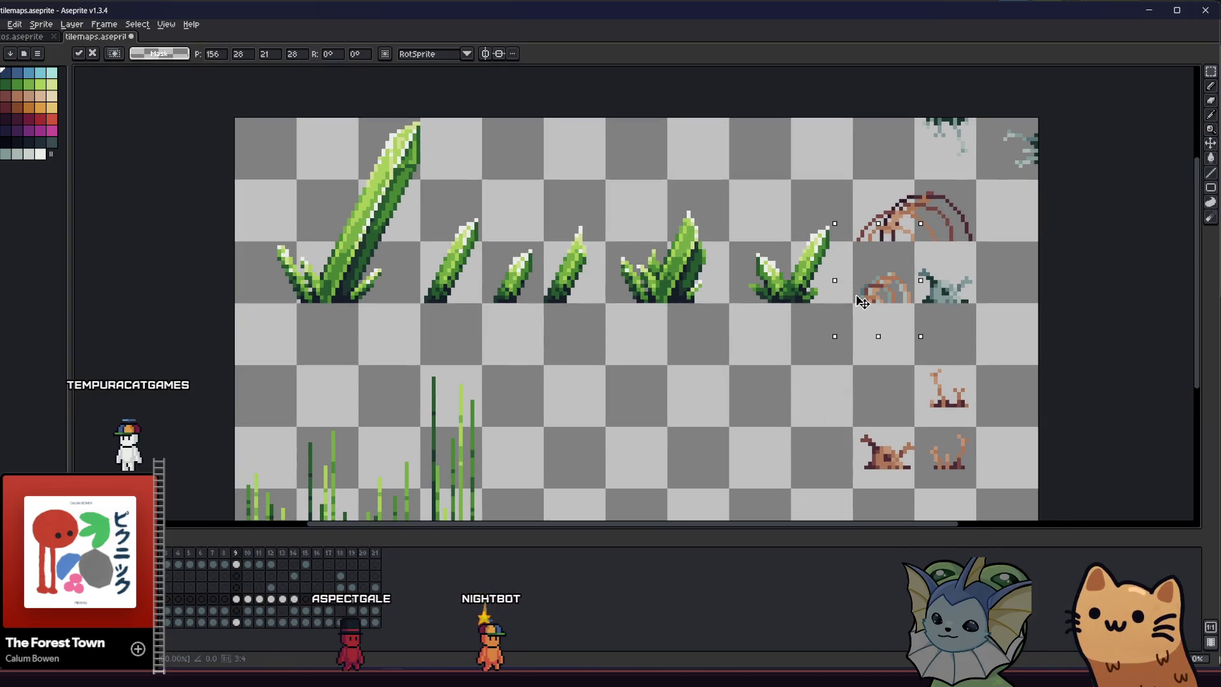
Move the brown root sprite beside the small arch and shift the small root up a tile.
click(801, 421)
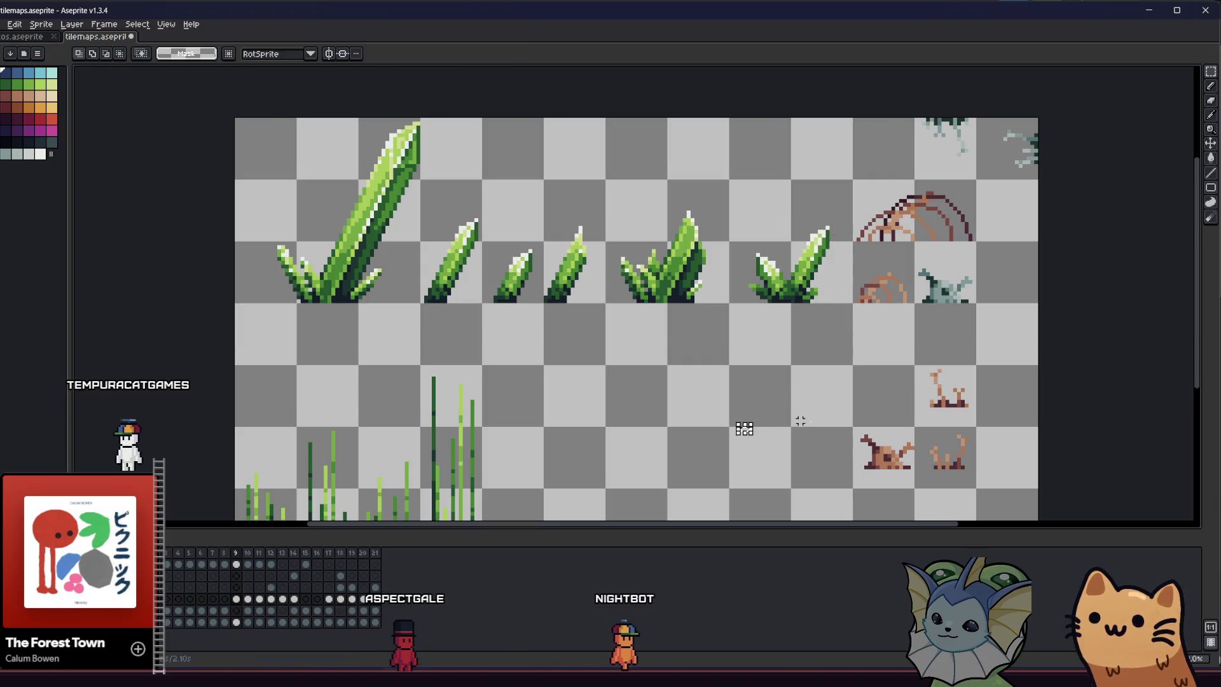
drag(898, 467, 944, 311)
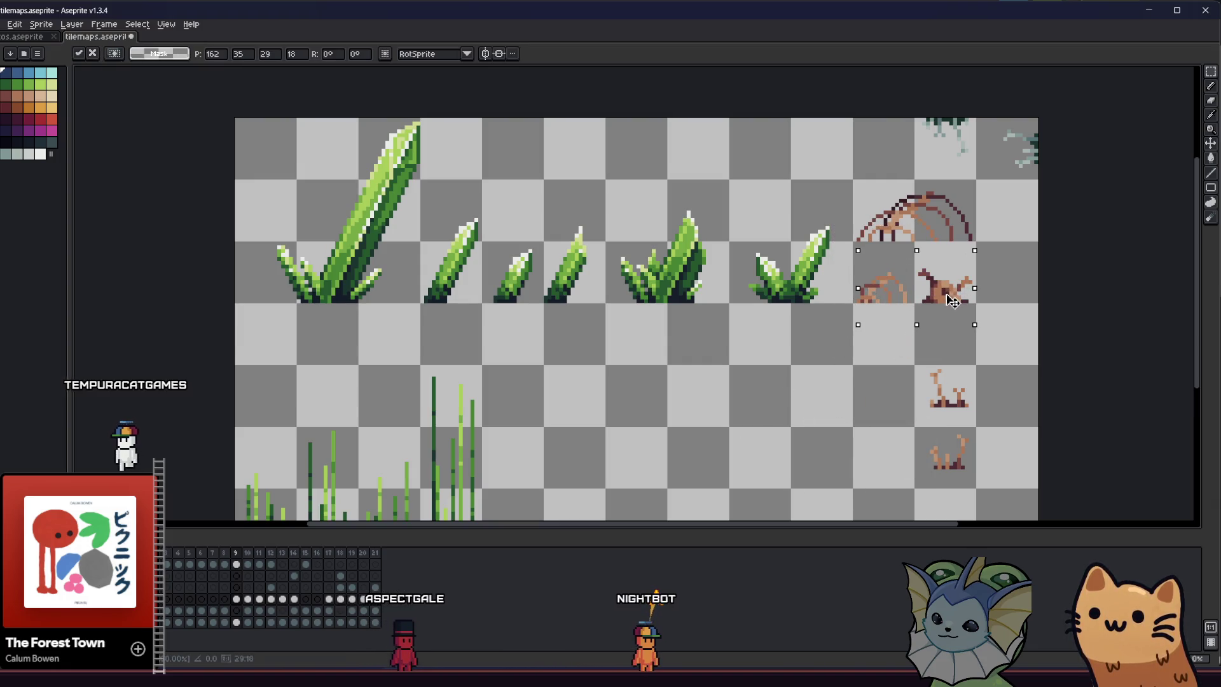
drag(903, 354, 958, 389)
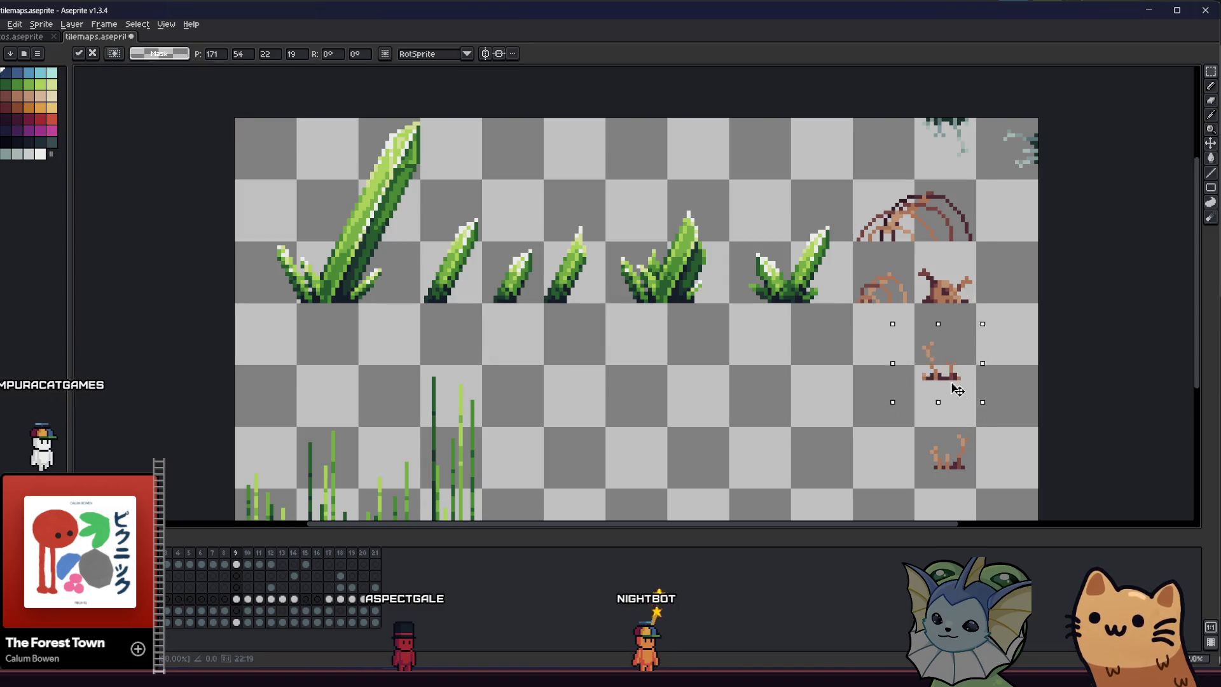
key(shift+r)
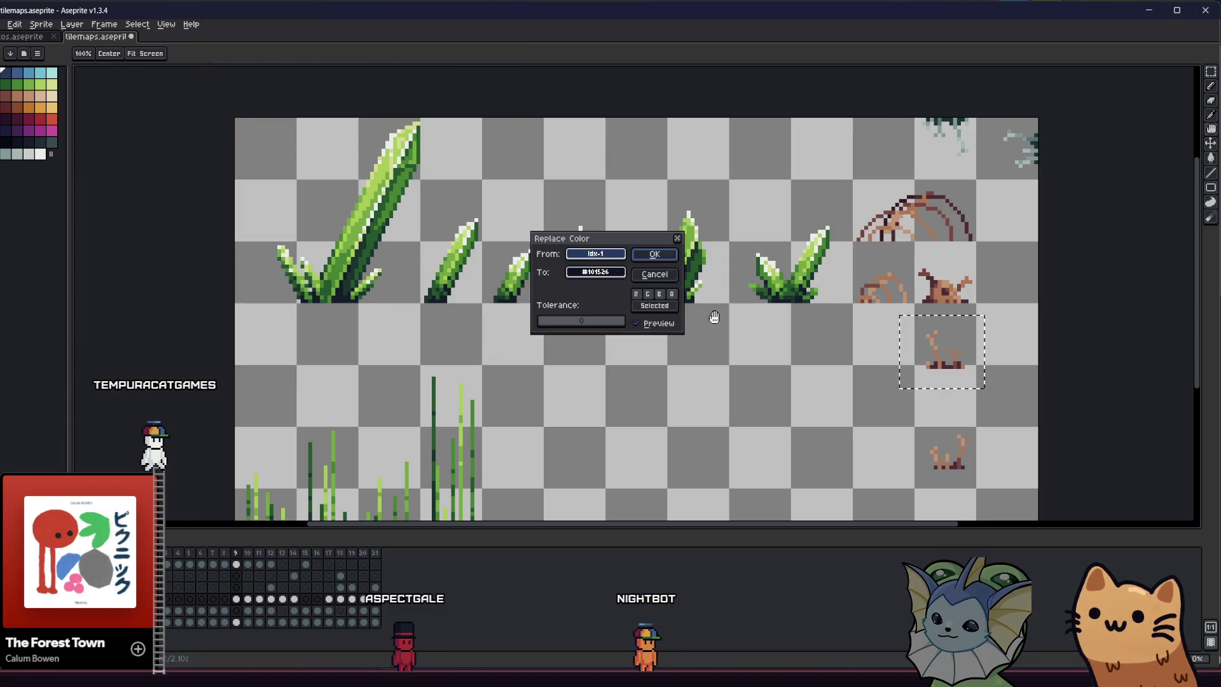
key(Escape)
Rotate the small root sprite 90° and place it in the top-right tile by the teal vines.
drag(990, 390, 1035, 307)
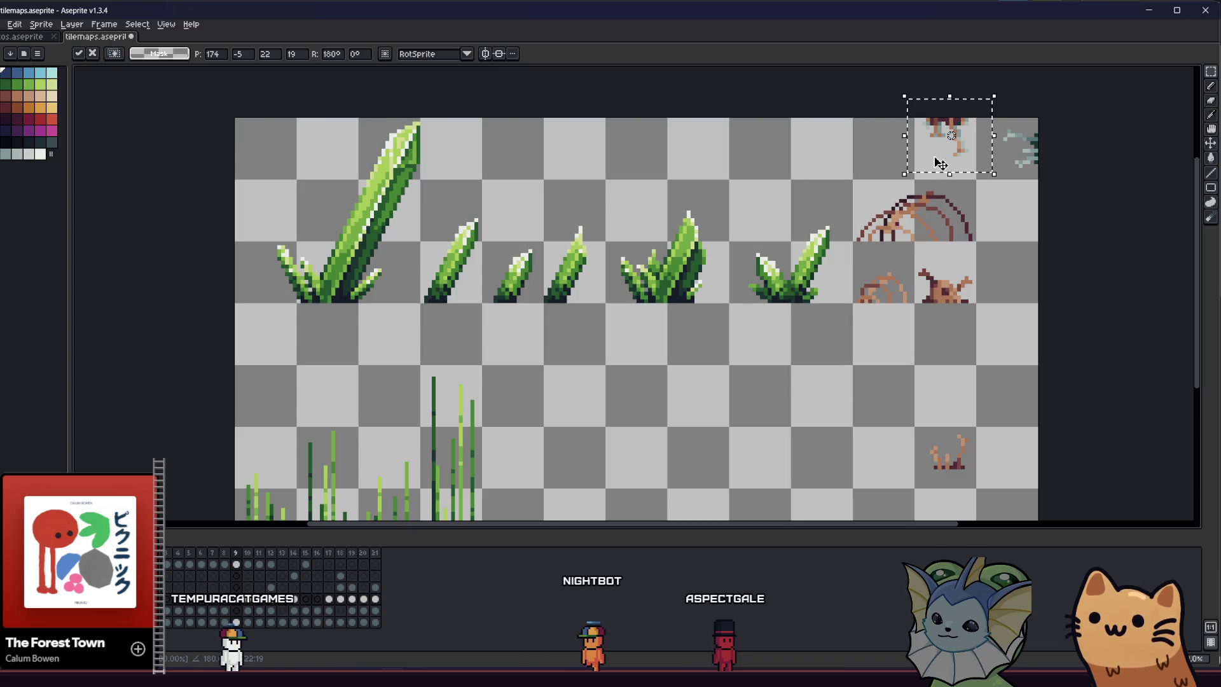
drag(889, 185, 912, 102)
drag(947, 151, 1021, 170)
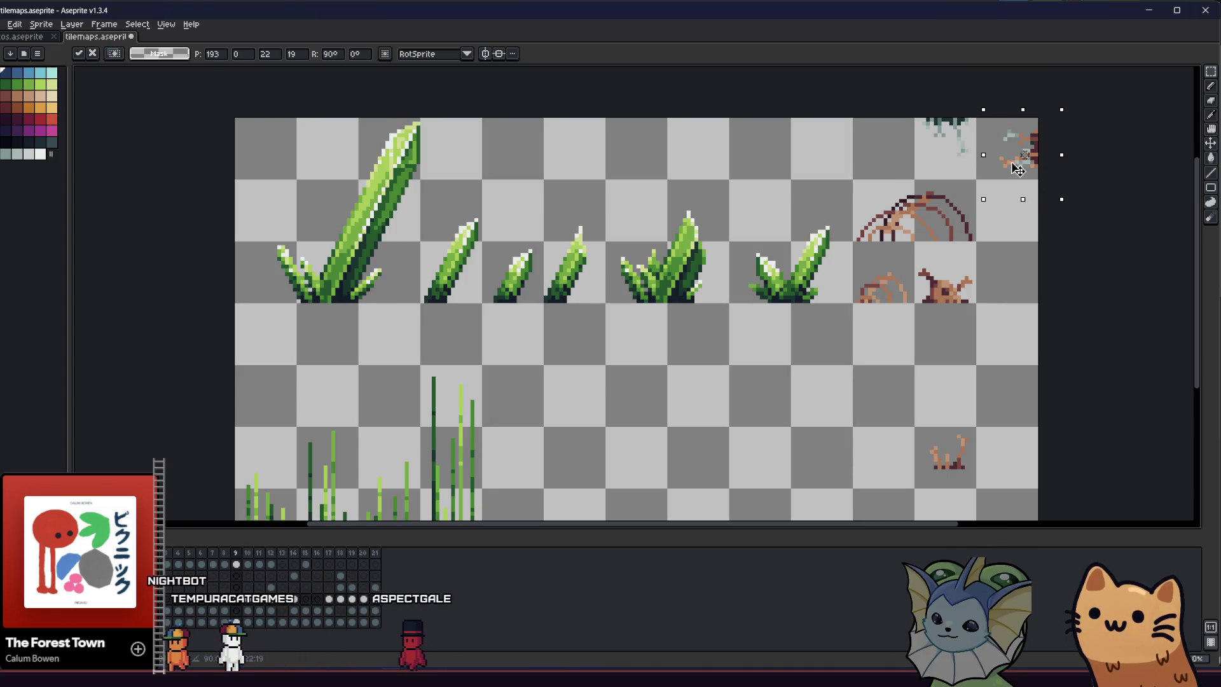
drag(1019, 169, 998, 177)
drag(1010, 127, 975, 146)
drag(934, 216, 983, 232)
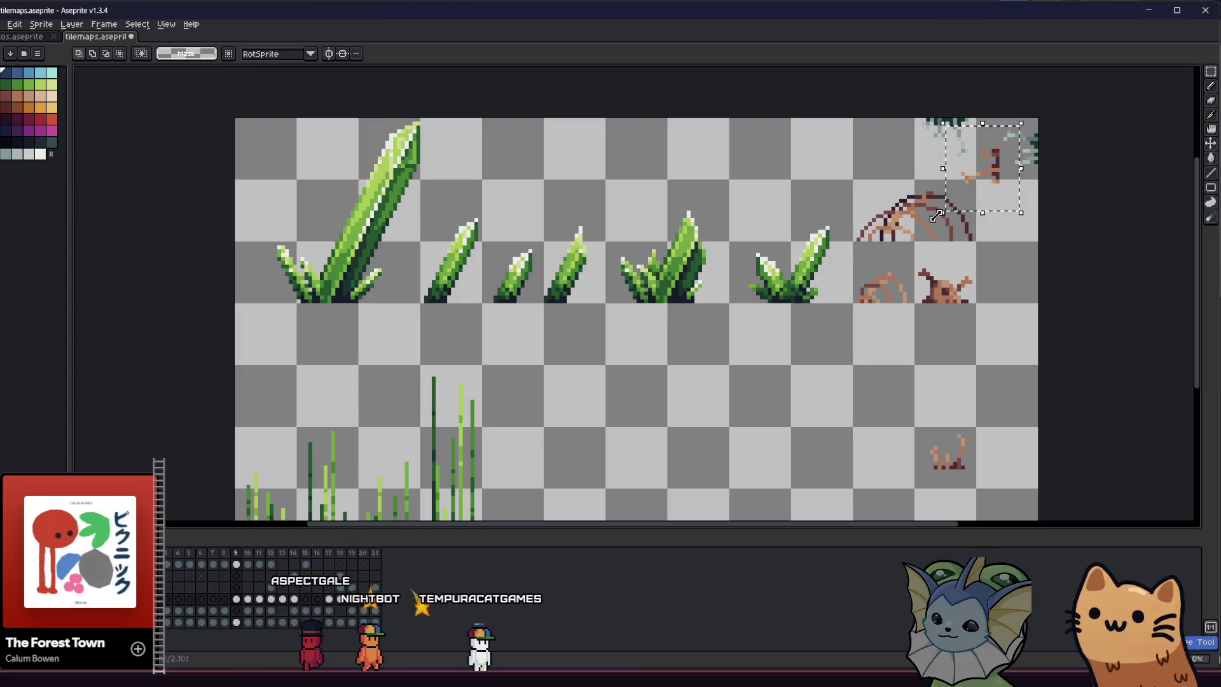
Tilt one branch about 20°, then move the upside-down small branch into the top tile.
drag(935, 220, 960, 241)
key(Escape)
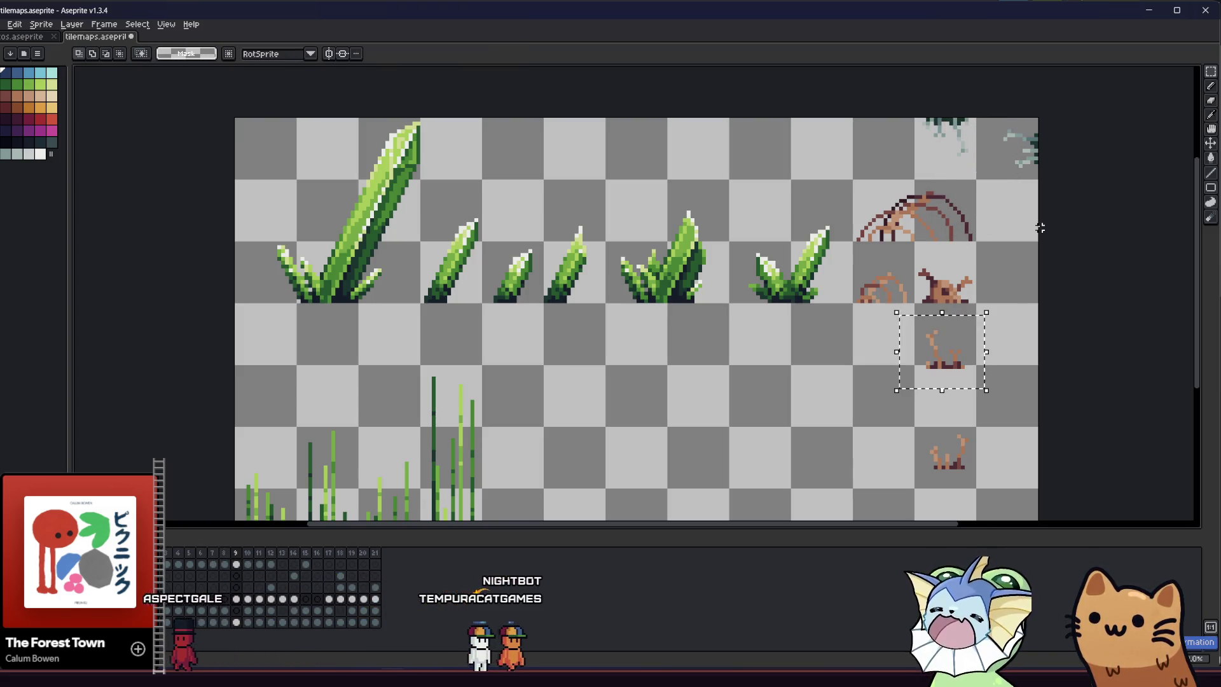
drag(980, 283, 979, 318)
click(885, 402)
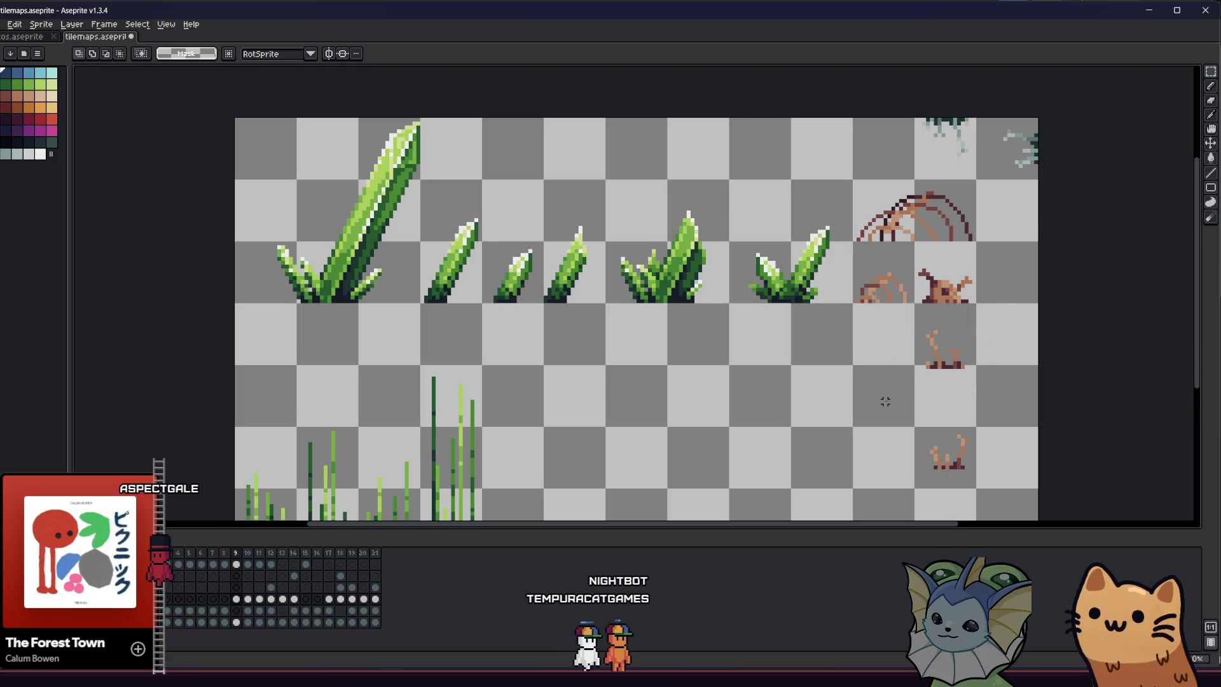
drag(897, 335, 995, 407)
drag(978, 316, 1033, 319)
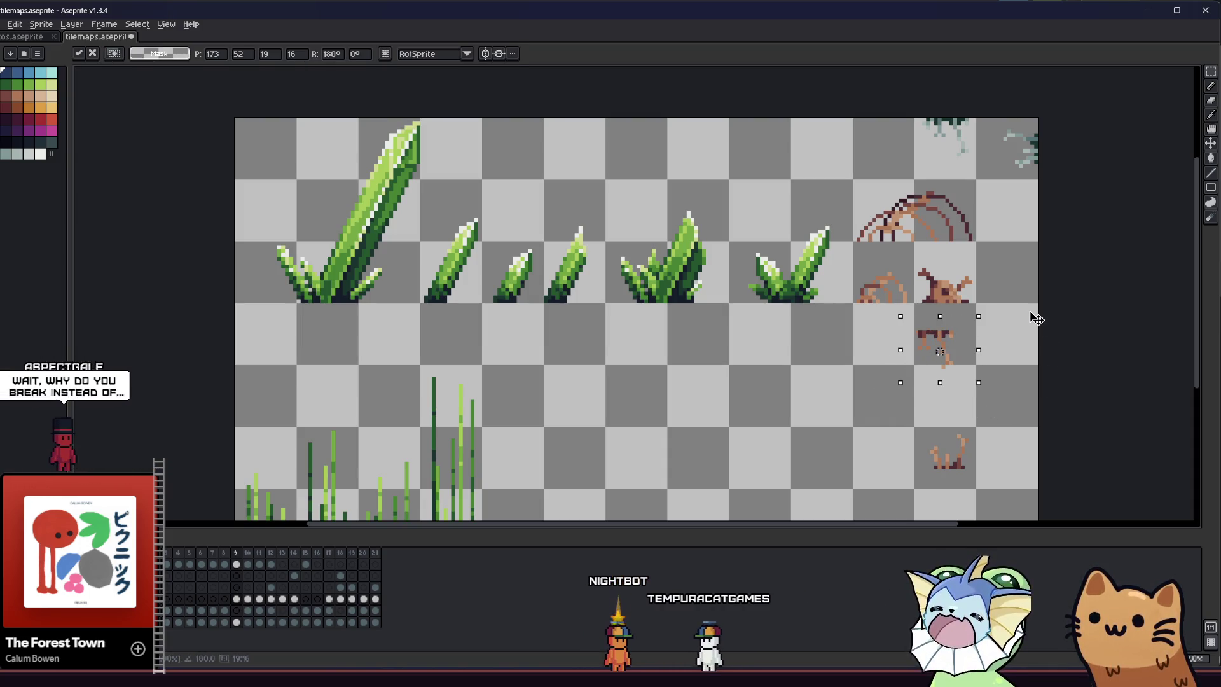
drag(941, 339, 955, 135)
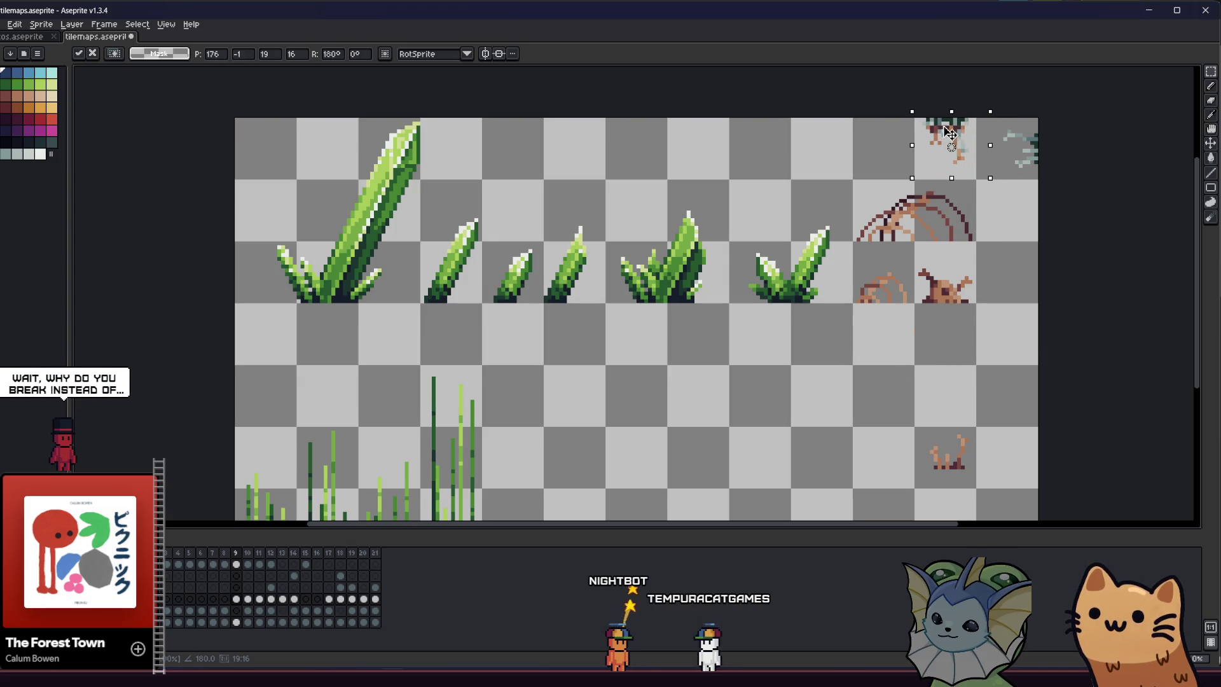
key(Up)
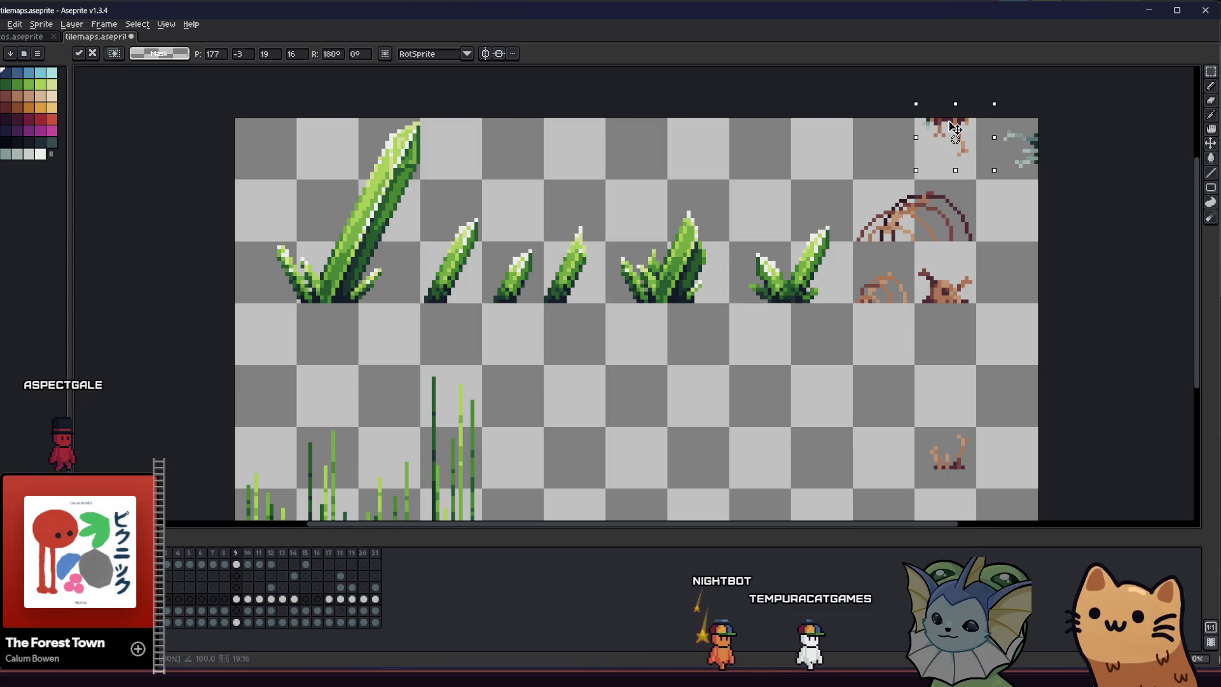
Rotate another branch piece a quarter turn, set it below the brown stump, tilted about 42°.
drag(955, 127, 1002, 201)
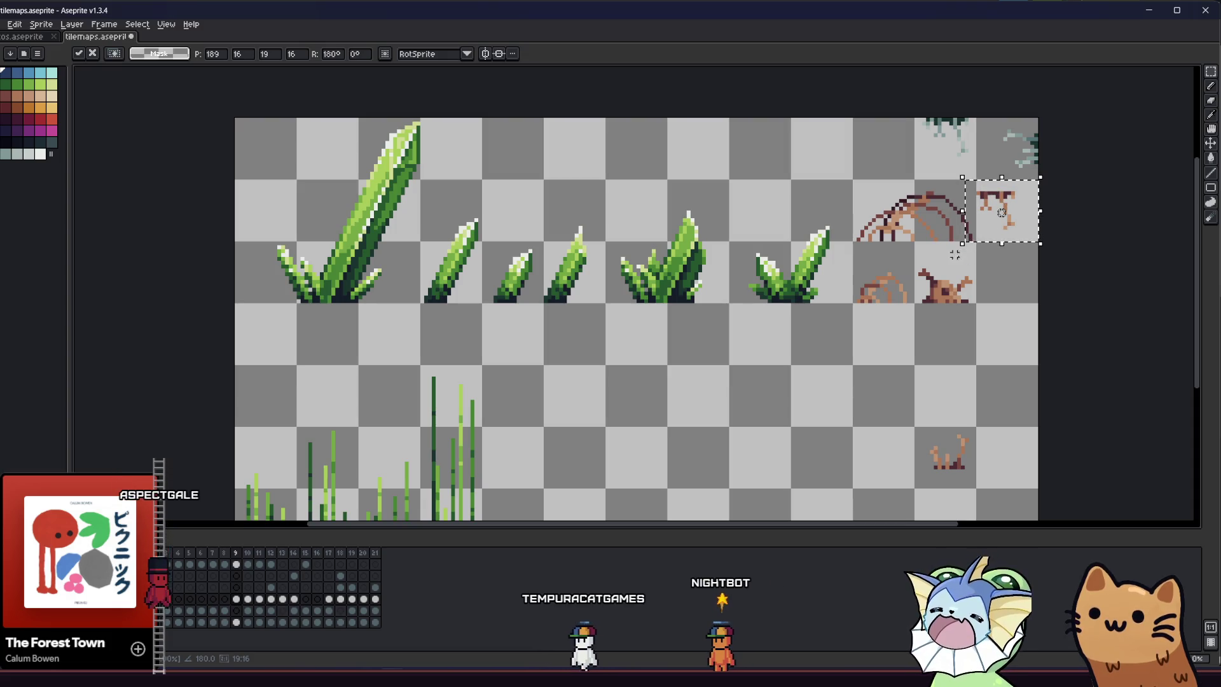
drag(958, 249, 1021, 195)
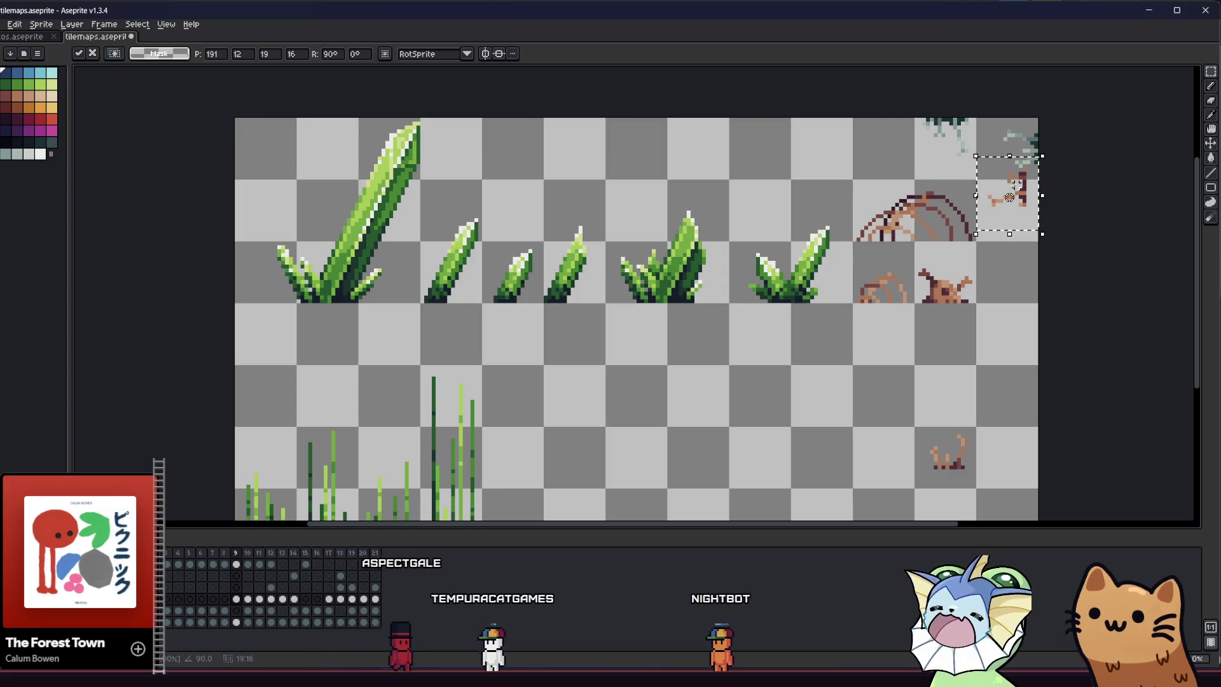
drag(1009, 197, 950, 327)
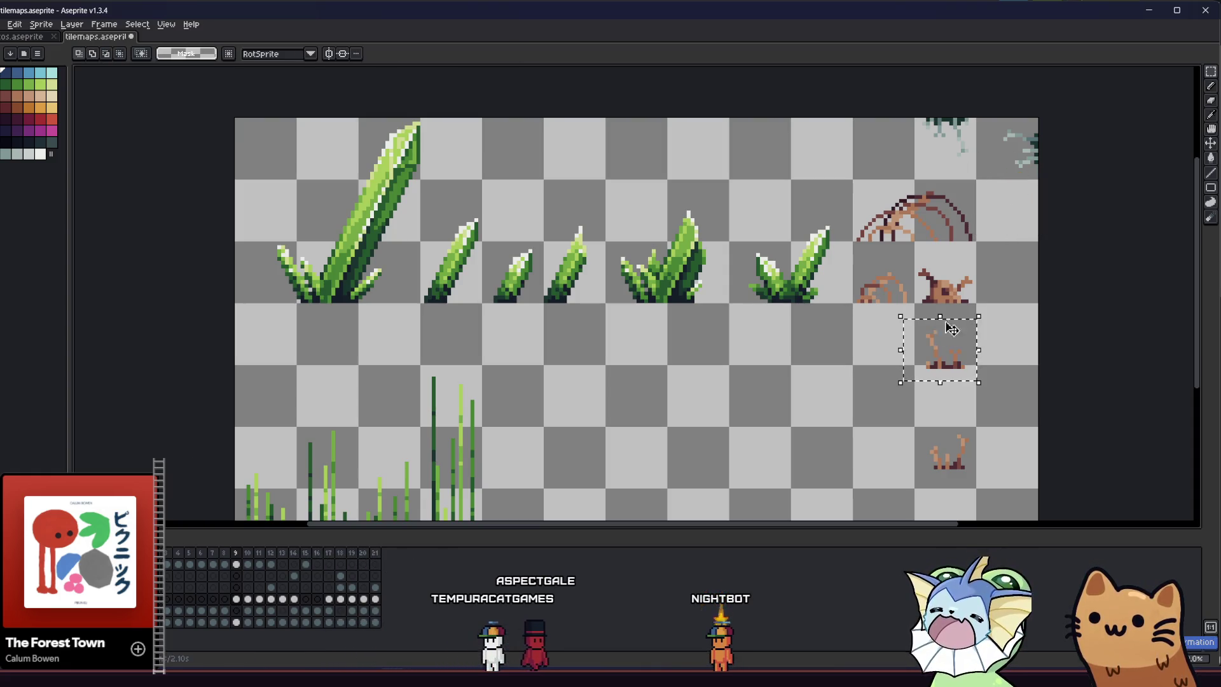
drag(887, 391, 935, 409)
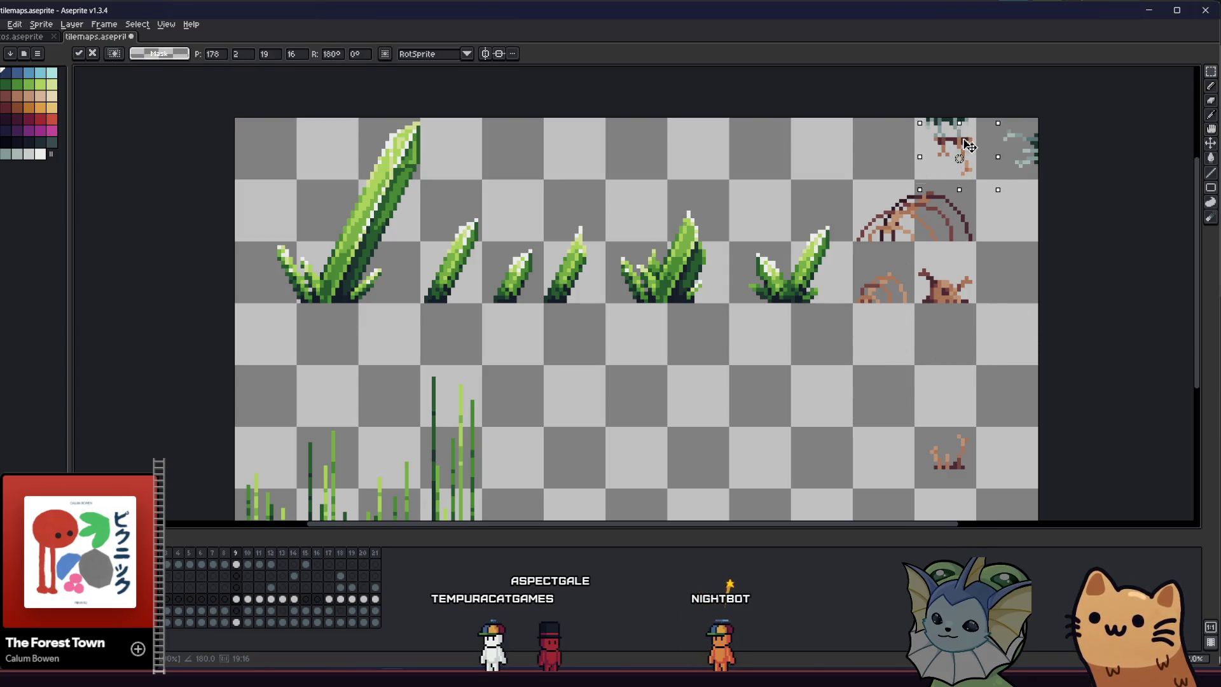
key(Return)
scroll(up, 3)
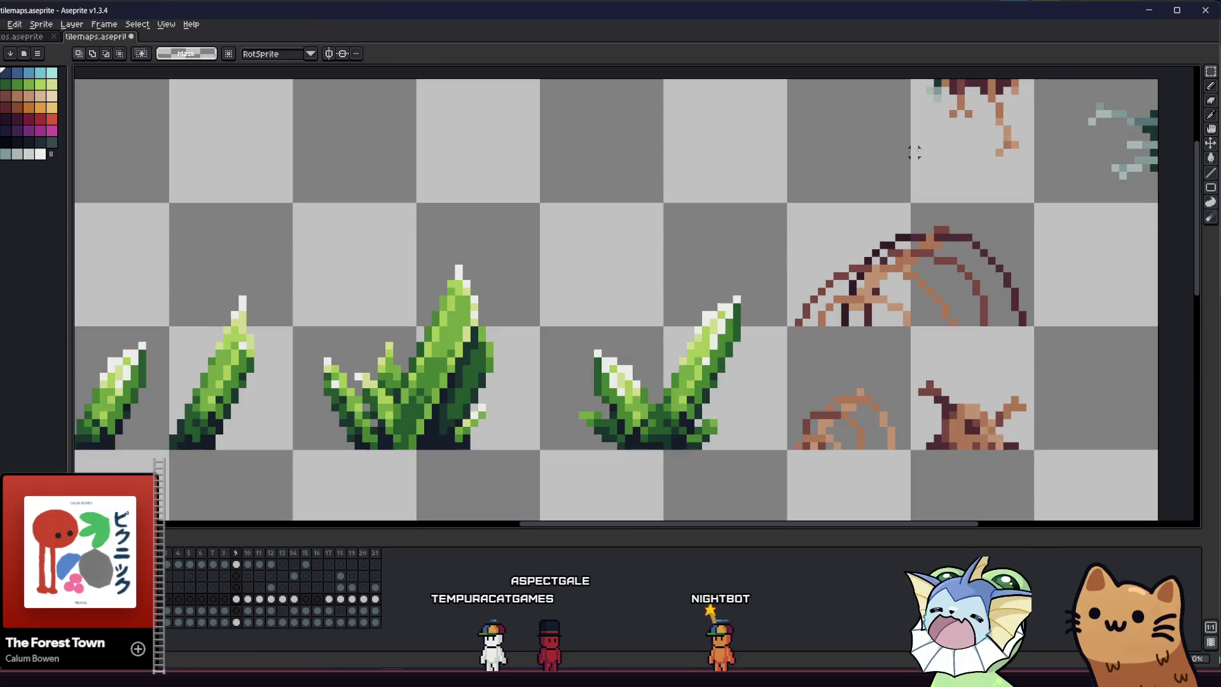
Switch to the Pencil at 100% opacity and pick a palette colour.
key(p)
click(648, 366)
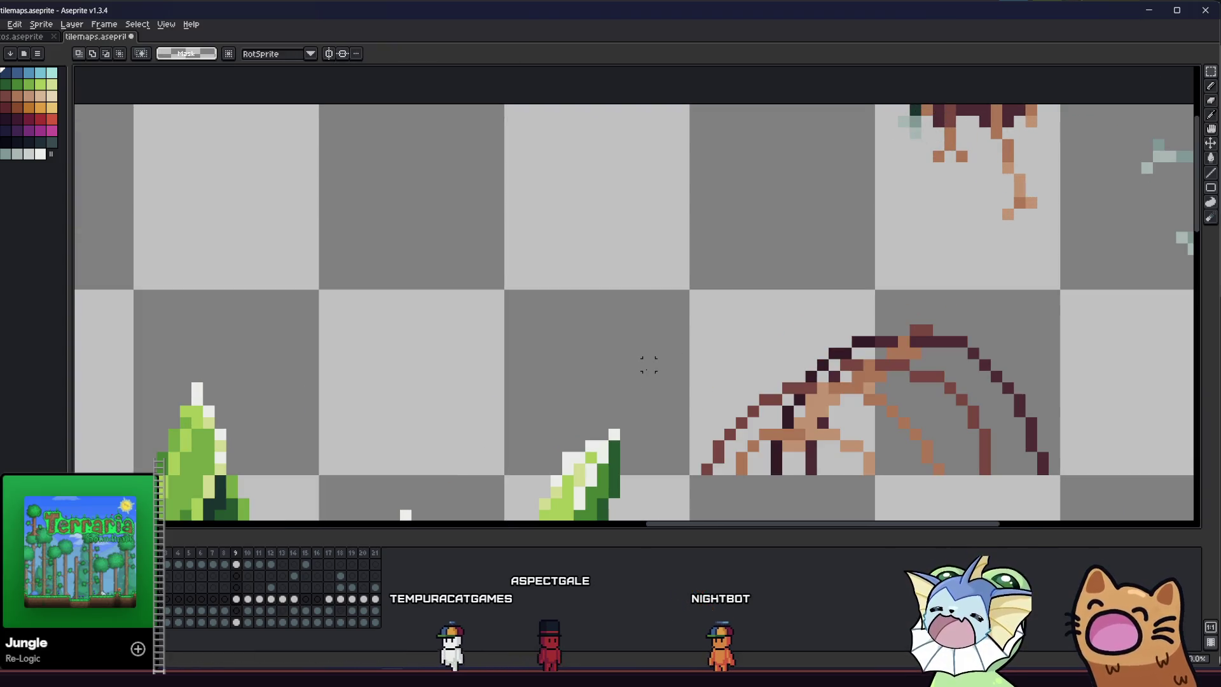
key(b)
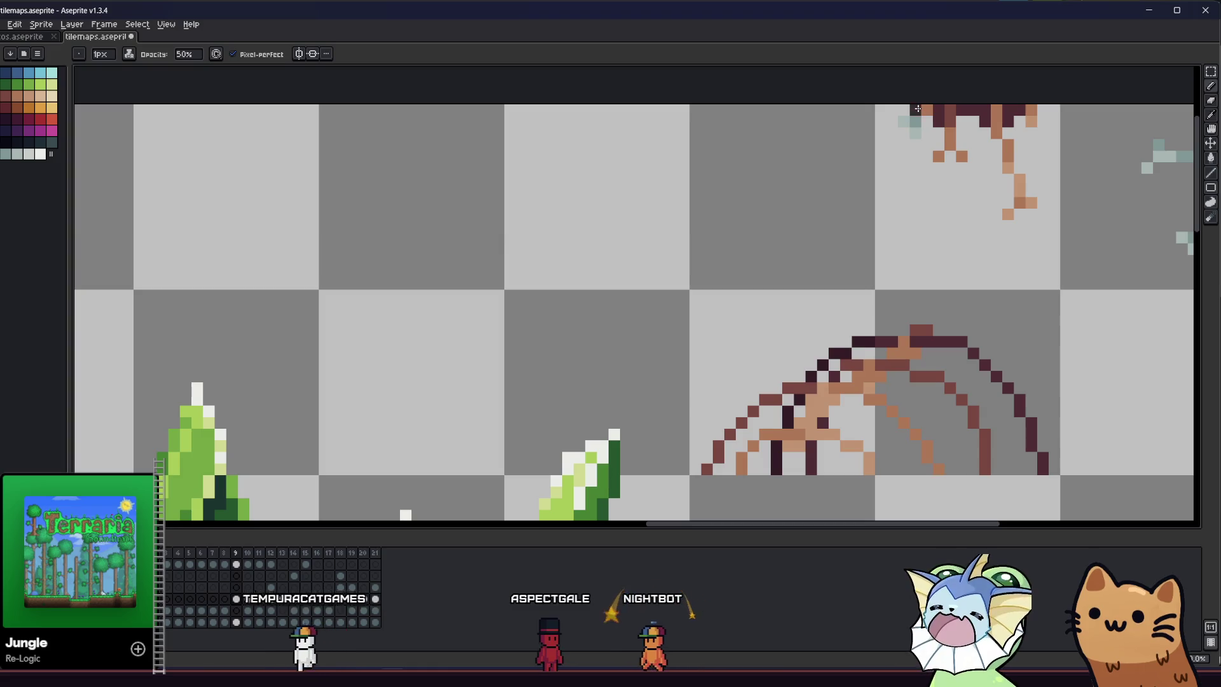
click(184, 56)
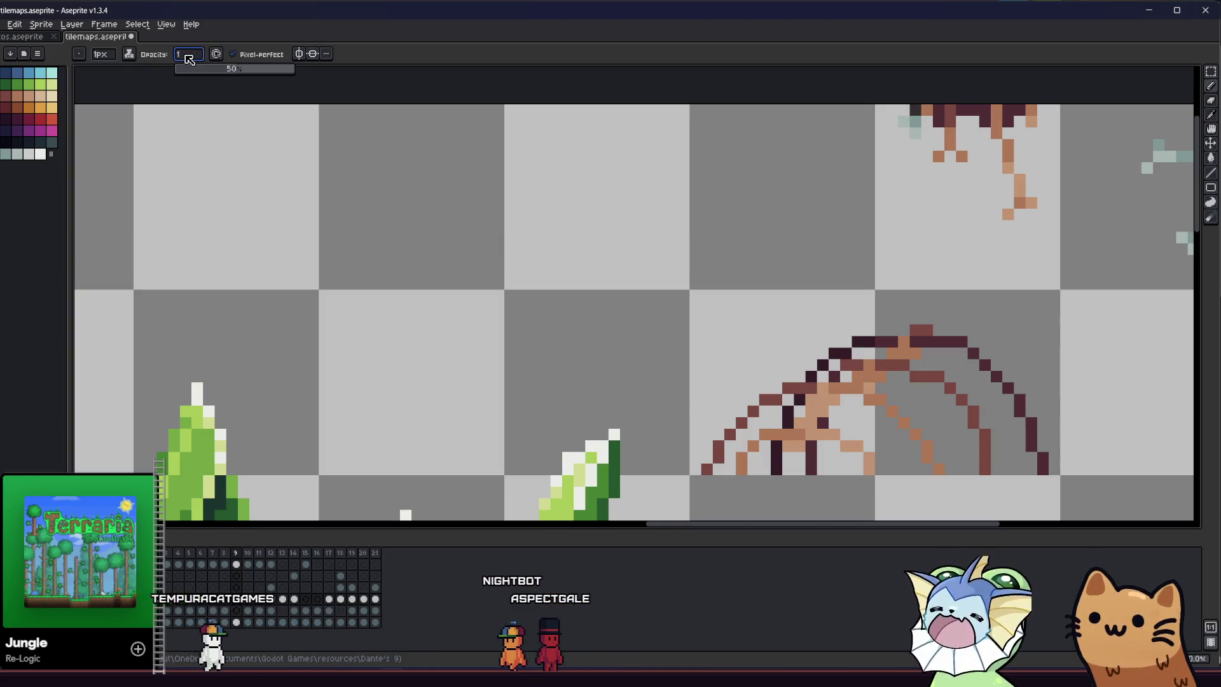
text(00)
key(Return)
click(948, 129)
click(917, 135)
Move the lower-right brown sprite, rotated 90°, into the canvas's top-right corner.
scroll(down, 3)
scroll(up, 3)
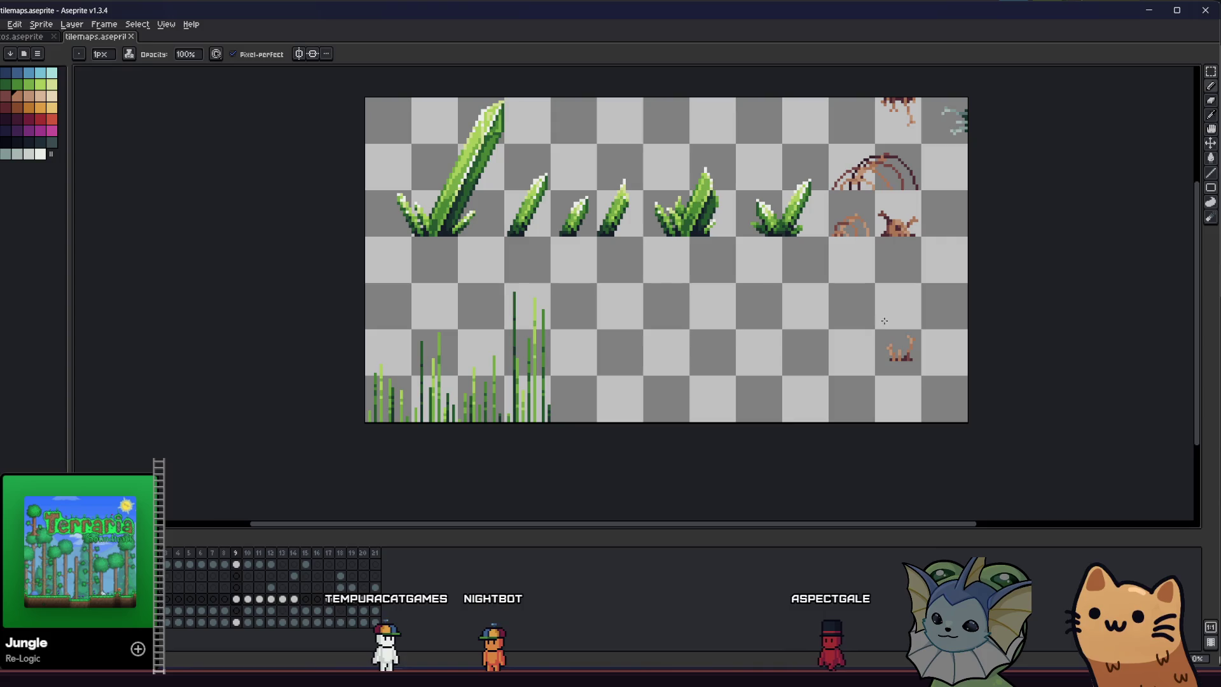
key(m)
drag(861, 319, 946, 377)
drag(917, 333, 972, 125)
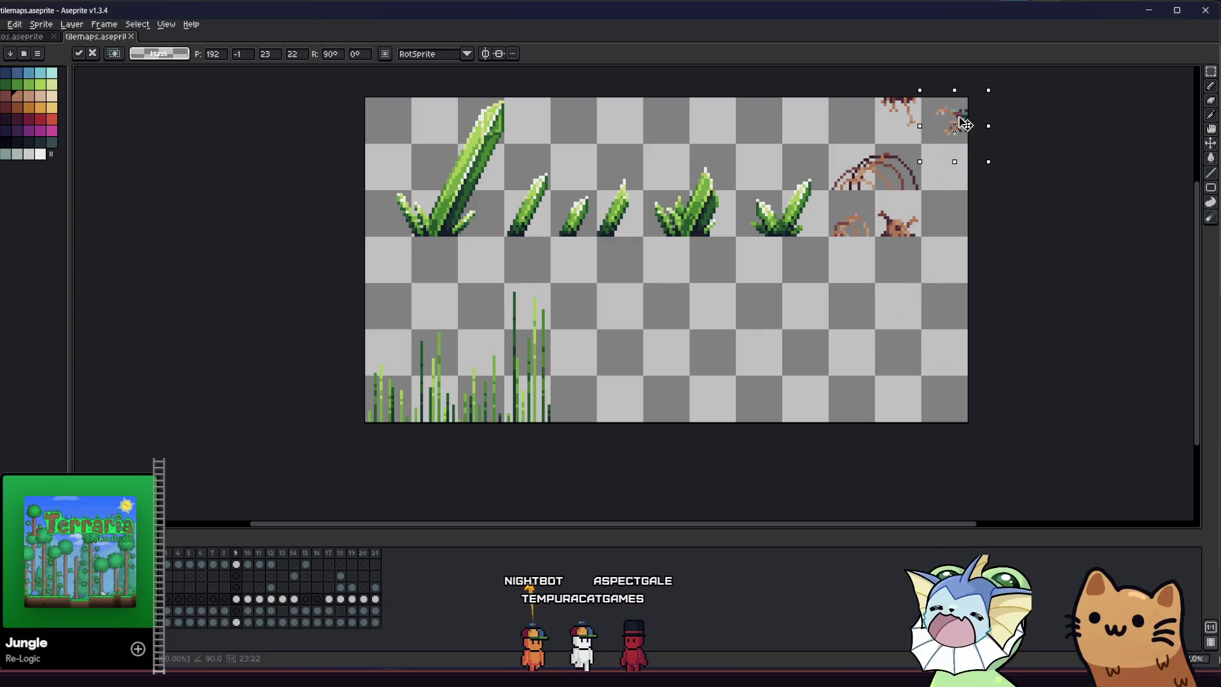
key(Return)
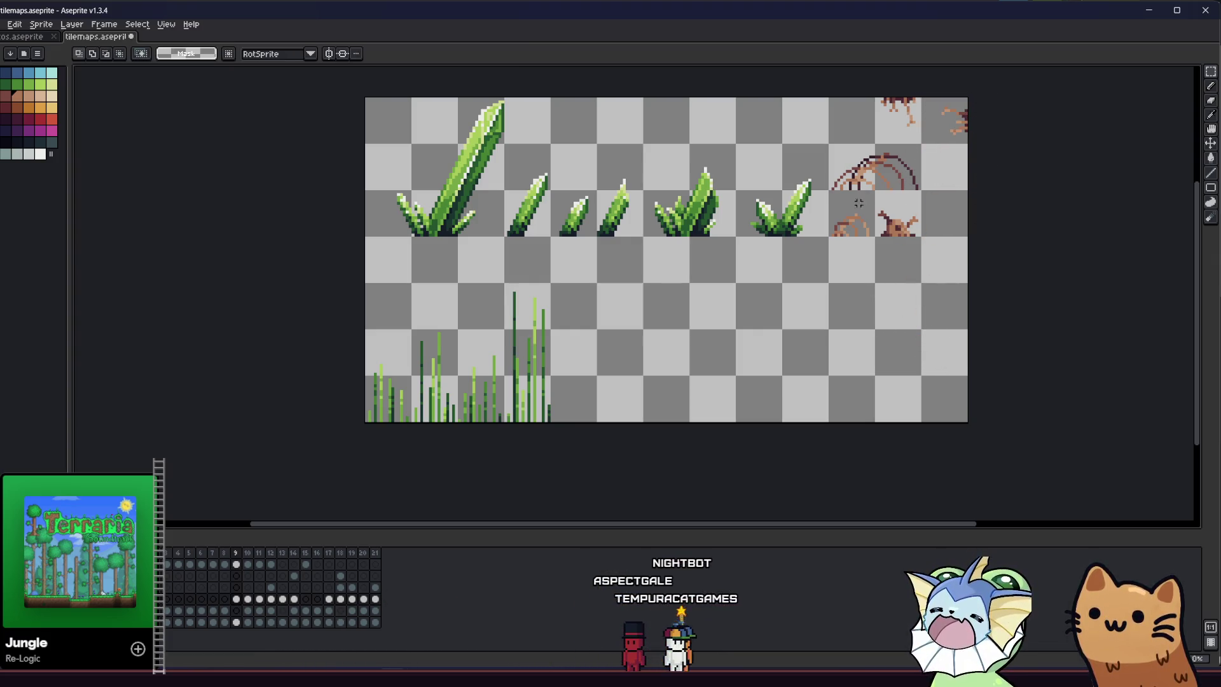
drag(682, 279, 680, 349)
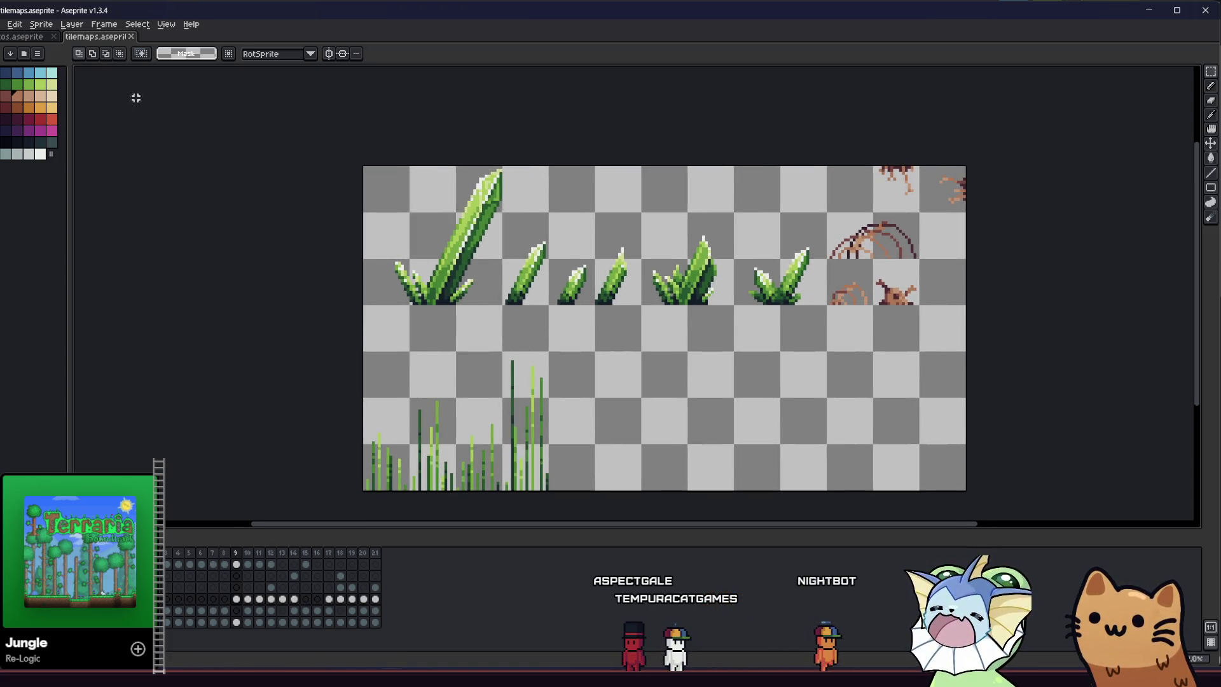
key(ctrl+Tab)
click(89, 37)
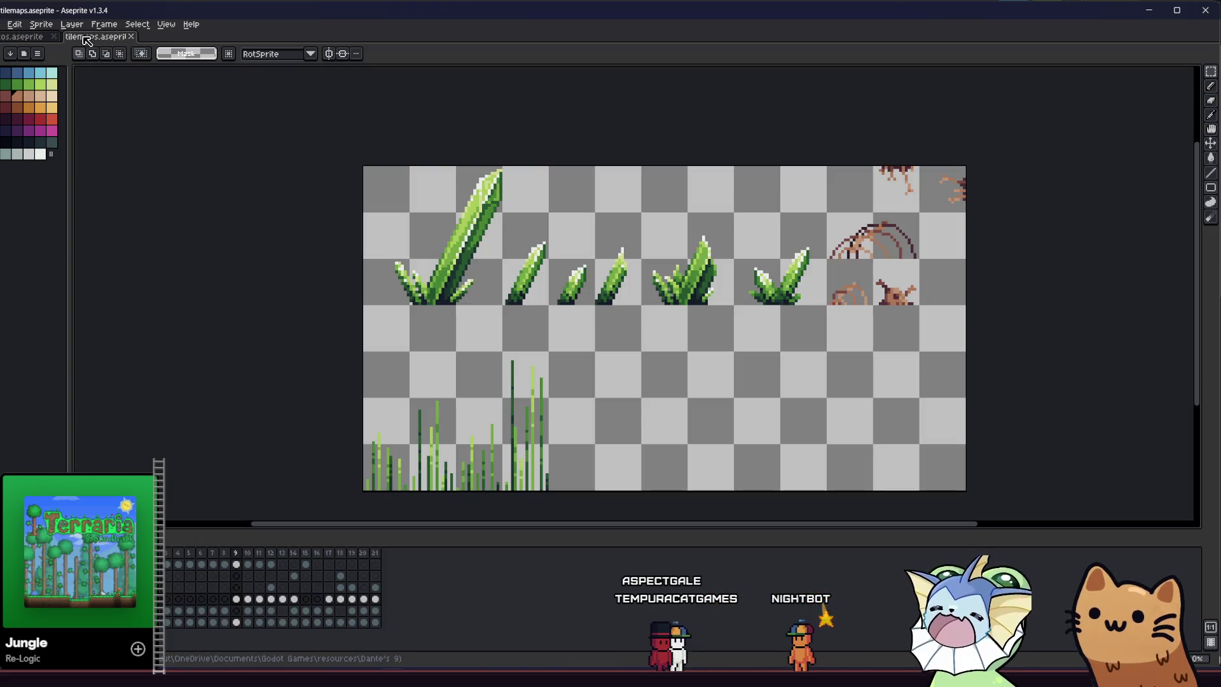
Export the sprite to the tilemaps folder, replacing the existing poison_decor_set1.png.
click(3, 24)
mouse_move(54, 120)
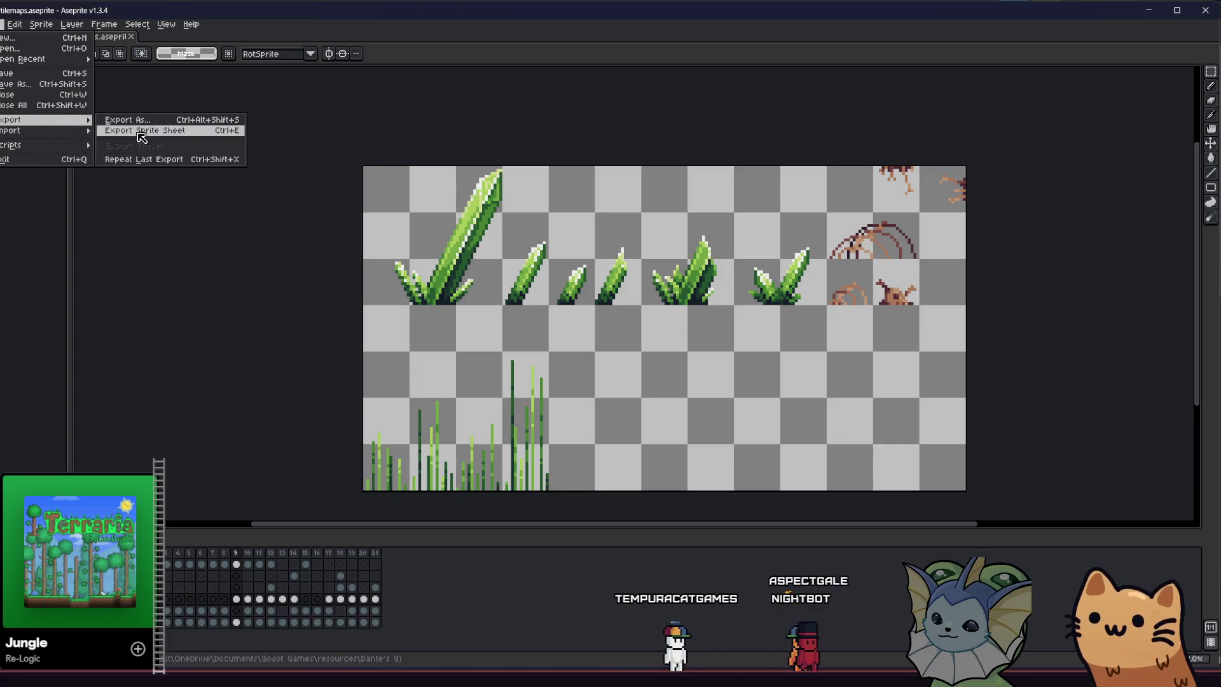
click(136, 120)
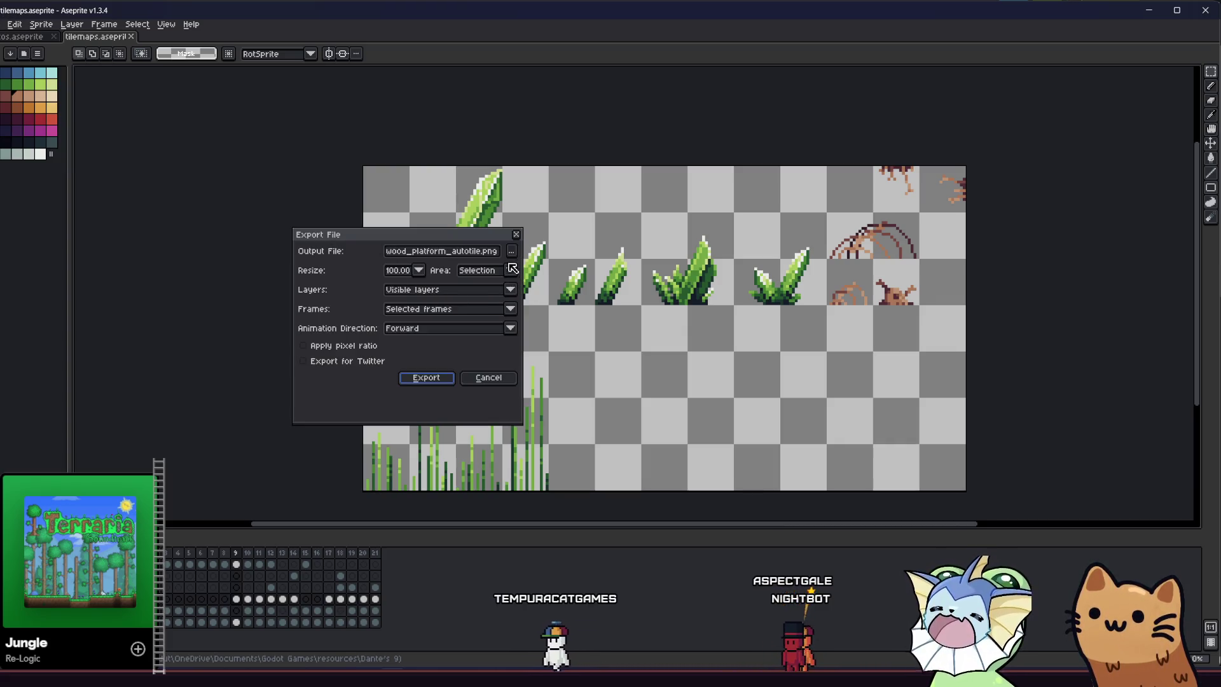
click(509, 252)
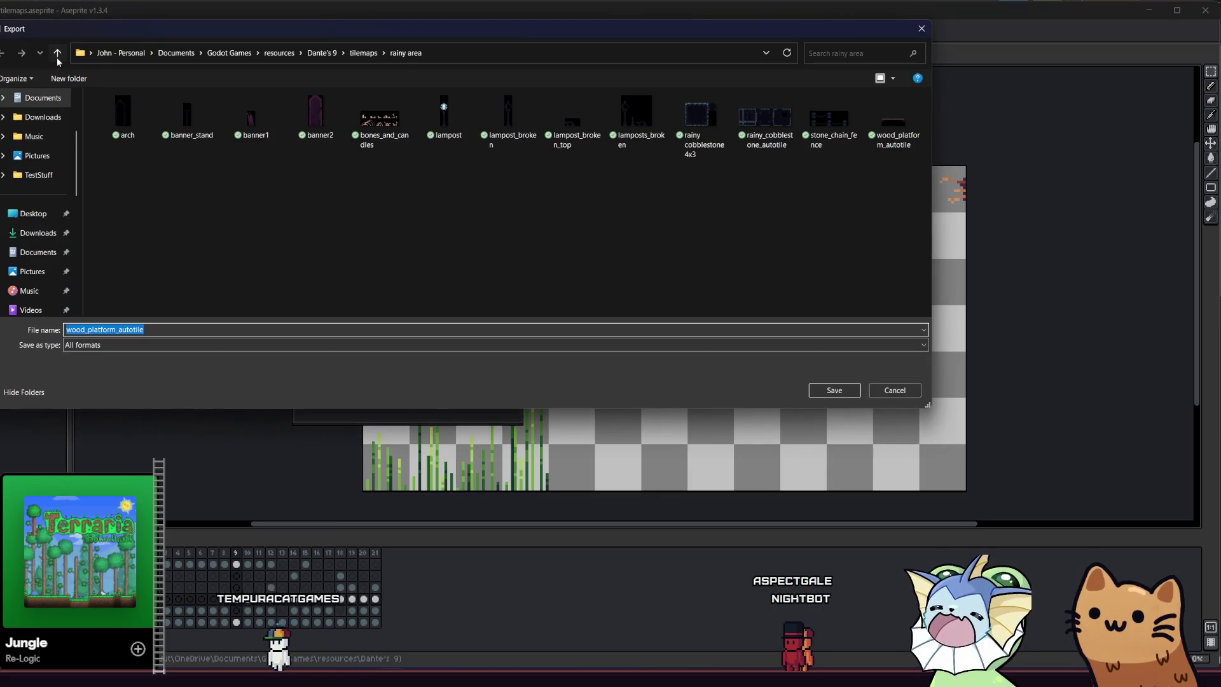
click(57, 54)
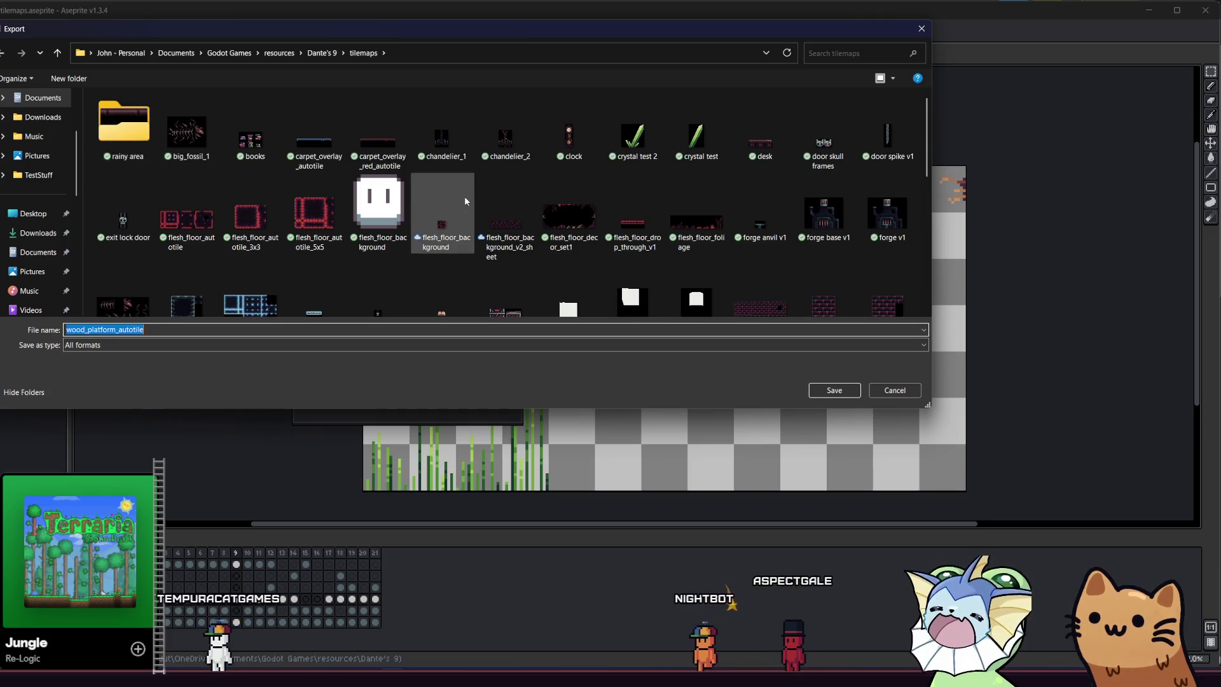
scroll(down, 3)
scroll(down, 3)
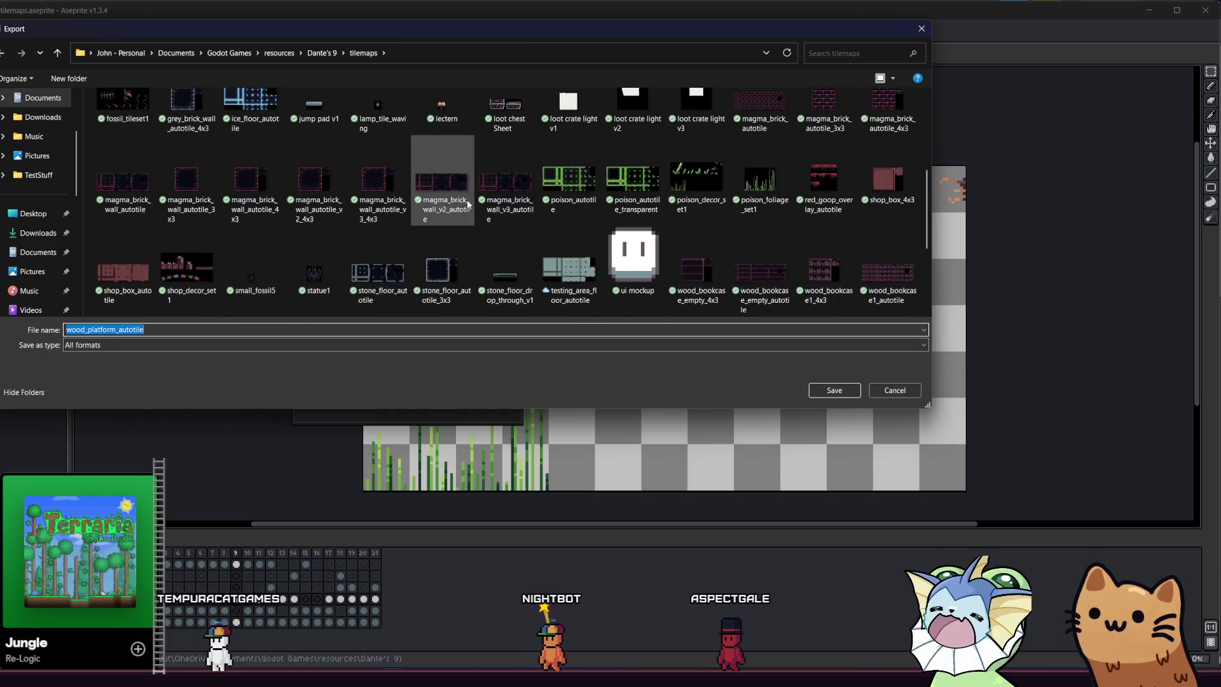
click(697, 181)
click(835, 389)
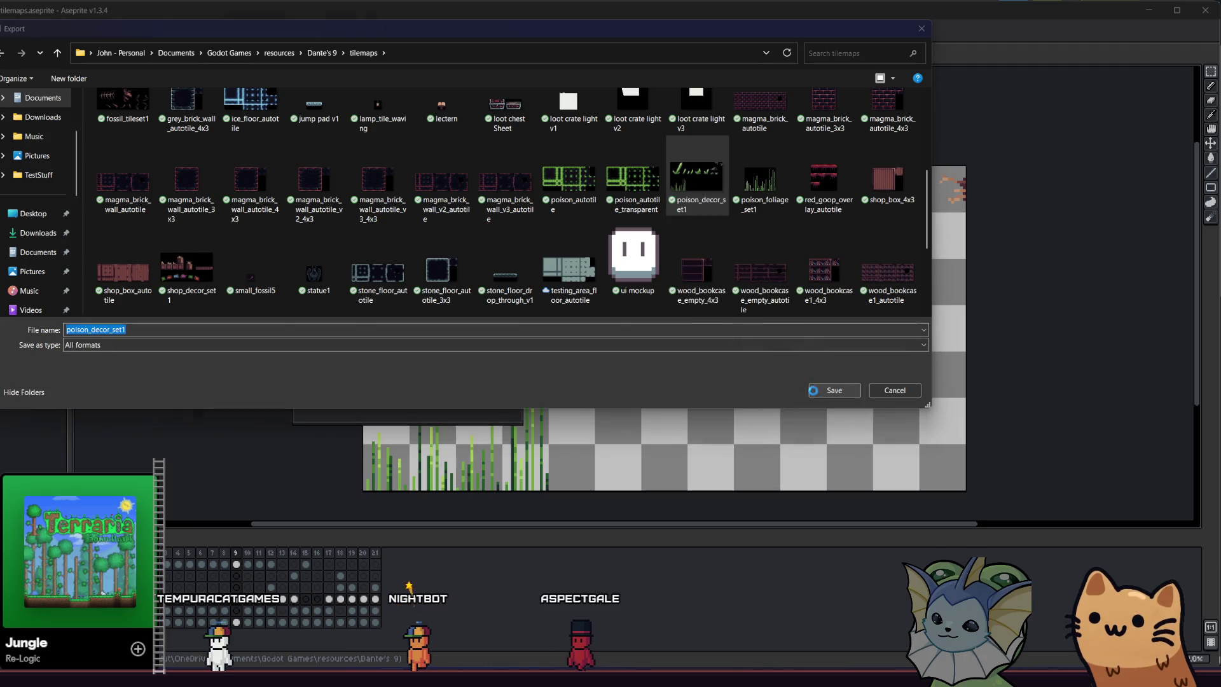
click(418, 339)
click(401, 380)
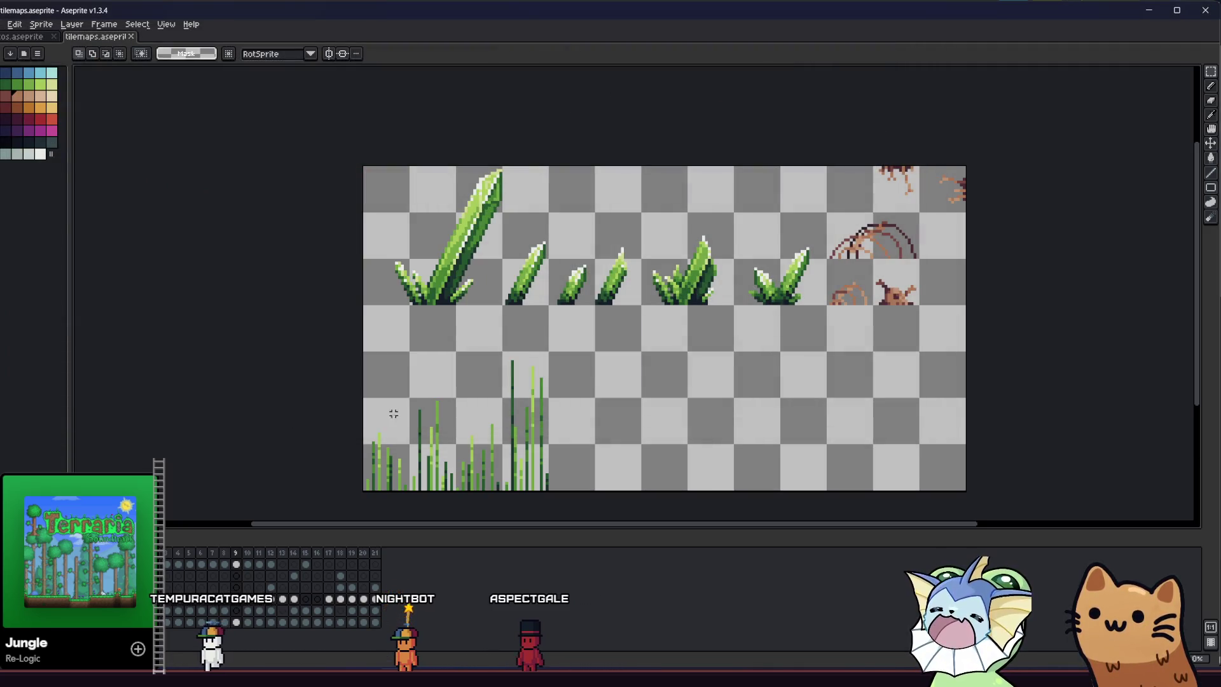
Locate the poison_decor_set1 image in the Dante's 9 tilemaps folder.
click(1149, 10)
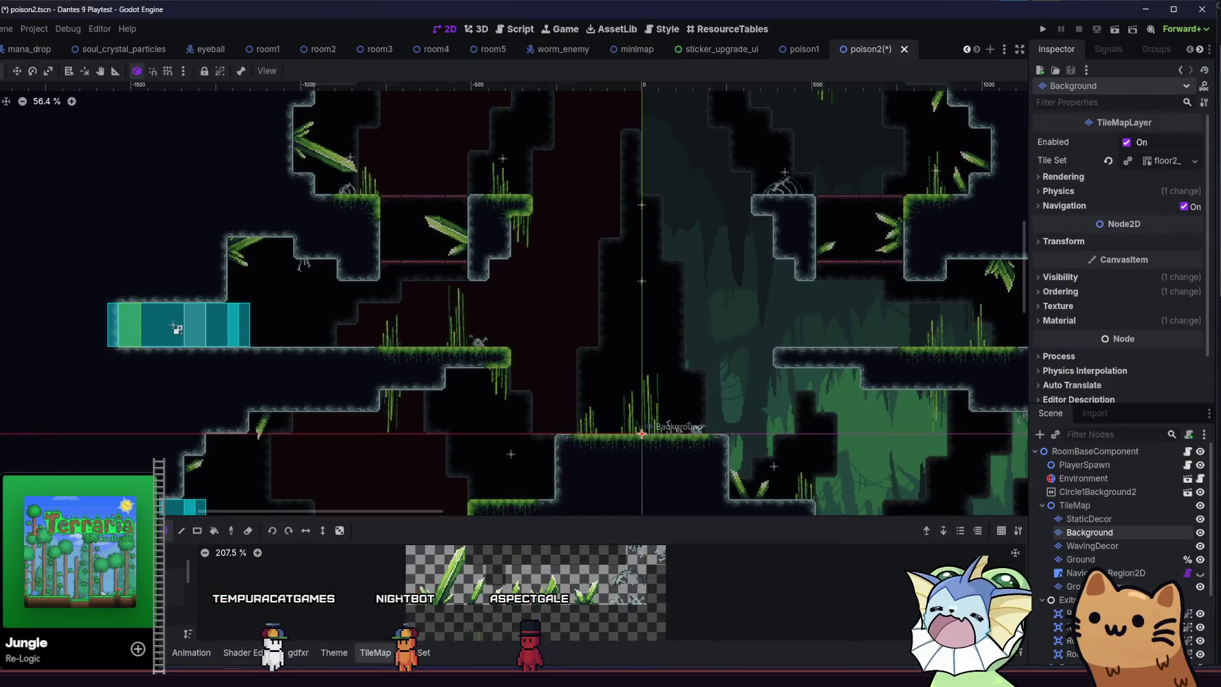
key(alt+f)
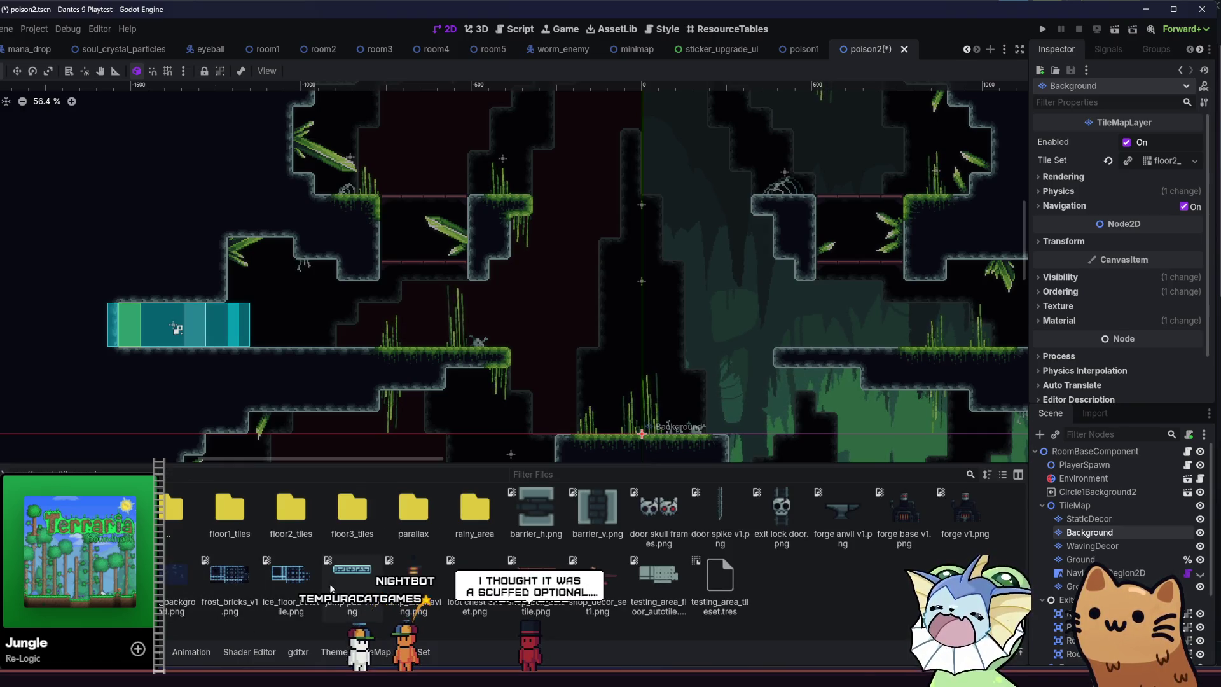
double_click(349, 525)
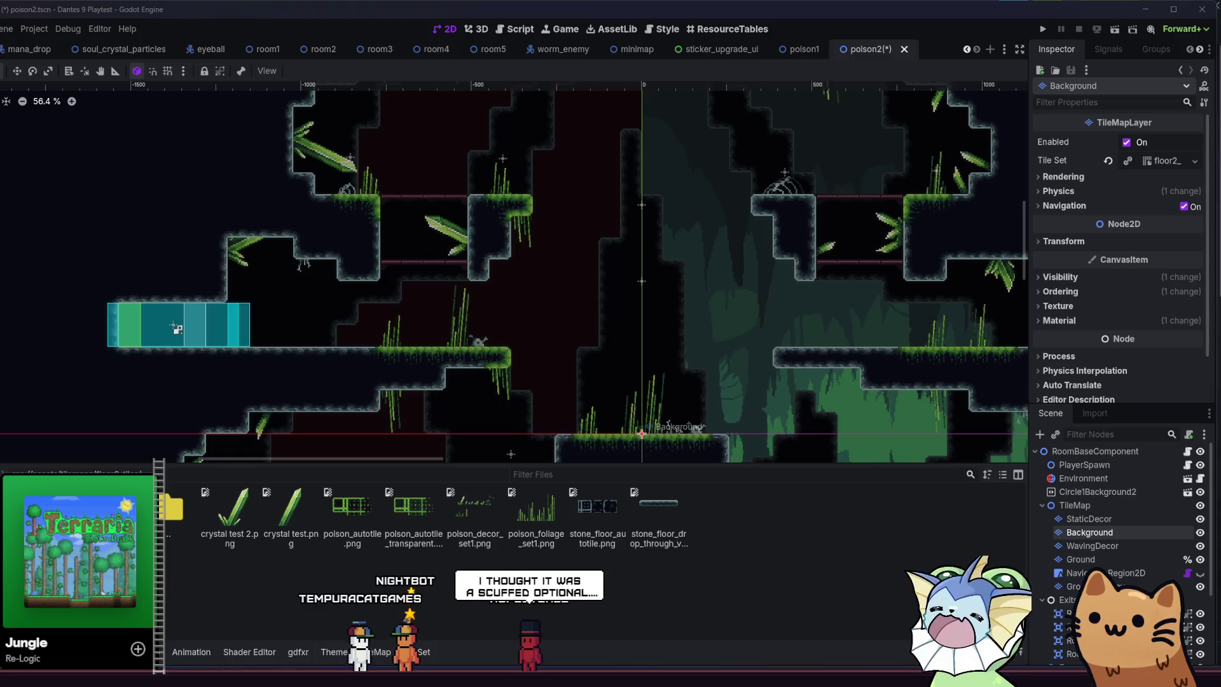
click(325, 205)
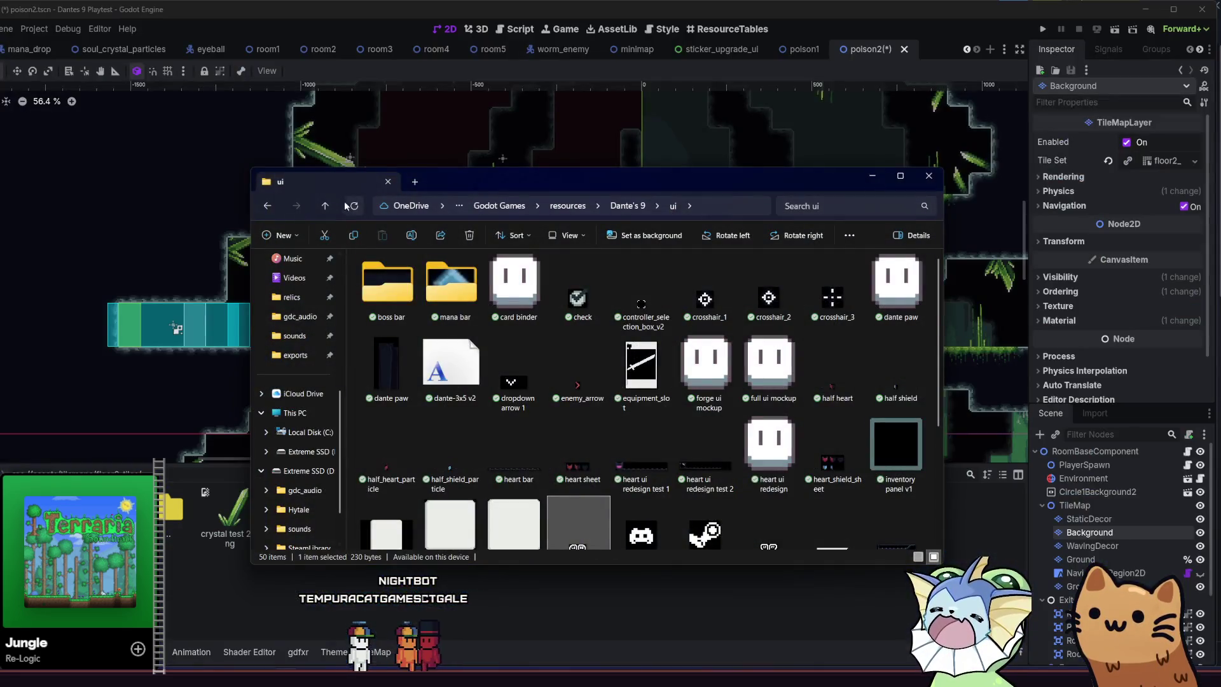
click(325, 205)
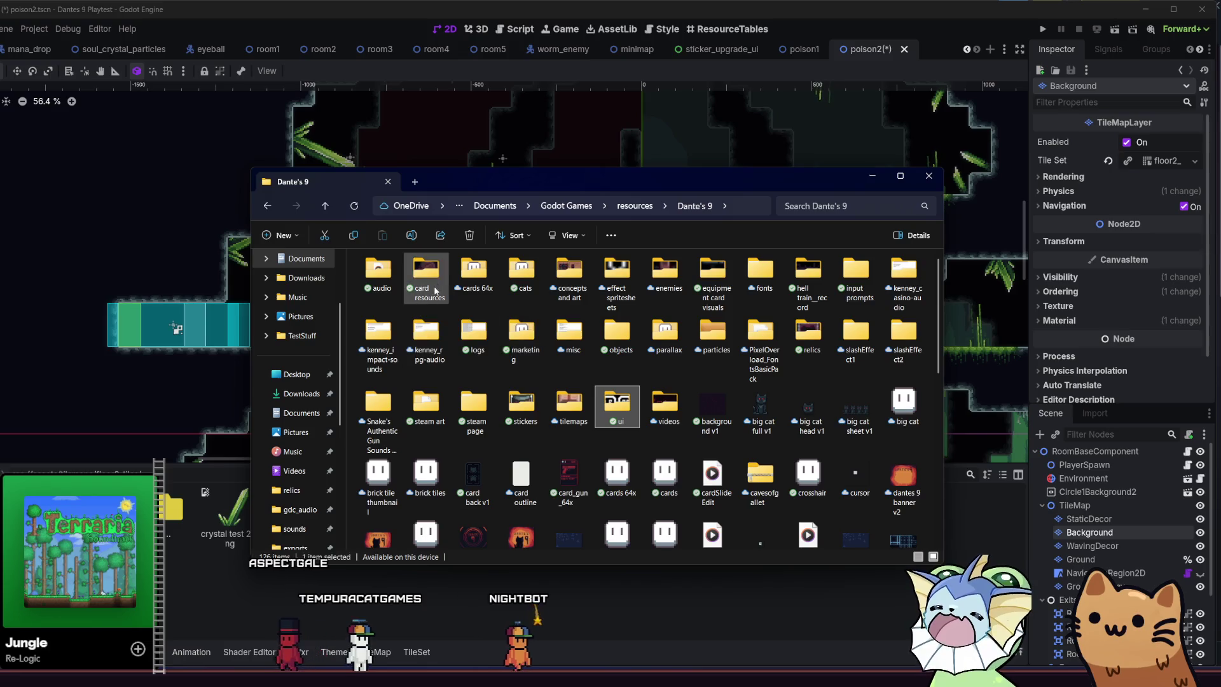
double_click(567, 400)
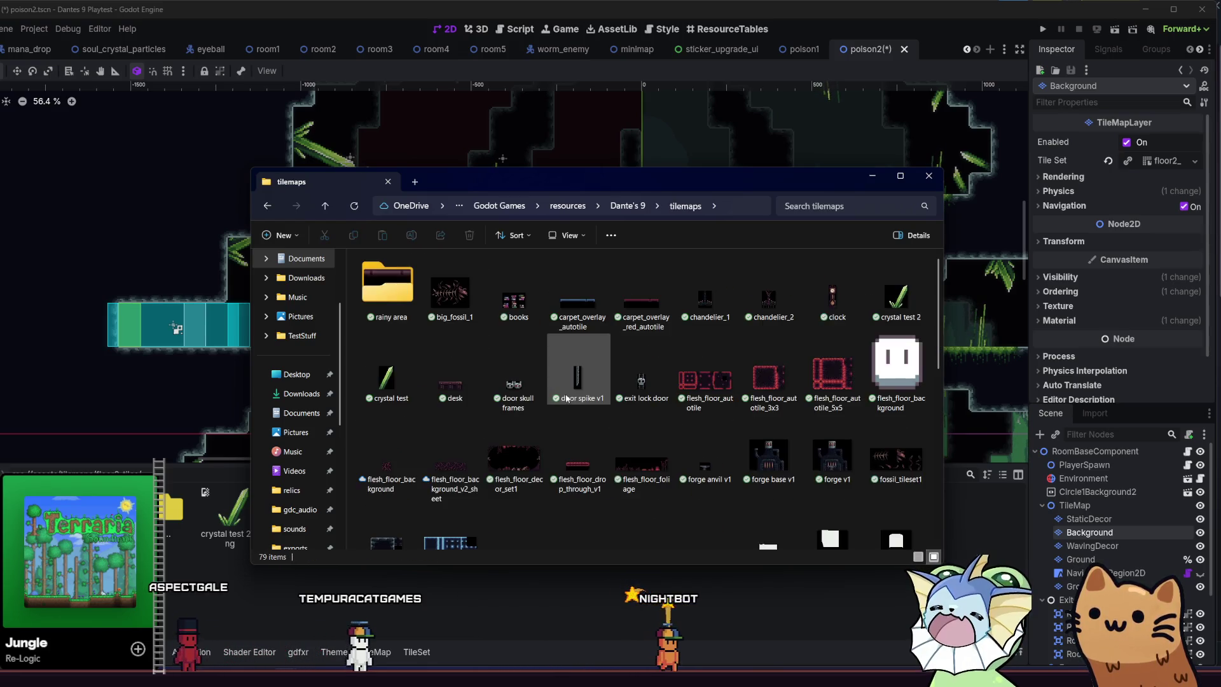
scroll(down, 3)
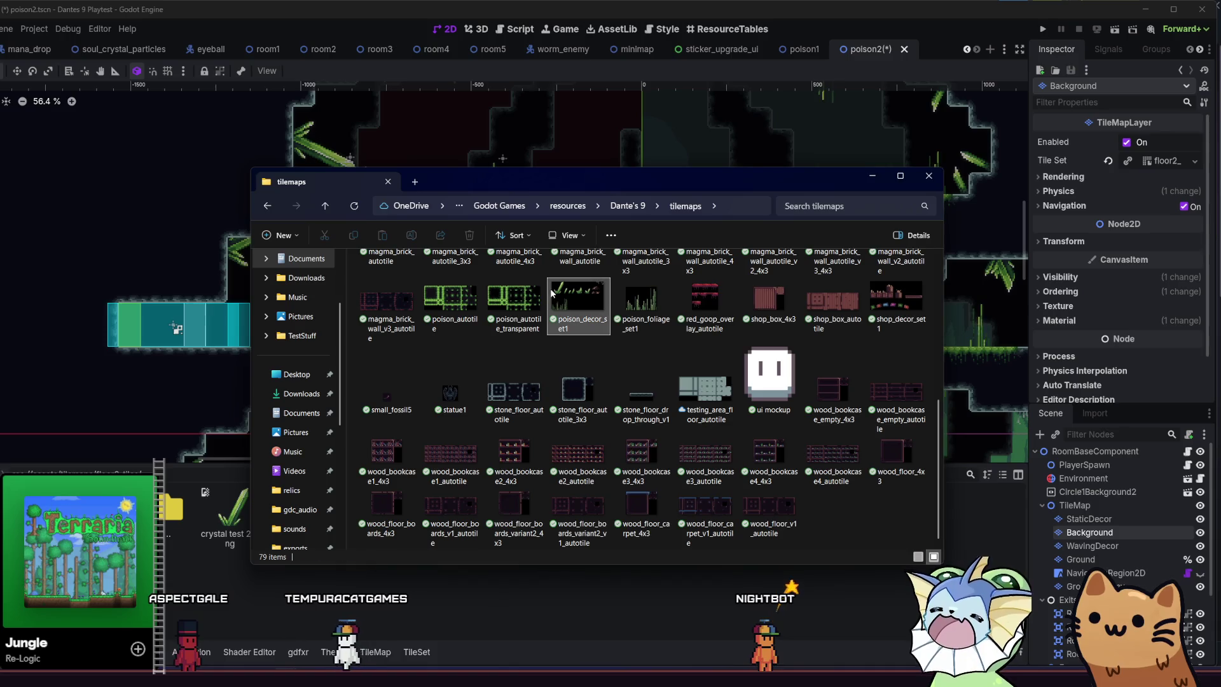
click(552, 293)
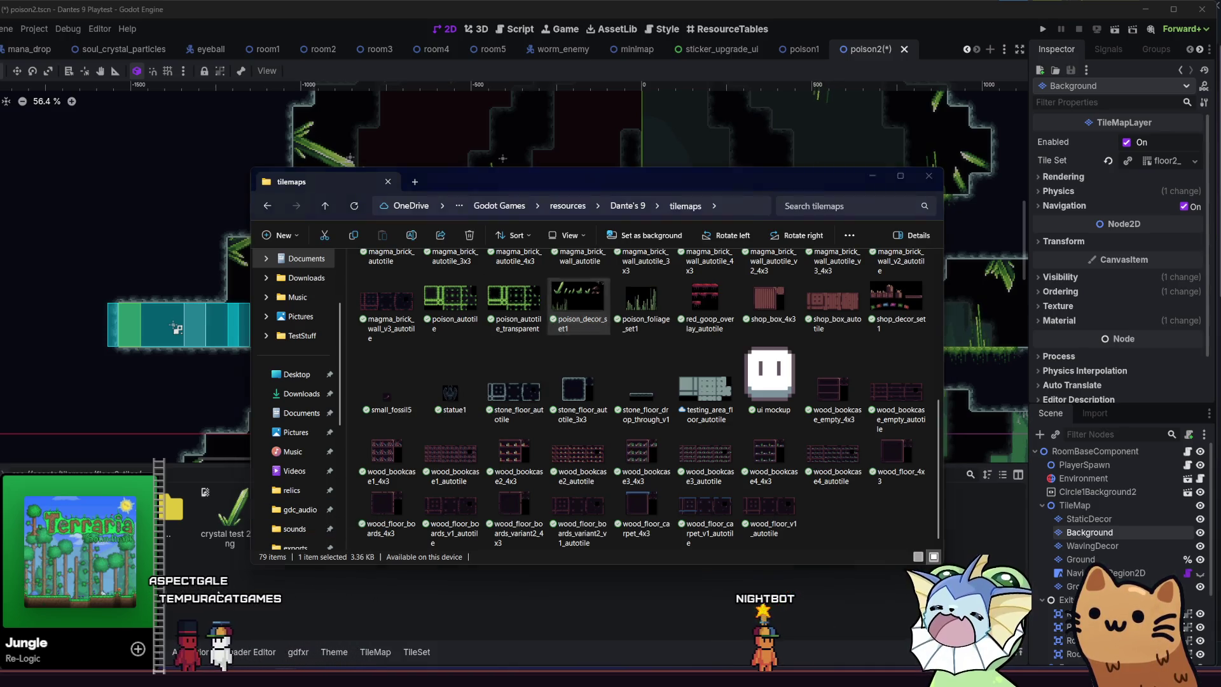
key(alt+Tab)
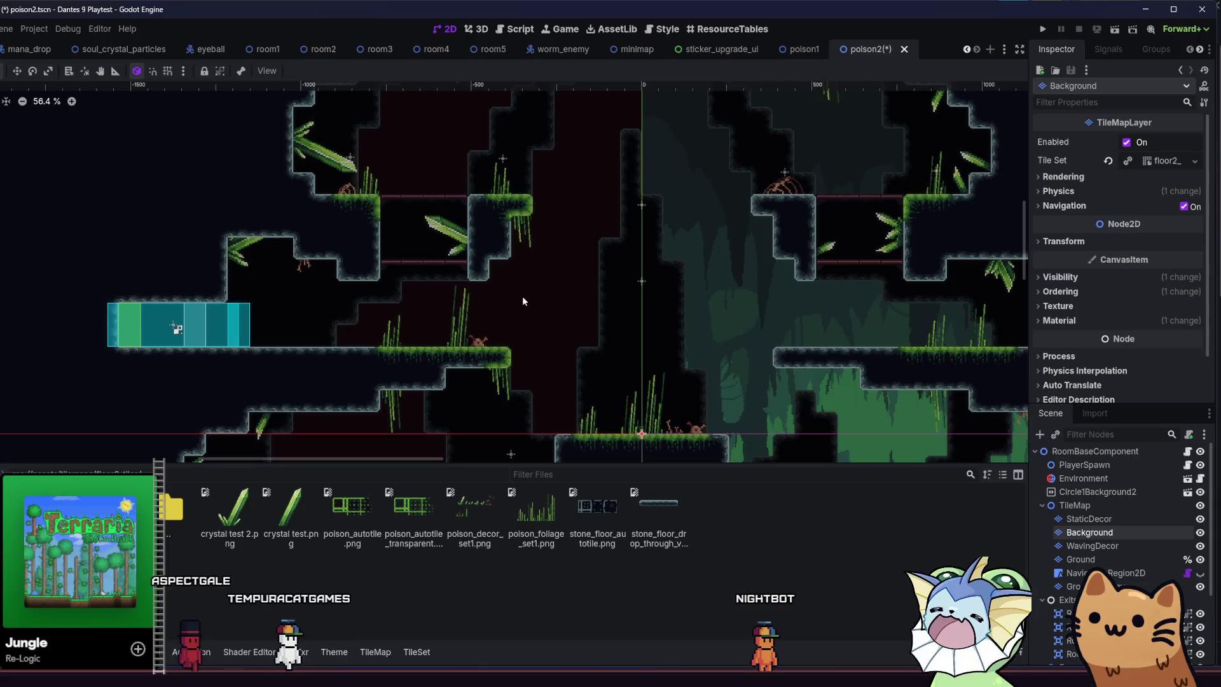
Zoom out over the poison2 room layout, then return to the tilemaps sprite sheet.
scroll(down, 3)
scroll(down, 3)
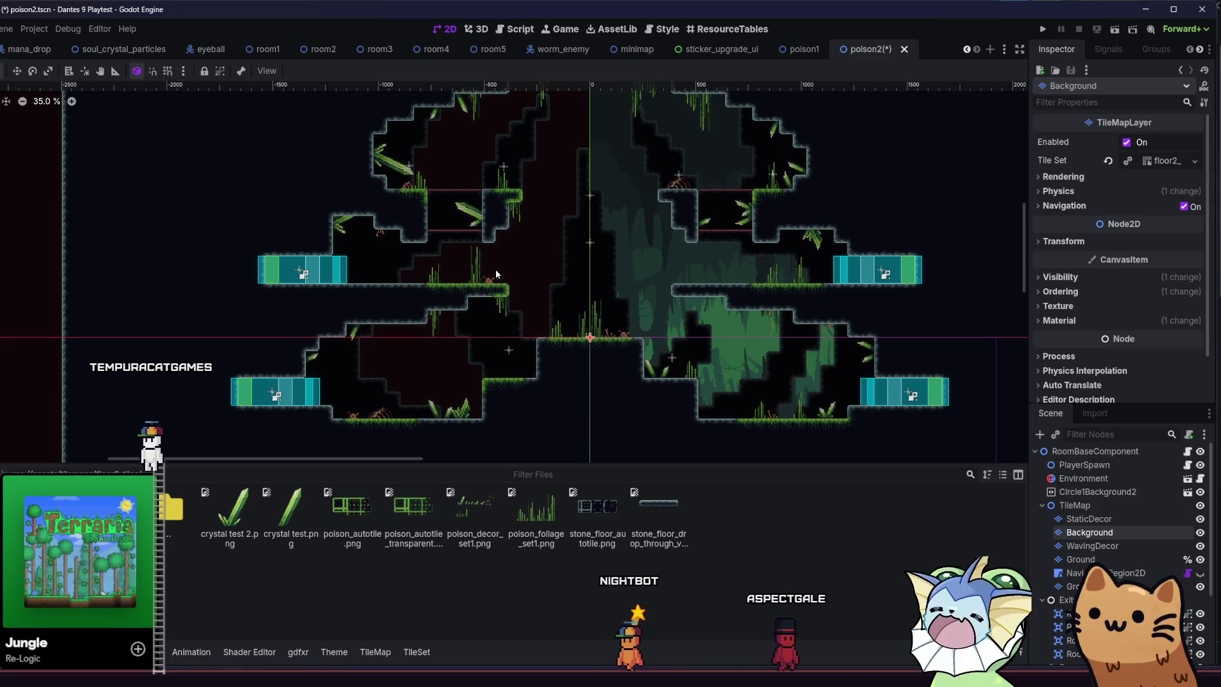
key(alt+Tab)
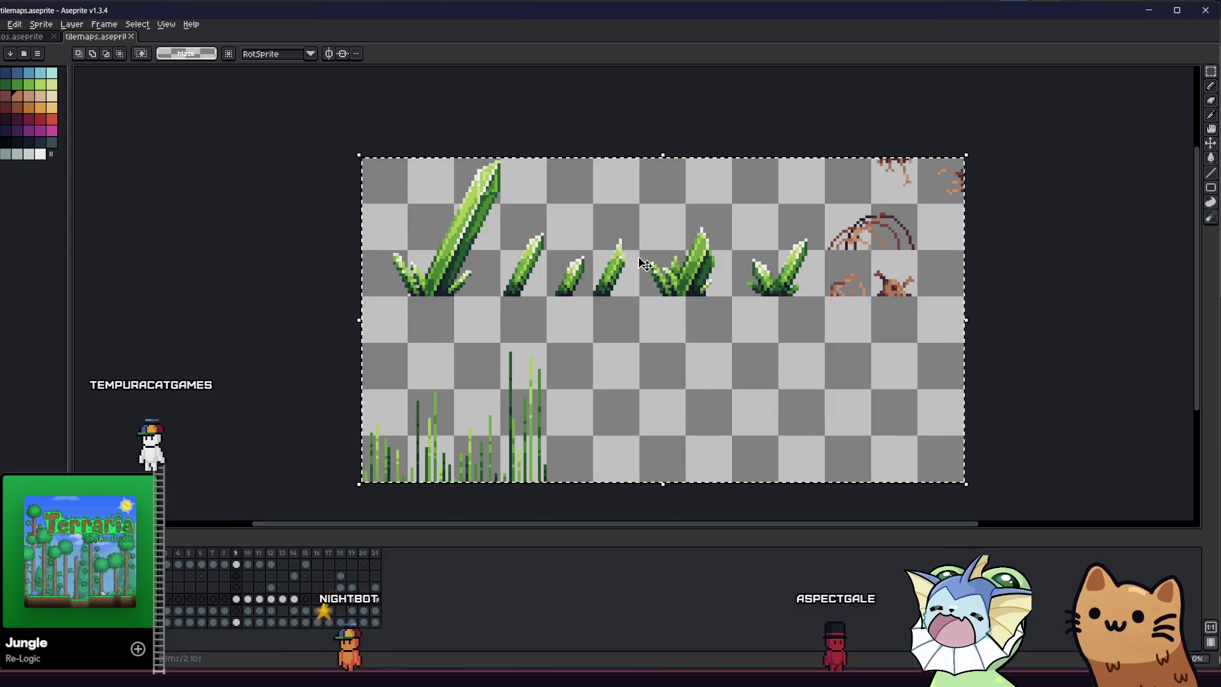
Switch to the Paint Bucket with Contiguous turned off.
scroll(up, 3)
key(i)
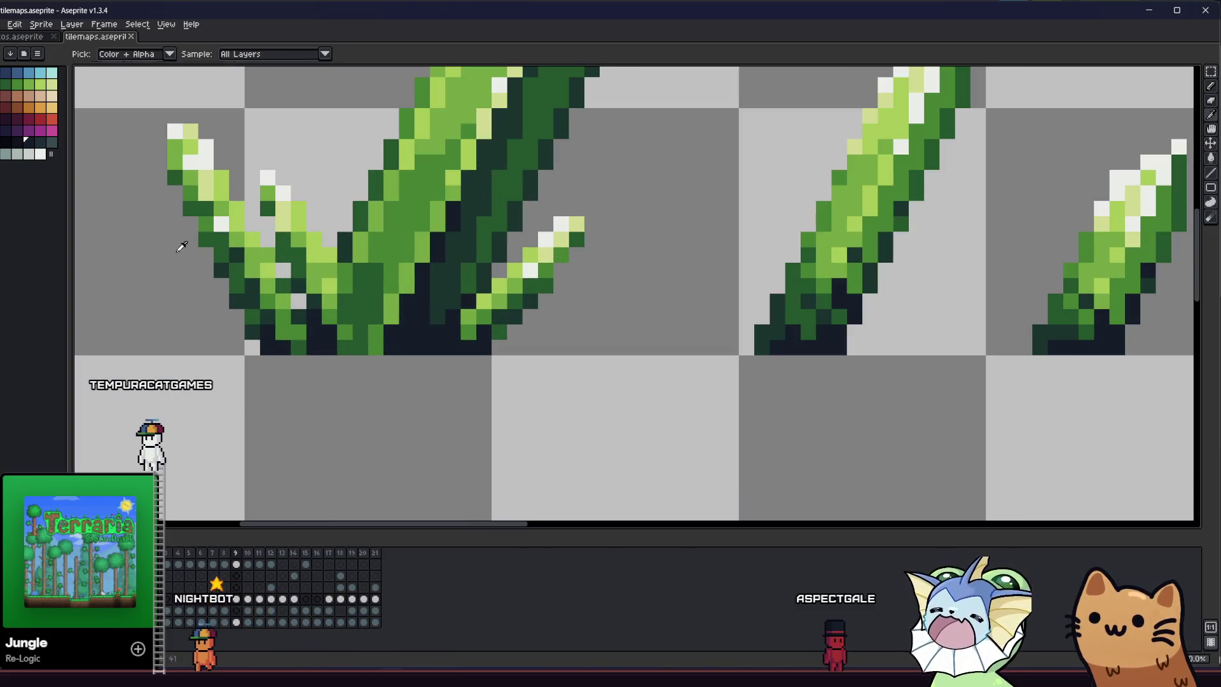
scroll(down, 3)
key(g)
scroll(down, 3)
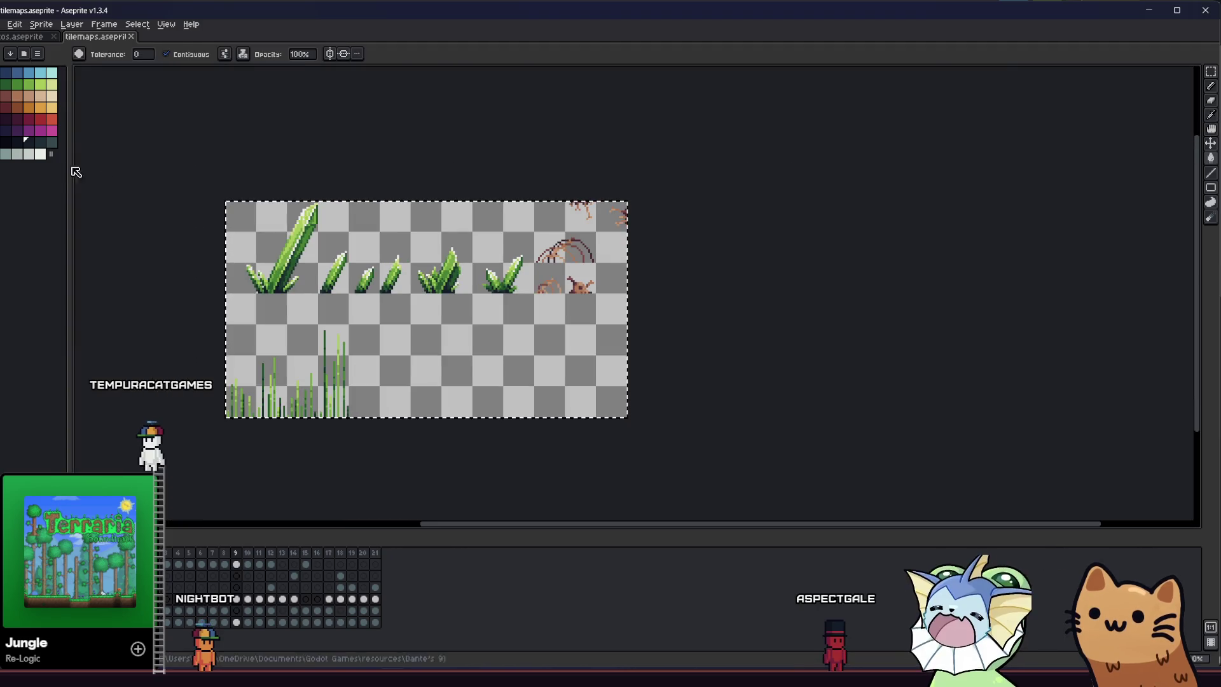
scroll(up, 3)
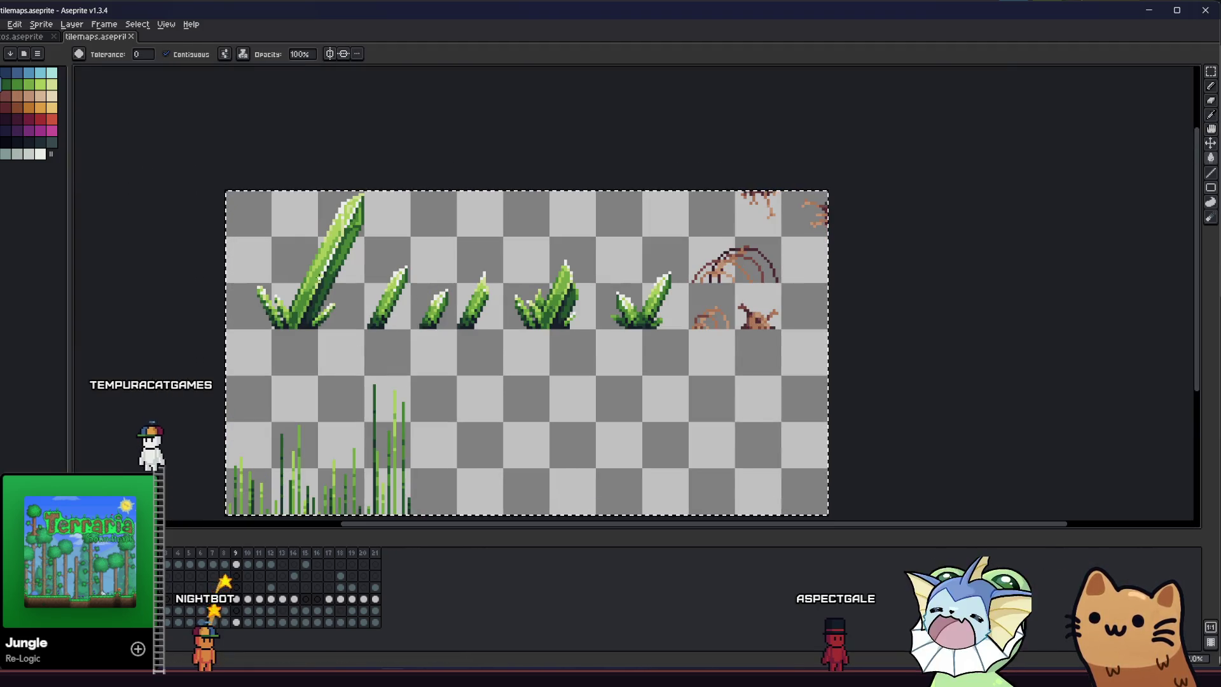
scroll(up, 3)
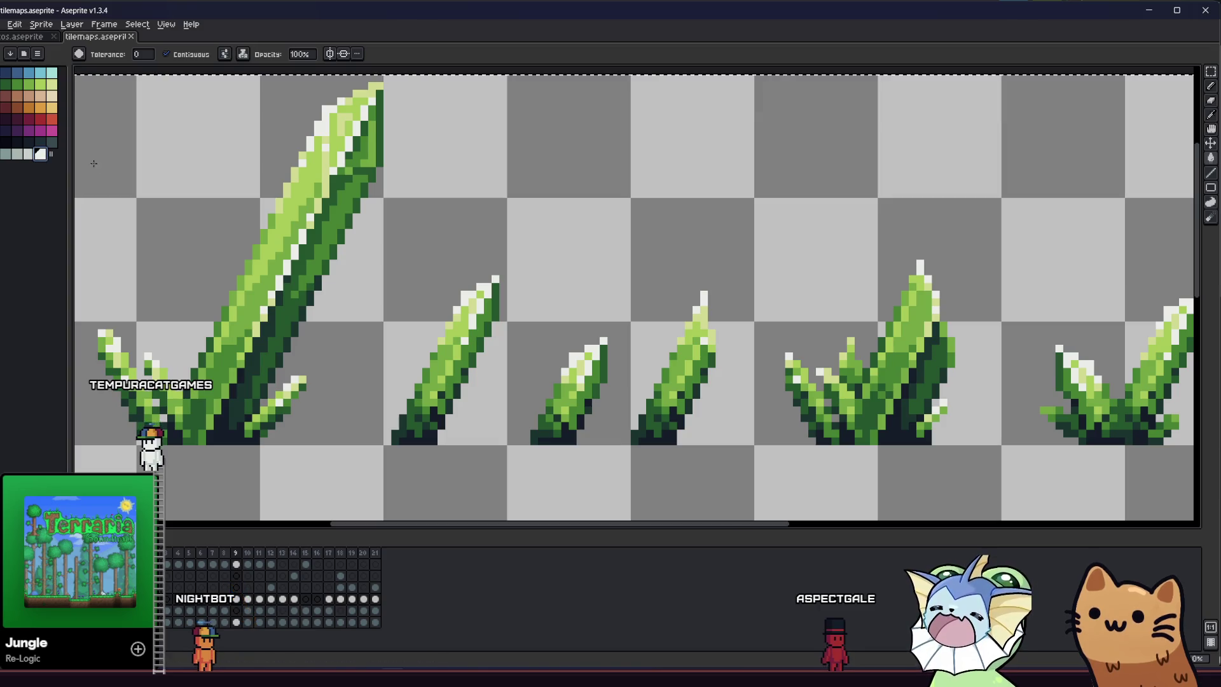
scroll(down, 3)
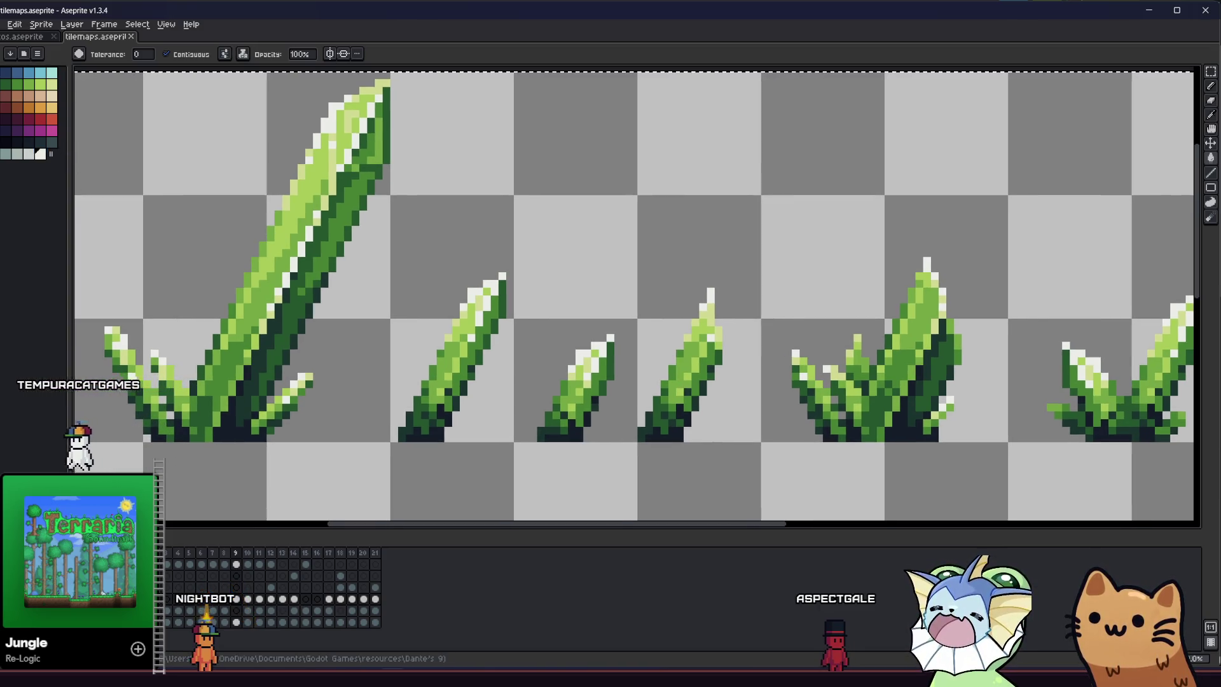
click(179, 55)
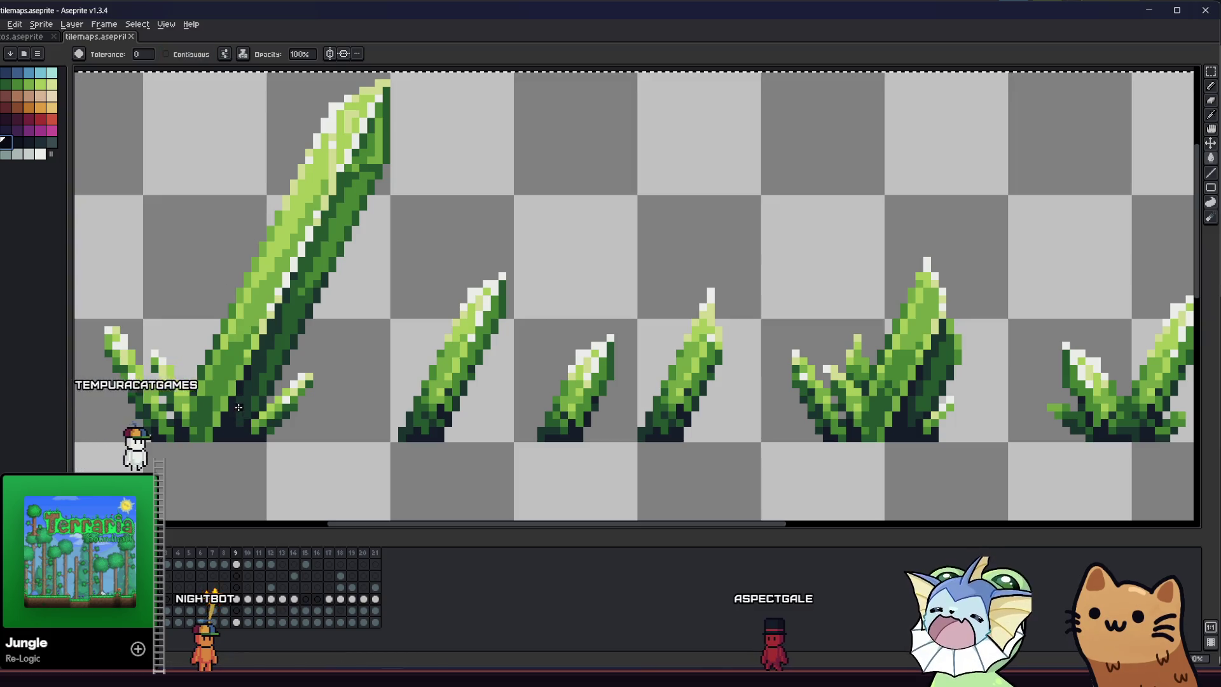
Recolour the leaf greens darker, turning the darkest shadows black and near-black.
click(226, 414)
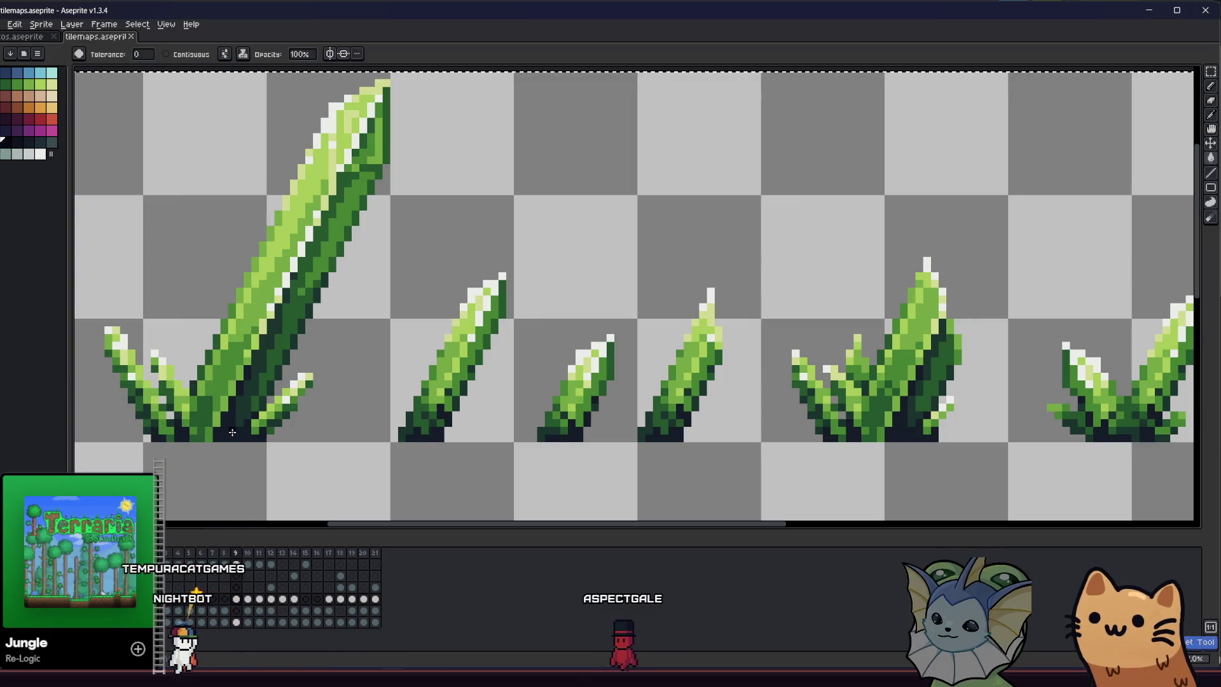
click(30, 143)
click(267, 337)
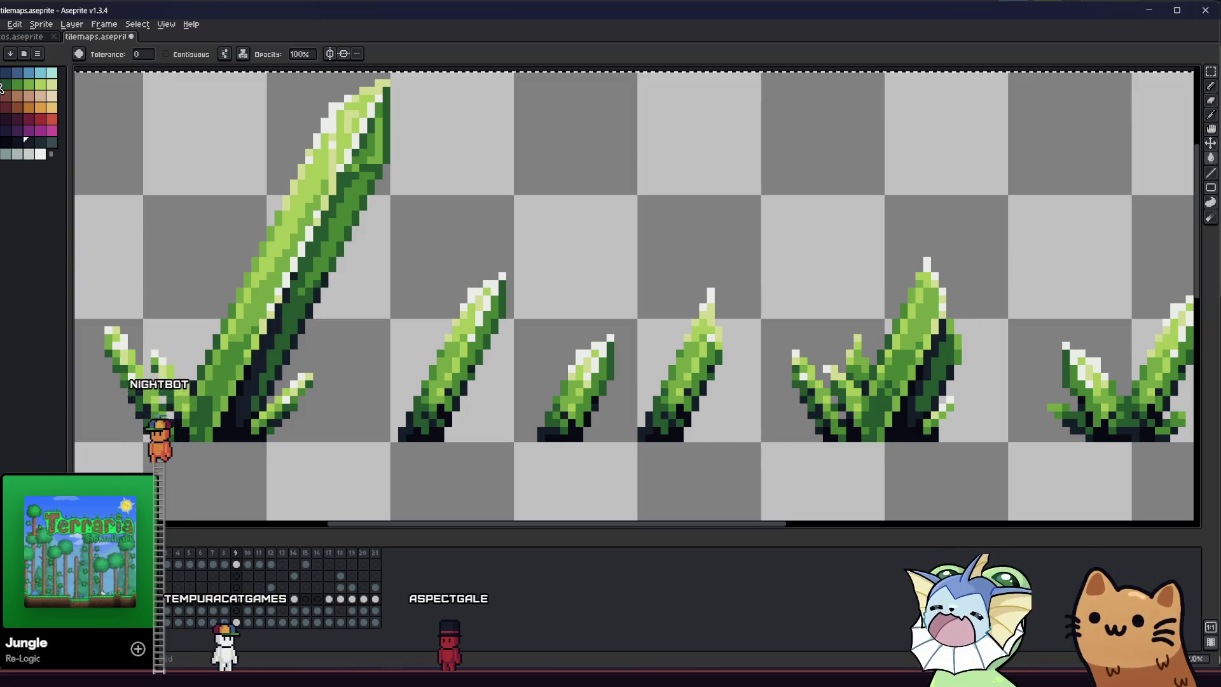
click(201, 412)
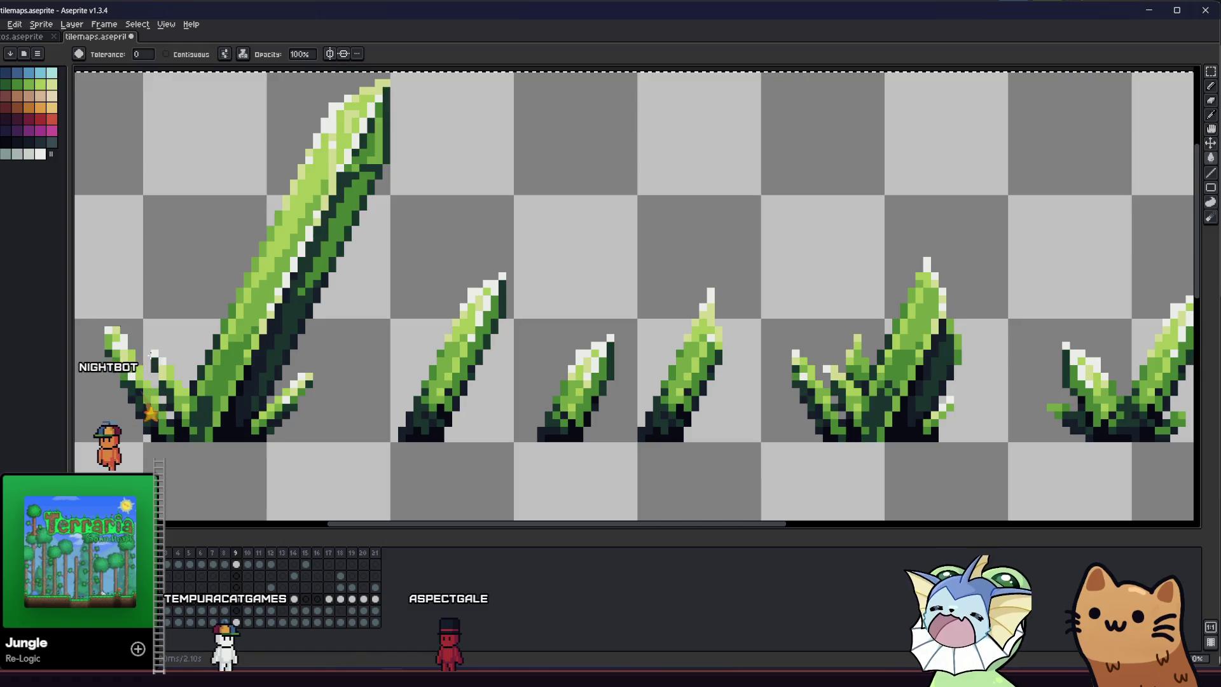
click(231, 364)
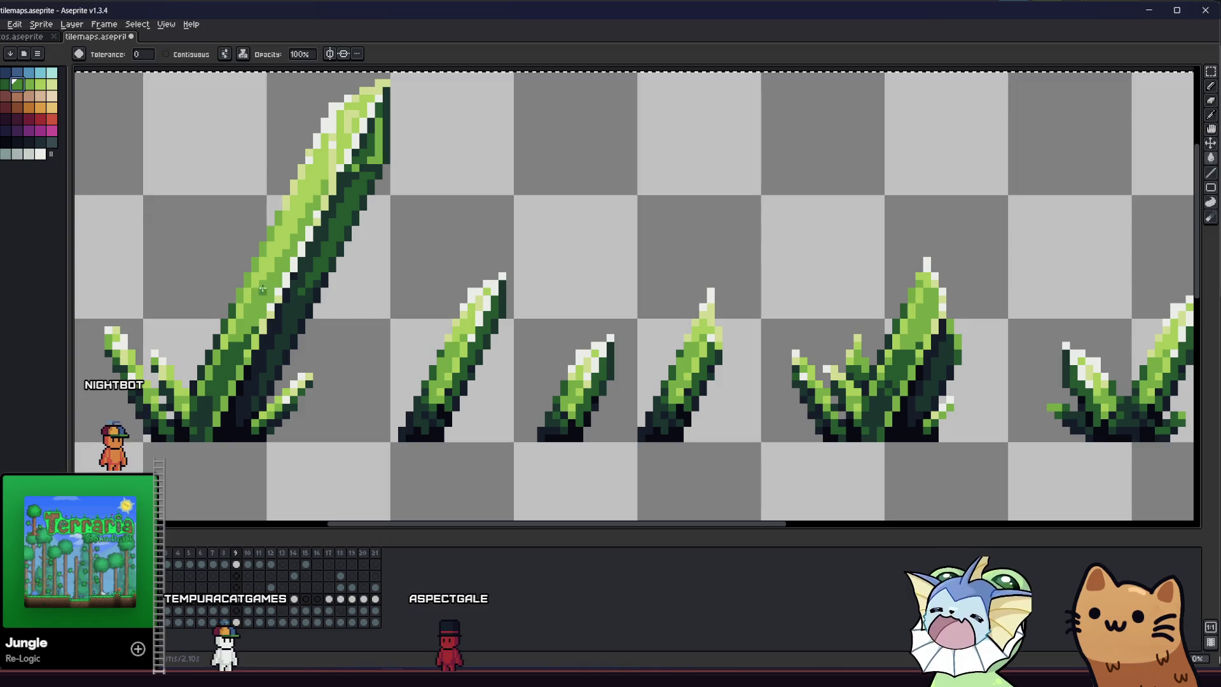
click(262, 290)
click(296, 209)
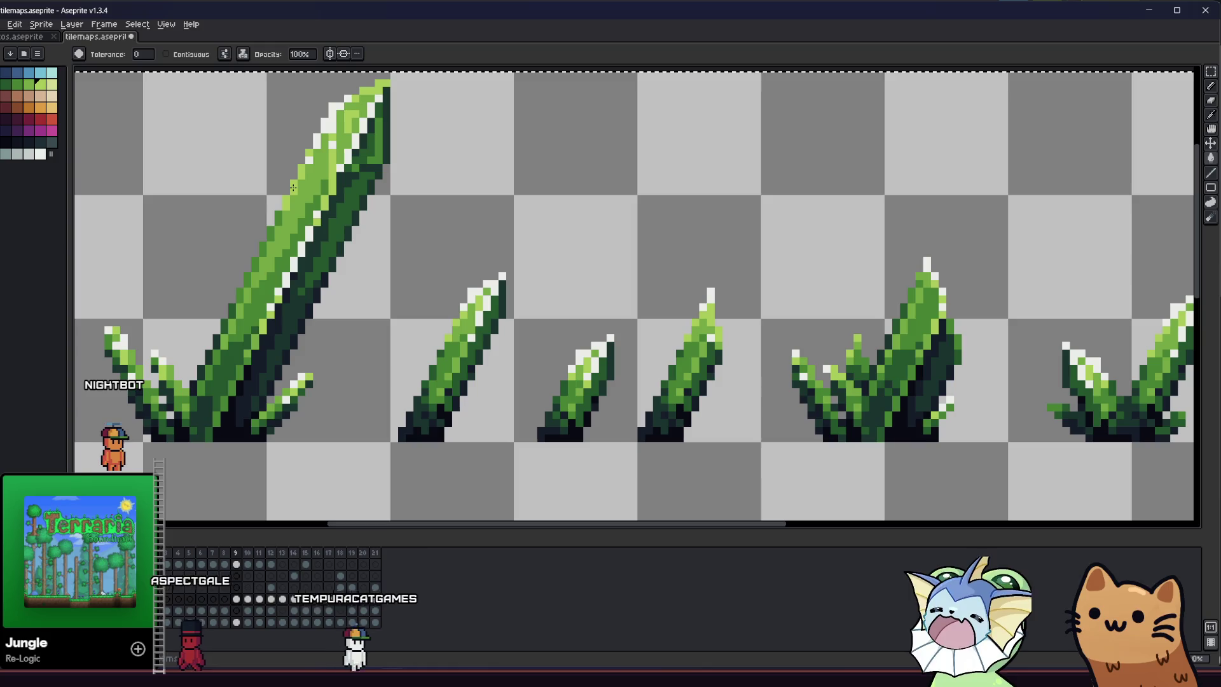
Recentre on the grass sprites with the Paint Bucket ready, then step to the mossy frame.
key(m)
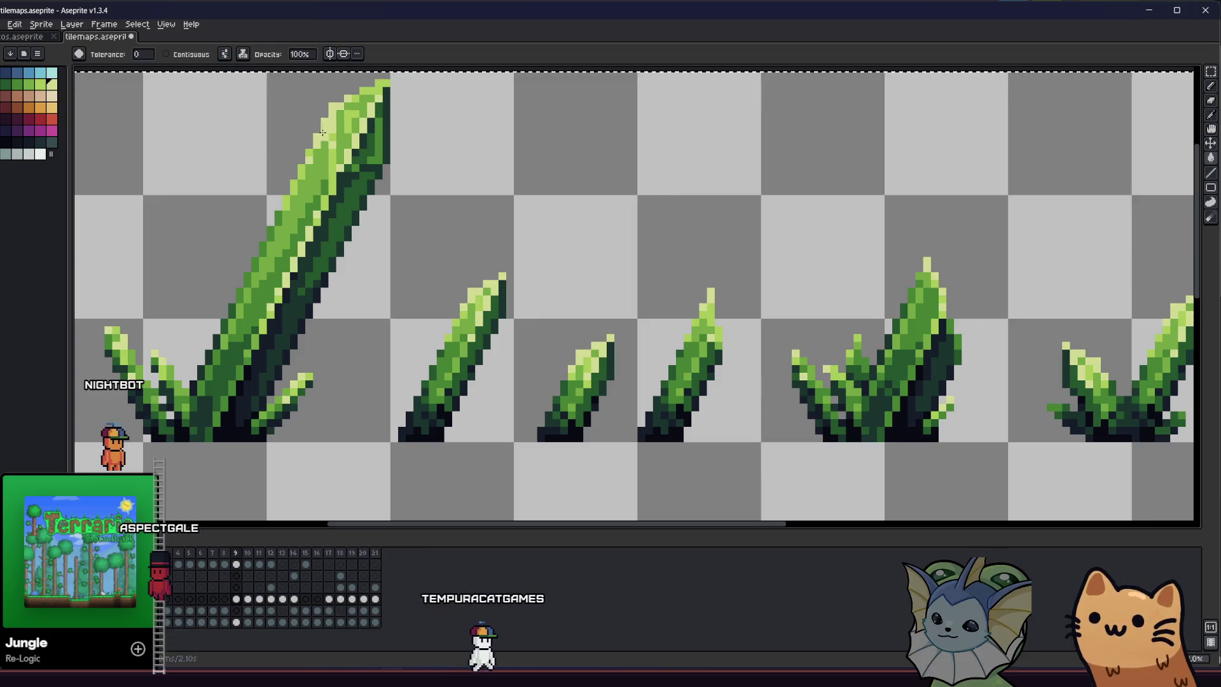
scroll(down, 3)
drag(185, 216, 202, 272)
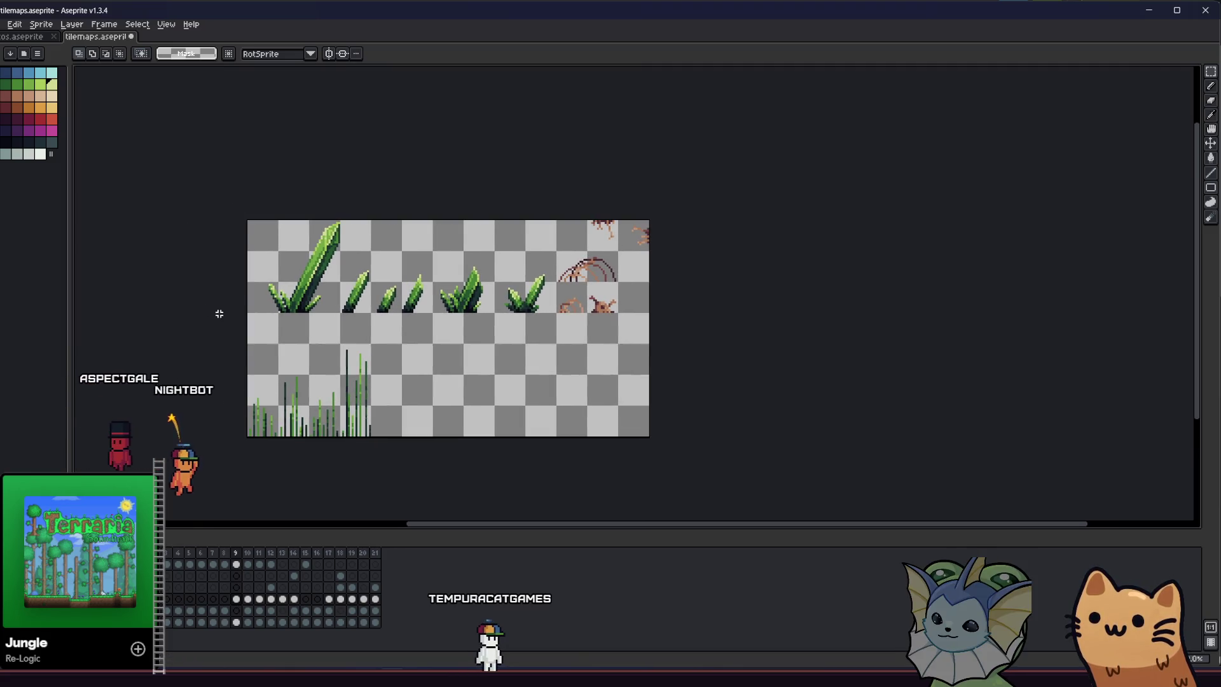
scroll(up, 3)
scroll(down, 3)
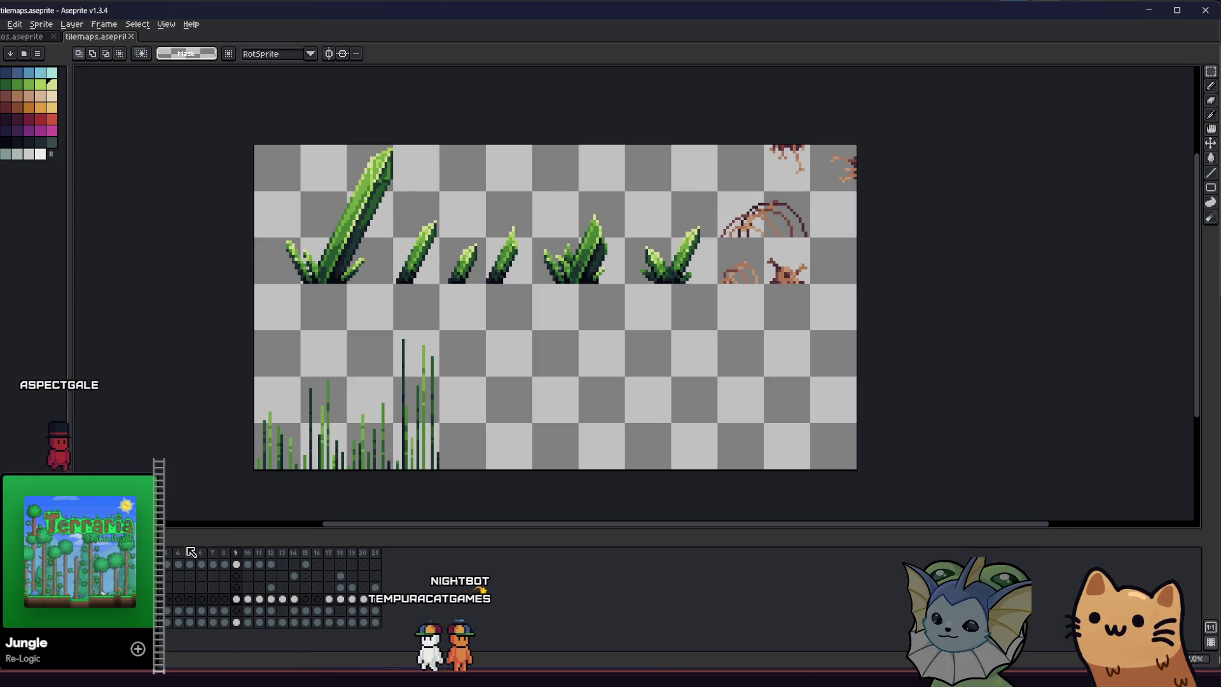
scroll(up, 3)
key(g)
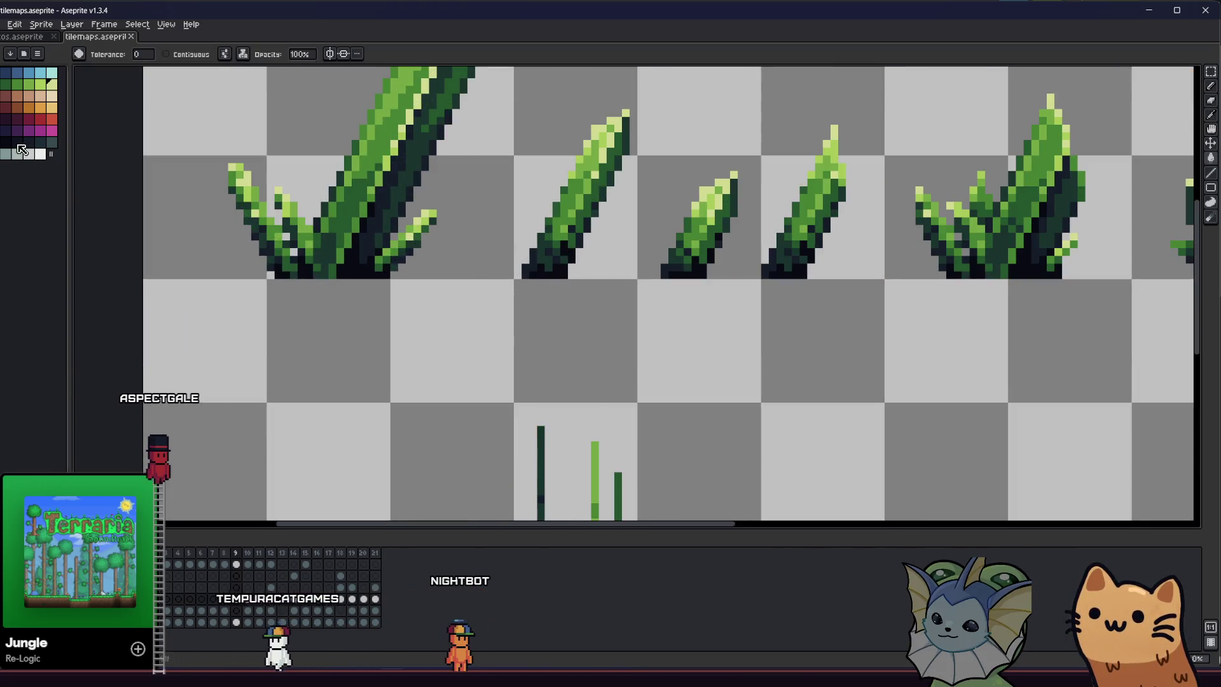
drag(345, 326, 354, 361)
scroll(down, 3)
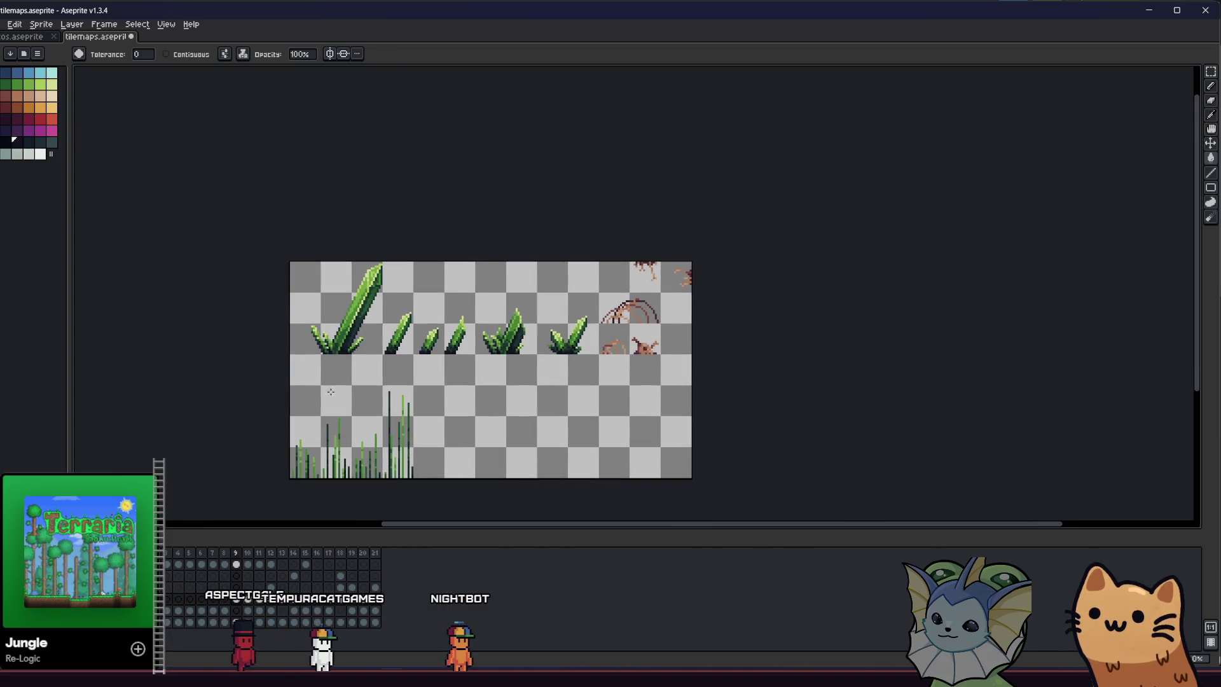
scroll(up, 3)
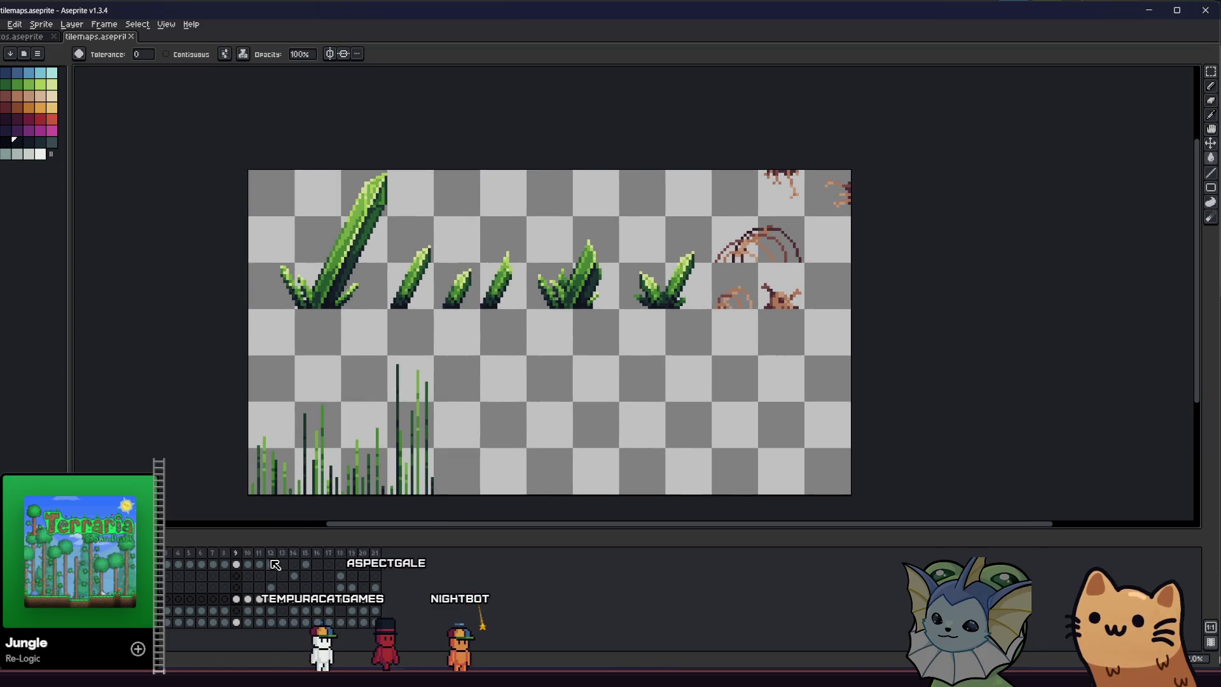
key(Left)
key(Left)
key(Left)
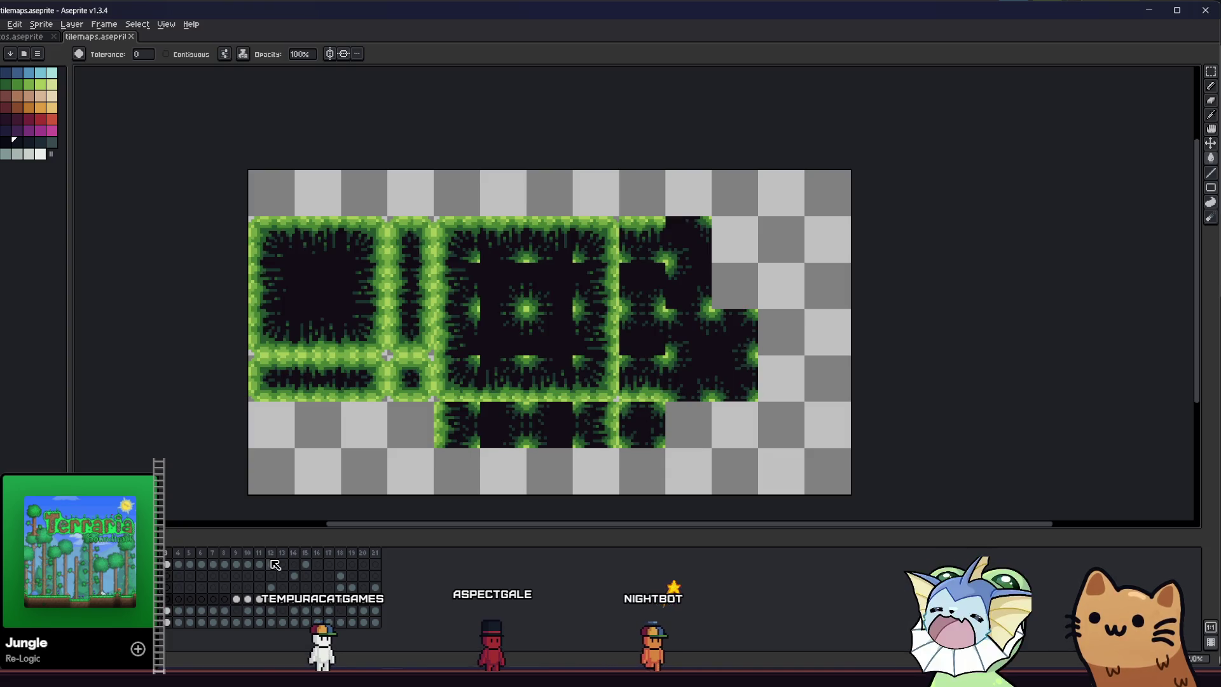
On the frame's tilemap cel, recolour the moss tiles' mid-green speckles to a darker green.
scroll(up, 3)
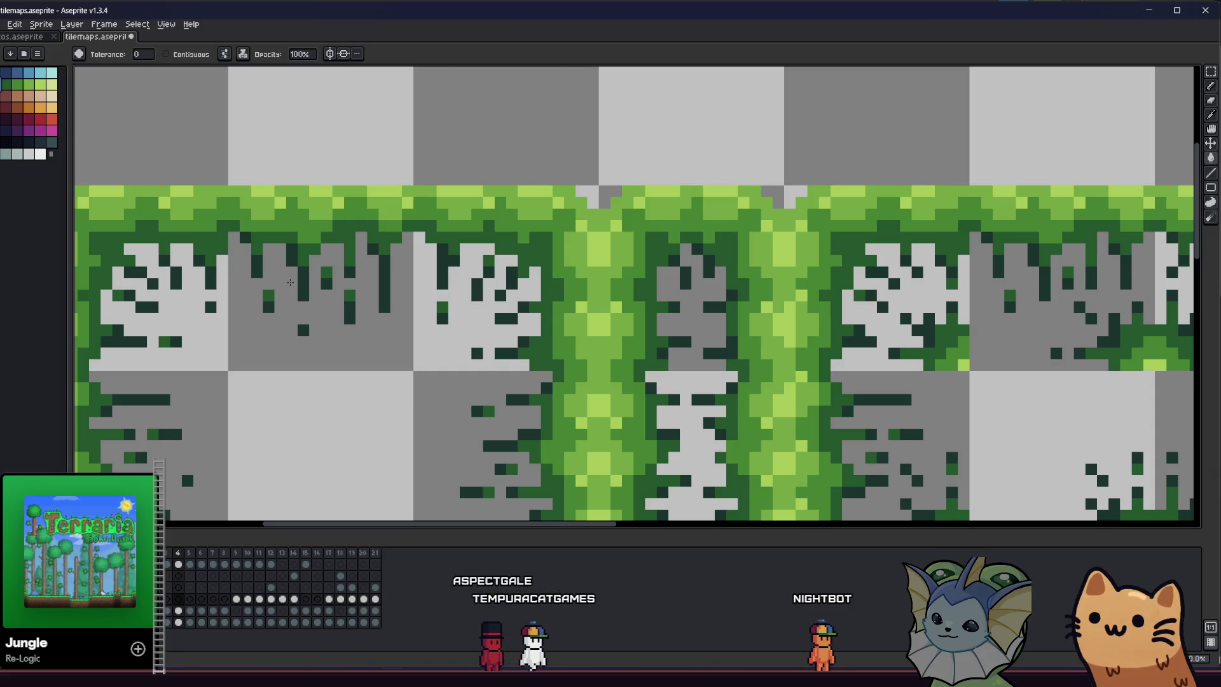
click(180, 611)
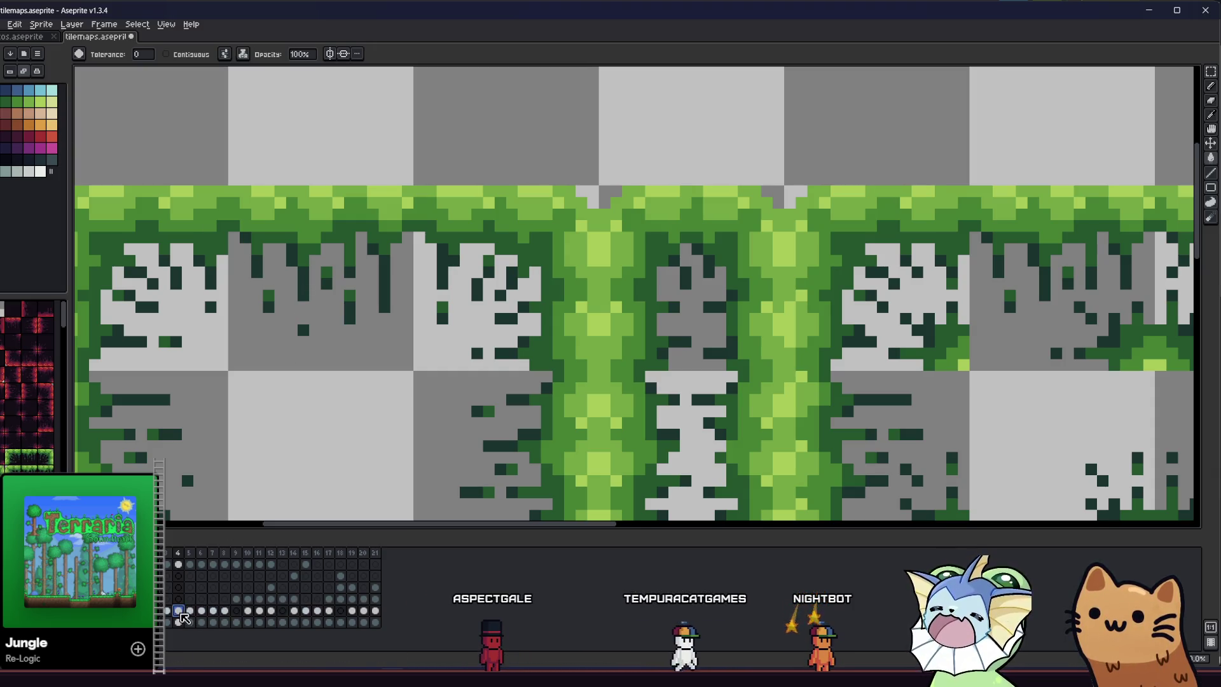
click(30, 160)
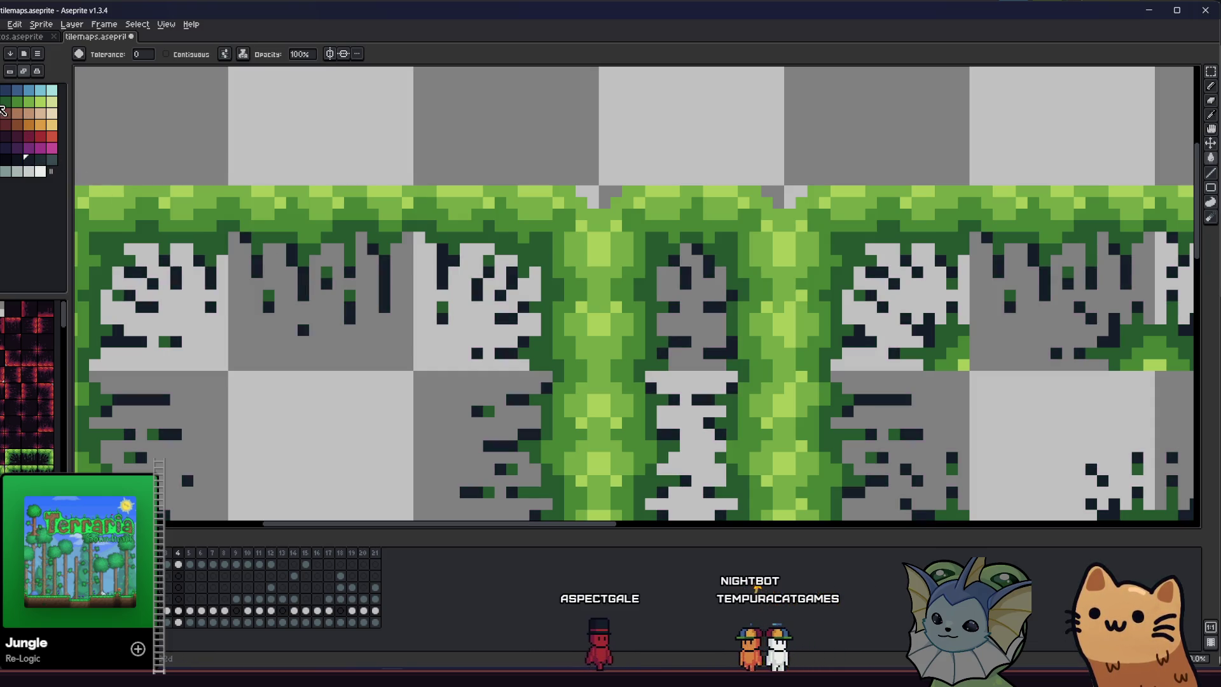
drag(28, 159, 59, 127)
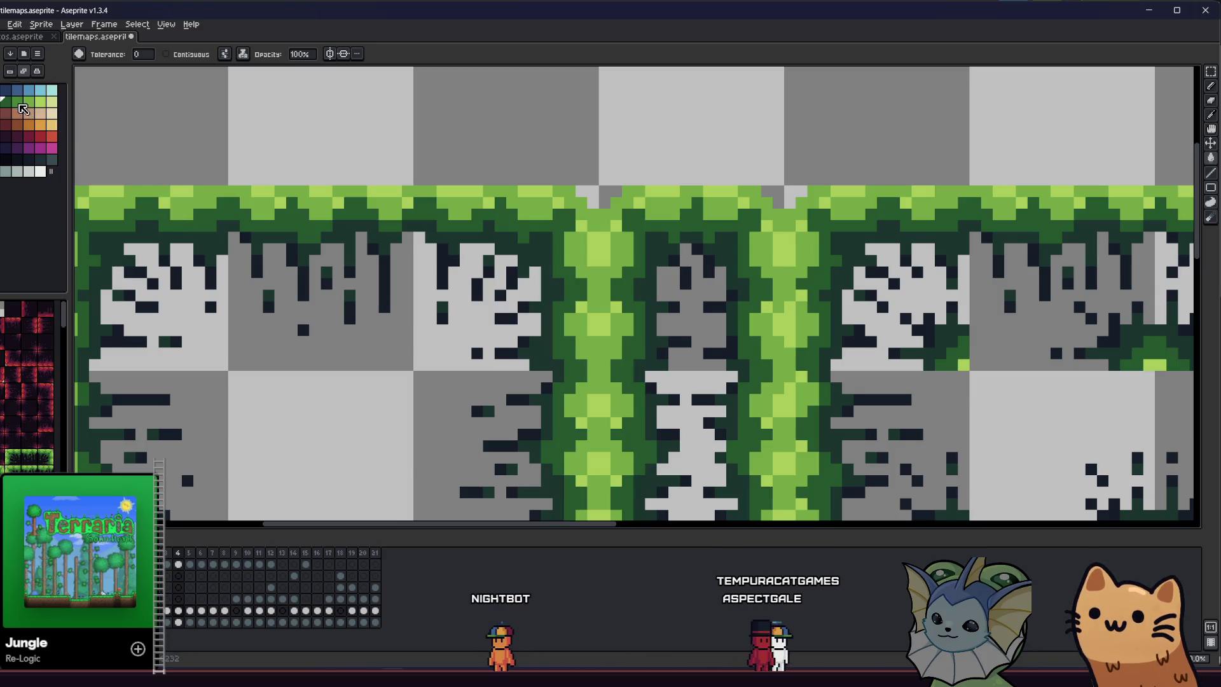
key(ctrl+z)
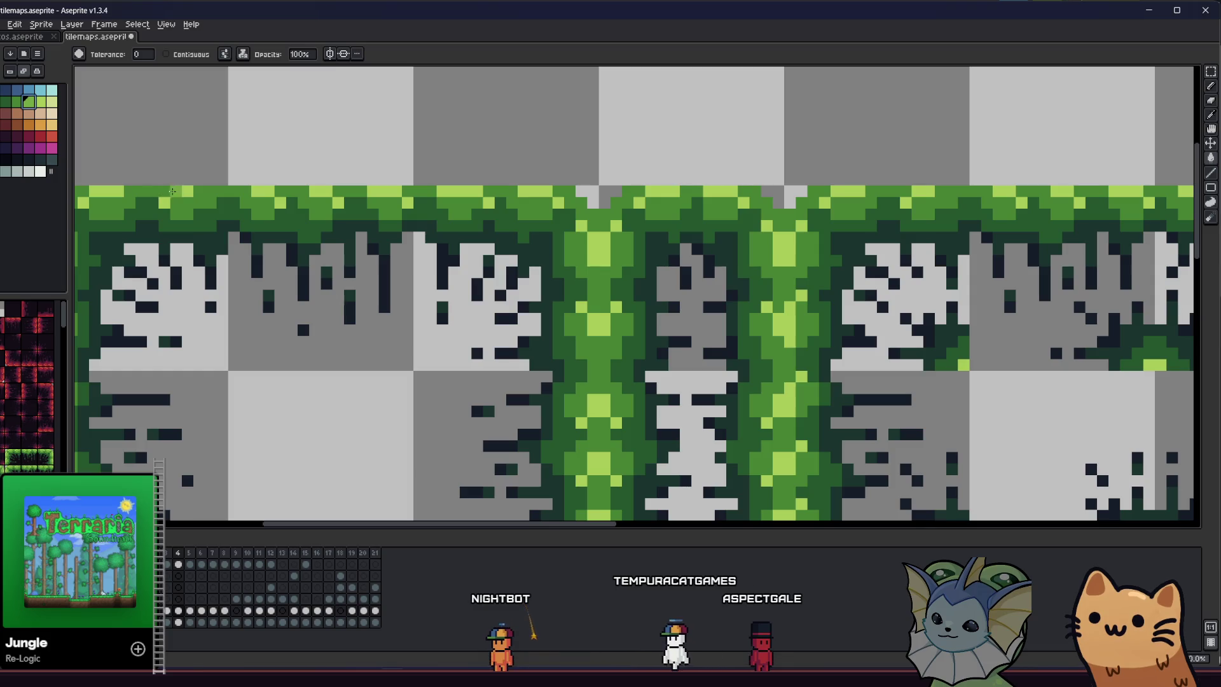
scroll(down, 3)
scroll(down, 3)
drag(189, 263, 257, 278)
Export the poison autotile area to tilemaps as poison_autotile_transparent_dark.png.
click(3, 24)
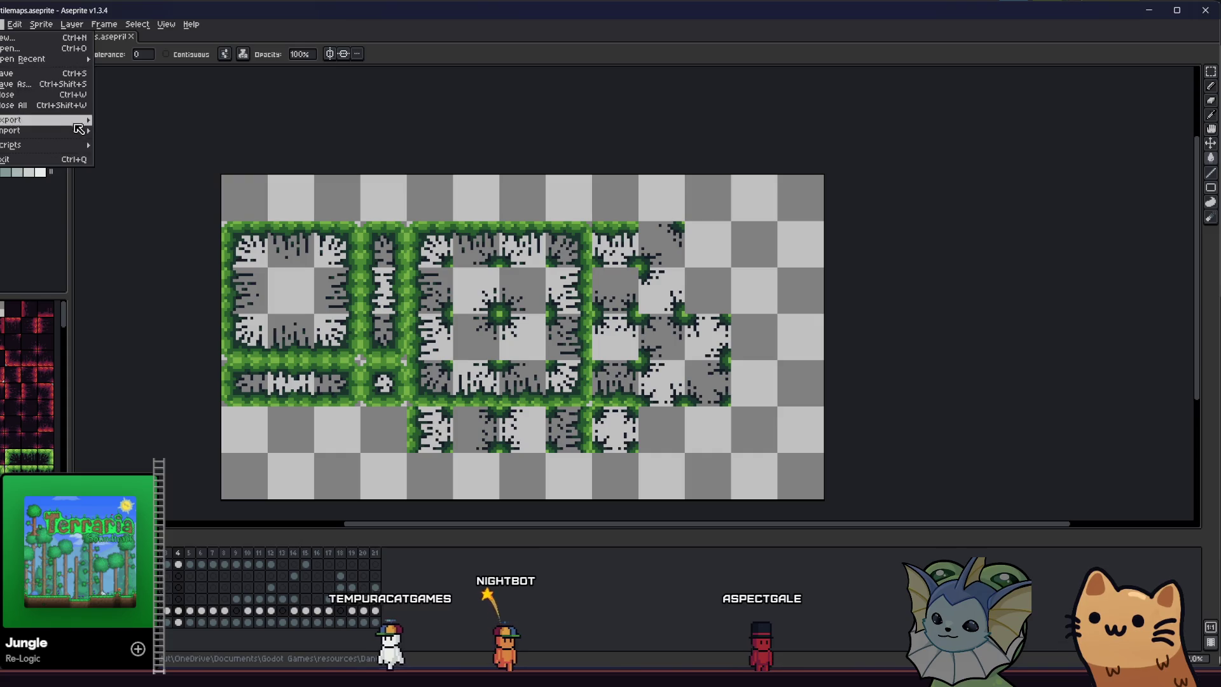
mouse_move(39, 127)
click(111, 121)
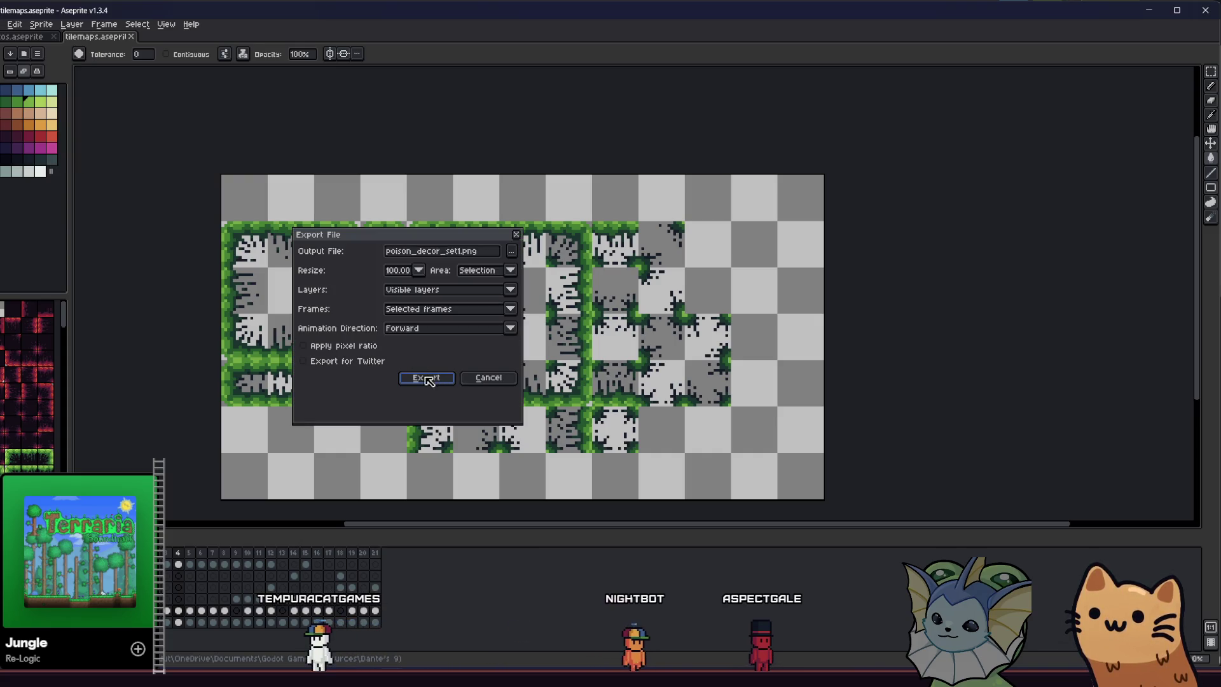
click(512, 253)
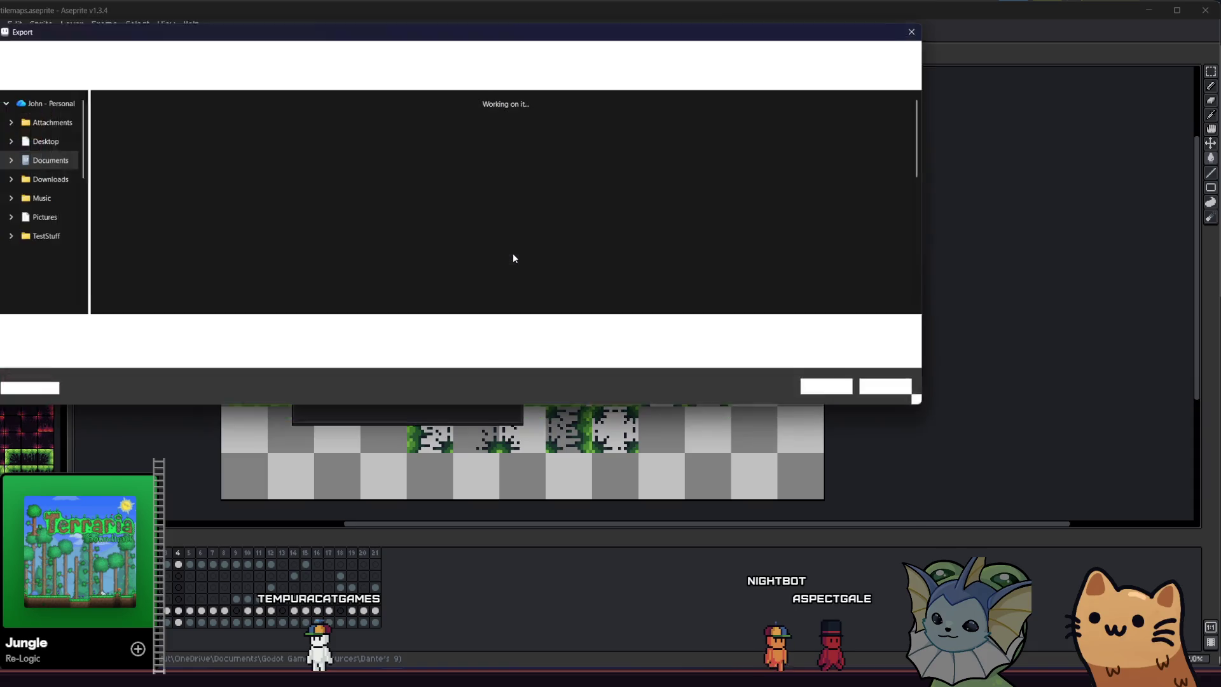
scroll(down, 3)
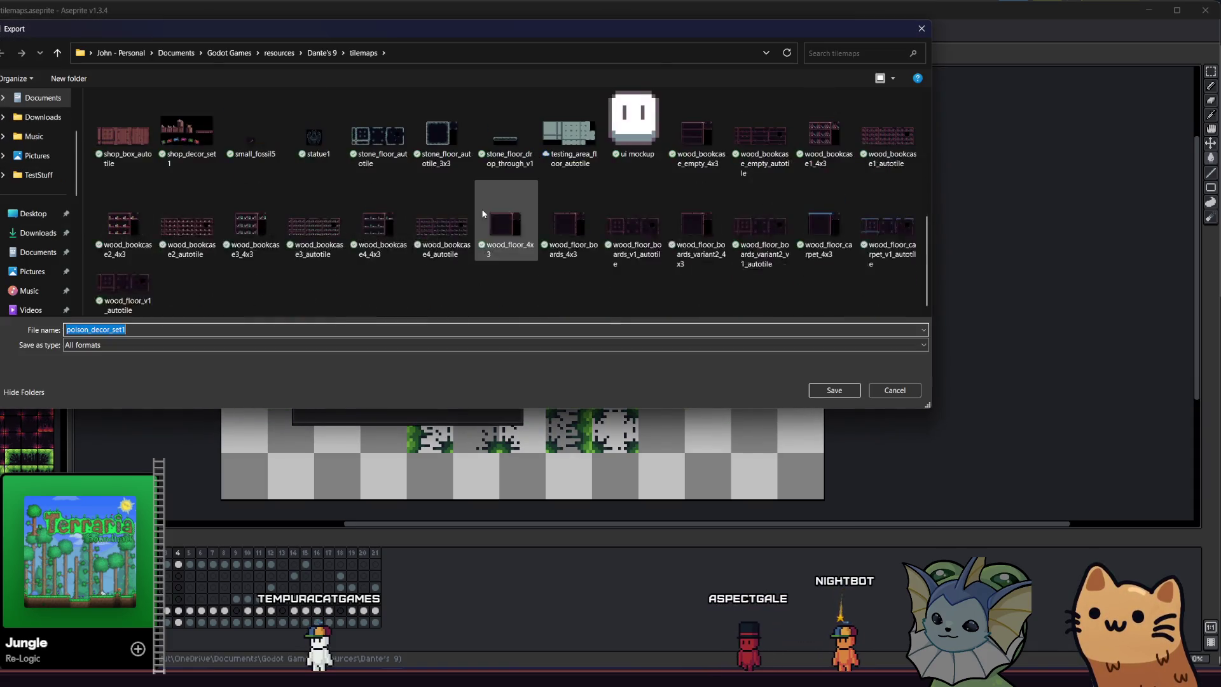
click(615, 268)
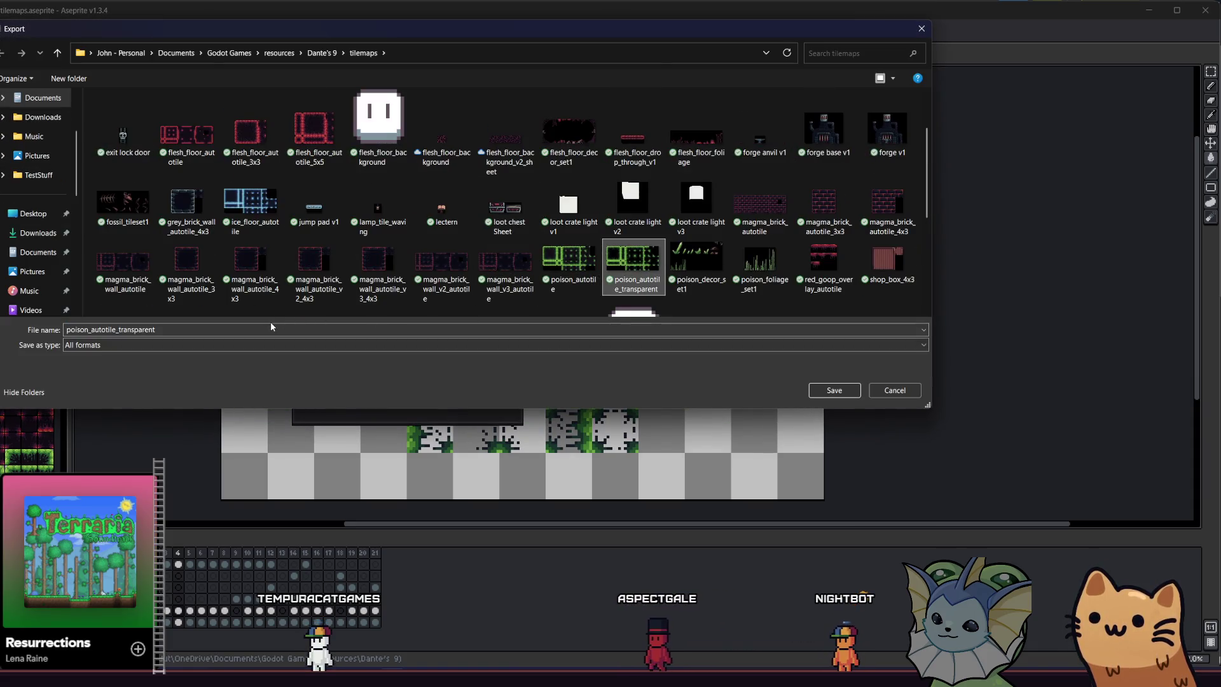
click(264, 331)
text(_dark)
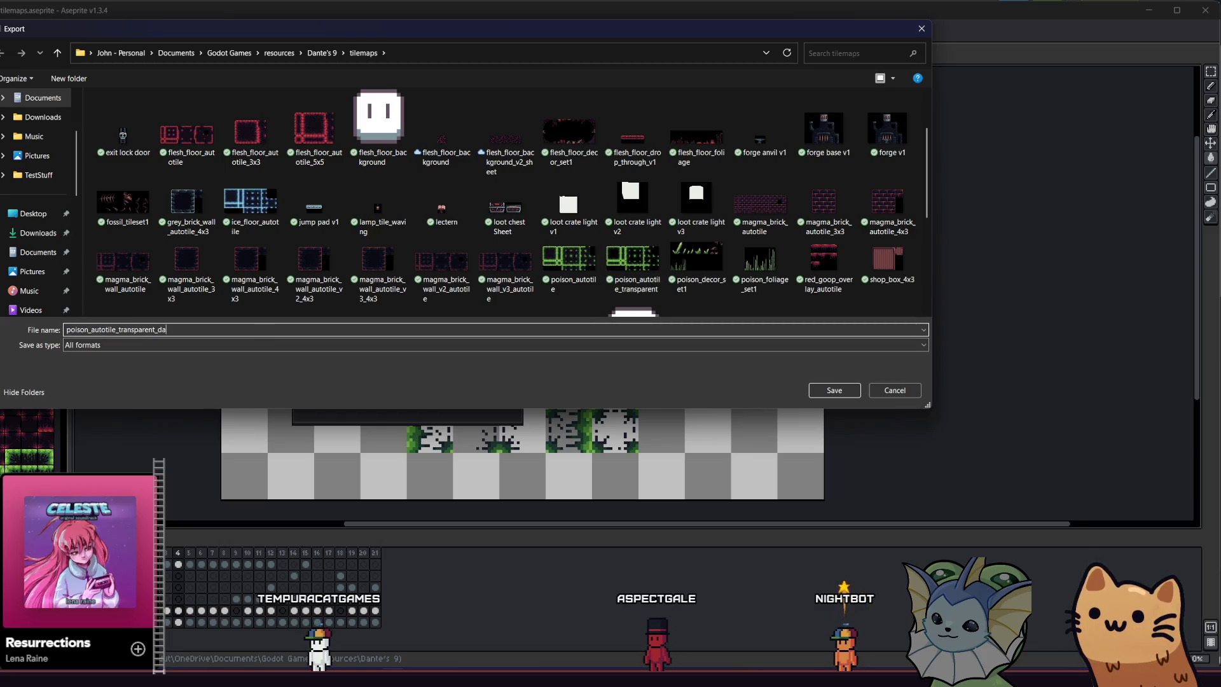
key(Return)
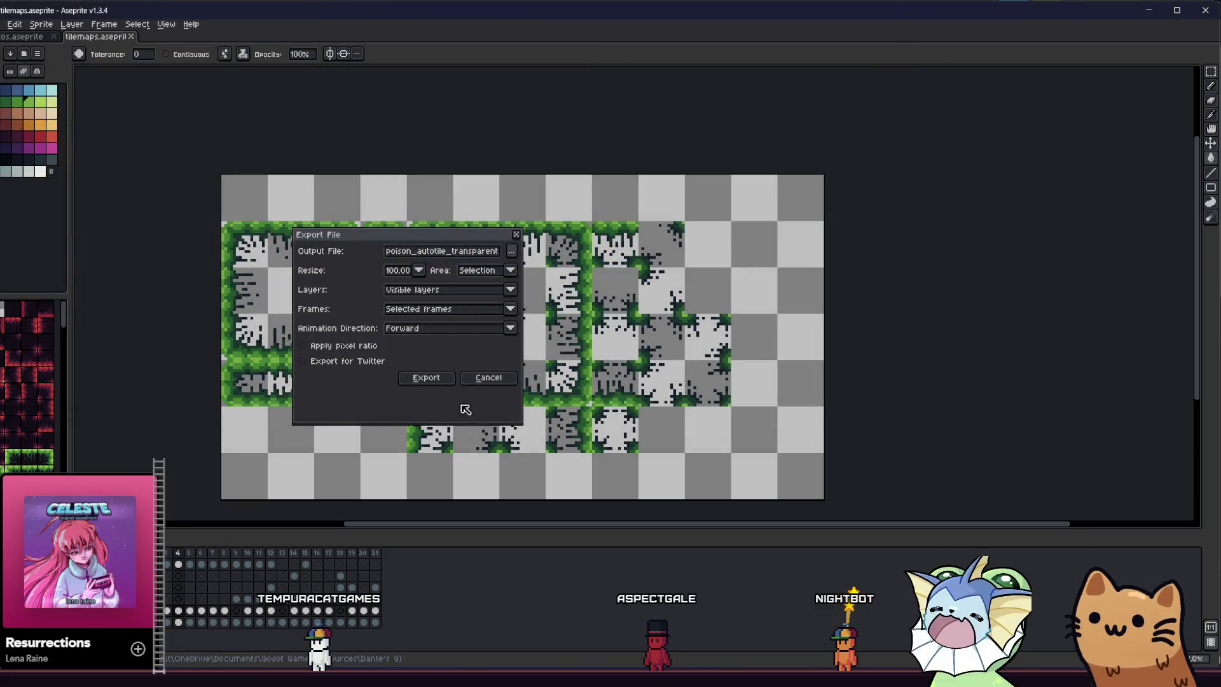
click(422, 376)
key(Right)
key(Right)
key(Right)
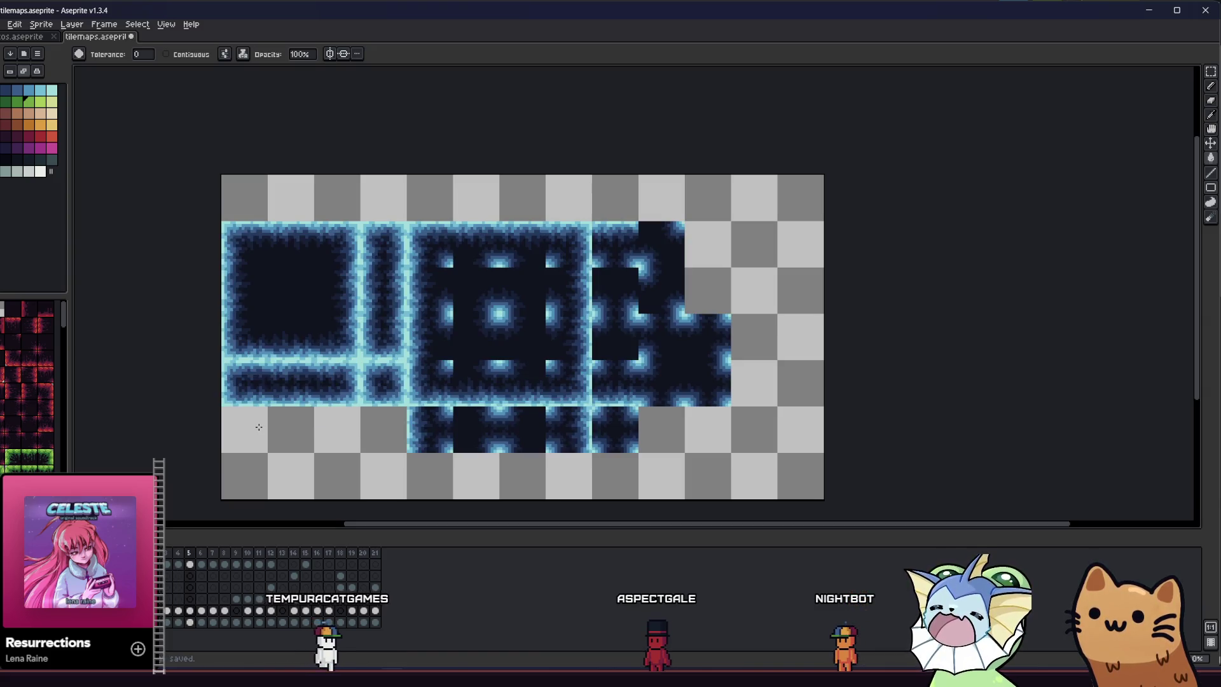
Return to the grass decor frame and export it as poison_decor_set1_dark.png.
key(Right)
key(Left)
click(8, 24)
mouse_move(38, 115)
click(128, 116)
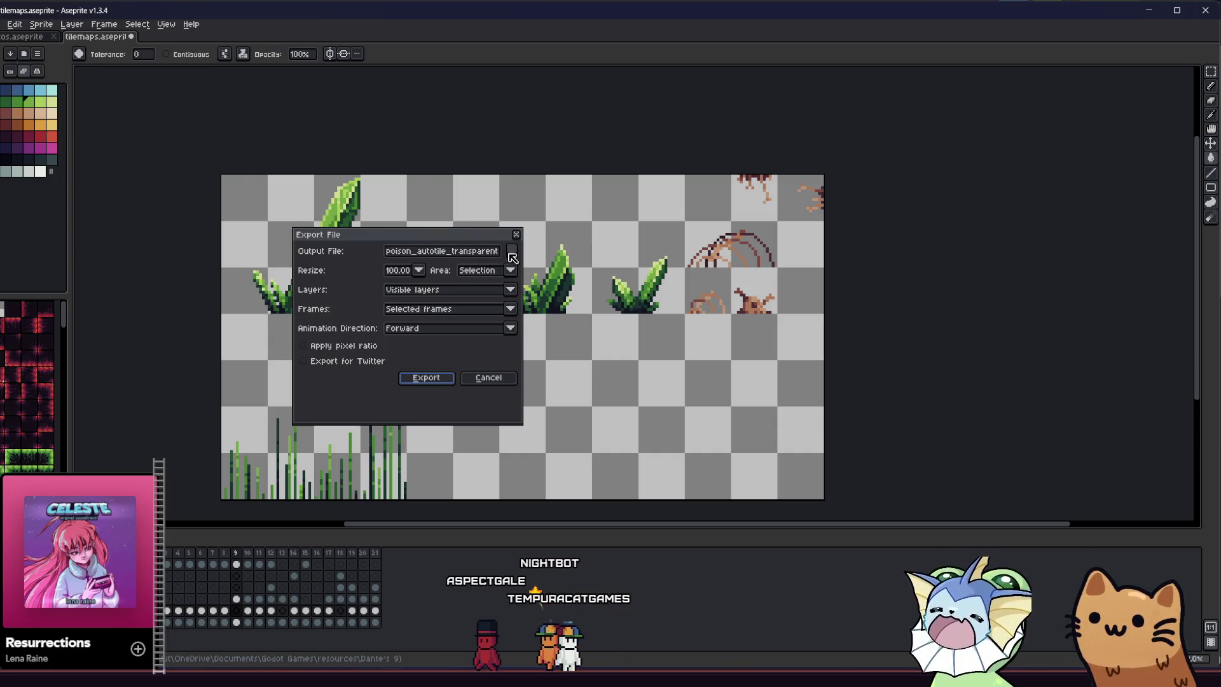
click(512, 250)
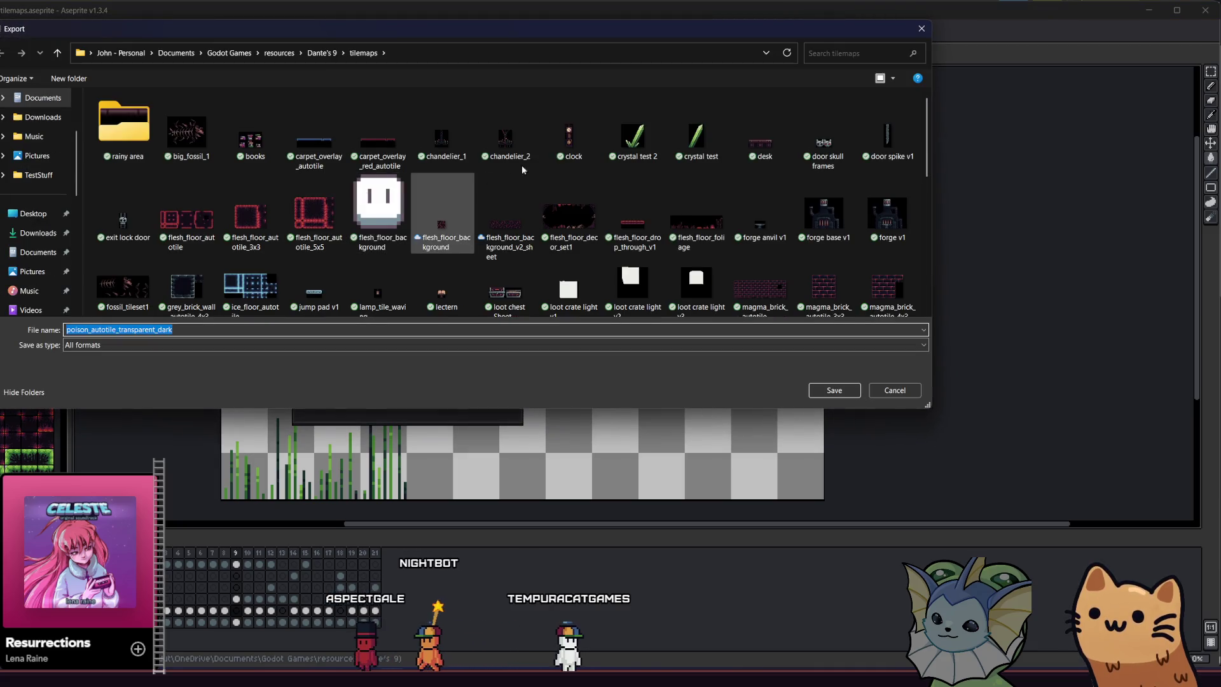
scroll(down, 3)
click(768, 201)
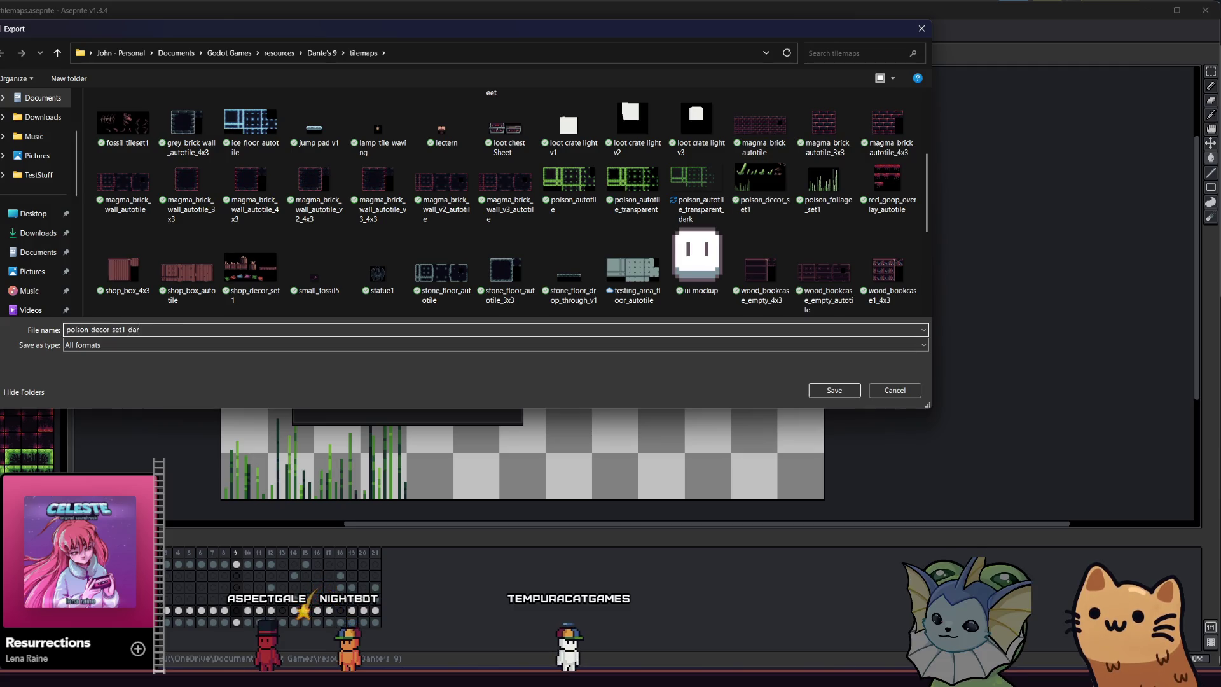
key(Return)
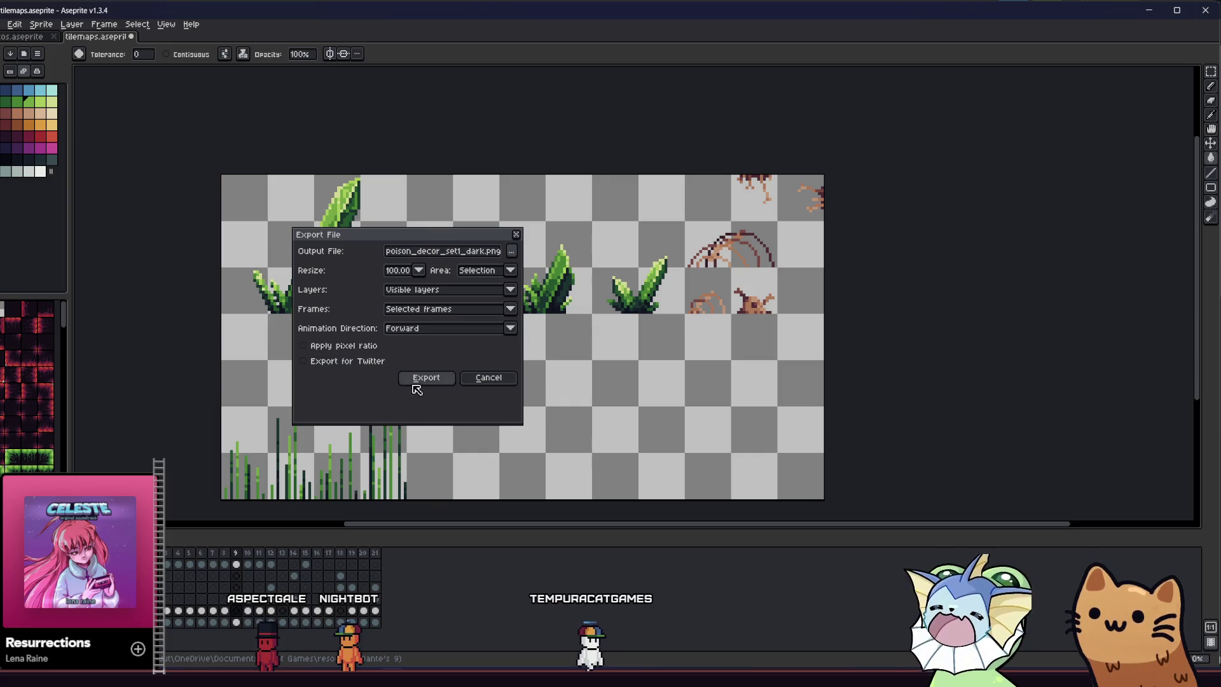
click(417, 380)
Rectangle-select the tall grass area at the bottom-left of the sheet.
scroll(up, 3)
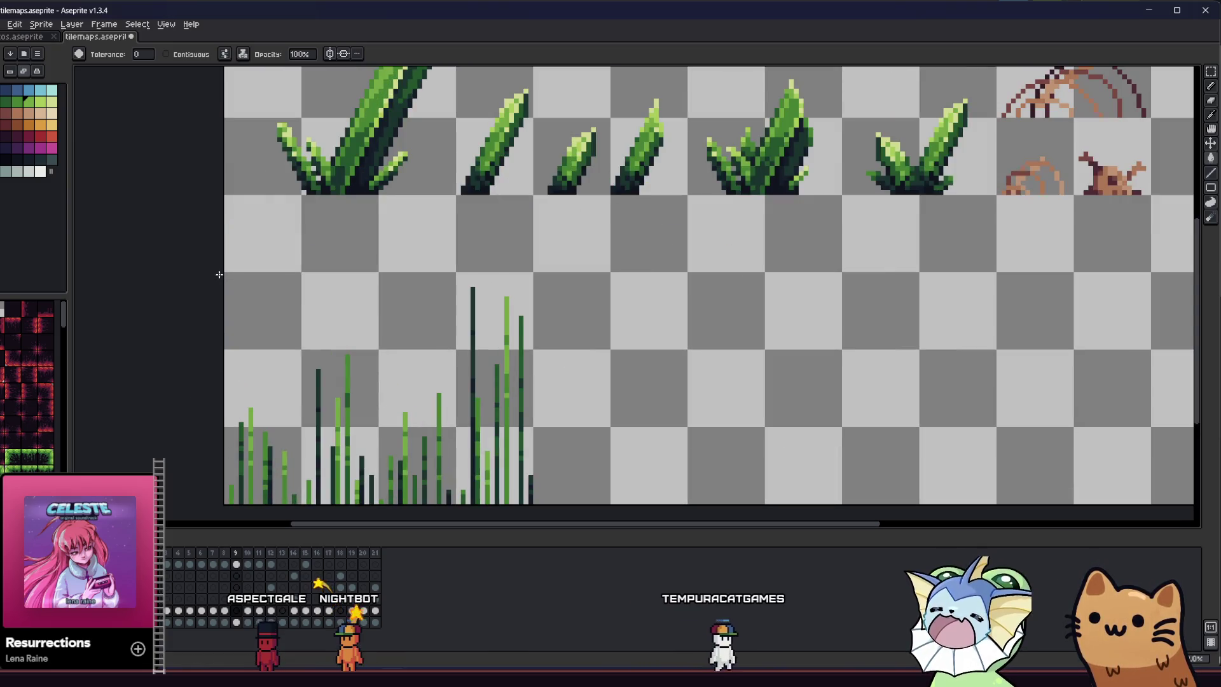
key(m)
drag(218, 270, 497, 475)
scroll(down, 3)
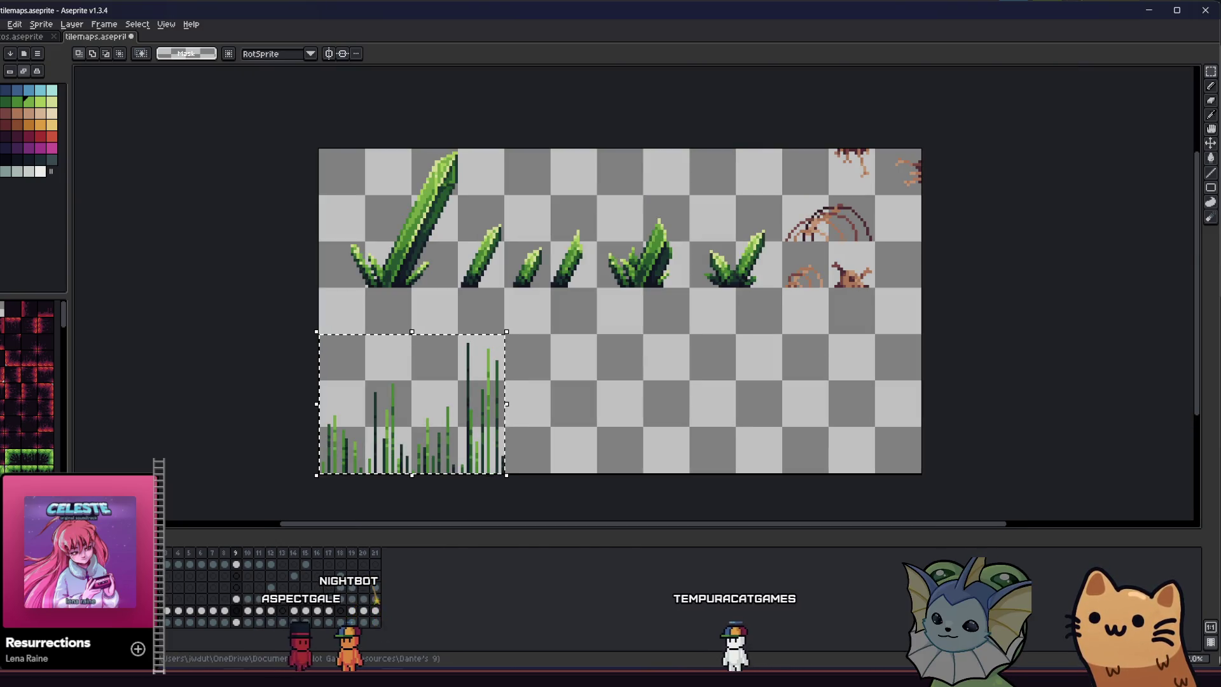
key(alt+Tab)
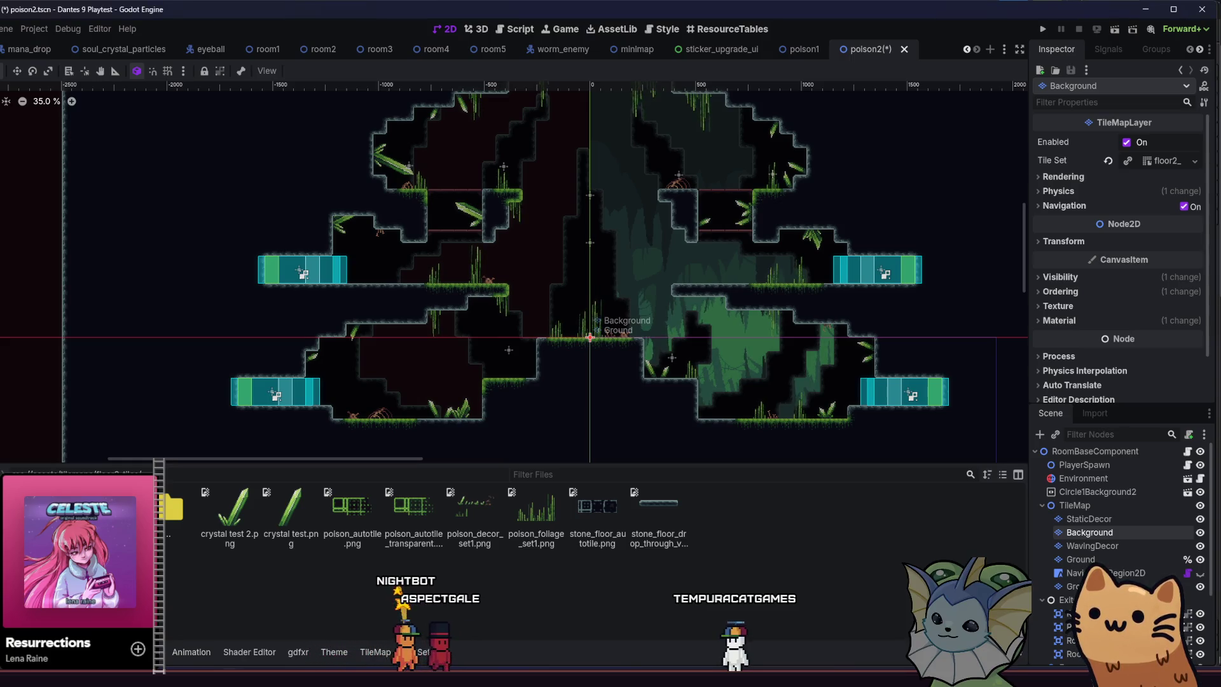
key(alt+Tab)
Export the grass selection as poison_foliage_set1_dark.png and return to Godot.
key(alt+f)
mouse_move(64, 121)
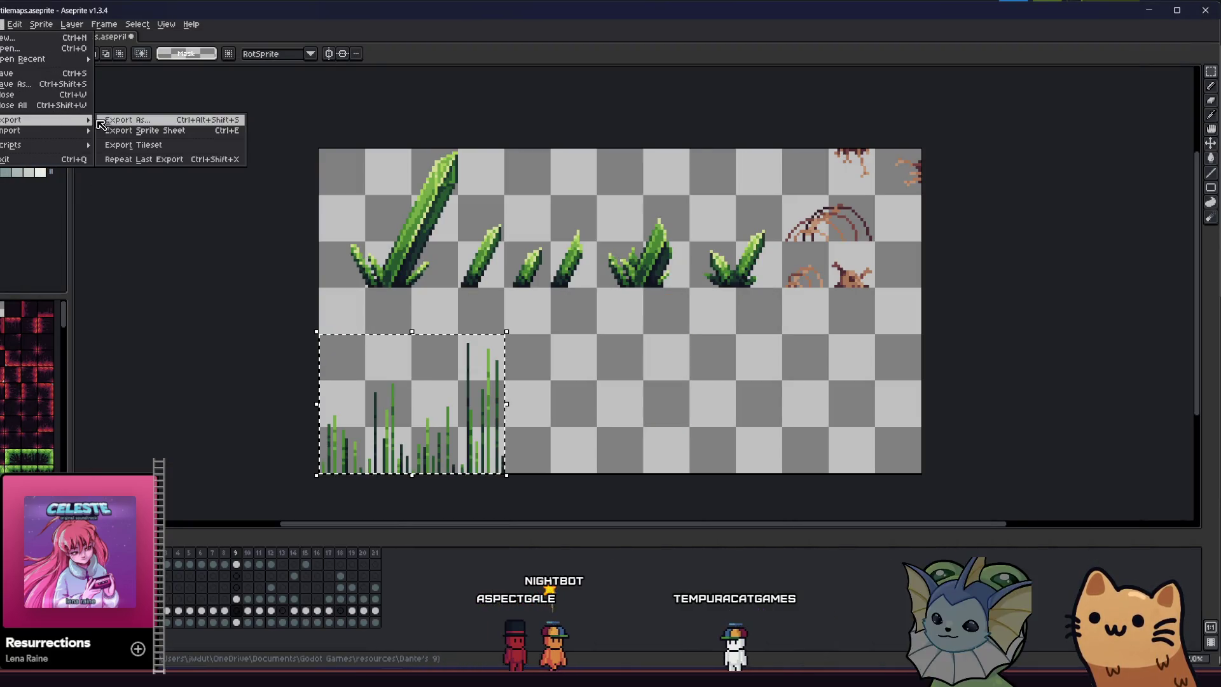
click(134, 121)
click(510, 252)
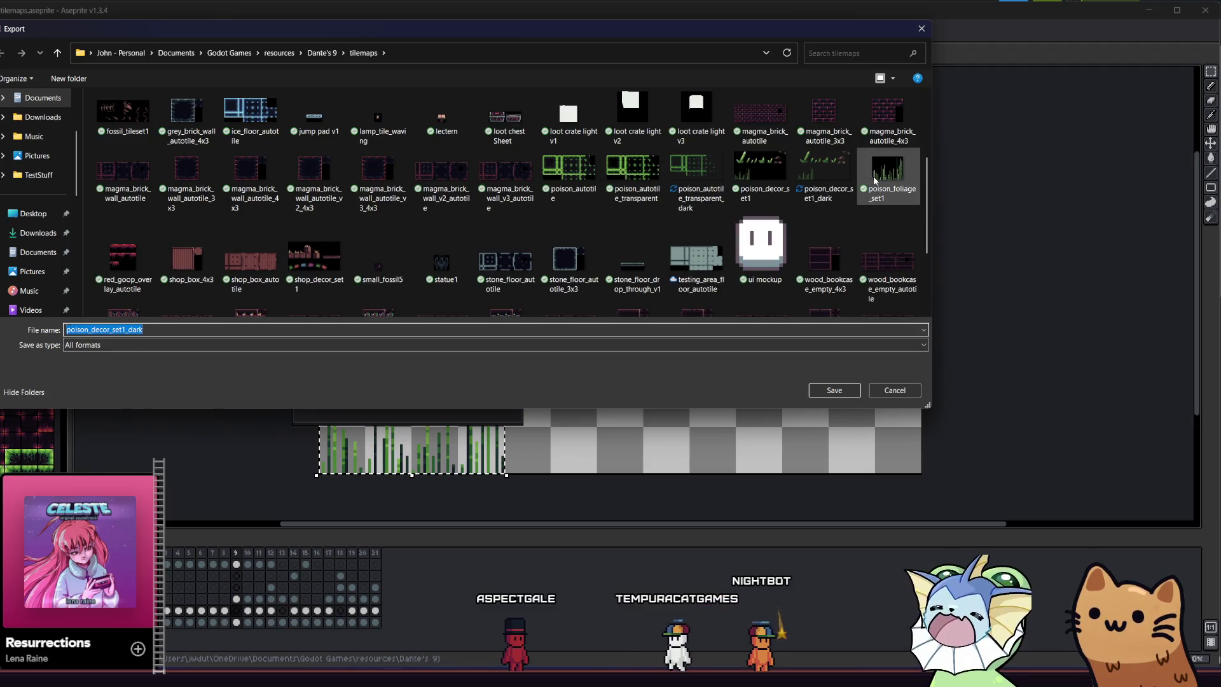
click(887, 172)
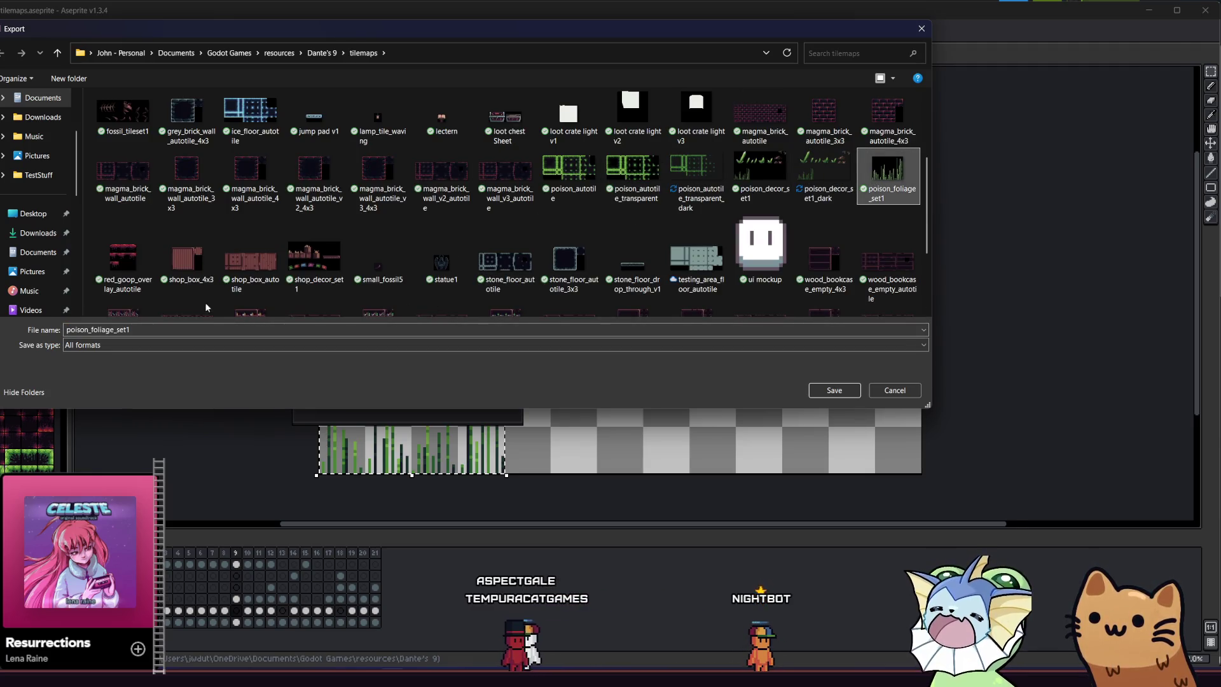
click(165, 337)
text(_)
text(dark)
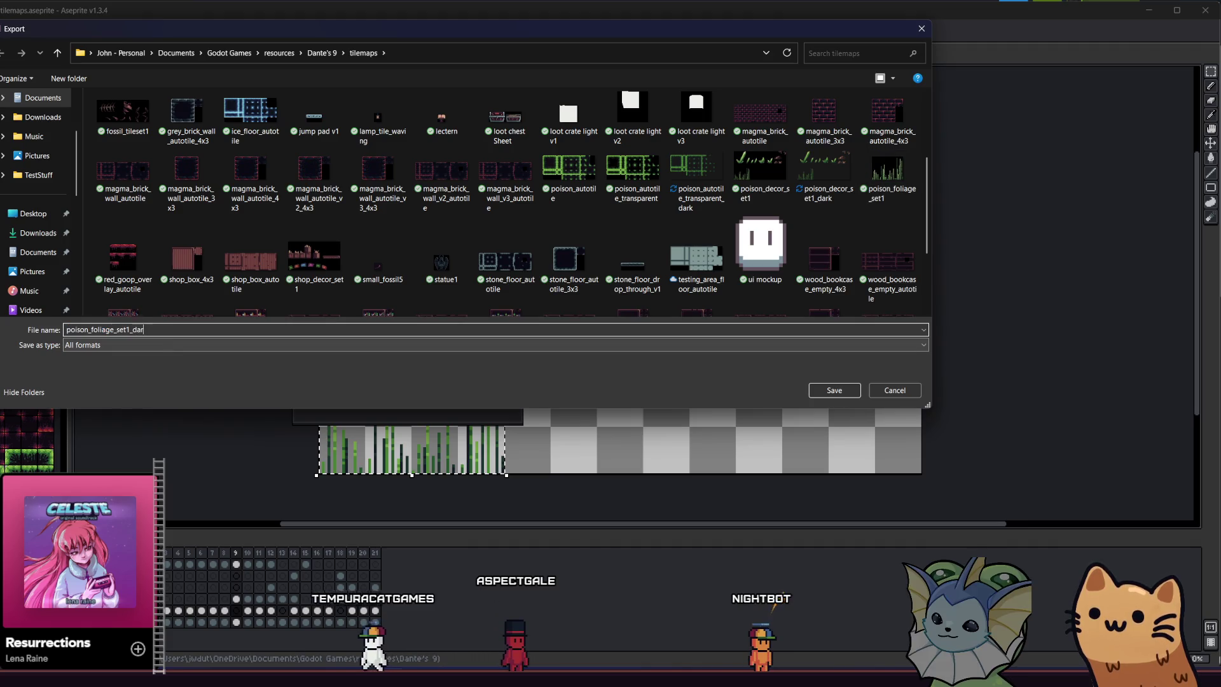
key(Return)
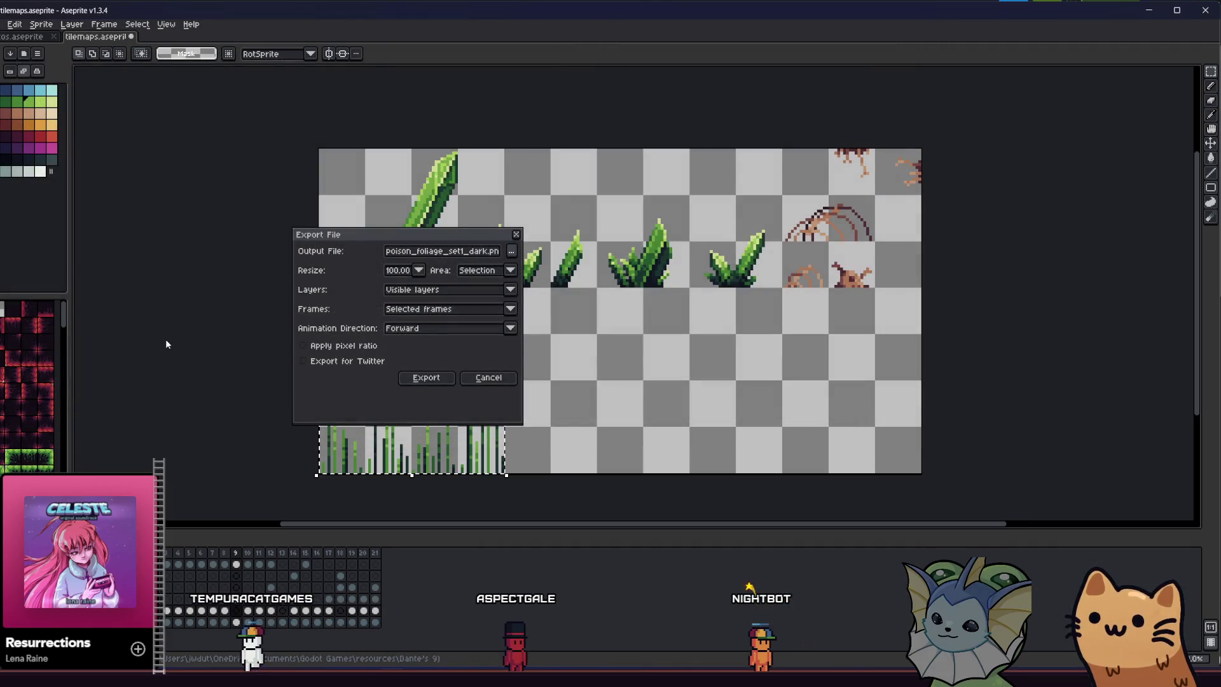
click(511, 251)
click(834, 390)
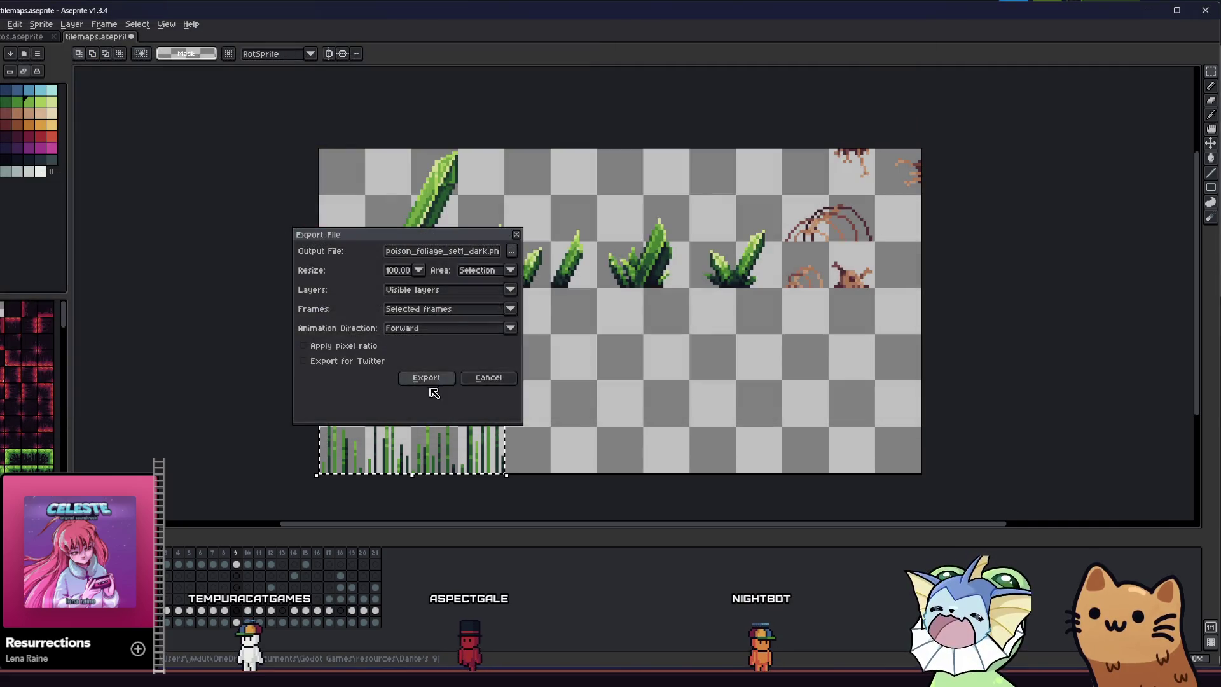
key(Return)
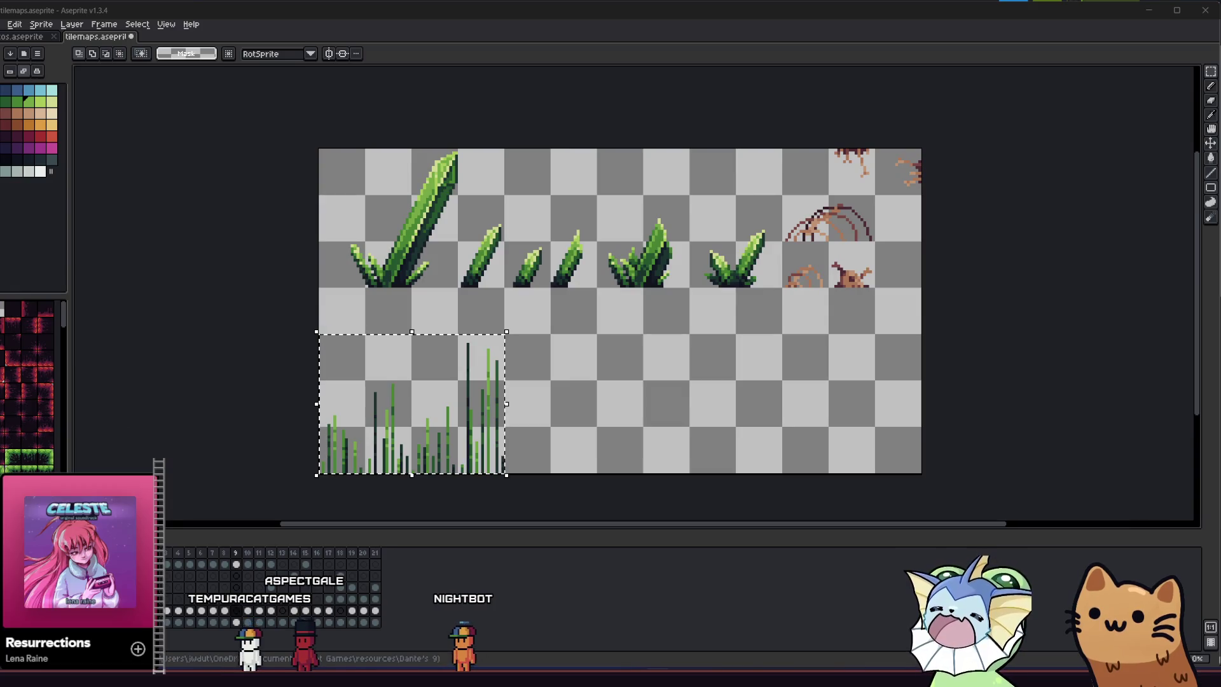
key(alt+Tab)
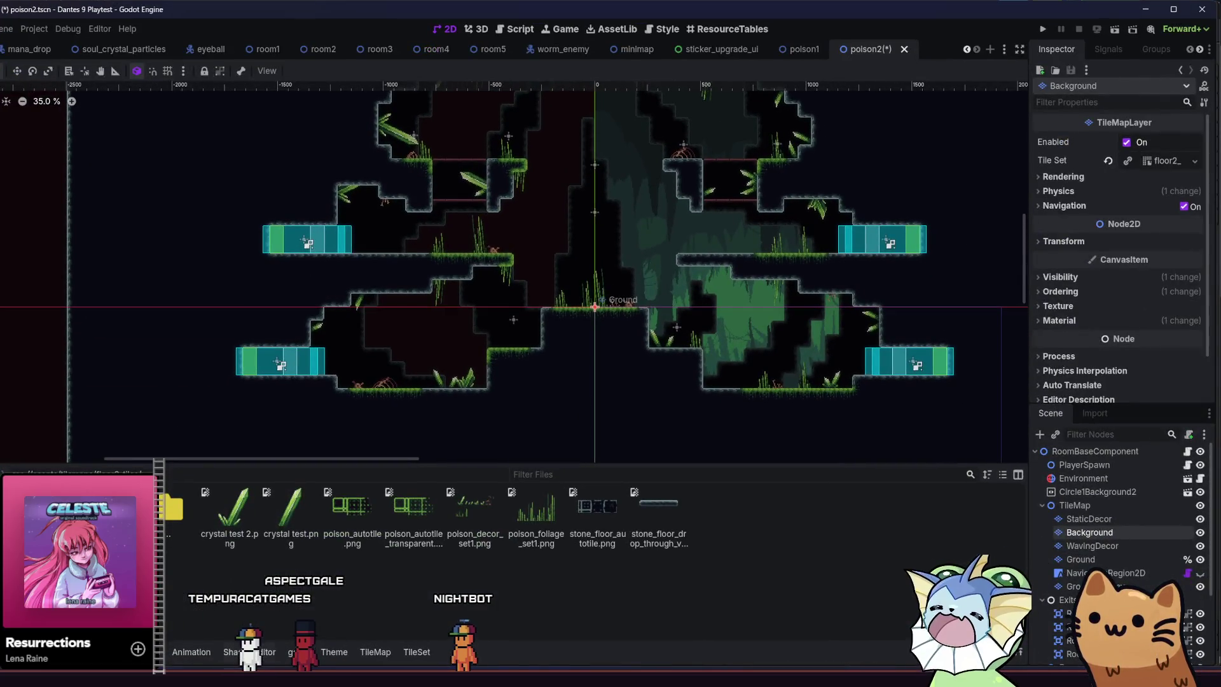
Select poison_decor_set1_dark and poison_foliage_set1_dark in the tilemaps folder, then open Godot's tile map editor.
click(222, 633)
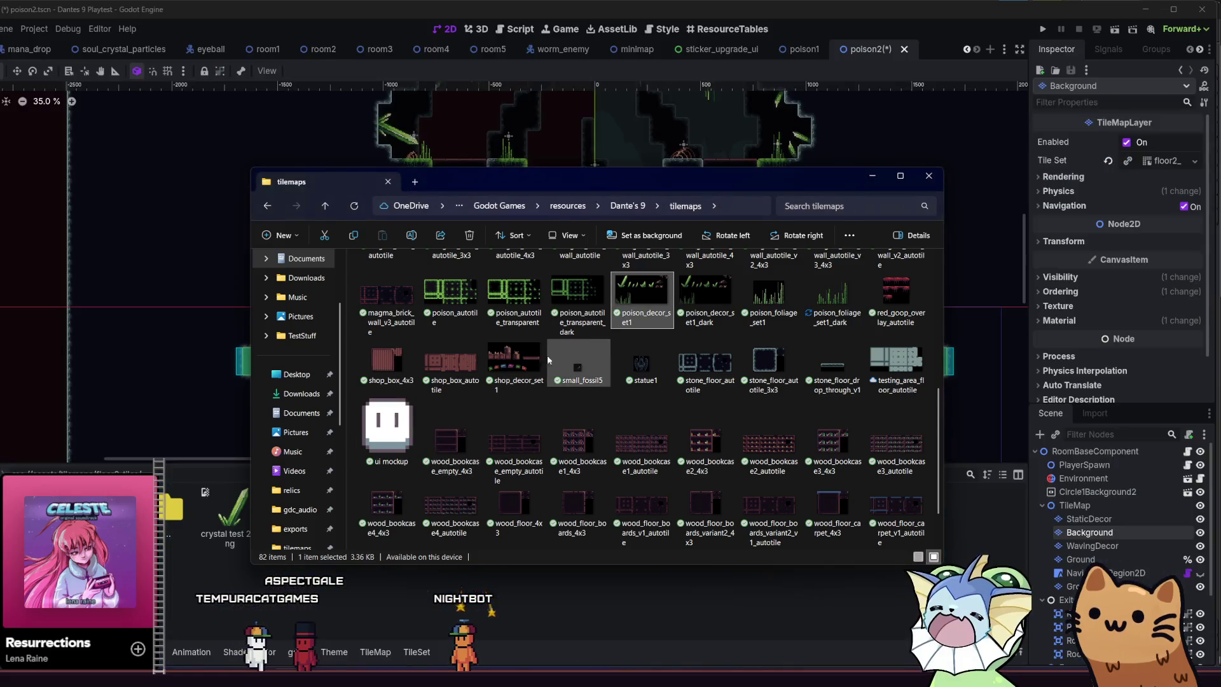
click(716, 300)
click(834, 299)
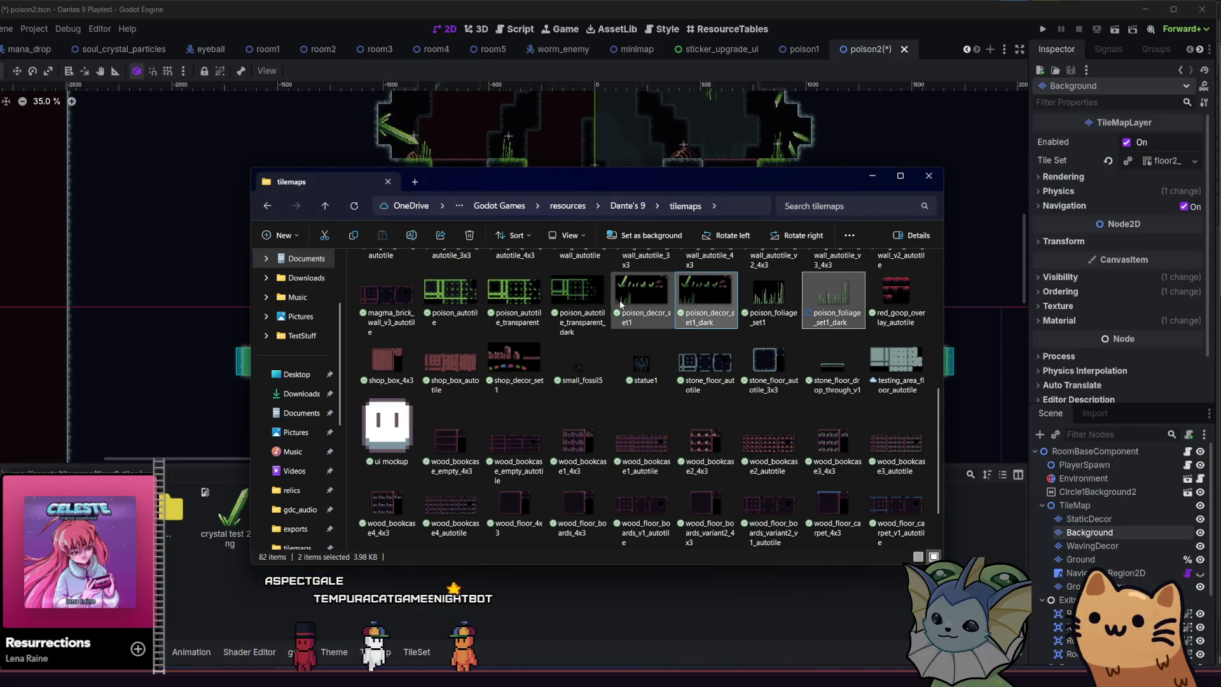
click(218, 601)
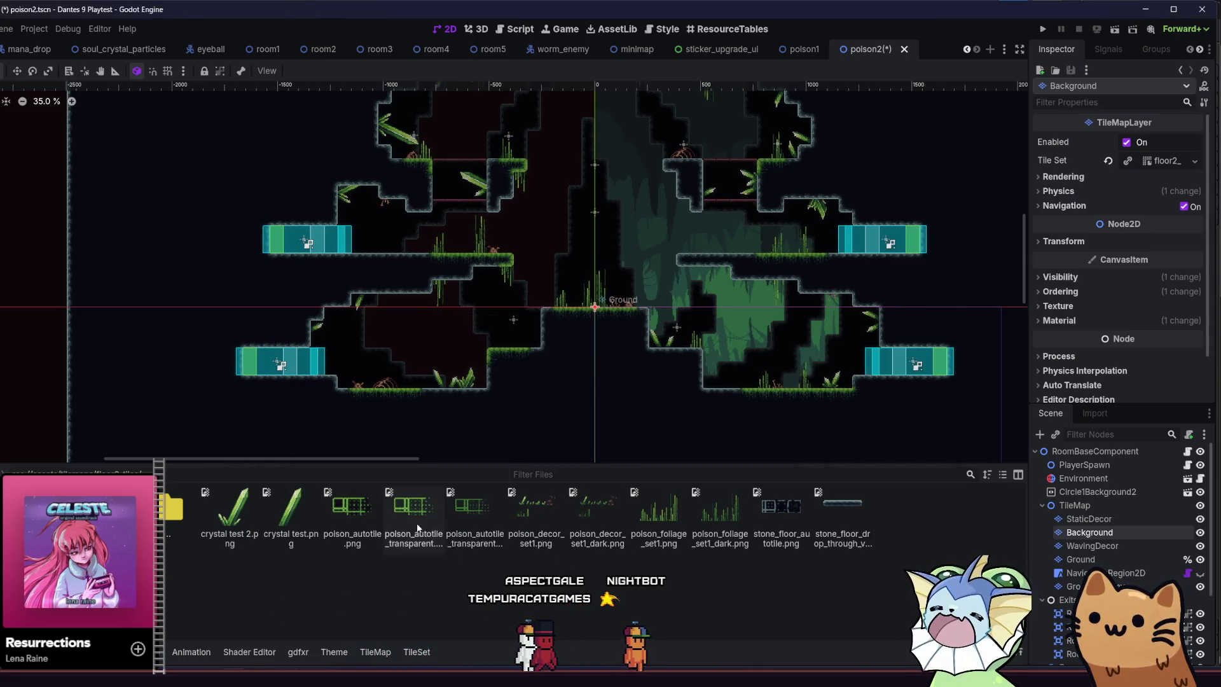
drag(474, 512, 369, 651)
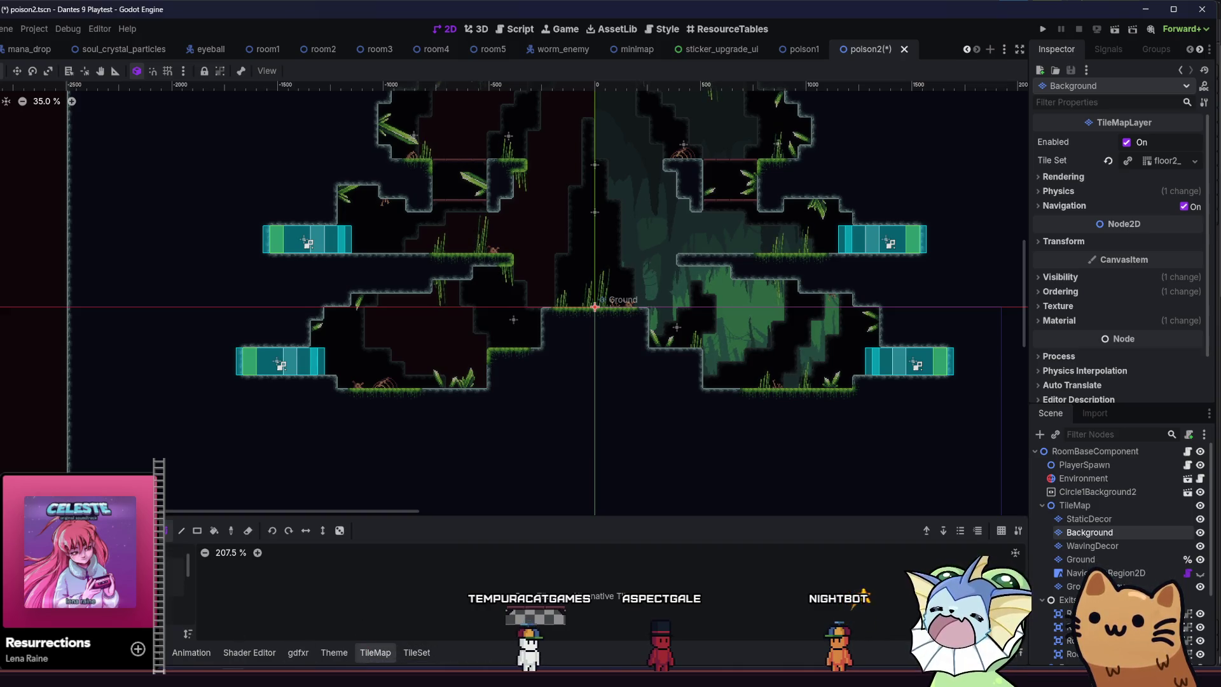
Quick Load the poison decor texture into atlas 2, declining automatic tile creation.
click(175, 609)
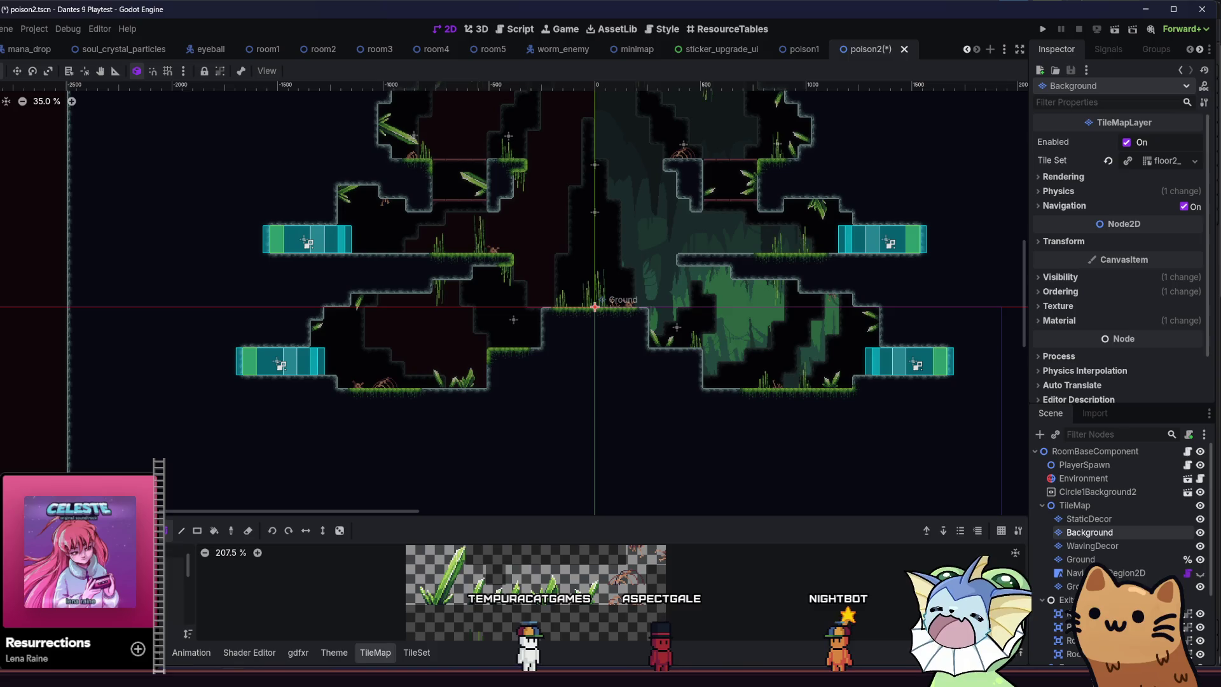
click(417, 652)
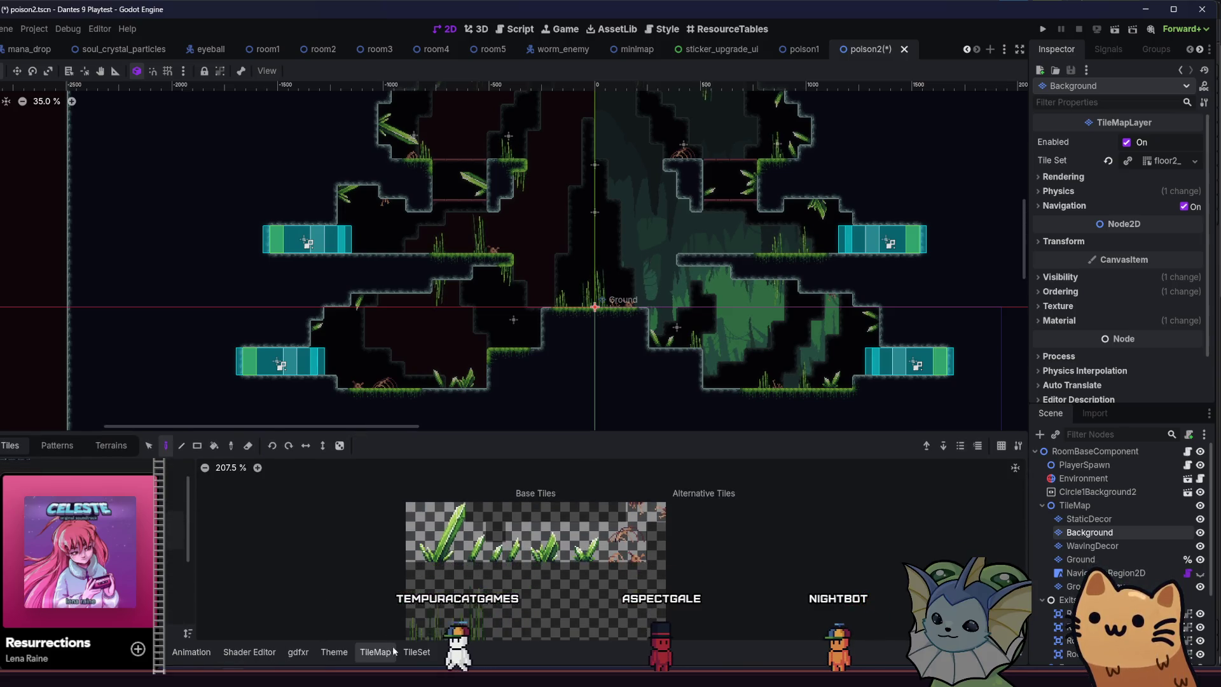
scroll(up, 3)
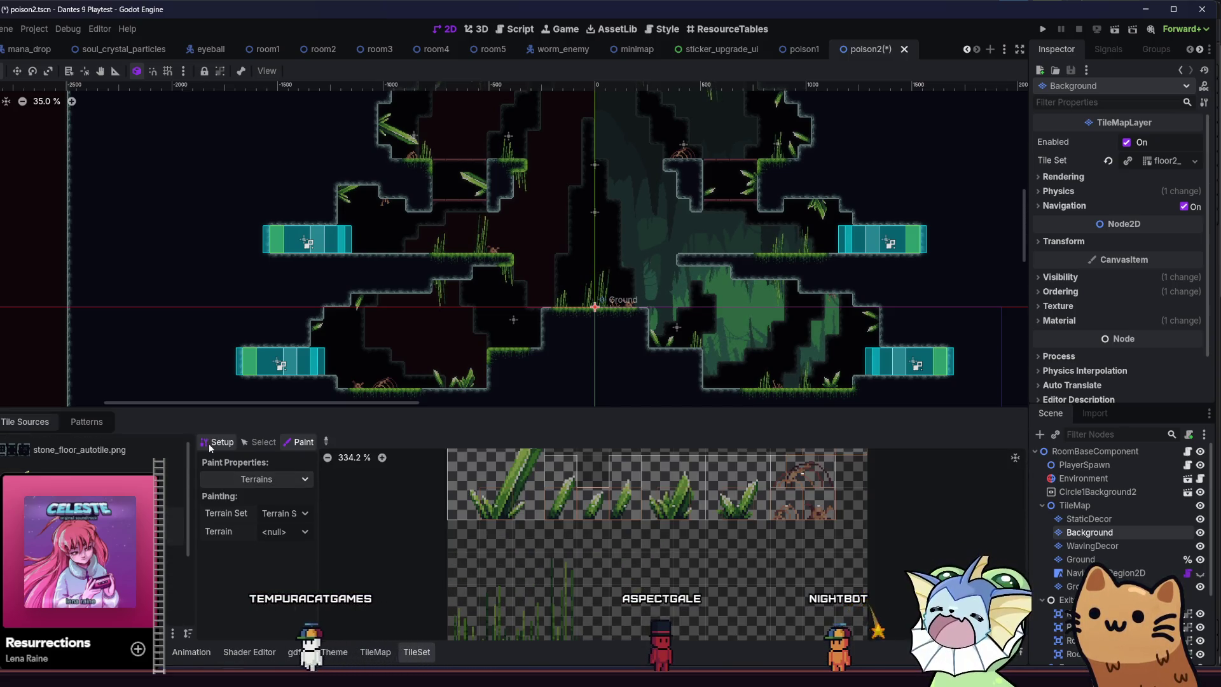
click(210, 445)
click(296, 526)
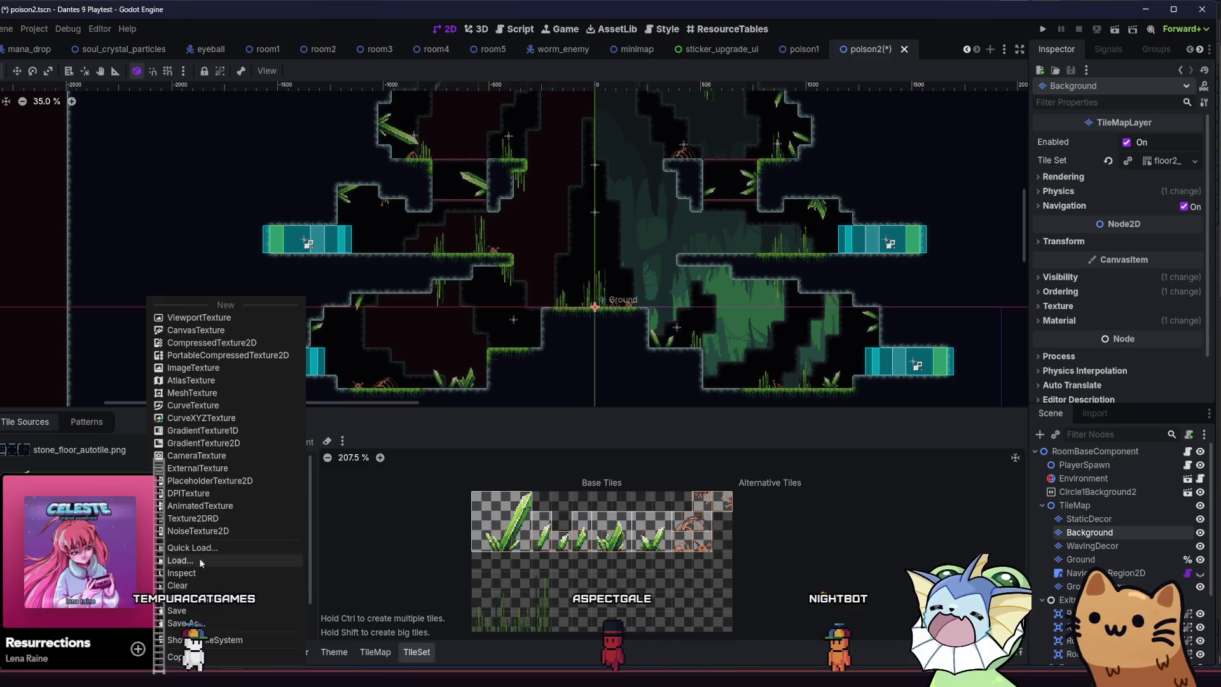
click(197, 550)
text(dar)
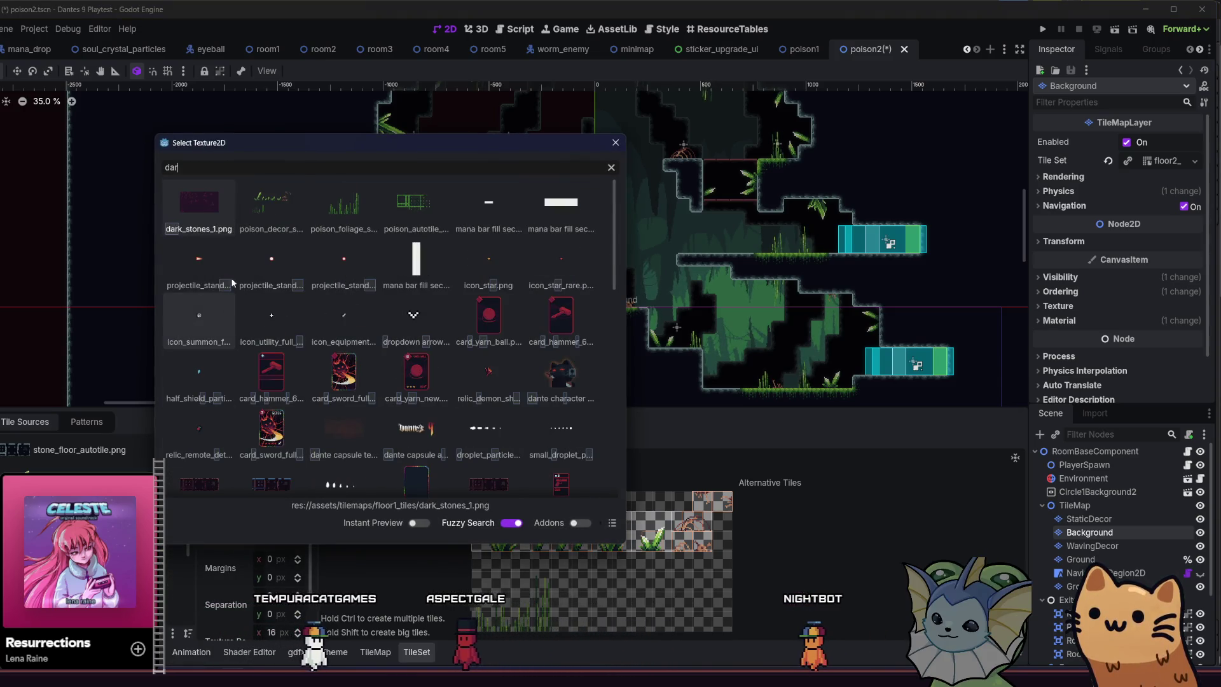
double_click(284, 208)
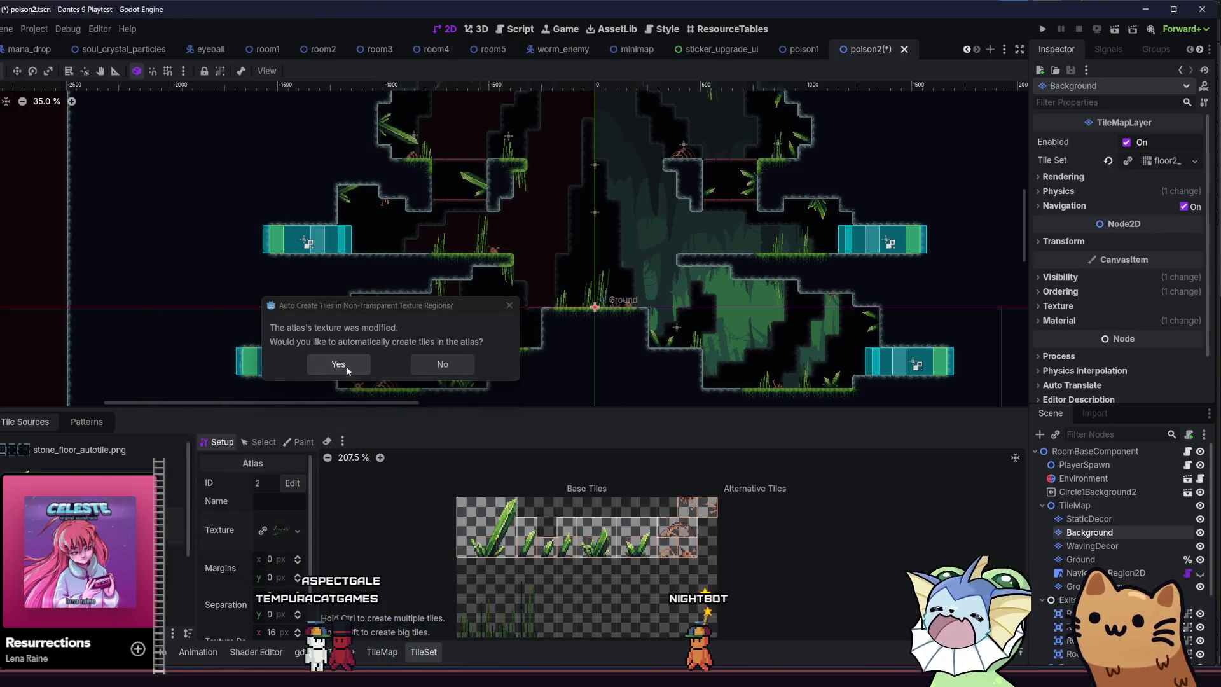
click(441, 367)
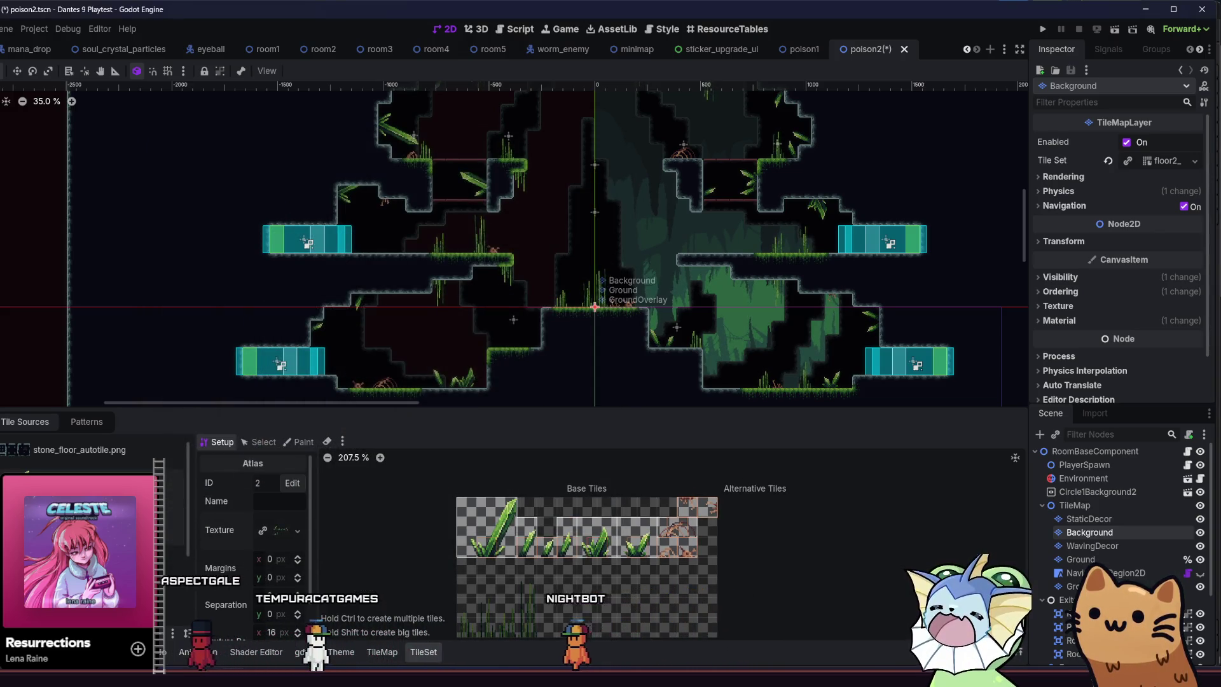
Replace atlas 10's green wall texture with the dark version found by searching 'dark'.
scroll(up, 3)
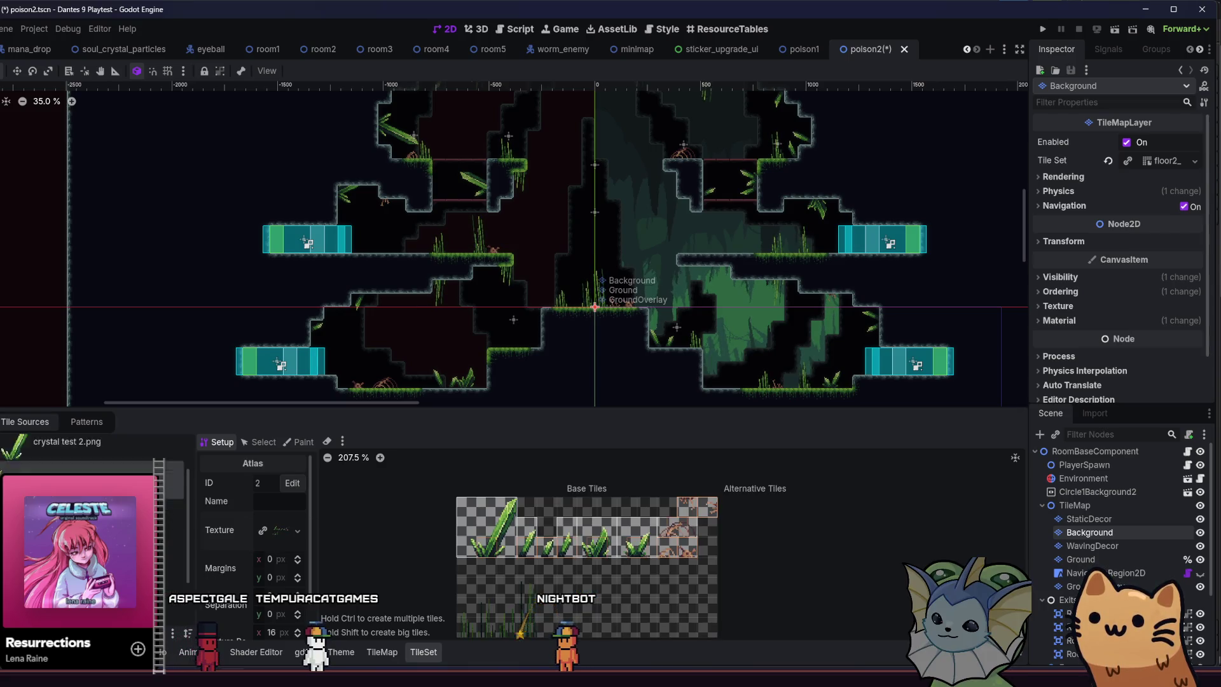
click(159, 557)
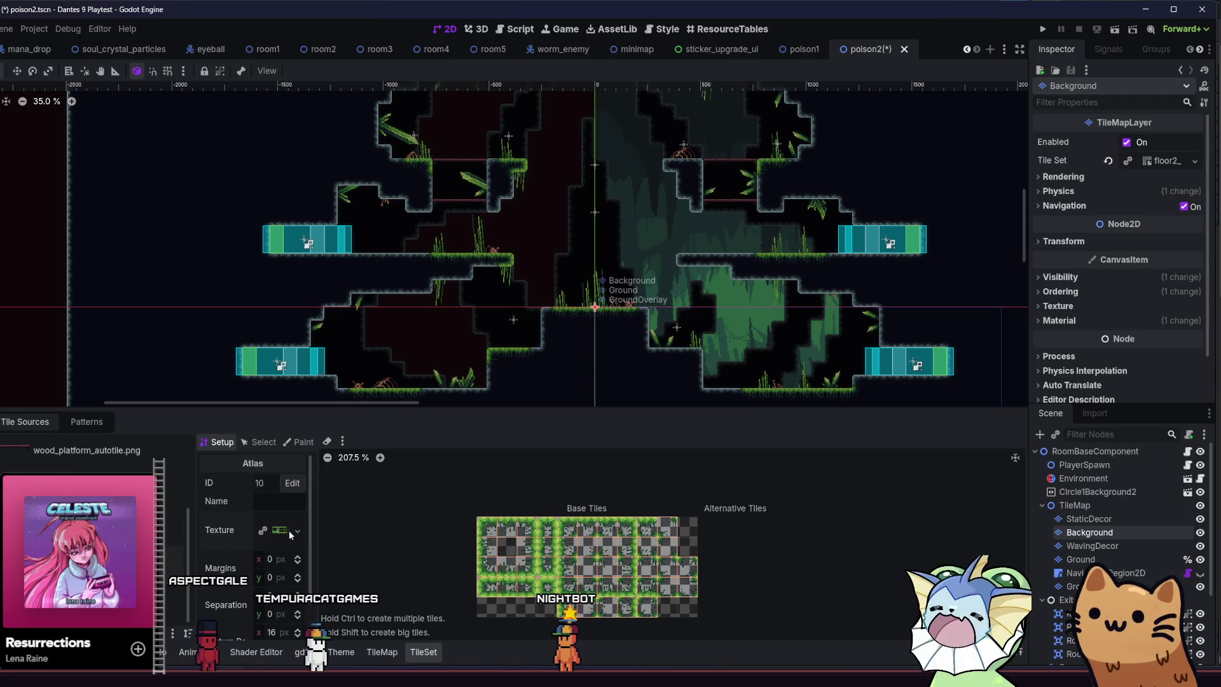
click(290, 534)
right_click(276, 538)
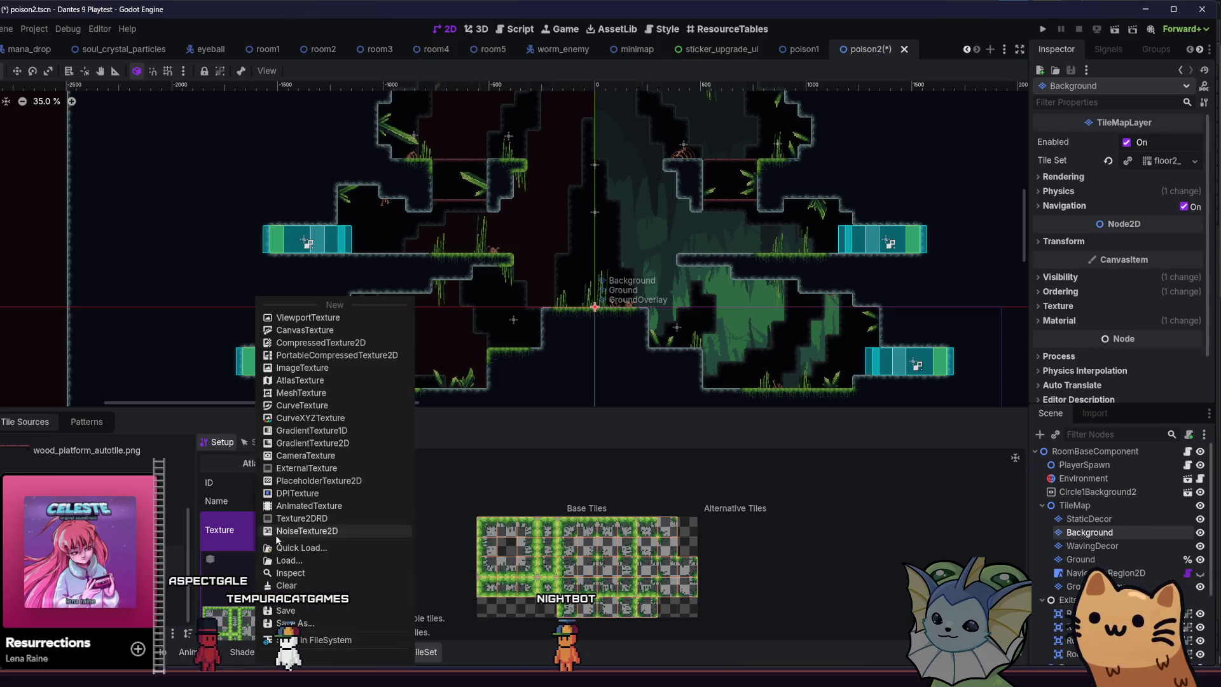
click(298, 548)
text(darj)
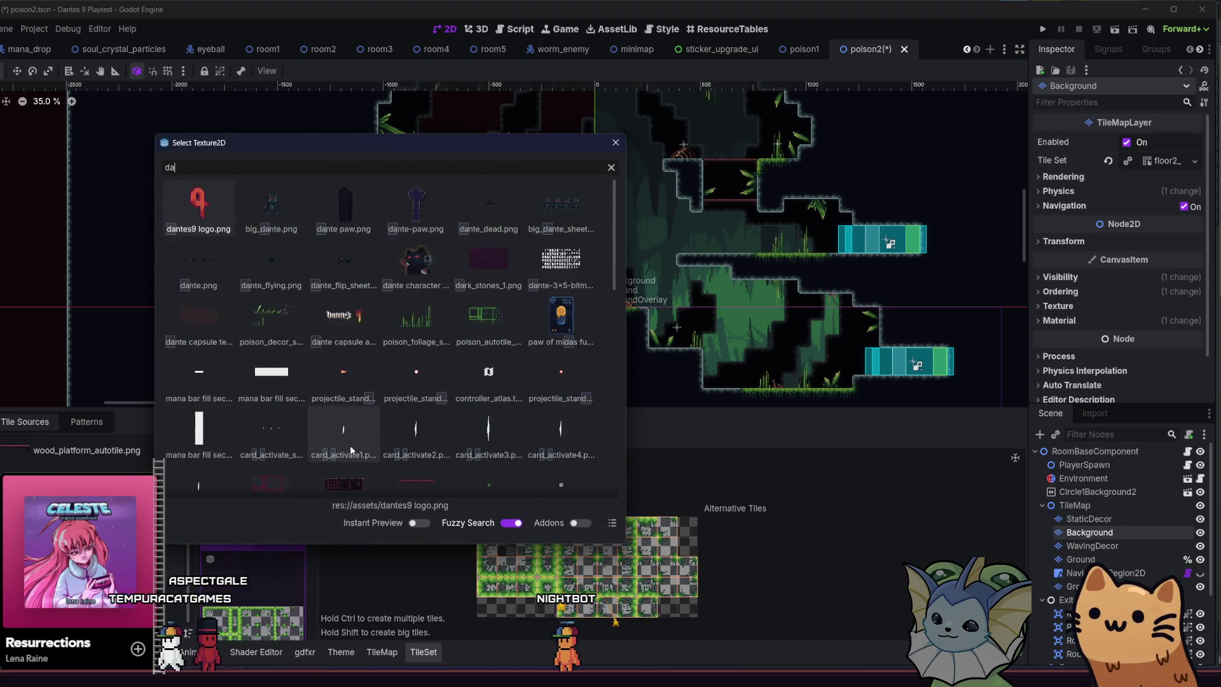
key(BackSpace)
text(k)
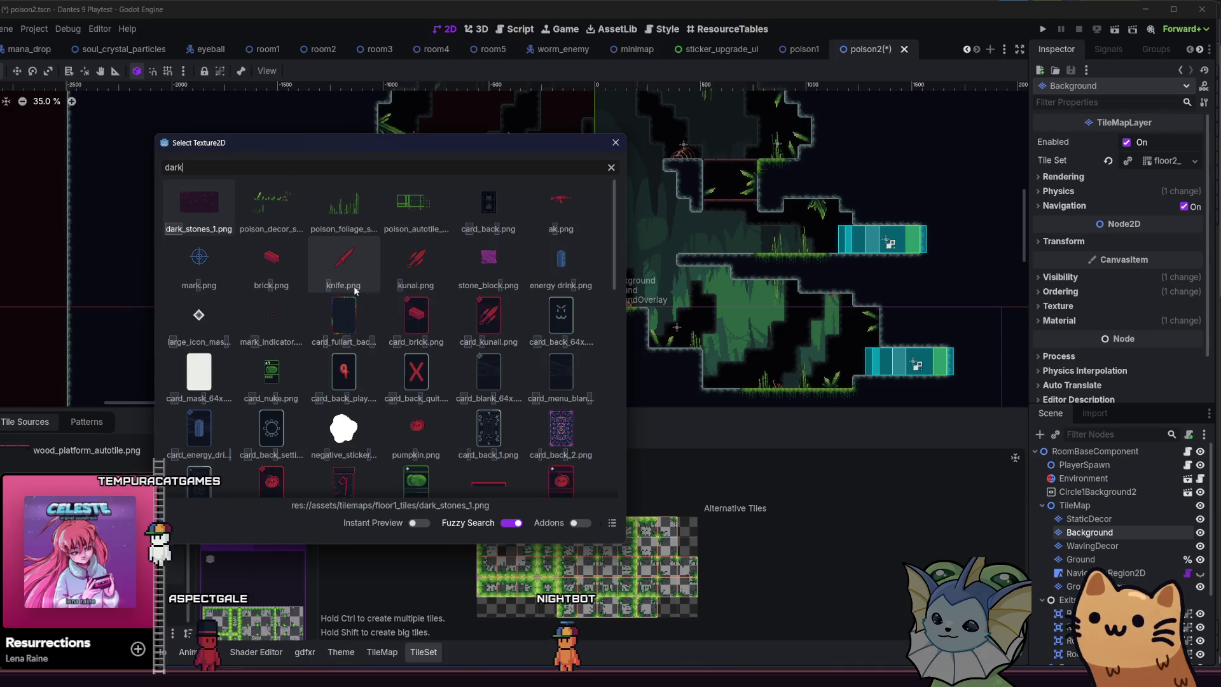
double_click(417, 202)
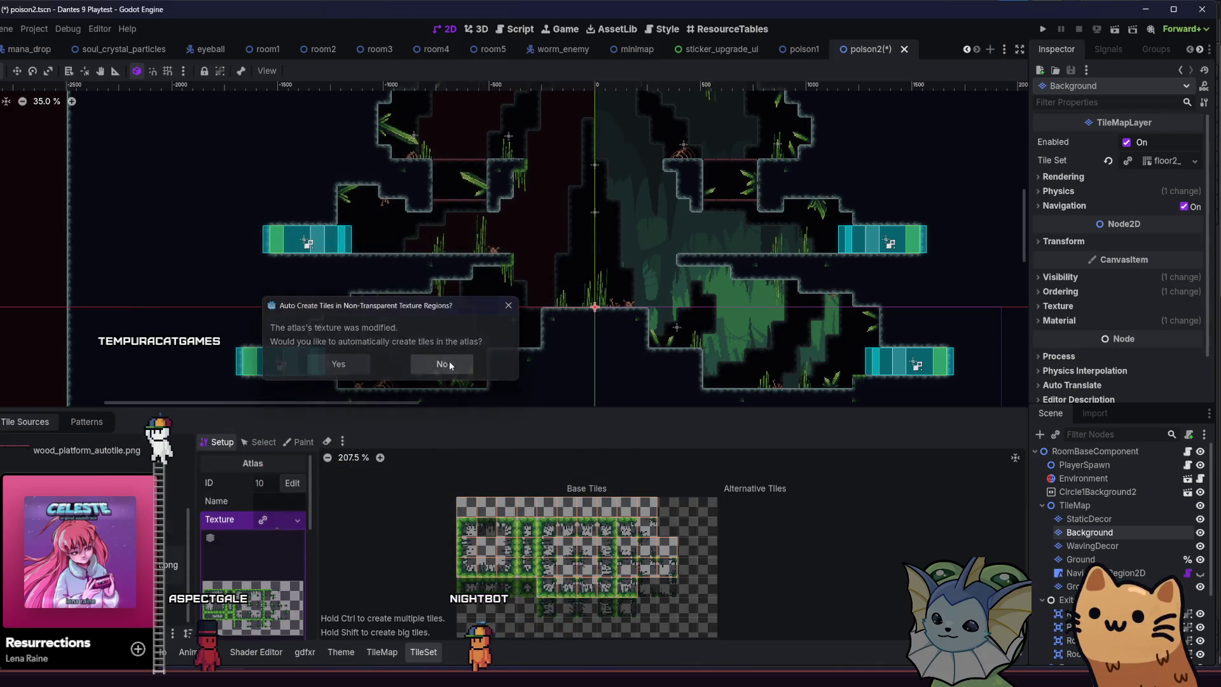
click(367, 364)
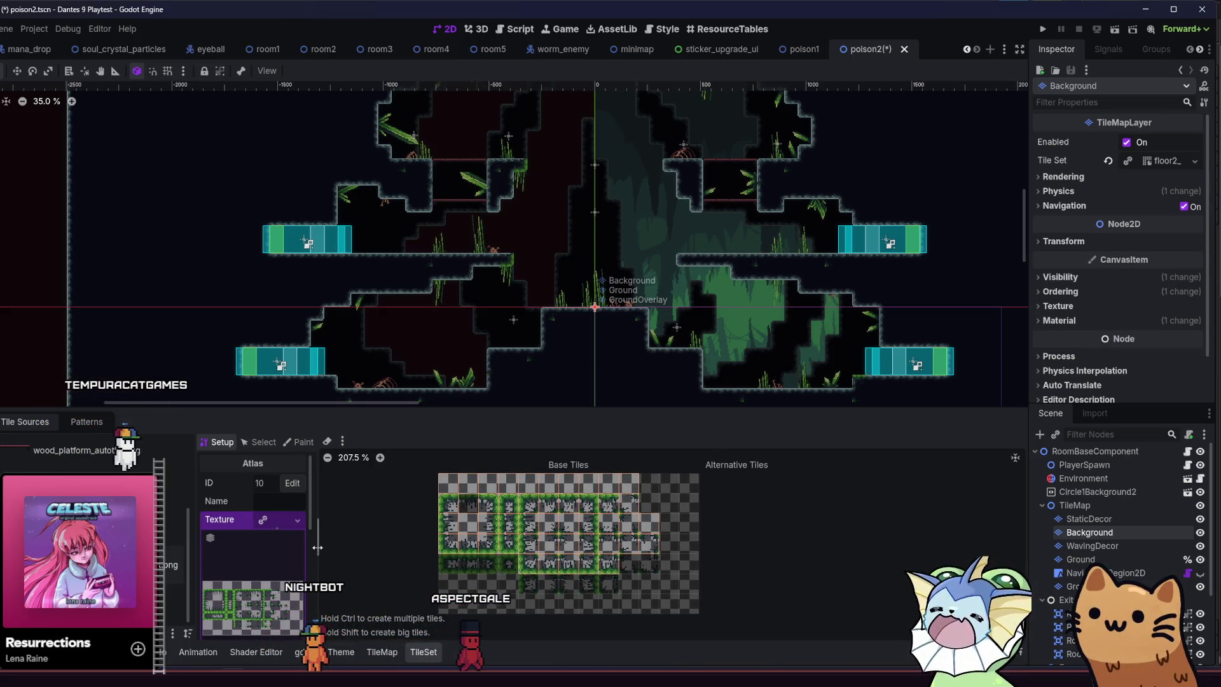
key(alt+Tab)
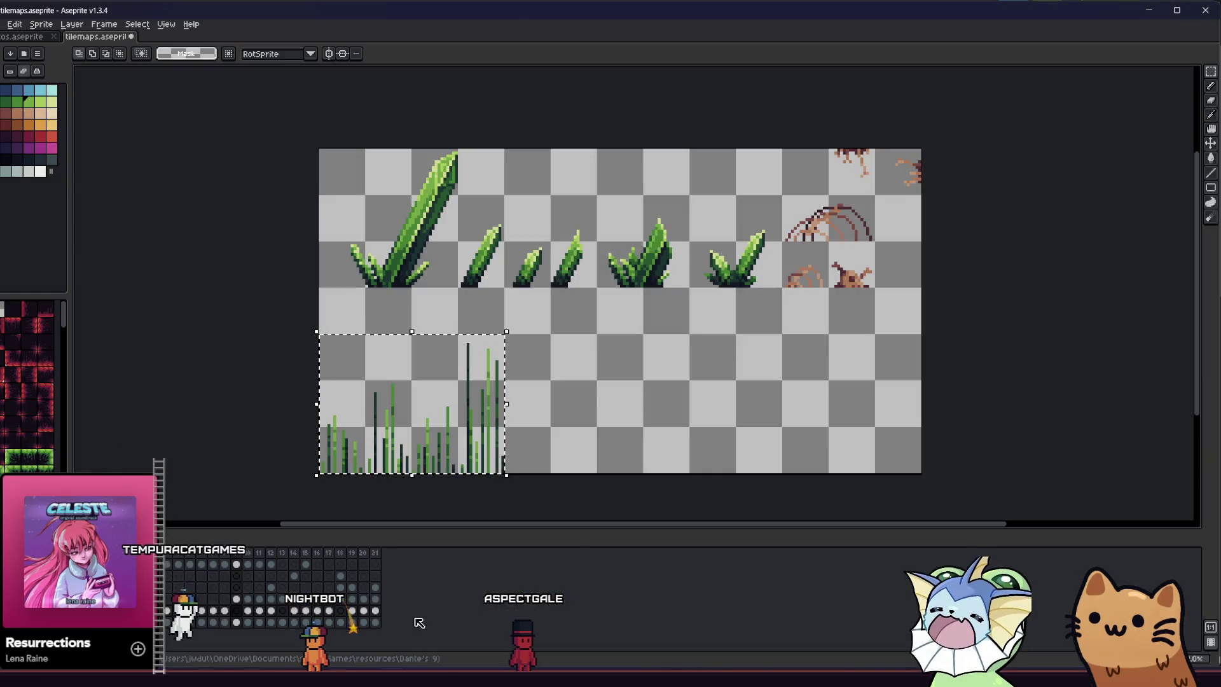
Select the green autotile region and re-export it, overwriting poison_foliage_set1_dark.png.
key(Right)
key(Right)
key(Left)
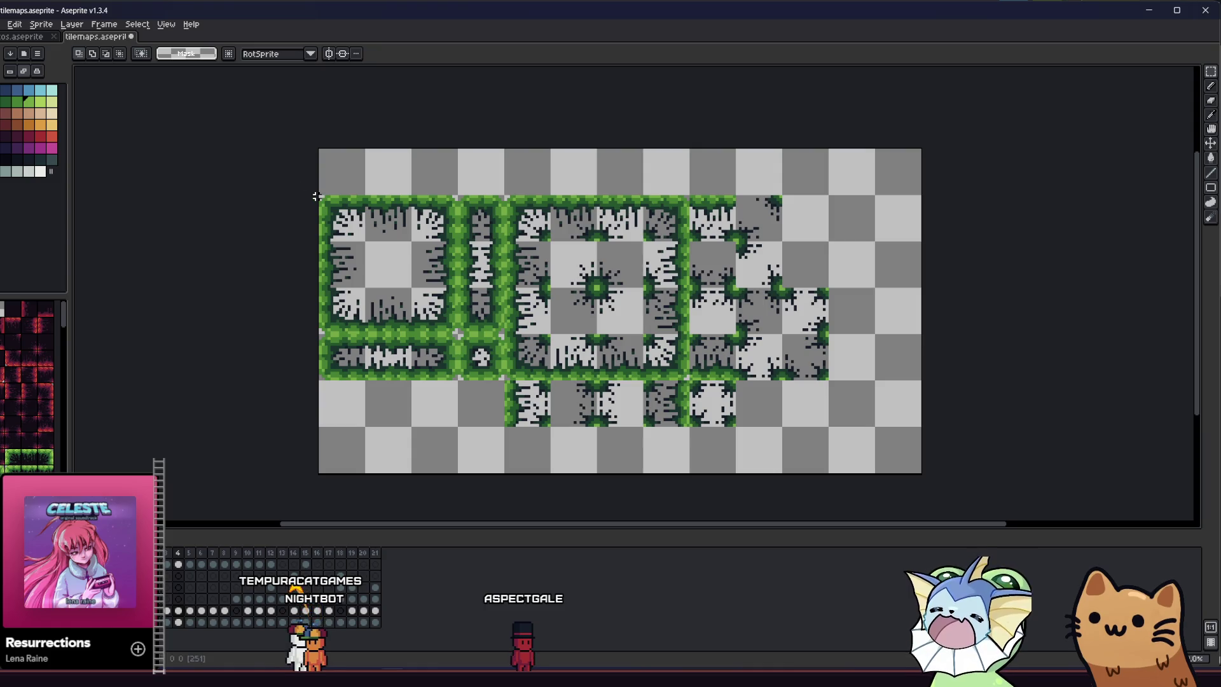
drag(767, 384, 830, 428)
click(3, 24)
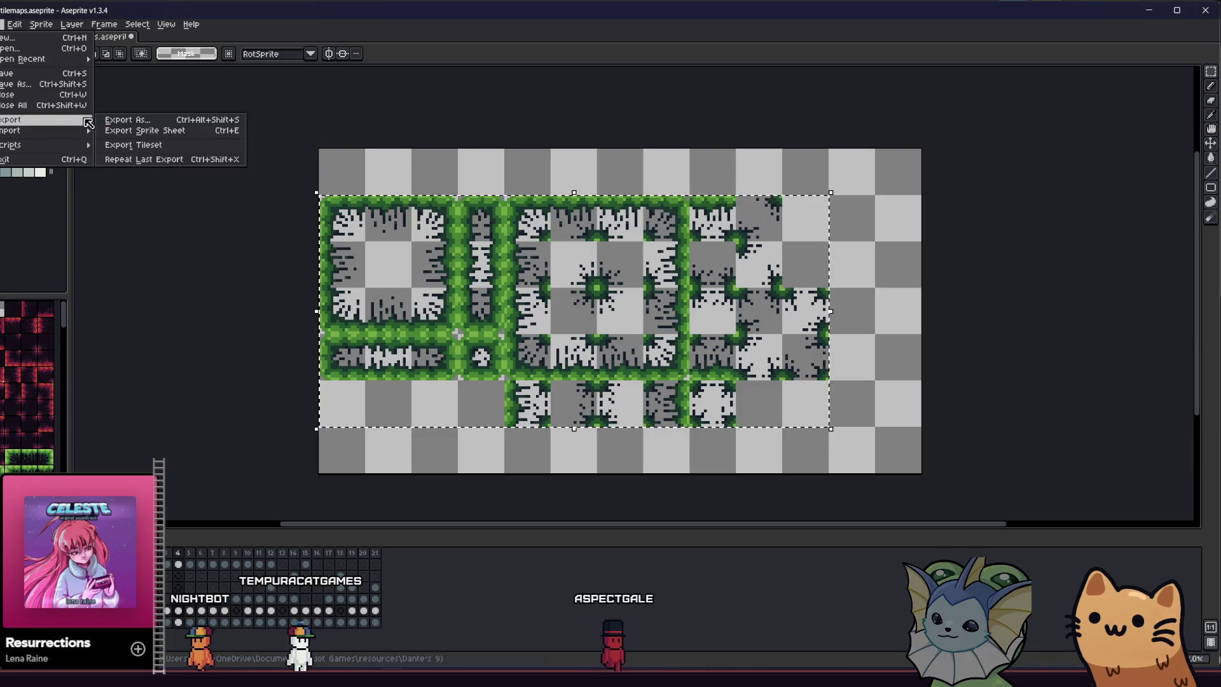
click(121, 121)
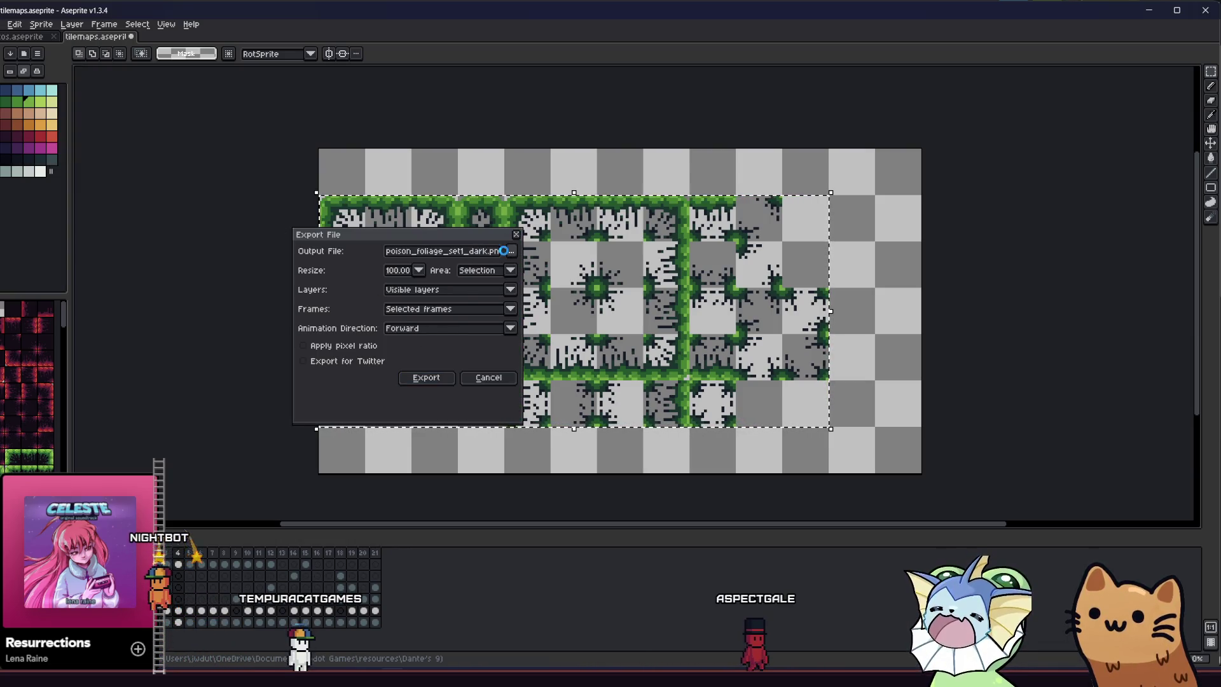
scroll(down, 3)
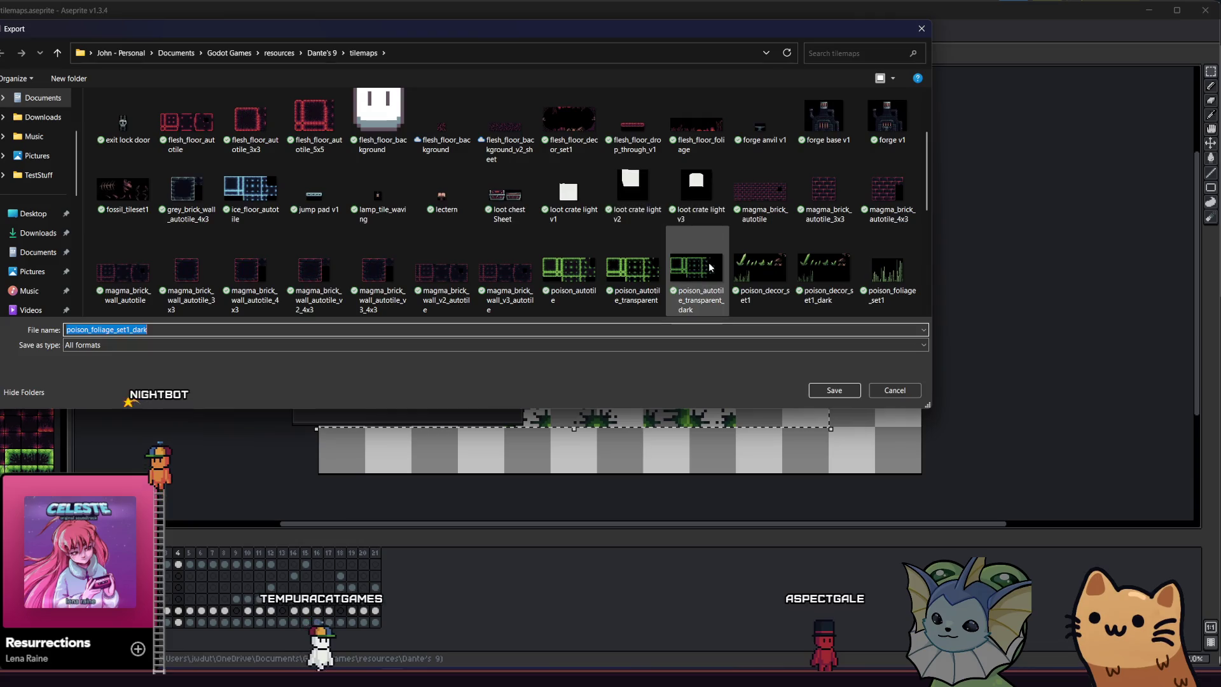
click(834, 390)
click(414, 341)
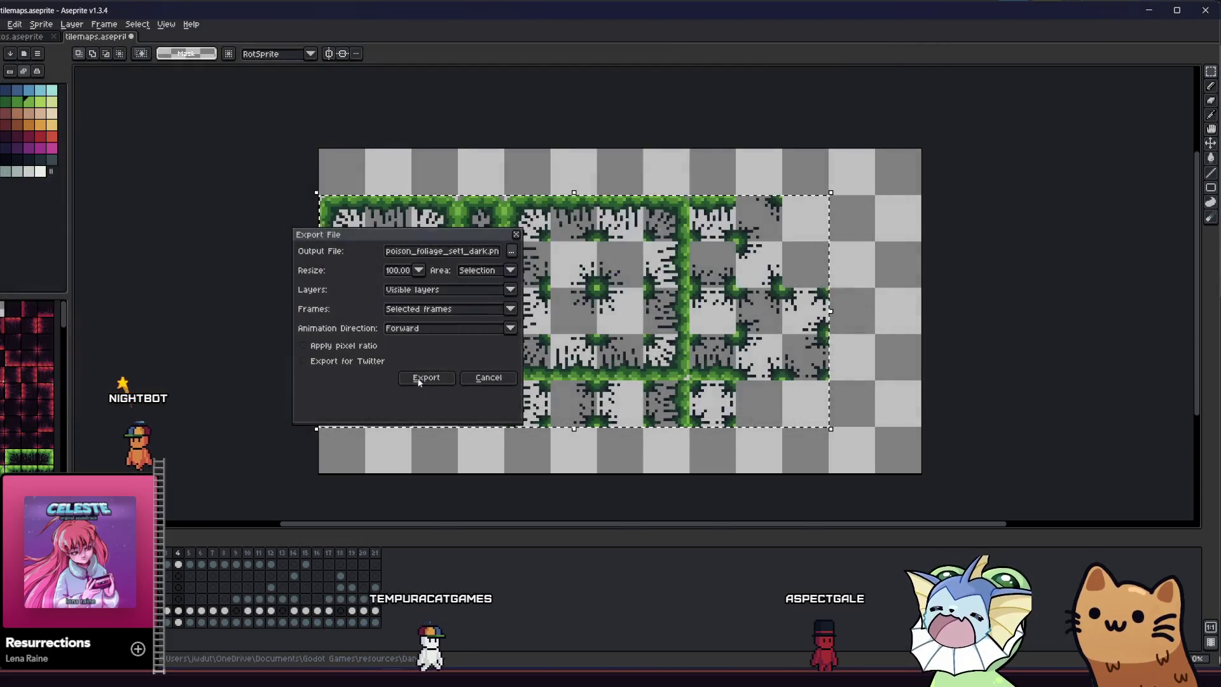
click(419, 379)
mouse_move(286, 681)
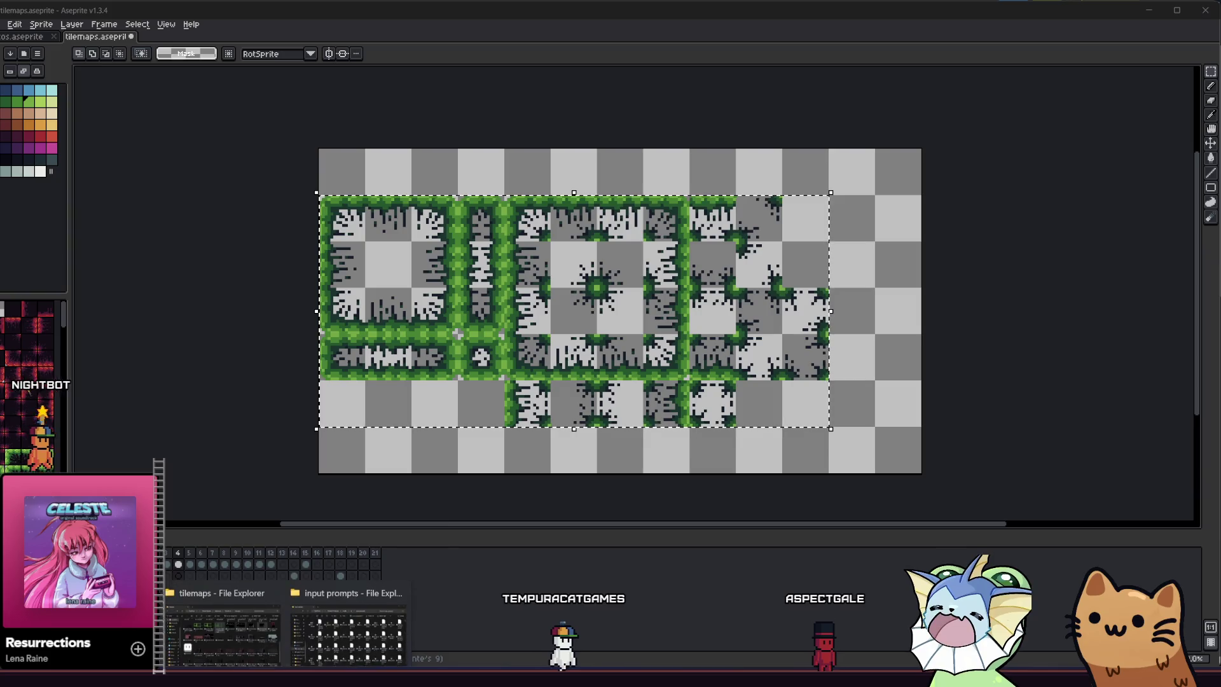
key(alt+Tab)
key(alt+f)
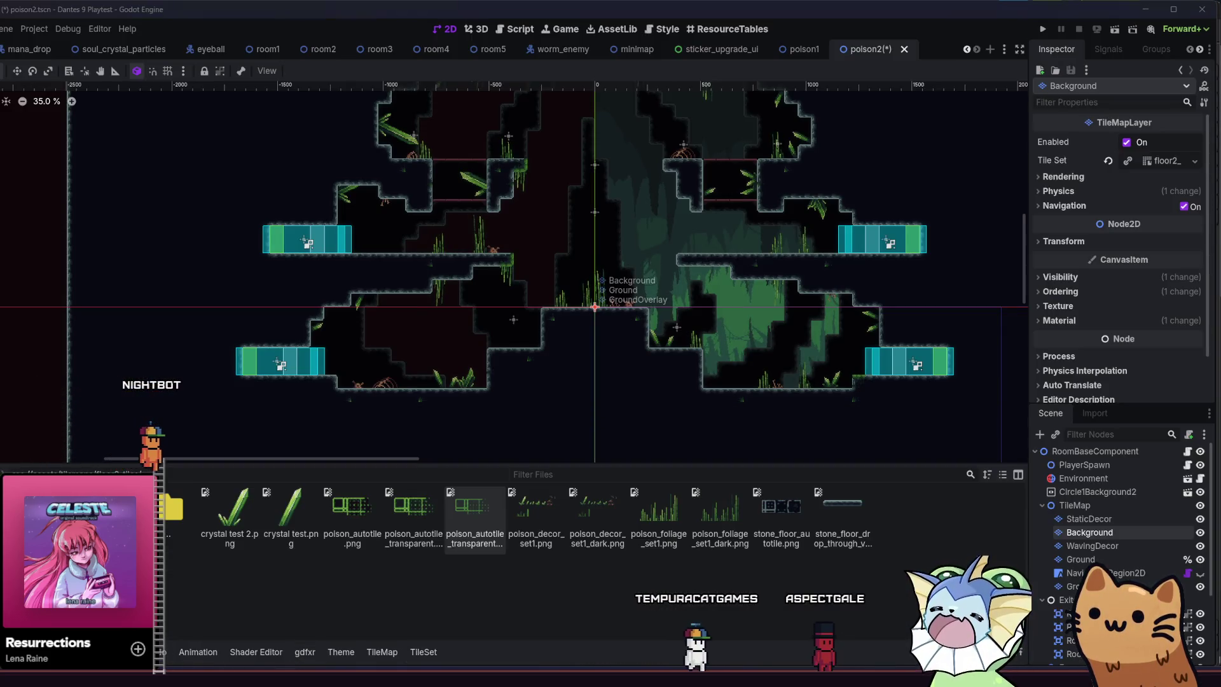
Drag poison_autotile_transparent_dark.png from the tilemaps folder into Godot's FileSystem dock.
click(311, 611)
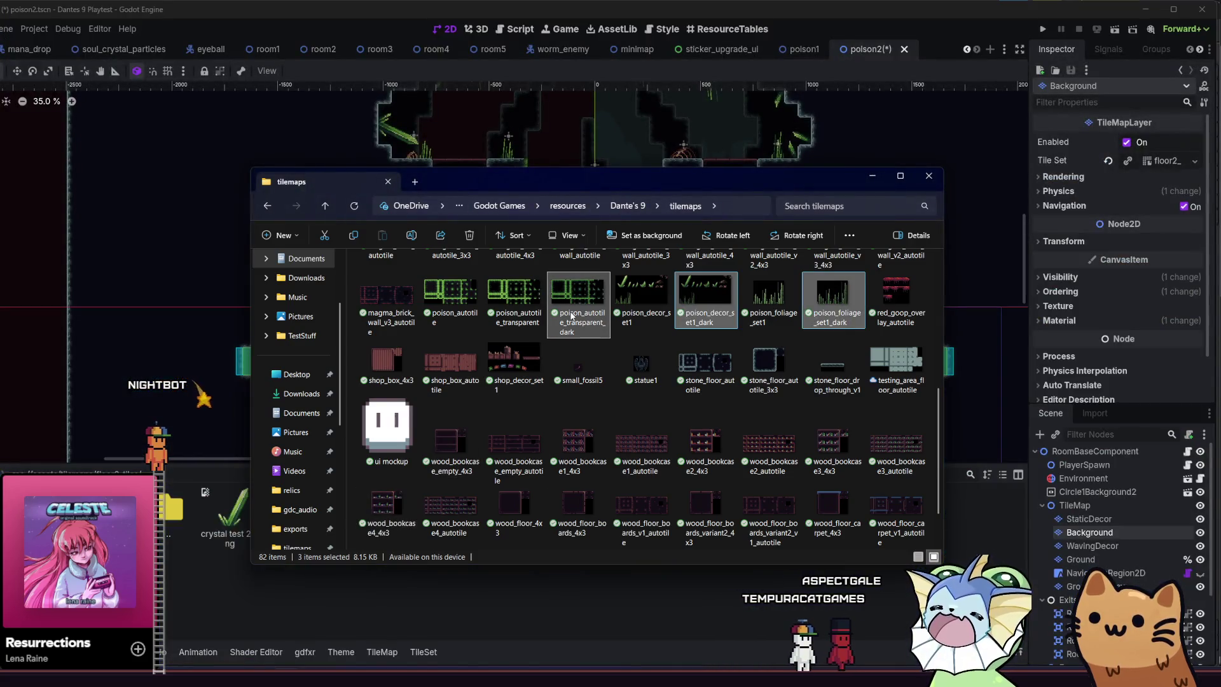
click(568, 315)
drag(470, 327, 190, 608)
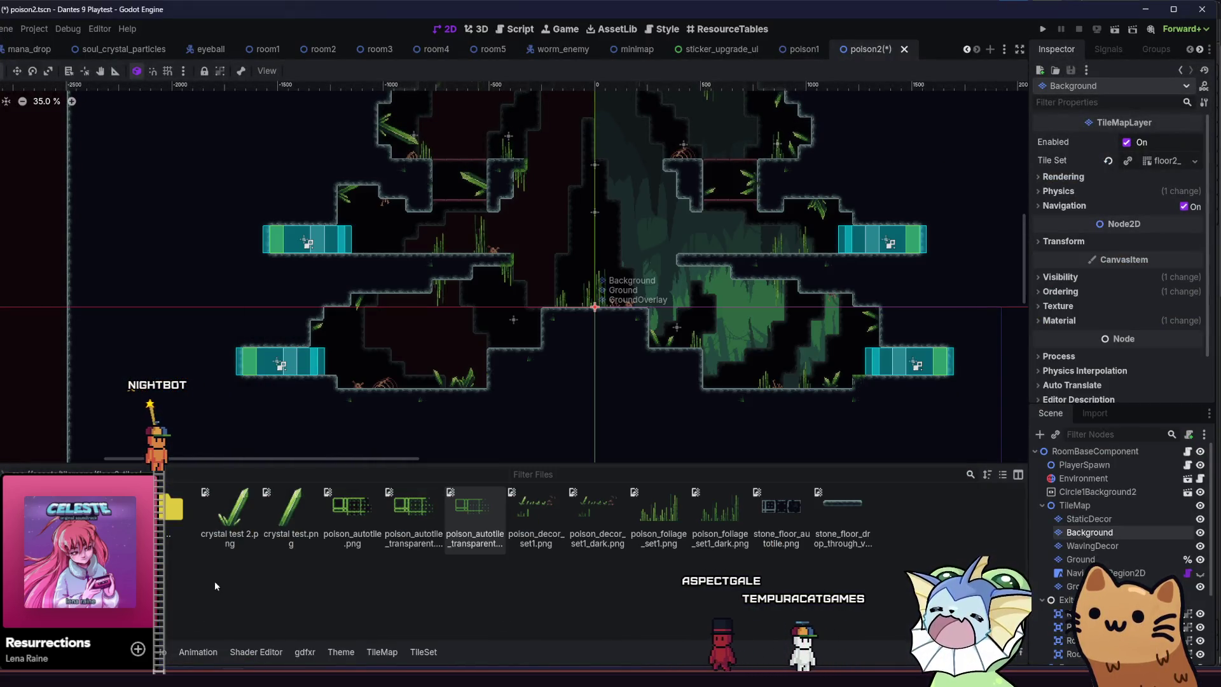
Look through the grass/crystal, green autotile and small grass tile sources in the TileMap panel.
click(341, 652)
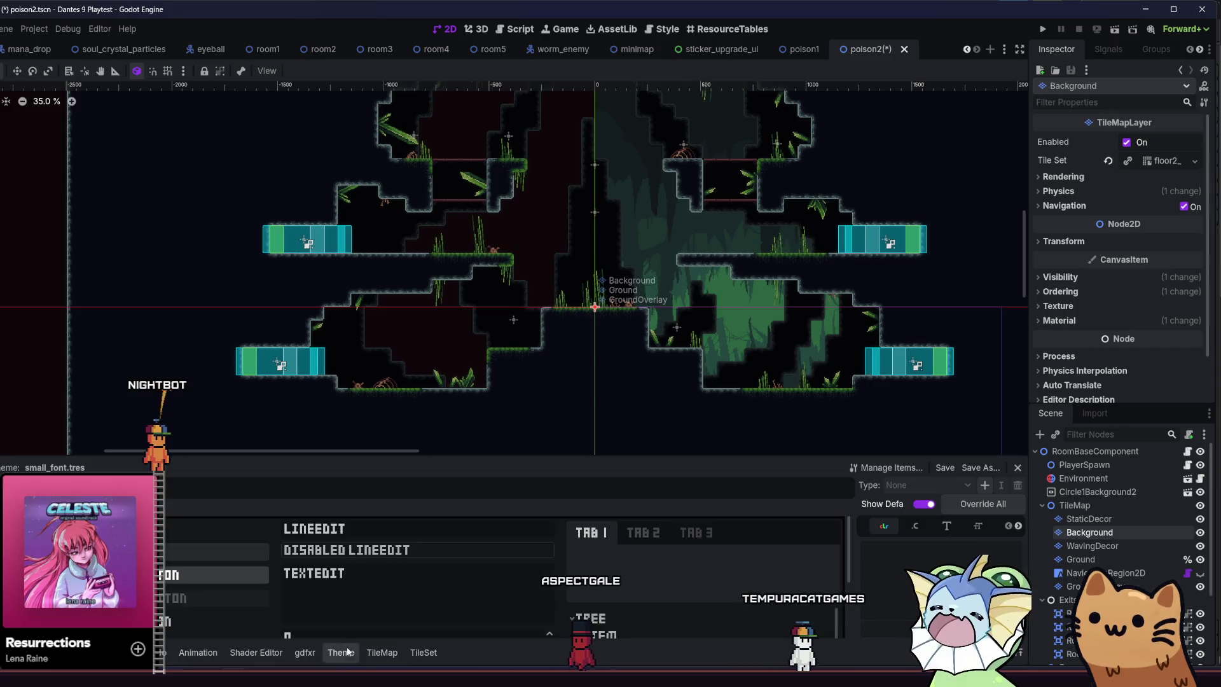
click(375, 652)
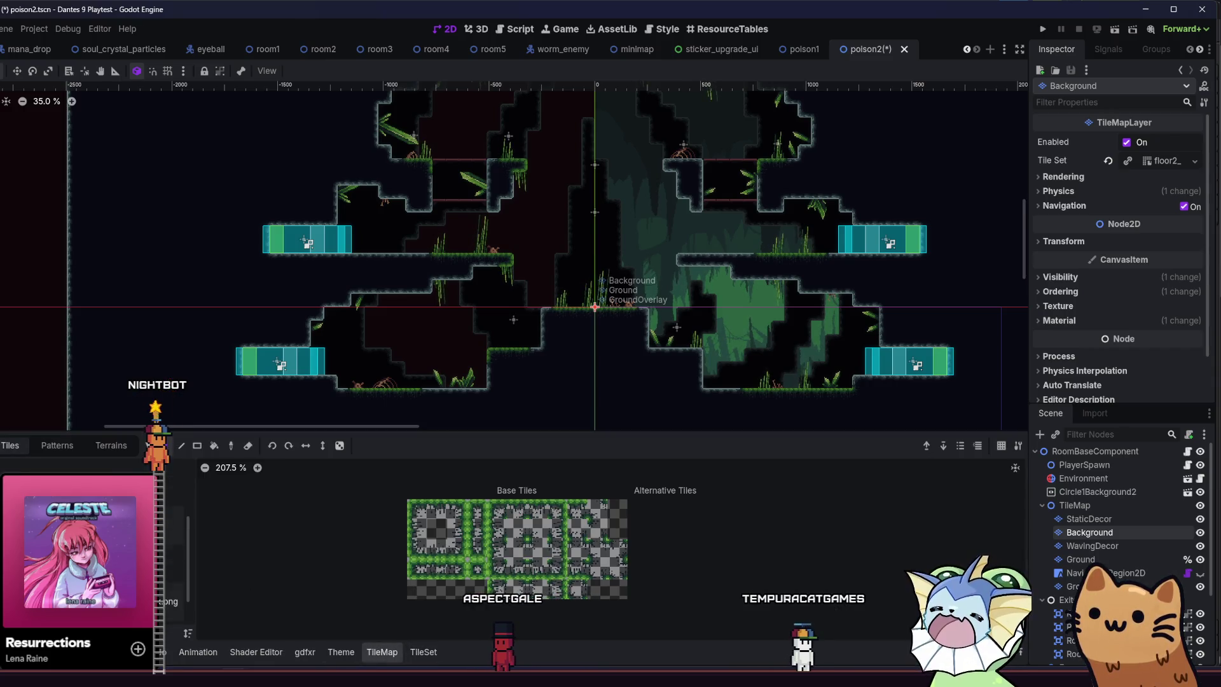
click(171, 557)
scroll(down, 3)
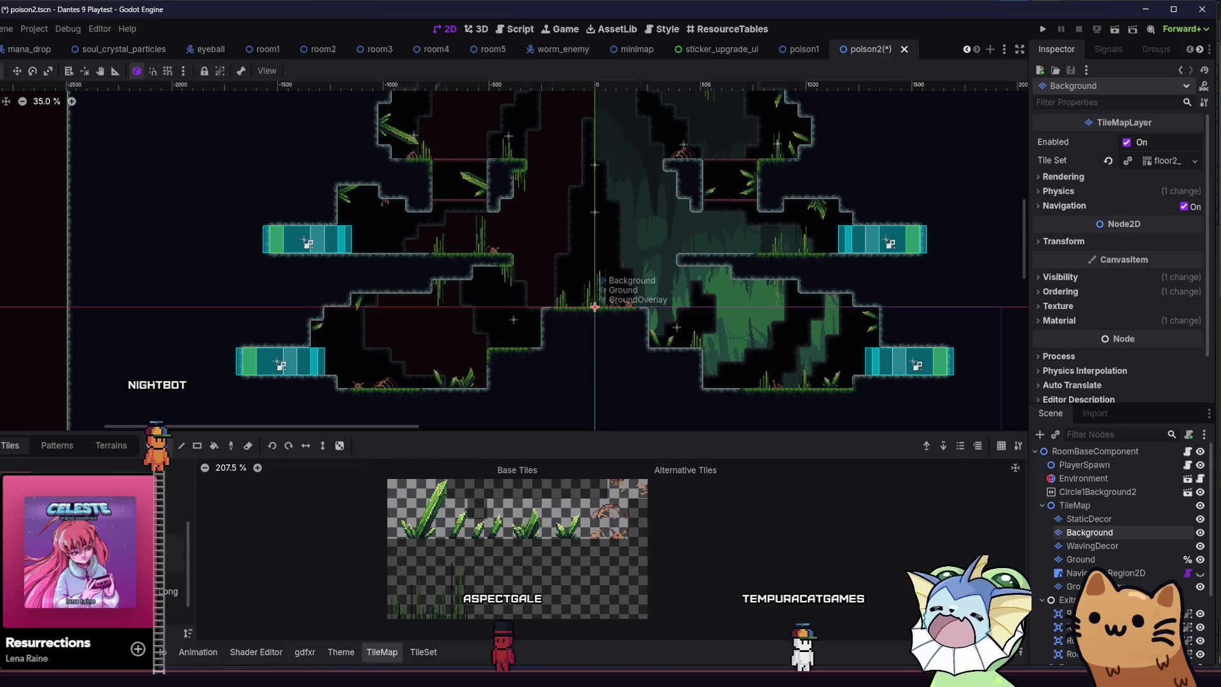
click(171, 588)
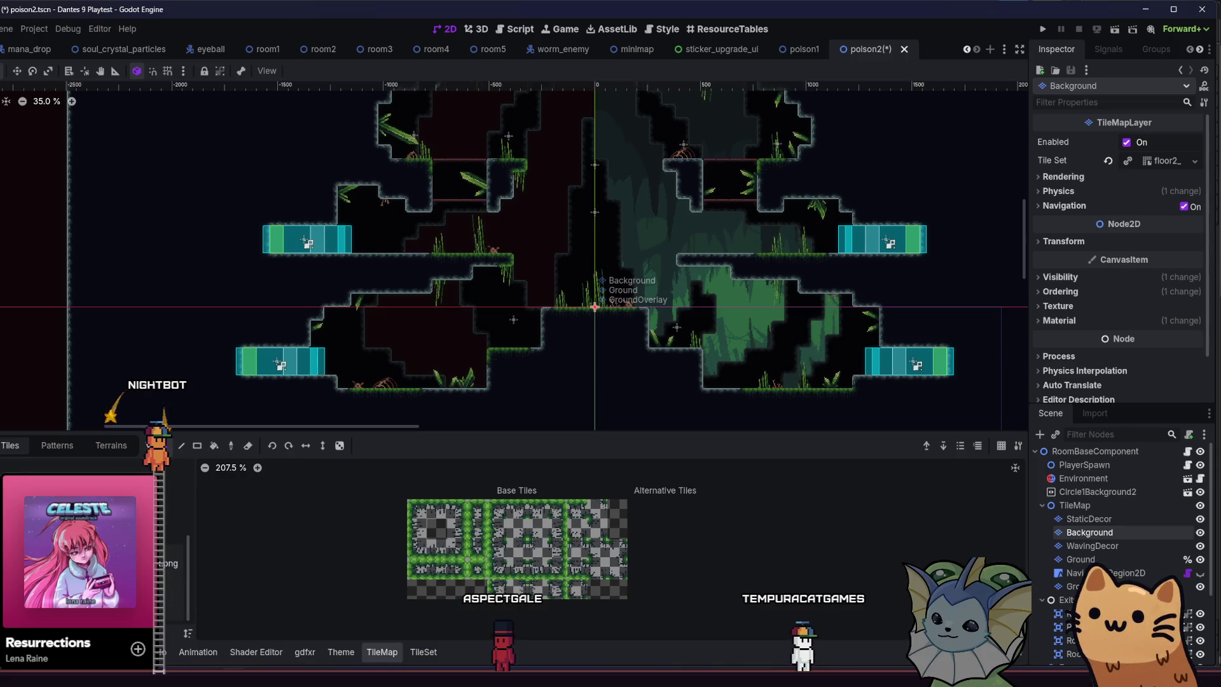
click(171, 605)
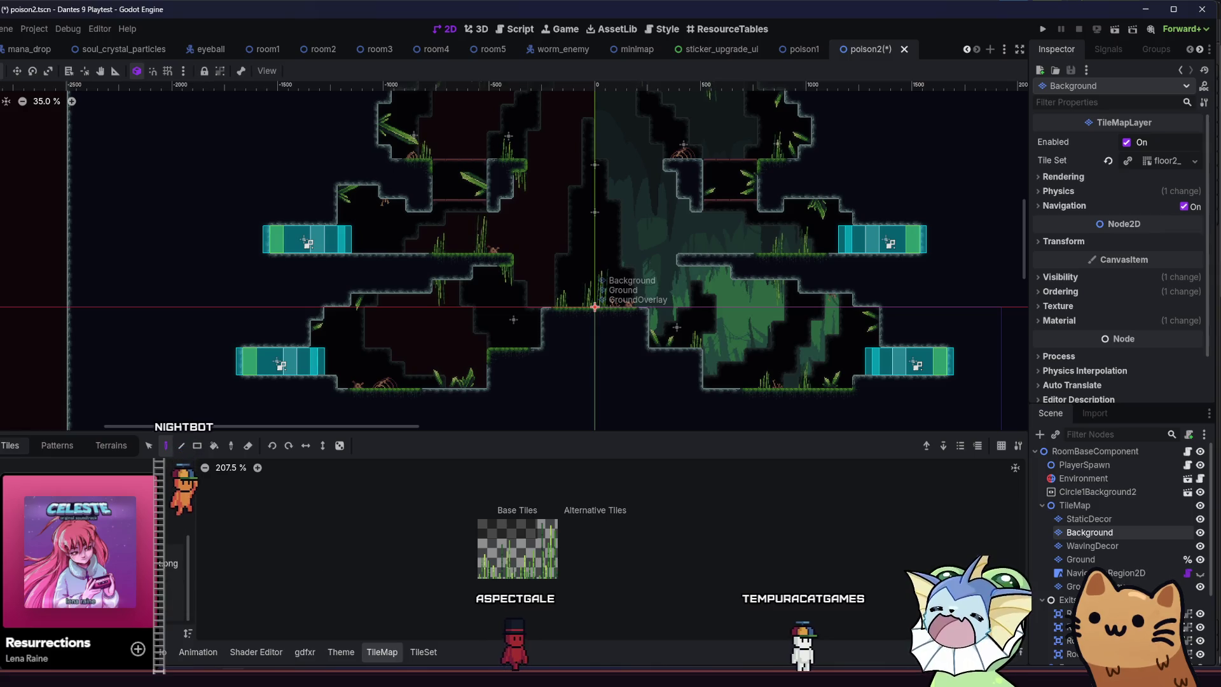
click(382, 652)
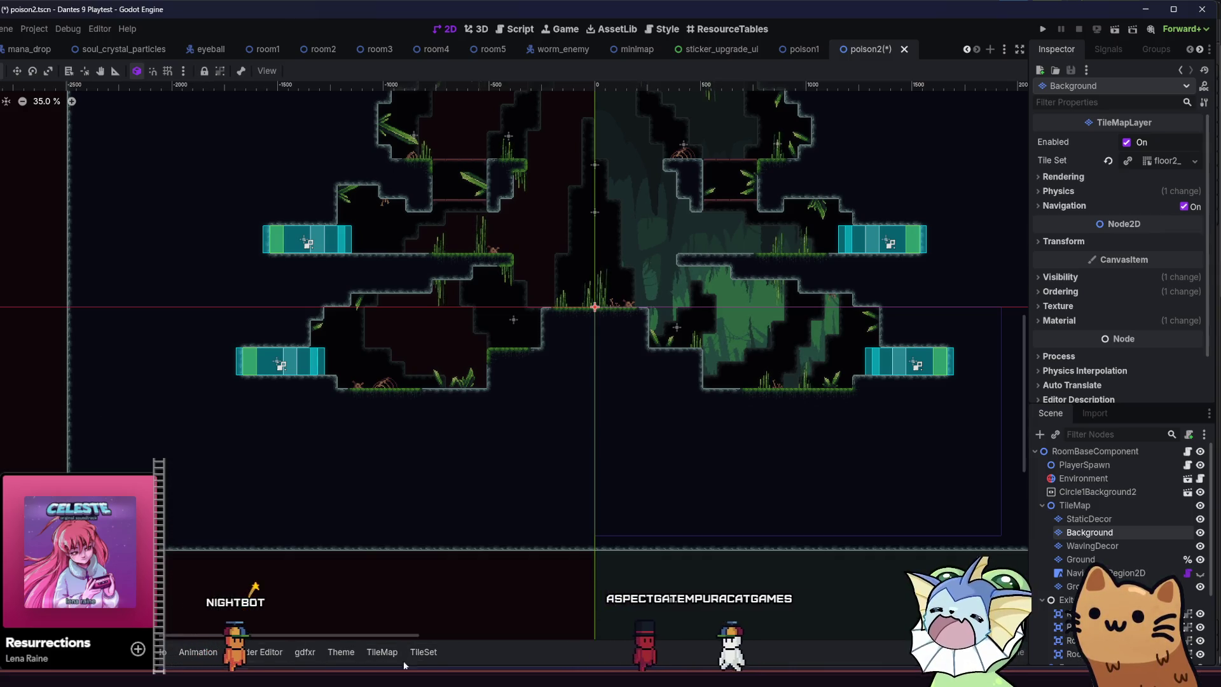
click(420, 652)
Quick Load the poison decor texture into atlas 12 without auto tiles, and save poison2.
click(277, 537)
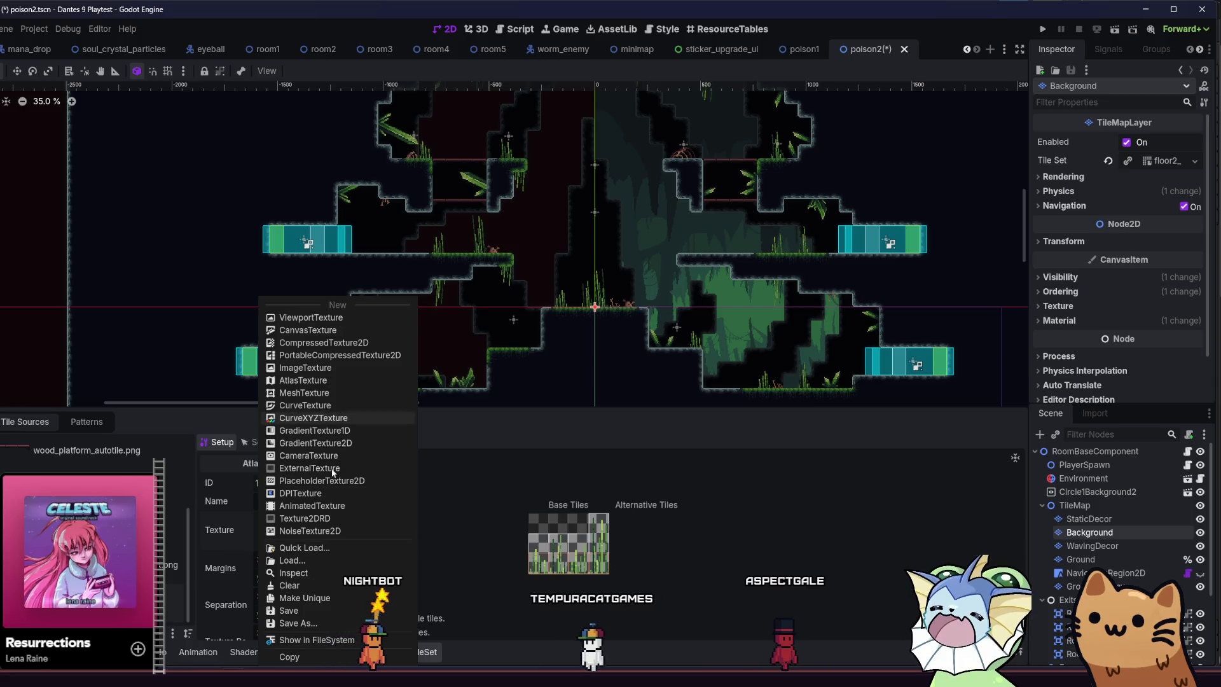
click(321, 549)
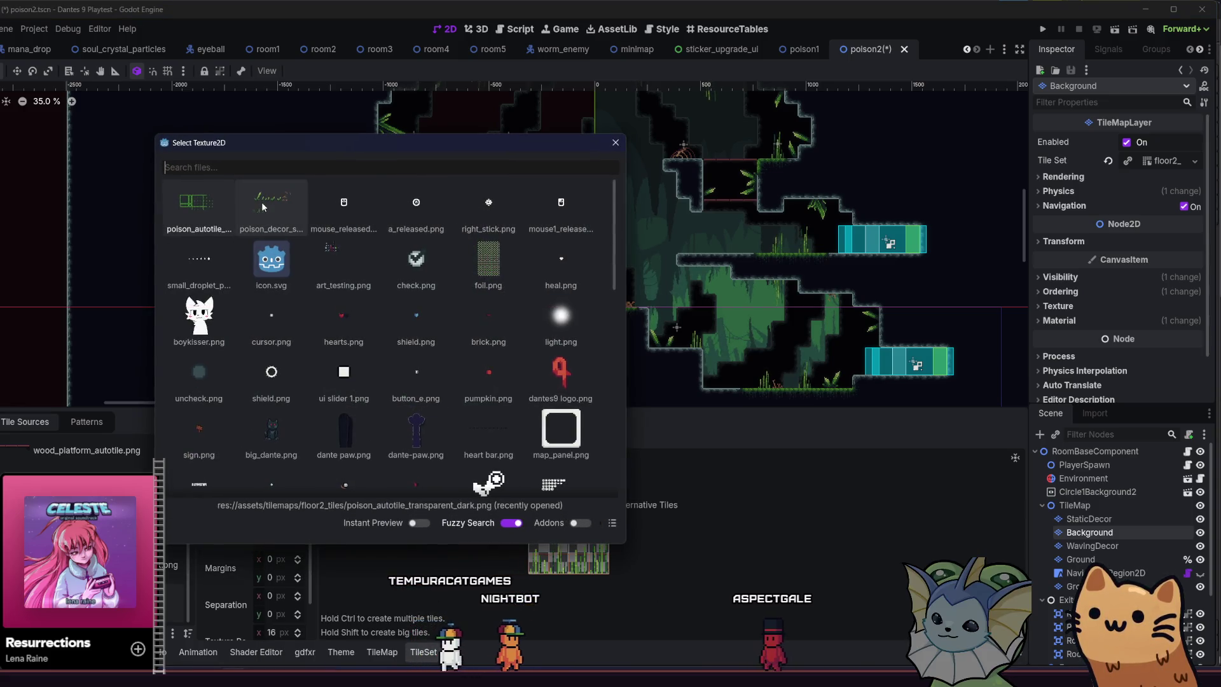
text(dar)
double_click(263, 207)
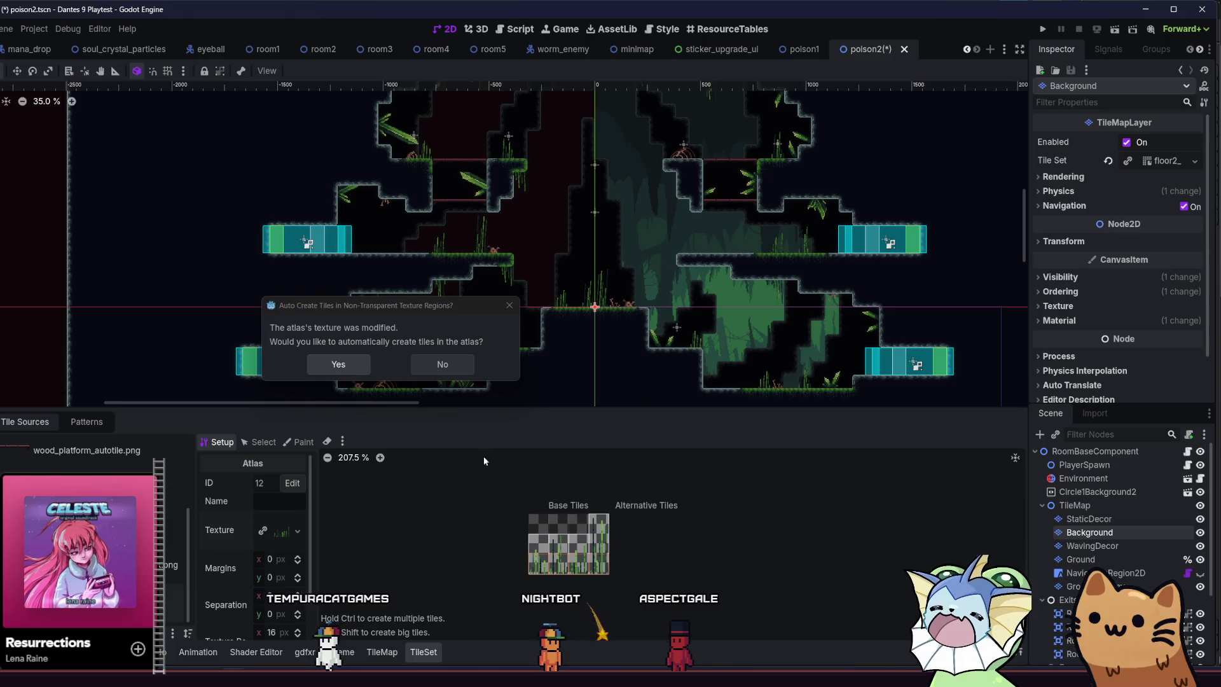
click(442, 363)
key(ctrl+s)
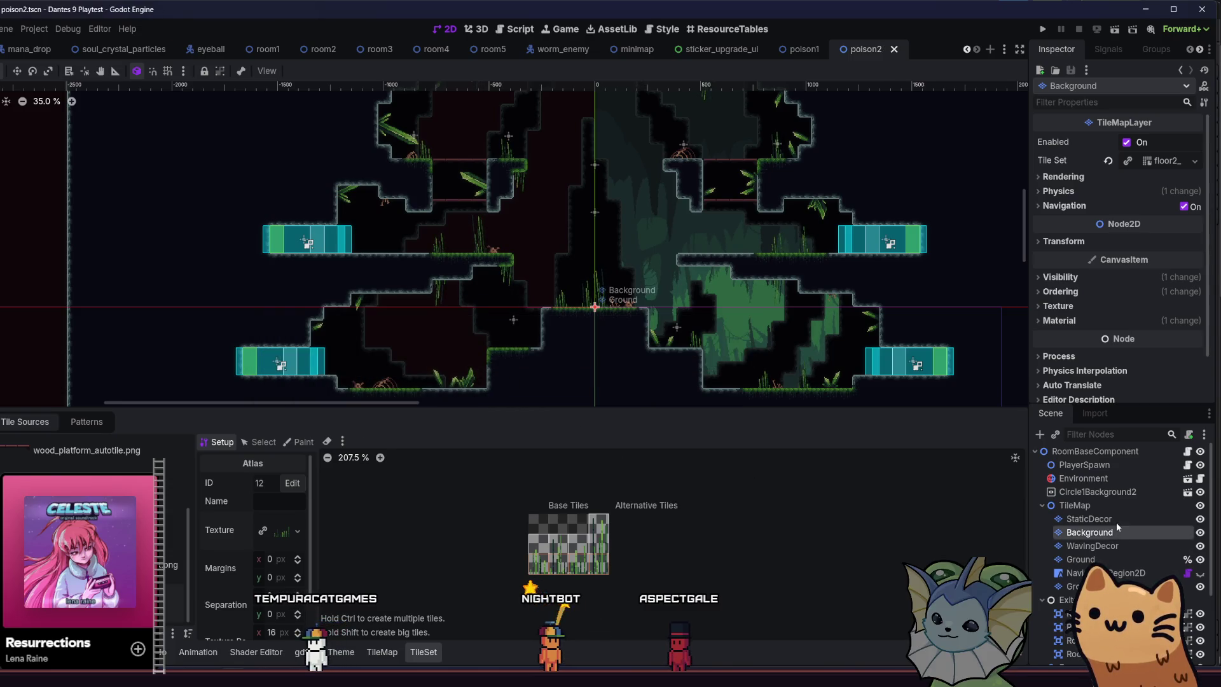
click(1117, 519)
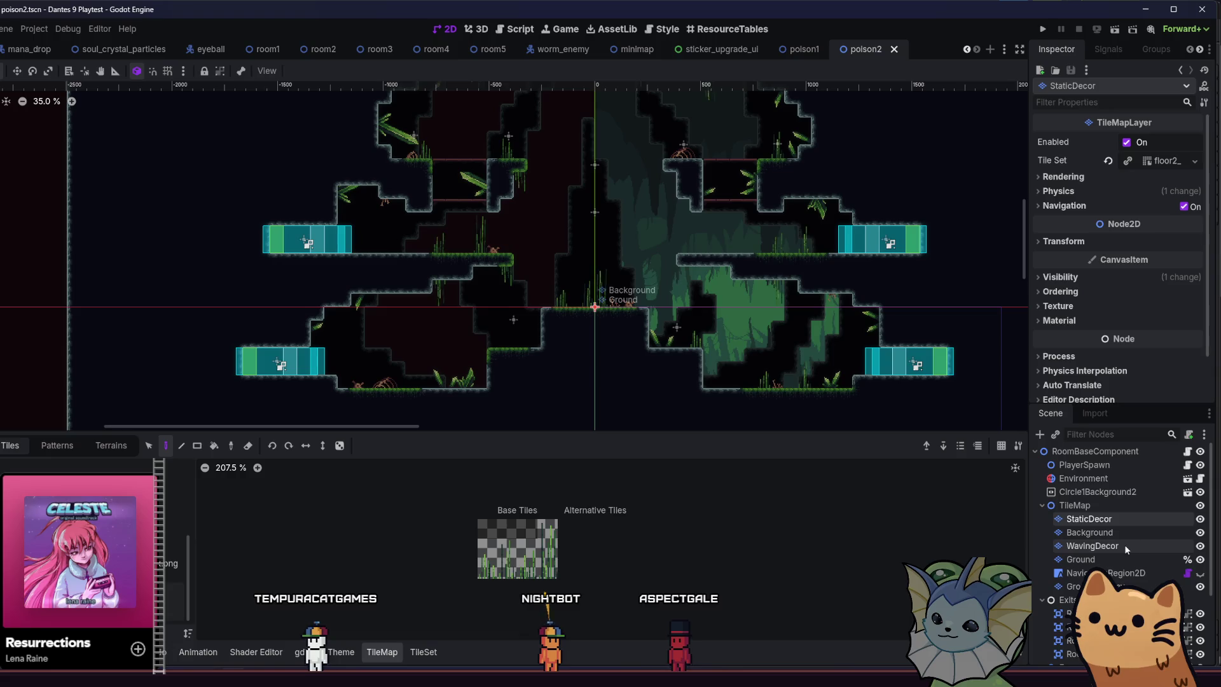
Set the Modulate of StaticDecor, Background and WavingDecor to grey 150, then save.
click(1124, 545)
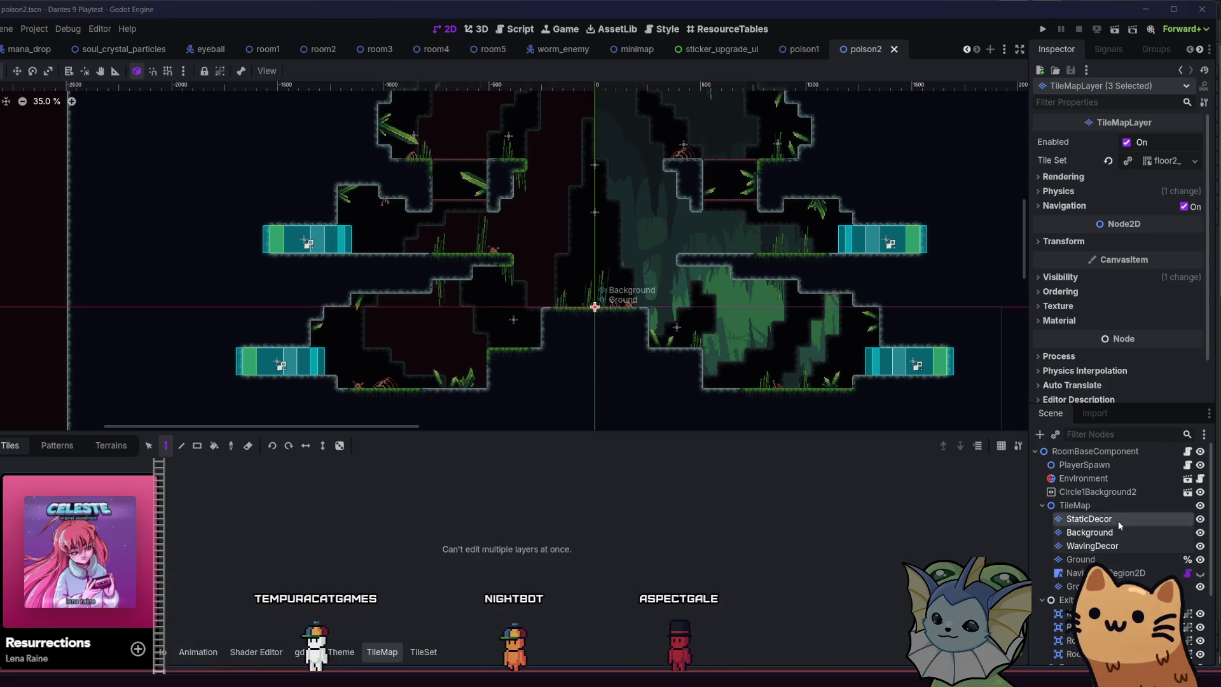
click(1118, 546)
click(1122, 521)
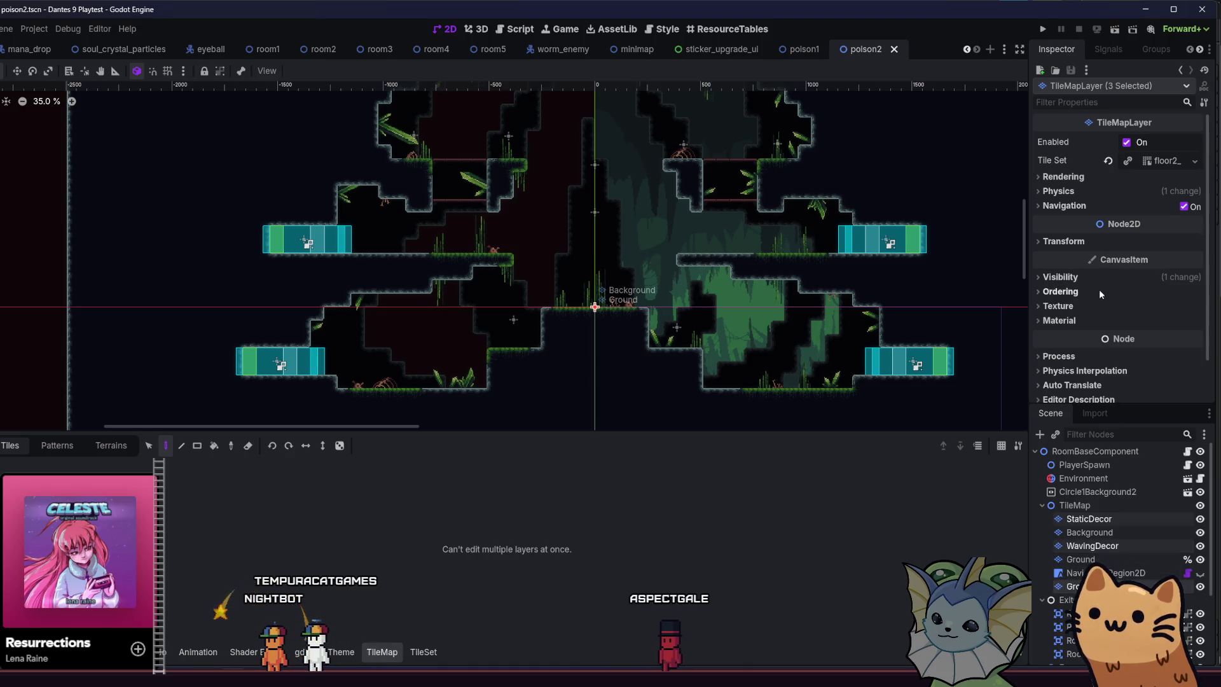
click(1094, 277)
click(1151, 311)
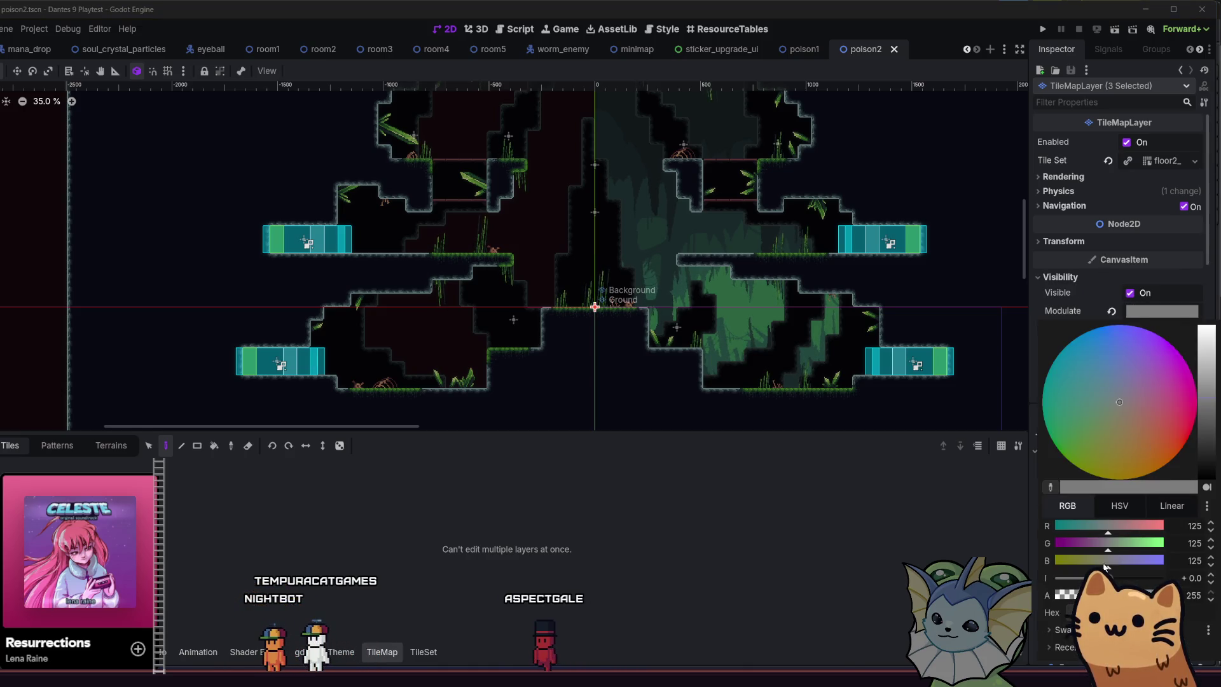
drag(1208, 387, 1208, 369)
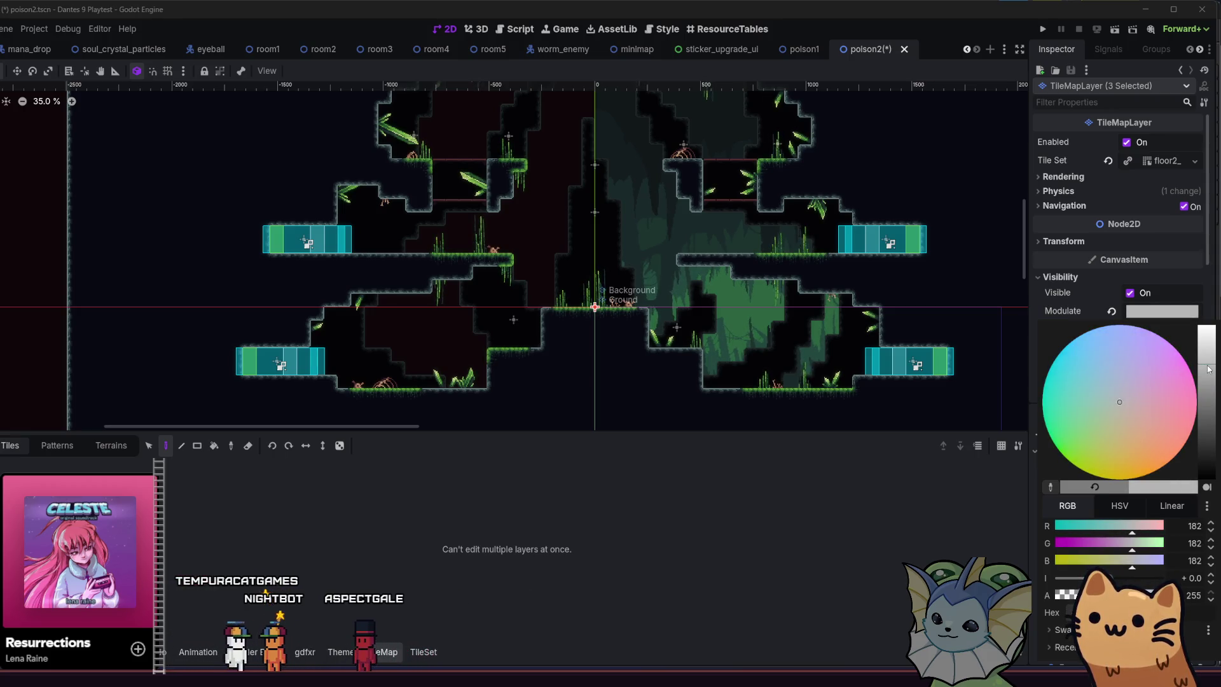
drag(1208, 369, 1205, 387)
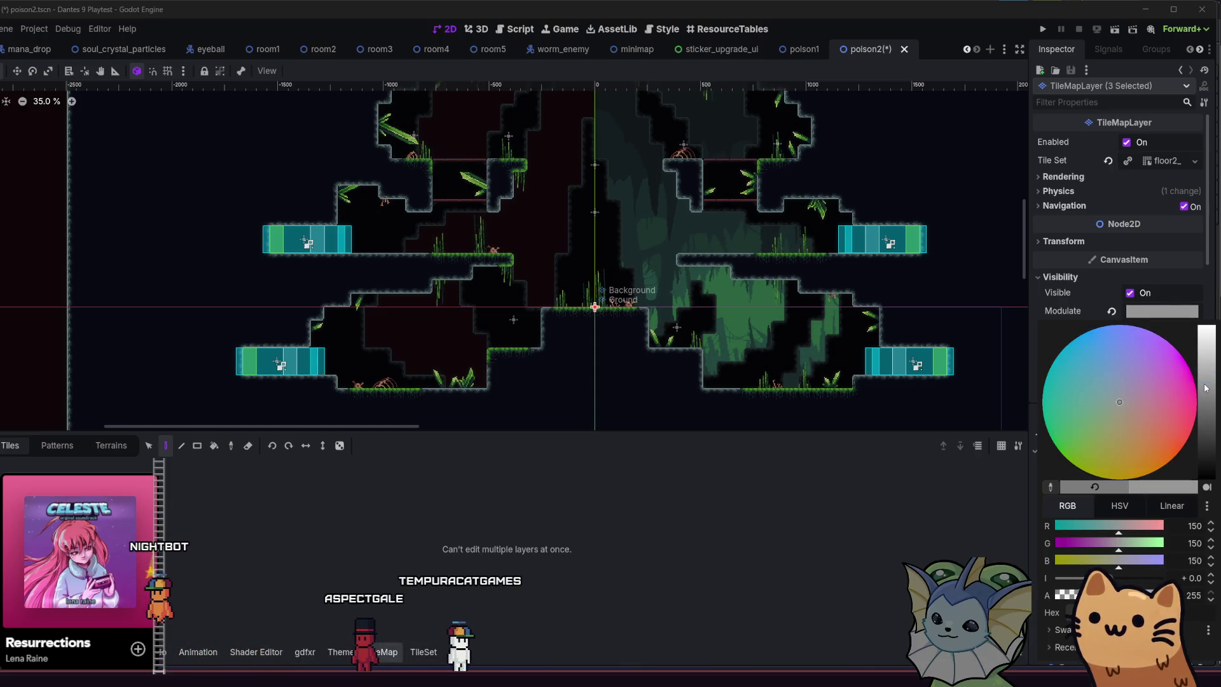
click(820, 577)
key(ctrl+s)
scroll(up, 3)
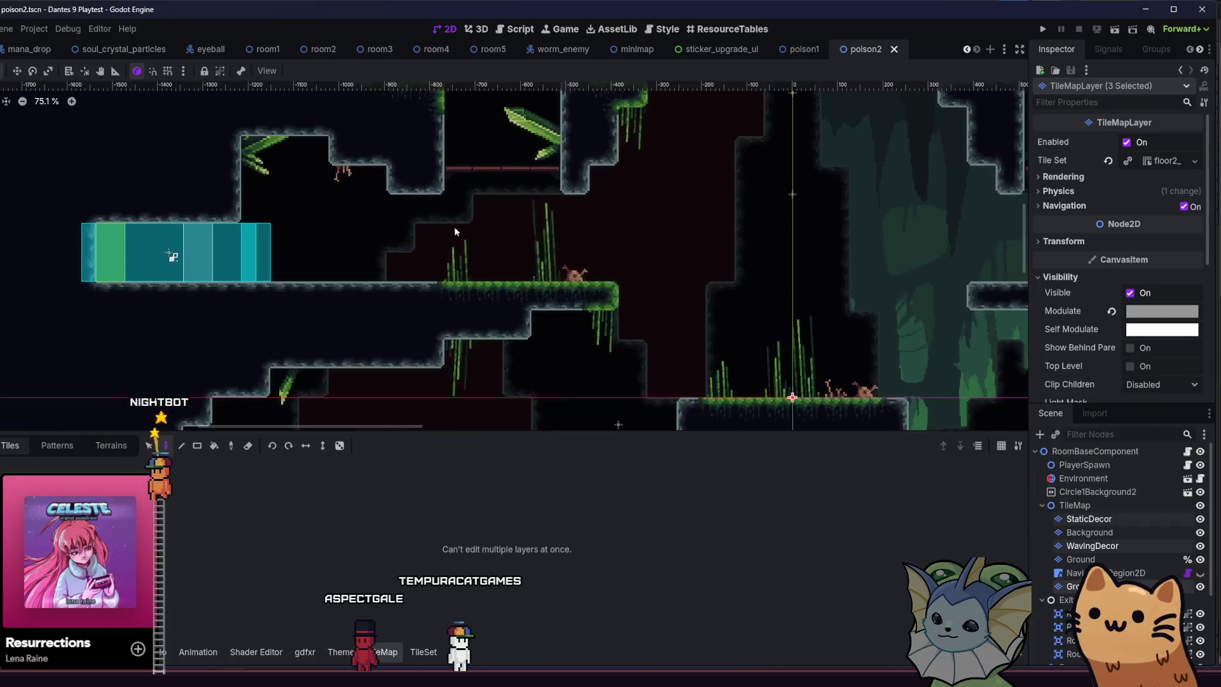
Inspect the poison1 level's StaticDecor Modulate colour and save the scene.
click(796, 52)
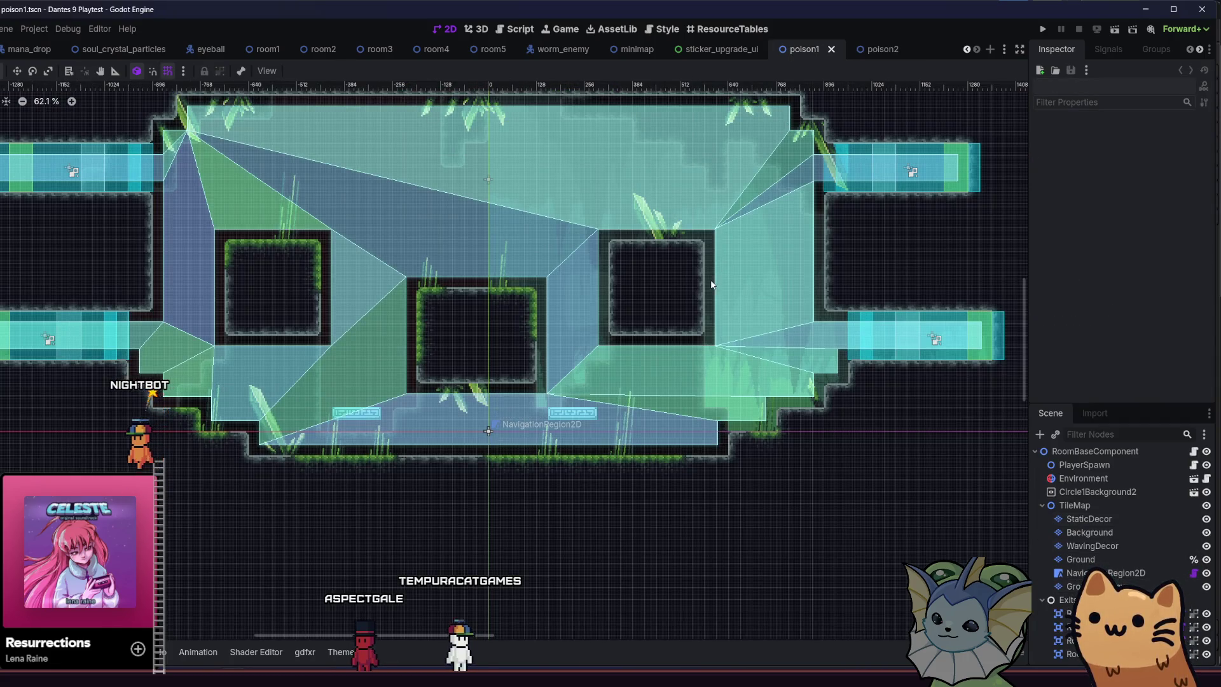
click(1091, 518)
scroll(down, 3)
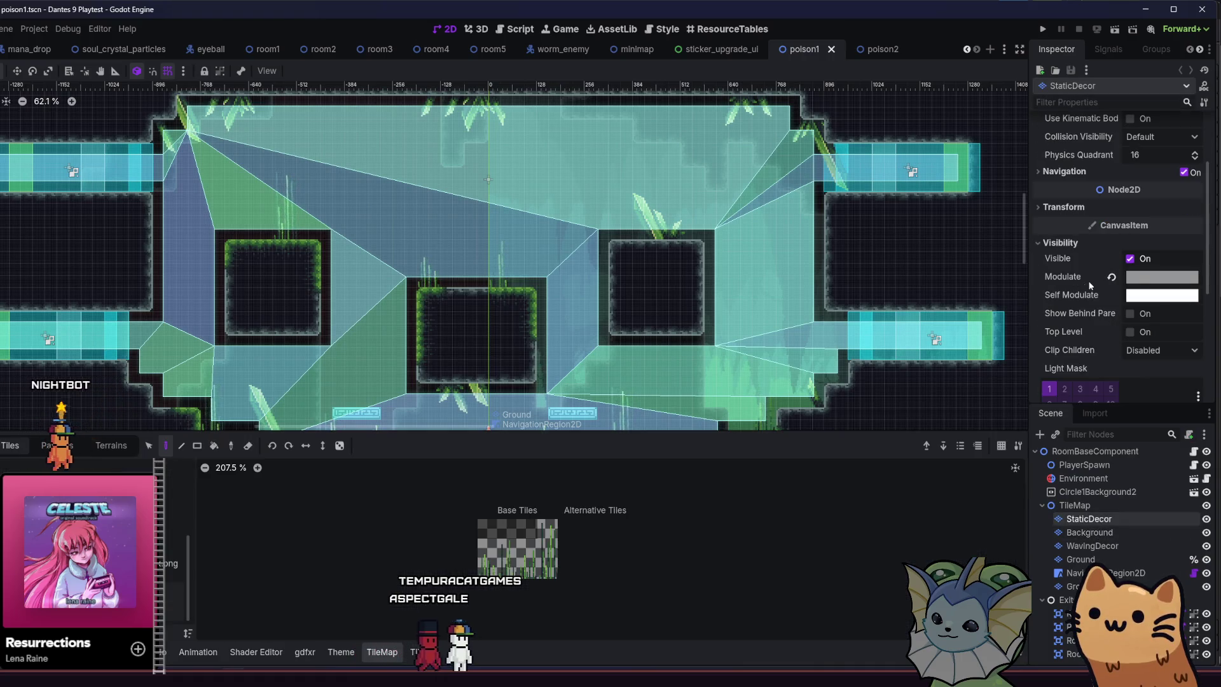
click(1134, 279)
key(Escape)
key(ctrl+s)
Compare the poison2 and poison1 tabs, then run the project for a playtest.
click(881, 49)
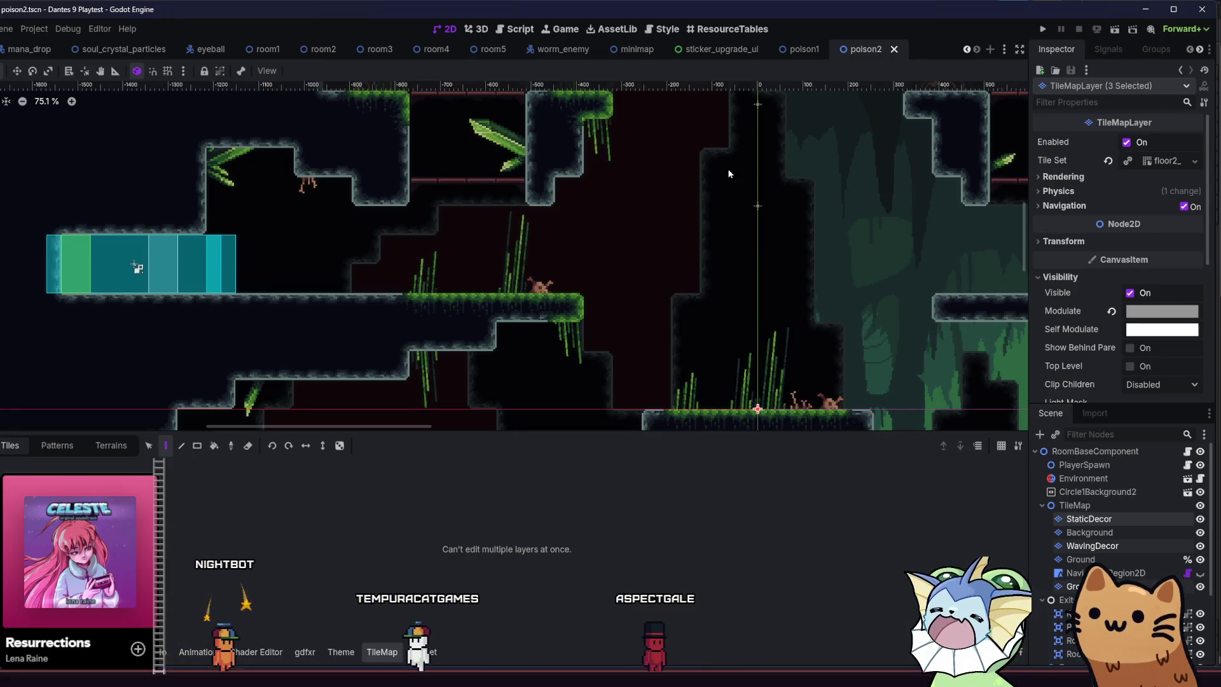
scroll(down, 3)
click(805, 50)
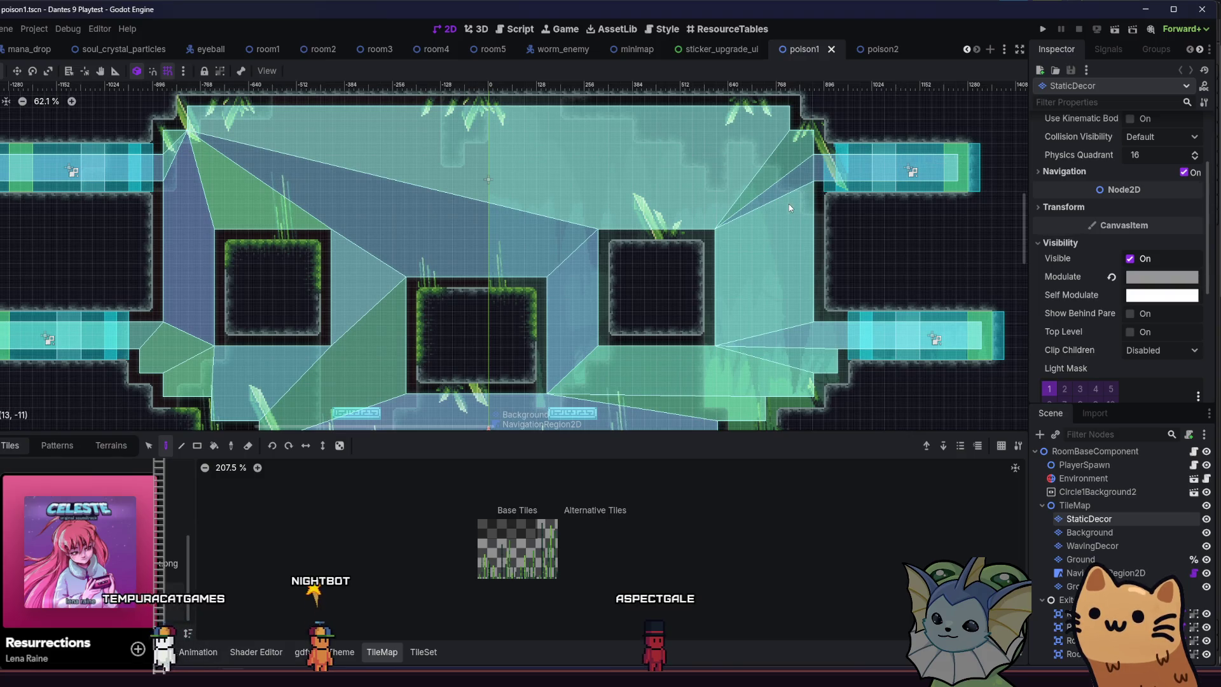
scroll(down, 3)
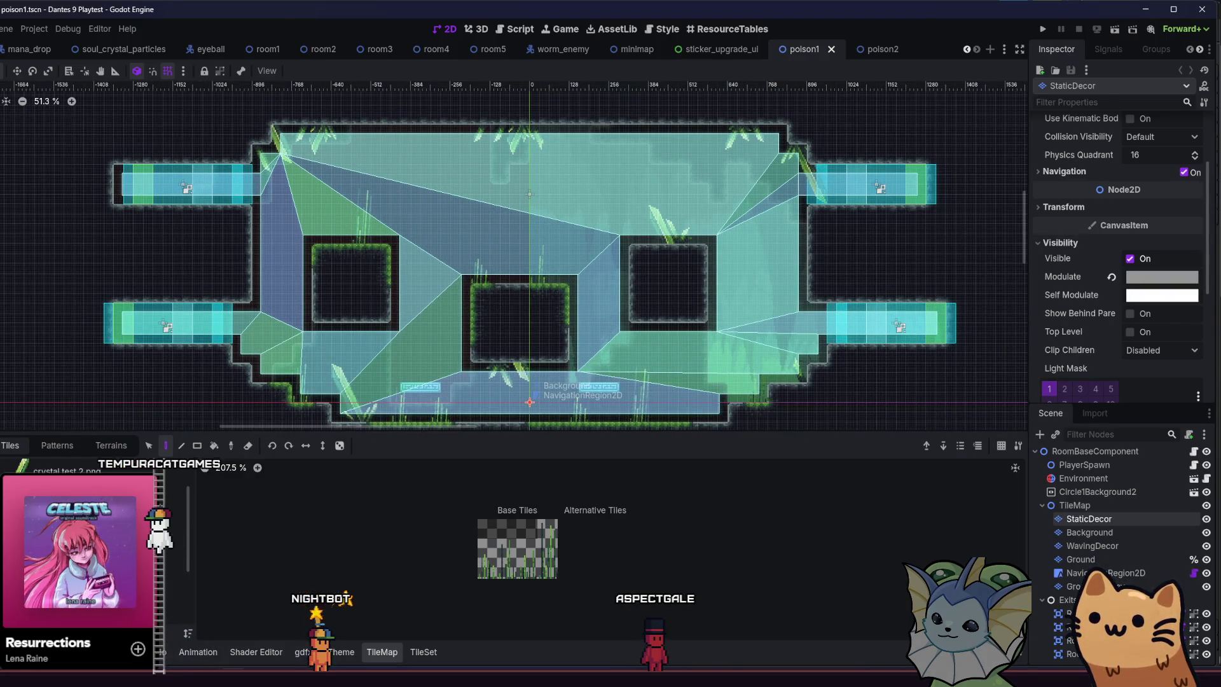
scroll(up, 3)
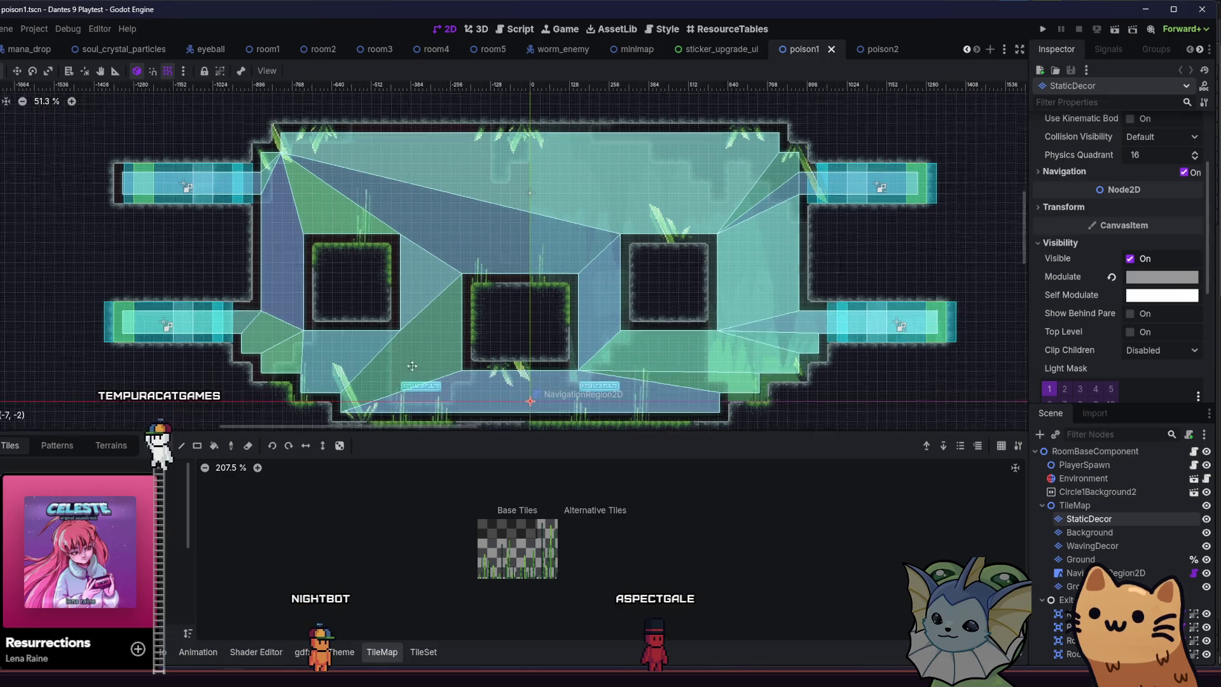
scroll(down, 3)
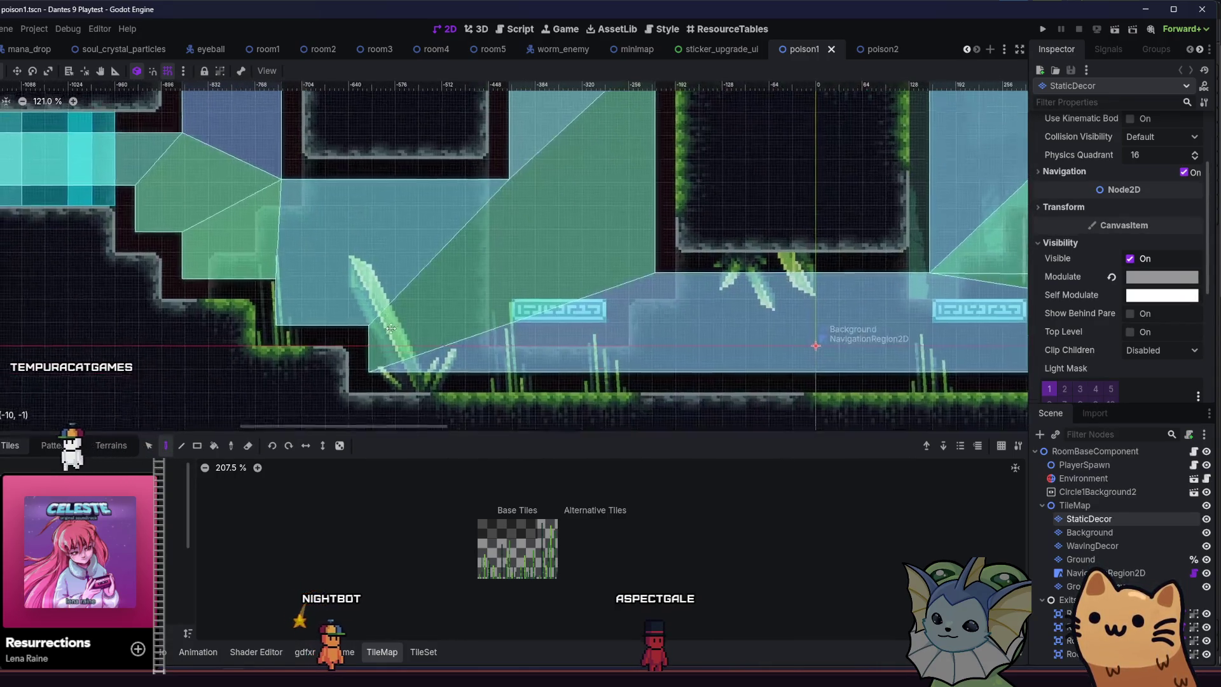
click(1044, 29)
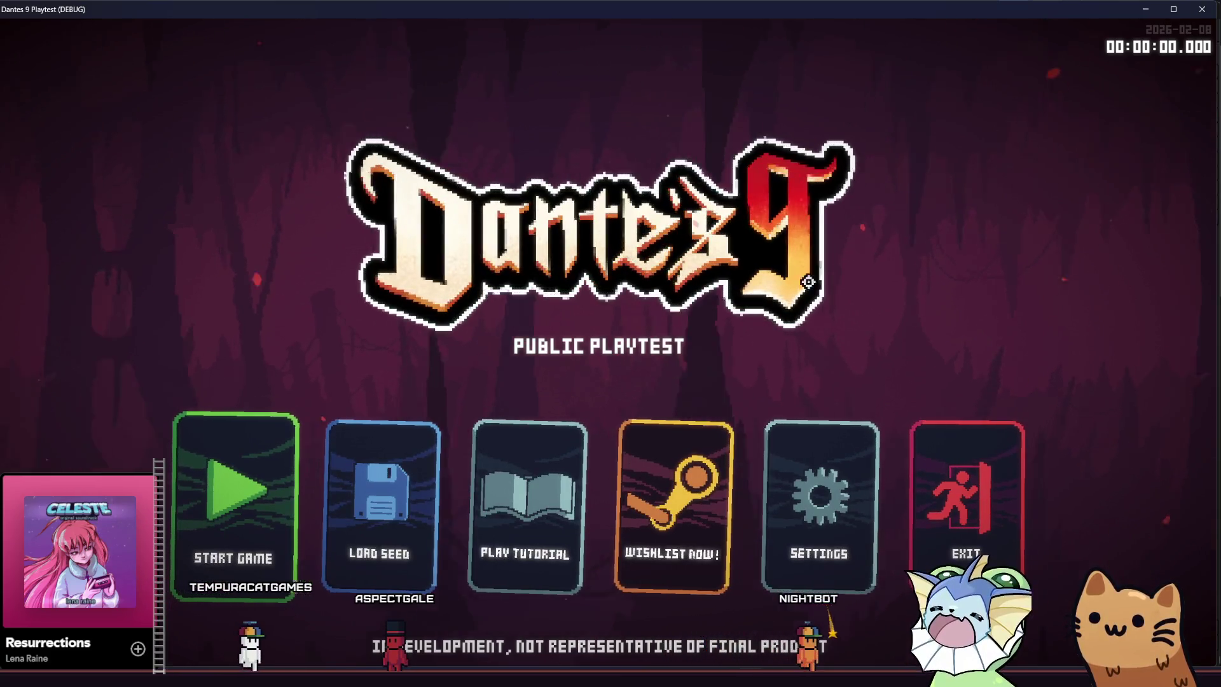
Click the Start Game card, then open the F1 debug menu in the teleporter room.
click(266, 468)
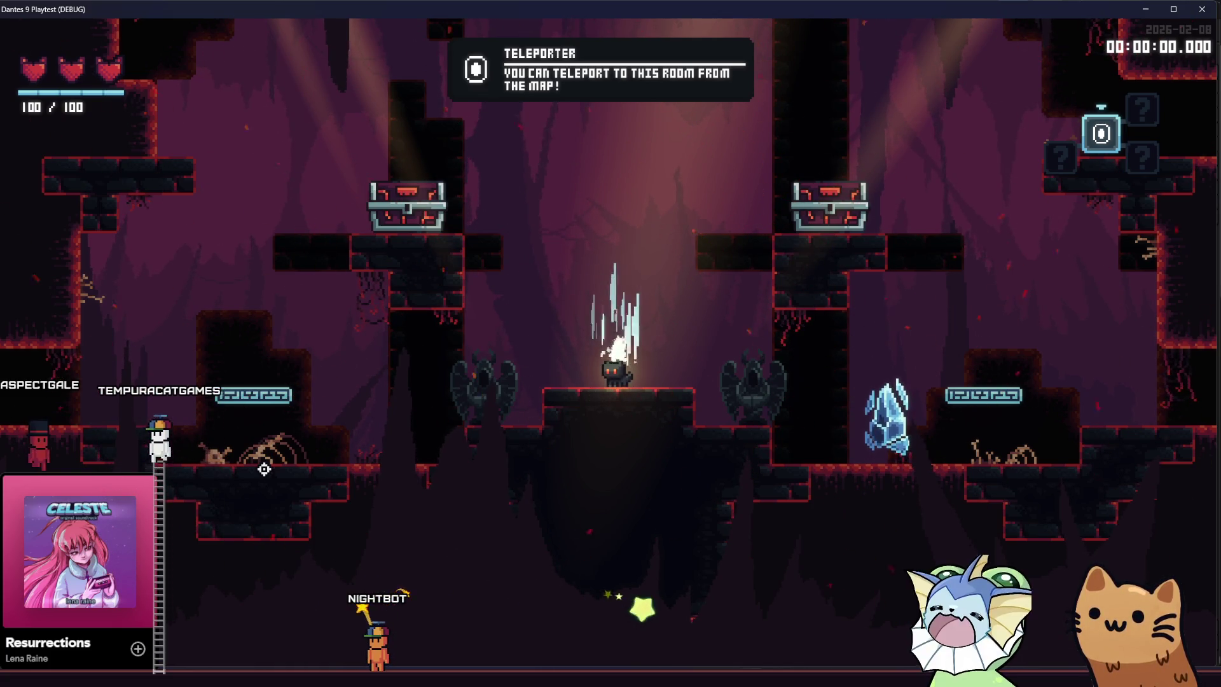
key(F1)
Load the green jungle cave level from the debug menu's Level > Select Level list.
click(132, 160)
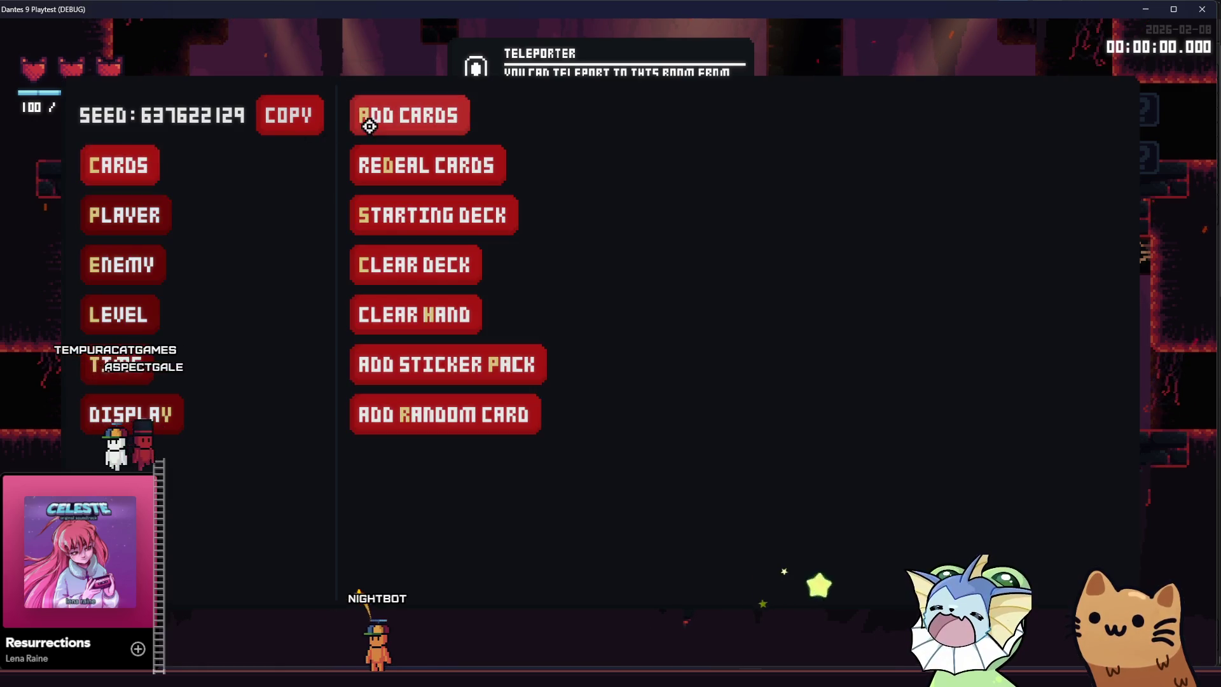
click(124, 314)
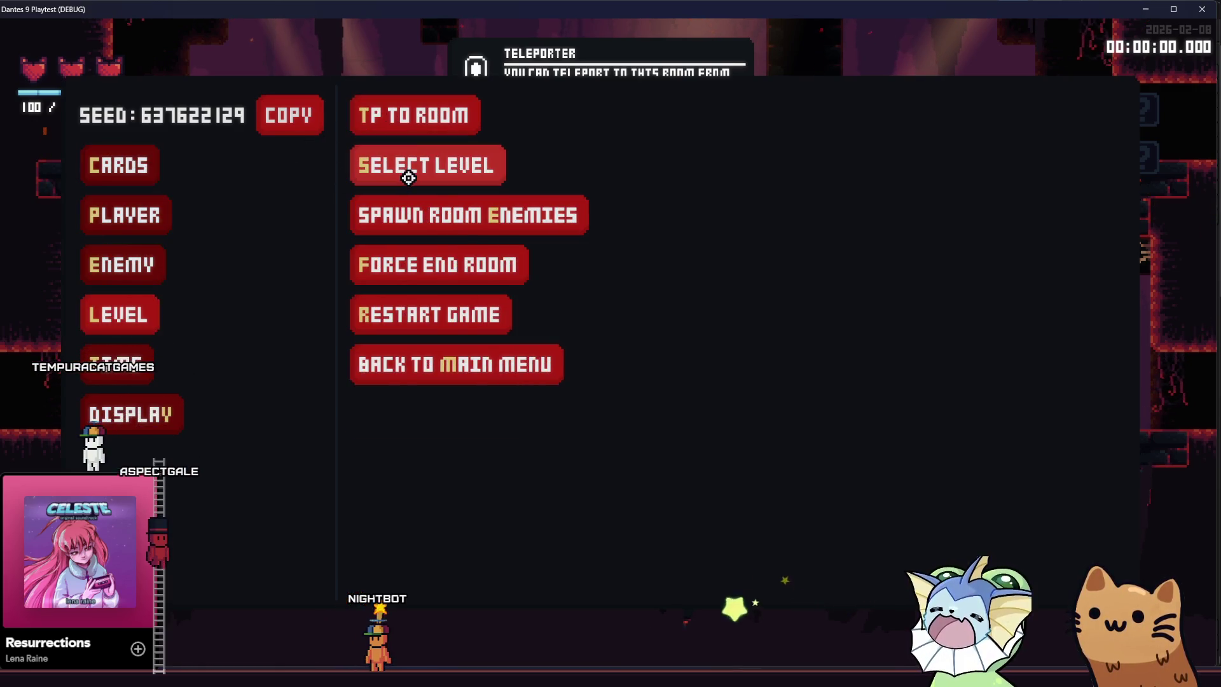
click(407, 171)
click(668, 173)
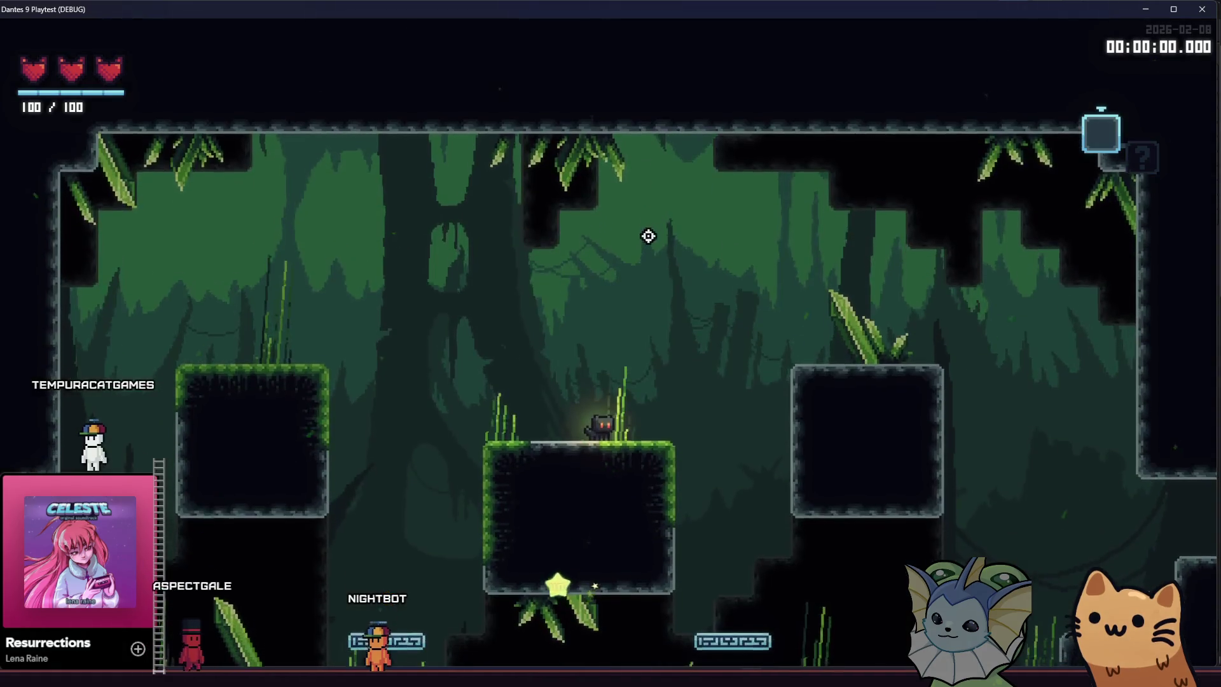
Jump the cat onto the mossy middle platform and drop into the lower area to the right.
key(space)
key(Right)
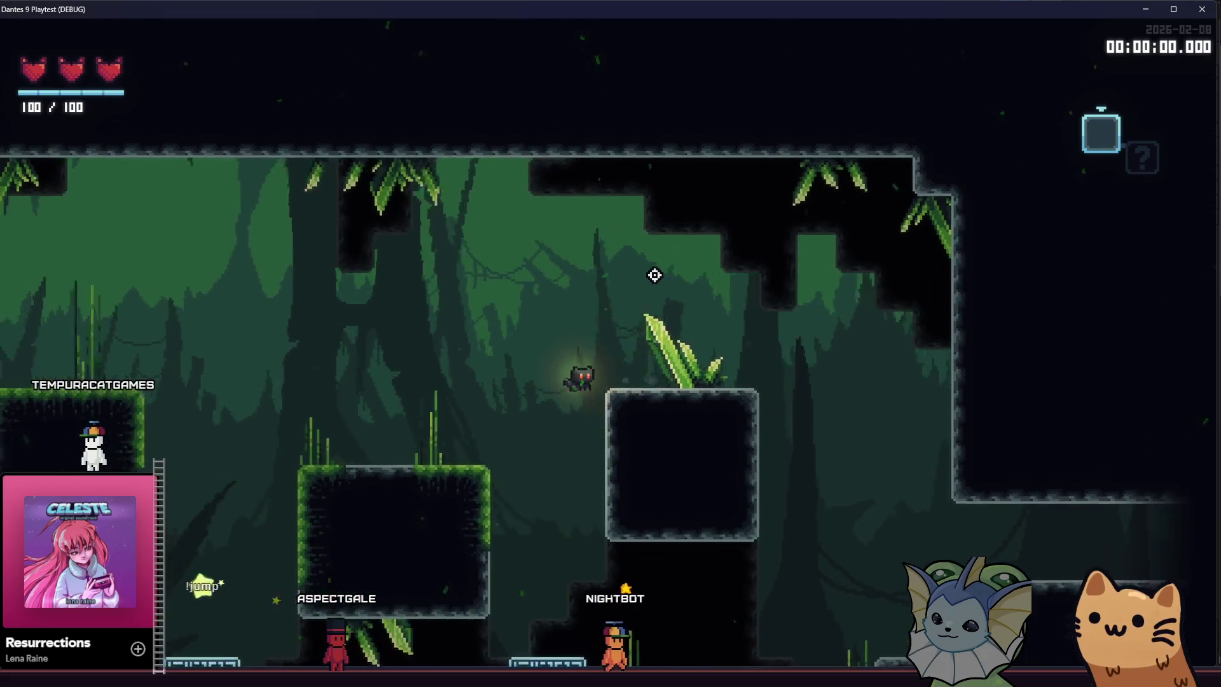
key(Left)
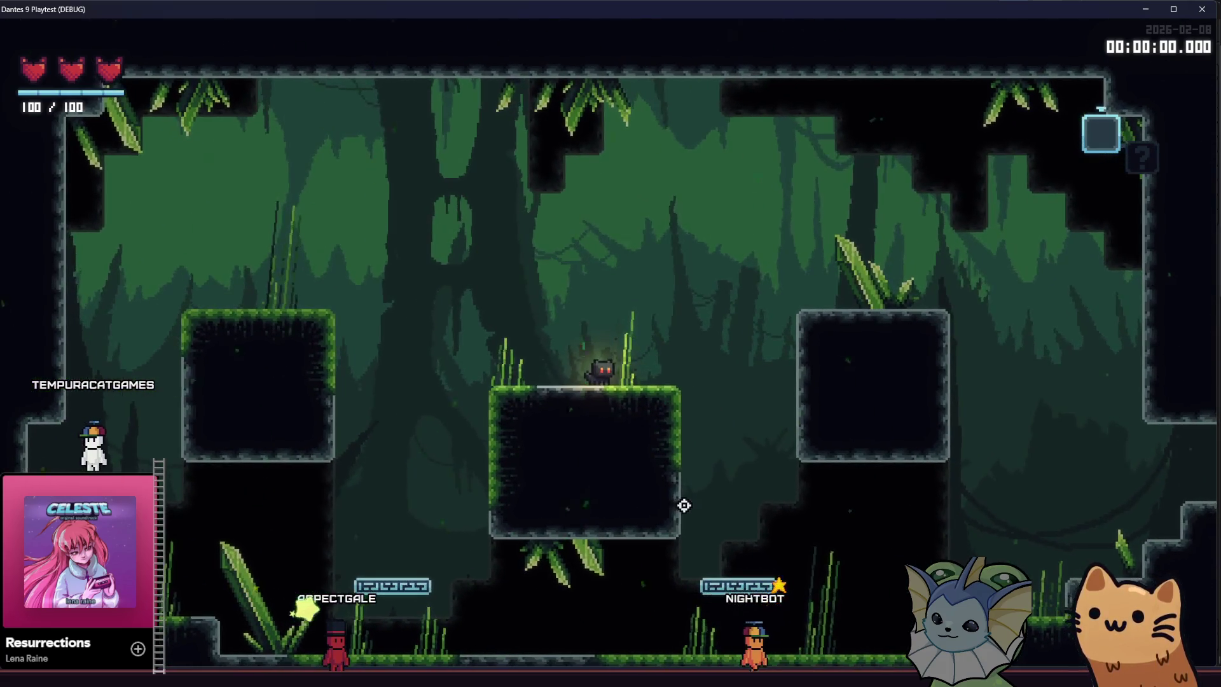
key(Right)
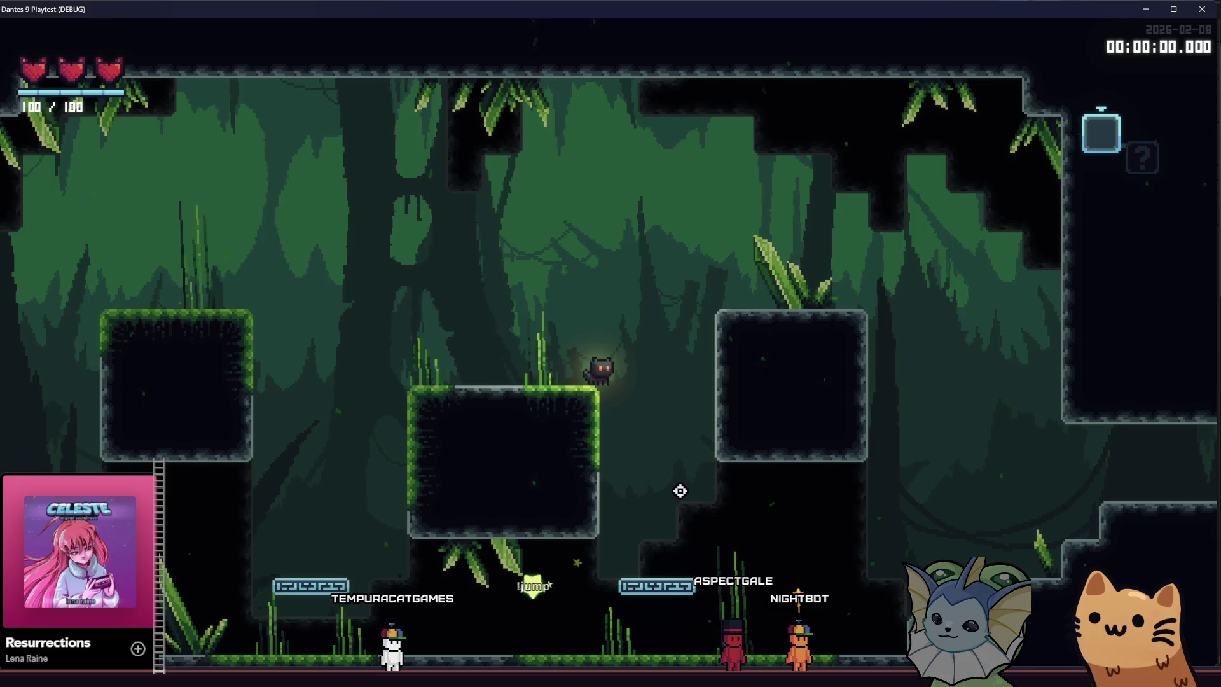
key(Right)
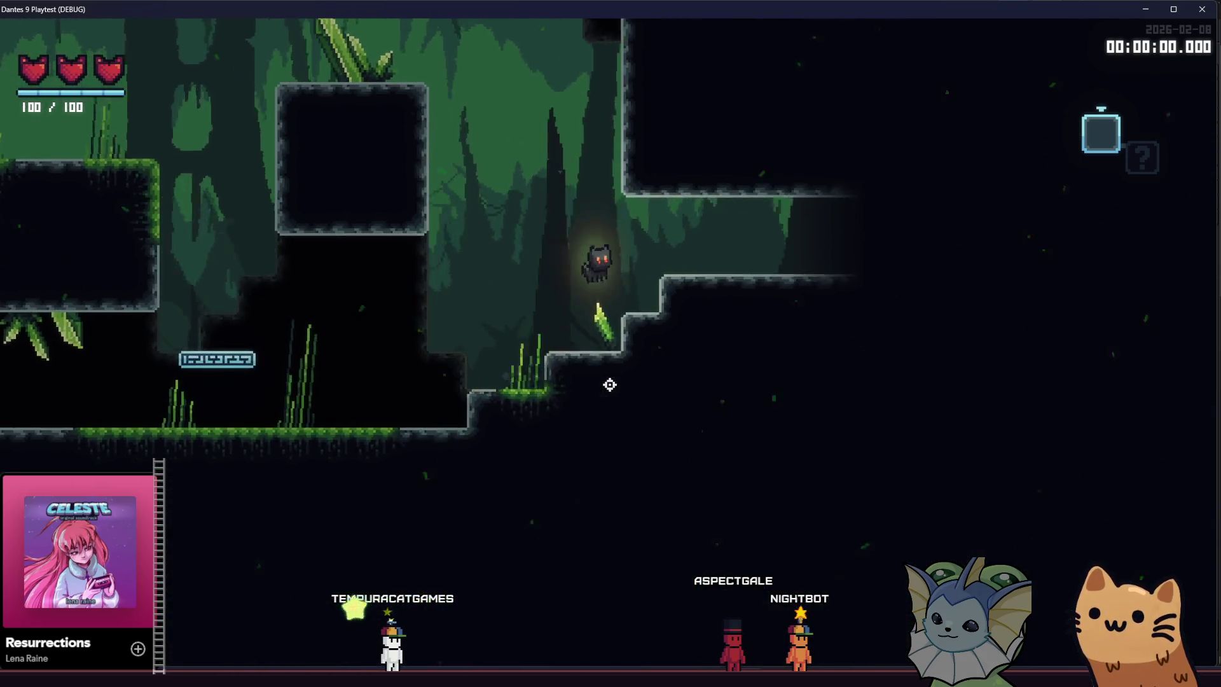
key(Right)
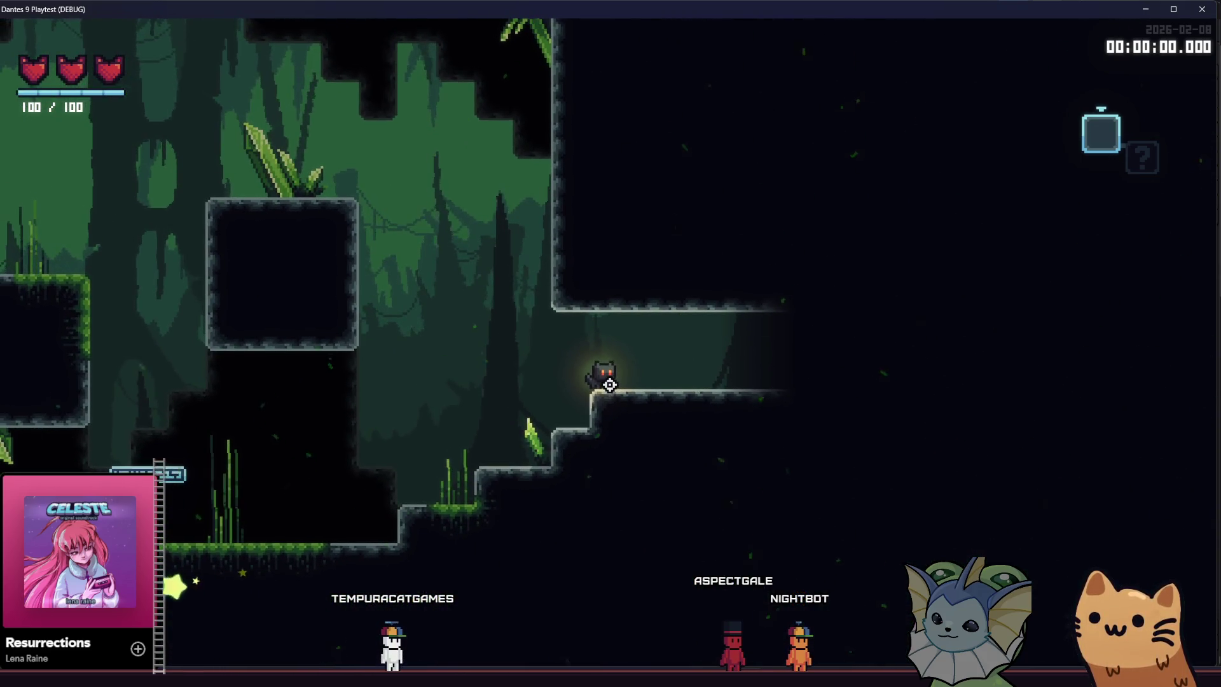
Walk into the next room, climb into the upper corridor and drop down the dark shaft.
key(Right)
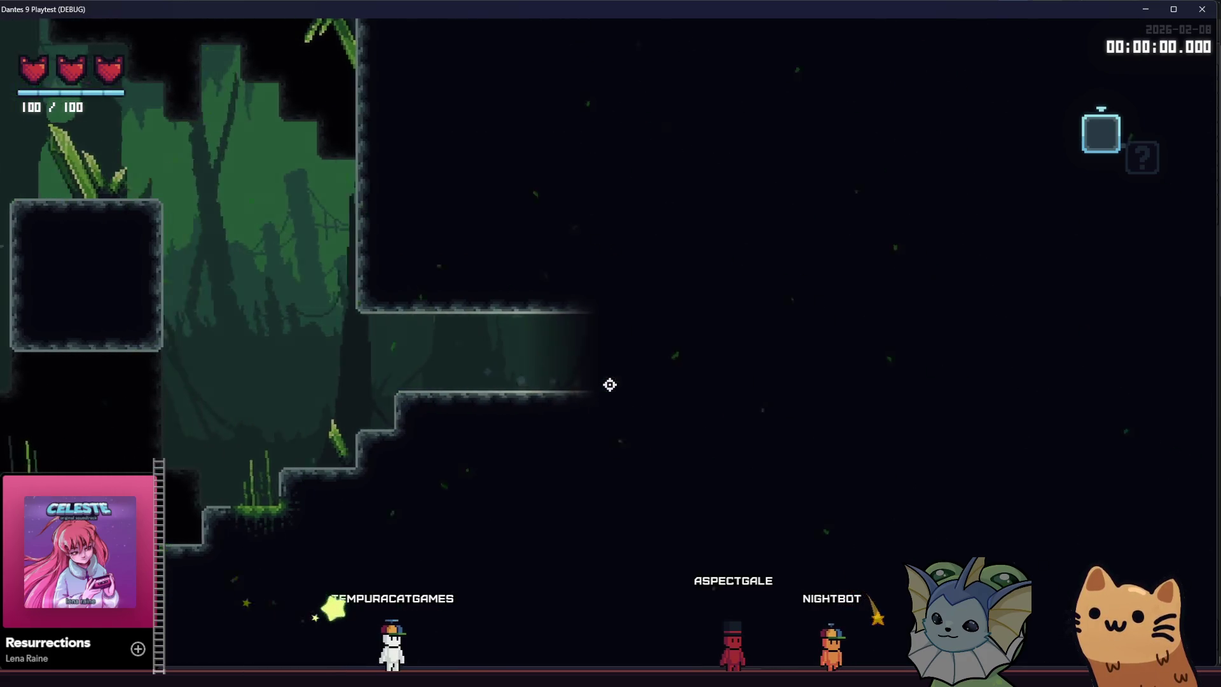
key(Right)
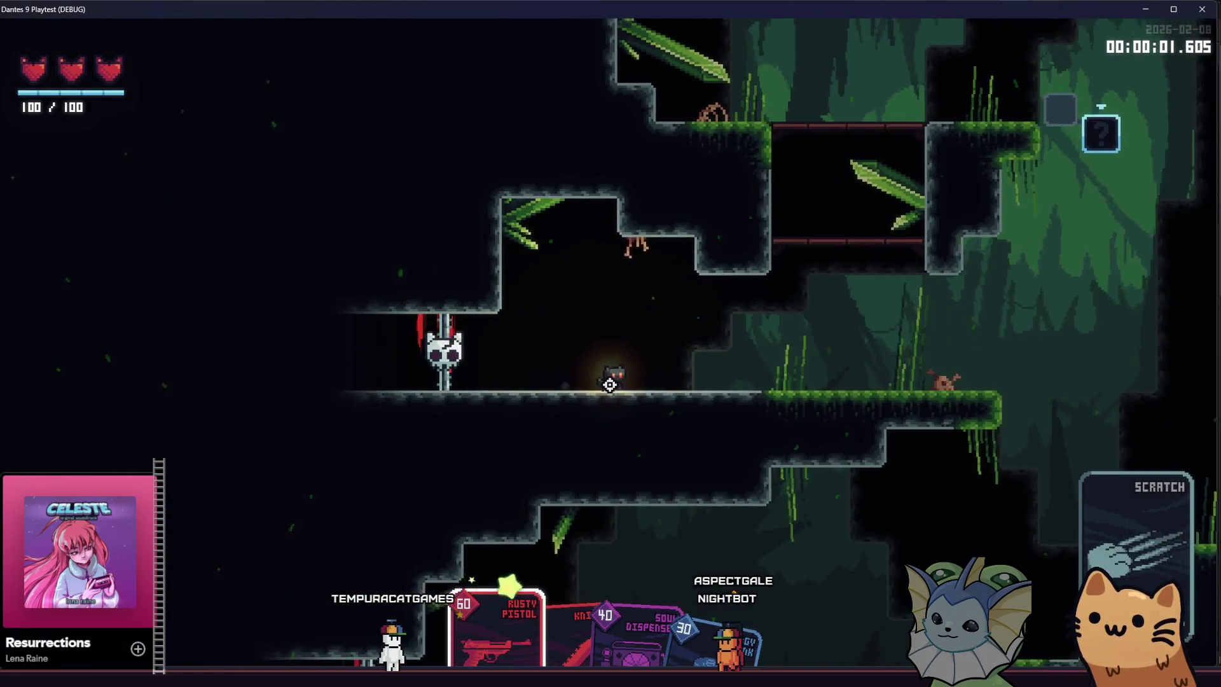
key(Left)
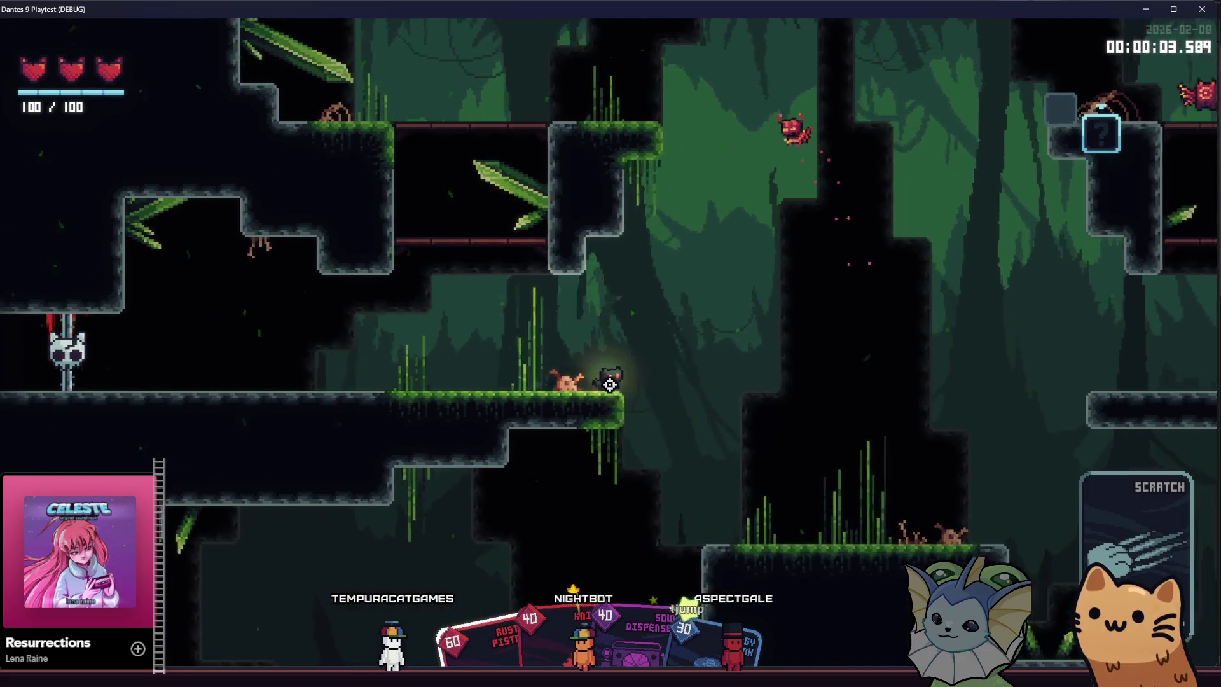
key(space)
key(Right)
key(space)
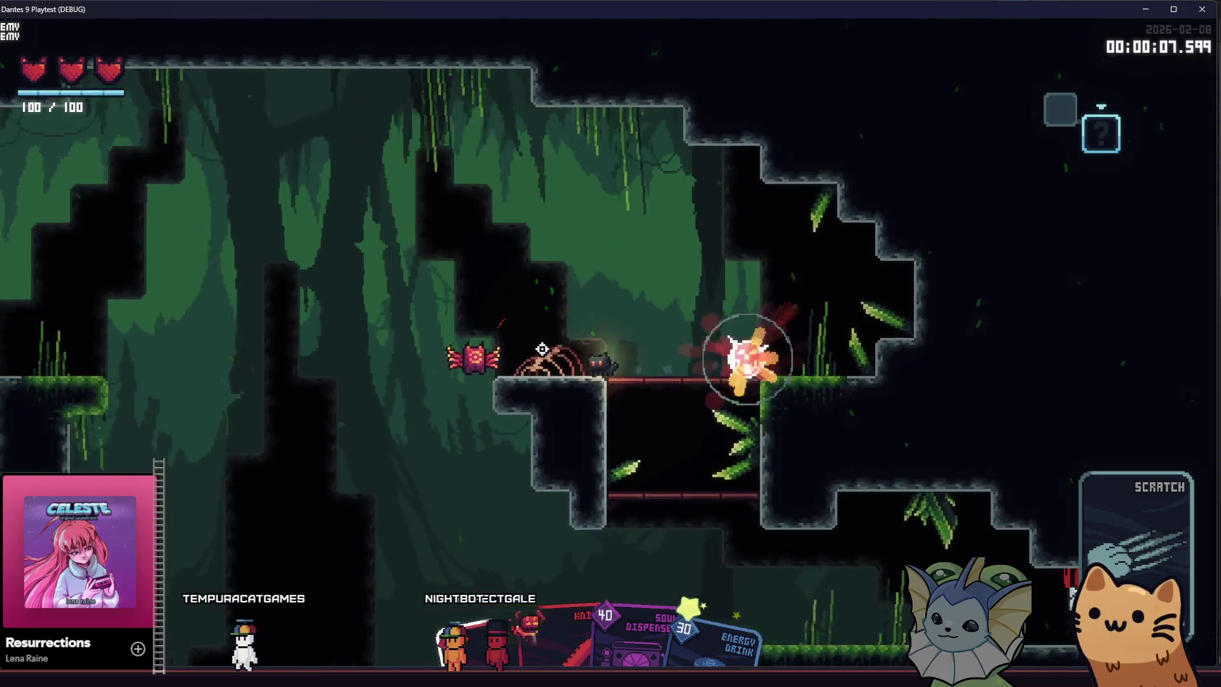
key(Down)
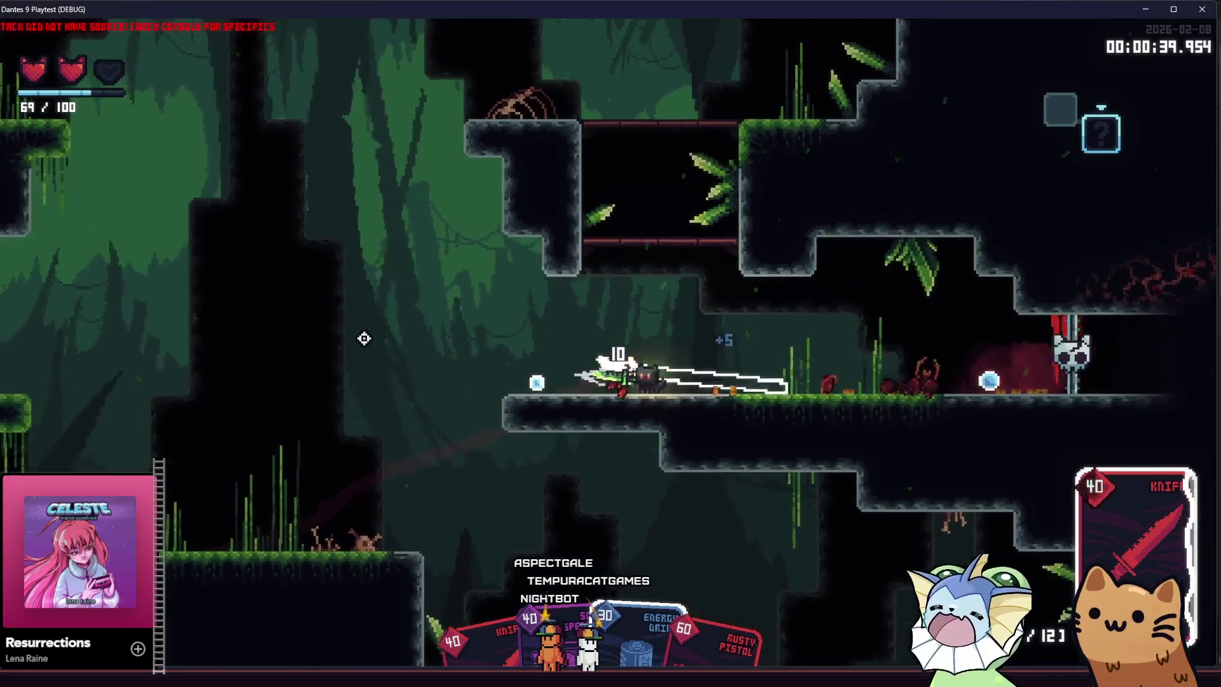
Fight the nearby enemies with knife slashes and Rusty Pistol shots while jumping.
key(a)
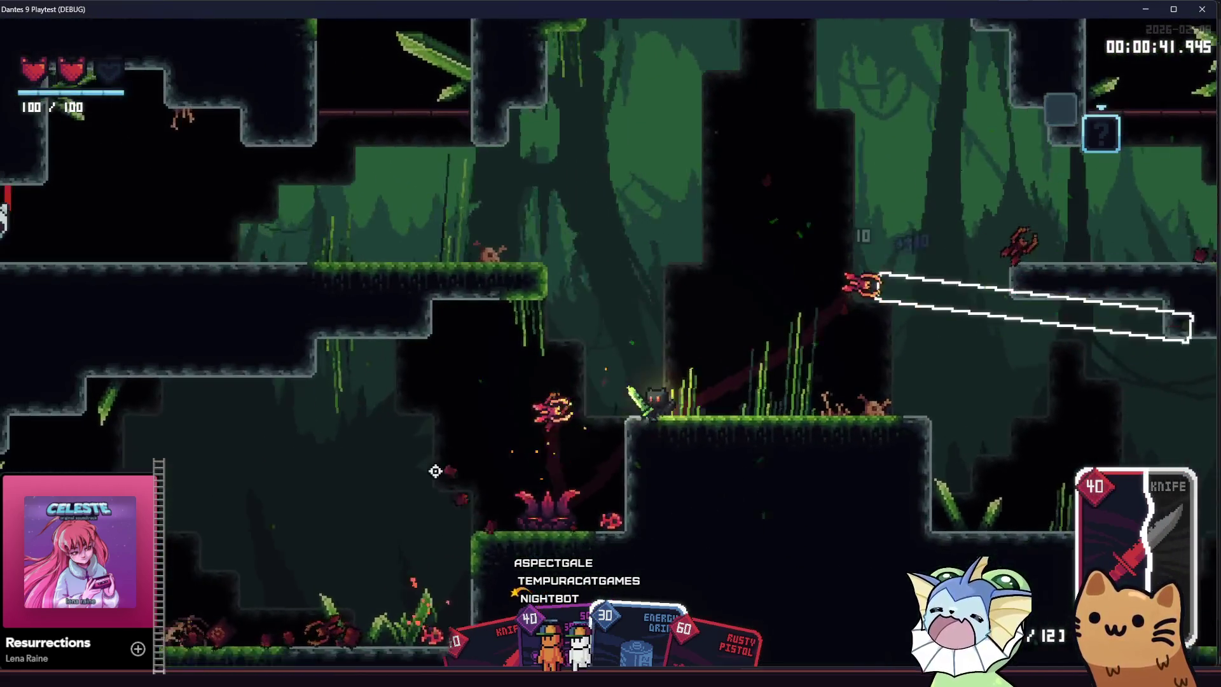
click(773, 407)
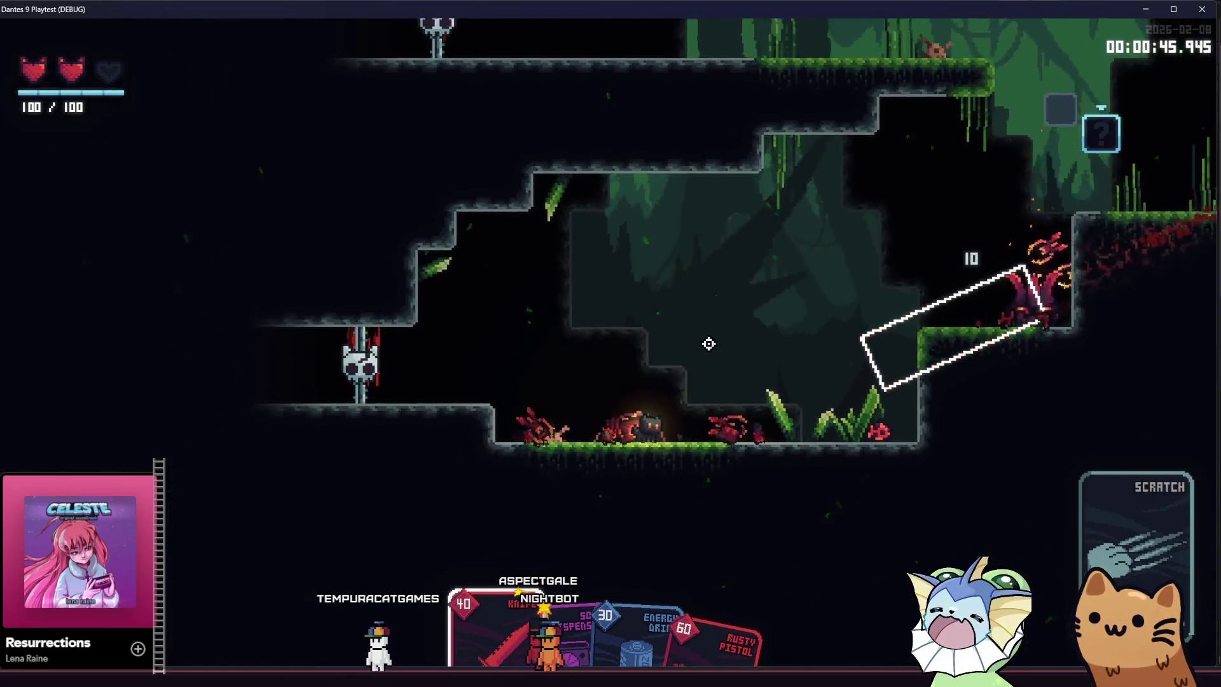
key(space)
click(914, 288)
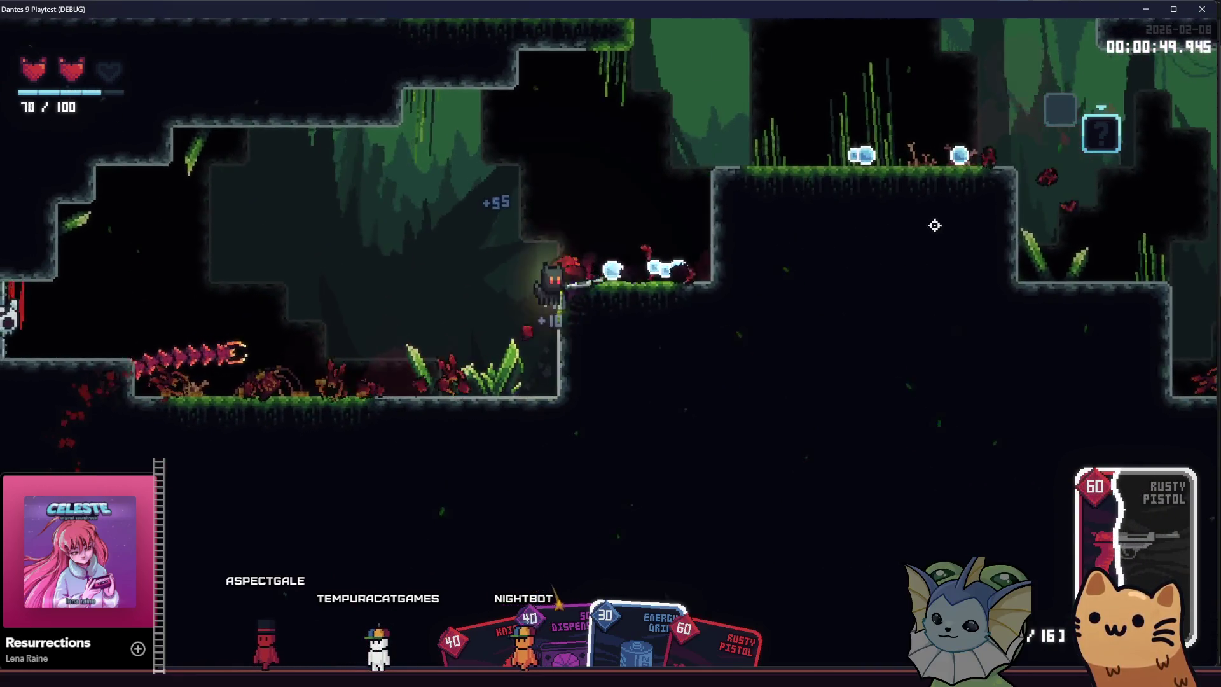
Travel left through the cave ledges into the red-barred chamber and drop beside the chest.
key(space)
key(a)
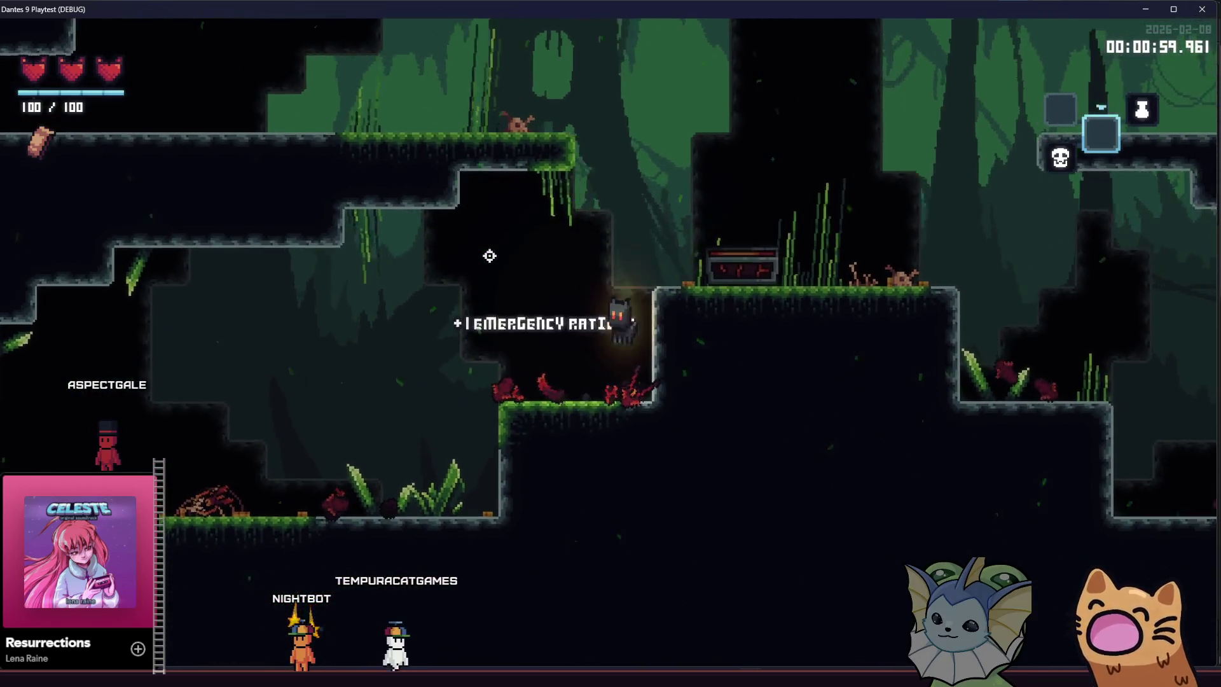
key(a)
key(space)
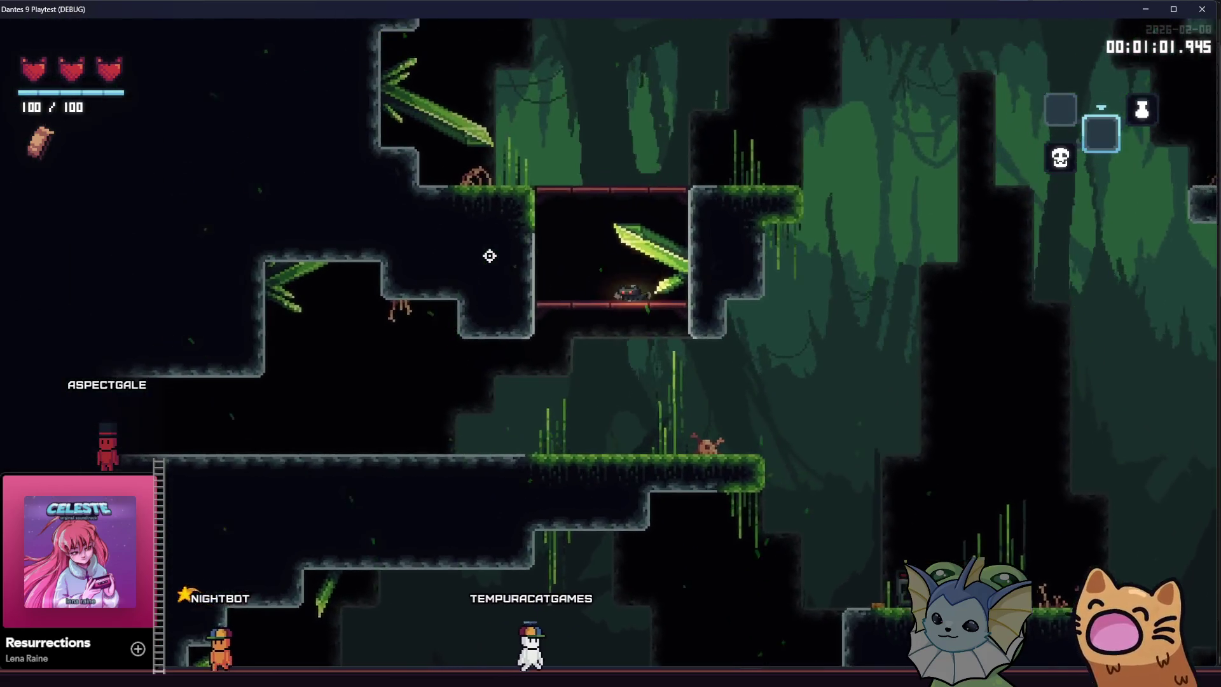
key(a)
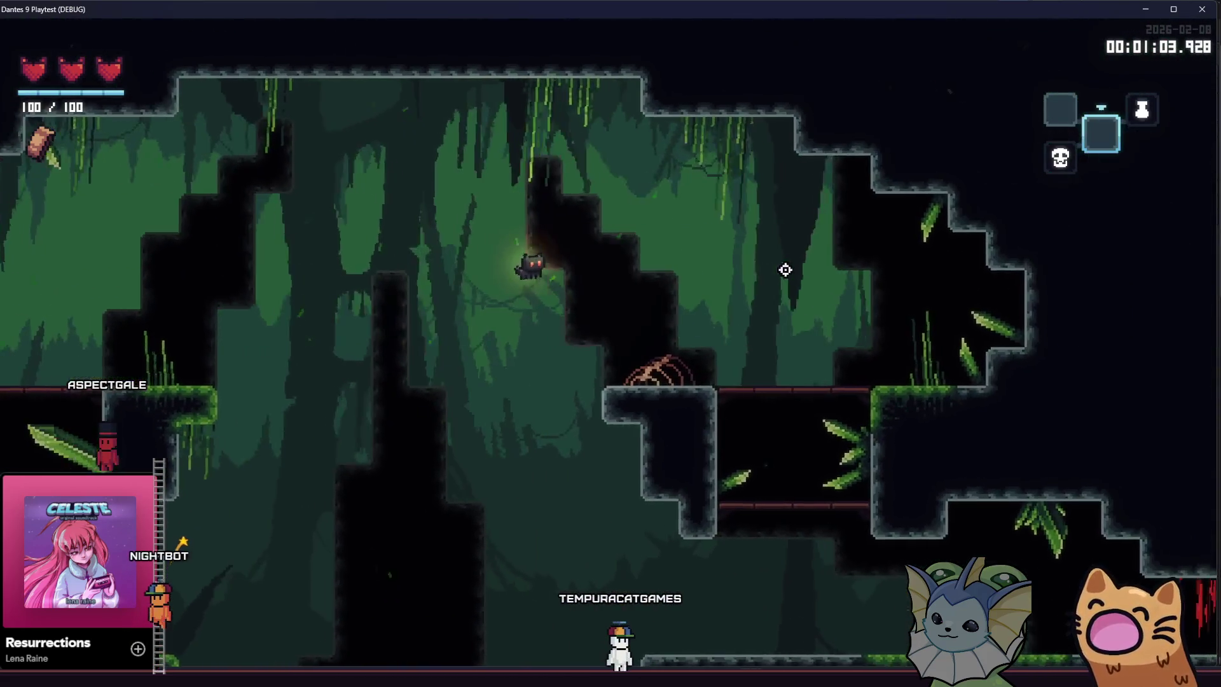
key(space)
key(d)
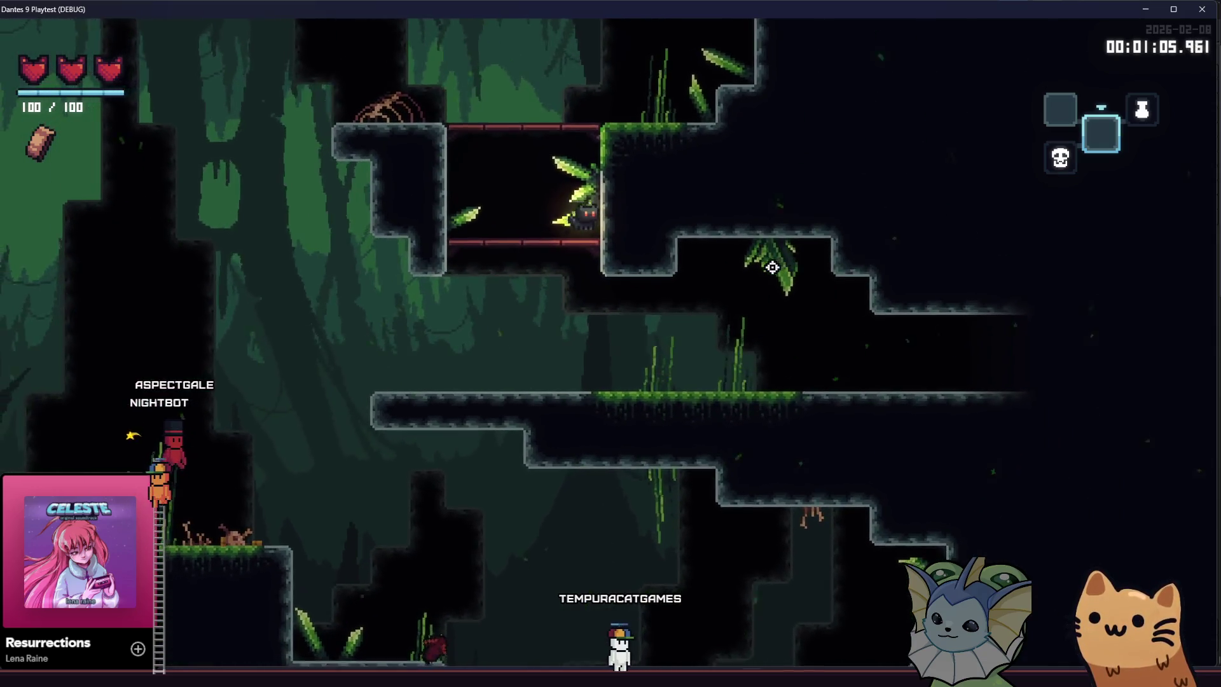
key(s)
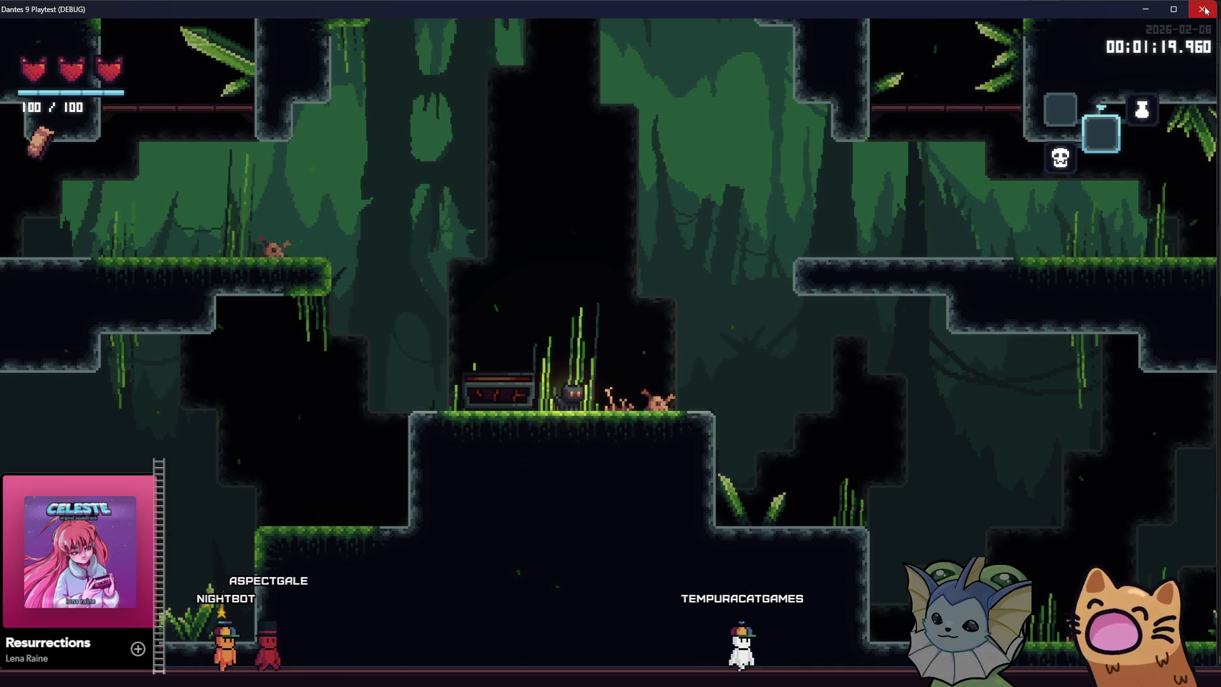
Close the playtest and quick-open fire_goober_egg.tscn, bringing the egg into view.
click(1194, 10)
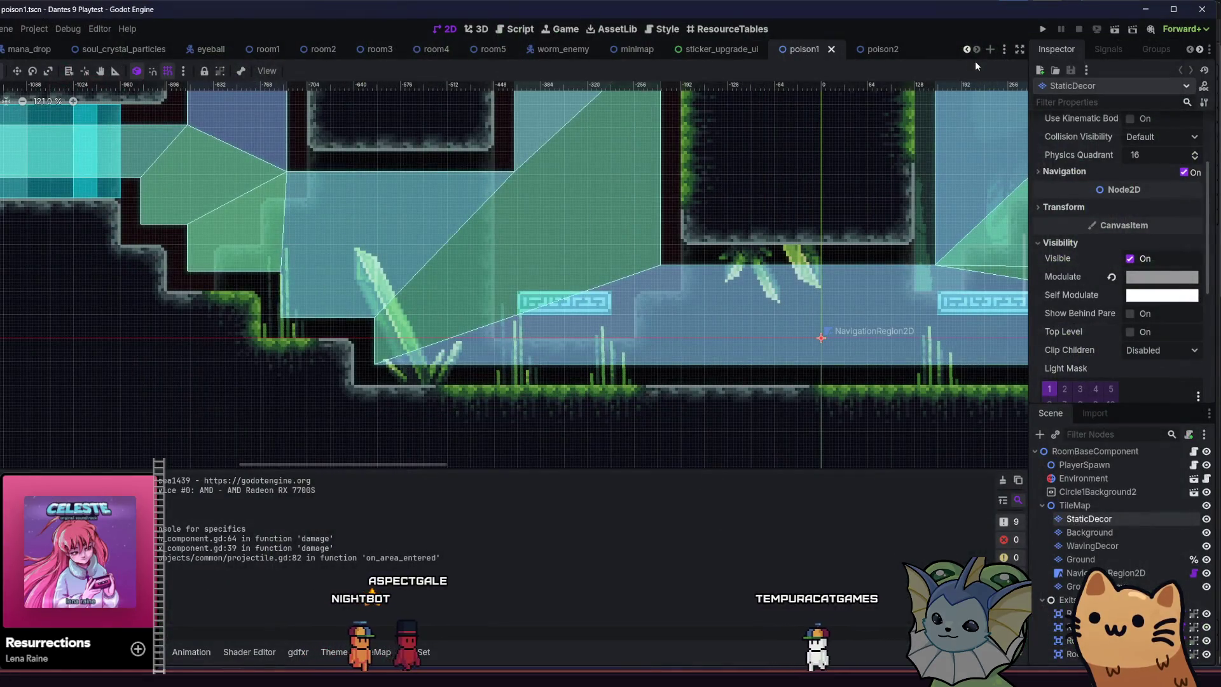
key(alt+shift+o)
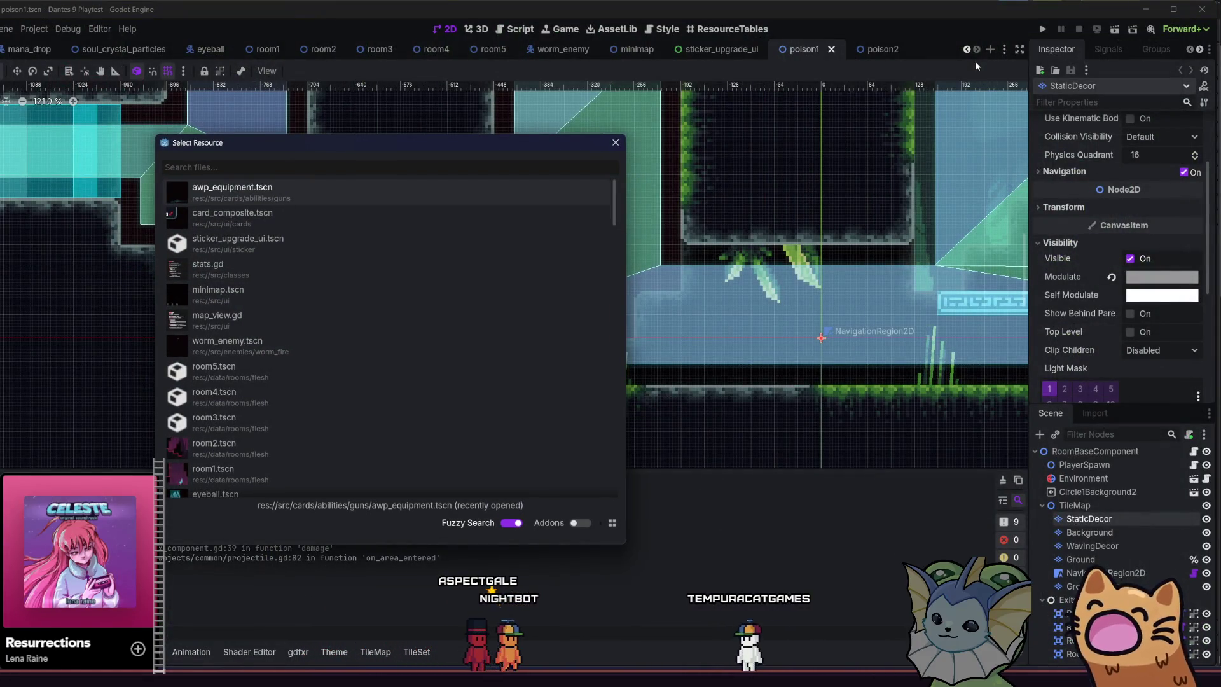
text(fire_goober)
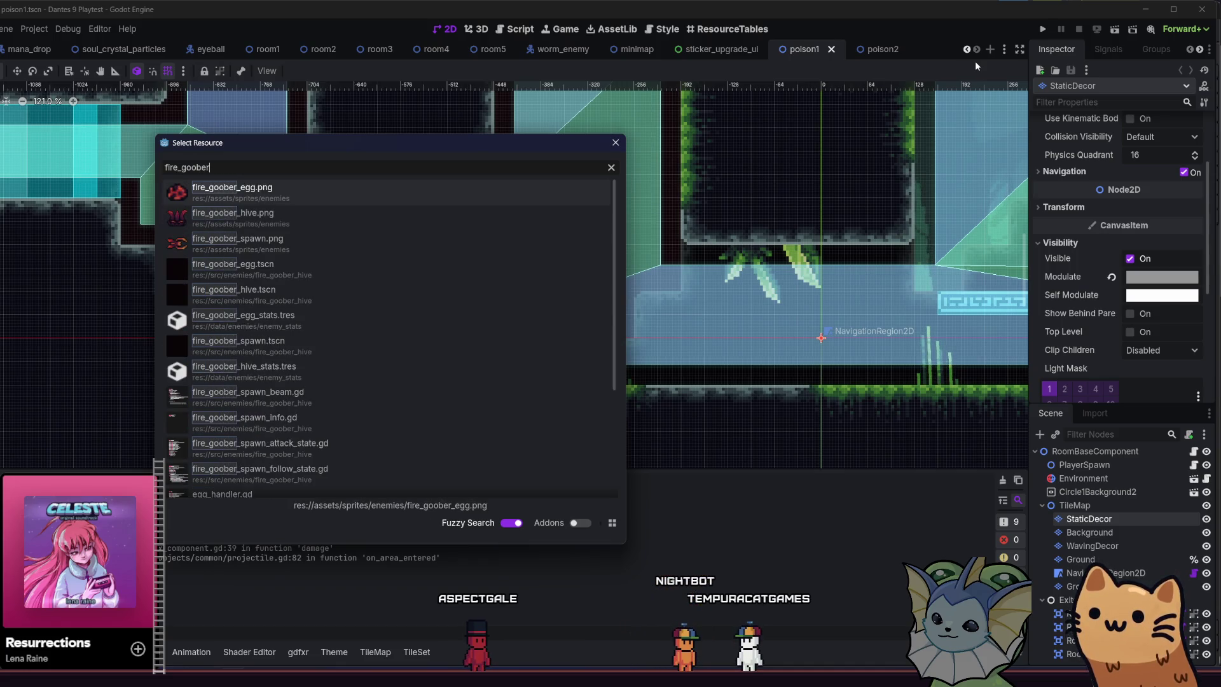
double_click(334, 276)
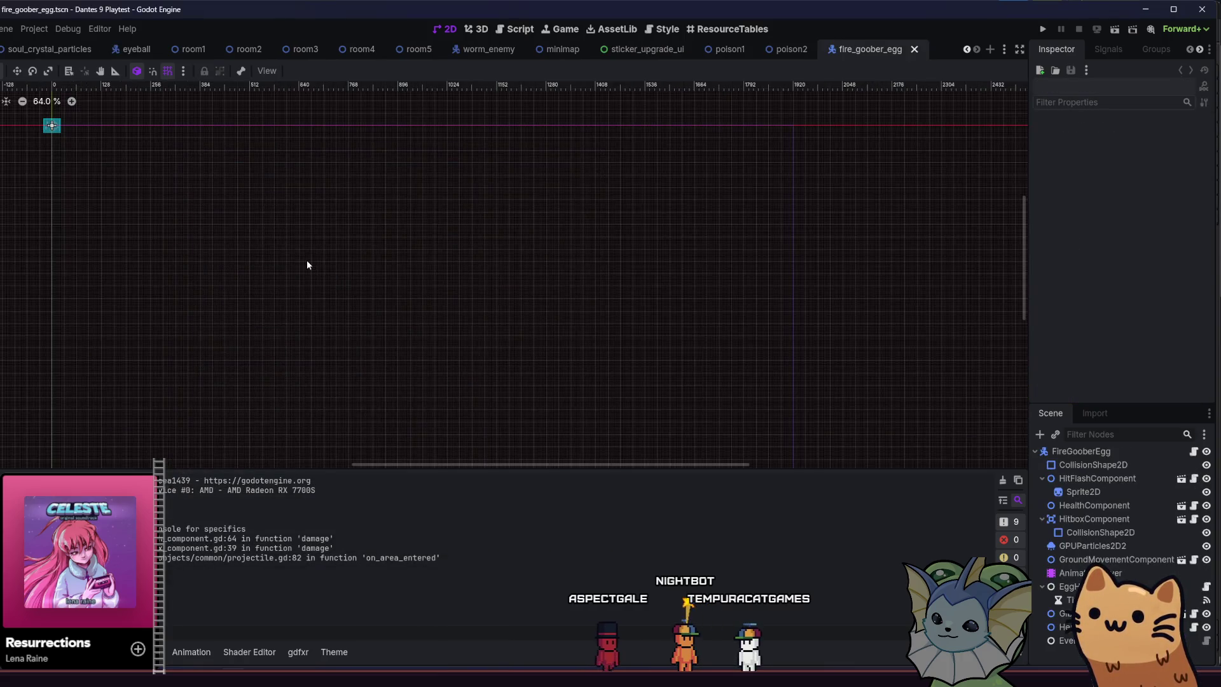
drag(401, 305, 497, 322)
scroll(up, 3)
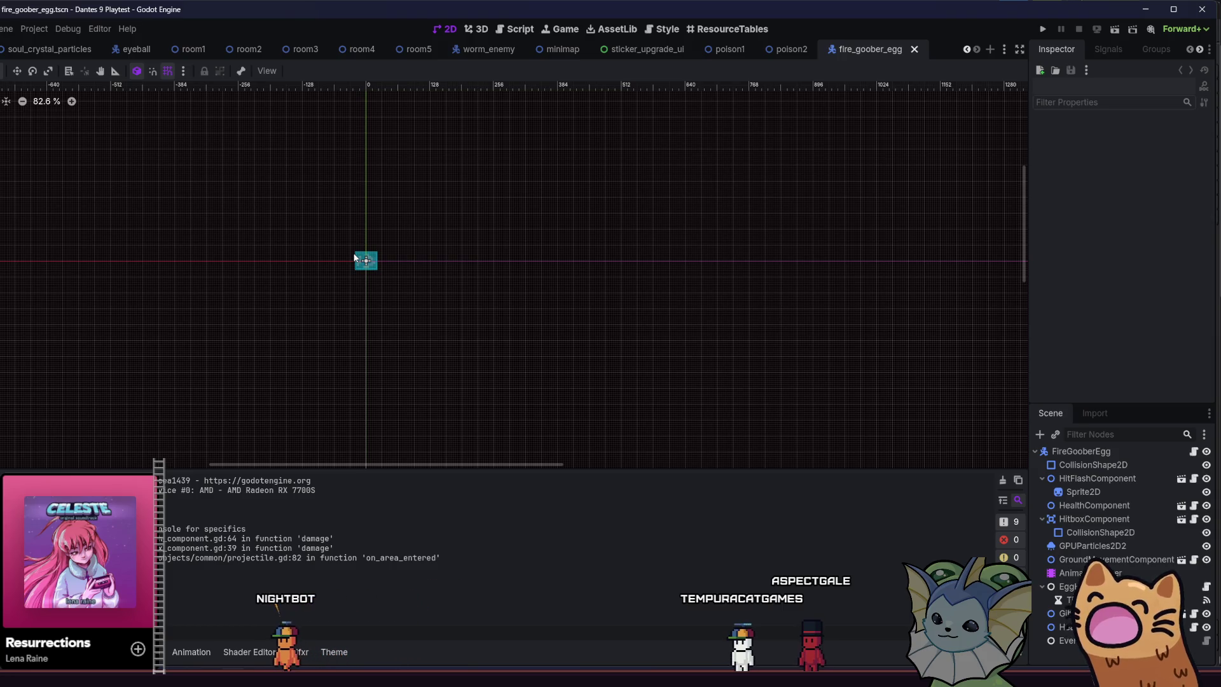
scroll(up, 3)
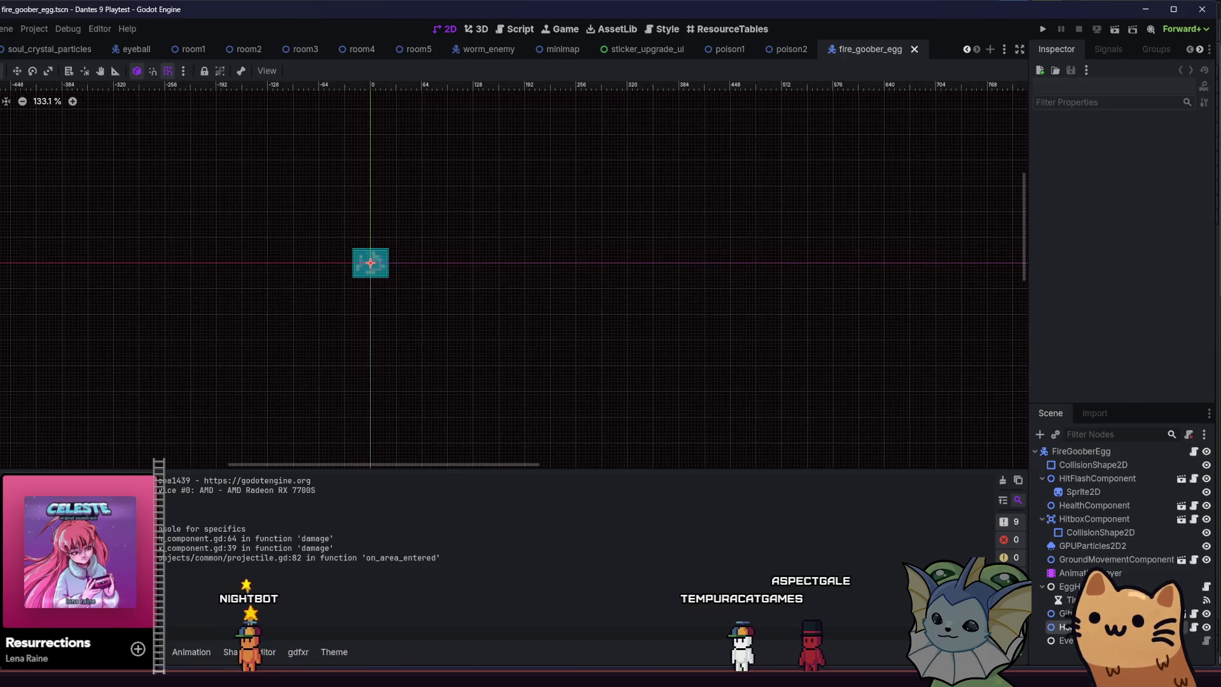
Inspect the egg's HealthComponent (max 30) and GroundMovementComponent, then close the scene.
click(1068, 626)
click(1147, 464)
click(1143, 505)
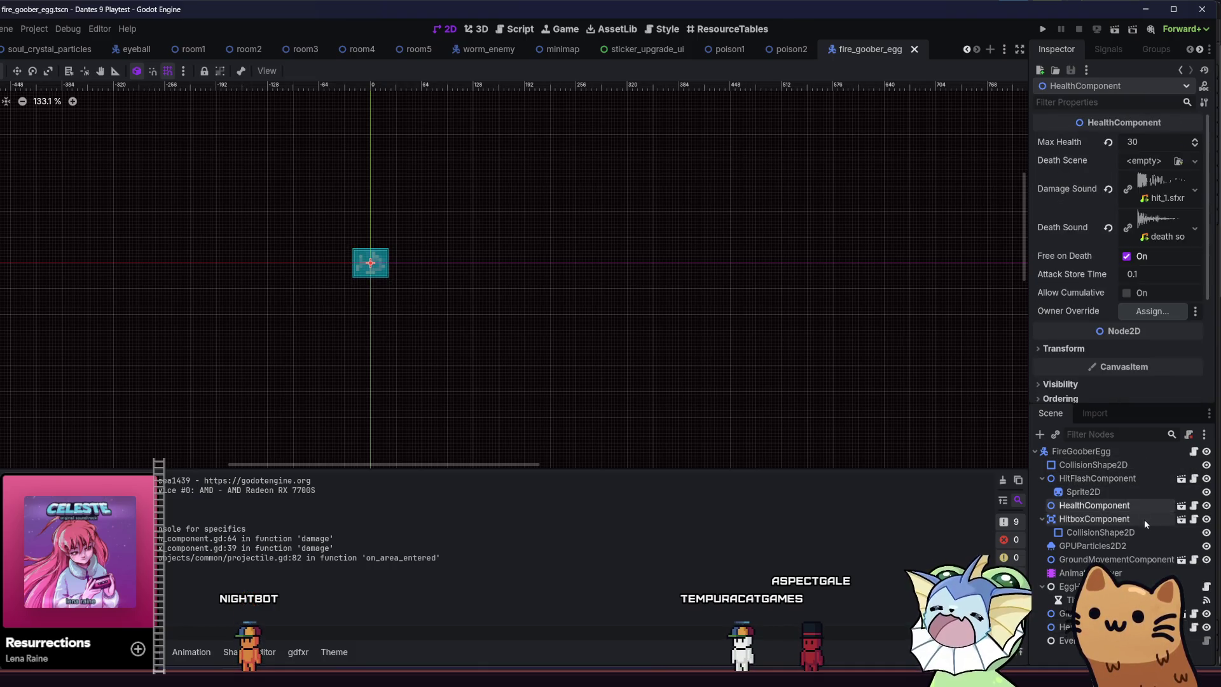
click(1143, 533)
click(1163, 560)
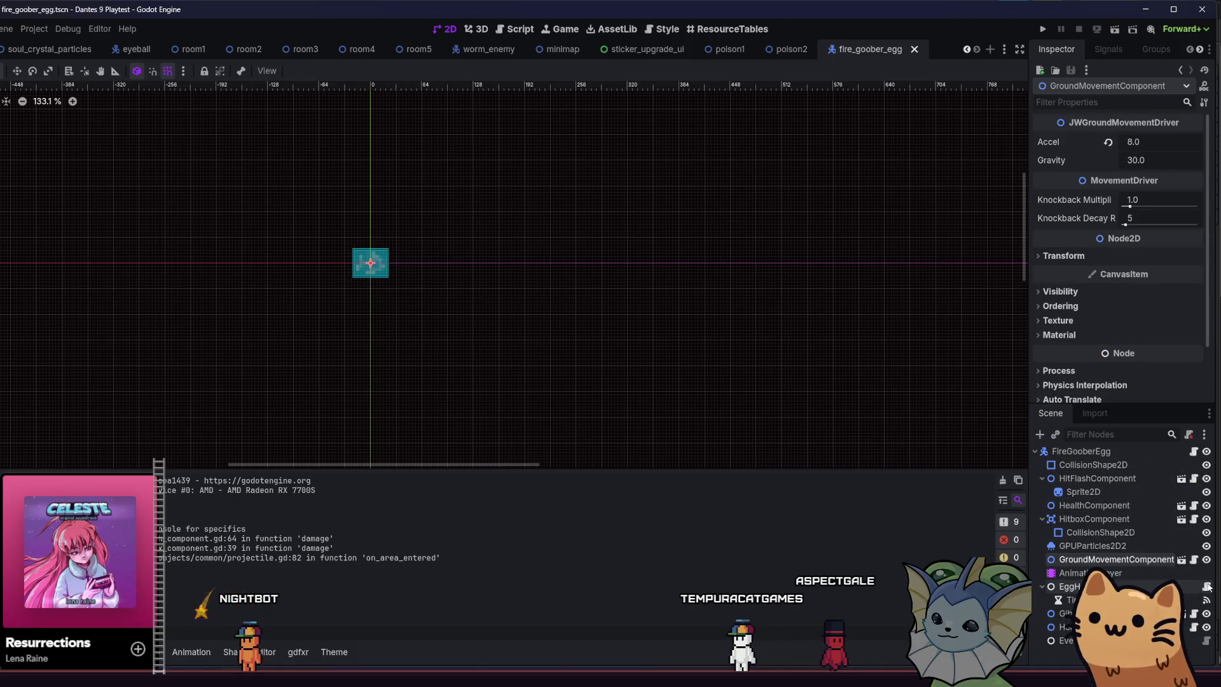
click(825, 349)
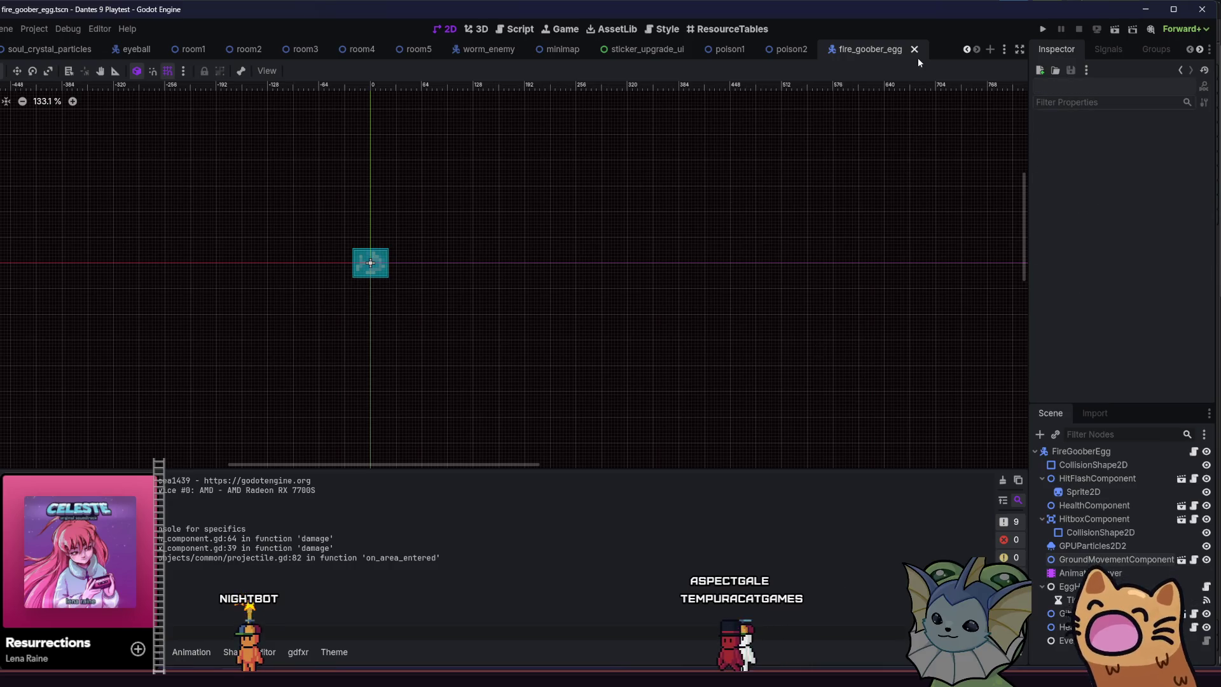
click(915, 50)
Quick-open the fire_goober_spawn.tscn scene by searching fire_goober_spawn.
key(shift+alt+o)
text(for)
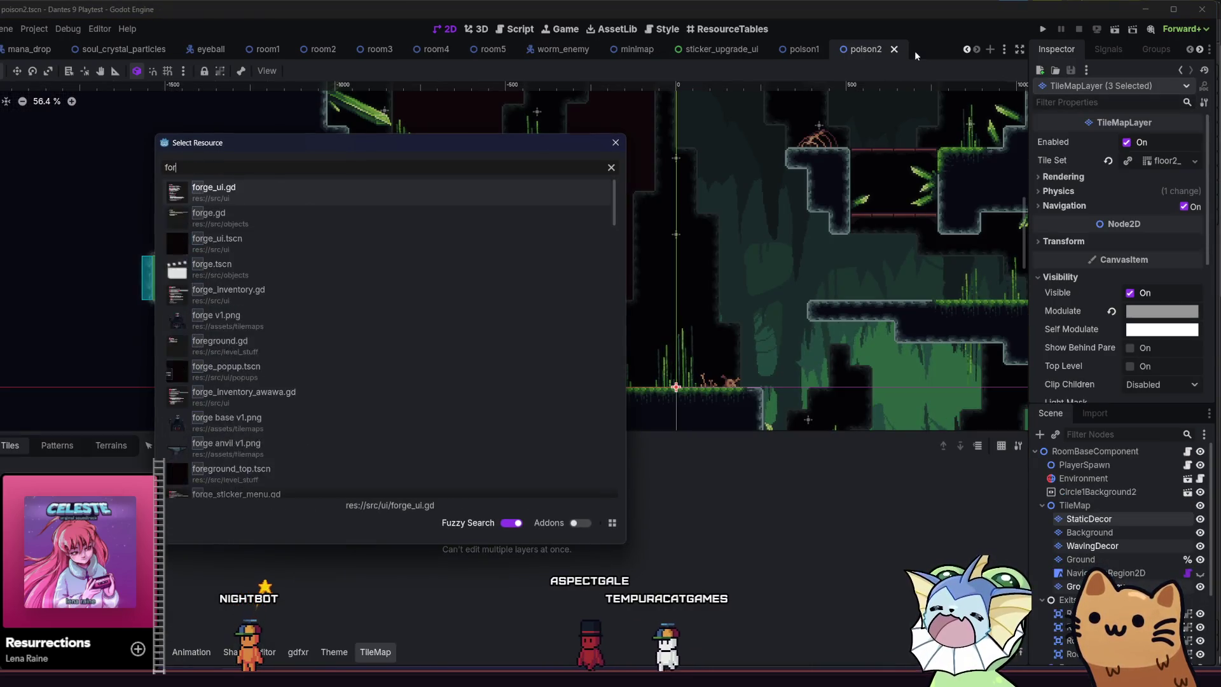
key(BackSpace)
key(BackSpace)
text(ire_goob)
text(er_spawn)
key(Down)
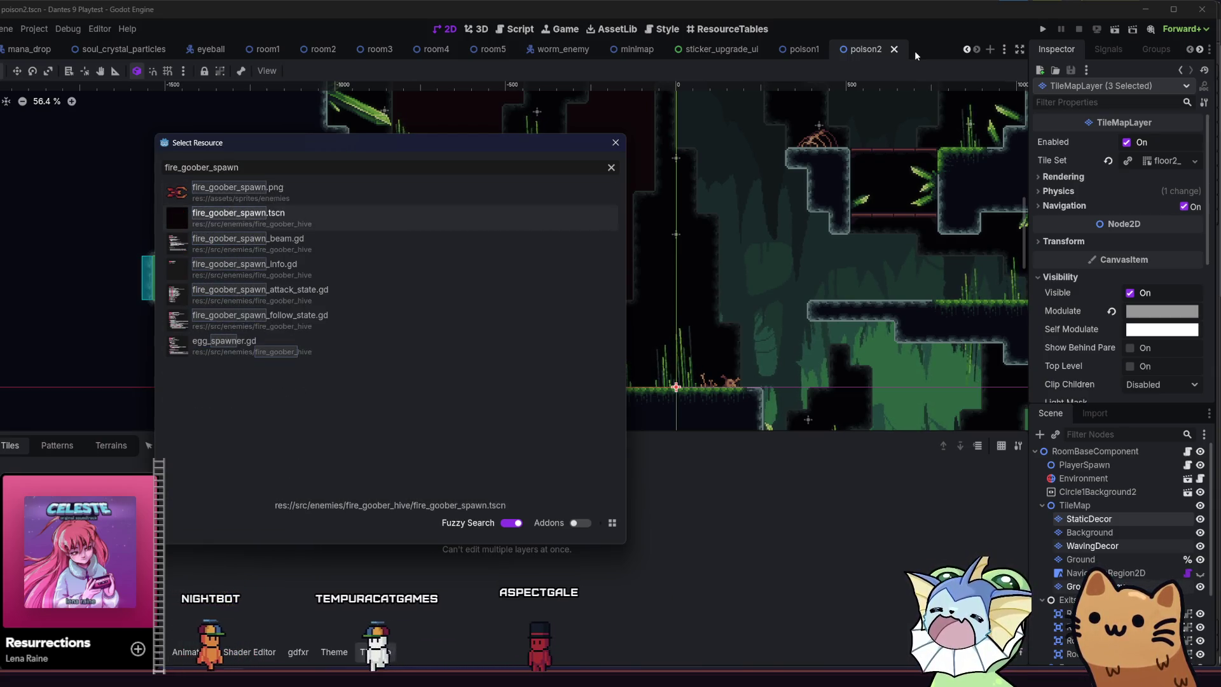
key(Return)
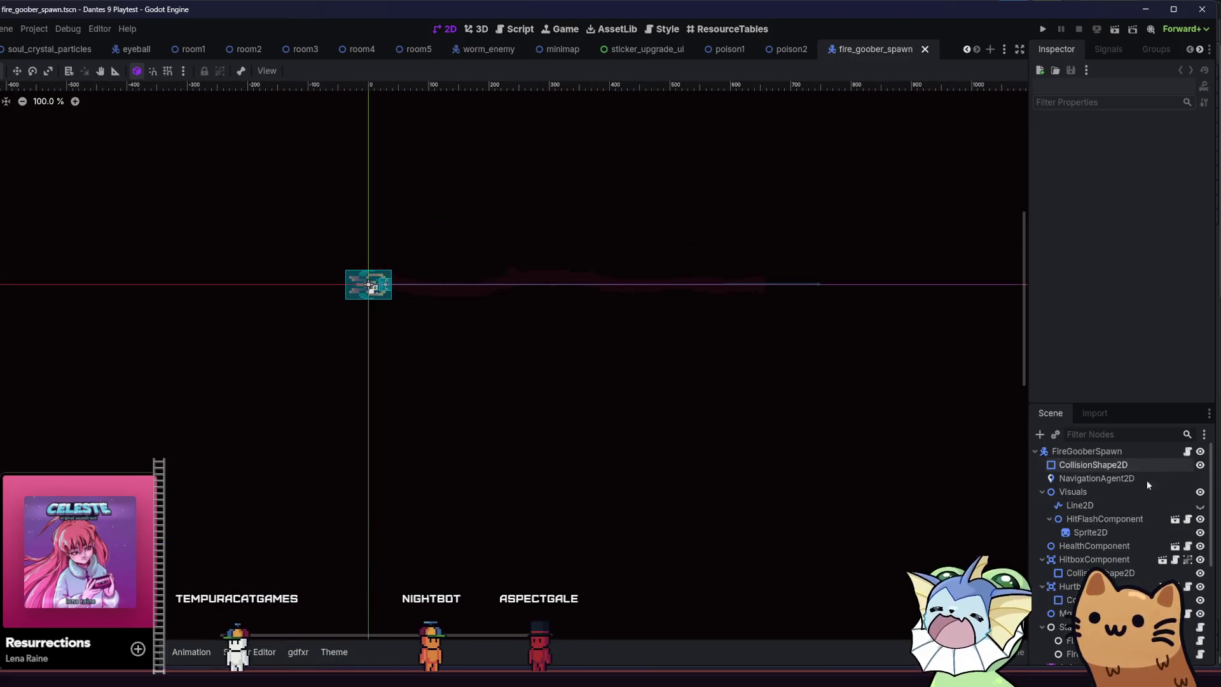
Open fire_goober_spawn_beam.gd and step through the GibSpawner and HiveBeam nodes.
scroll(down, 3)
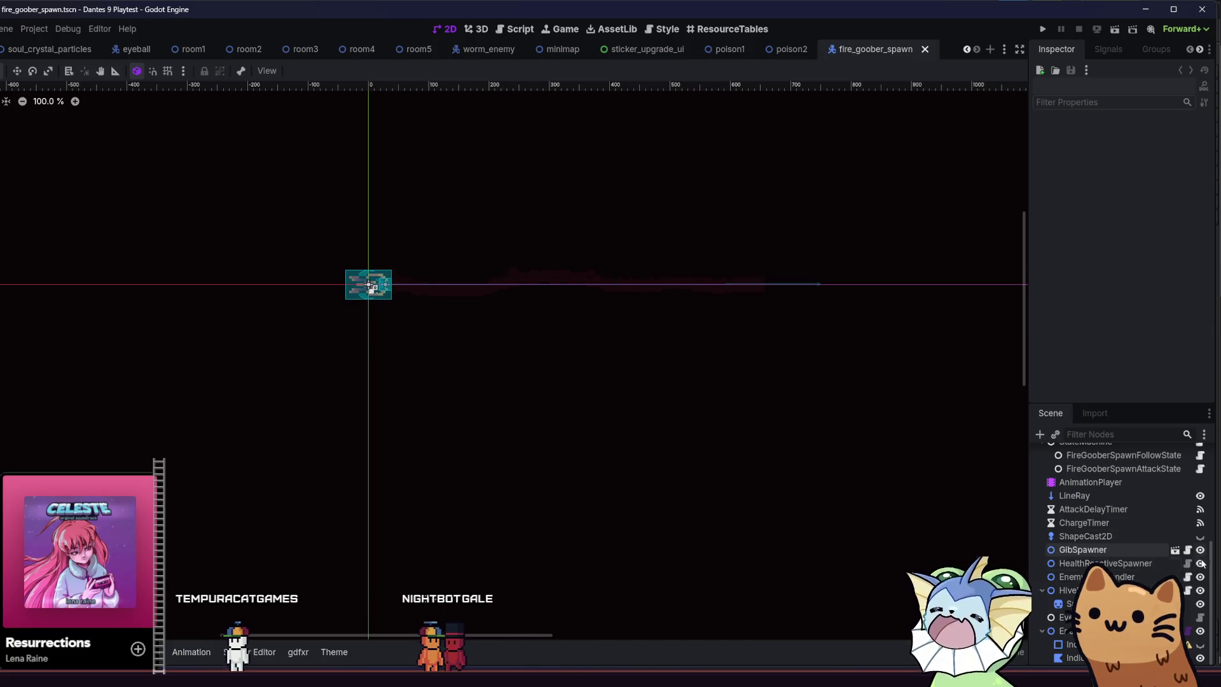
click(1188, 590)
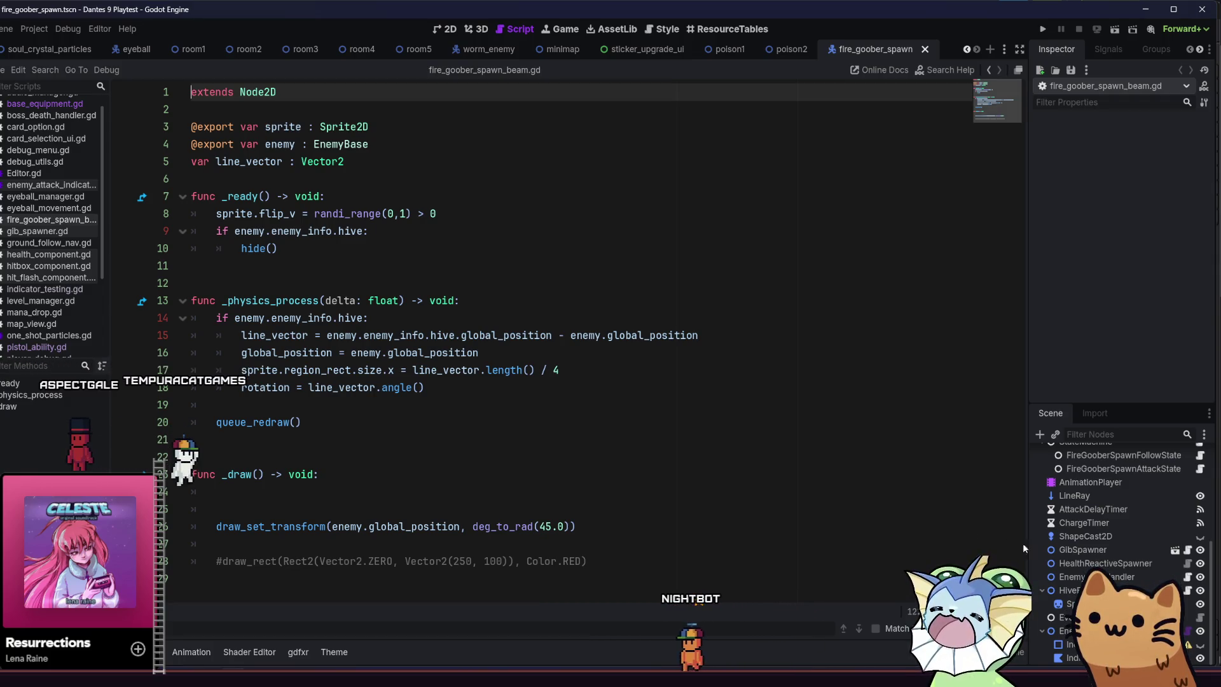
click(1081, 550)
key(Down)
key(Down)
key(Down)
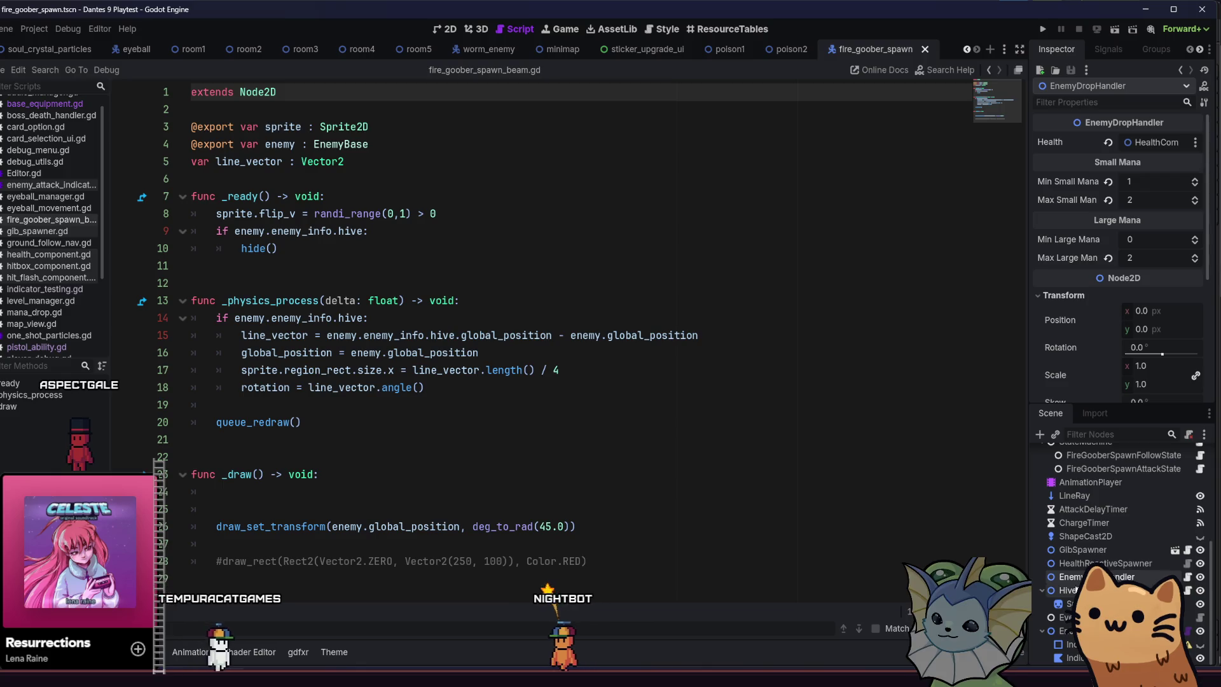
scroll(up, 3)
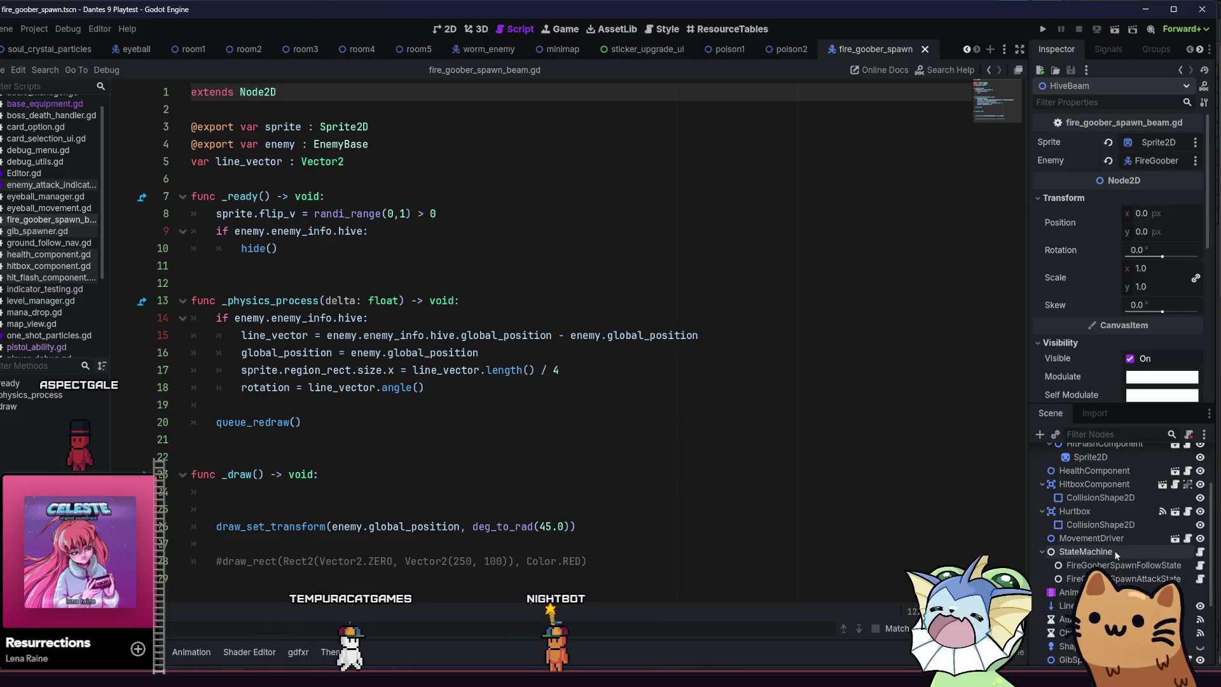
scroll(up, 3)
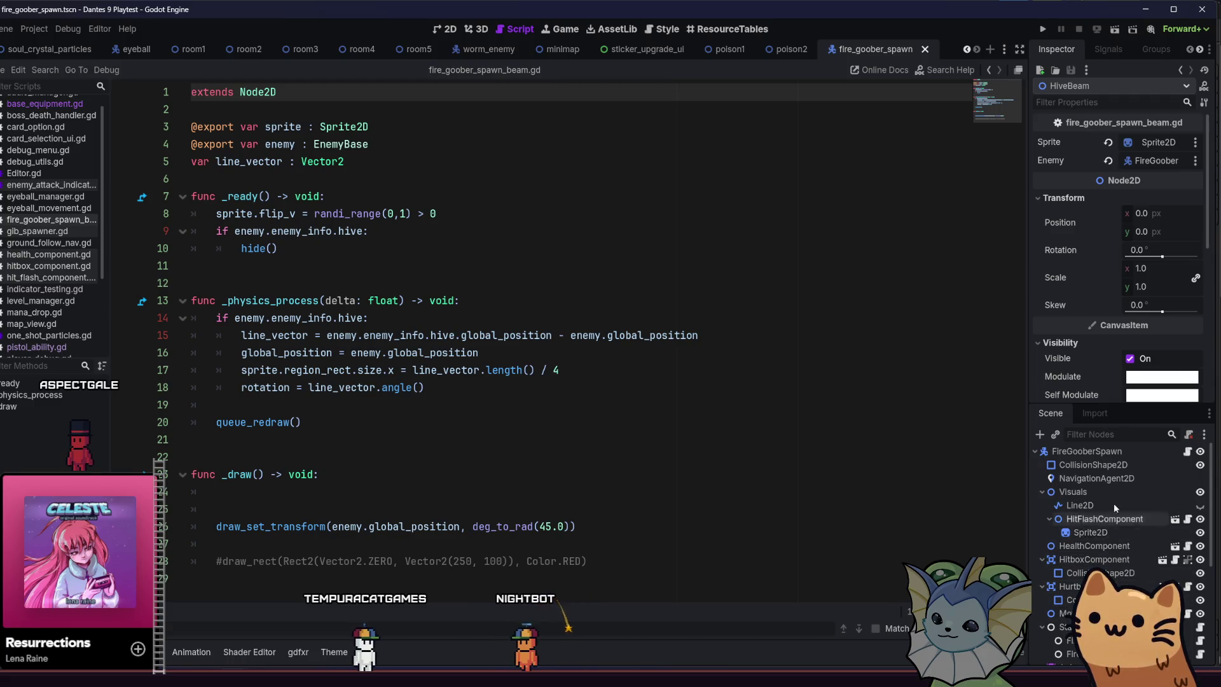
scroll(down, 3)
scroll(down, 3)
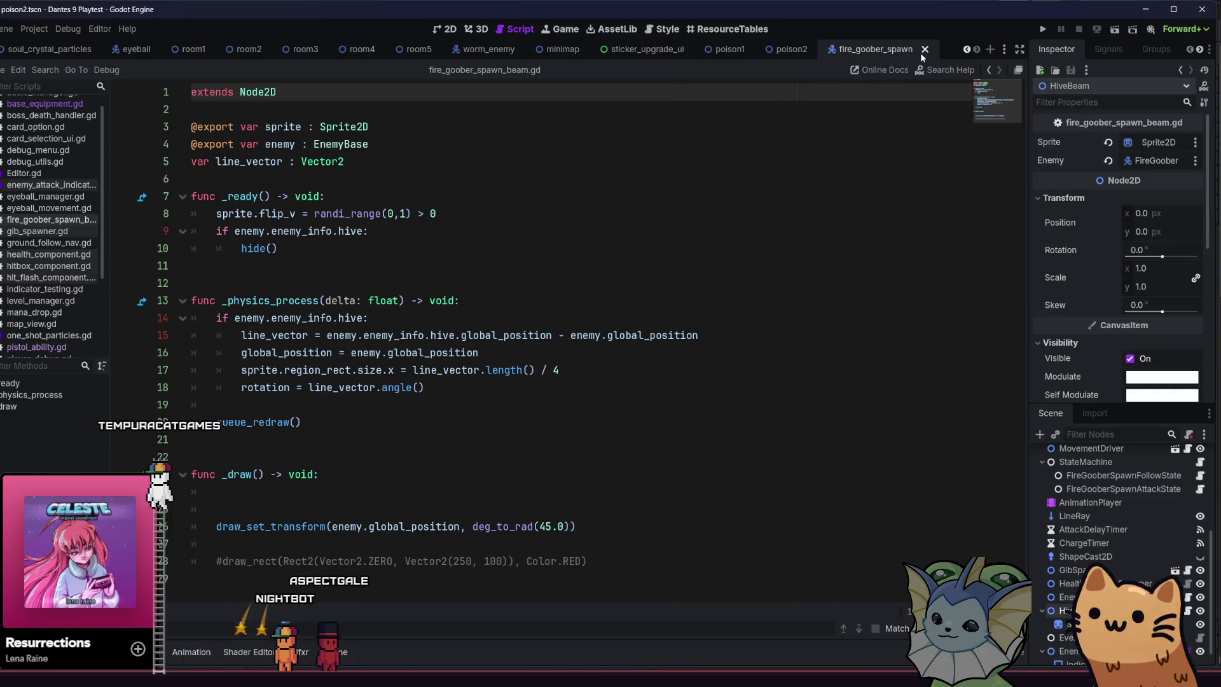
Switch from fire_goober_spawn to fire_goober_hive.tscn and open the EggSpawner's egg_spawner.gd.
click(924, 51)
key(shift+alt+o)
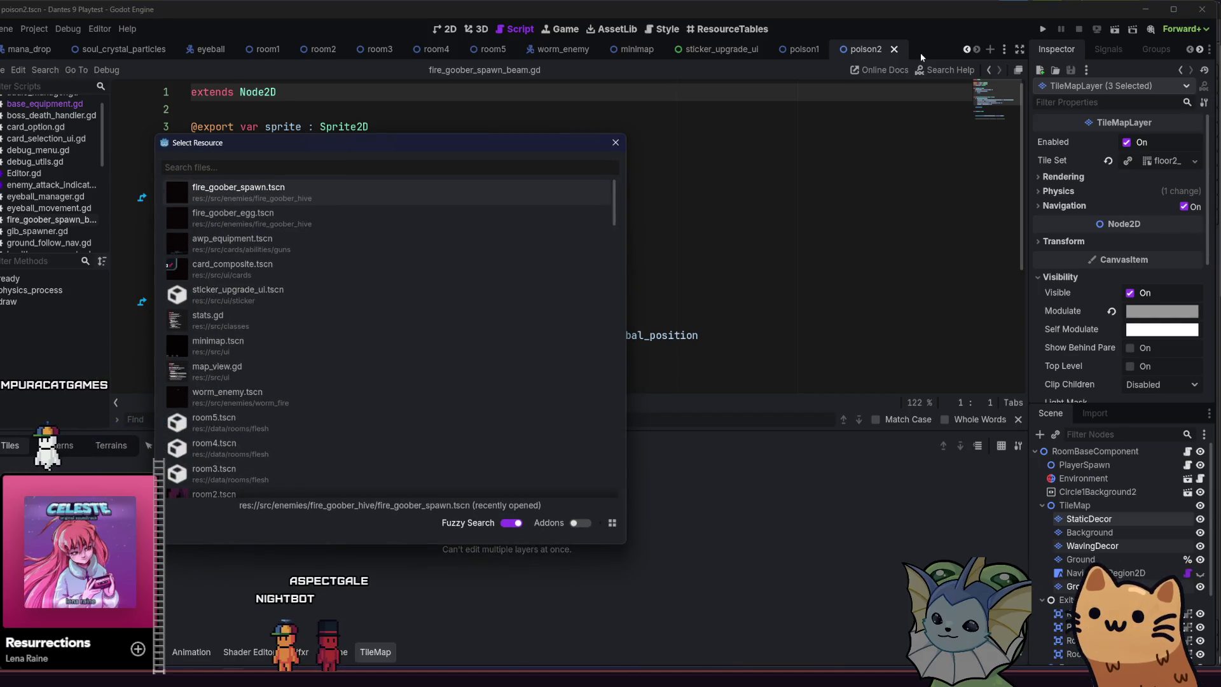
text(fire_)
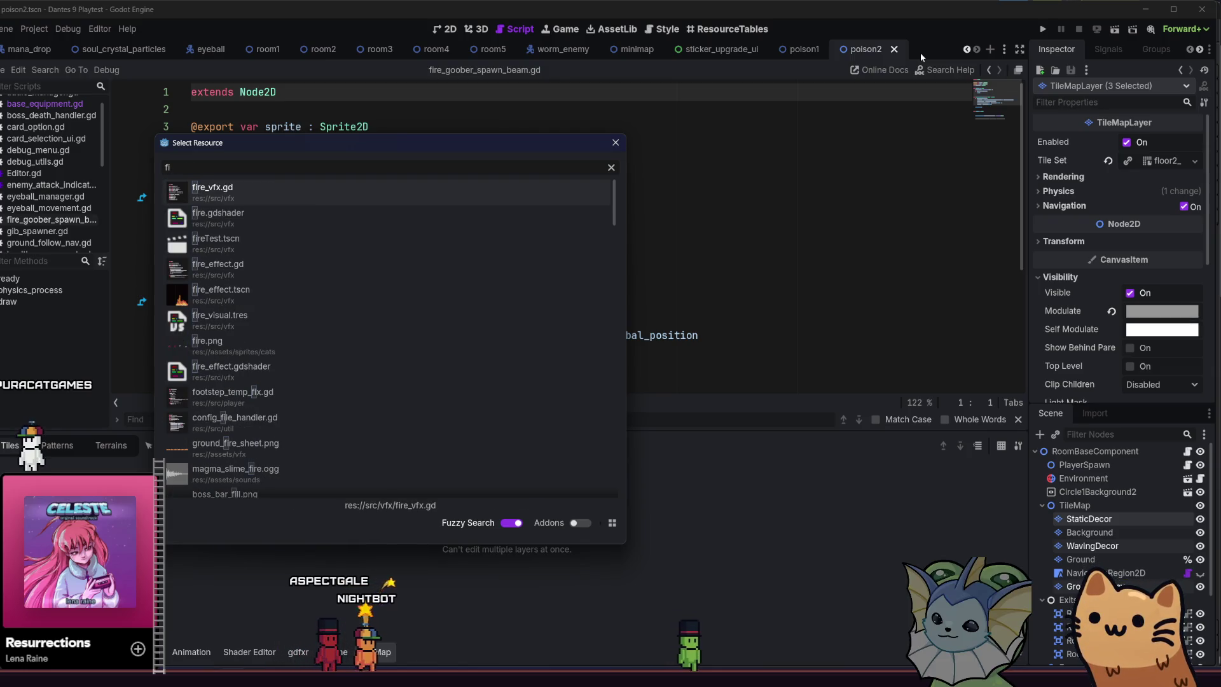
text(gooberHive)
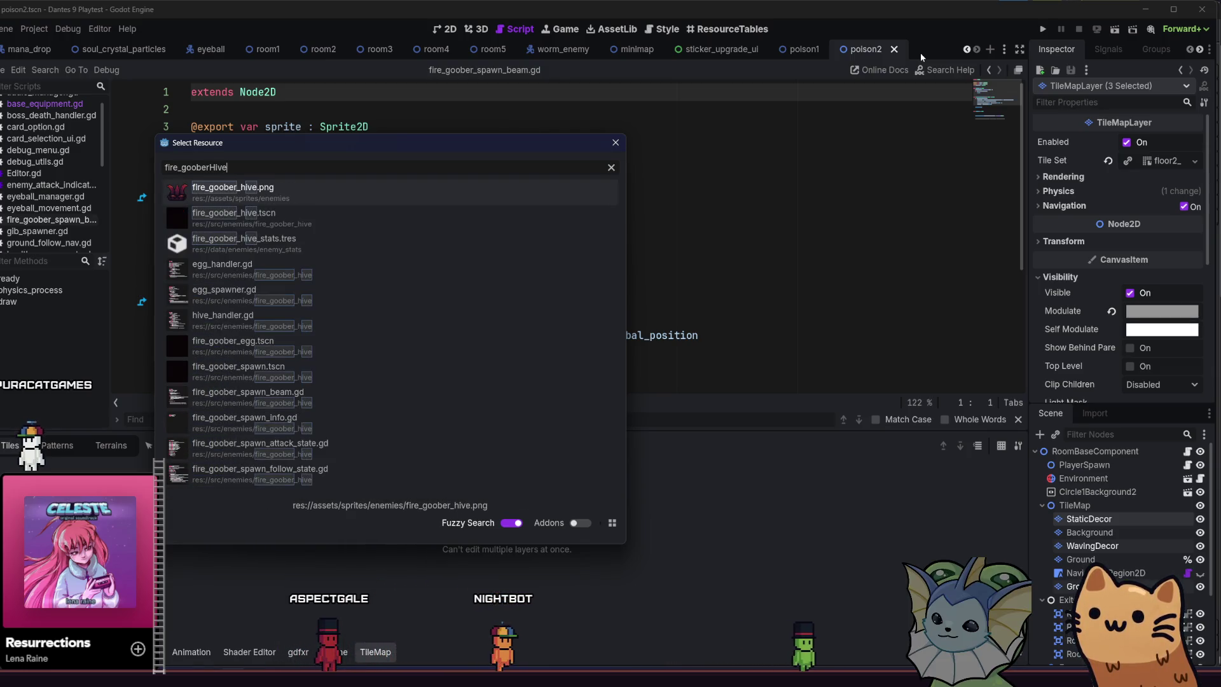
key(Down)
key(Return)
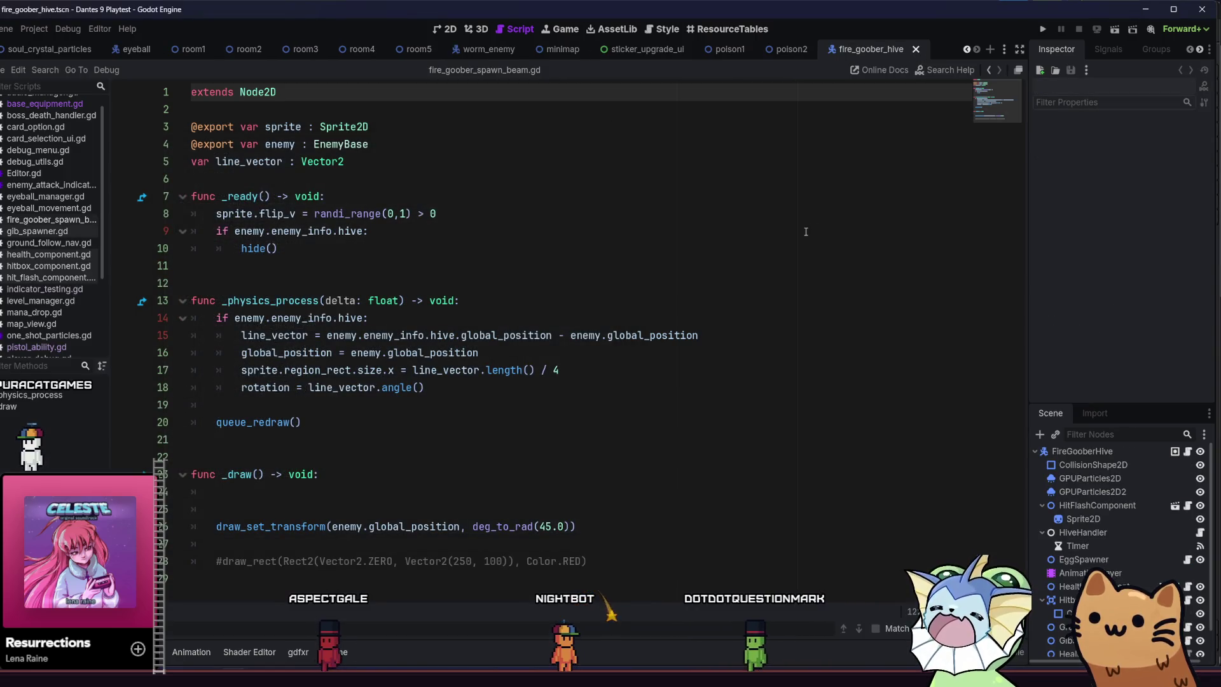
scroll(down, 3)
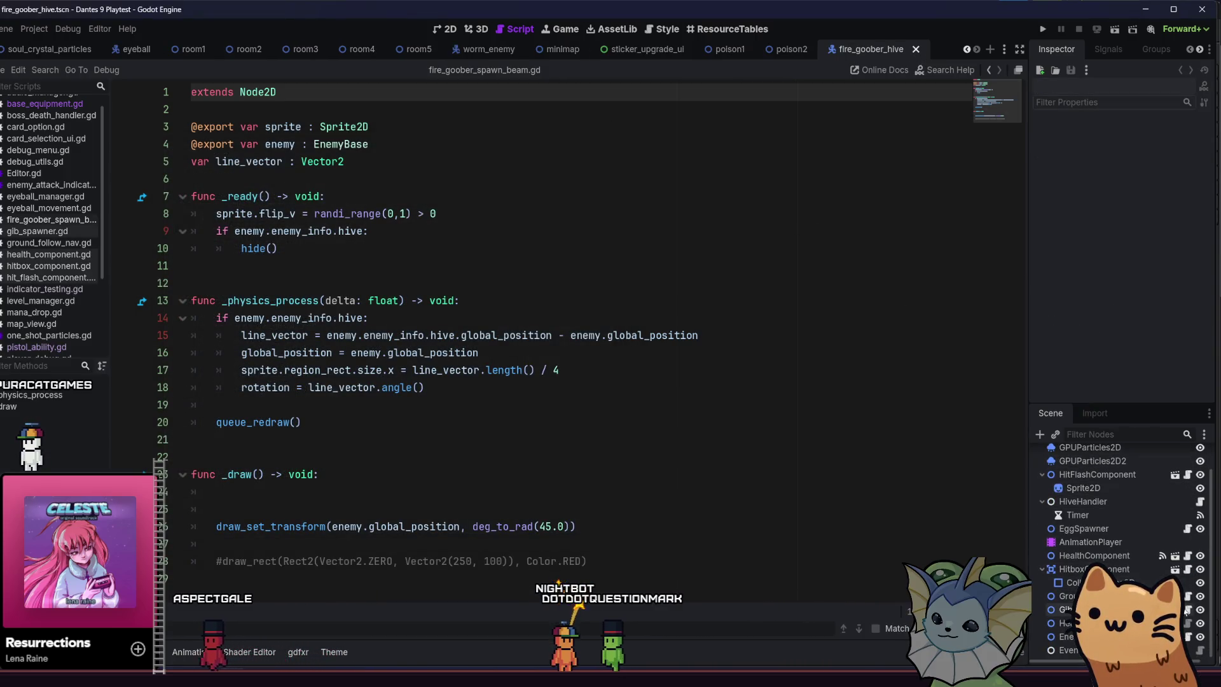
scroll(up, 3)
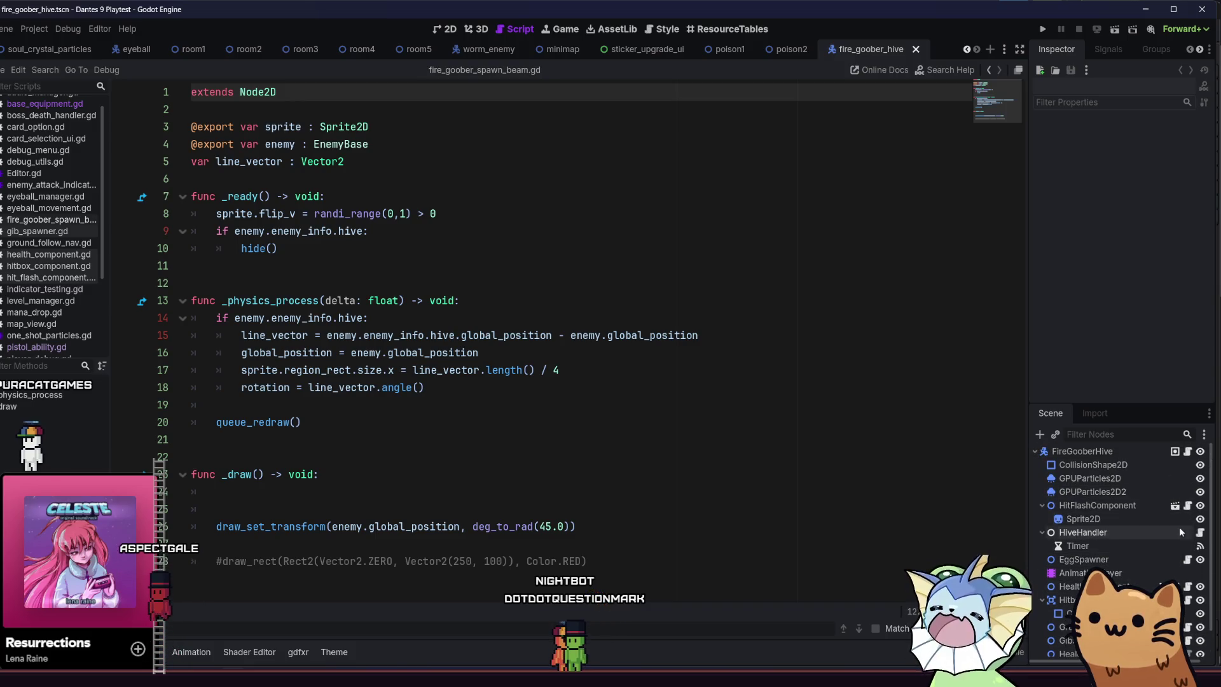
click(1187, 561)
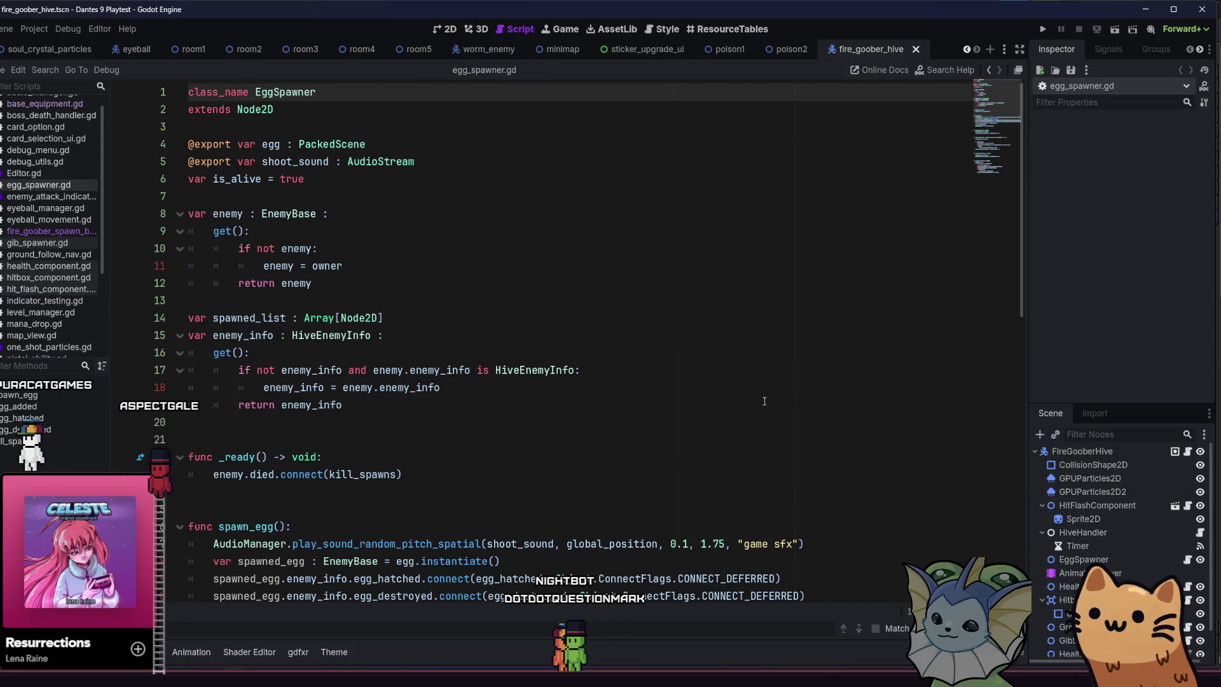
Review kill_spawns' is_alive check, spawned-enemy loop and base_health damage line.
scroll(down, 3)
scroll(down, 3)
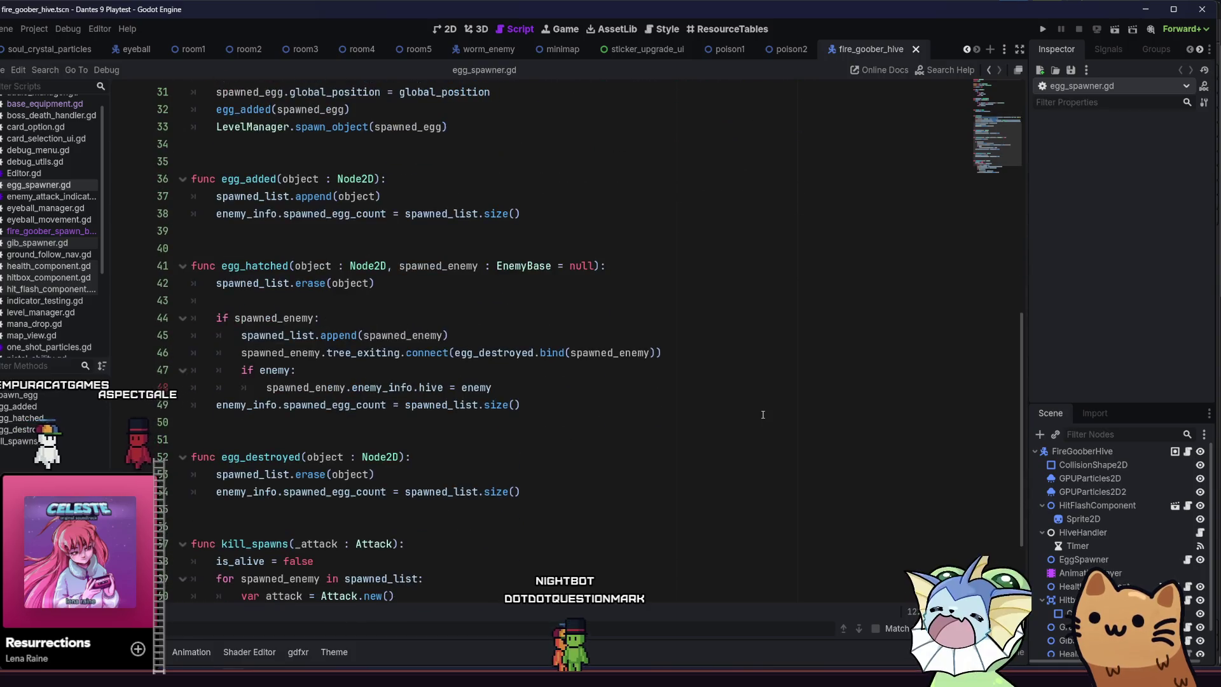
click(368, 454)
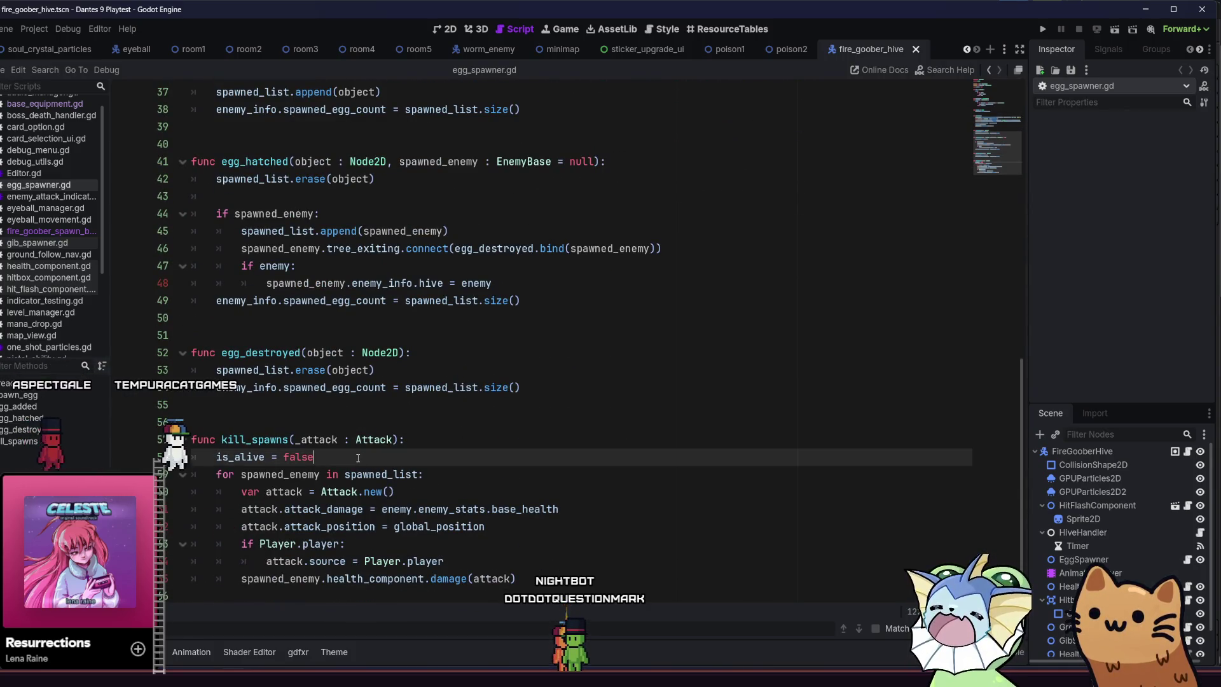
click(547, 527)
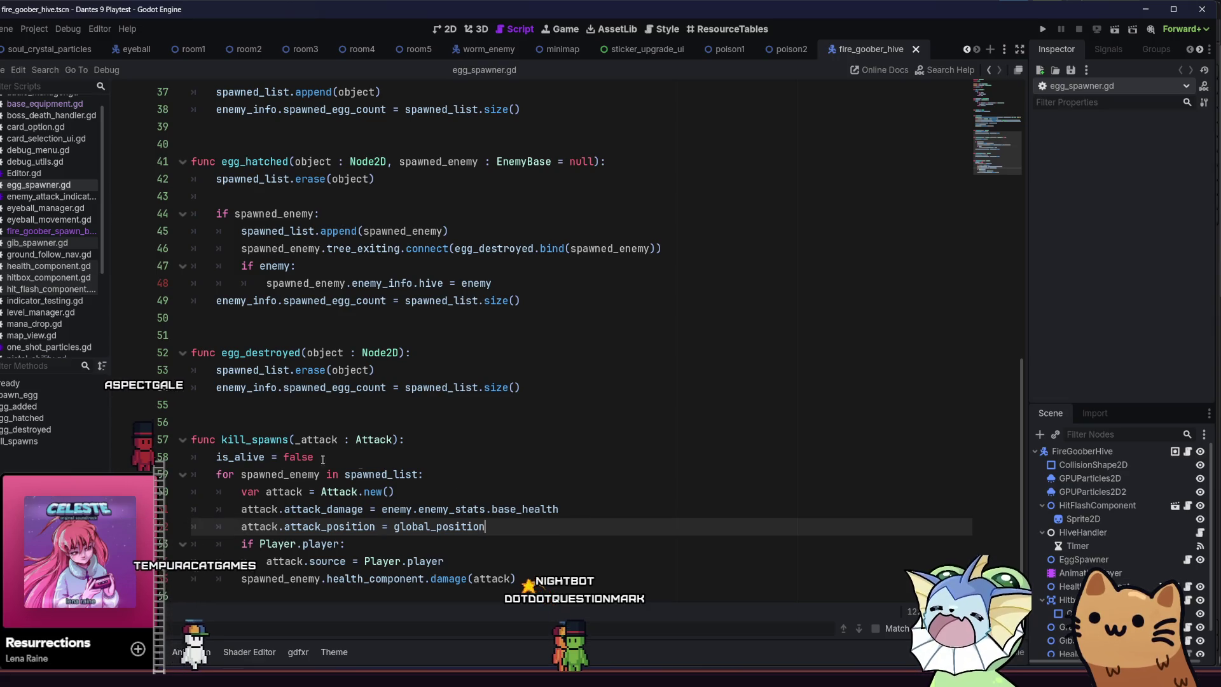
click(230, 457)
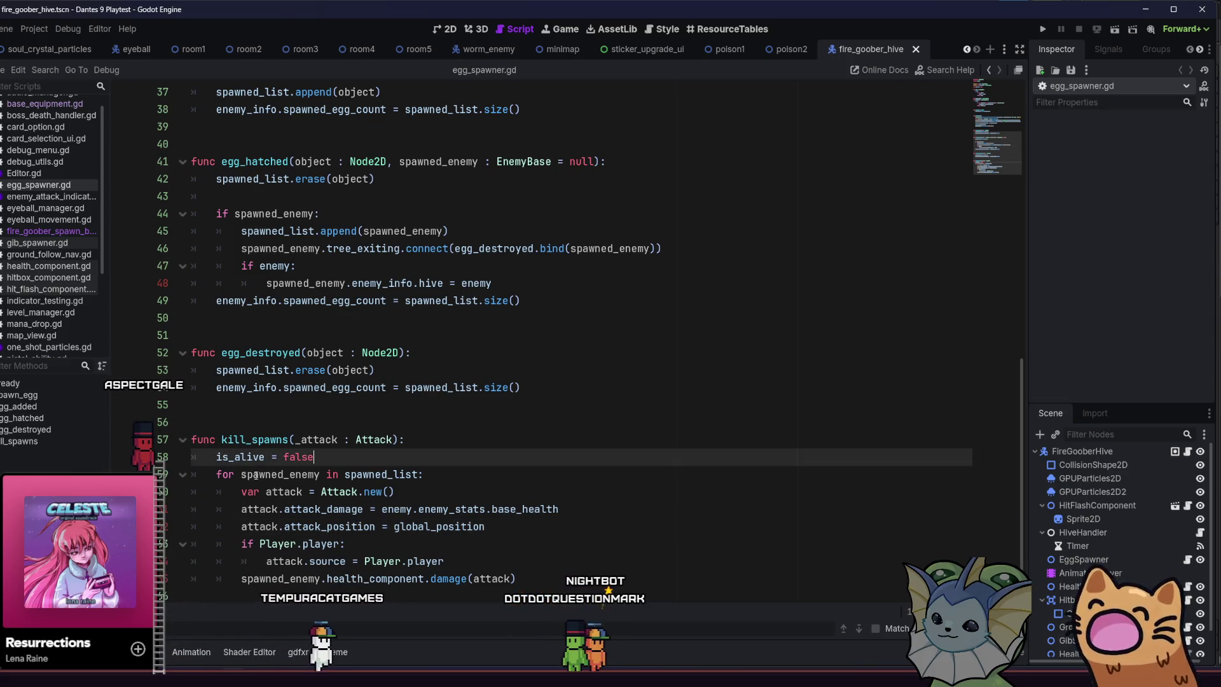
click(240, 475)
drag(240, 475, 336, 492)
click(338, 474)
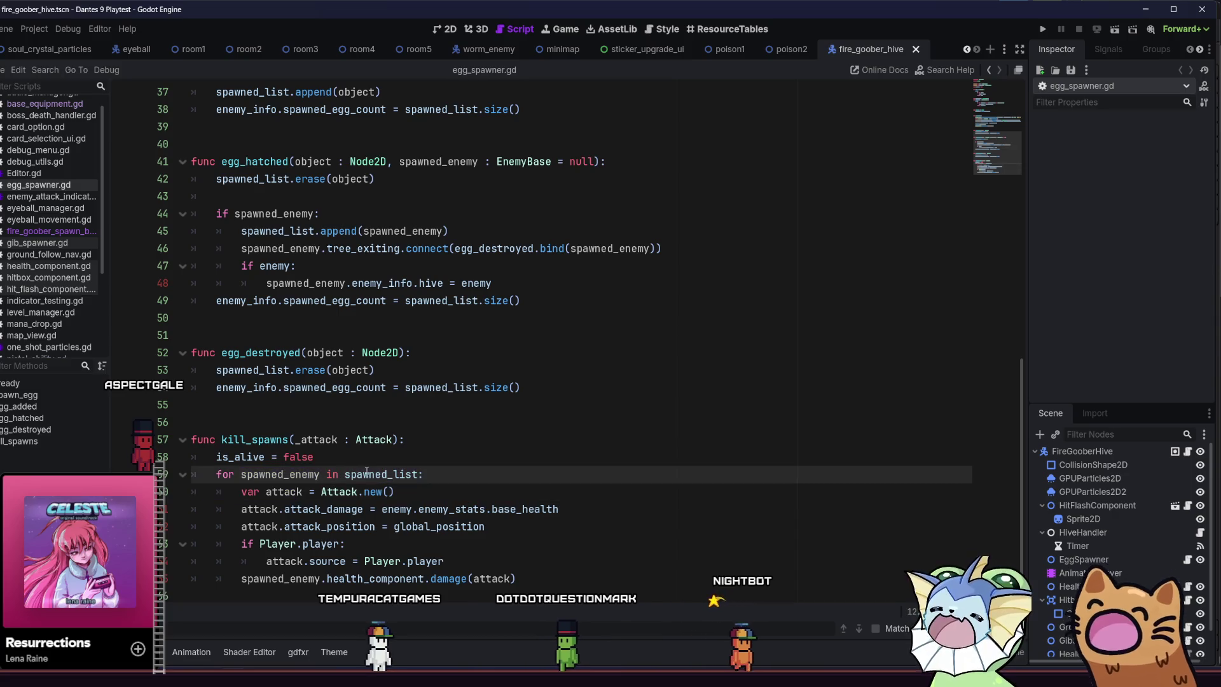
drag(282, 491, 423, 509)
click(311, 510)
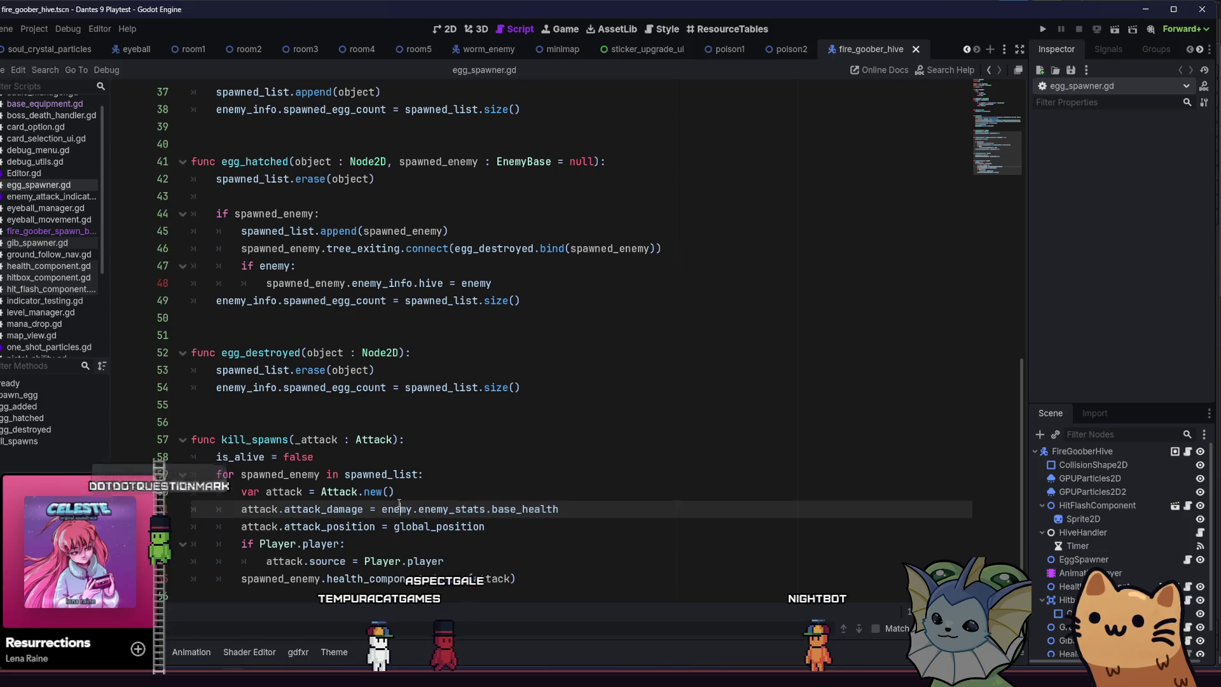
drag(244, 517, 483, 527)
click(491, 510)
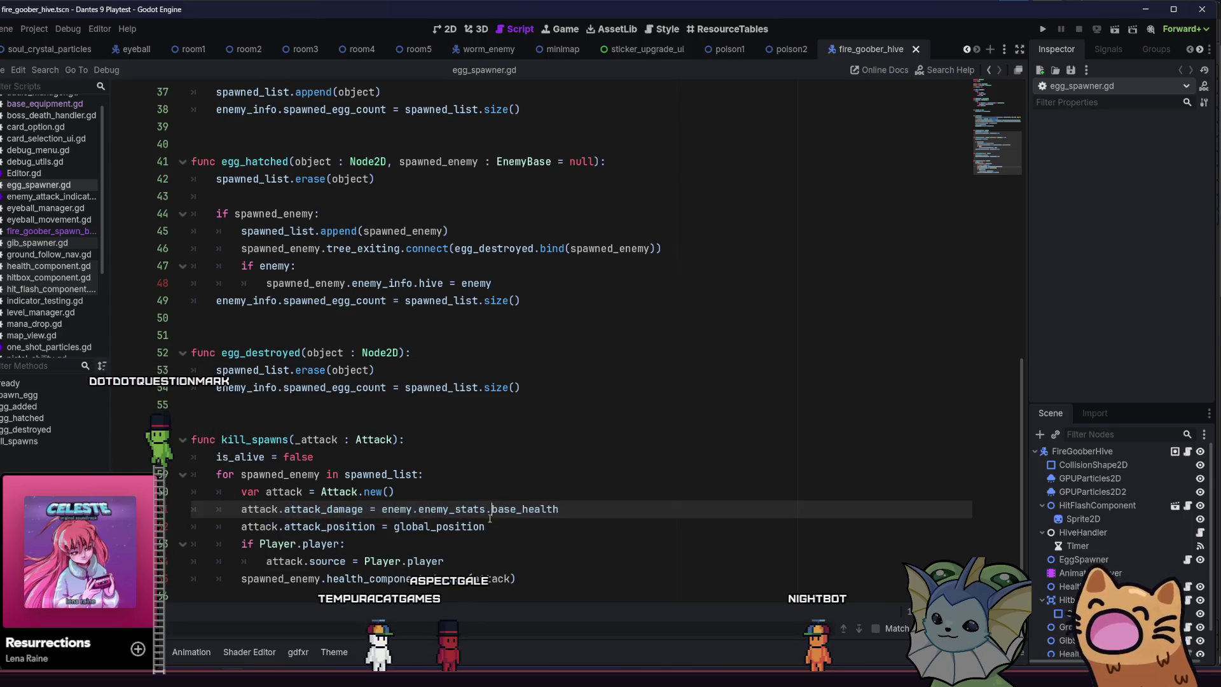
Examine the Player.player check, attack source assignment and damage call in kill_spawns.
click(247, 541)
click(298, 561)
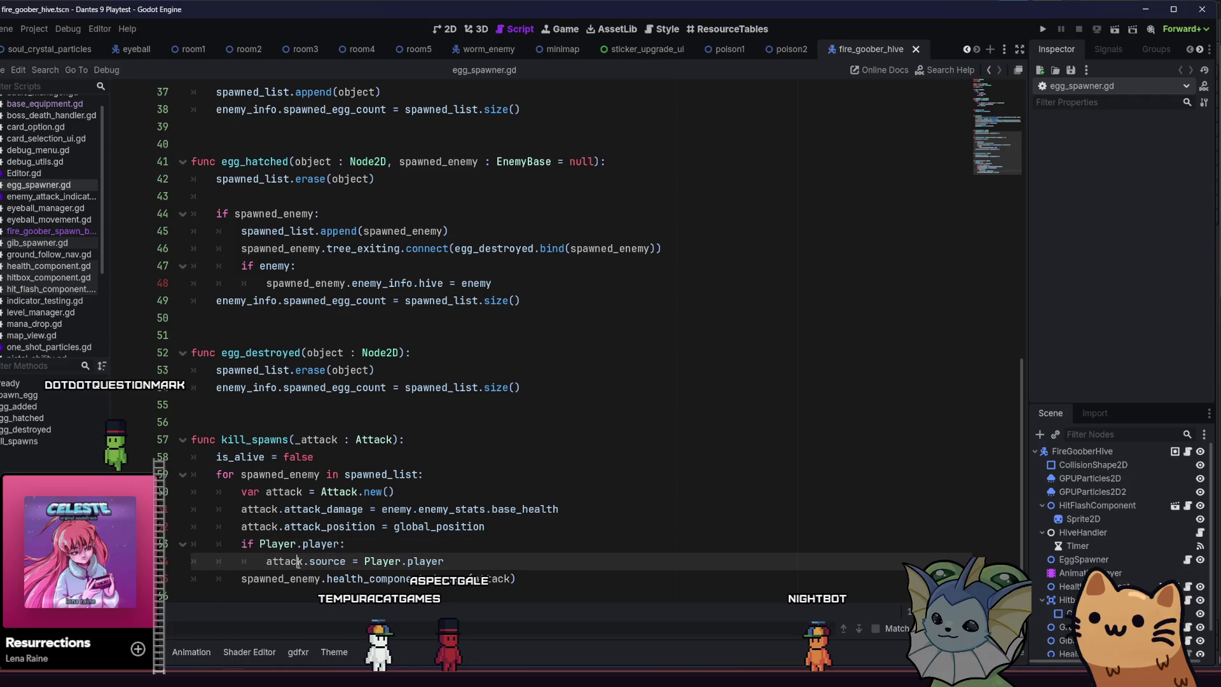
click(359, 543)
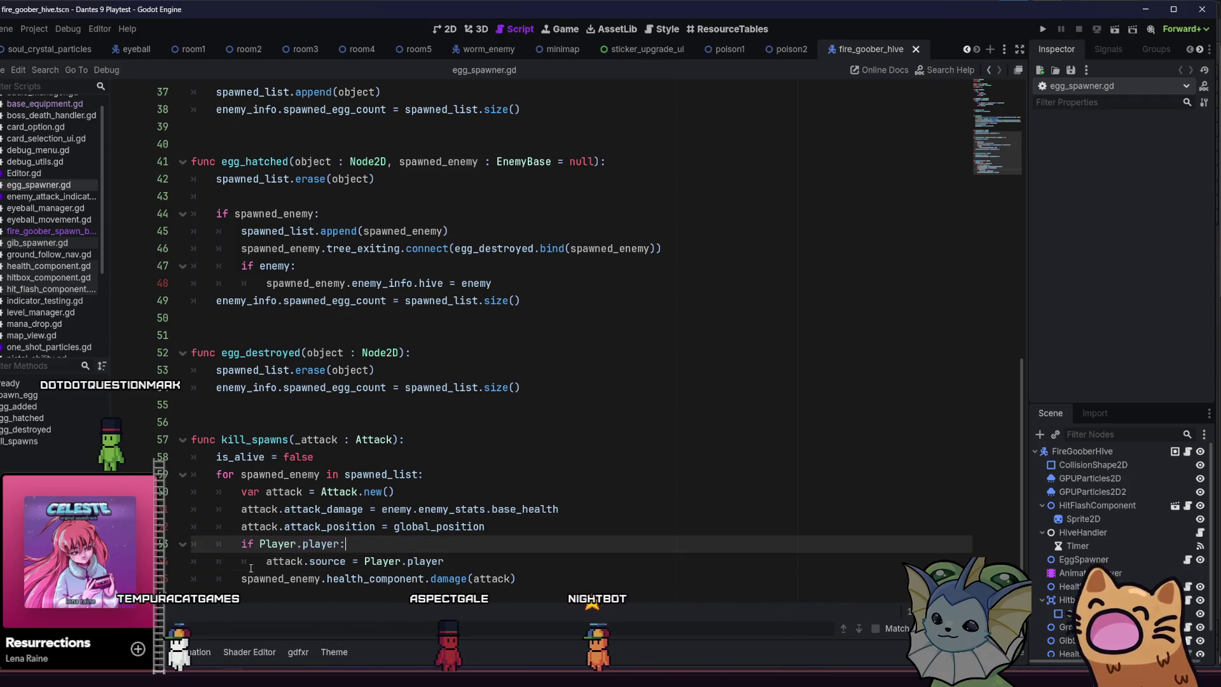
click(540, 576)
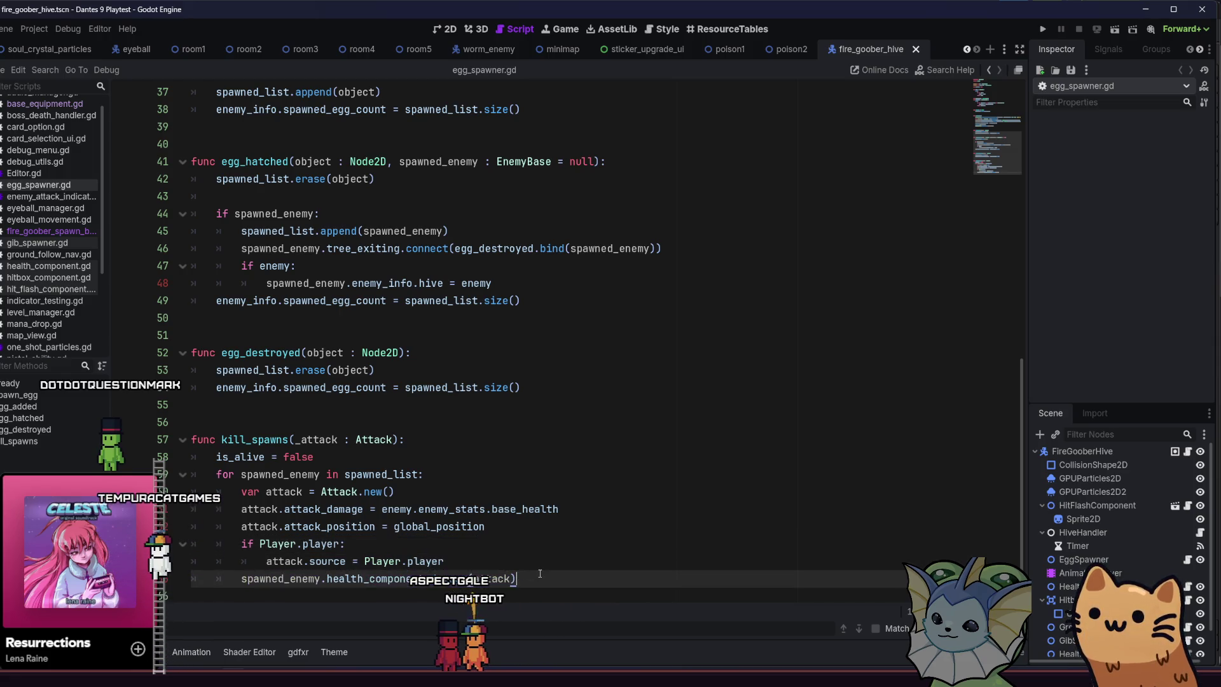
scroll(up, 3)
scroll(down, 3)
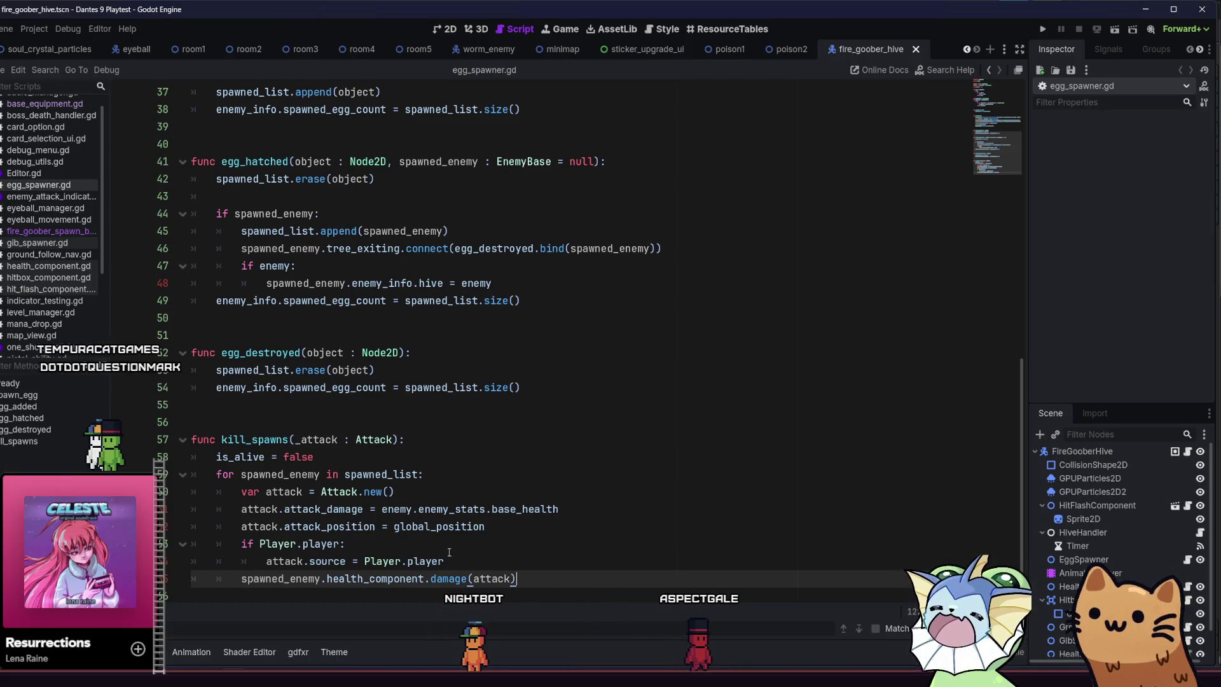
drag(445, 561, 247, 544)
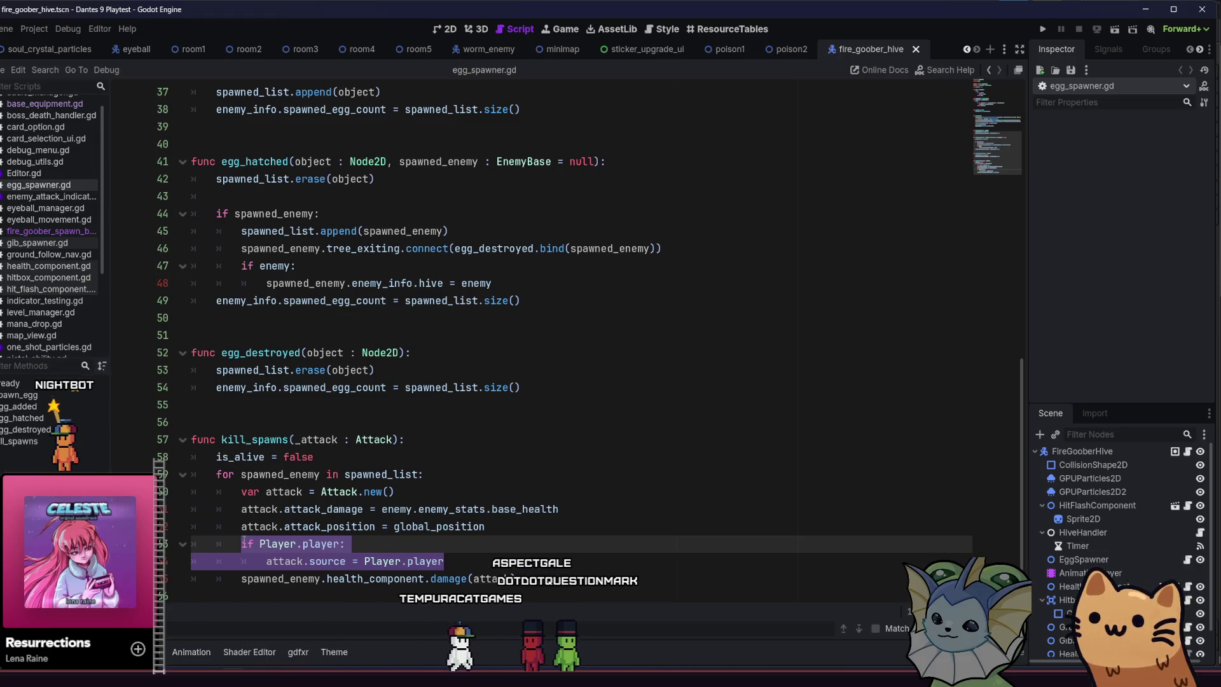
click(449, 556)
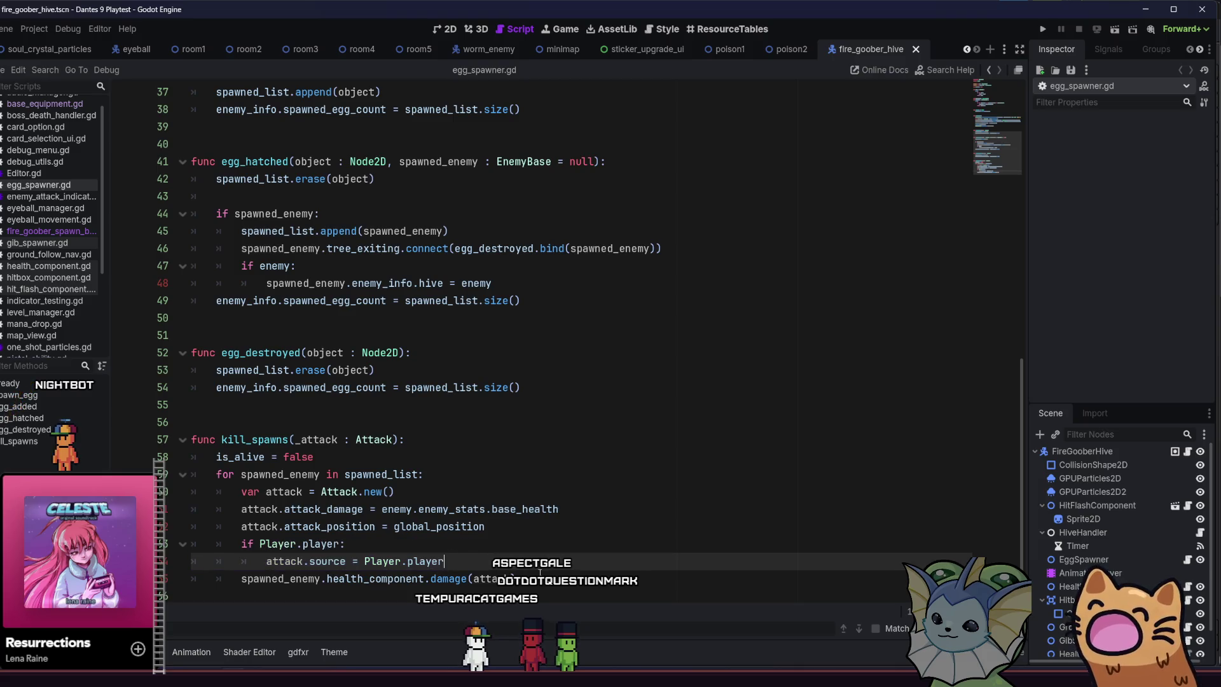
click(550, 573)
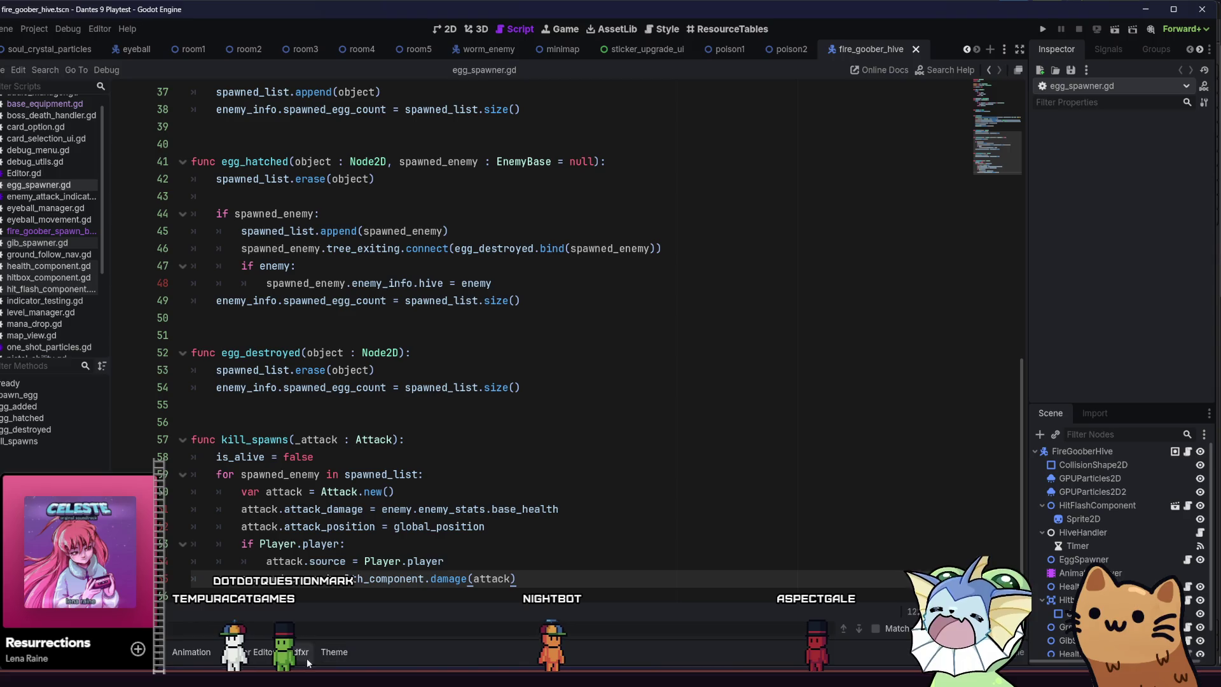
Go from the tilemaps folder up to Dante's 9 > videos > gameplay and play 'gameplay long'.
mouse_move(286, 675)
click(265, 657)
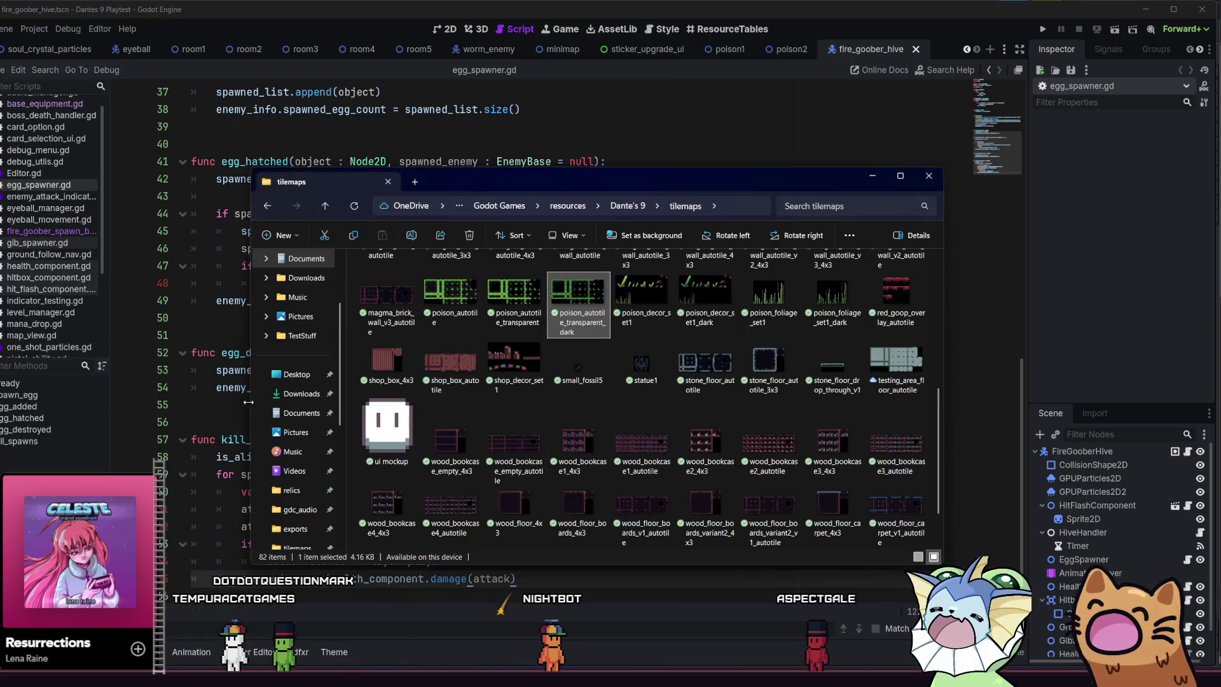
click(620, 210)
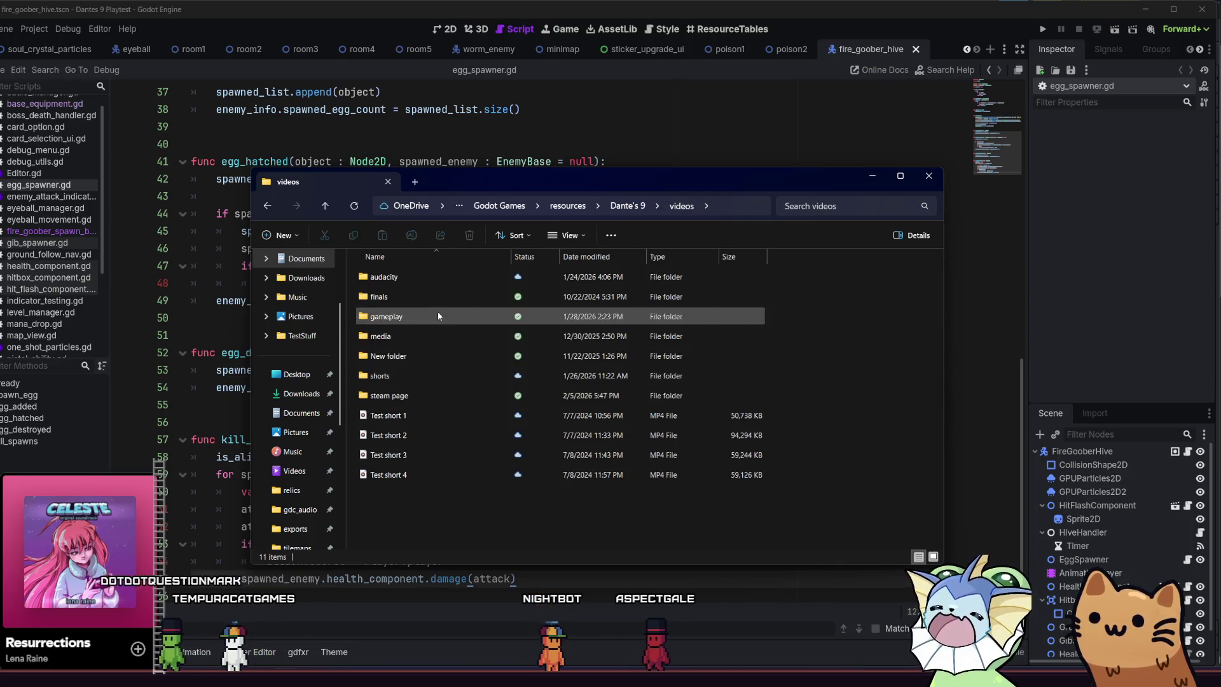
double_click(429, 374)
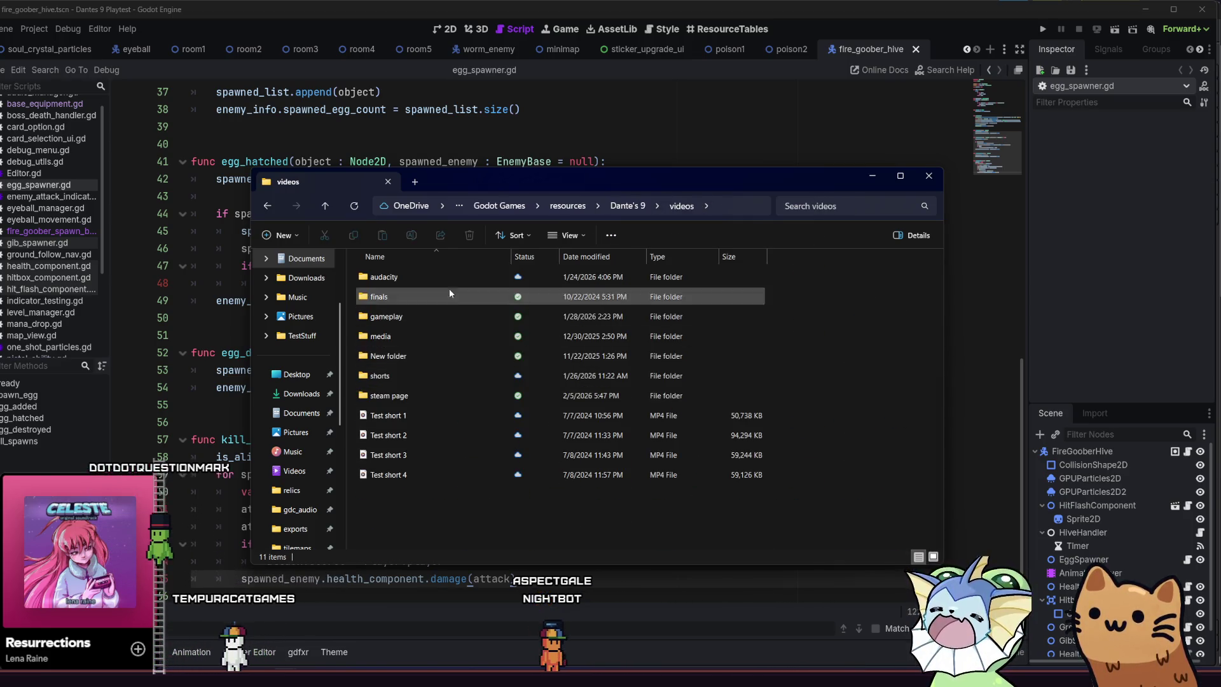
double_click(441, 315)
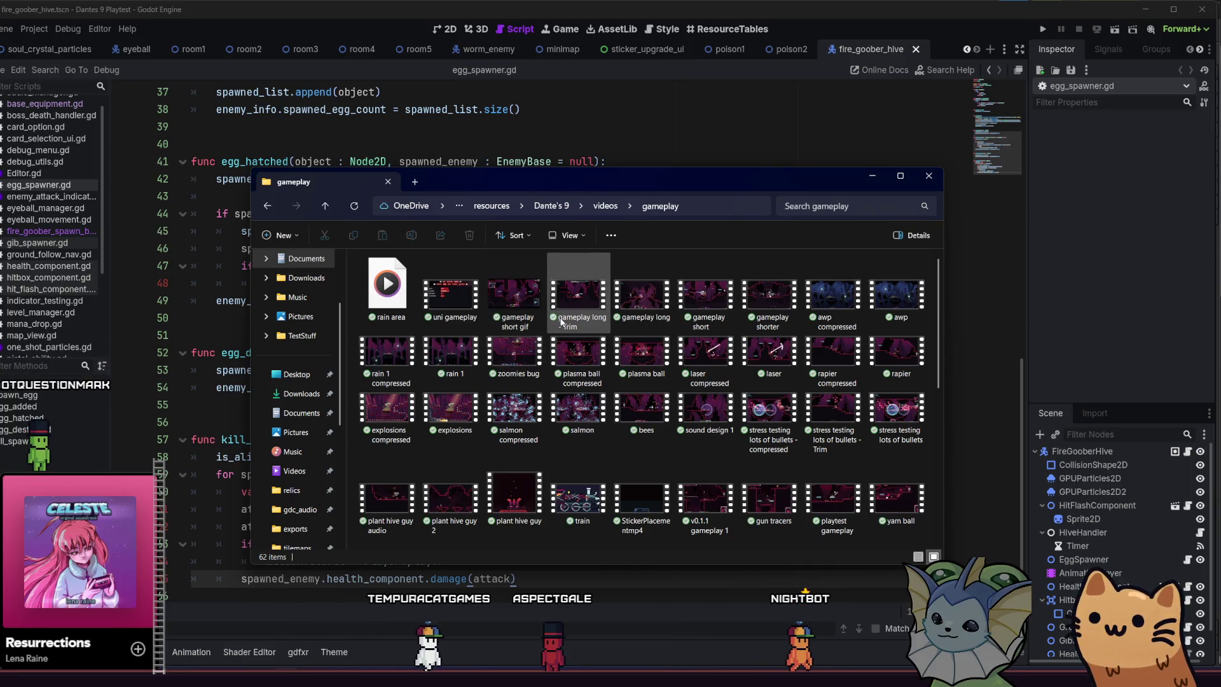
mouse_move(643, 313)
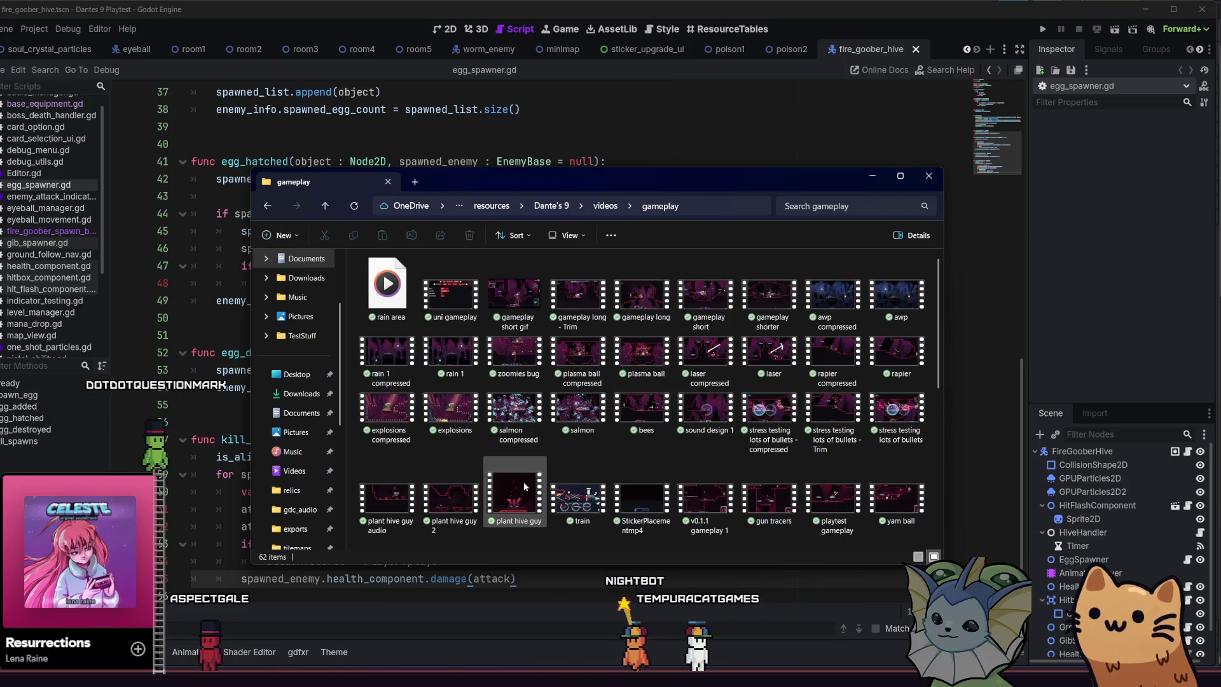
mouse_move(555, 316)
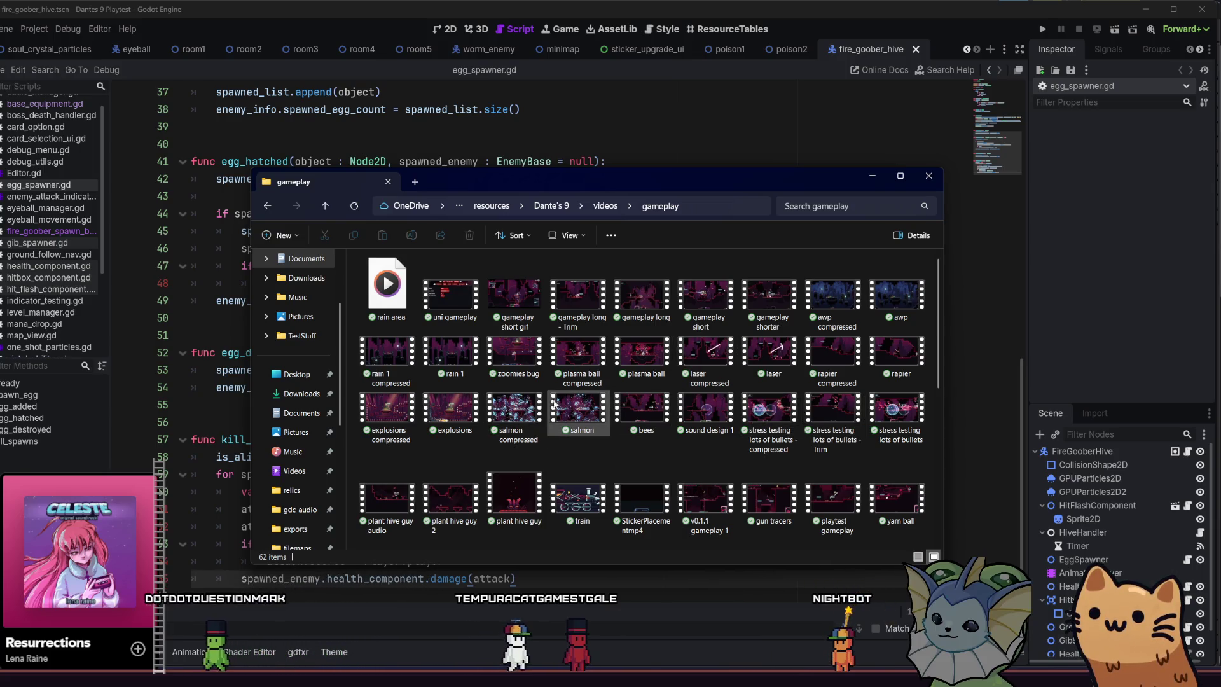
scroll(down, 3)
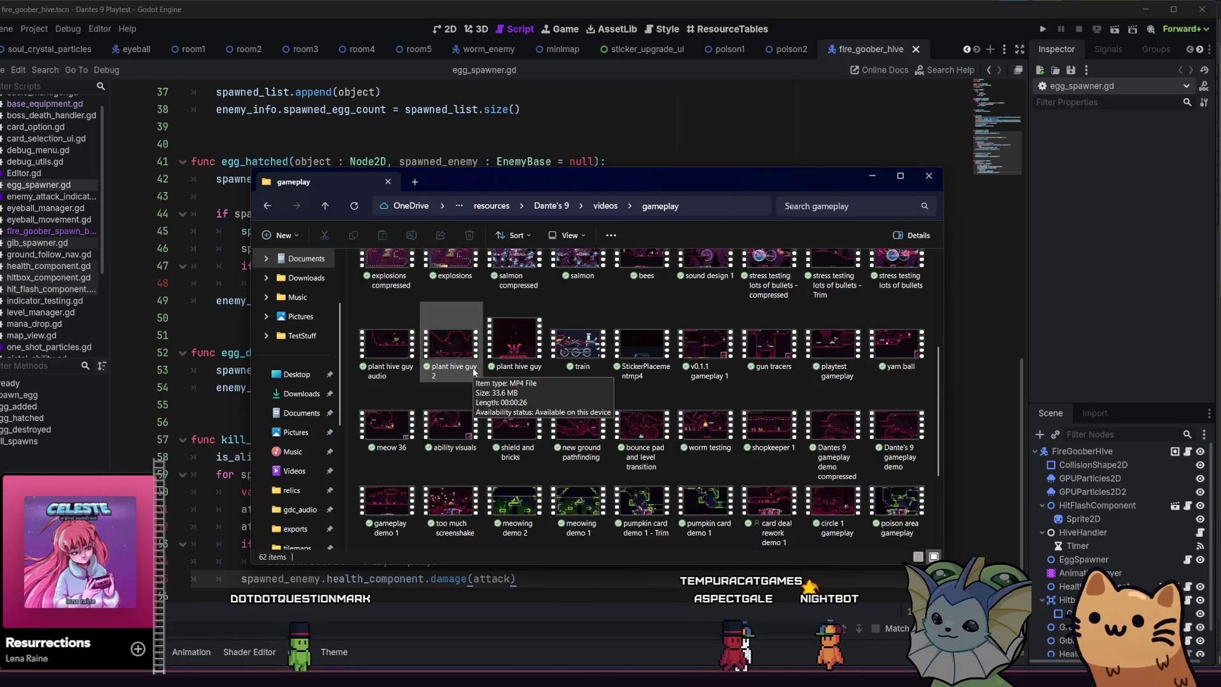
scroll(up, 3)
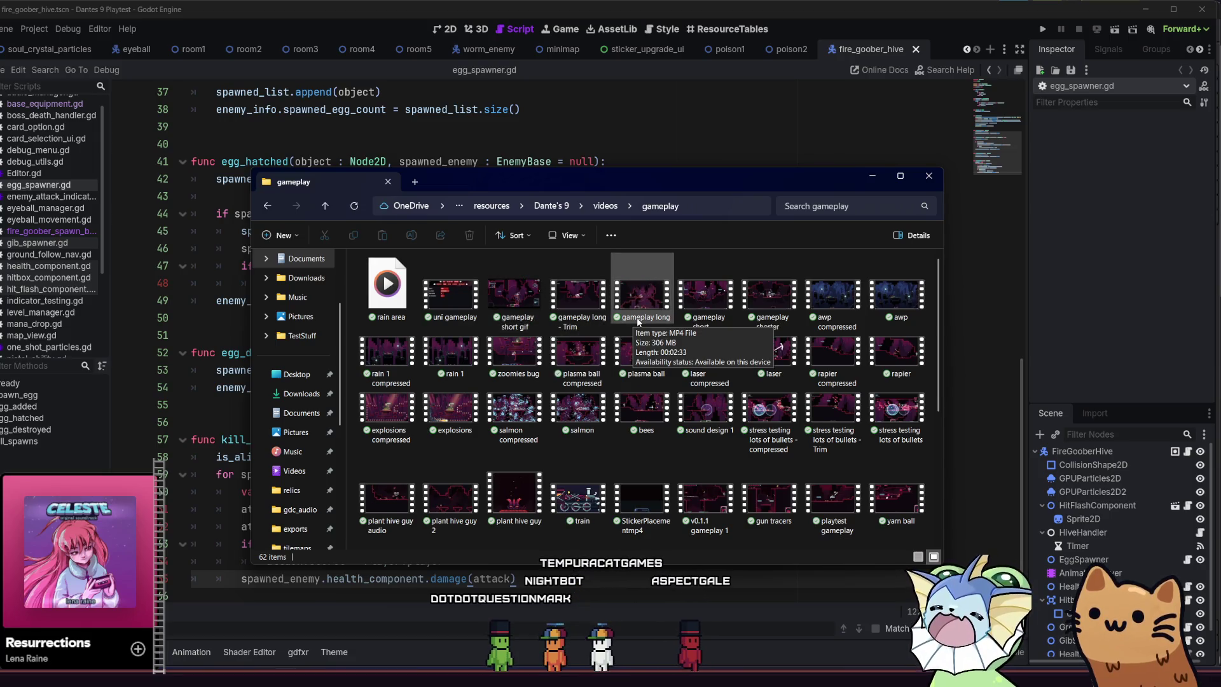
double_click(639, 299)
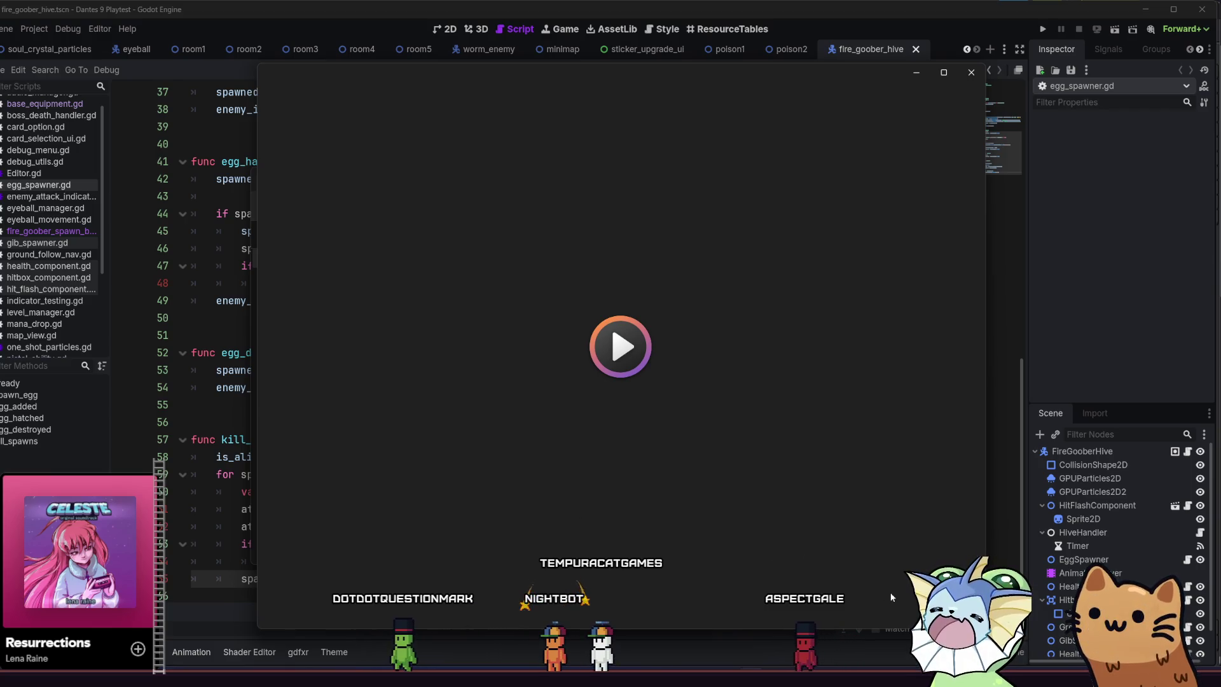
Lower the volume, skip ahead through the 'gameplay long' video, then close Media Player.
mouse_move(903, 589)
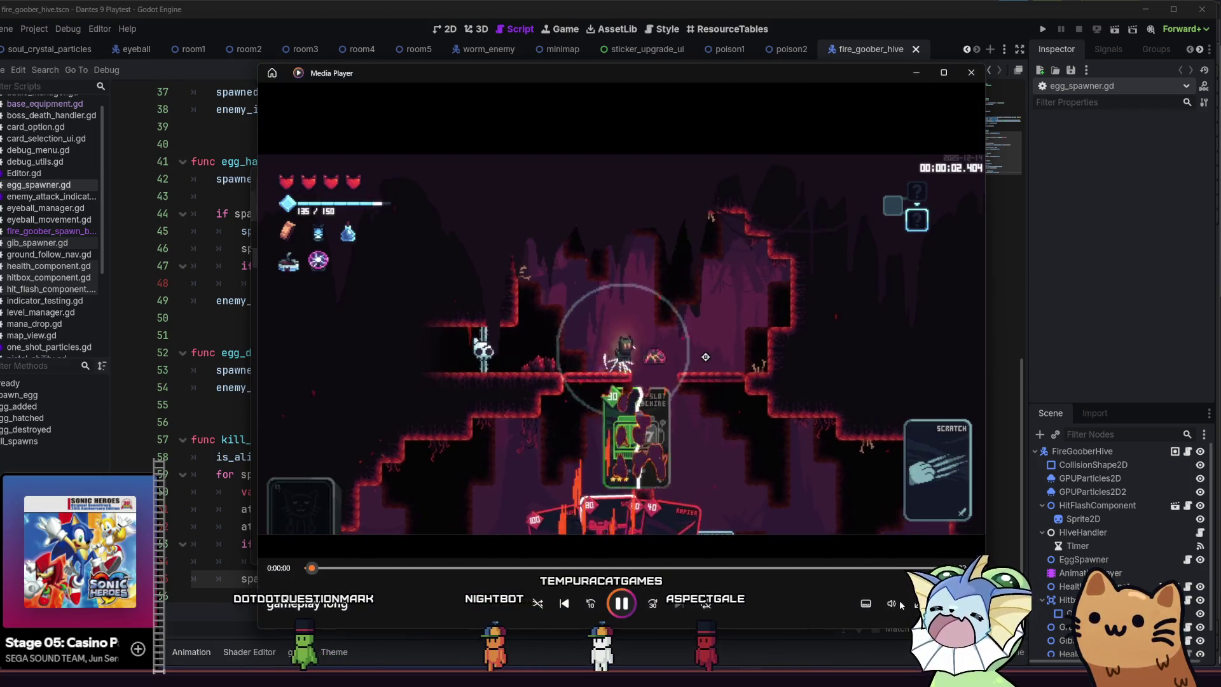
click(857, 571)
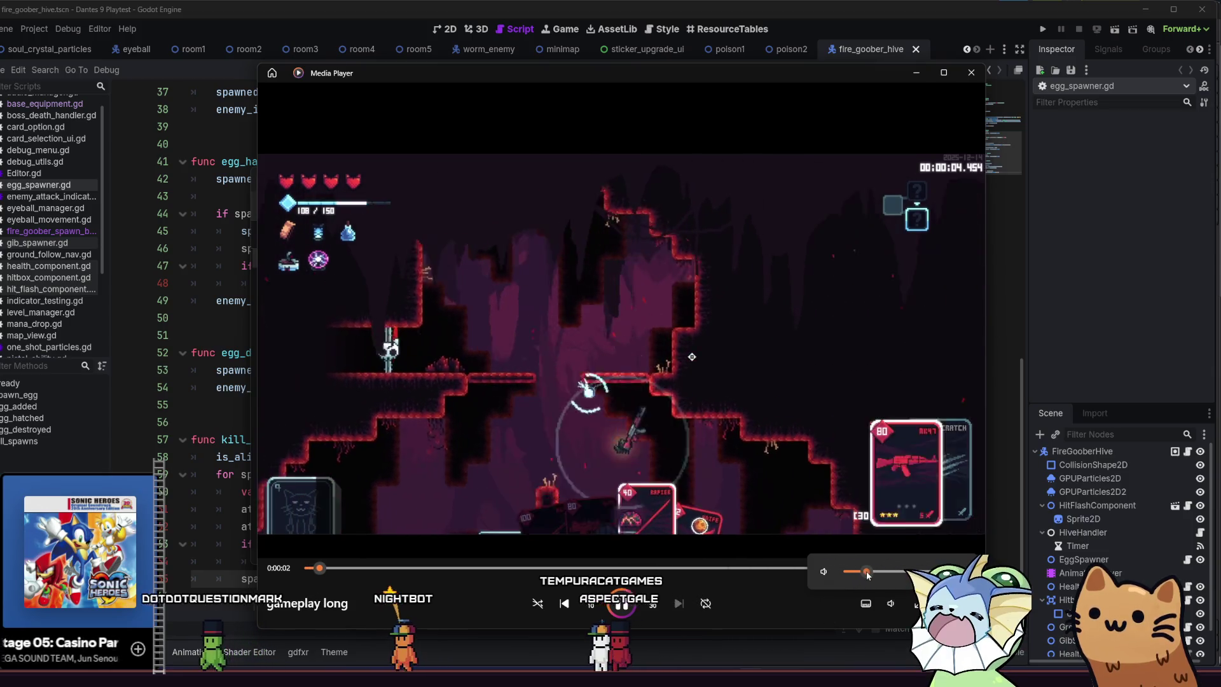
drag(370, 569, 605, 552)
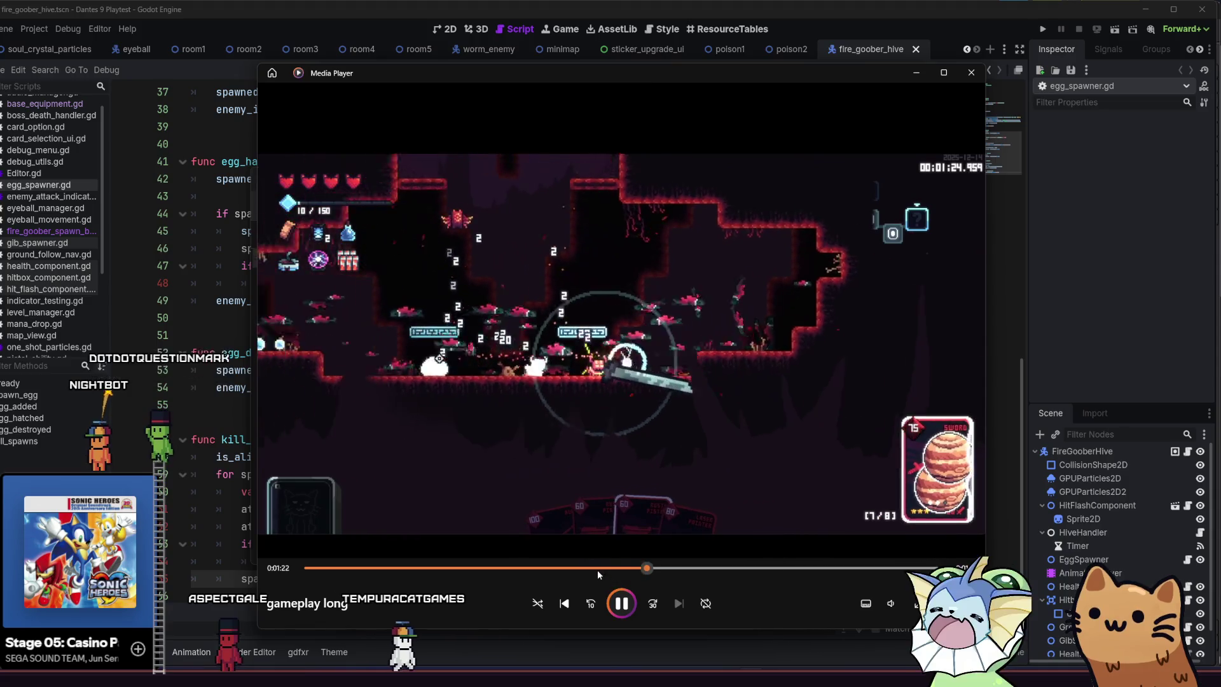
drag(614, 567, 905, 571)
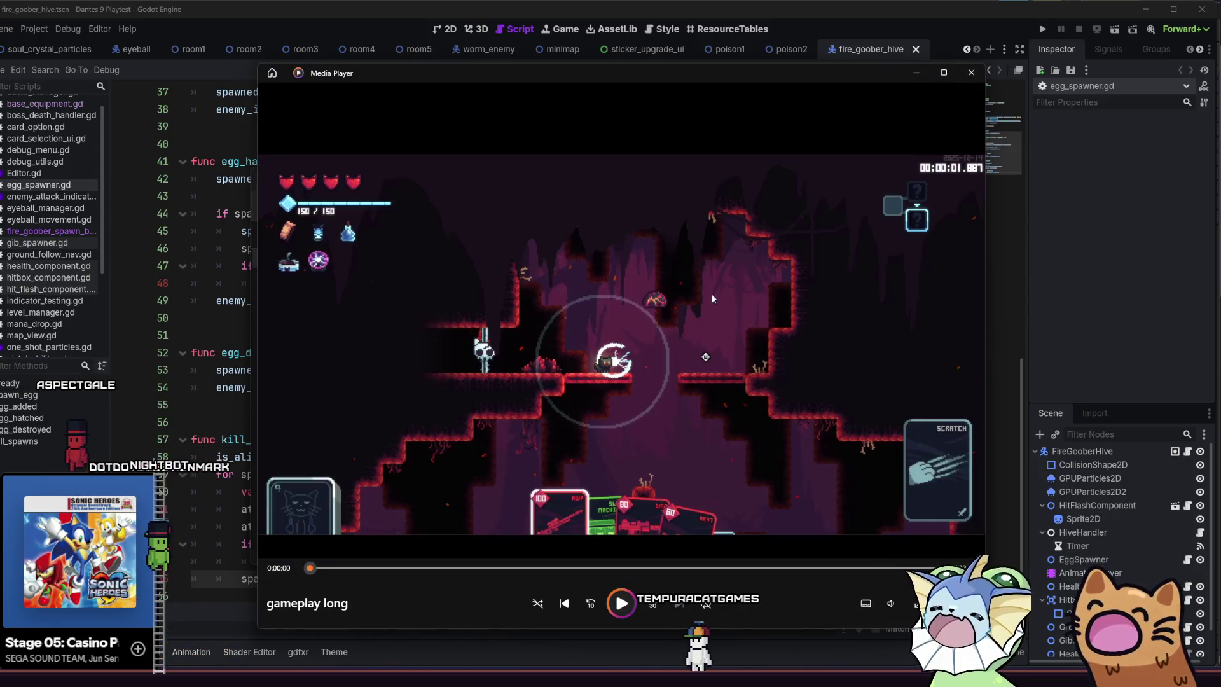
click(971, 72)
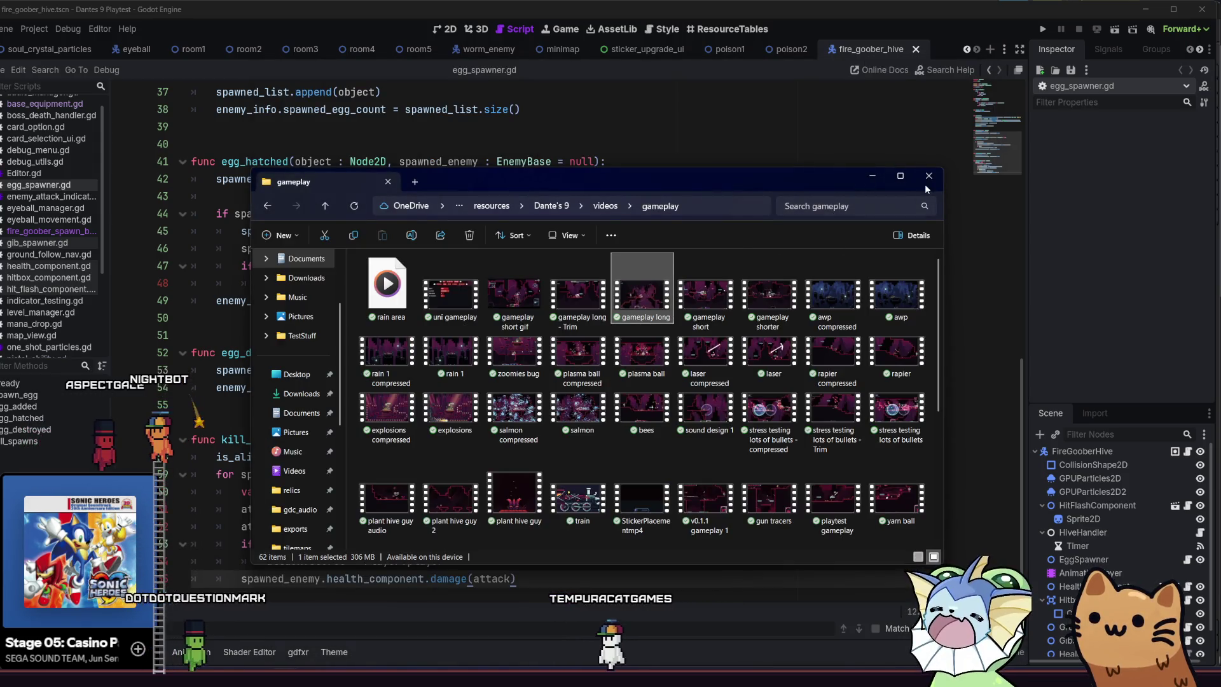
Close the gameplay videos folder and run the project from Godot for a fresh playtest.
click(927, 188)
click(1042, 28)
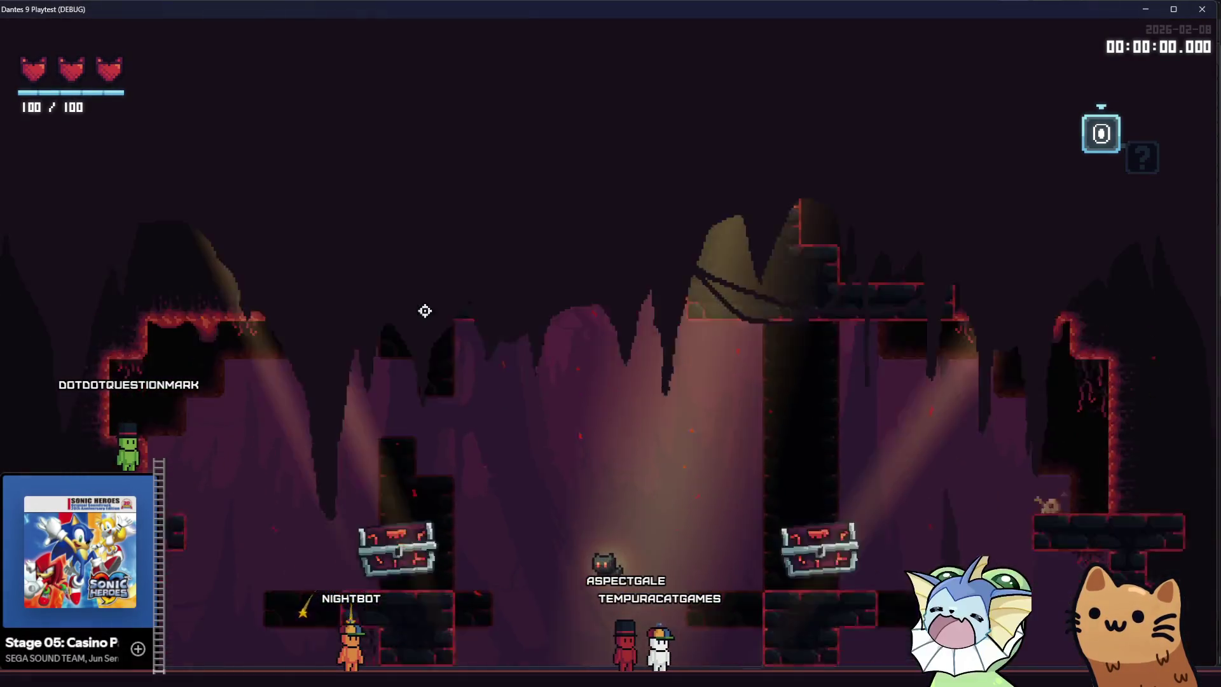
Spawn a FIREGOOBERSPAWN enemy beside the left pillar via the debug ENEMY options.
key(grave)
click(104, 170)
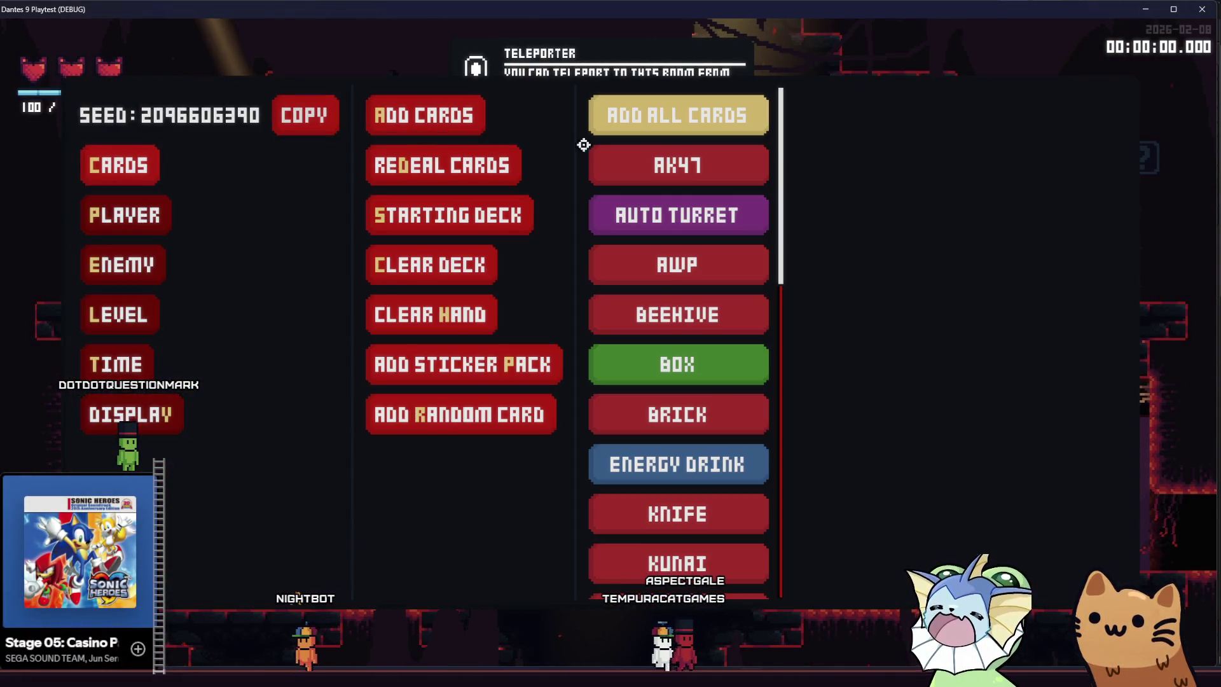
click(122, 265)
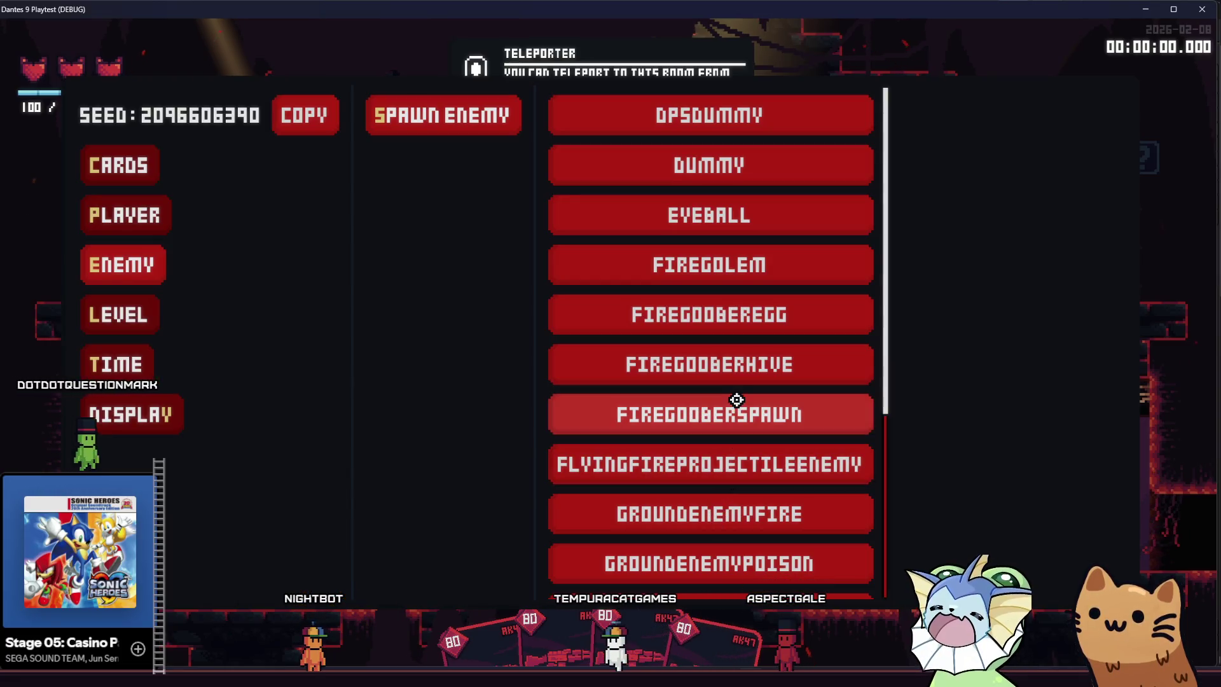
click(737, 395)
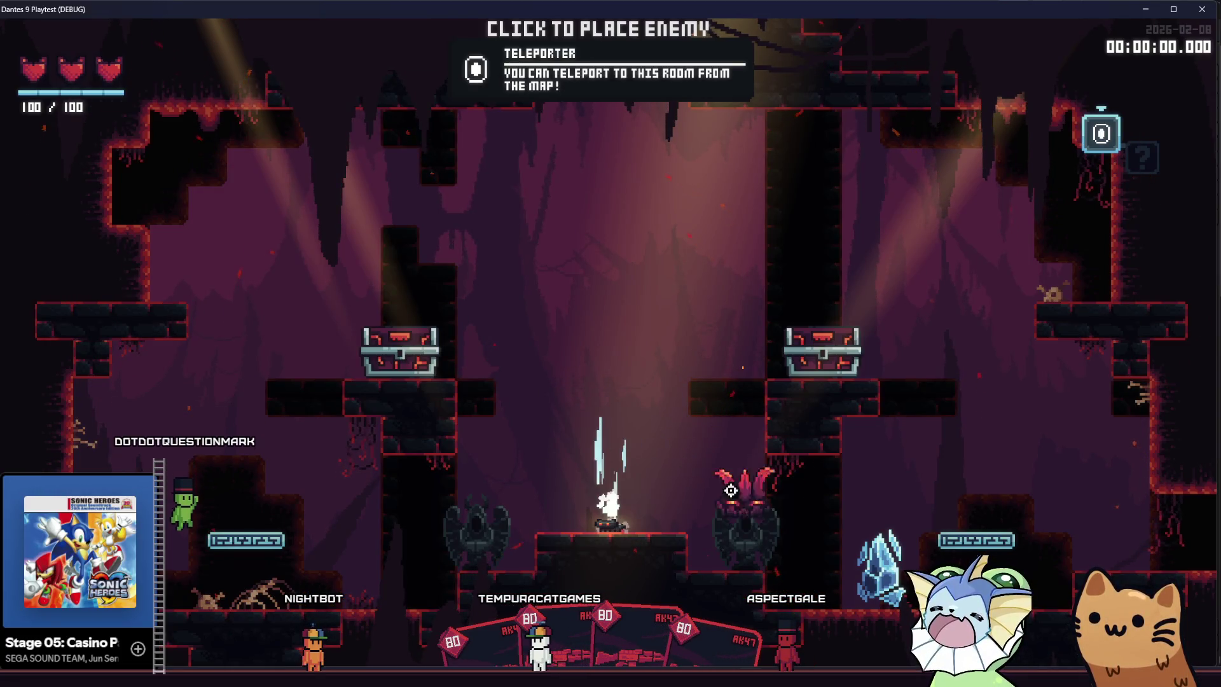
click(395, 515)
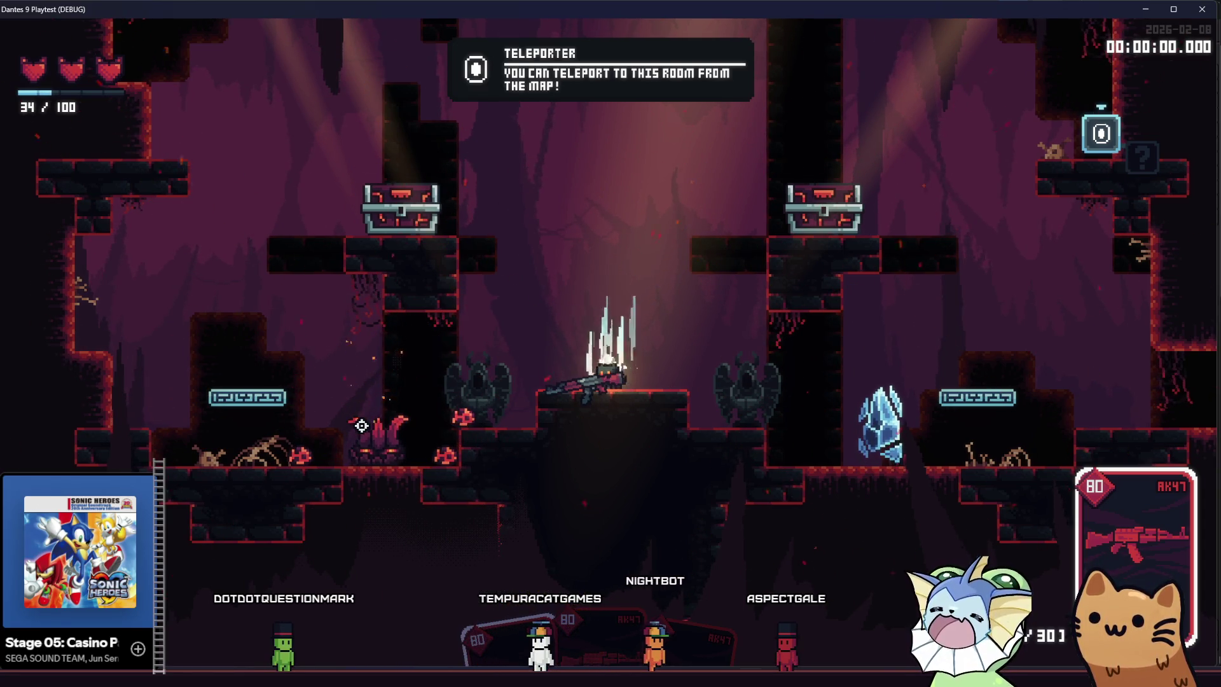
Jump across the wall ledge and central block while attacking the fire goober spawns.
key(a)
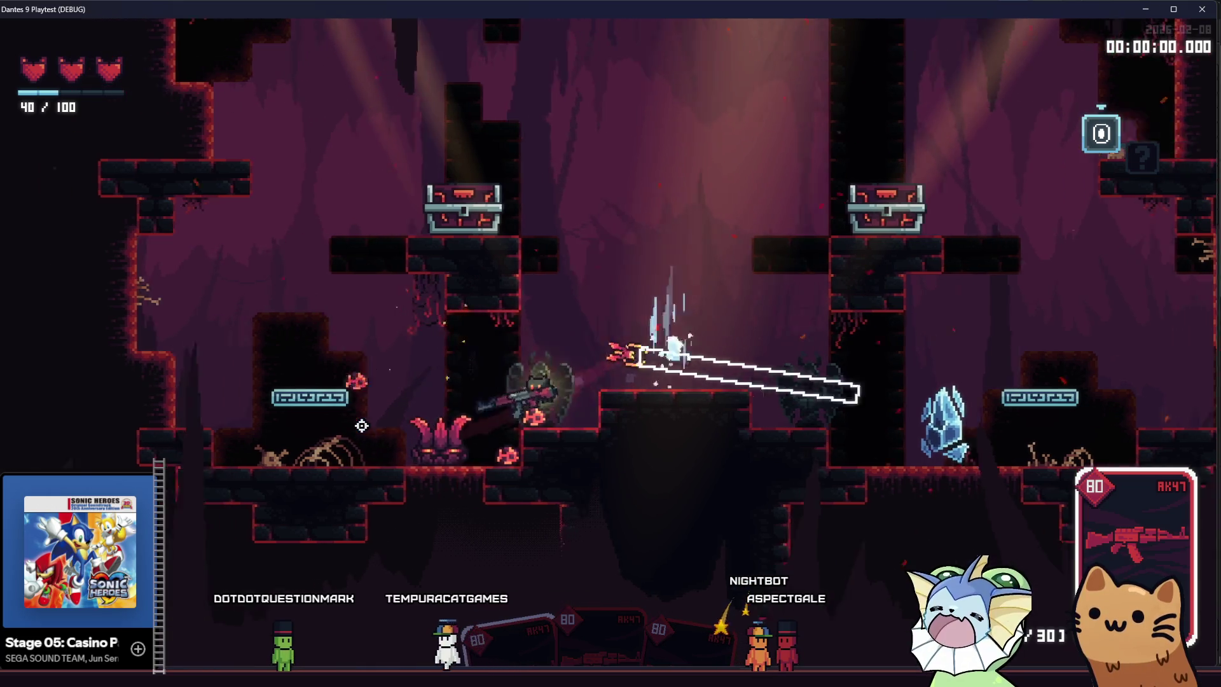
key(space)
key(d)
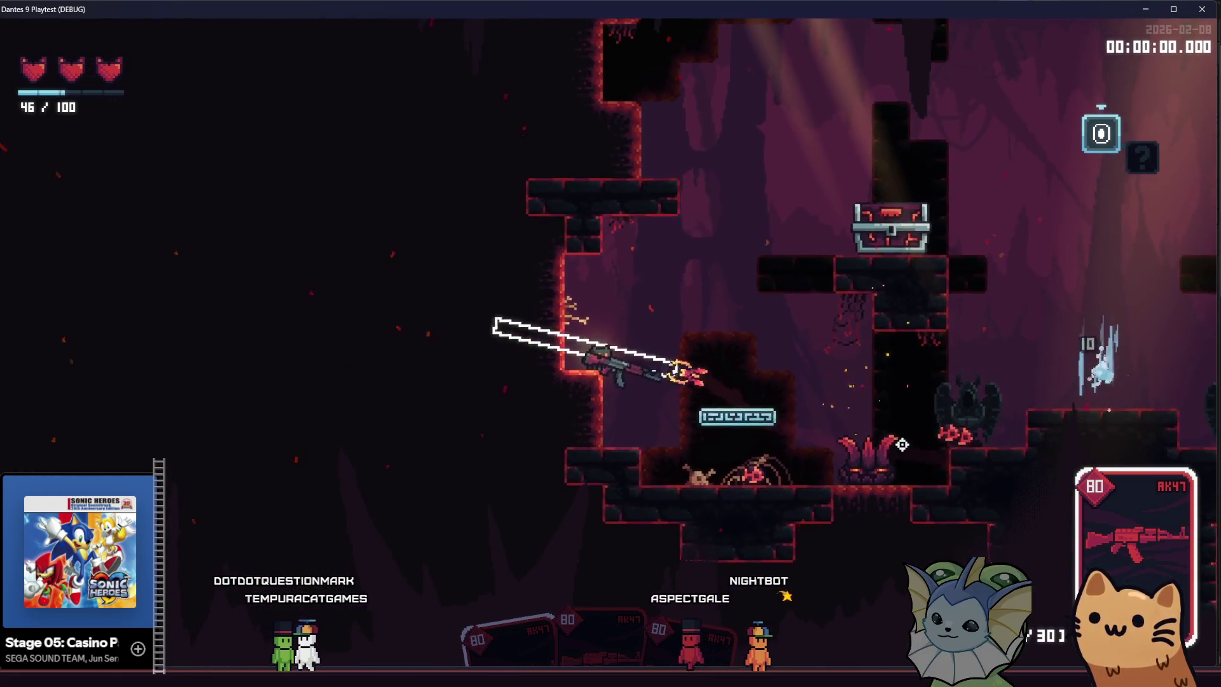
key(d)
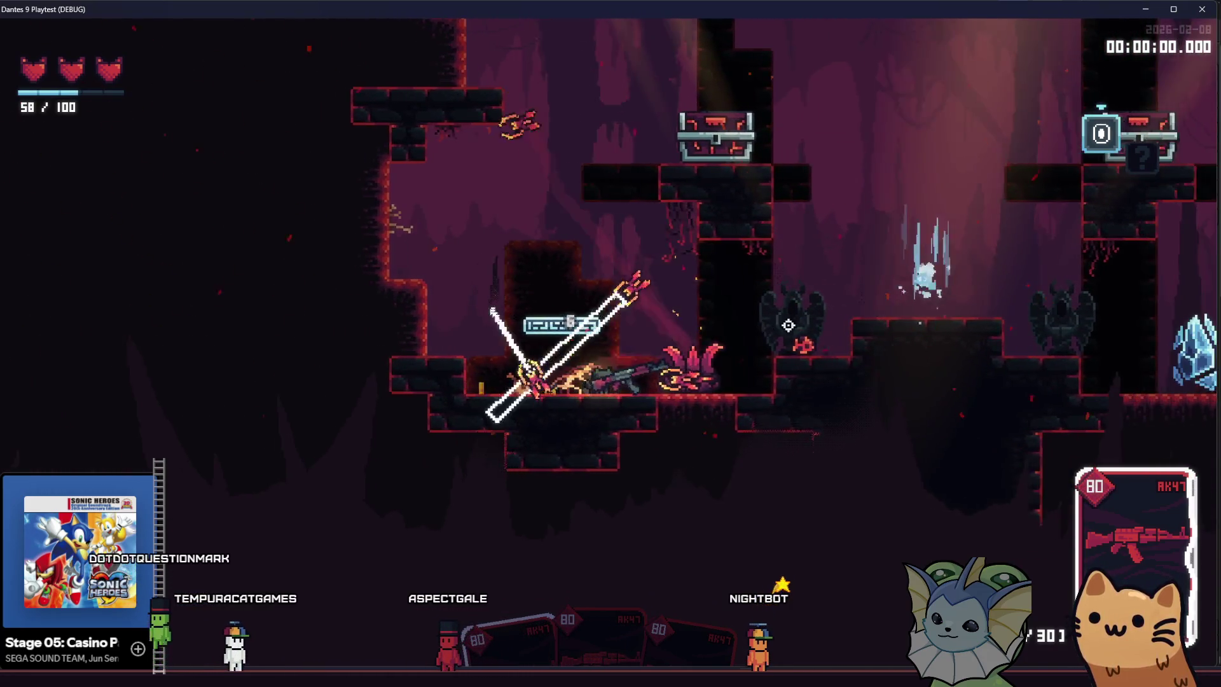
key(d)
key(space)
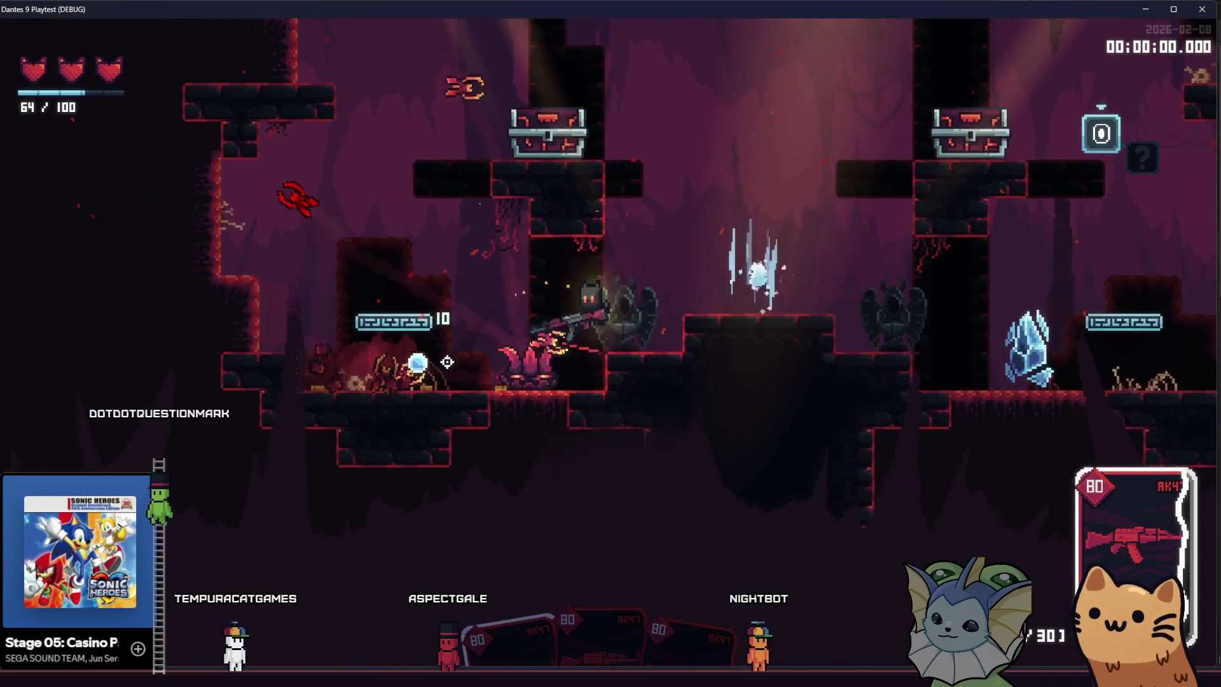
key(a)
key(space)
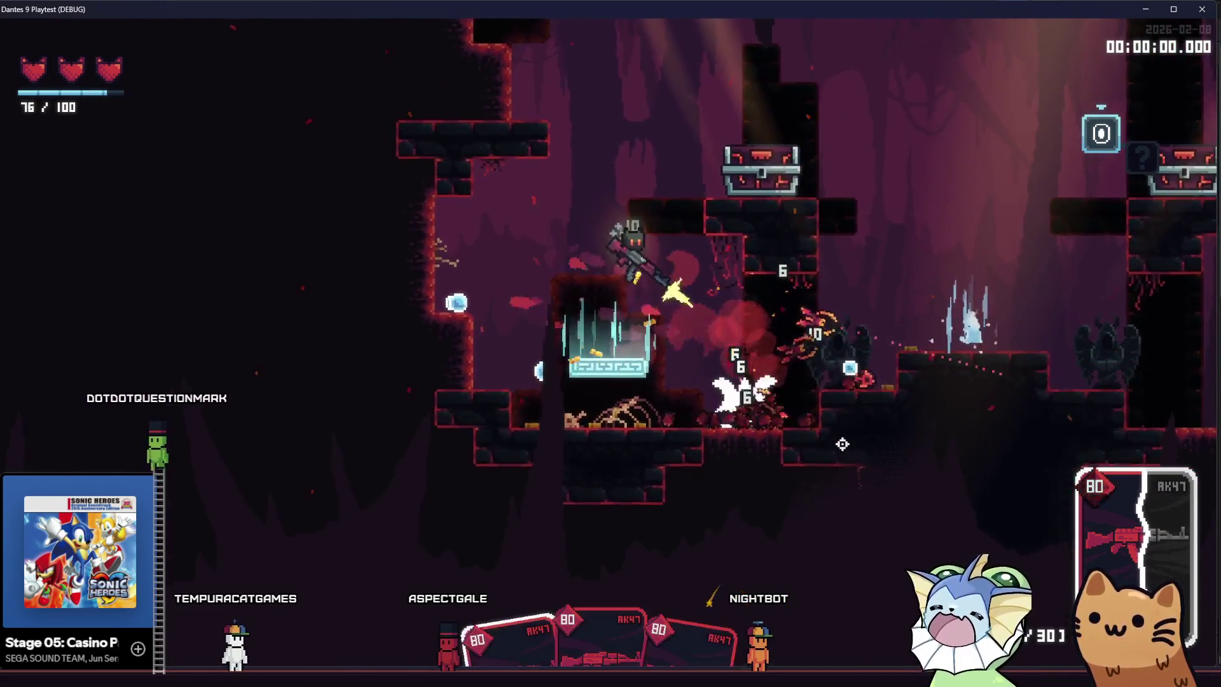
Power up the AK47 card, keep shooting the remaining fire goobers, then close the game.
right_click(816, 430)
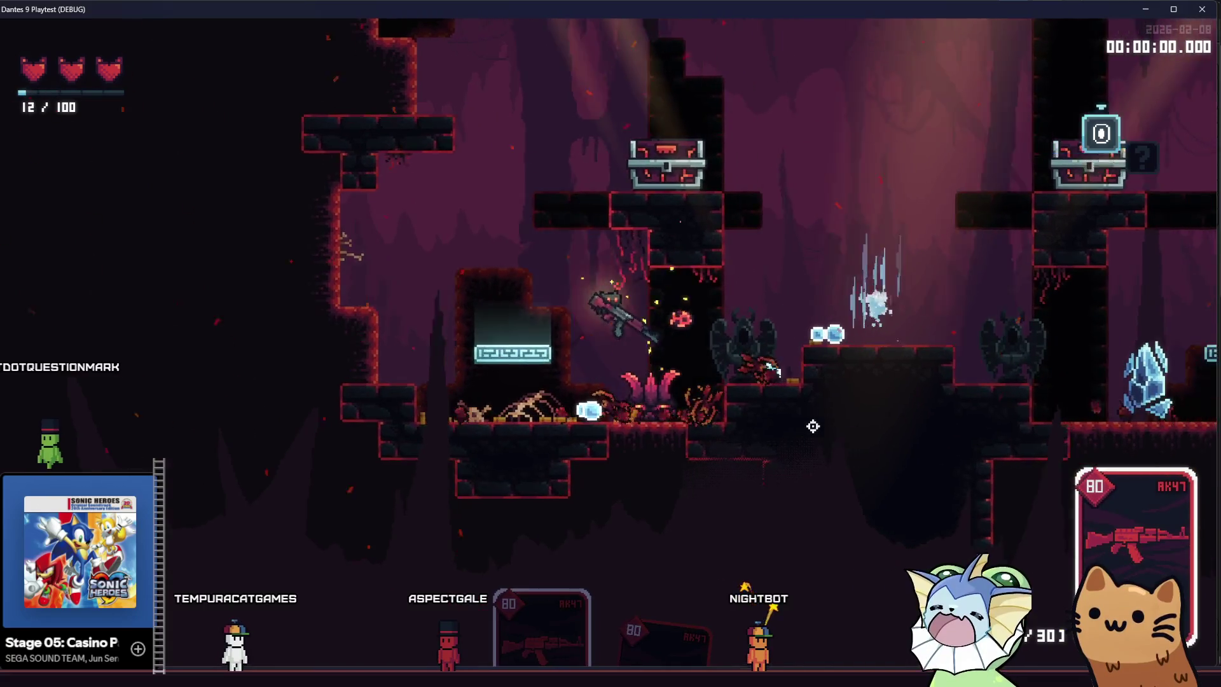
key(a)
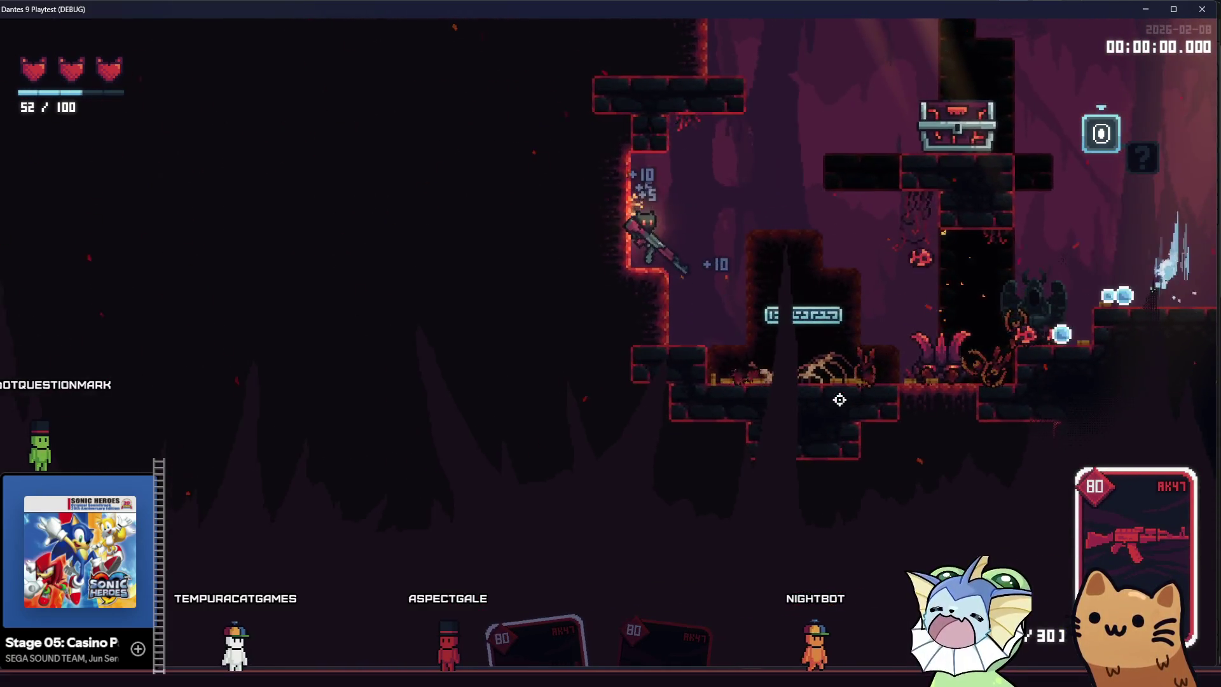
key(space)
key(d)
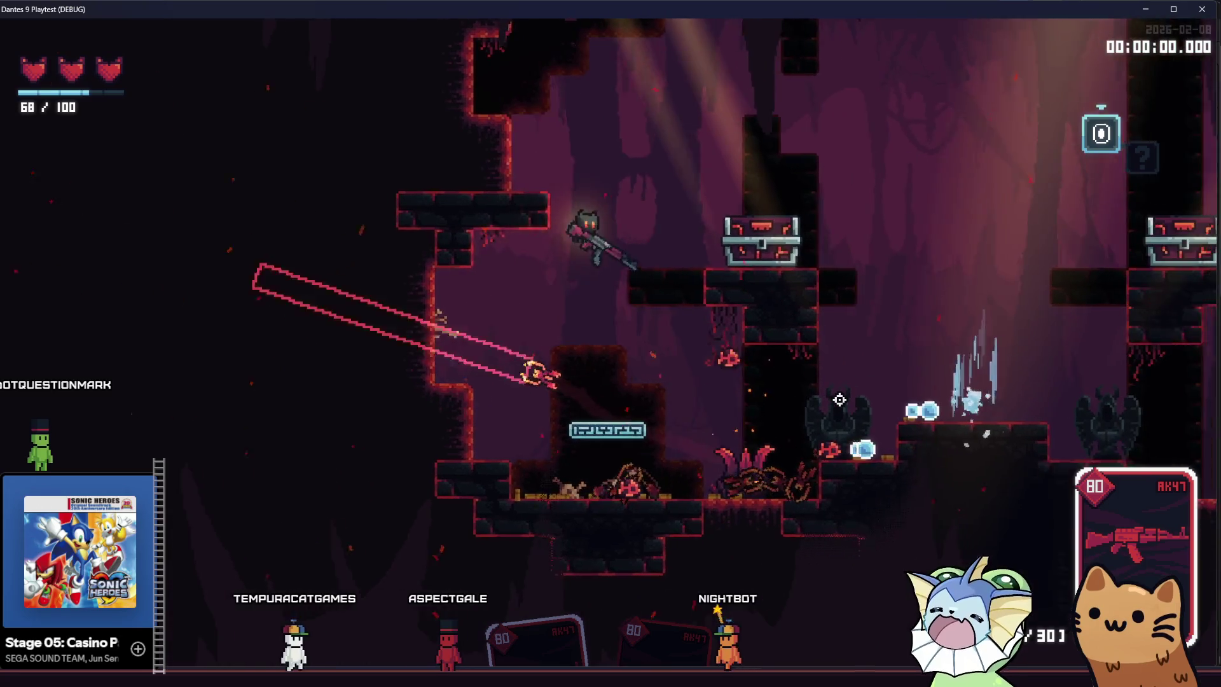
key(s)
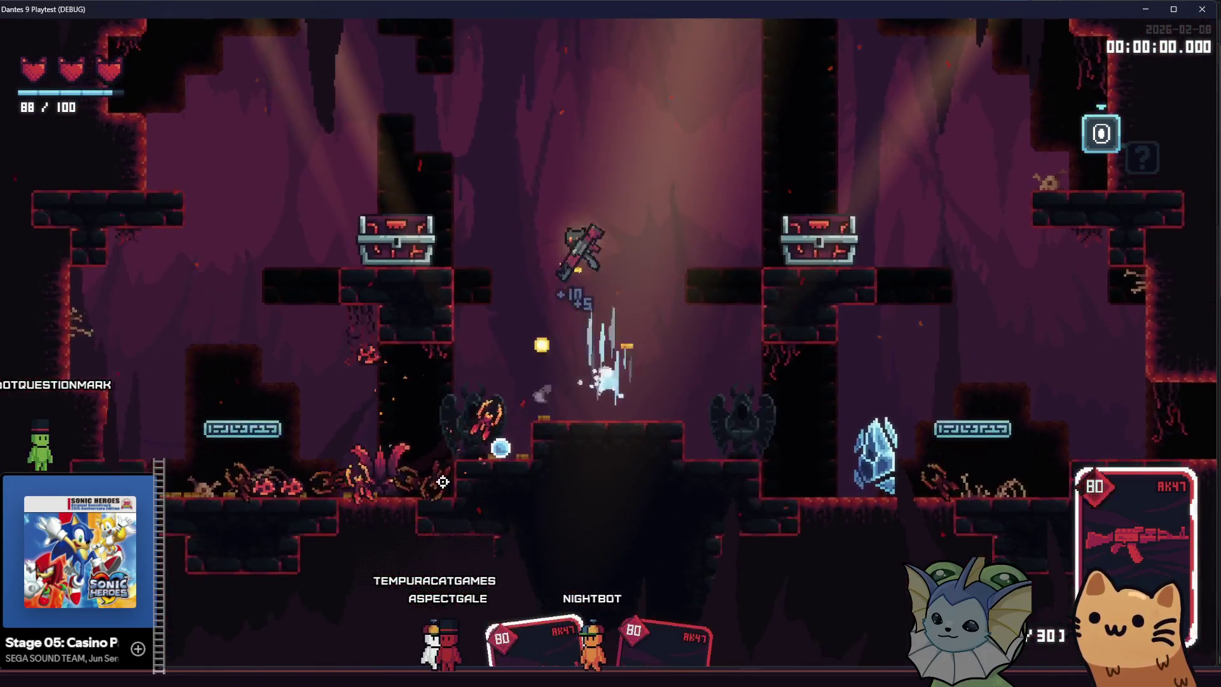
key(a)
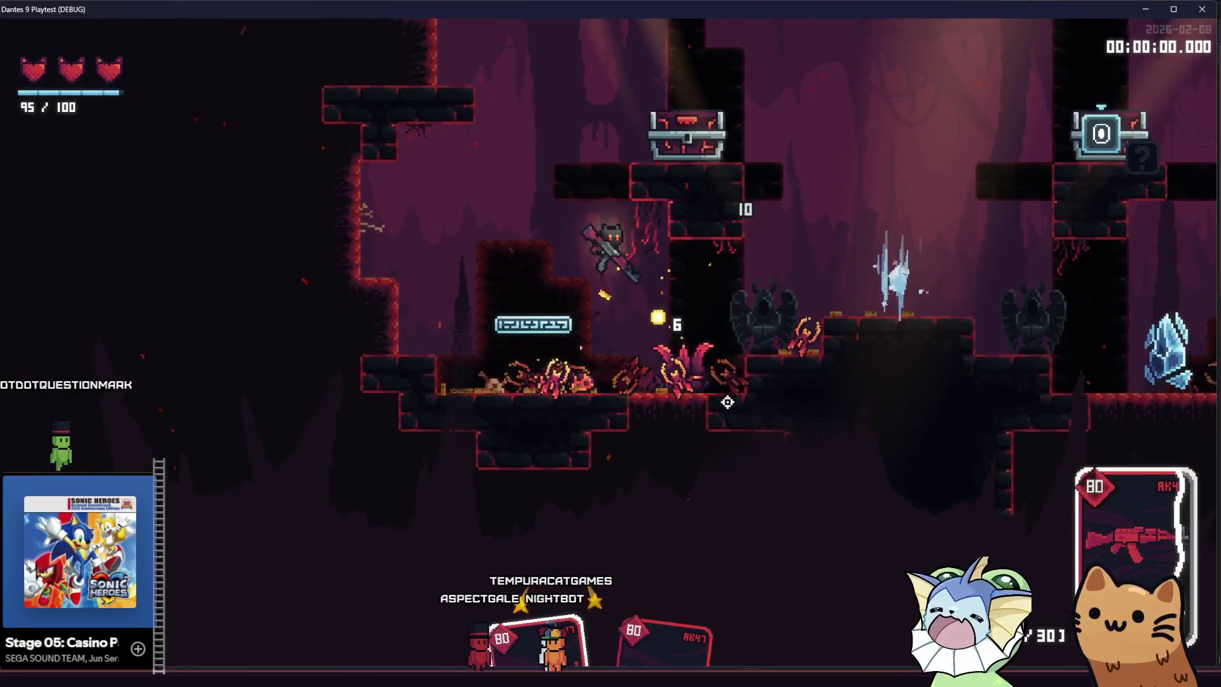
key(d)
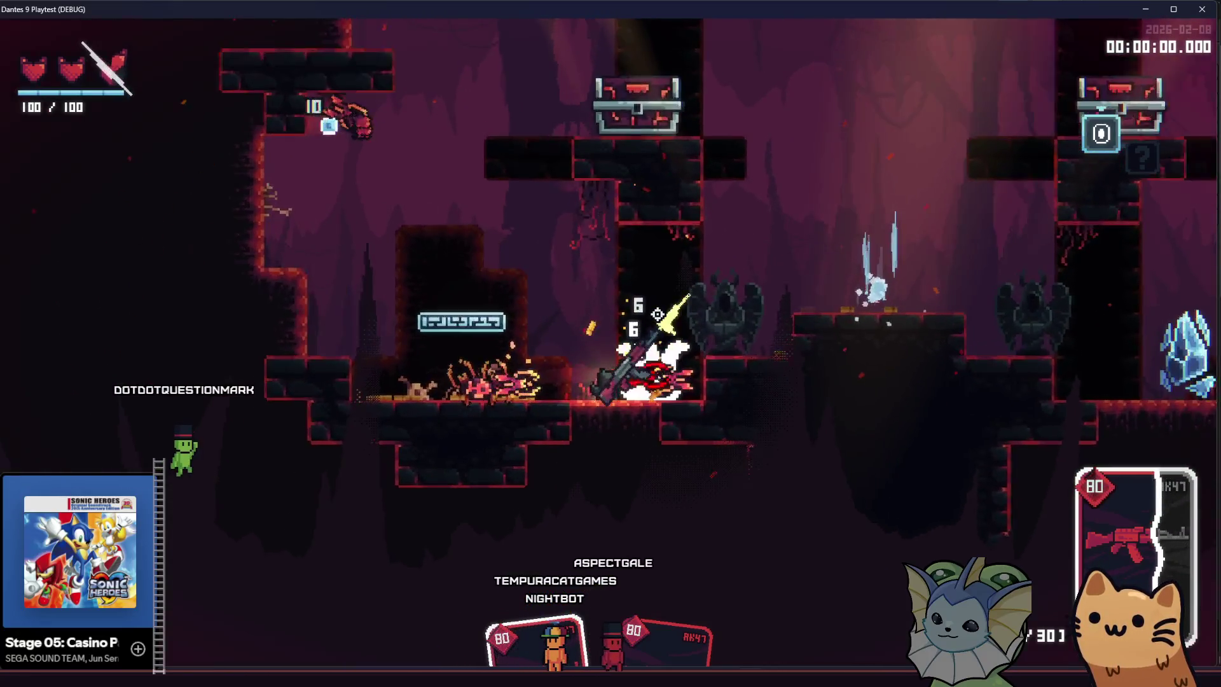
key(d)
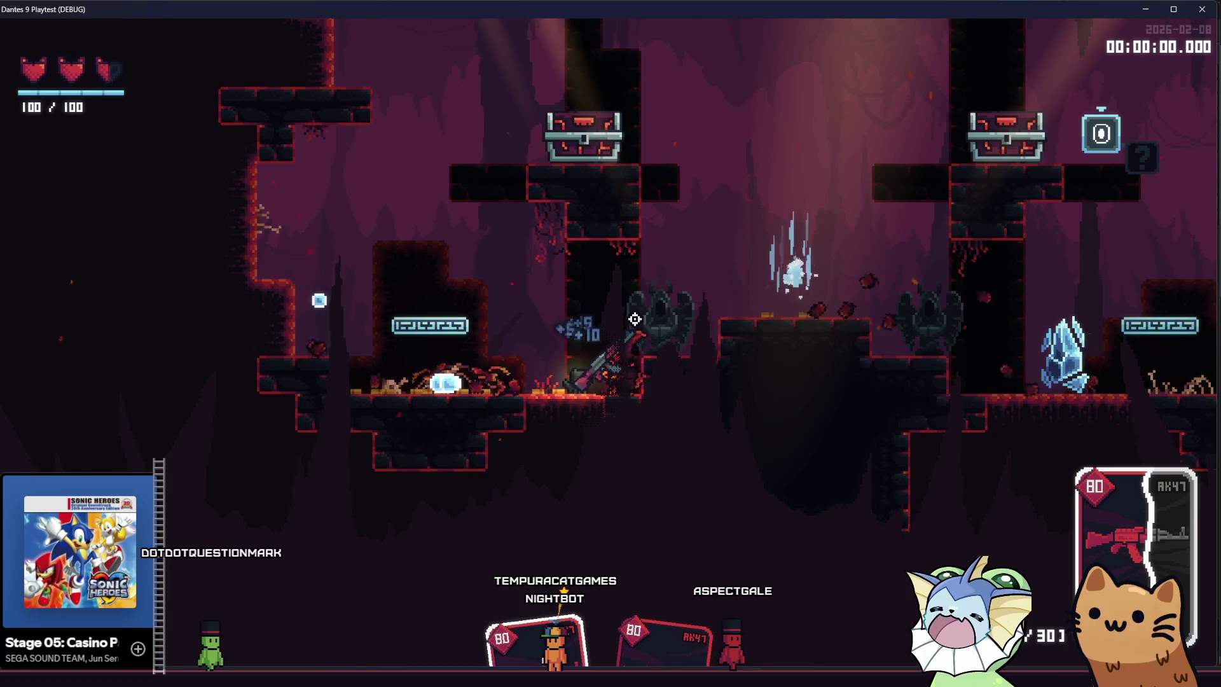
key(a)
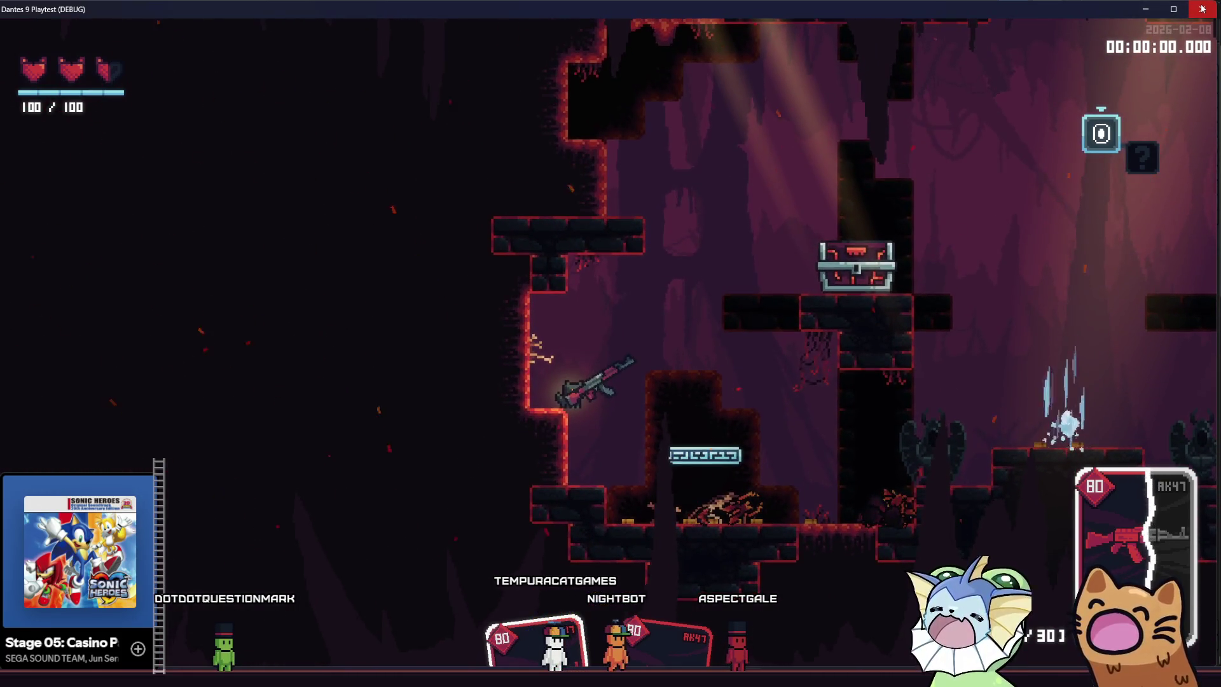
click(1203, 9)
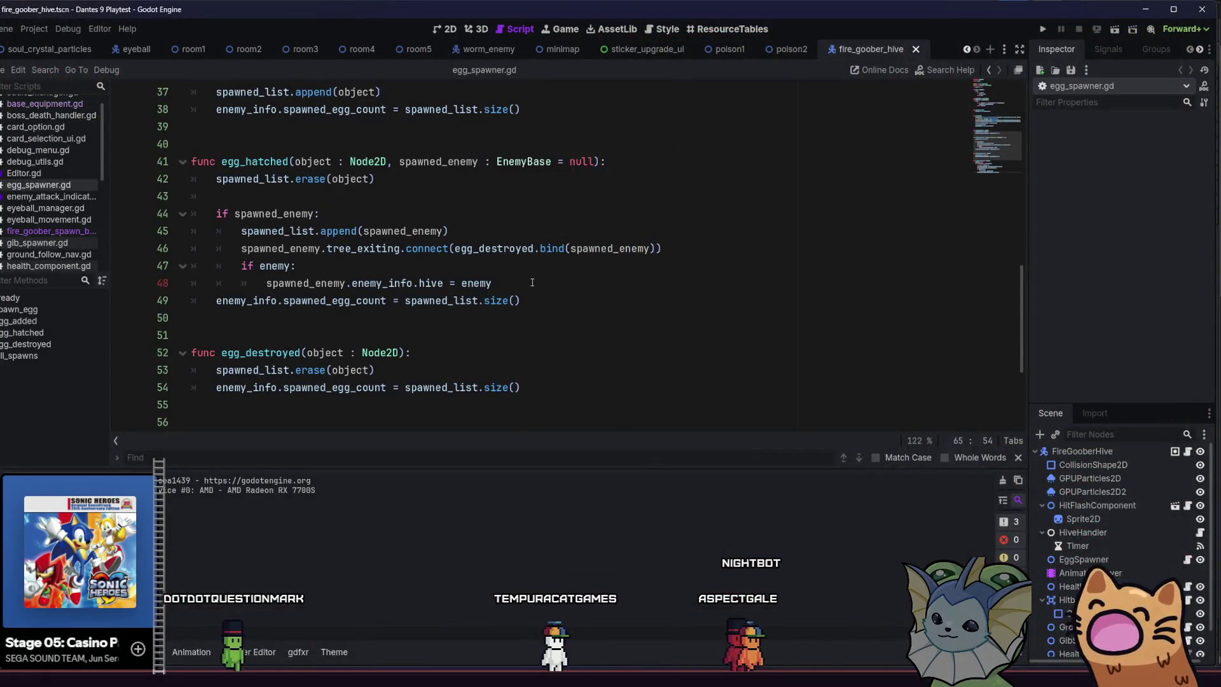
Replace the variable on line 61 with spawned_enemy so damage uses its base_health.
scroll(down, 3)
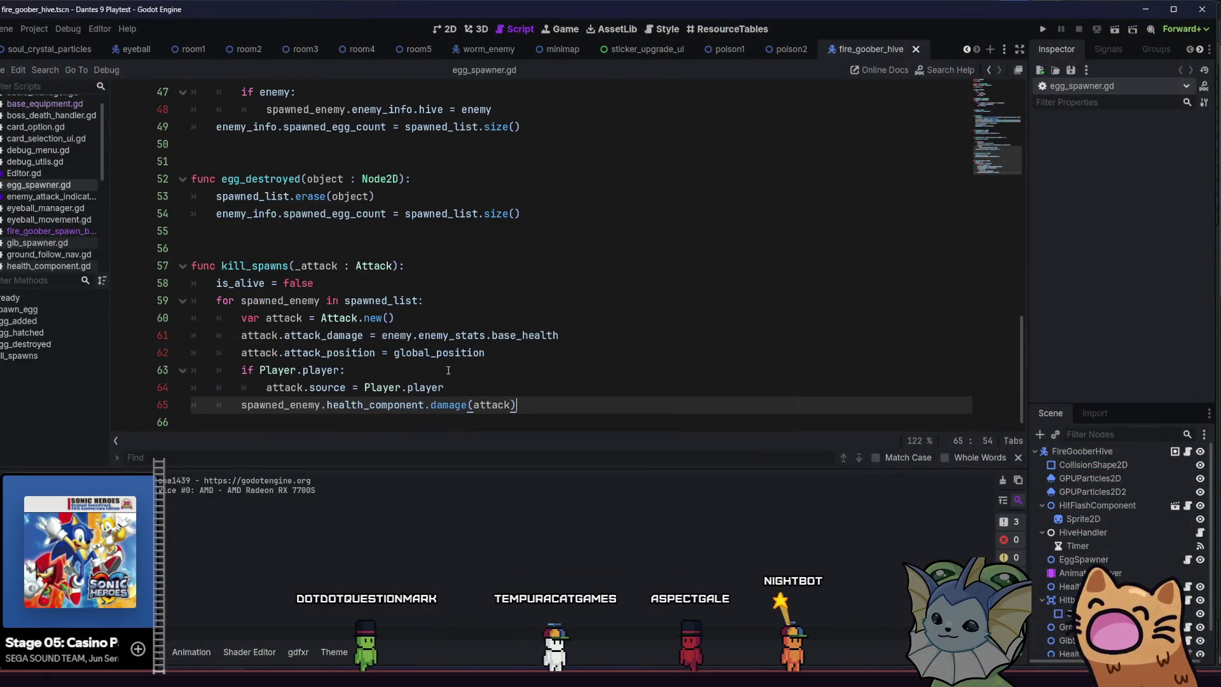
click(448, 370)
drag(560, 335, 253, 336)
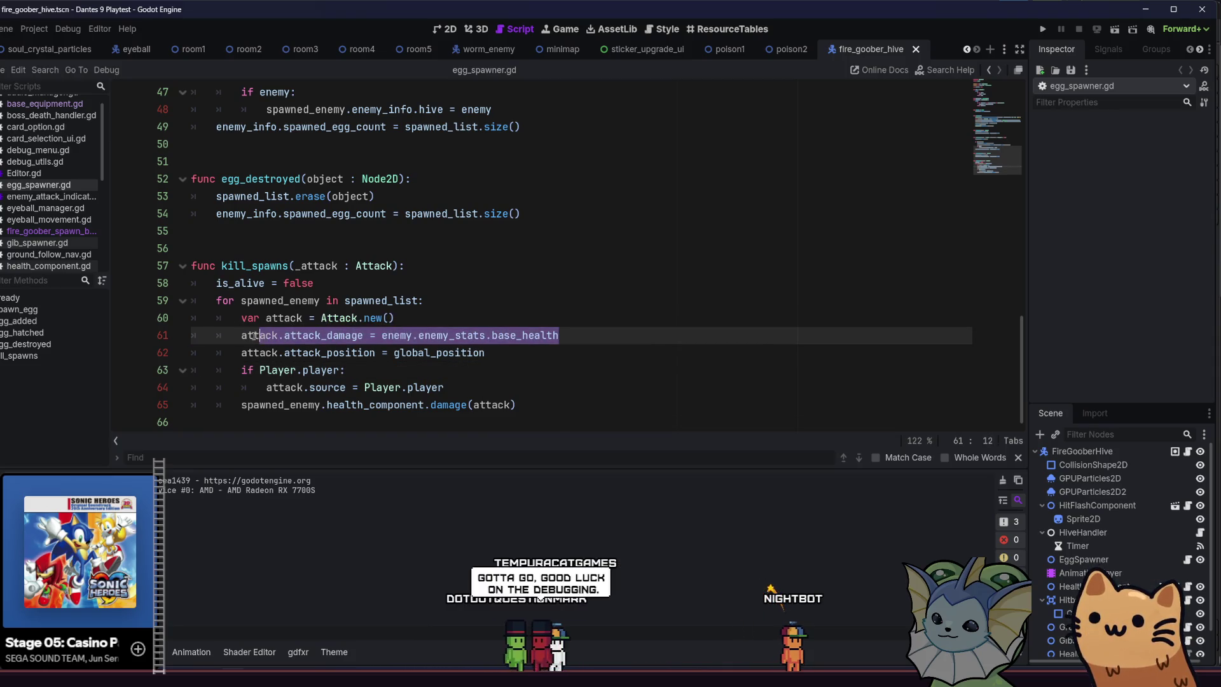
double_click(397, 335)
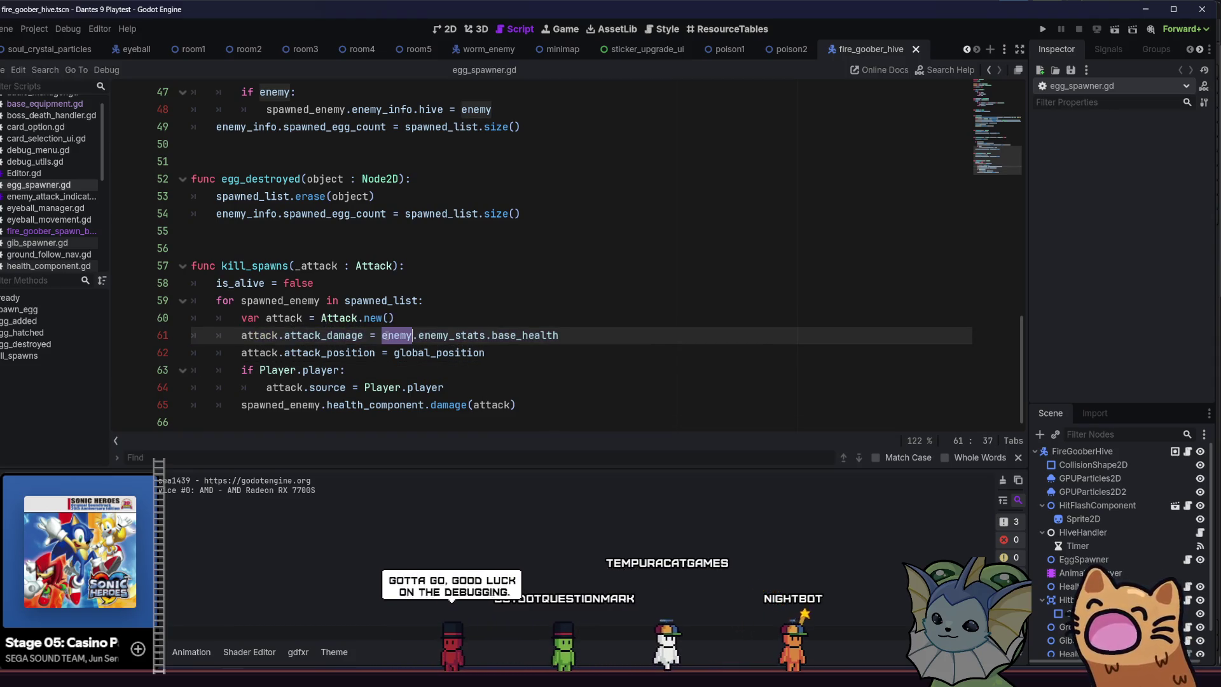
scroll(up, 3)
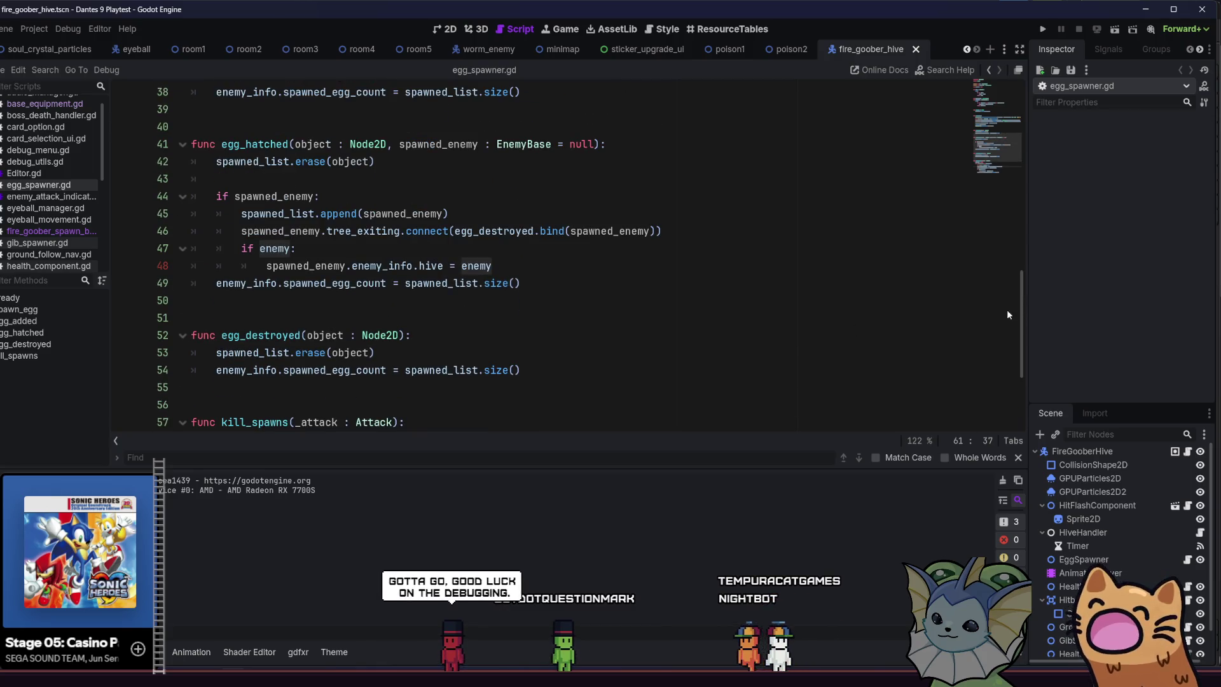
scroll(up, 3)
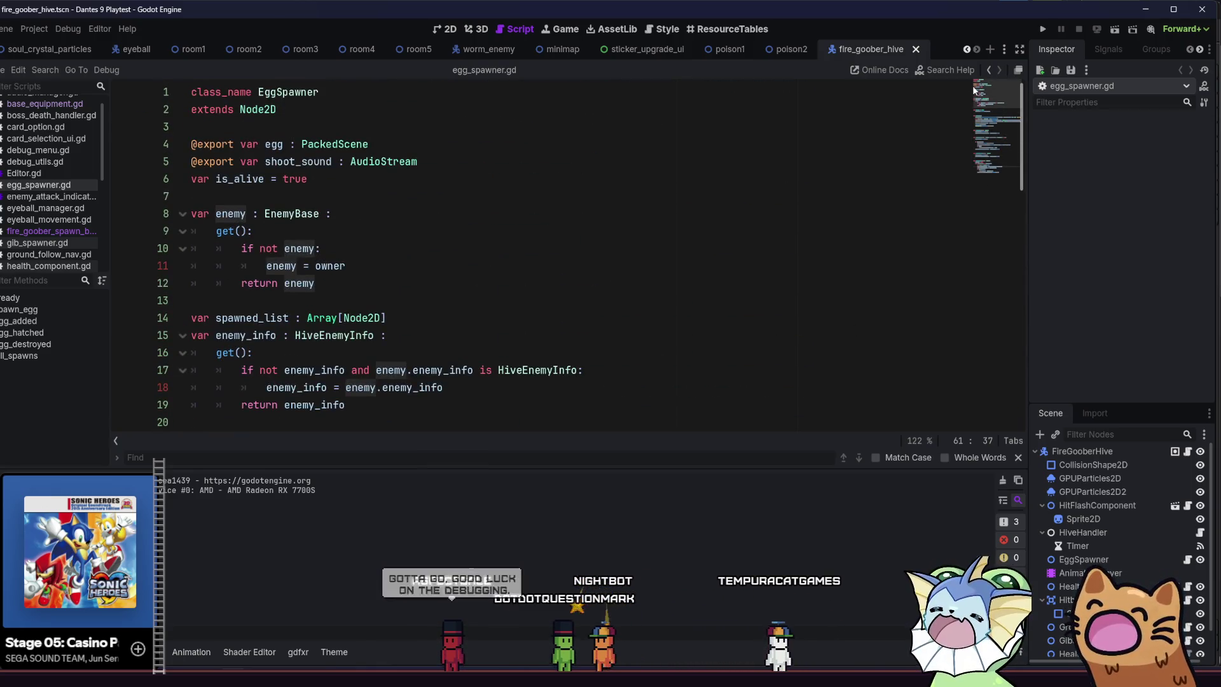
scroll(down, 3)
scroll(down, 3)
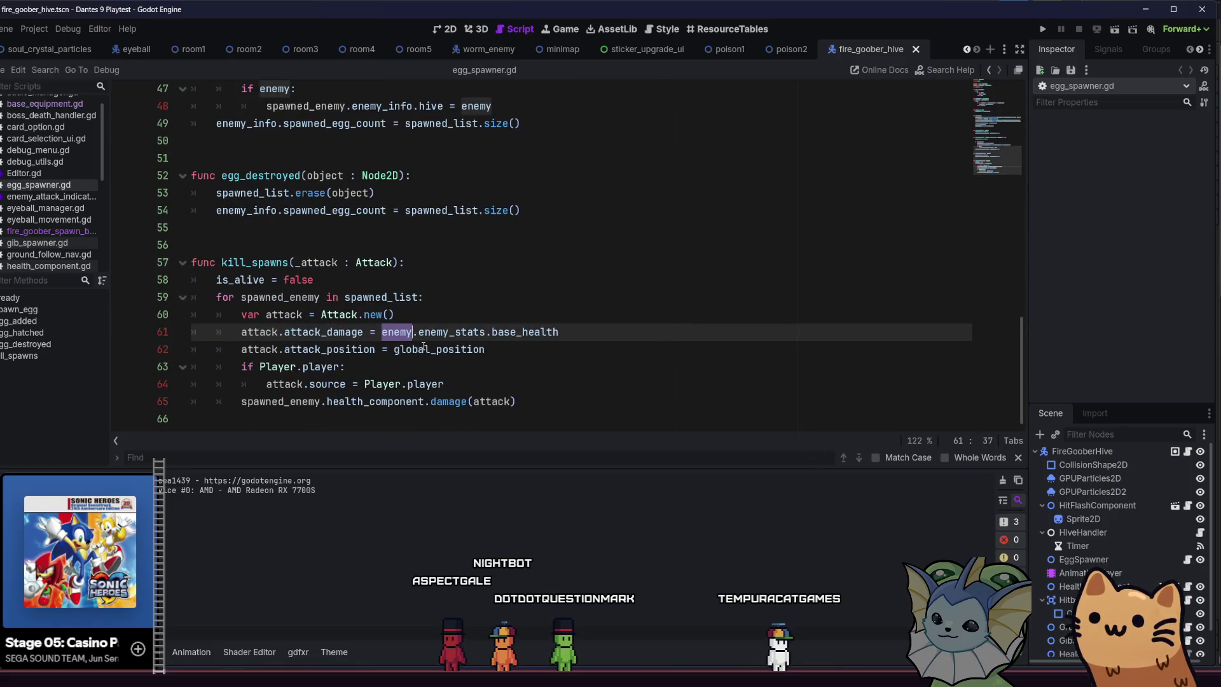
text(spaw)
key(Return)
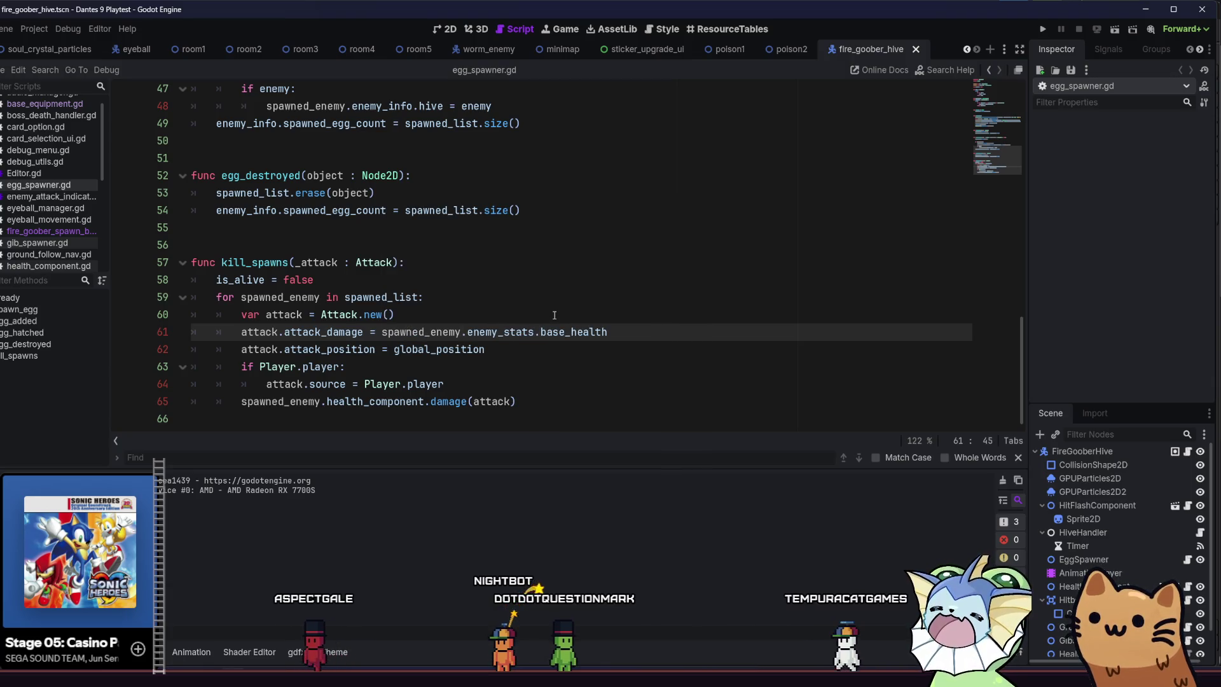
Save egg_spawner.gd and relaunch the game for a playtest.
click(649, 334)
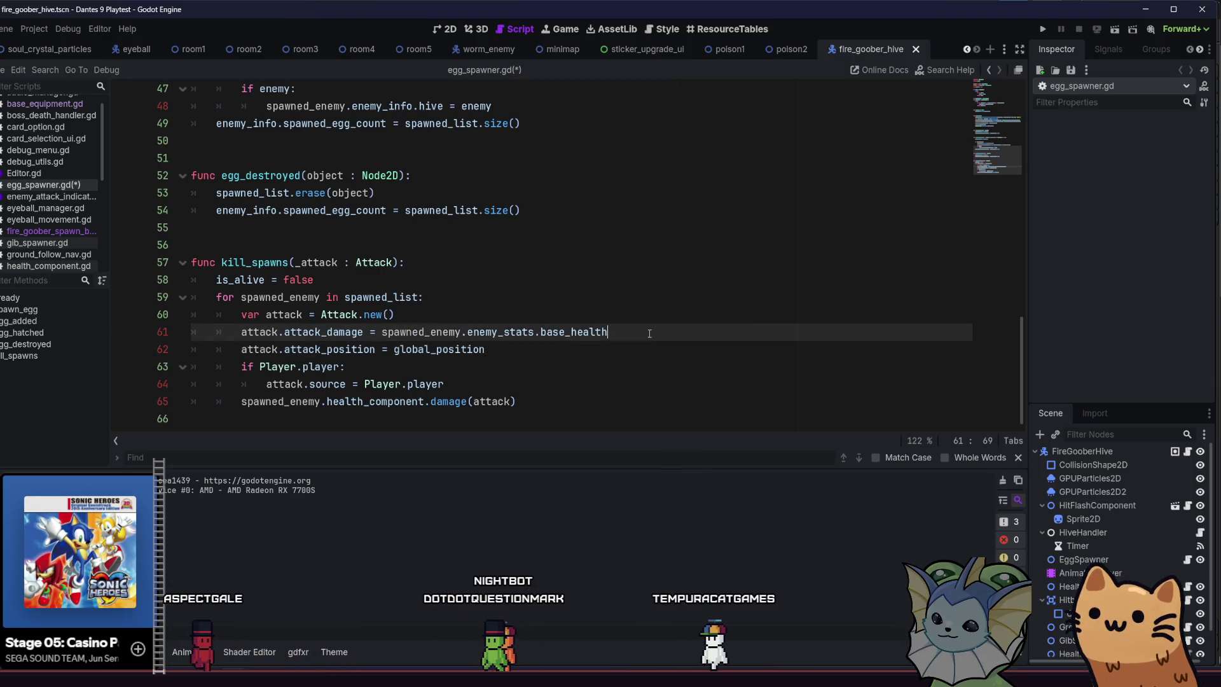
key(ctrl+s)
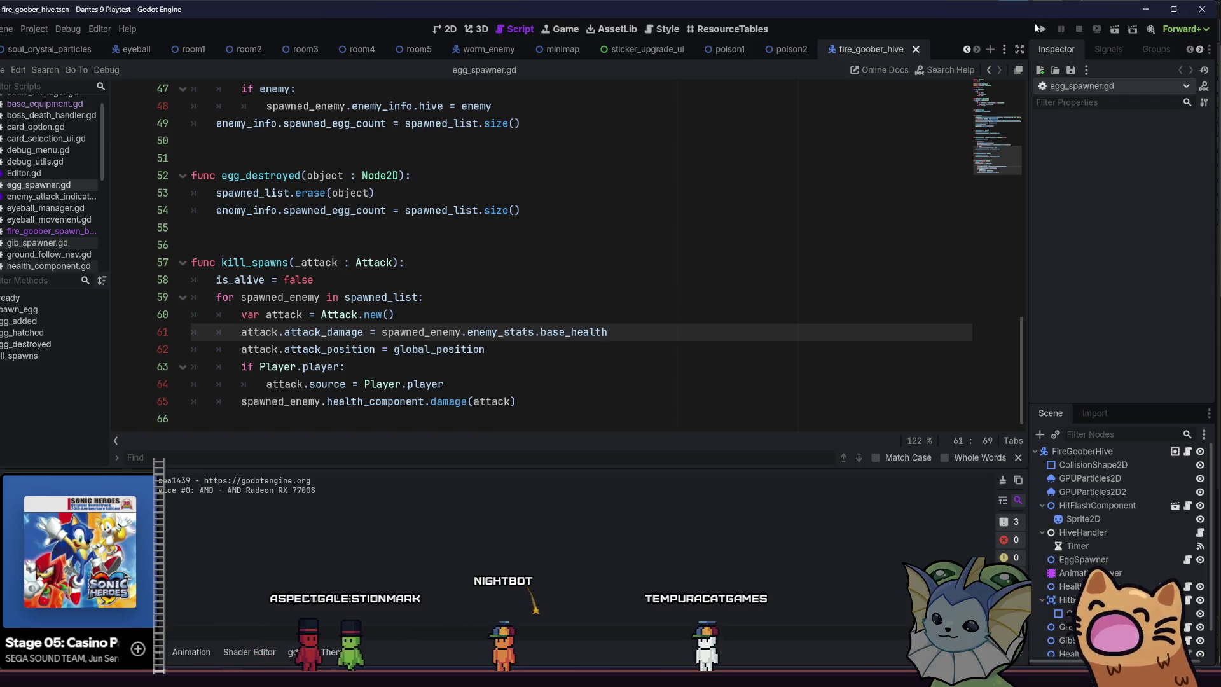
click(1042, 30)
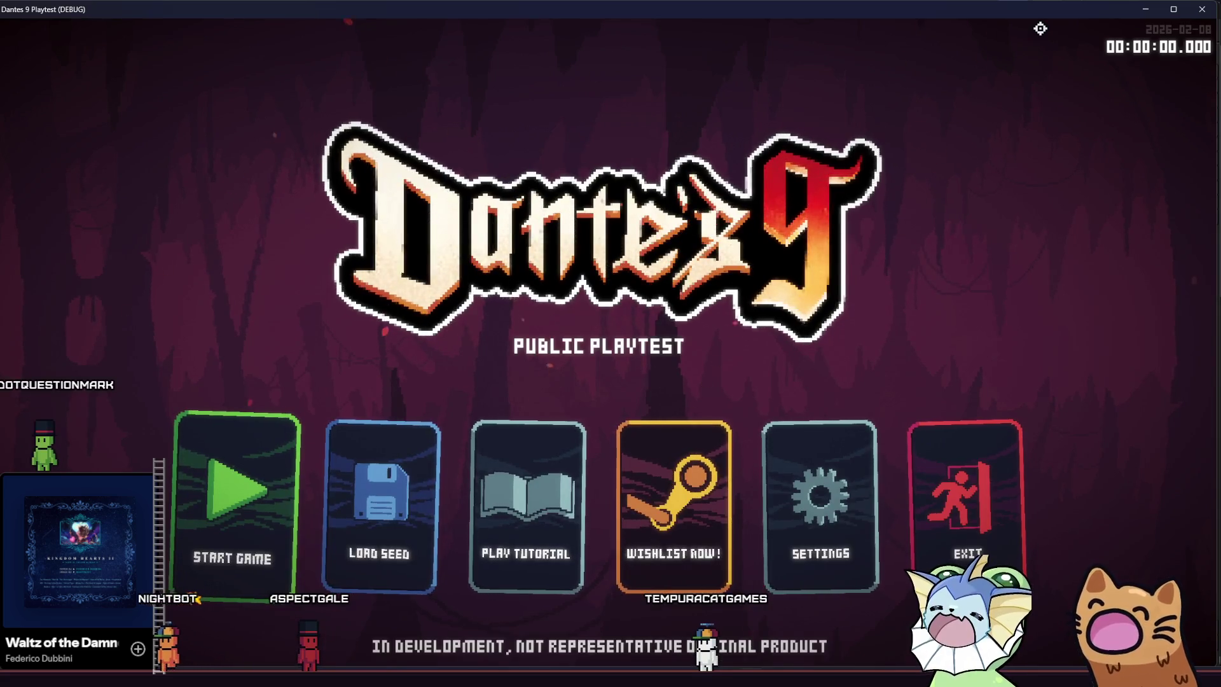
Start a new game and add AK47 cards to the hand from the debug menu.
click(270, 437)
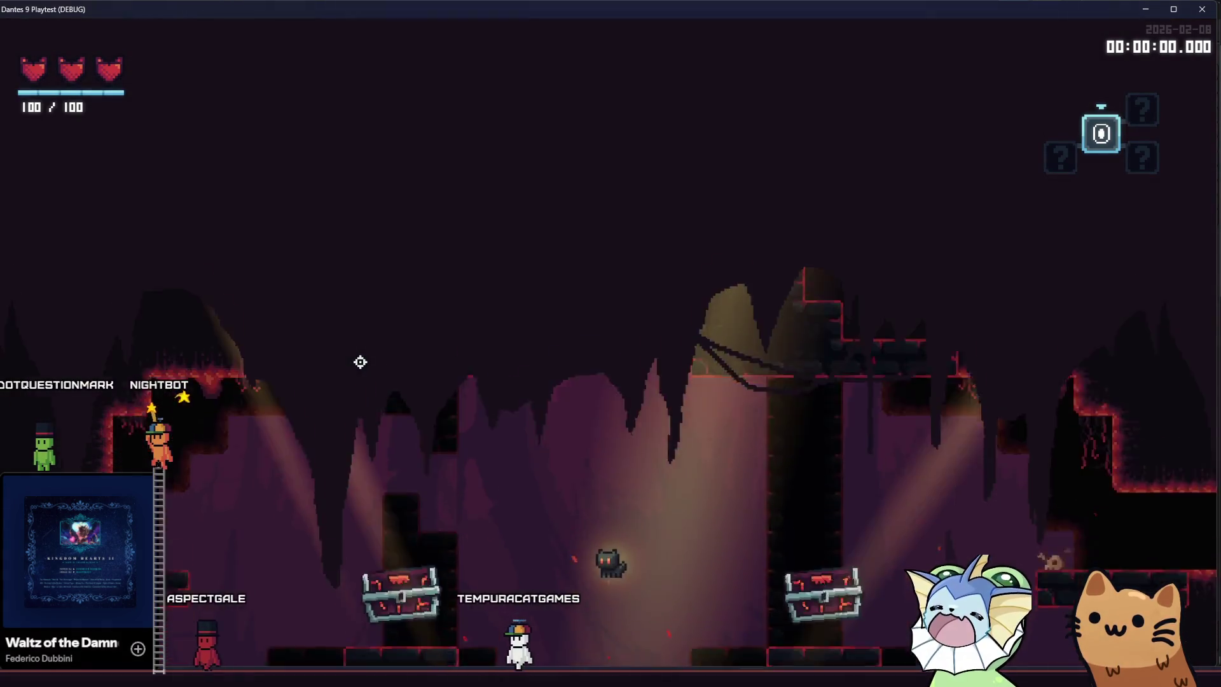
key(F1)
click(374, 126)
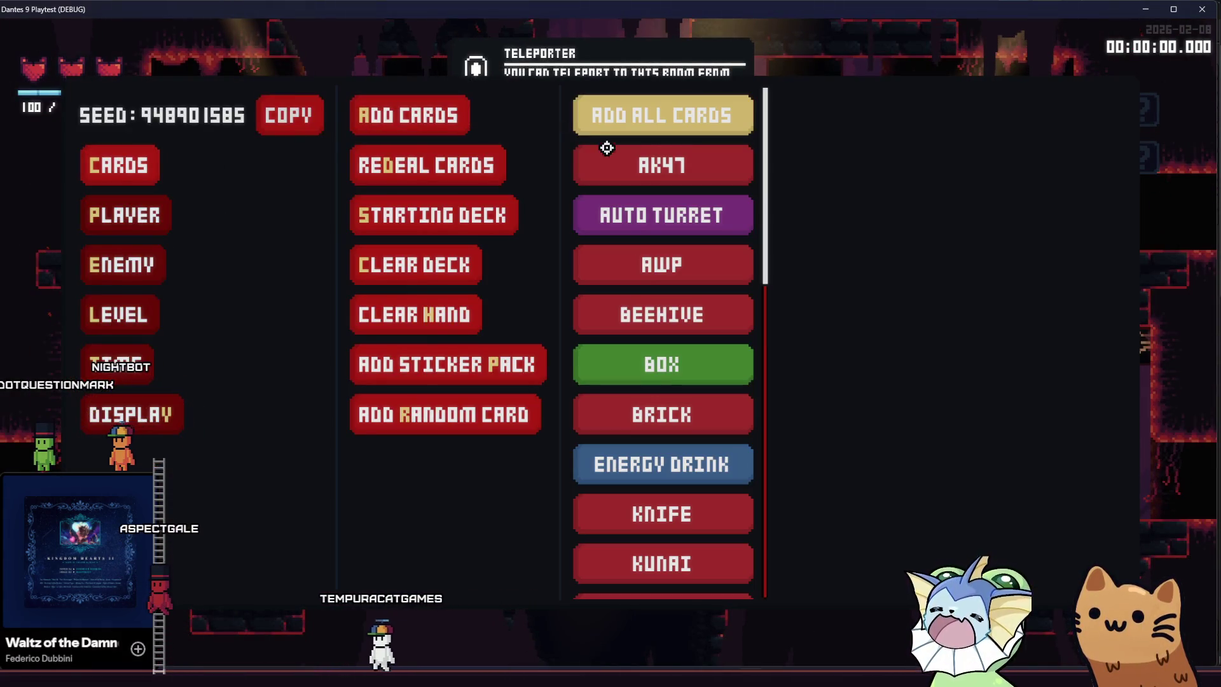
double_click(609, 168)
key(F1)
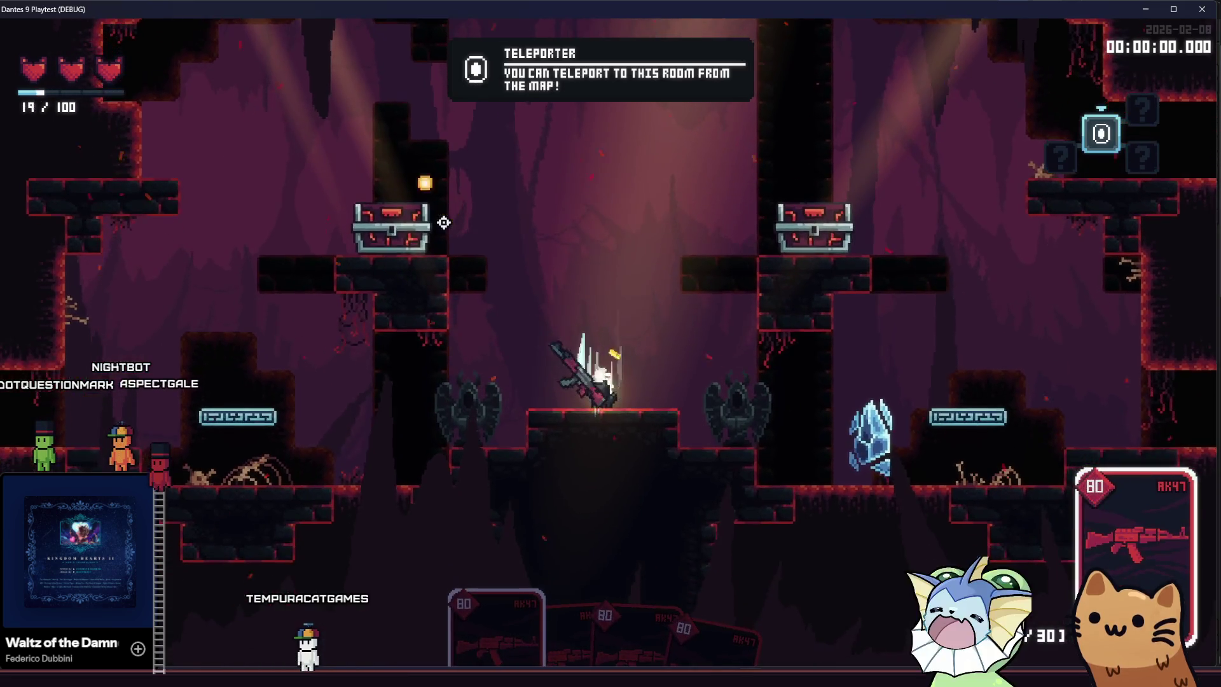
Shoot the crystal enemies with the AK47, jump onto the platform and check the room map.
click(444, 240)
drag(865, 282, 903, 460)
key(space)
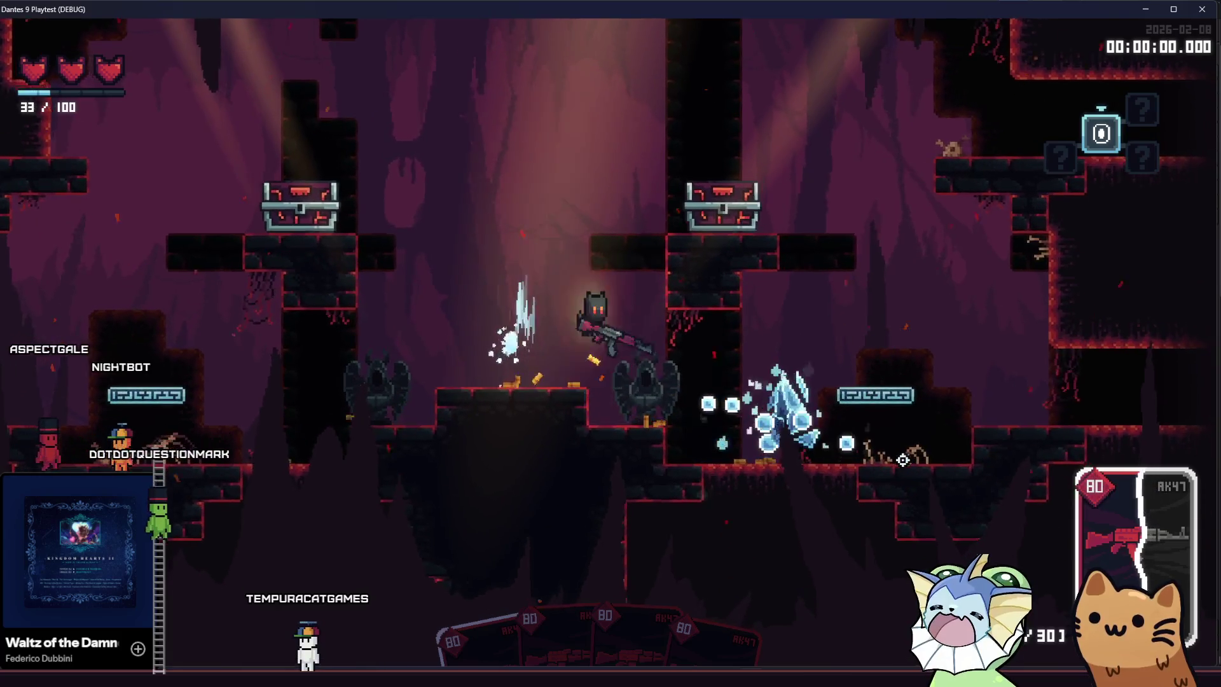
key(d)
key(Tab)
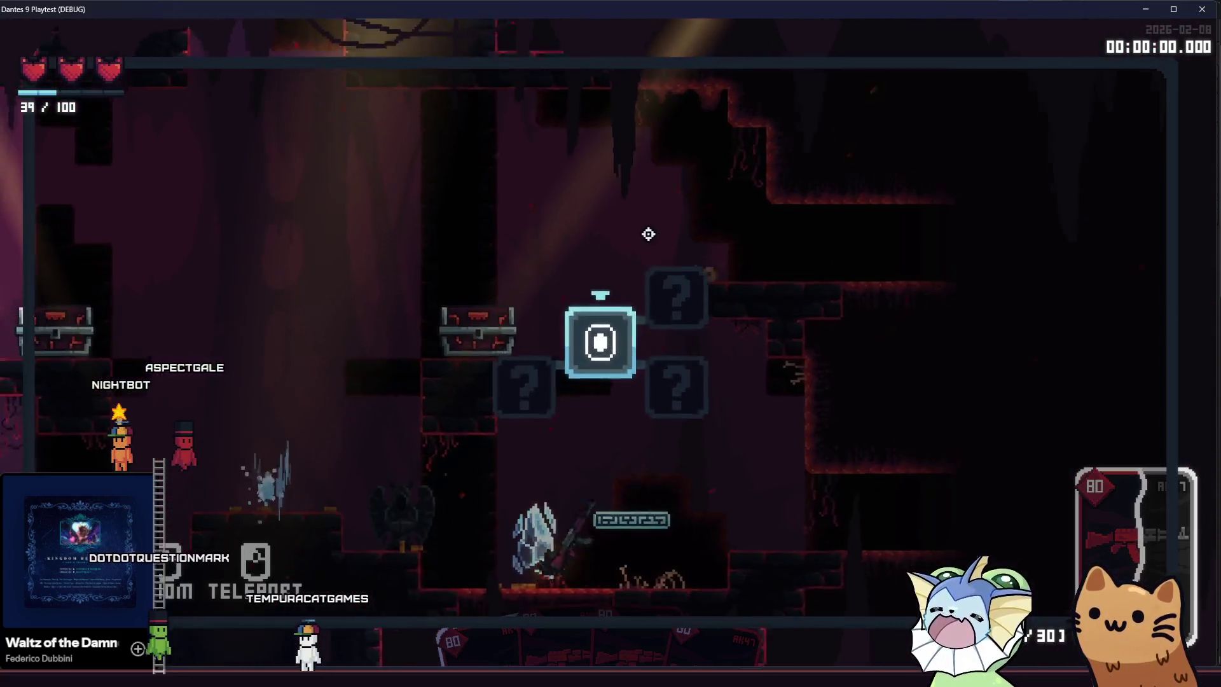
key(Tab)
key(Tab)
key(Tab)
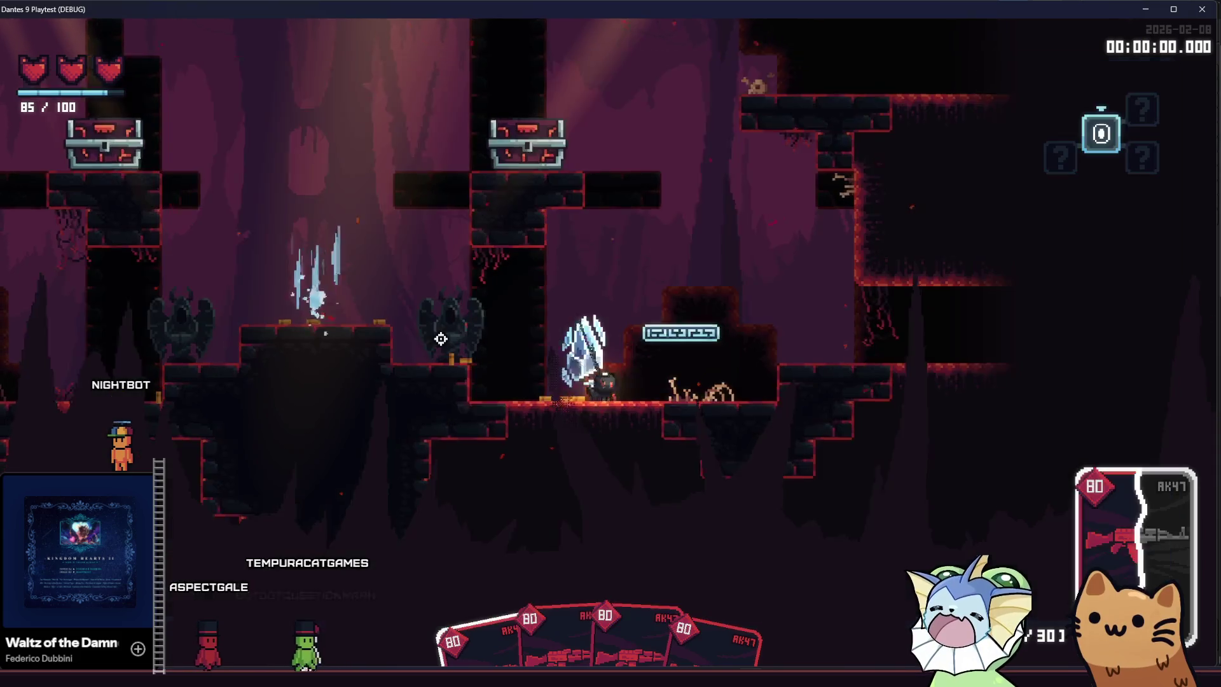
Run and jump right and upward through the following cave rooms.
key(d)
key(space)
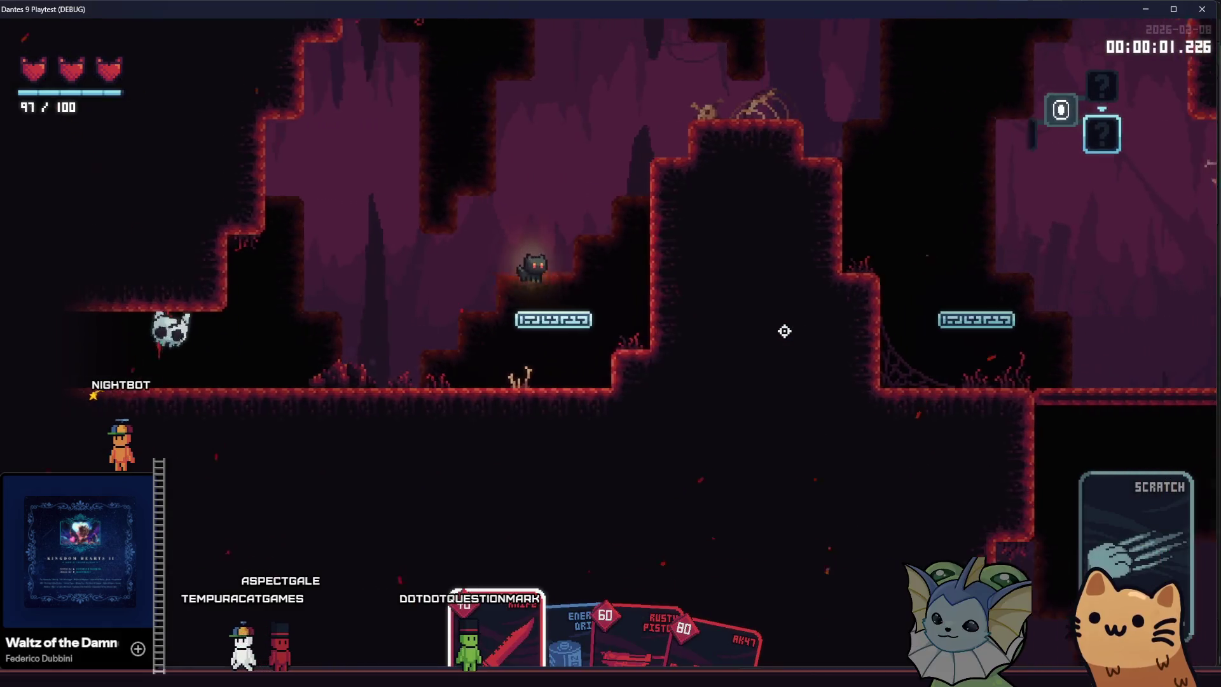
key(space)
scroll(down, 3)
key(d)
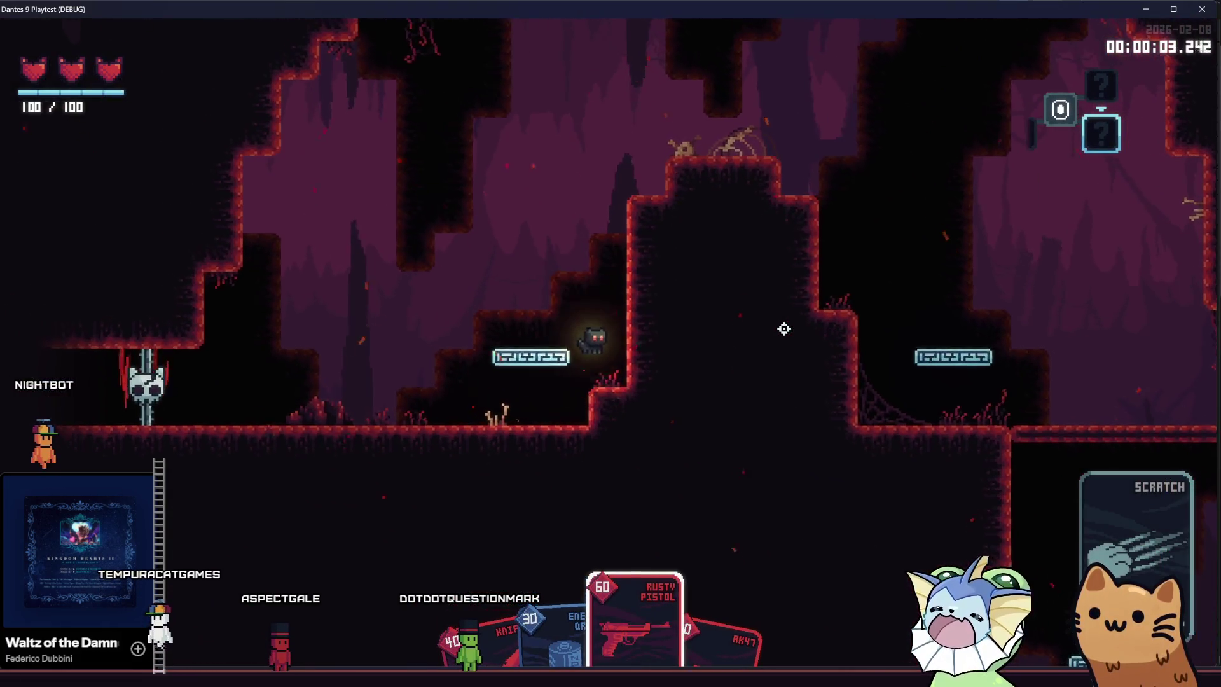
key(space)
scroll(down, 3)
key(d)
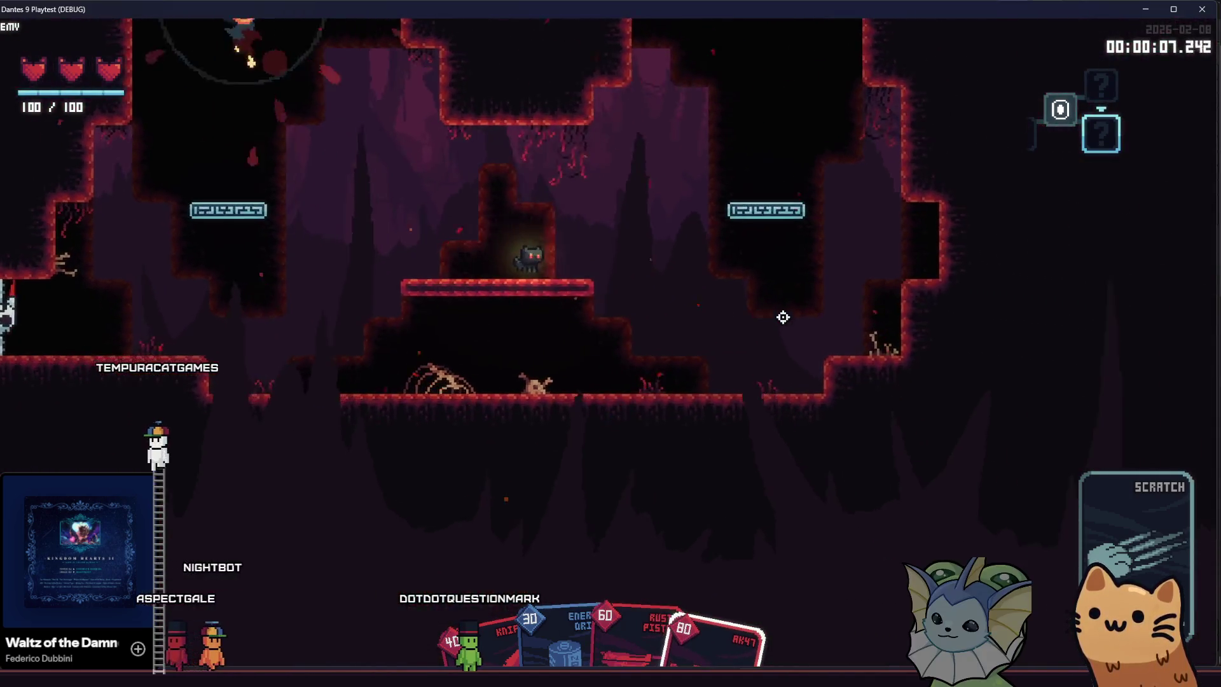
key(space)
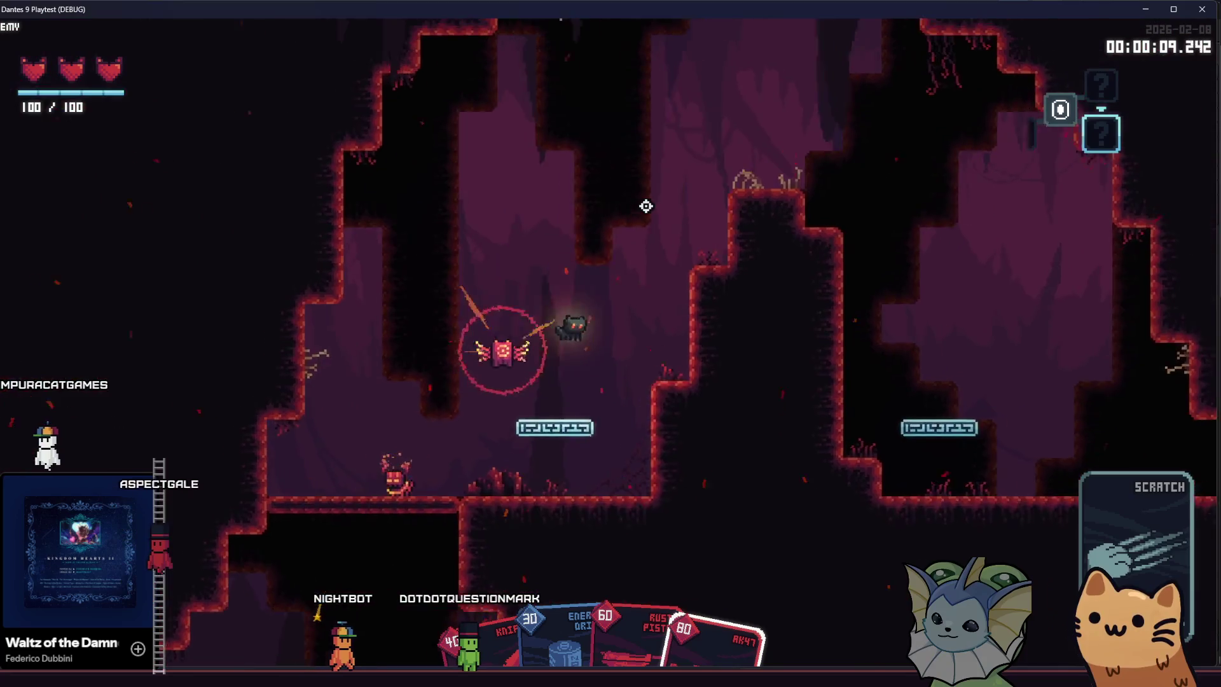
key(F1)
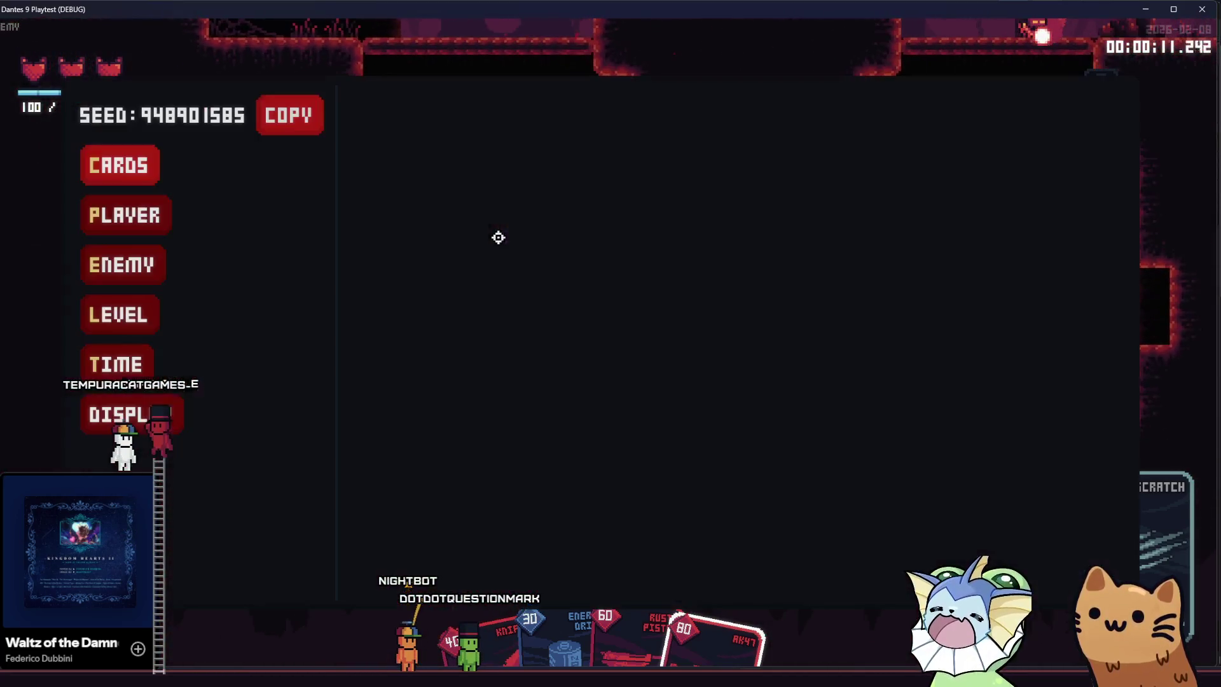
Spawn a fire goober hive in the cave and shoot it and its eggs.
click(121, 265)
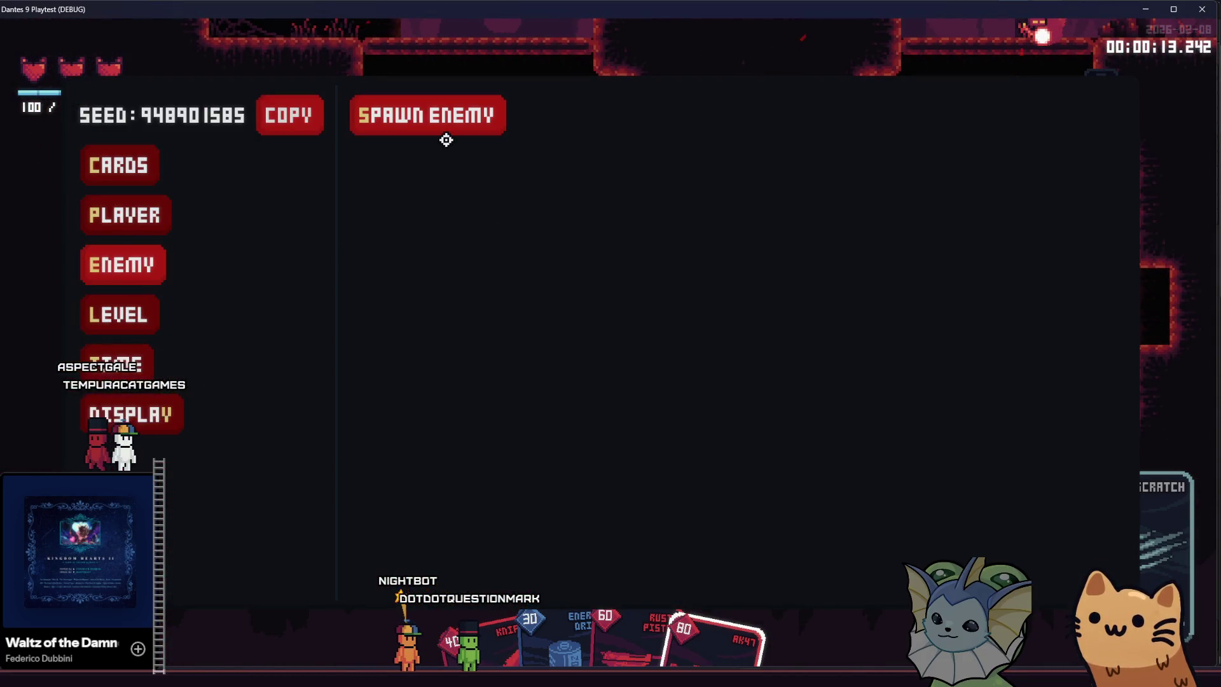
click(453, 136)
click(651, 365)
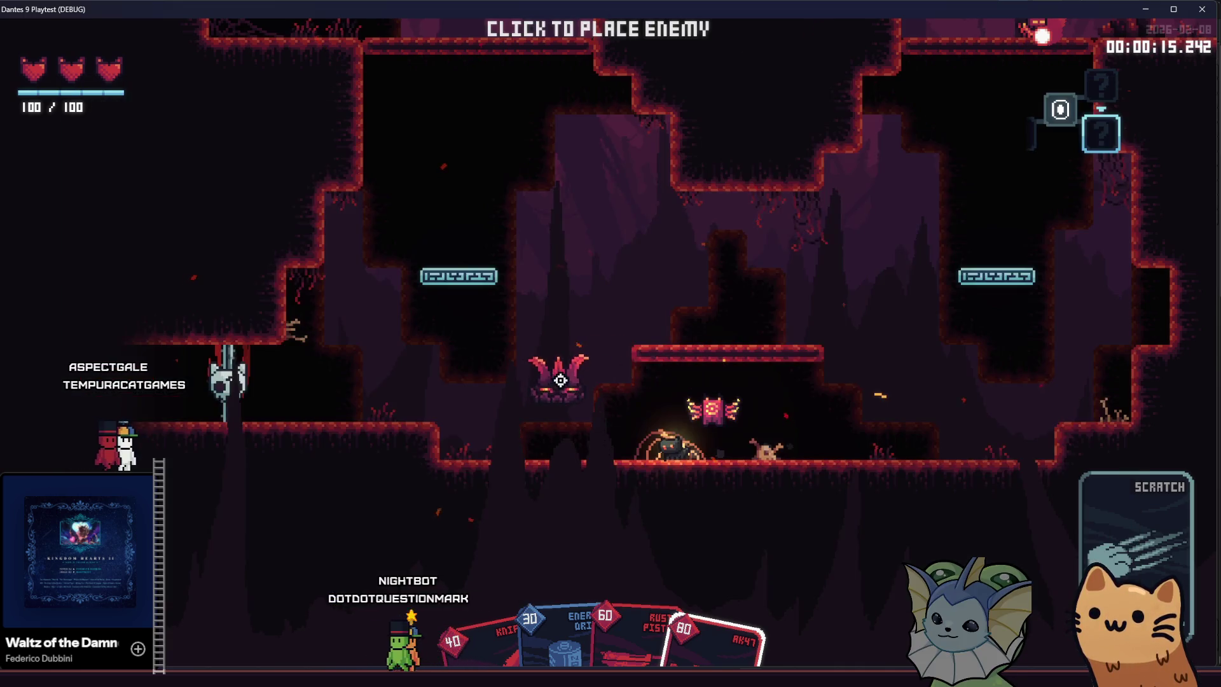
click(544, 391)
drag(543, 391, 368, 251)
key(d)
click(1171, 9)
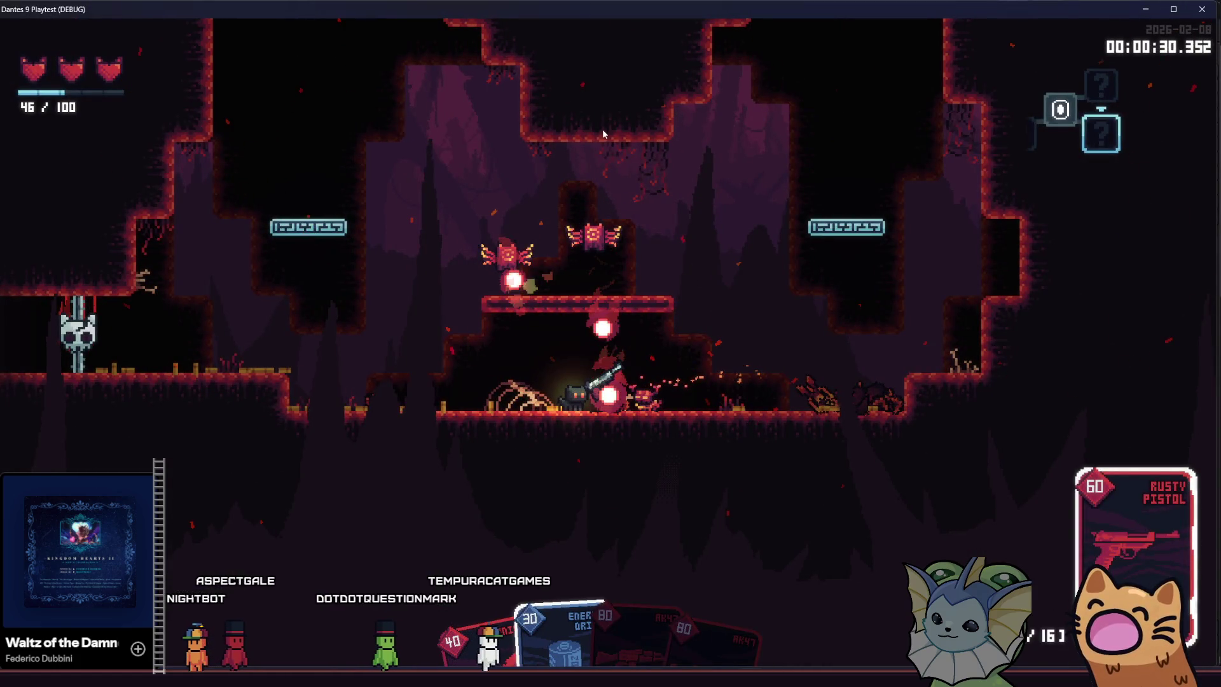
Close the playtest and bring up Godot's quick file opener from egg_spawner.gd.
key(F8)
click(563, 215)
key(shift+alt+o)
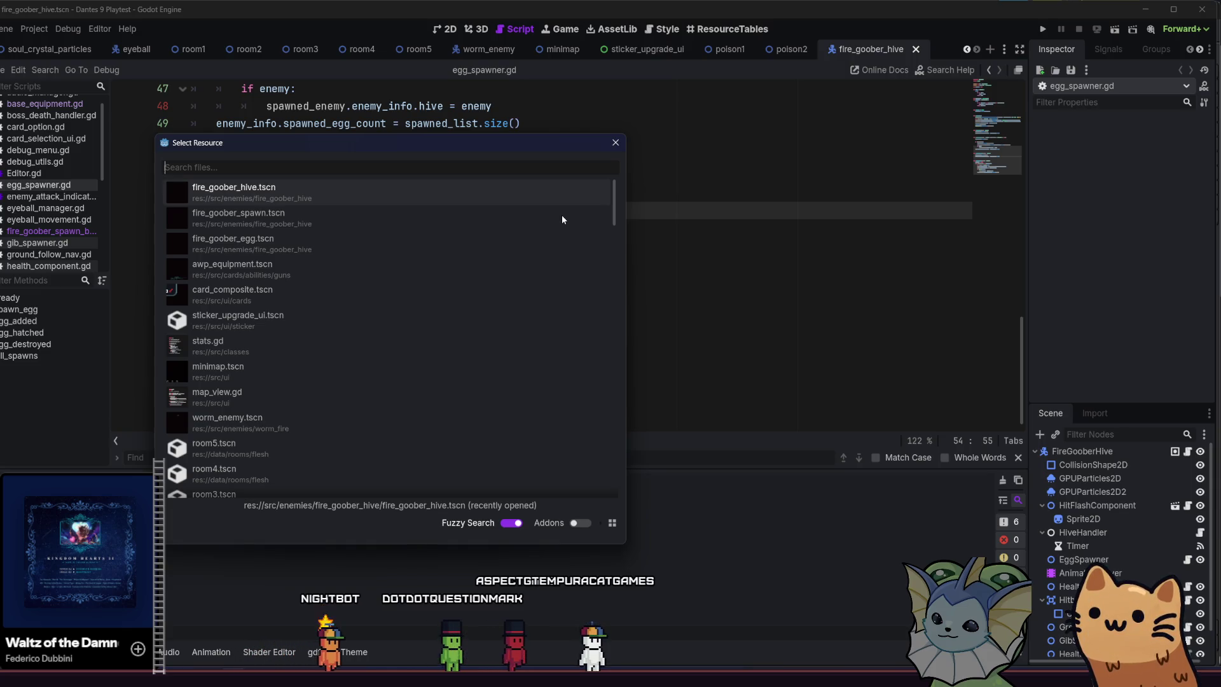
Open fire_goober_egg.tscn, set its Enemy Stats Base Health to 15, and save.
double_click(421, 246)
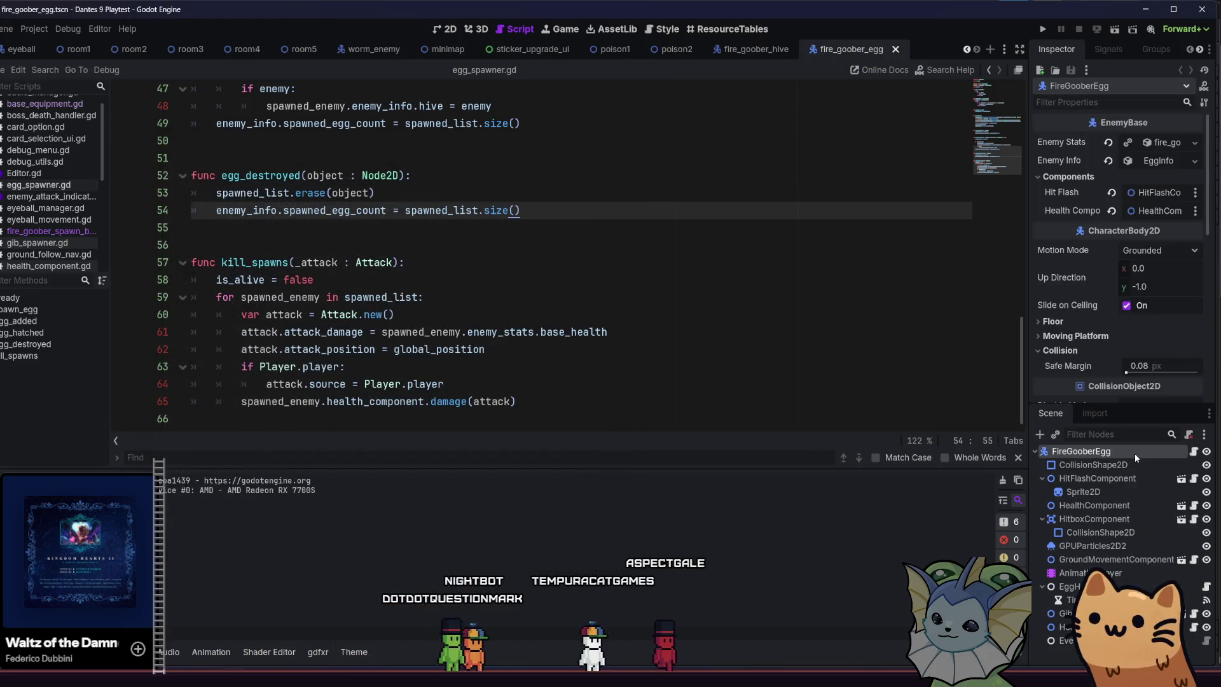
click(1155, 161)
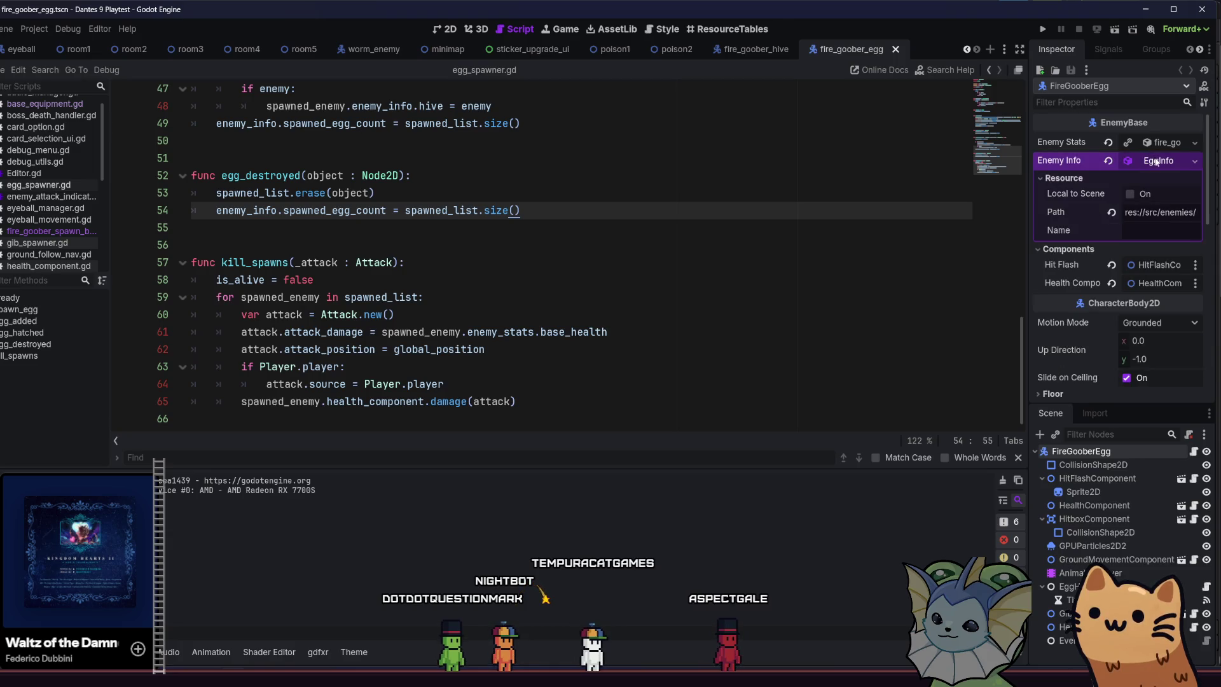
click(1156, 161)
click(1160, 144)
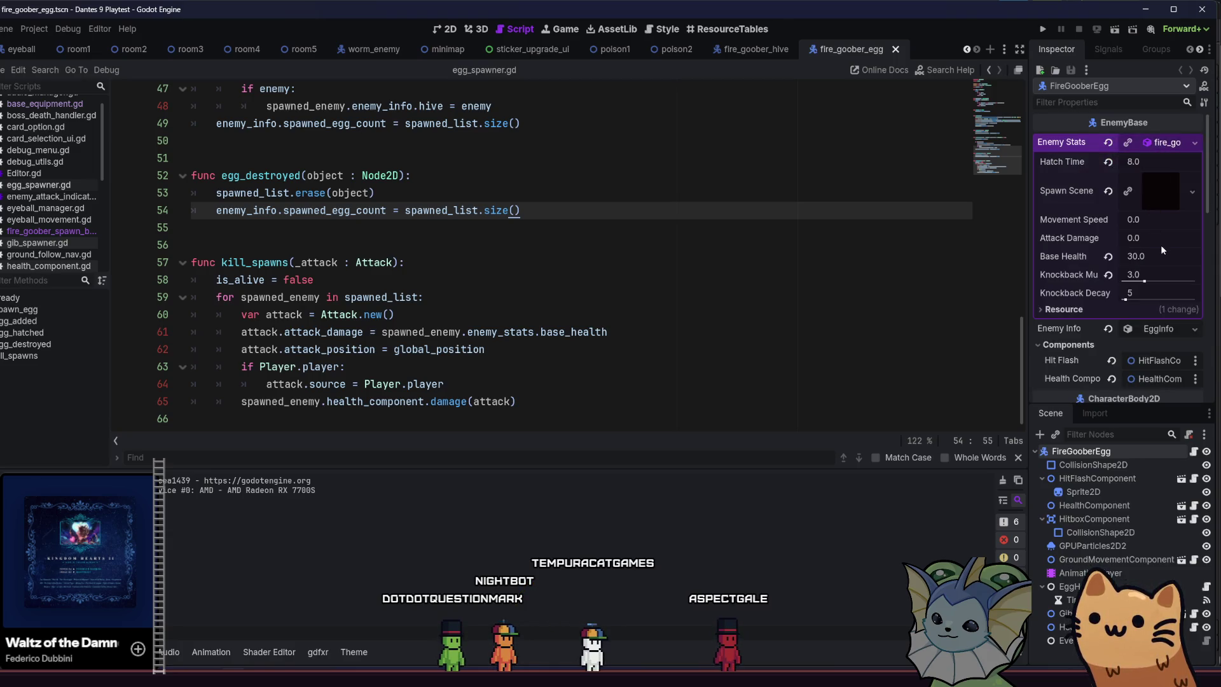
text(15)
key(Return)
key(ctrl+s)
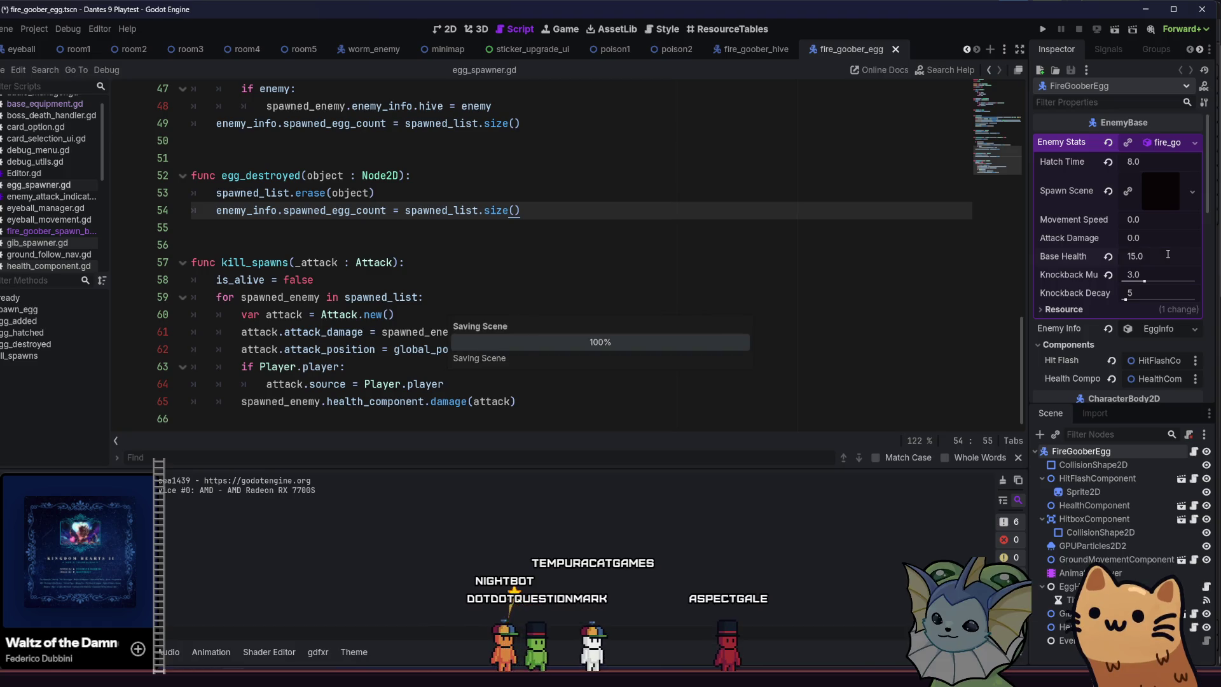
Close the egg scene and select the FireGooberHive root node.
click(1146, 144)
click(1147, 144)
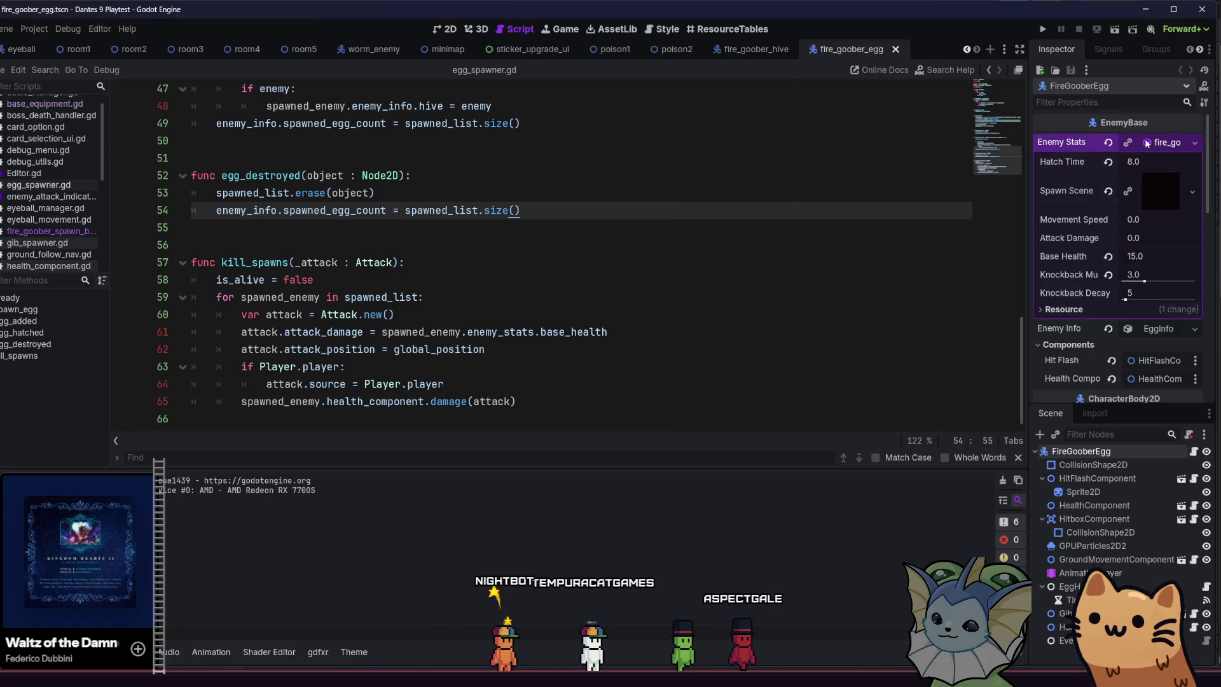
click(1147, 144)
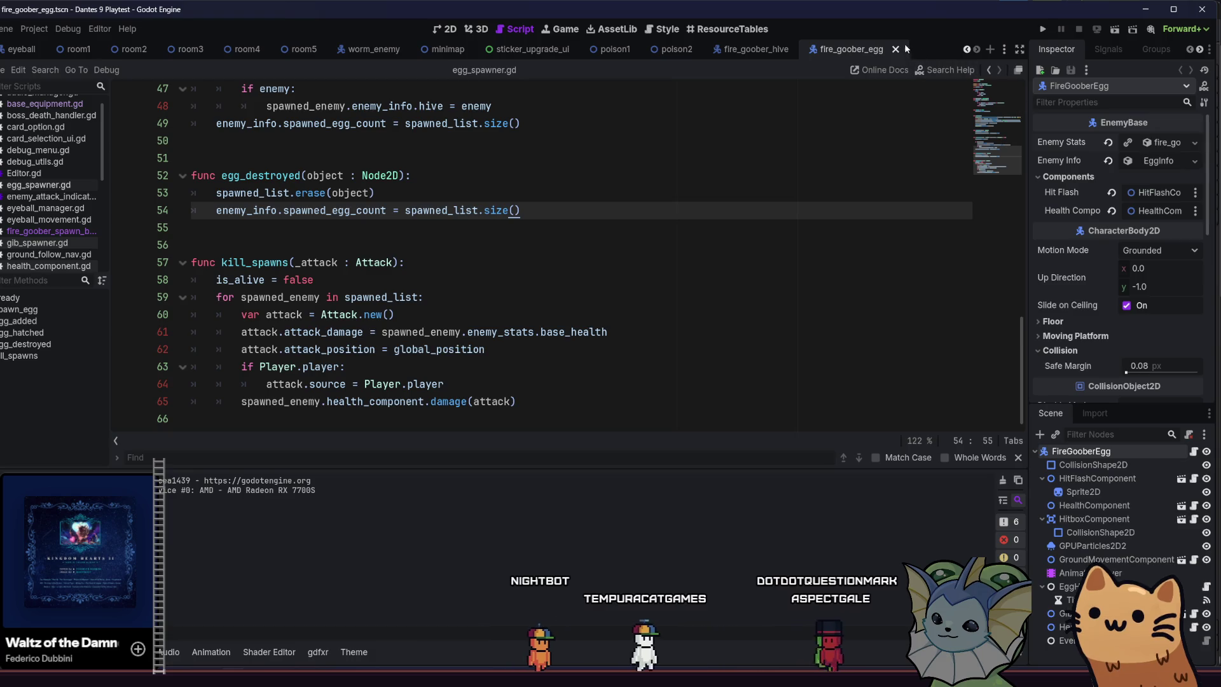
key(ctrl+shift+w)
click(1101, 450)
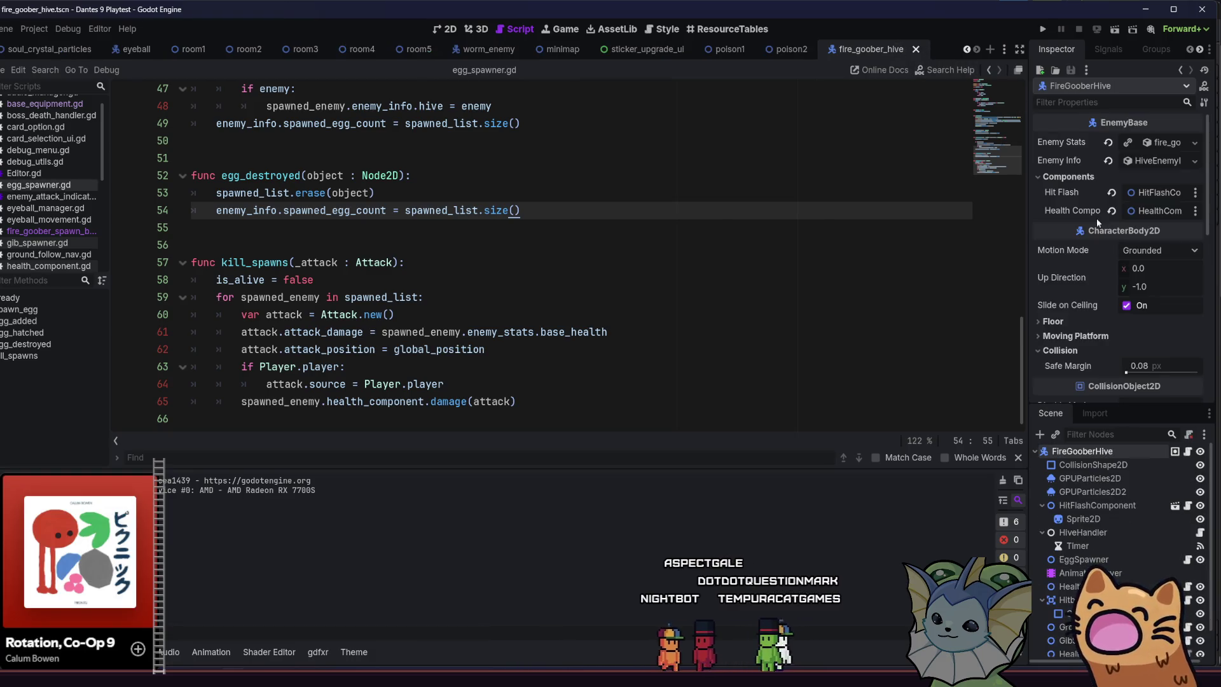
Set the hive's Enemy Stats Egg Shoot Delay to 0.35, with Max Eggs 6, and save.
click(1154, 158)
click(1154, 158)
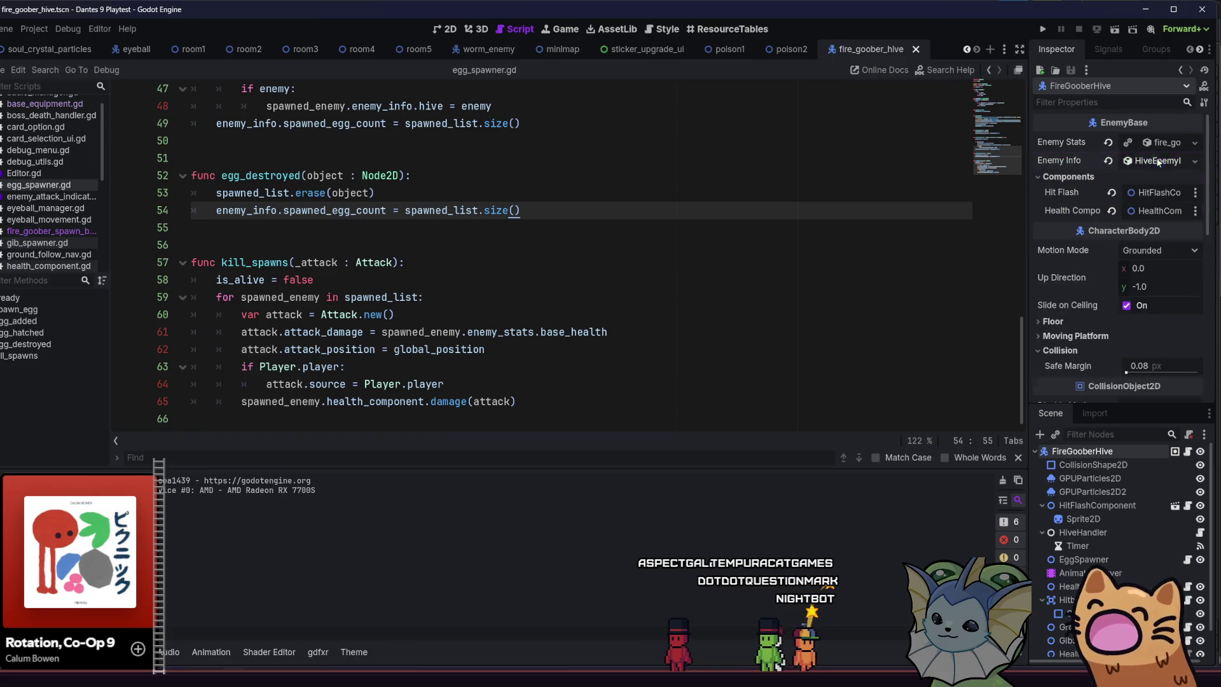
click(1156, 143)
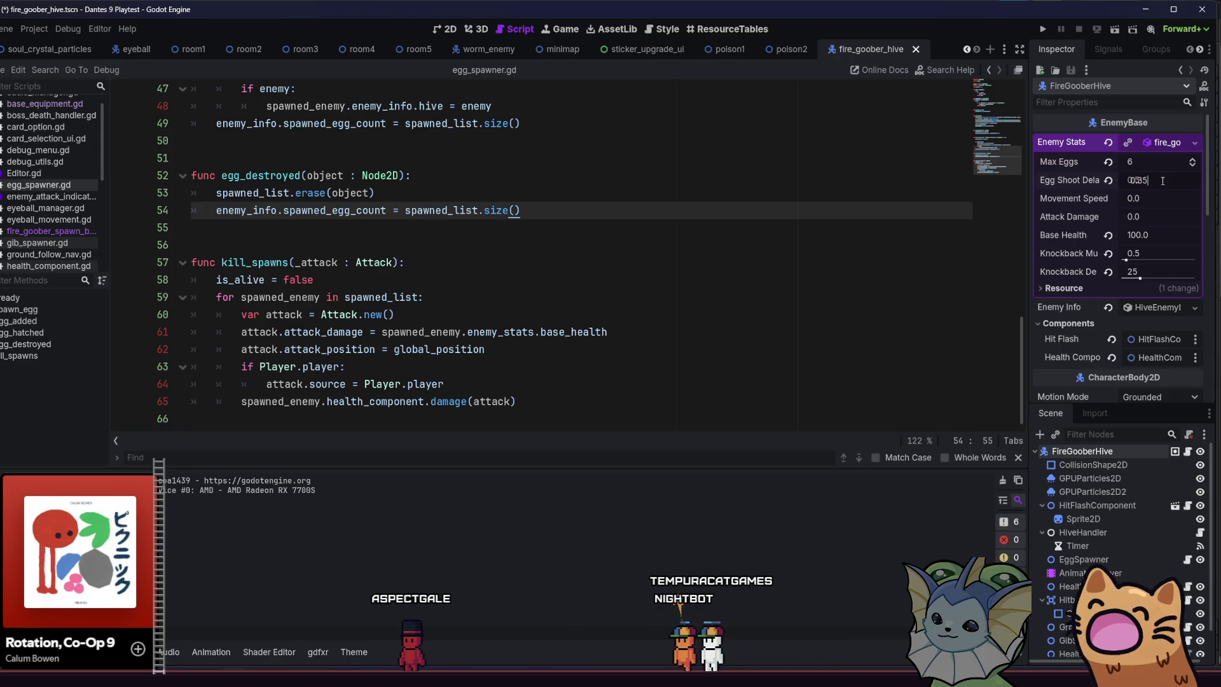
key(ctrl+s)
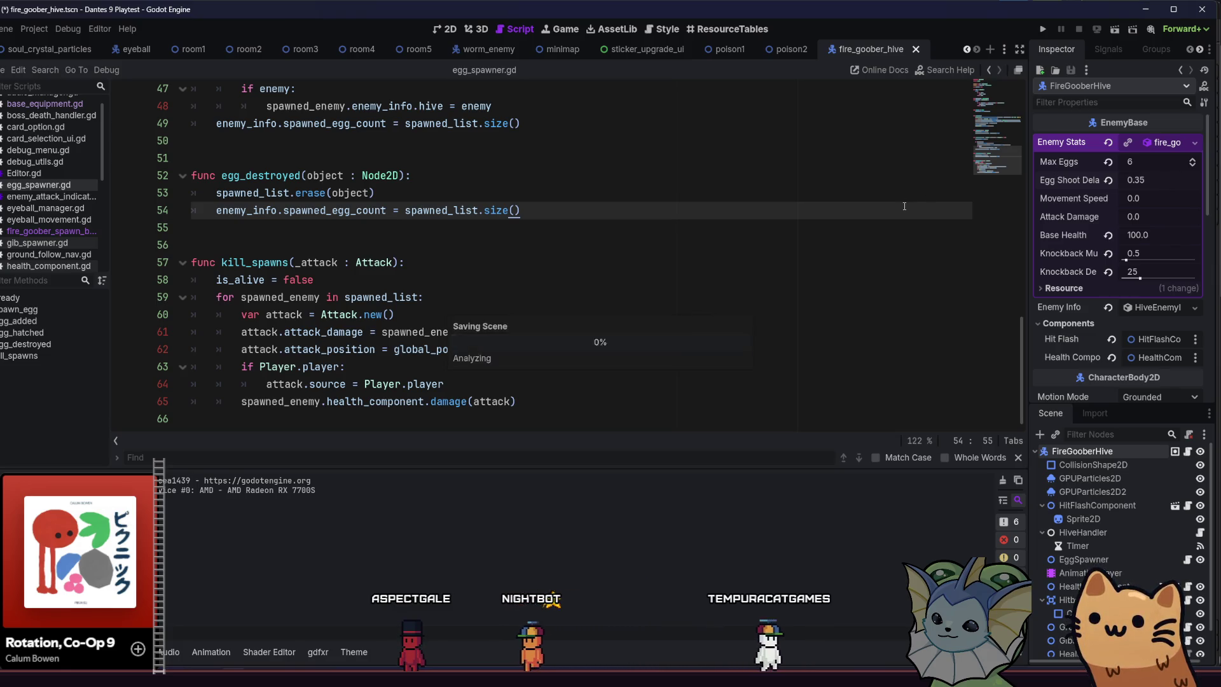
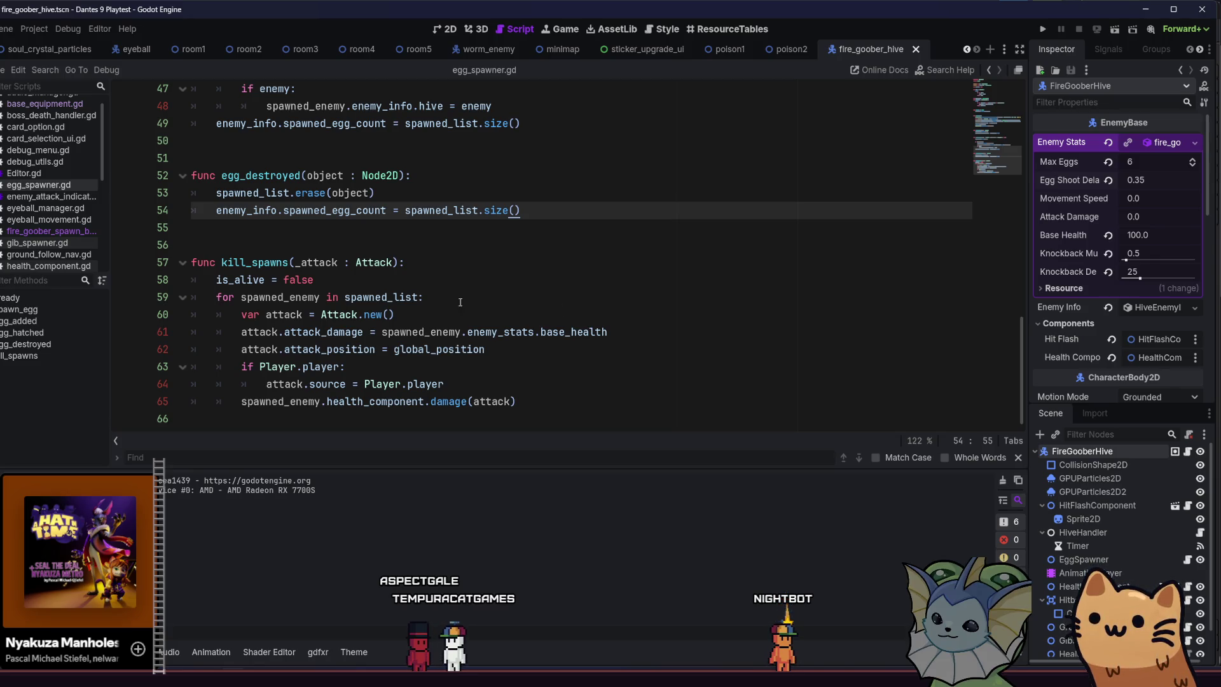
Save the hive enemy scene and open the poison2 room in the 2D view.
key(ctrl+s)
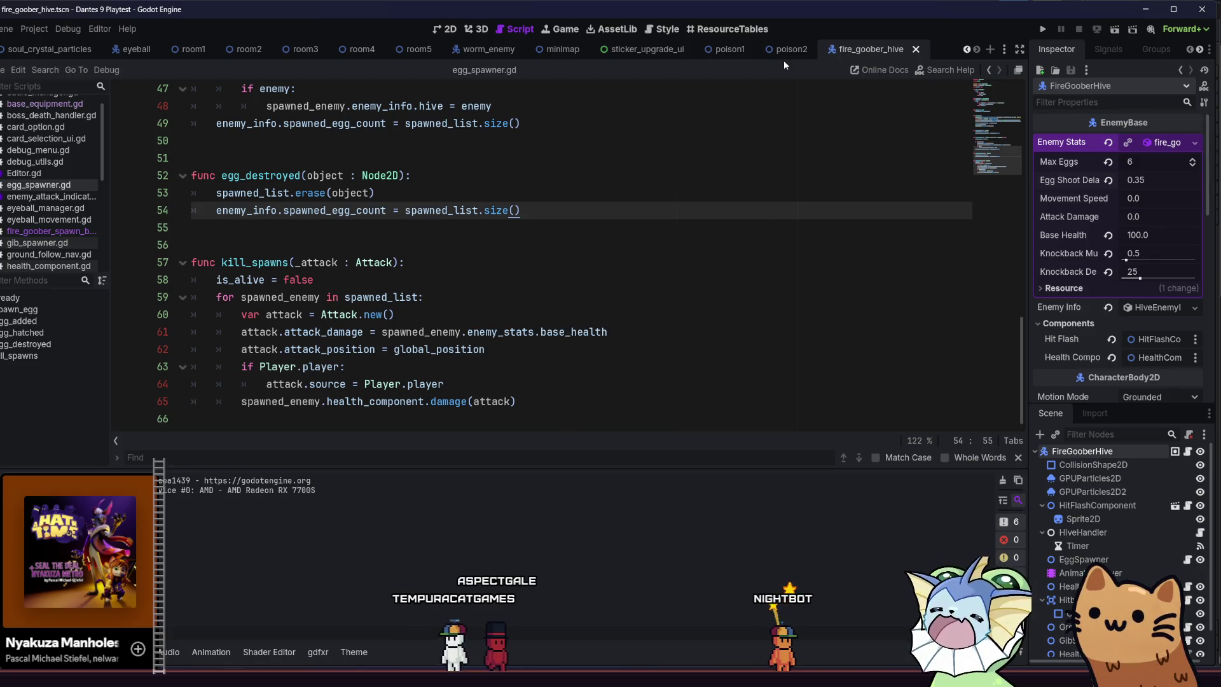
click(786, 51)
click(438, 26)
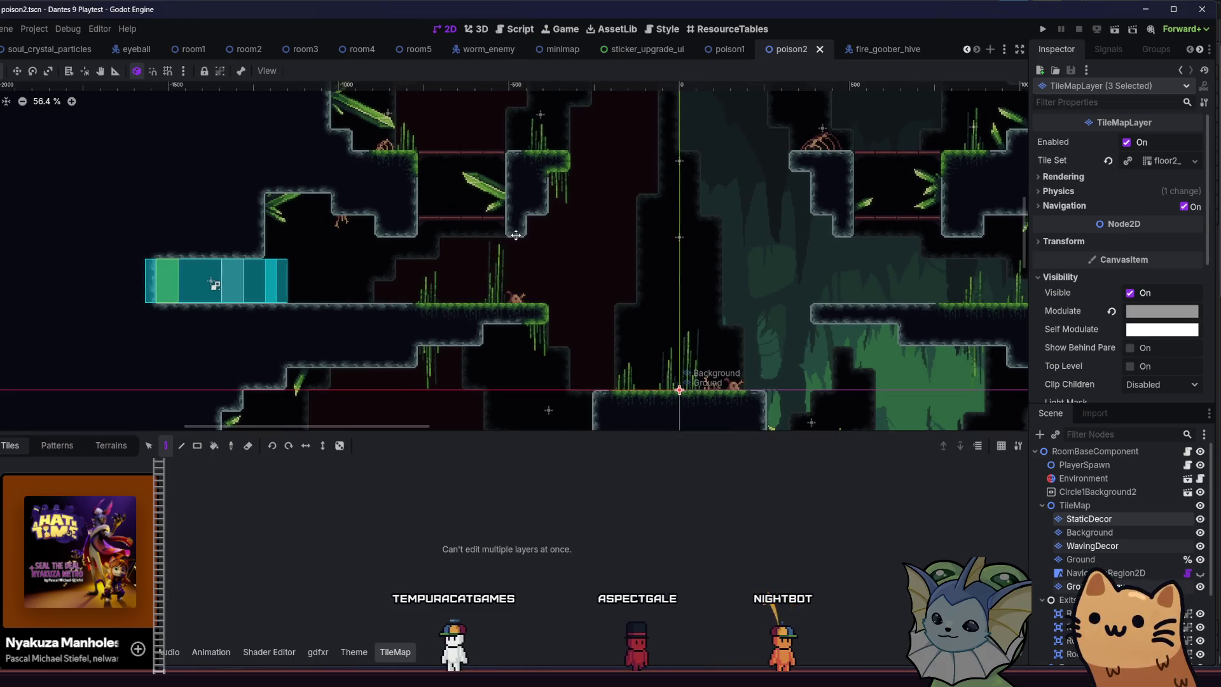
Pan and zoom across the poison2 tilemap to see the whole level, then show the file browser.
scroll(down, 3)
drag(420, 257, 435, 257)
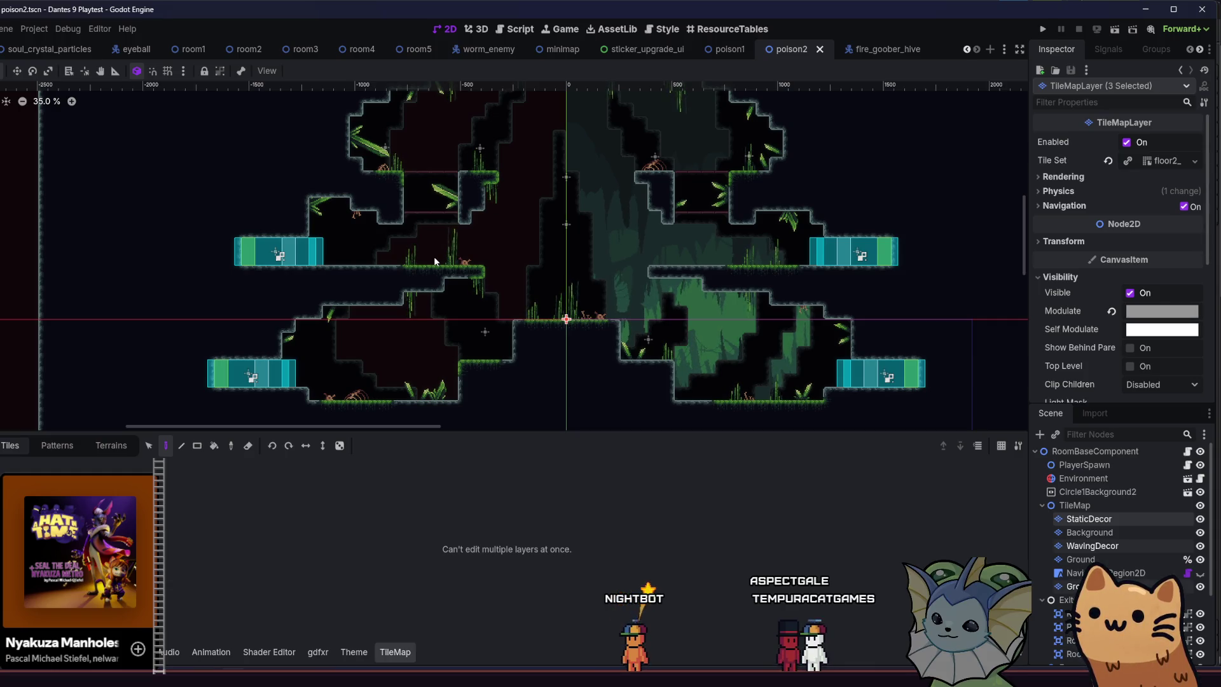
drag(434, 261, 438, 270)
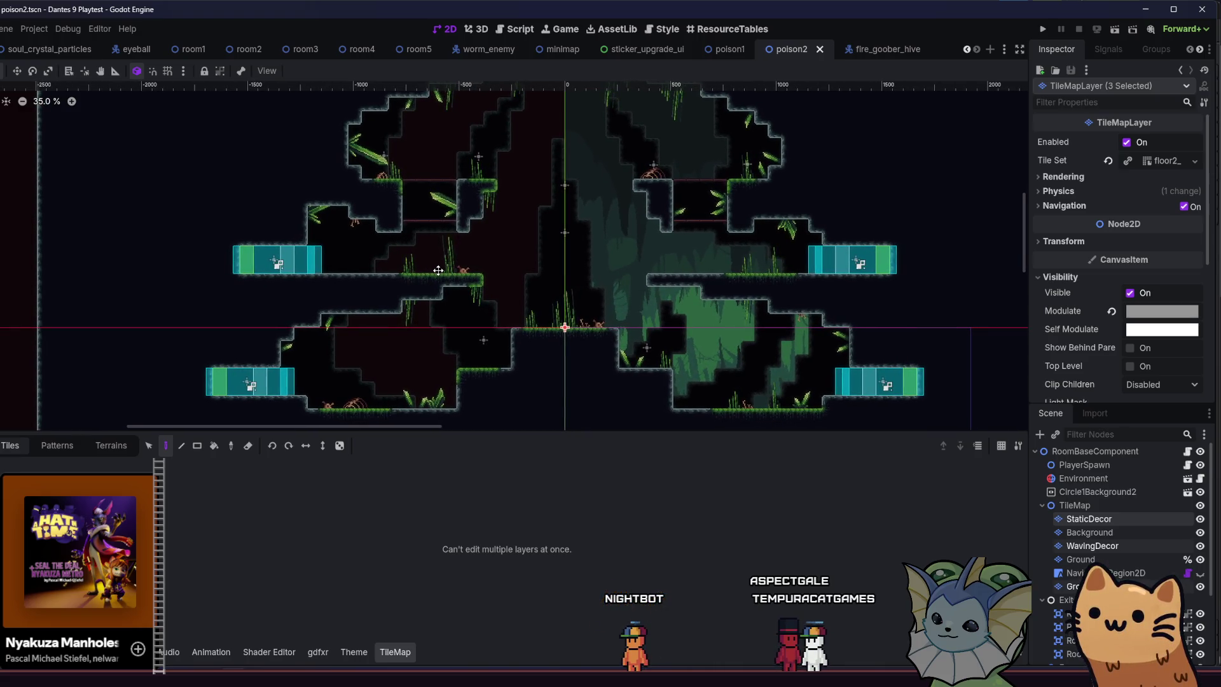
scroll(up, 3)
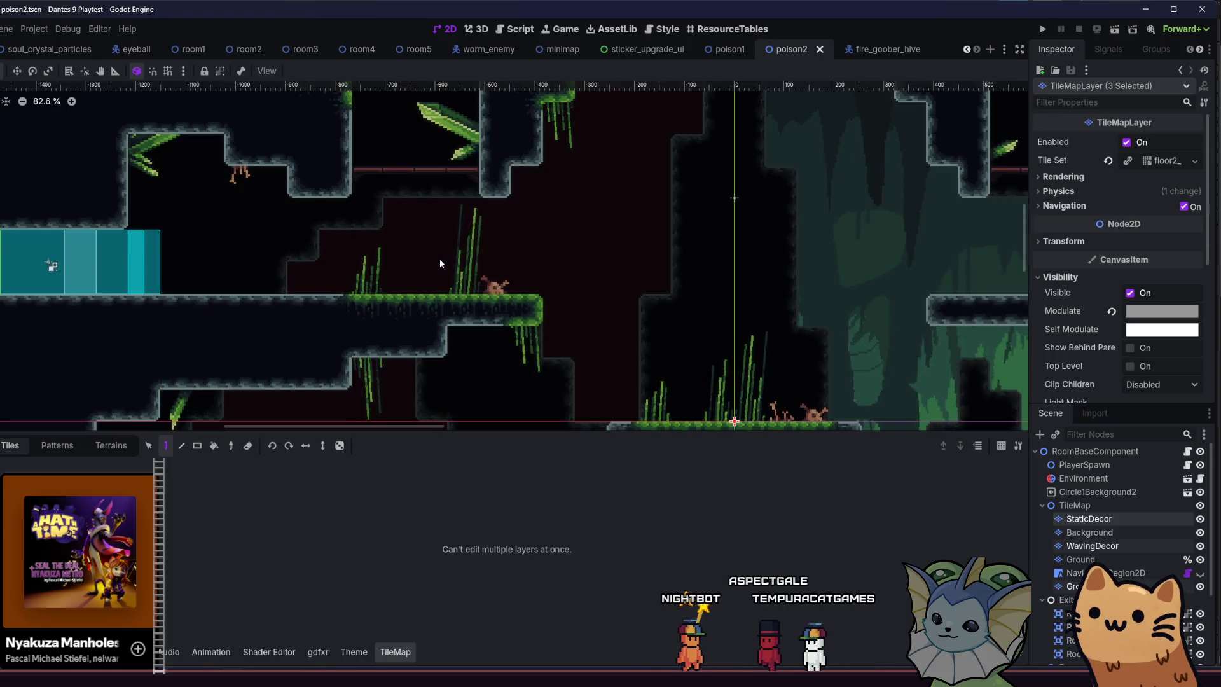
scroll(down, 3)
scroll(down, 3)
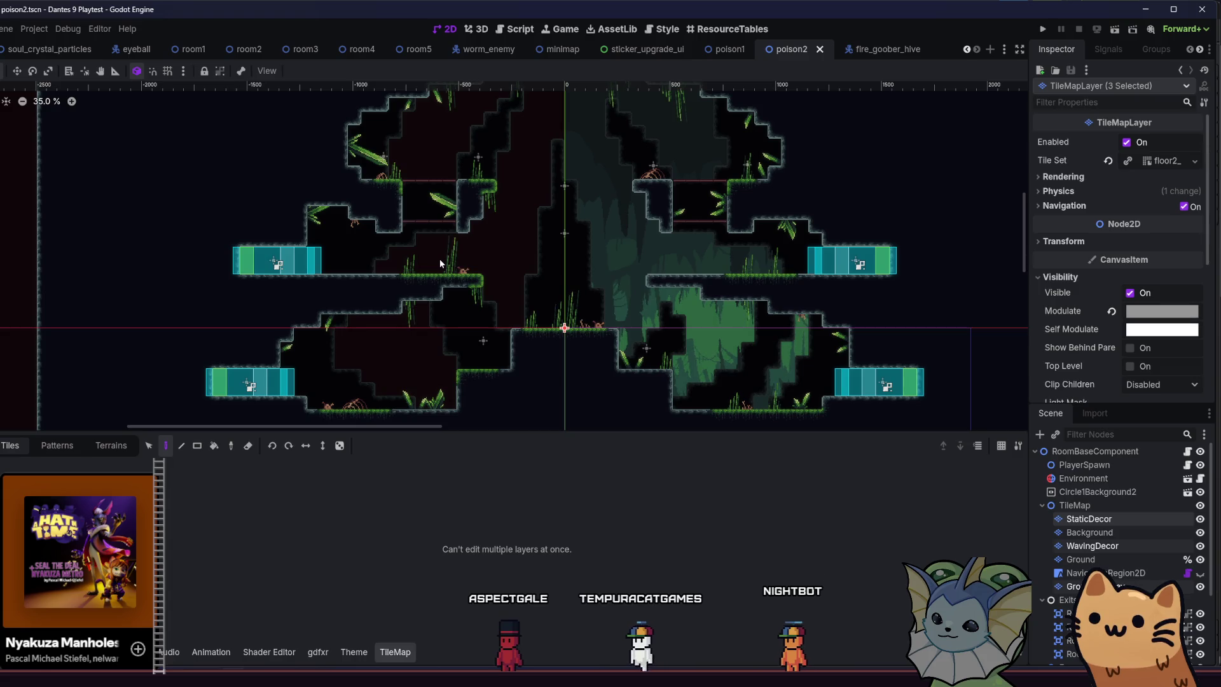
drag(473, 324, 541, 337)
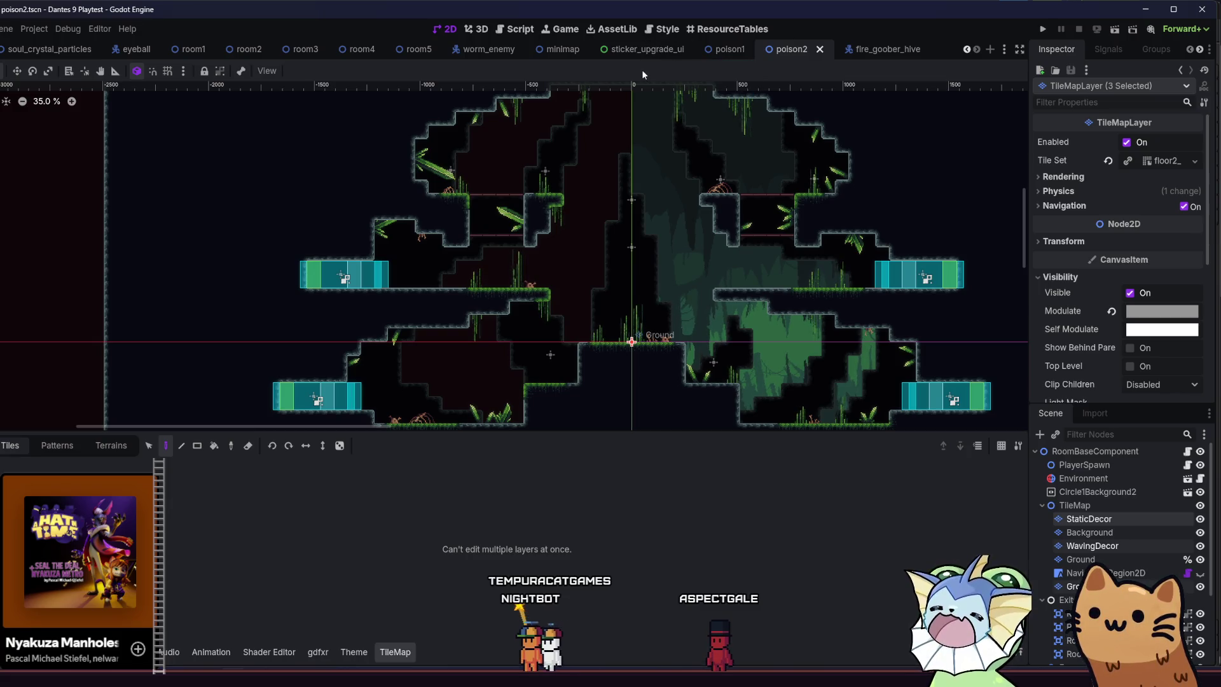
key(alt+f)
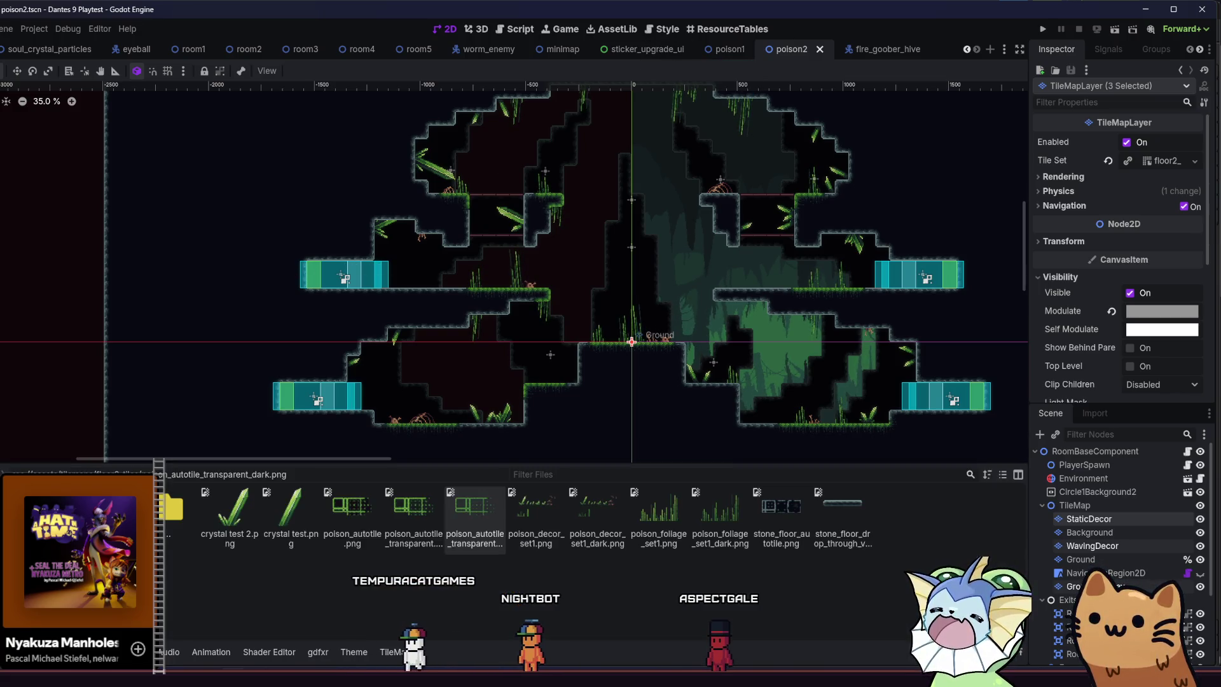
Quick-open wood_test.tscn from the rooms folder by searching 'wood_tes'.
key(shift+alt+o)
text(wood_)
text(te)
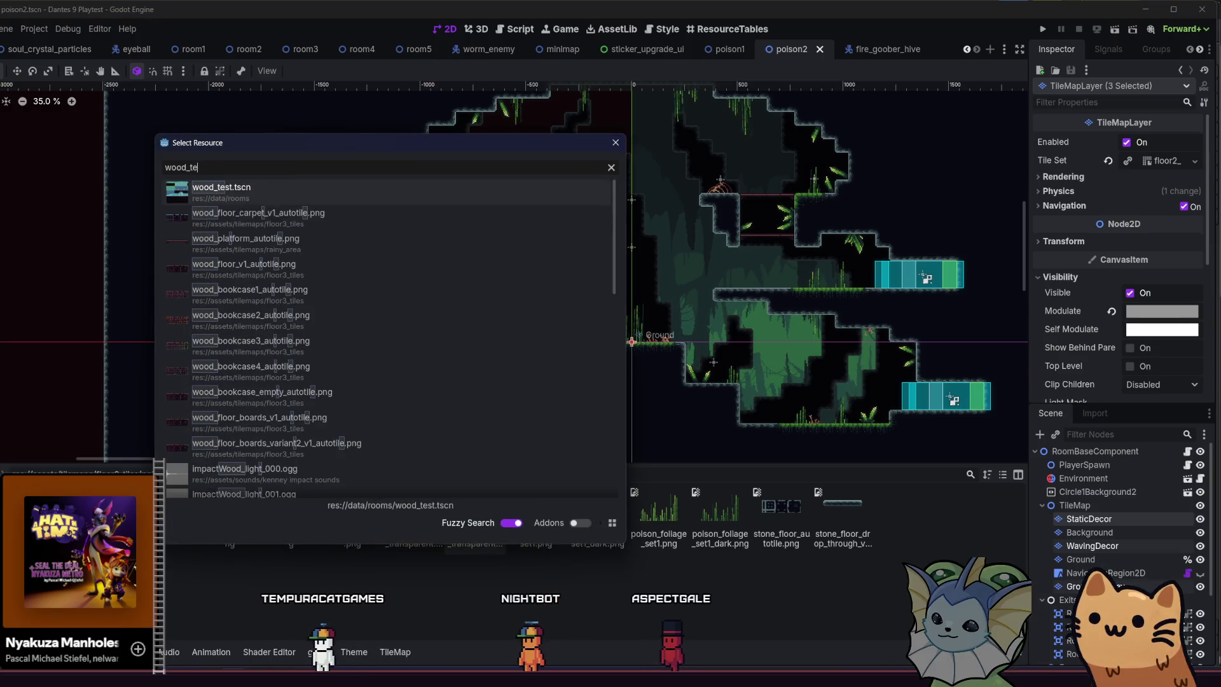
text(s)
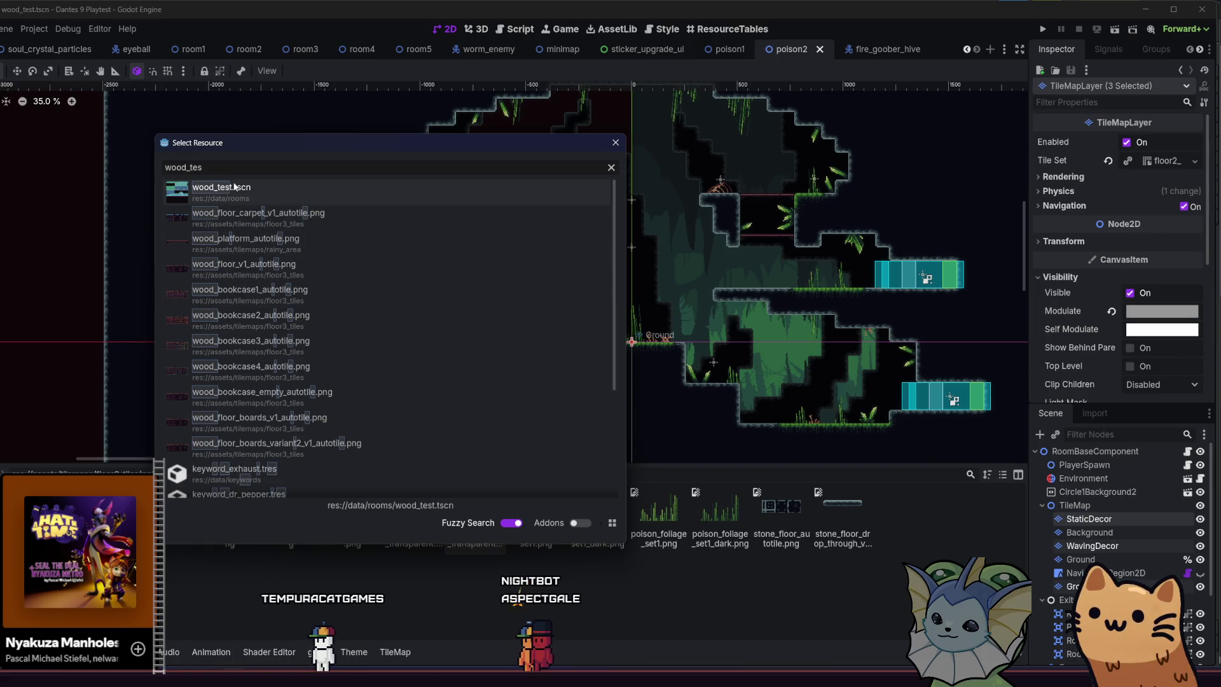
click(235, 186)
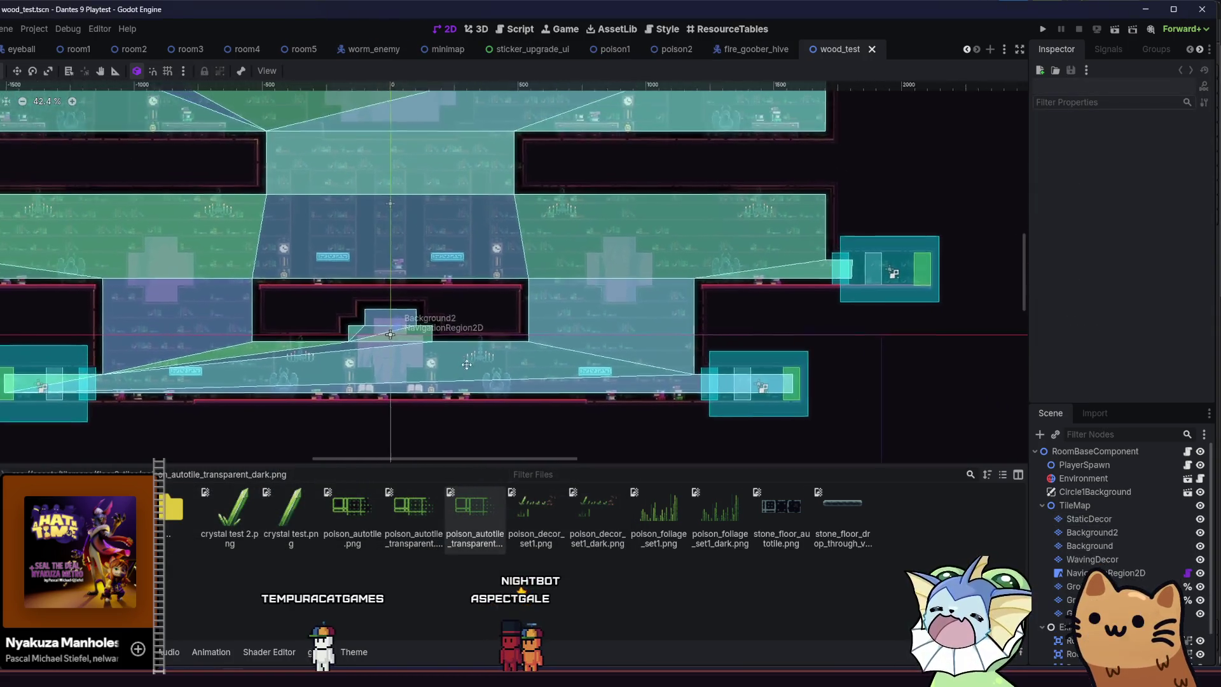
Delete the Enemies node from the wood_test scene tree.
scroll(down, 3)
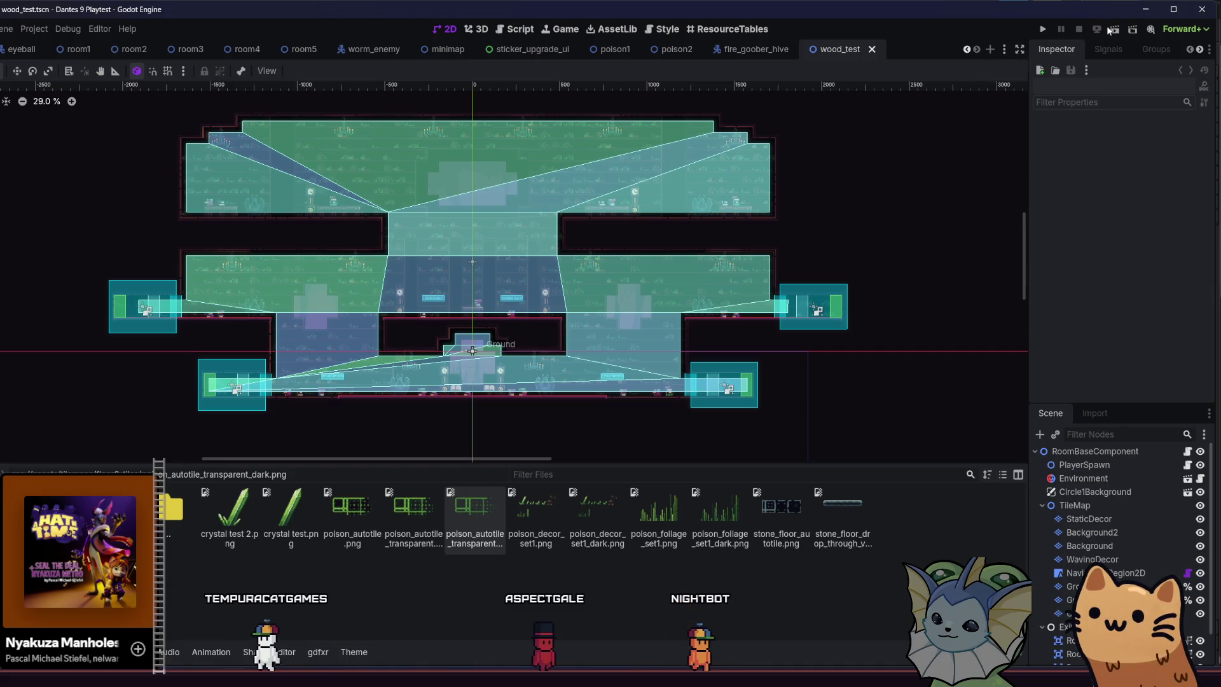
scroll(down, 3)
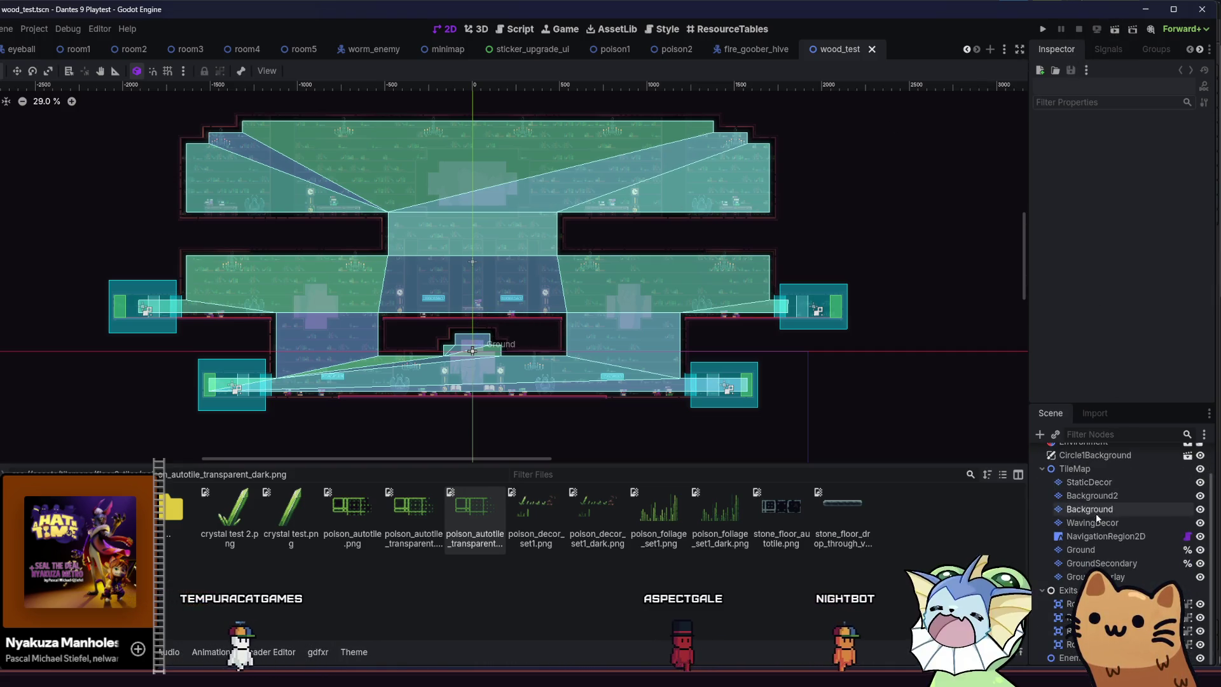
click(1081, 659)
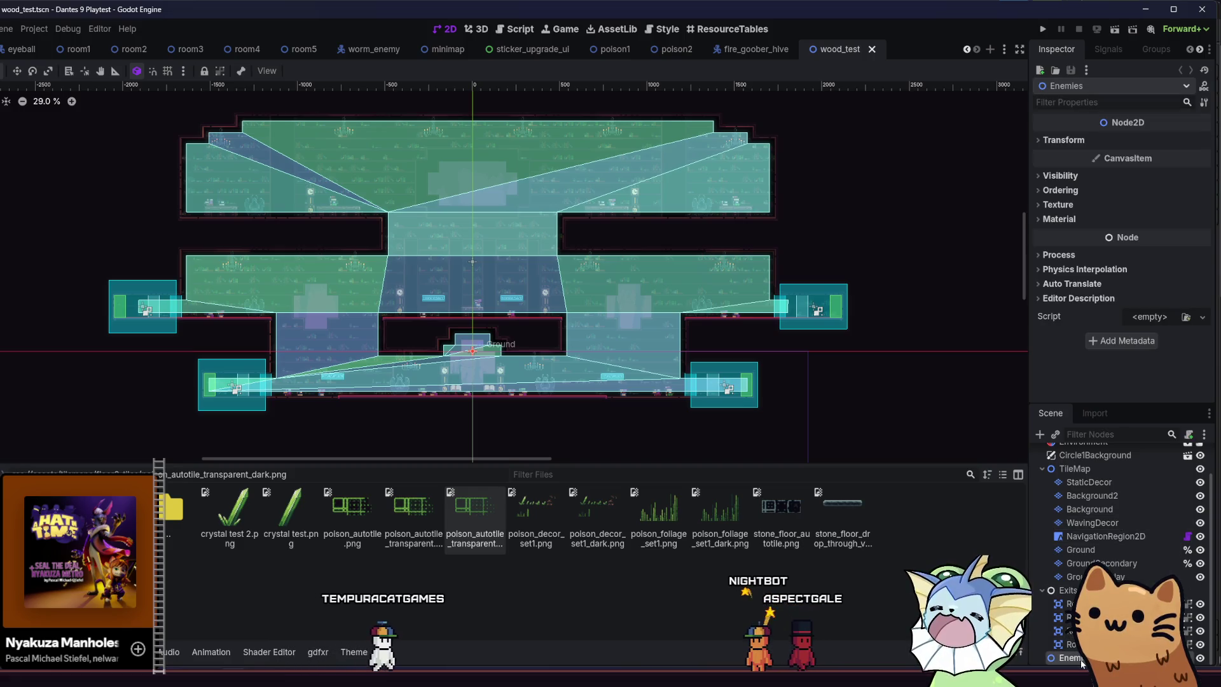
key(Delete)
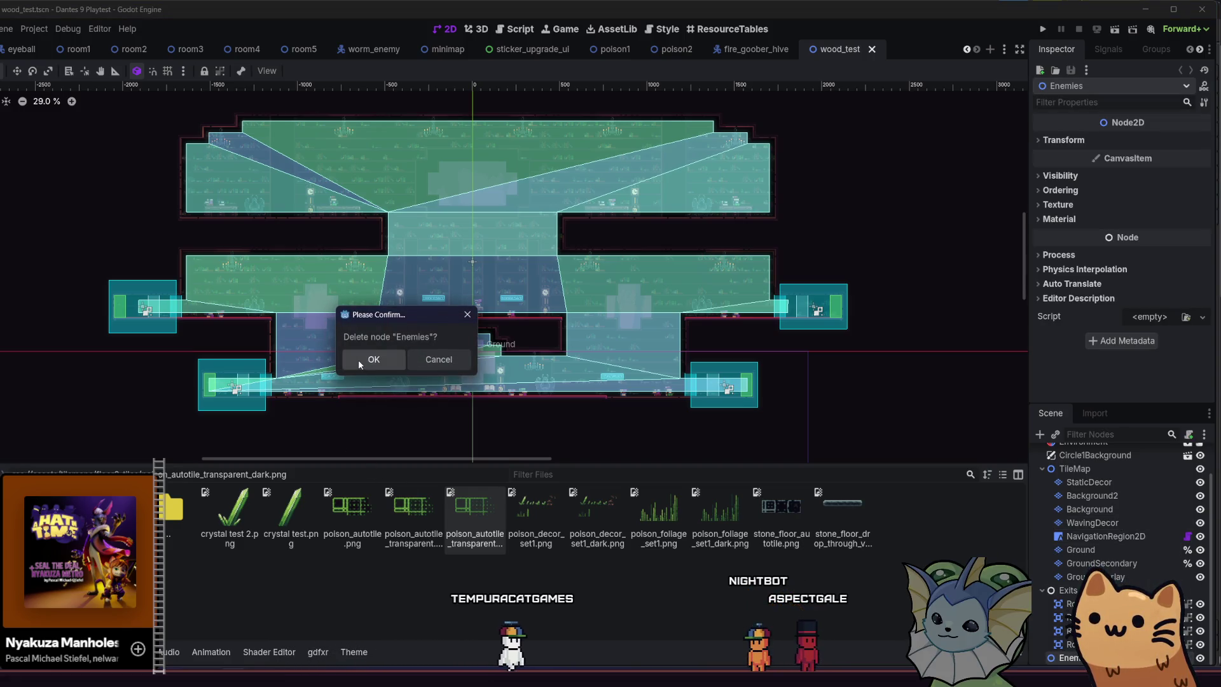
click(359, 360)
Set the room's Room Type to Start and save wood_test.
scroll(up, 3)
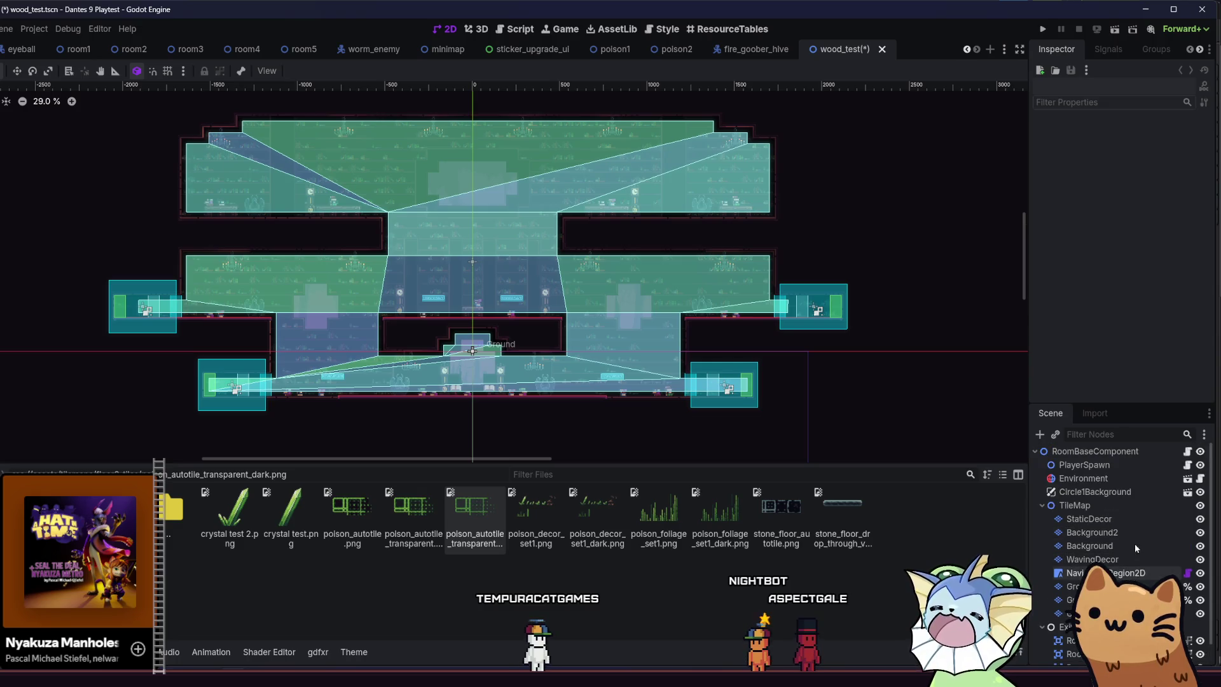
click(1094, 451)
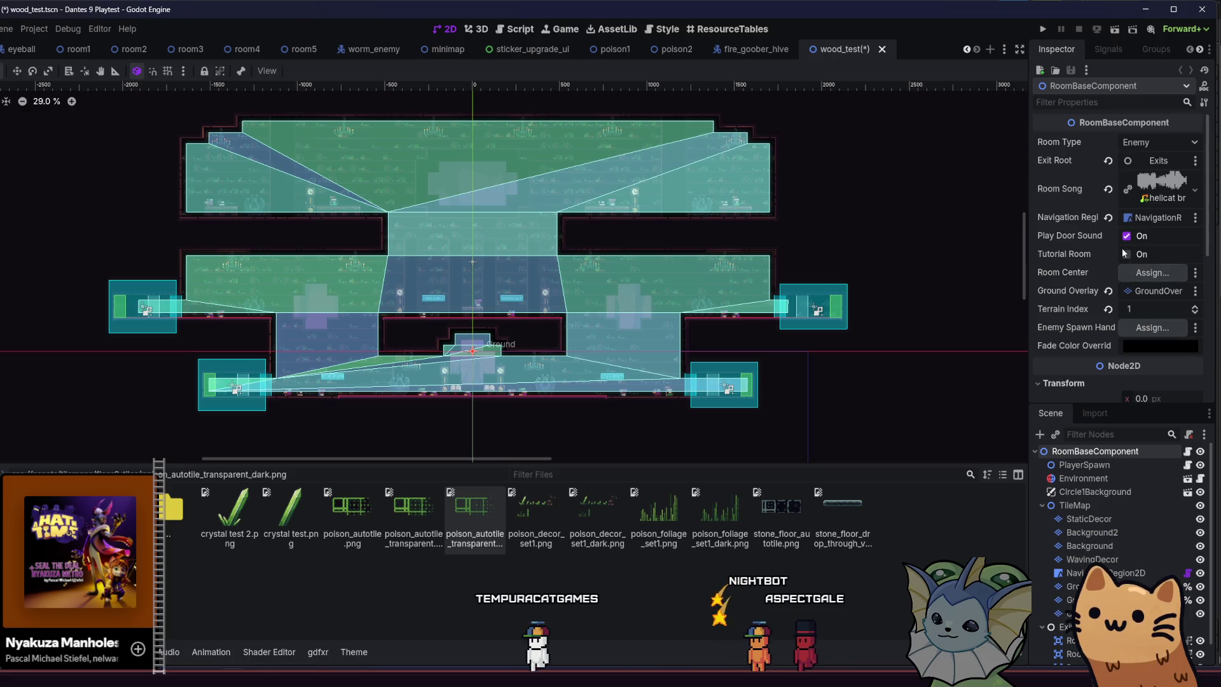
click(1157, 142)
click(1151, 206)
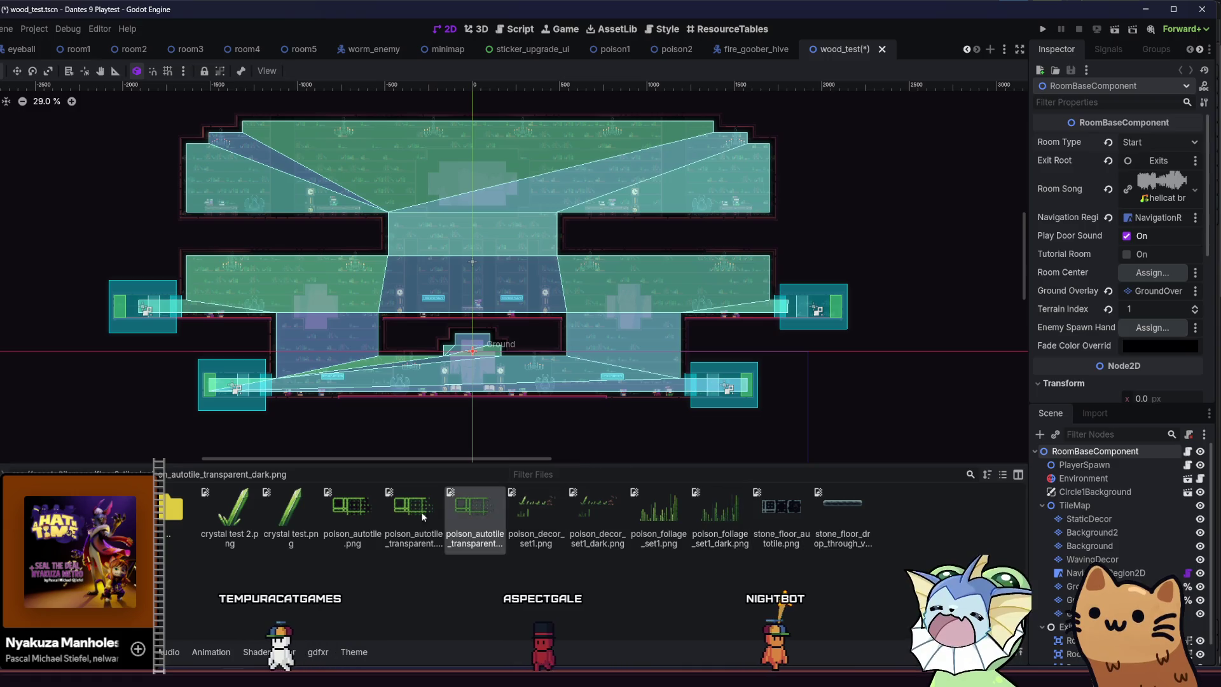
key(ctrl+s)
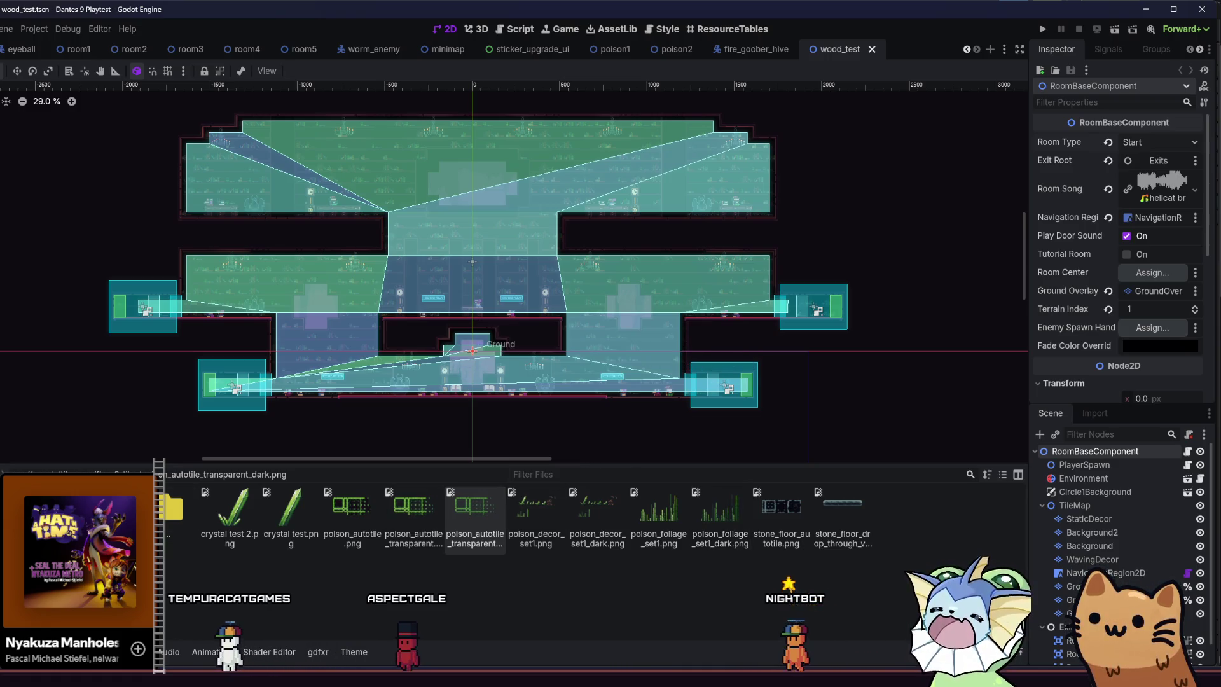
Navigate the FileSystem dock up to the data/level/floors folder.
key(Up)
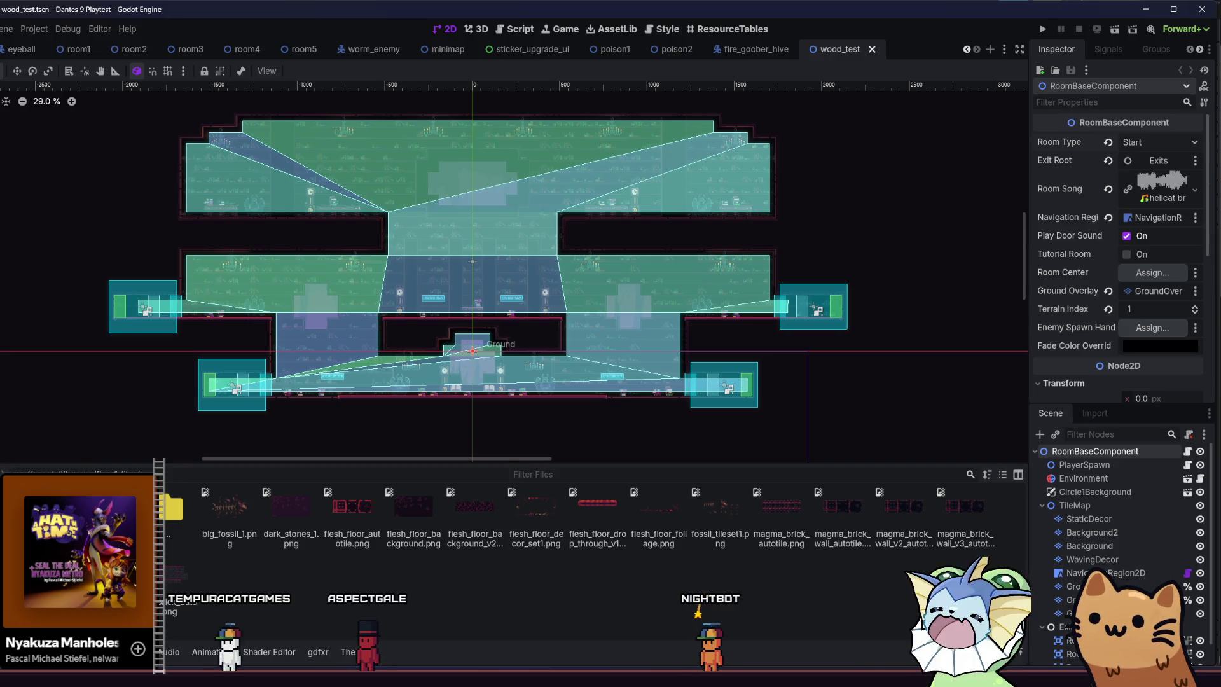
key(Up)
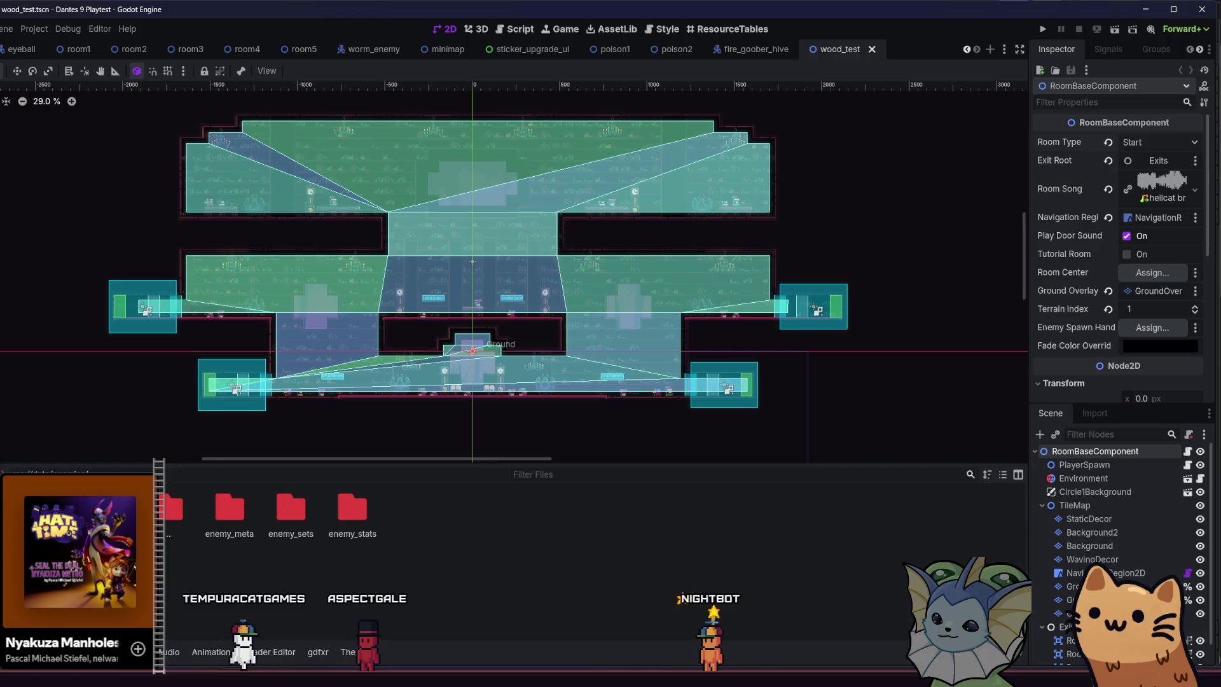
double_click(217, 519)
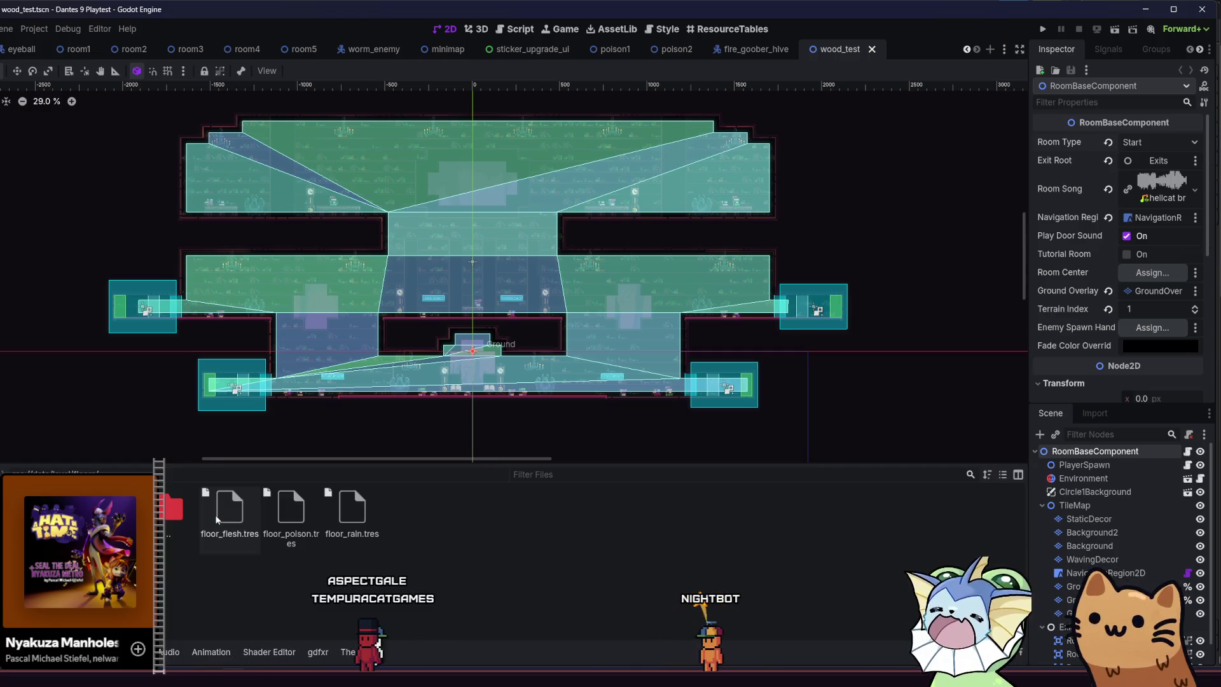
Duplicate floor_poison.tres as floor_library.tres and set its Name to Library.
right_click(312, 517)
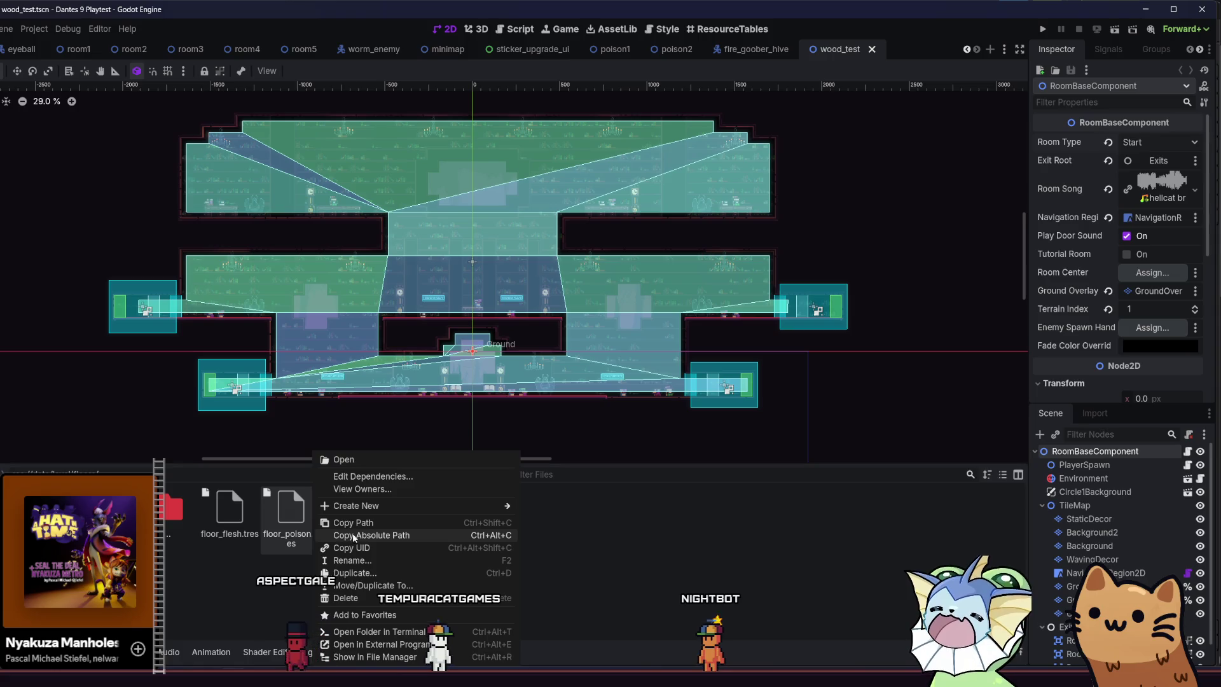
click(376, 572)
key(BackSpace)
key(BackSpace)
key(BackSpace)
text(librar)
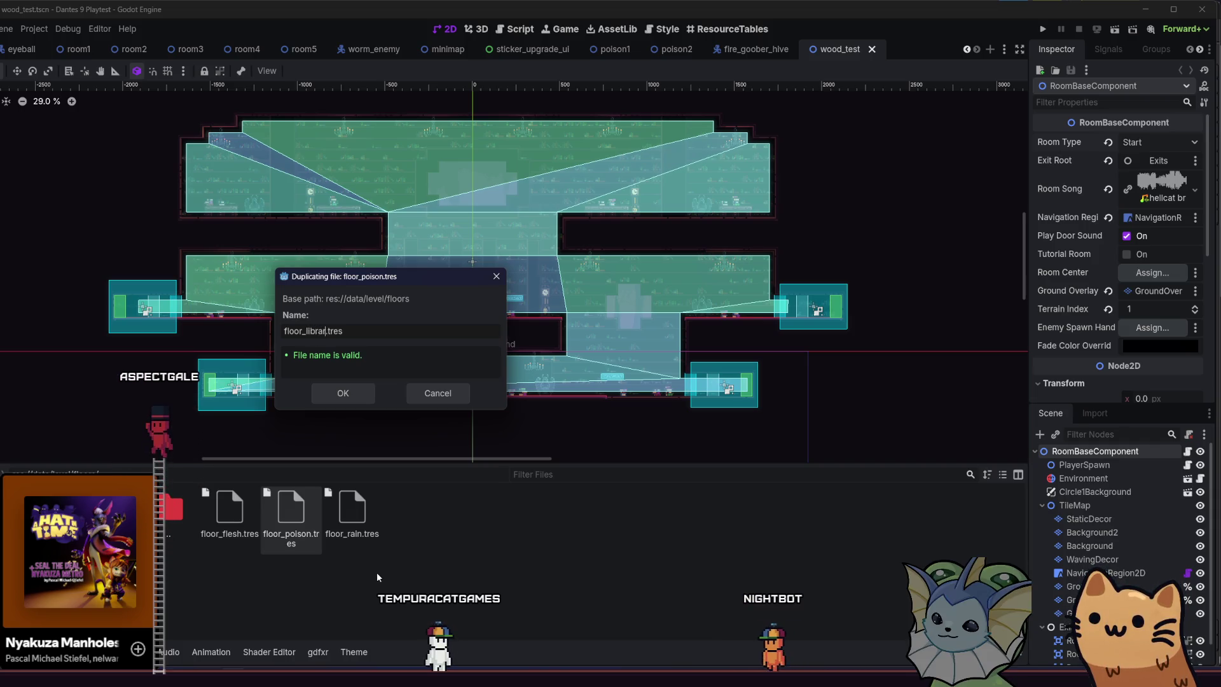
text(y)
click(360, 400)
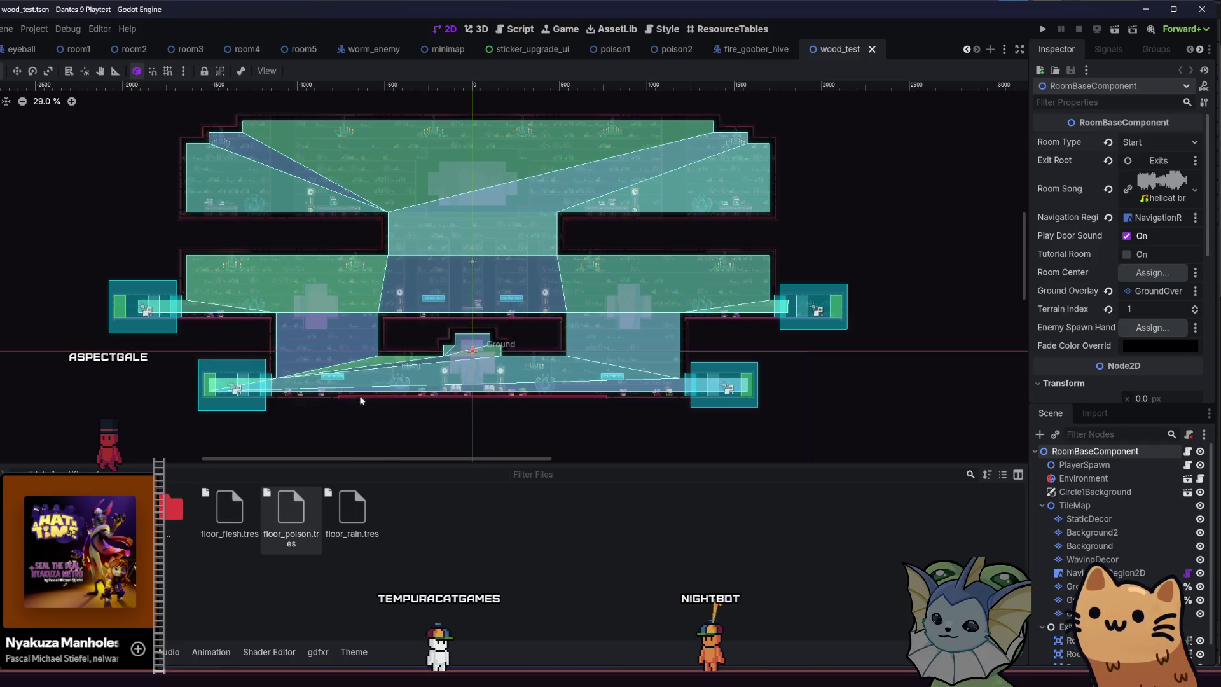
double_click(1126, 144)
text(Library)
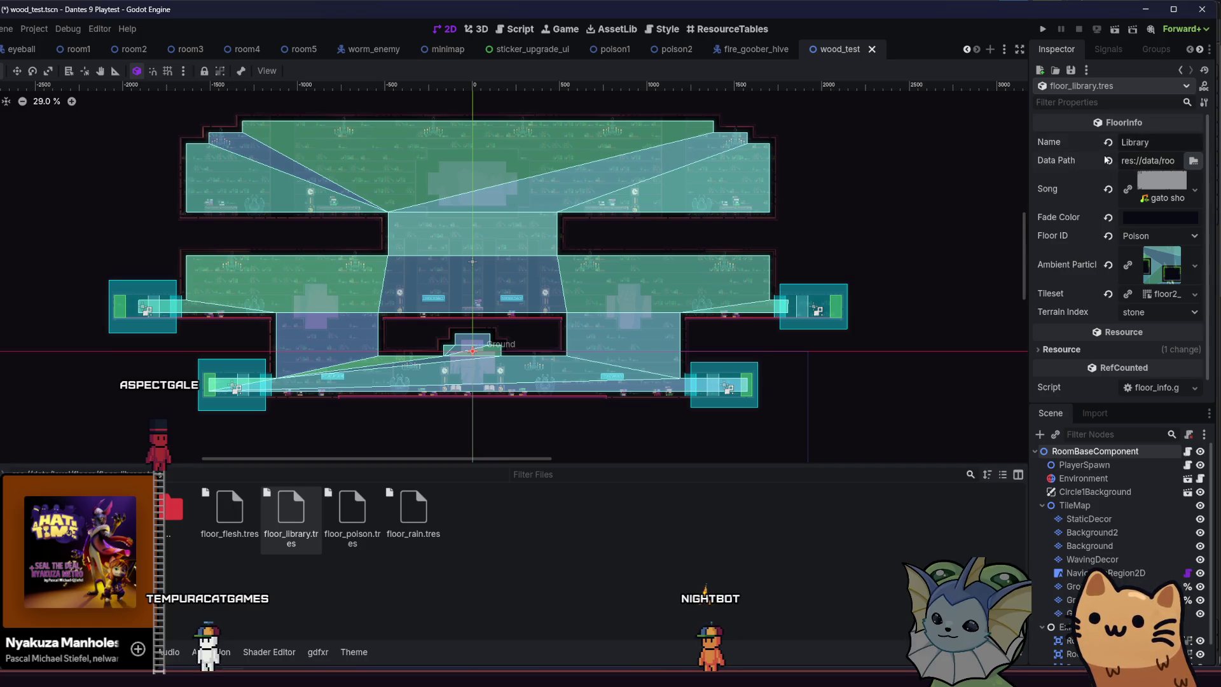
Create a 'library' folder under rooms and set it as the floor's Data Path.
click(1194, 160)
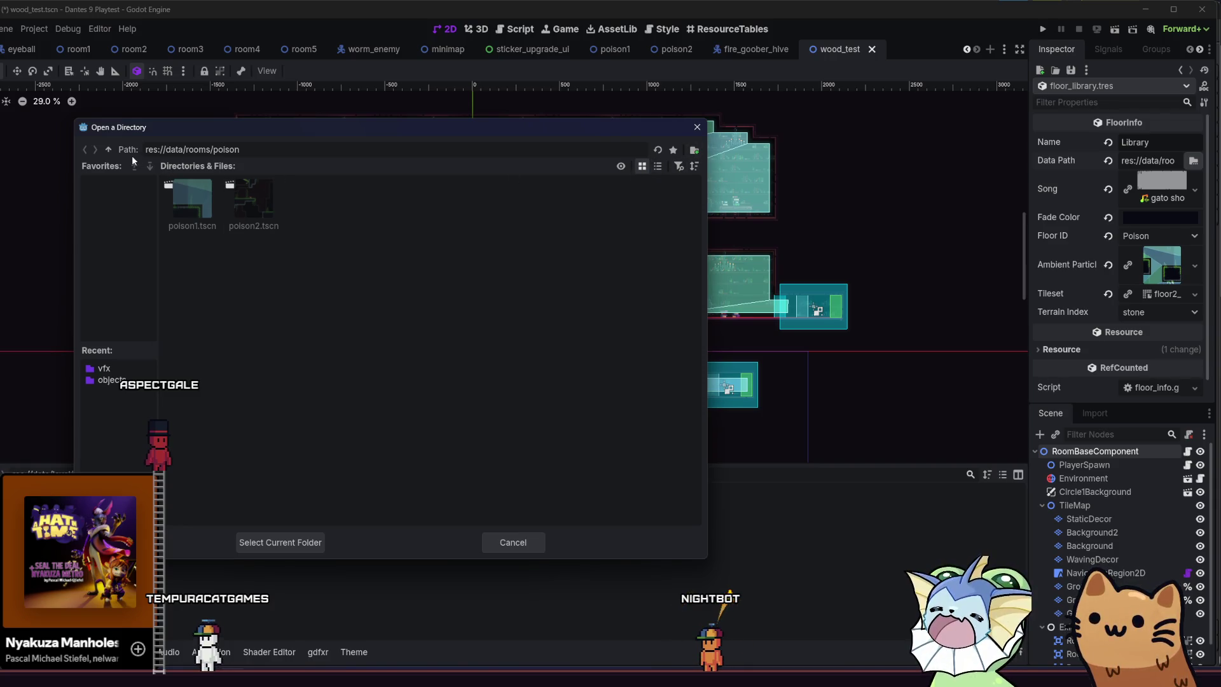
click(109, 148)
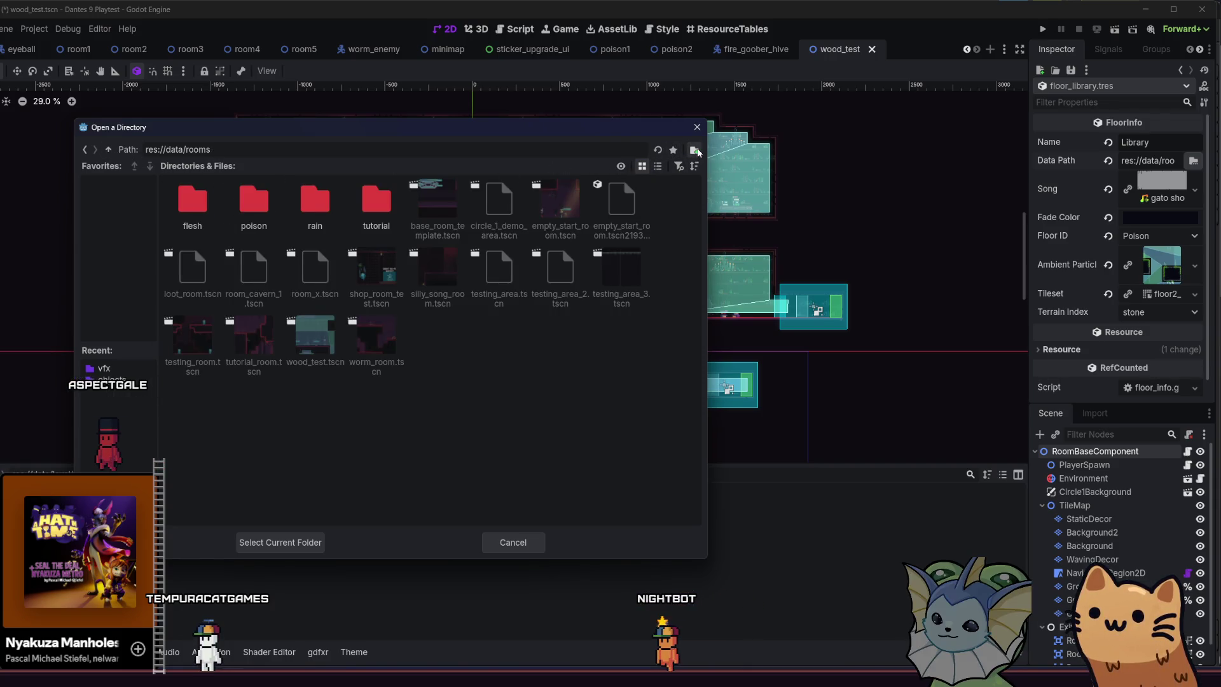
click(694, 150)
text(library)
click(388, 374)
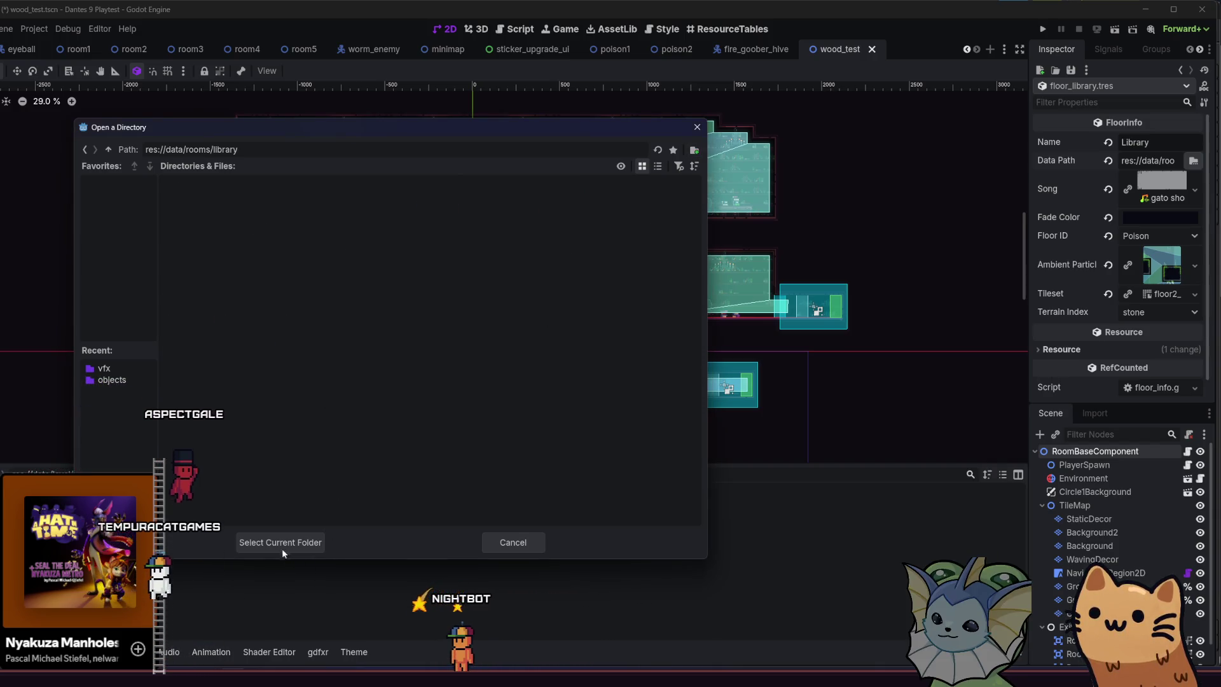
click(280, 542)
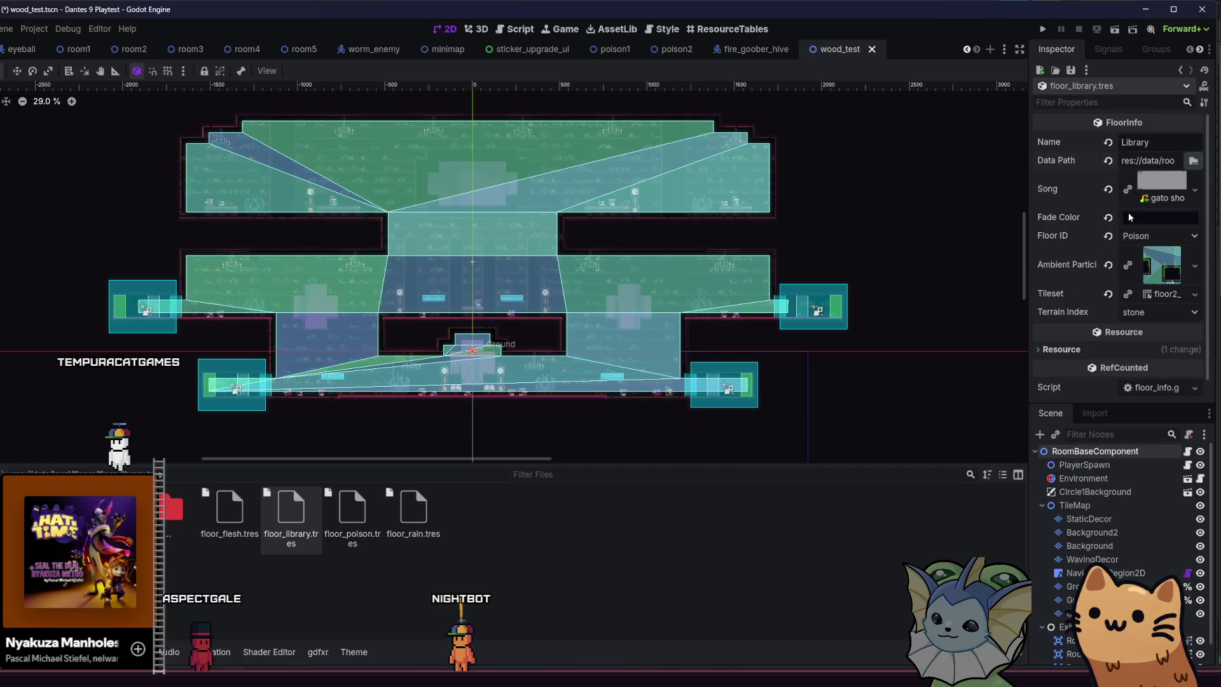
Set Fade Color to dark purple 241527 from the dante_palette swatches.
click(1130, 217)
click(1051, 393)
click(895, 253)
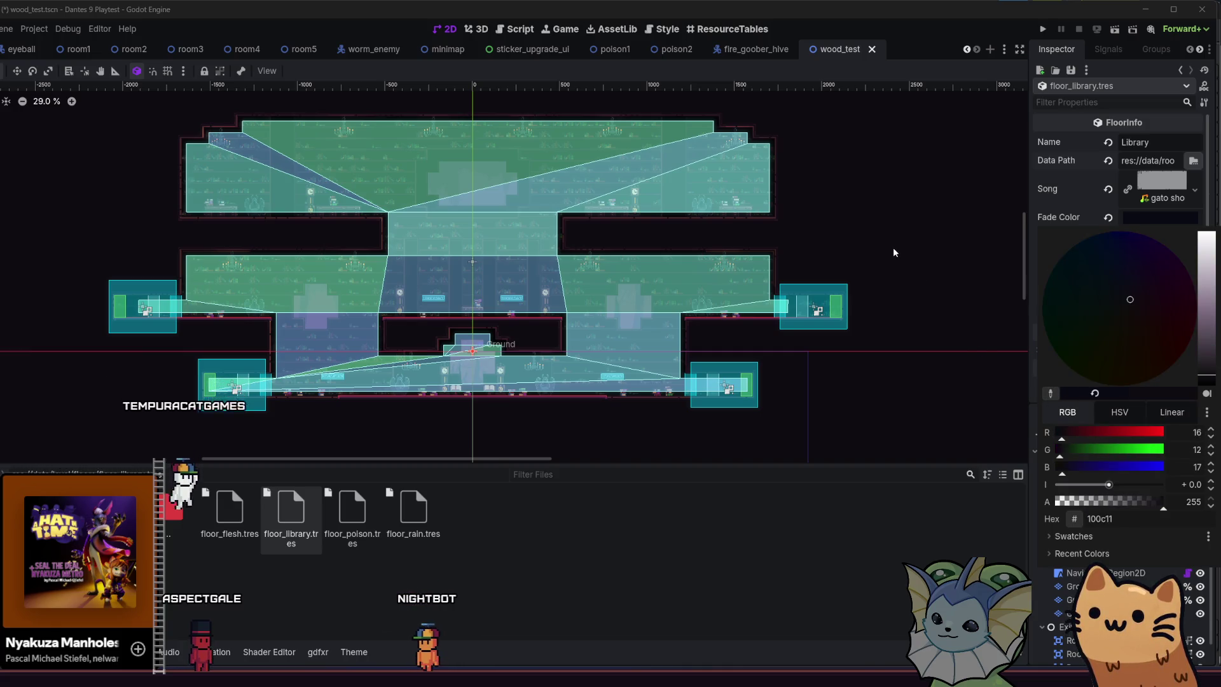
click(1075, 537)
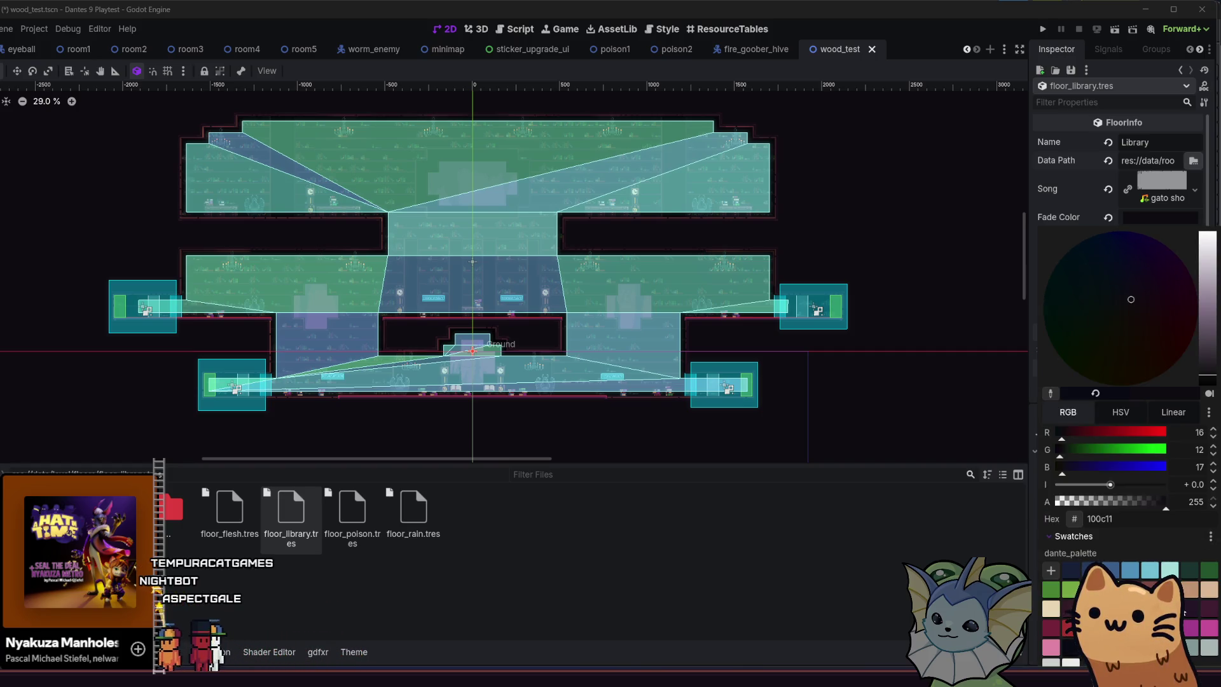
click(1071, 608)
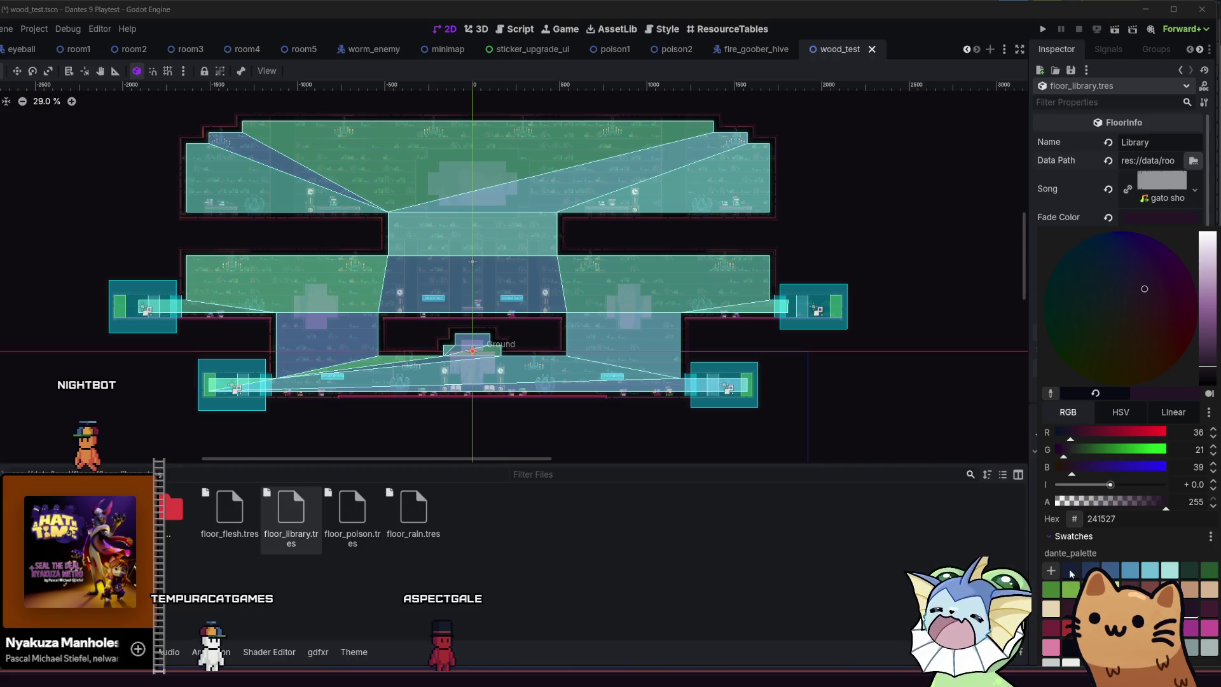
click(1048, 154)
click(1123, 236)
click(1123, 239)
key(alt+shift+o)
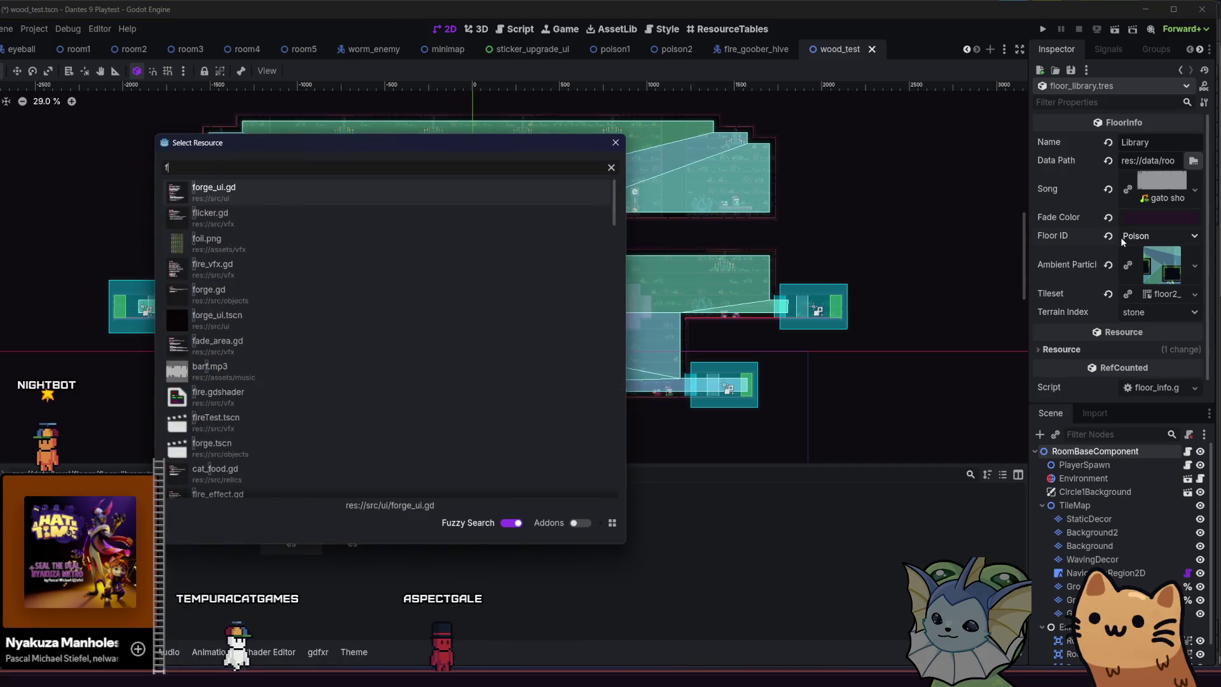
Open enum.gd, insert LIBRARY after POISON in the LevelFloor enum, and save.
text(enum)
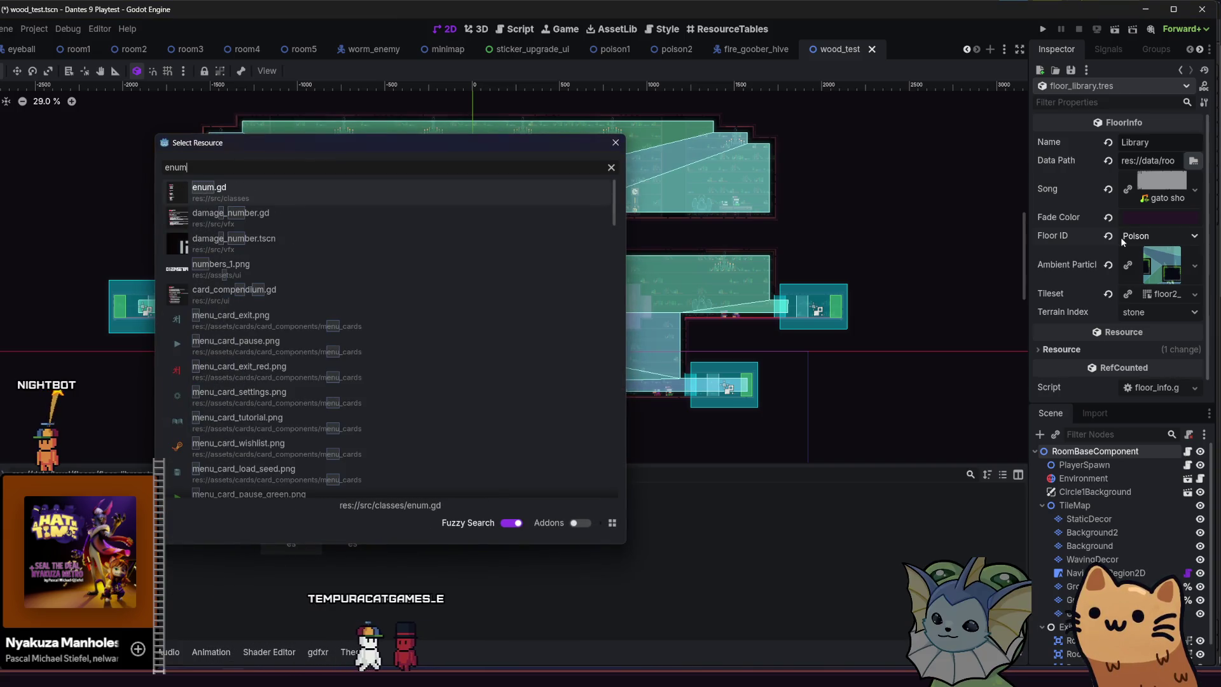
key(Return)
scroll(down, 3)
scroll(down, 3)
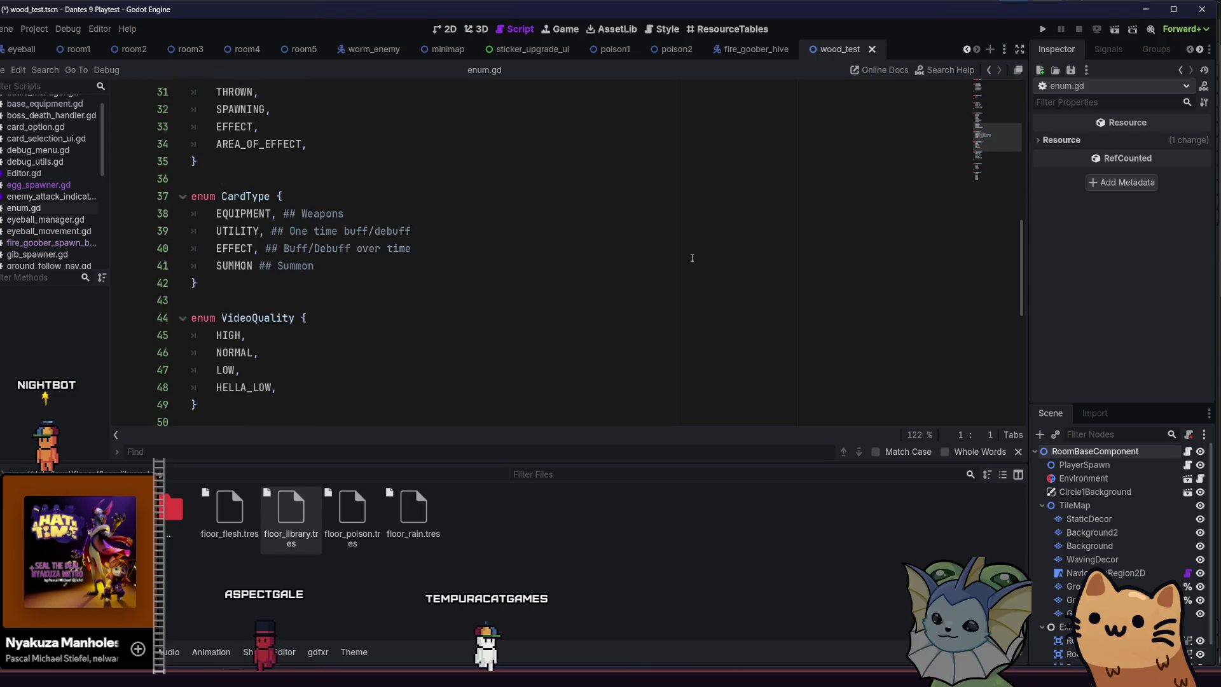
click(318, 239)
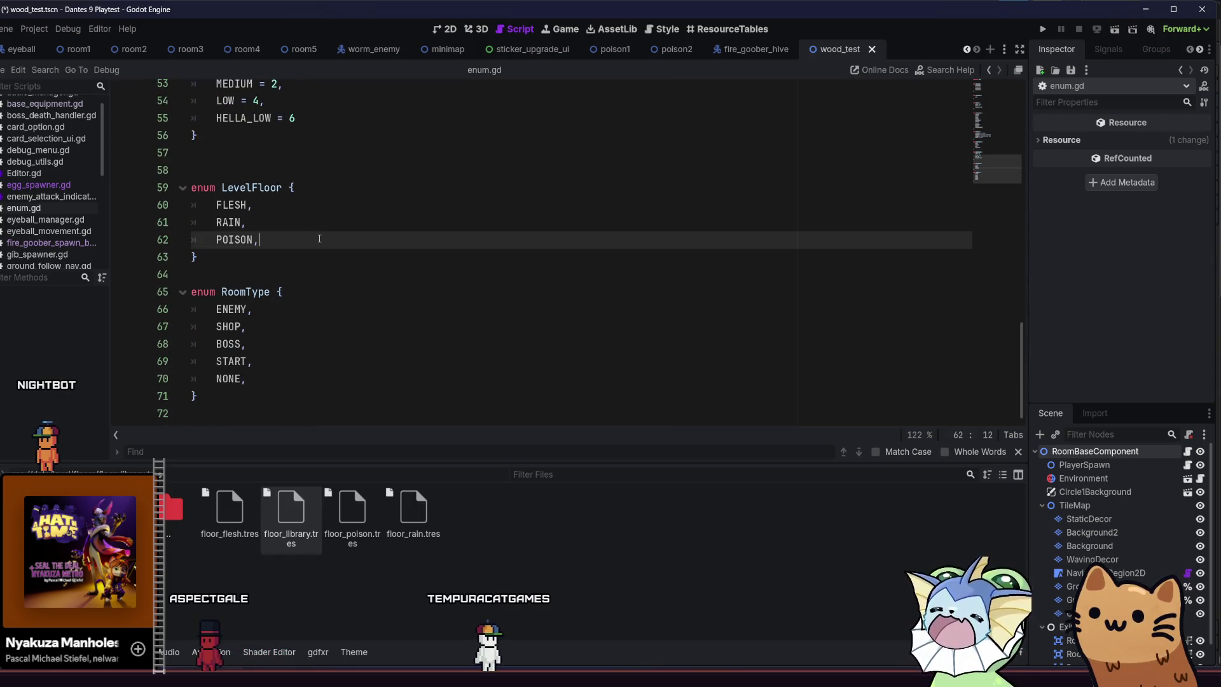
key(Return)
text(LIBRARY,)
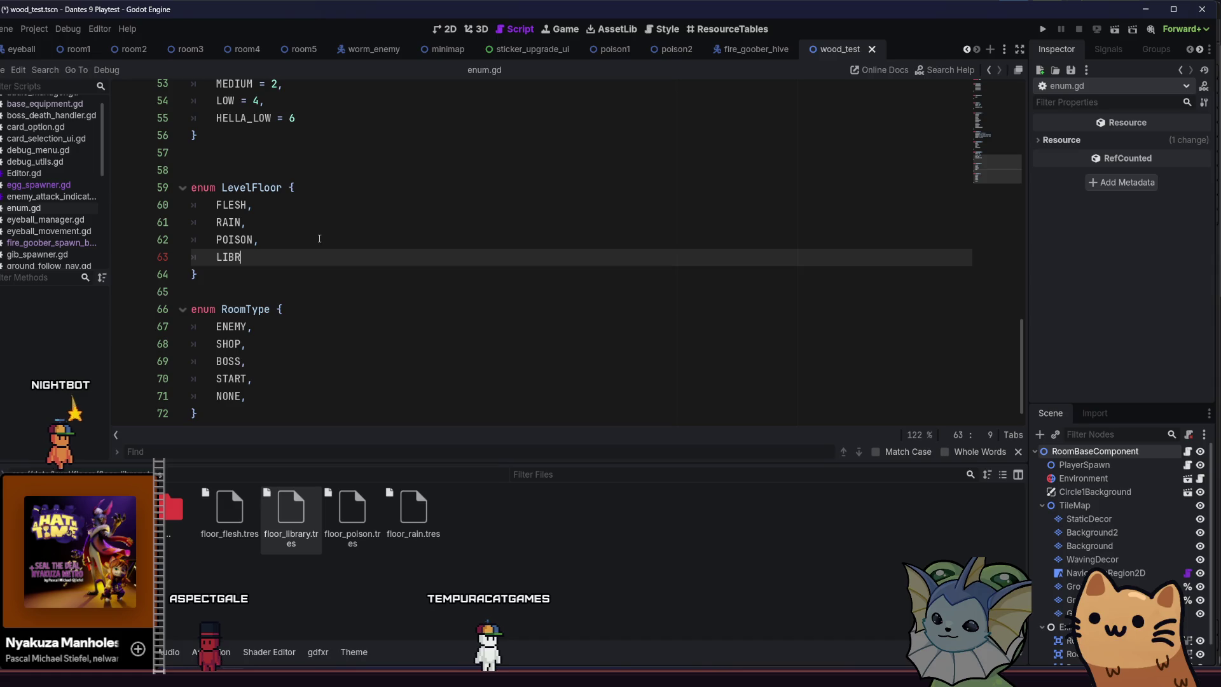
key(ctrl+s)
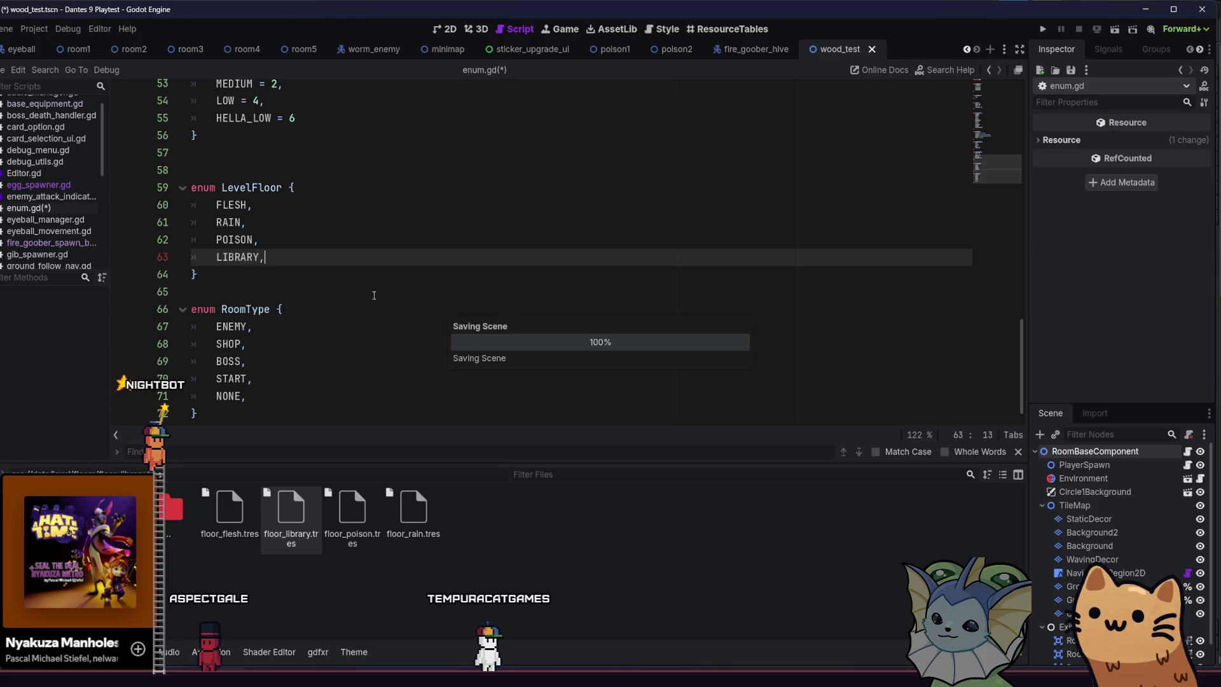
Check floor_library.tres's Floor ID dropdown for a Library option, leaving it unchanged.
click(291, 509)
click(1143, 238)
click(1139, 222)
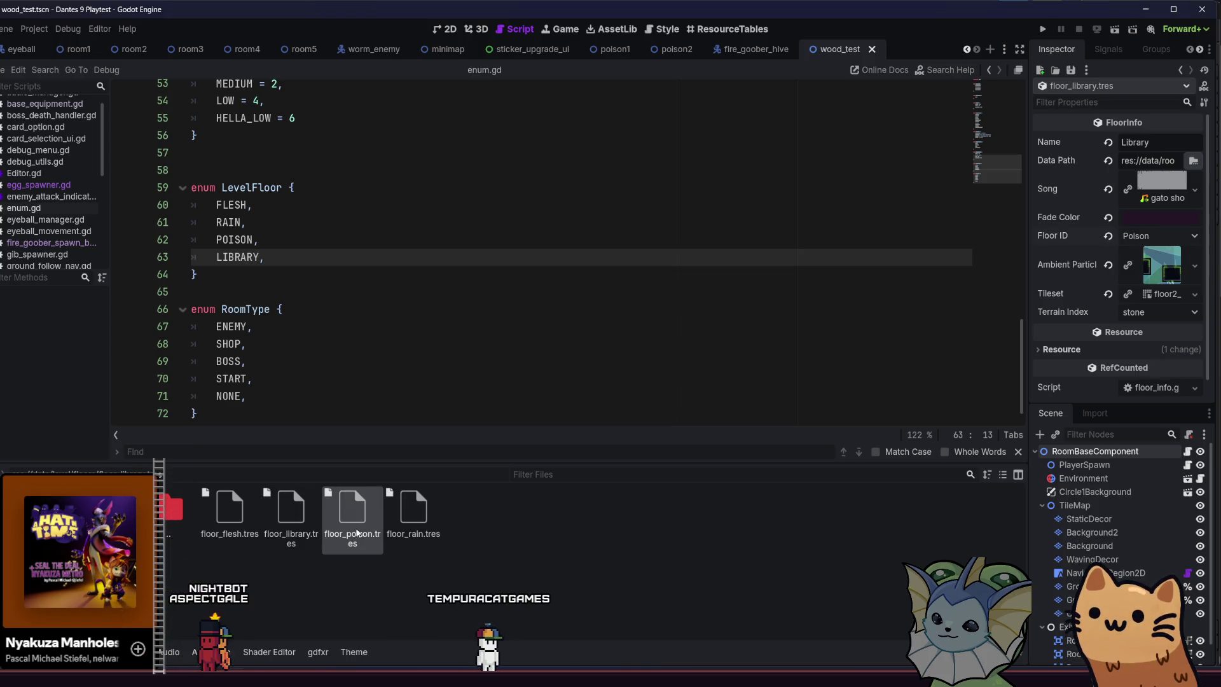
click(1126, 240)
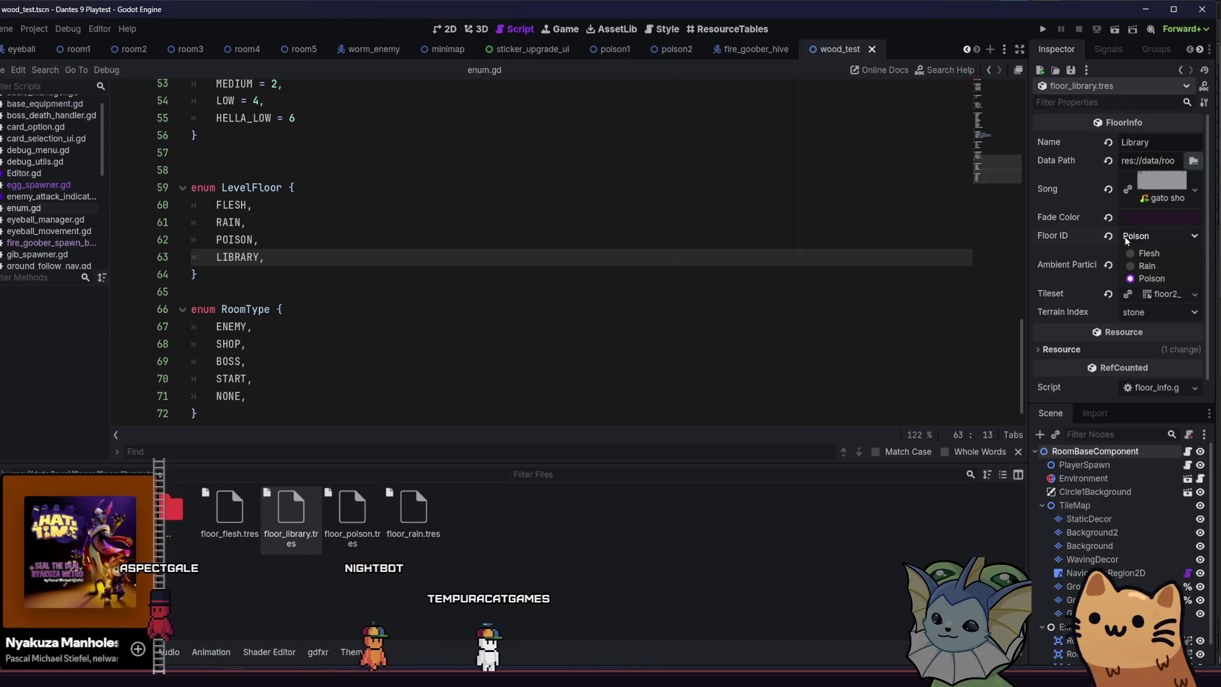
click(512, 223)
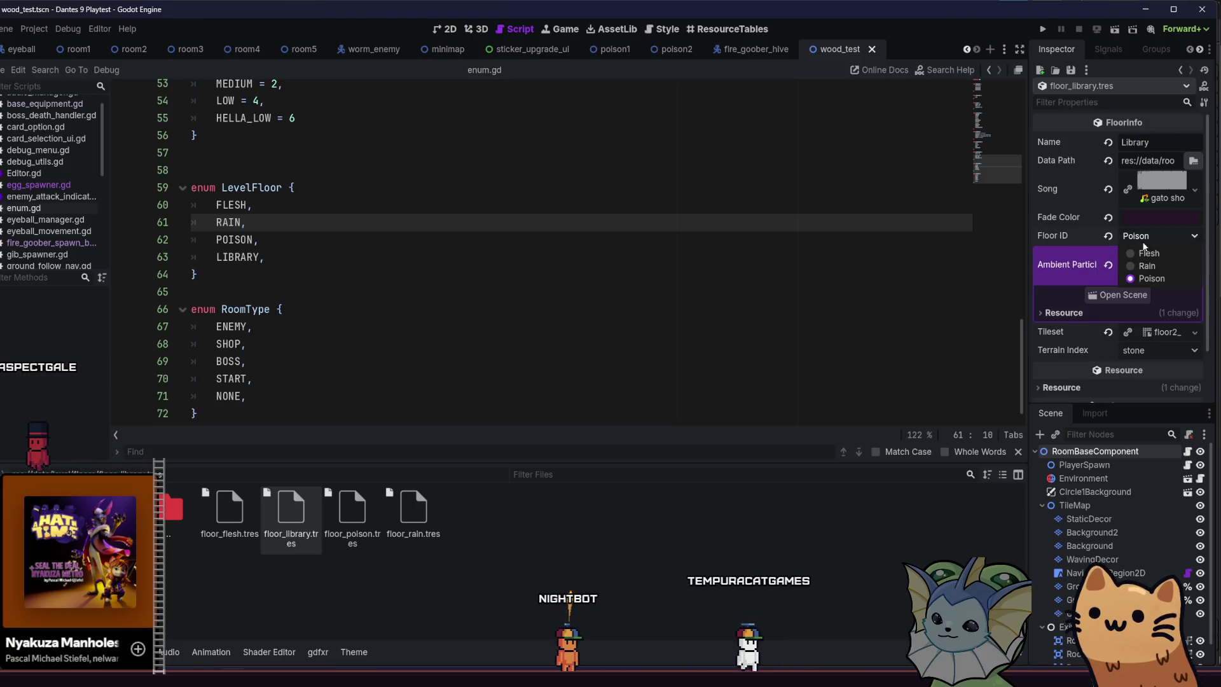
click(1112, 531)
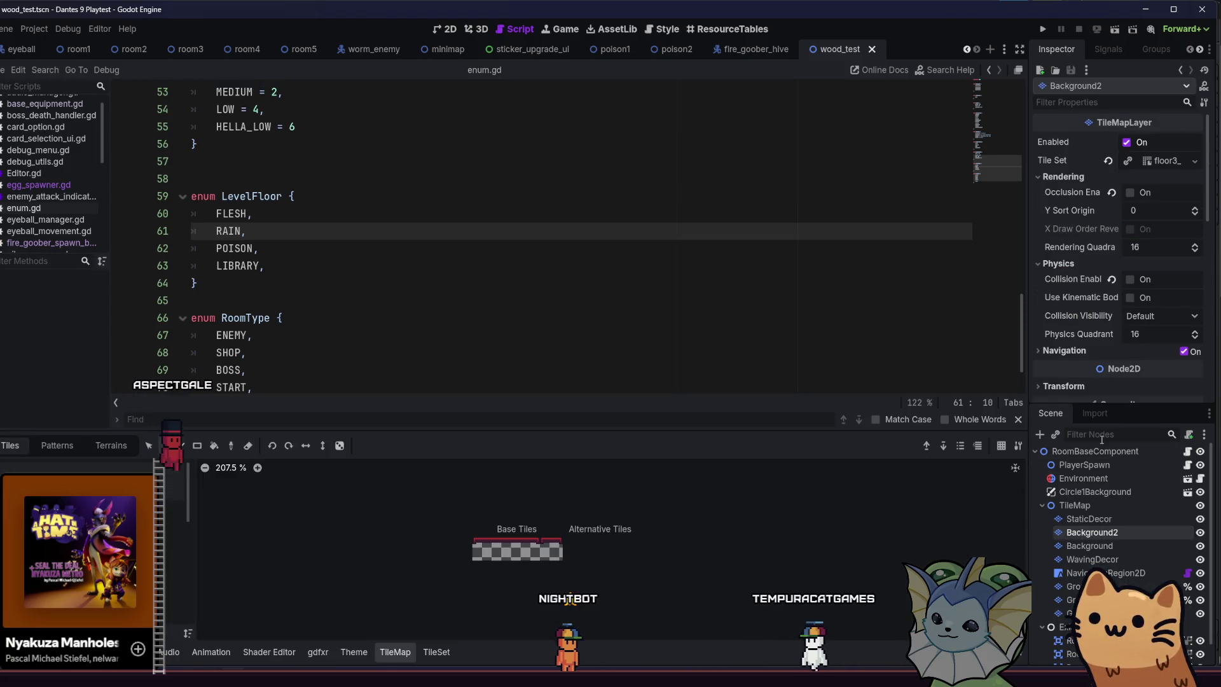
click(1102, 455)
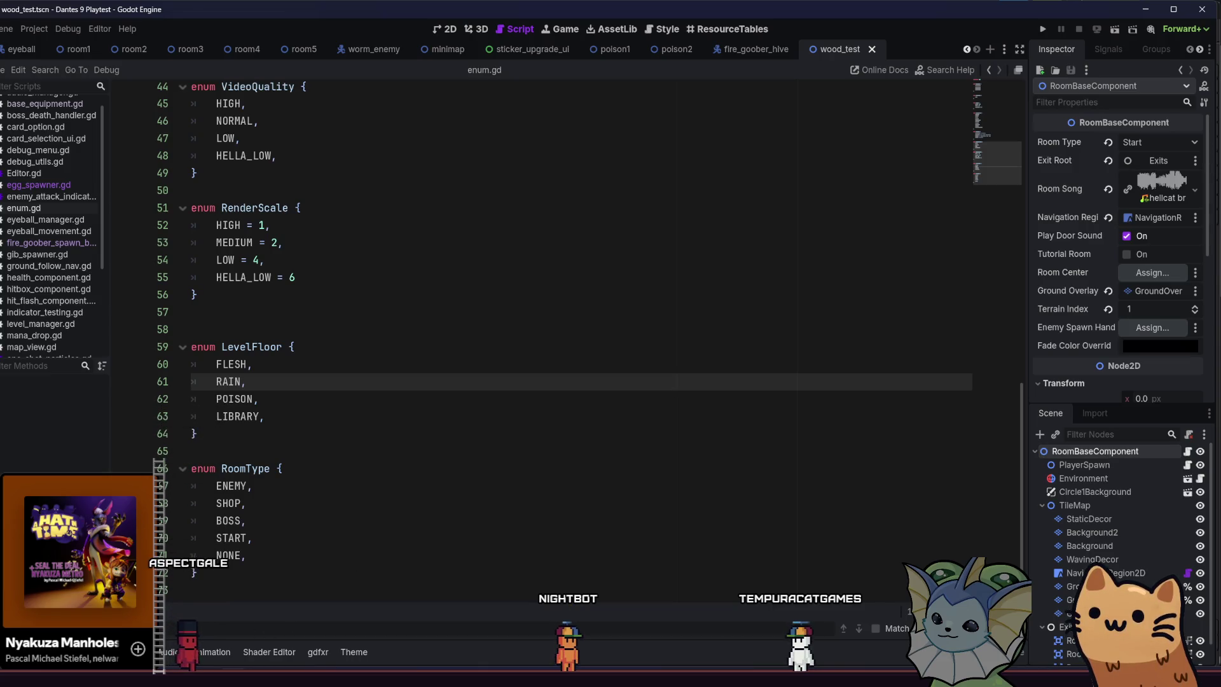
click(291, 512)
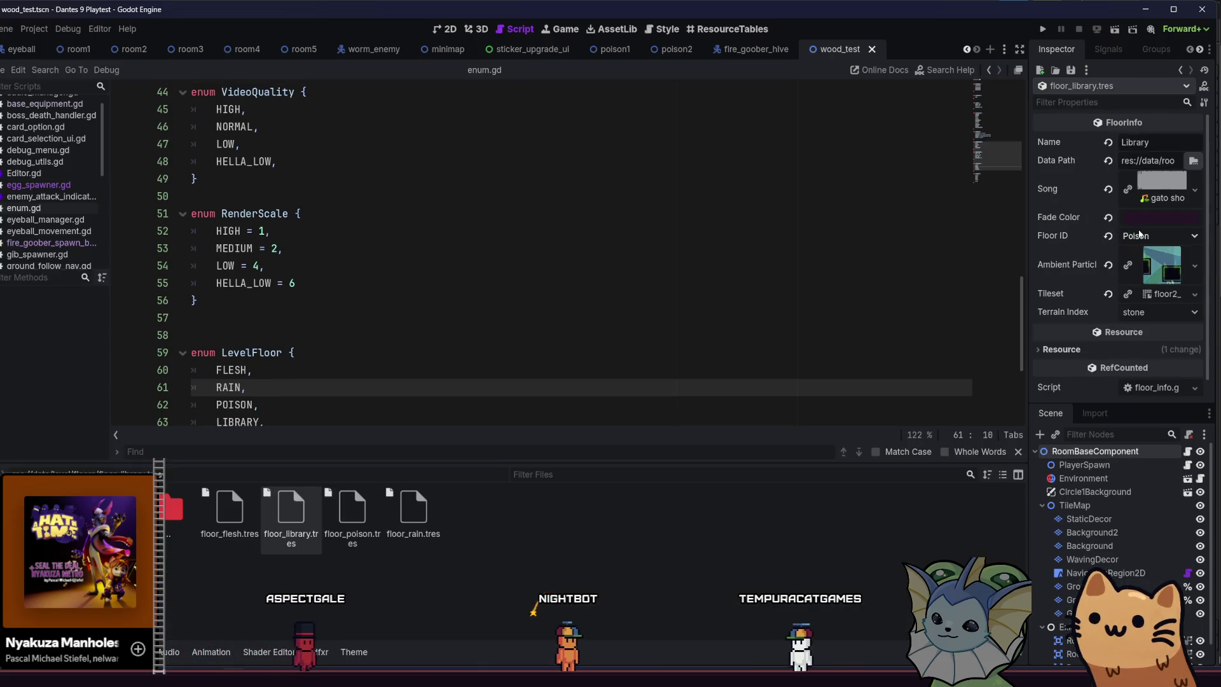
click(1141, 234)
click(1151, 271)
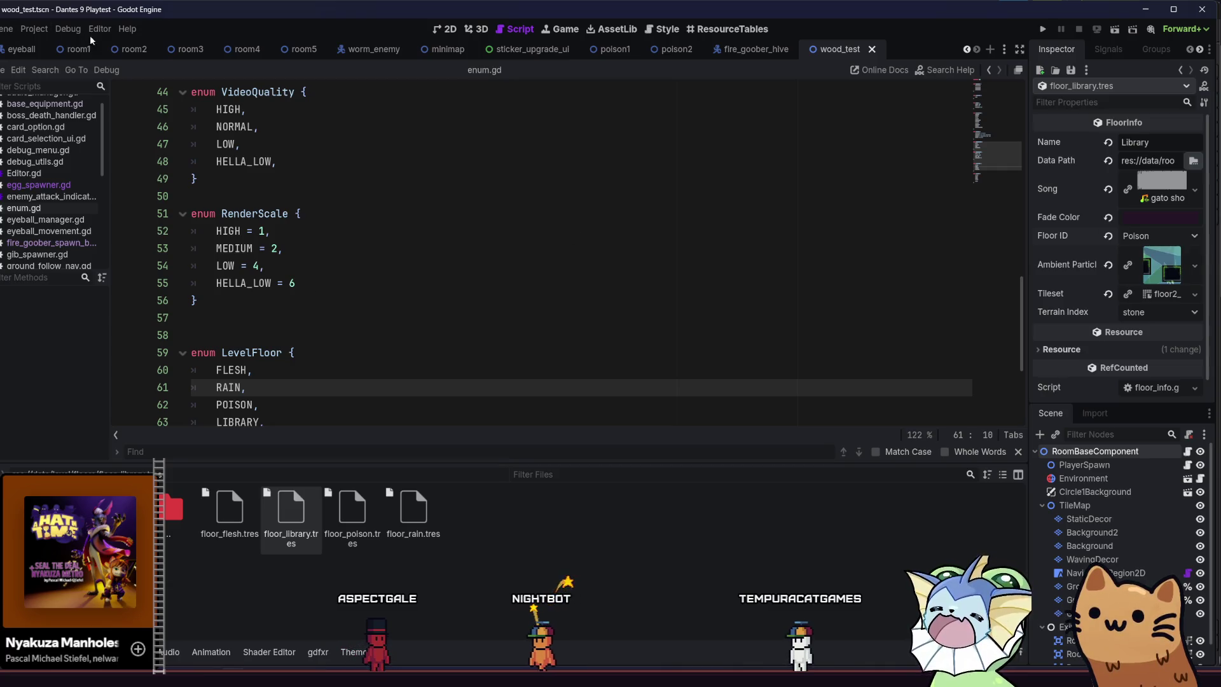
Reload the saved wood_test scene, reselect floor_library.tres, and return to the 2D view.
right_click(831, 49)
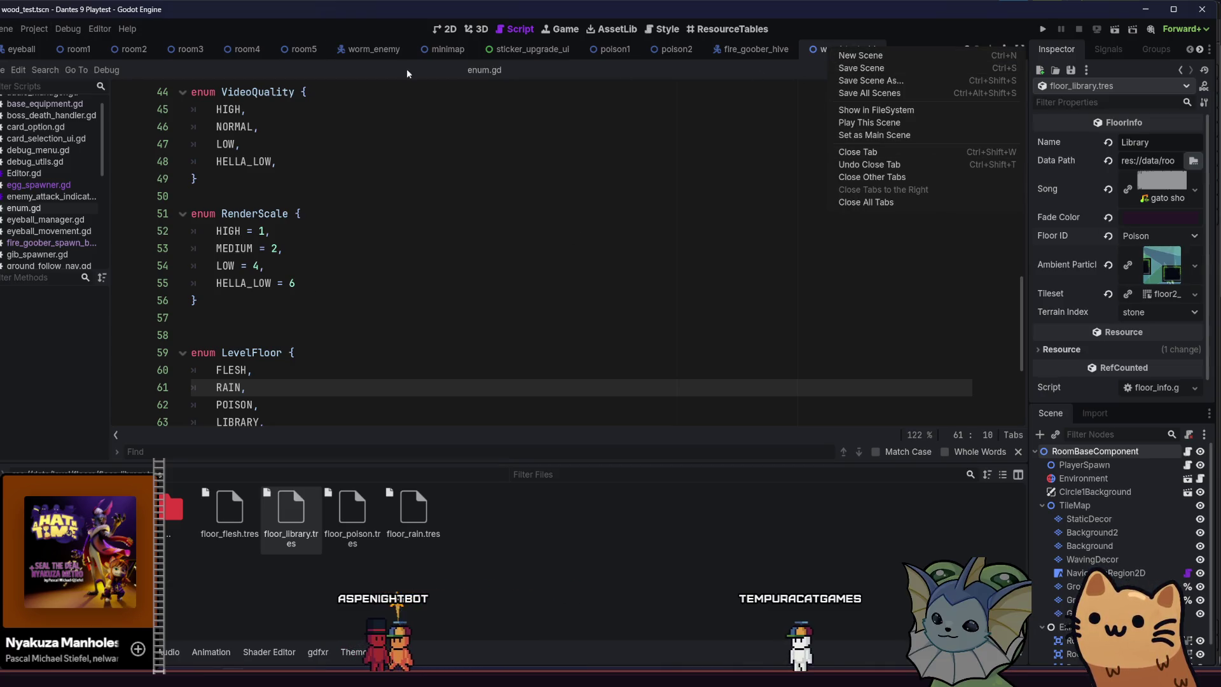
click(34, 29)
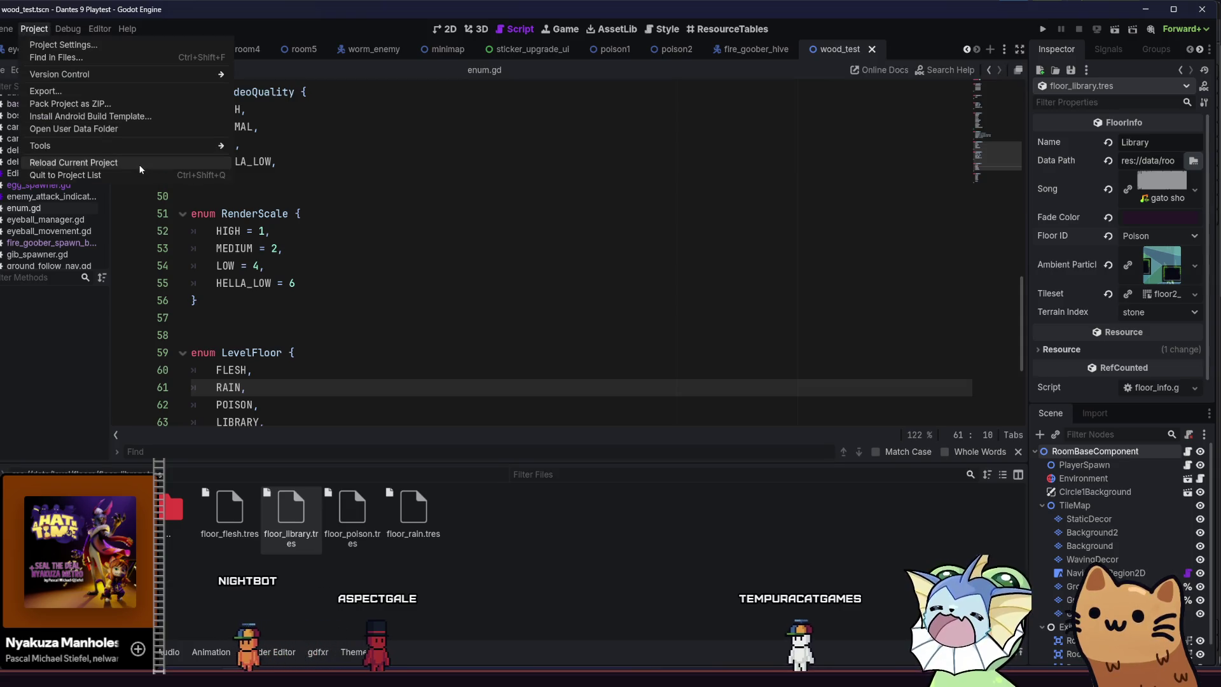
mouse_move(8, 29)
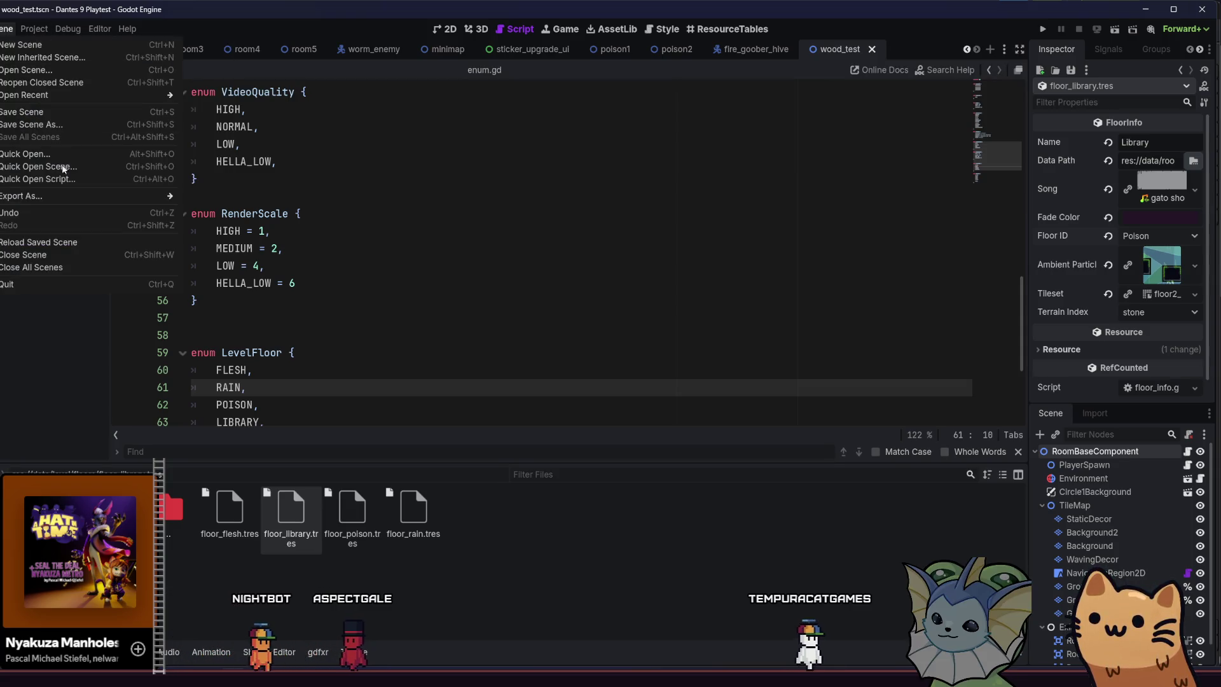
click(64, 248)
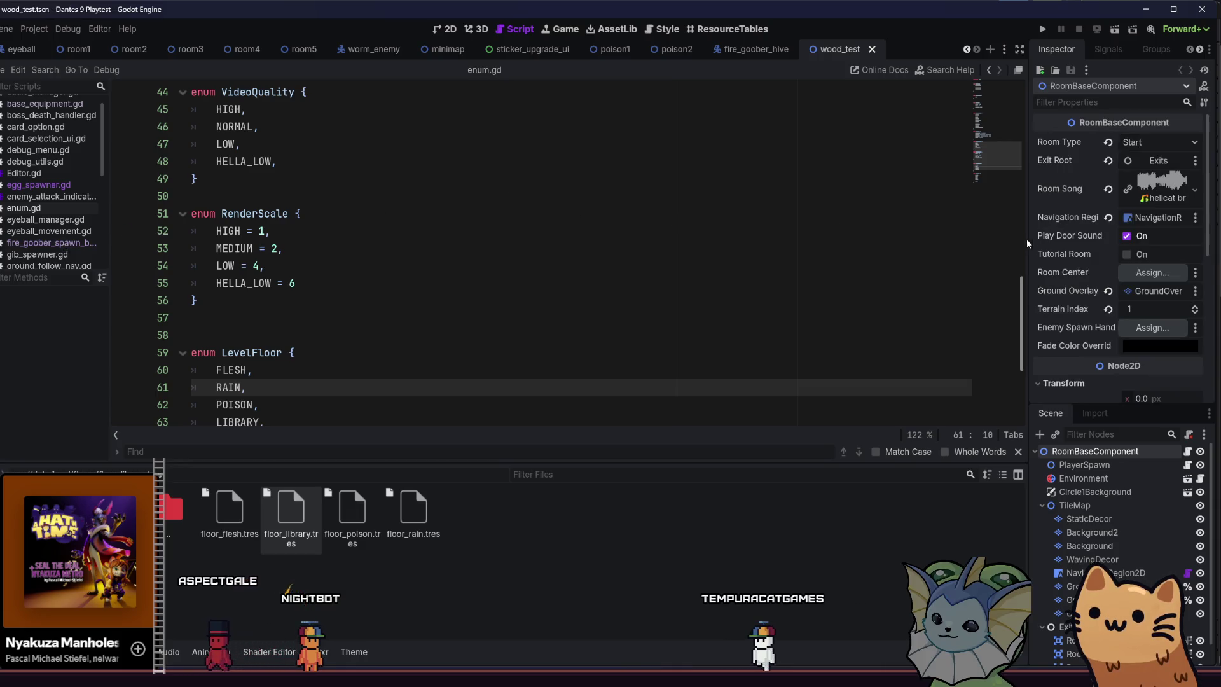
click(1180, 70)
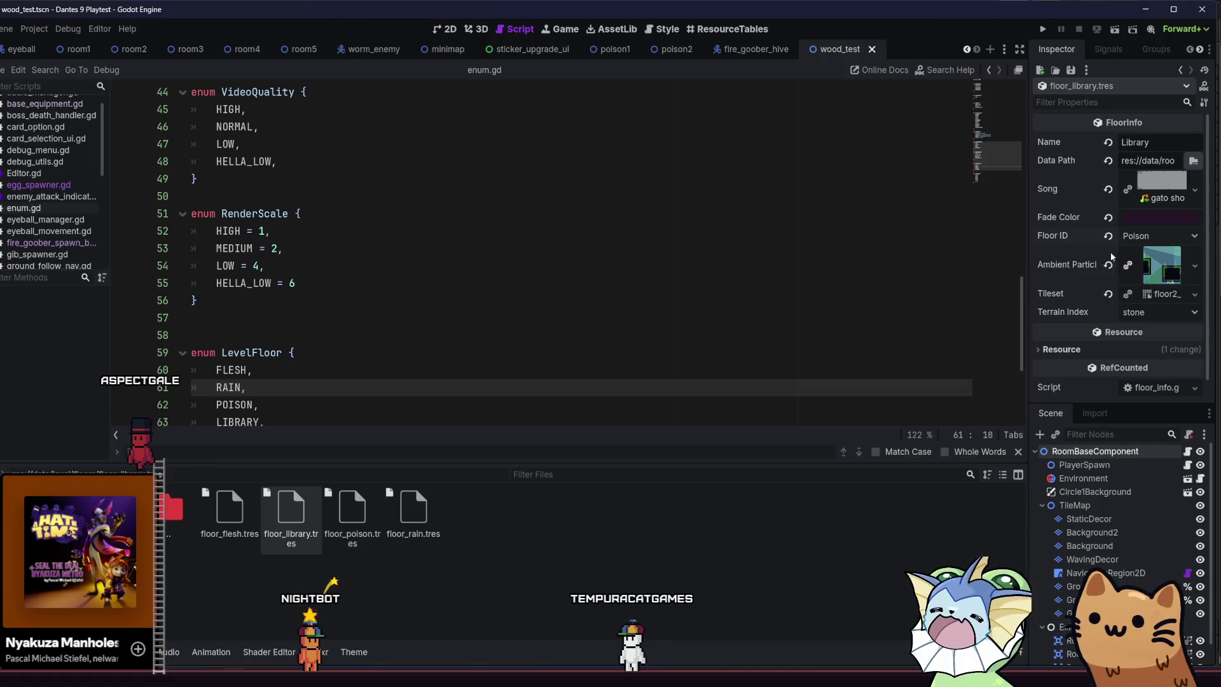
click(445, 30)
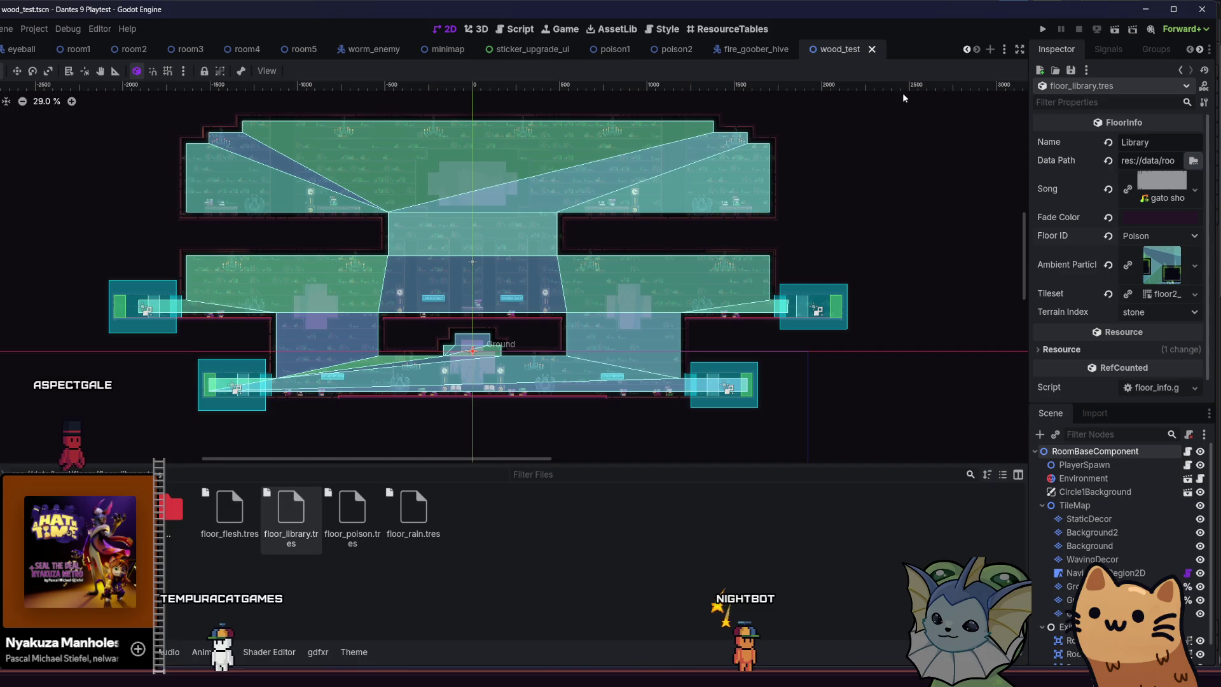
Search resources for 'ambien' and open flesh_ambient_particles.tscn in a new tab.
click(1161, 264)
click(1195, 254)
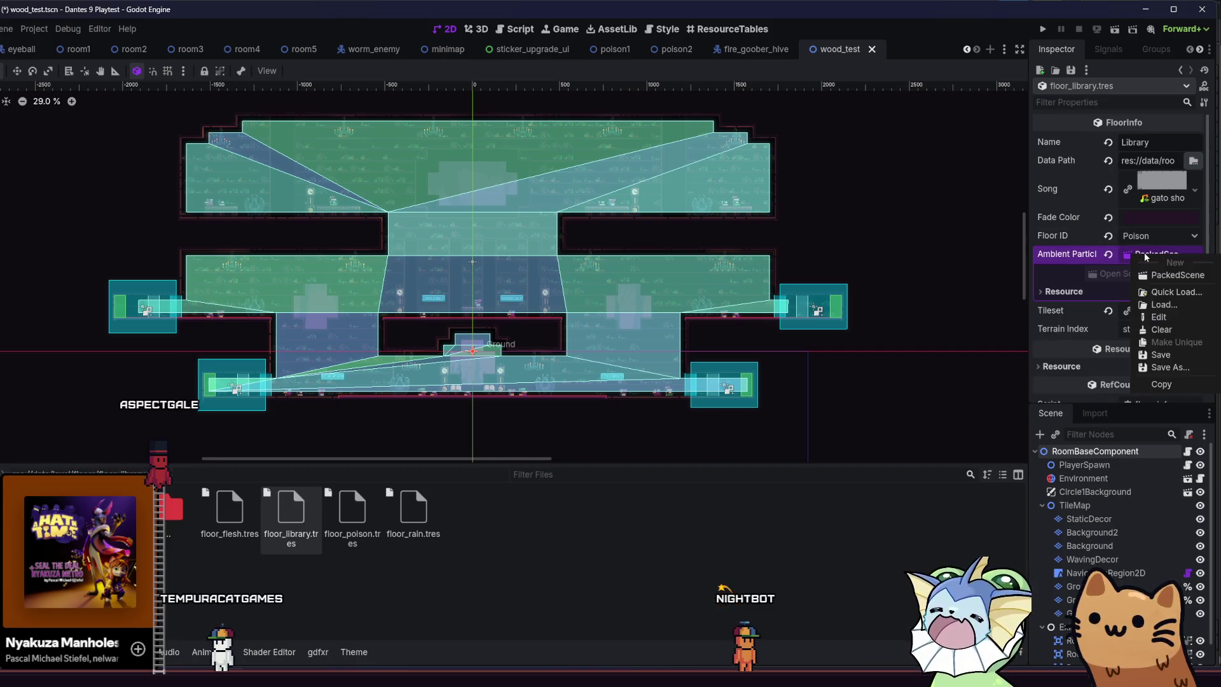
key(Escape)
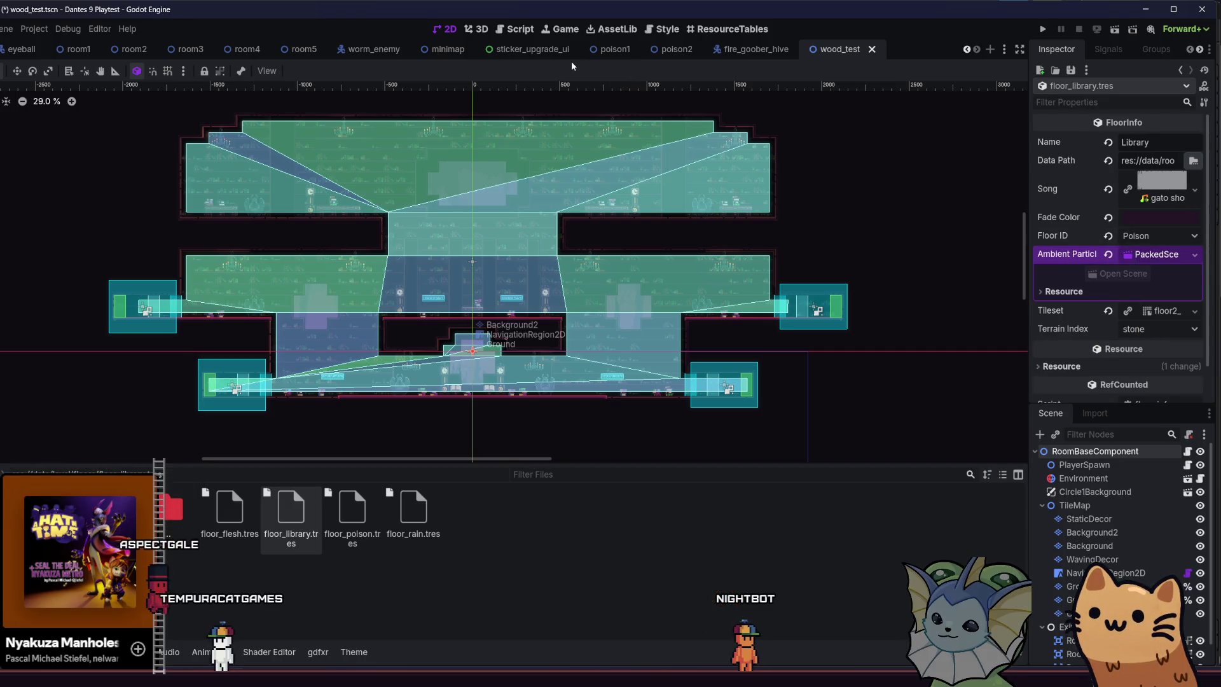
text(spark)
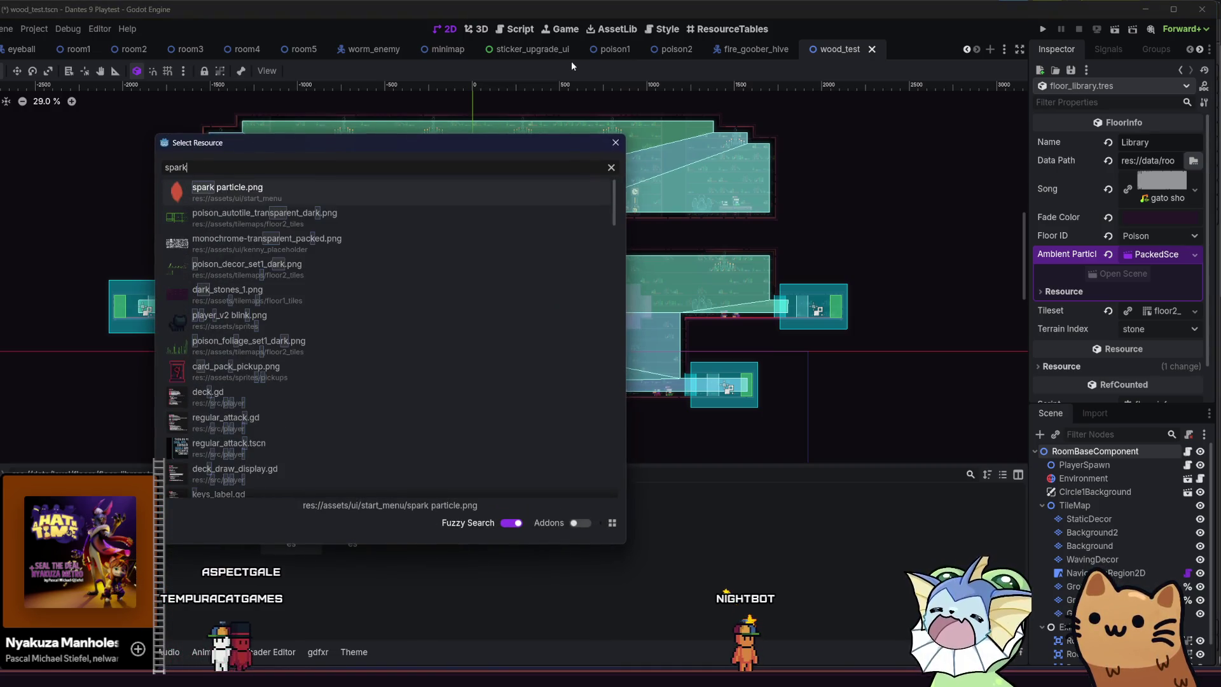
key(BackSpace)
key(BackSpace)
key(BackSpace)
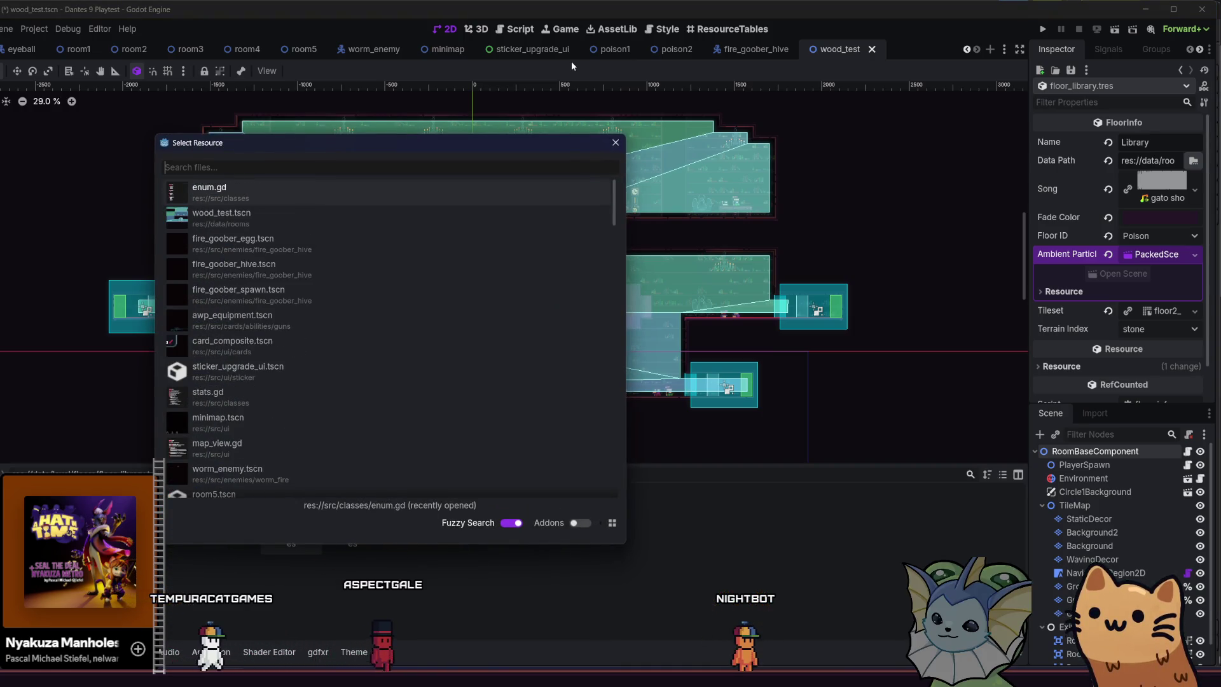
text(floor_1)
key(BackSpace)
key(BackSpace)
key(BackSpace)
text(ambien)
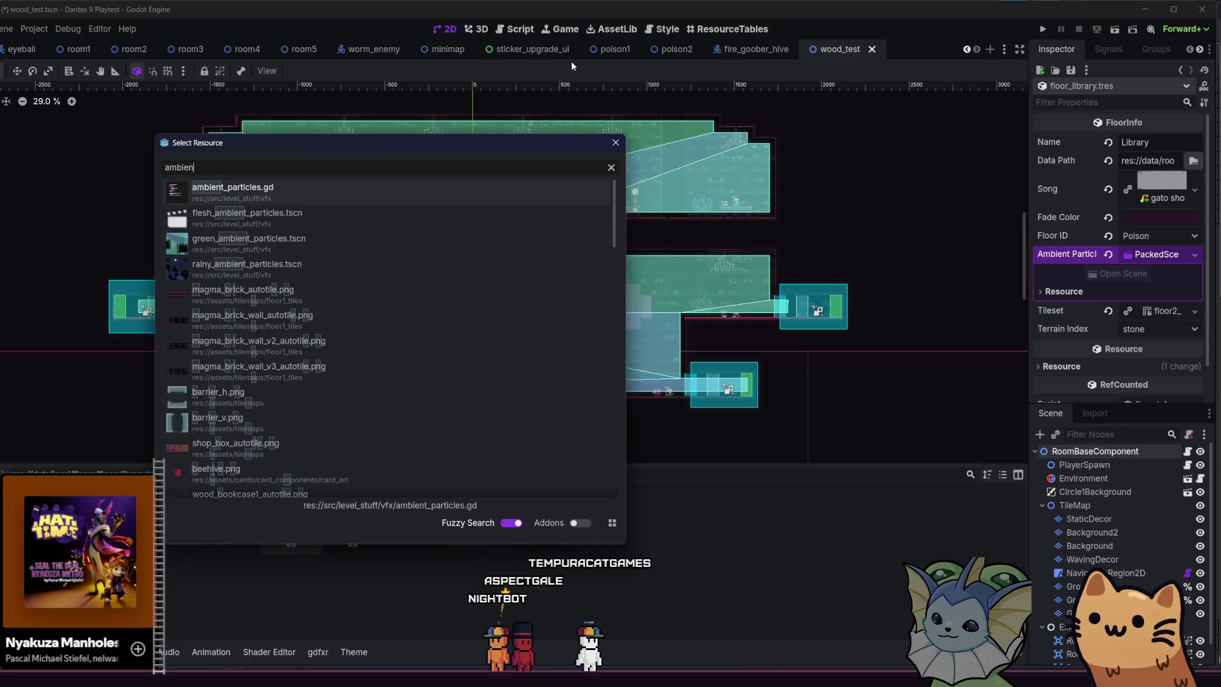
double_click(277, 212)
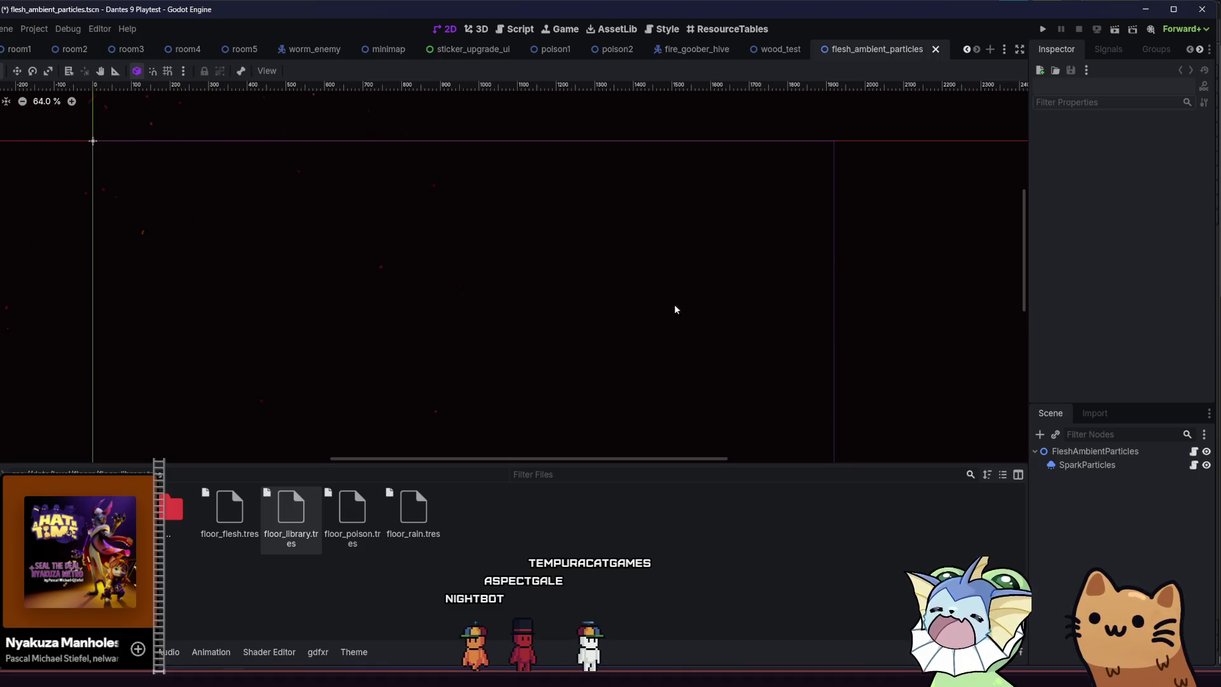
Duplicate the flesh particles scene file as library_ambient_particles.tscn.
right_click(859, 48)
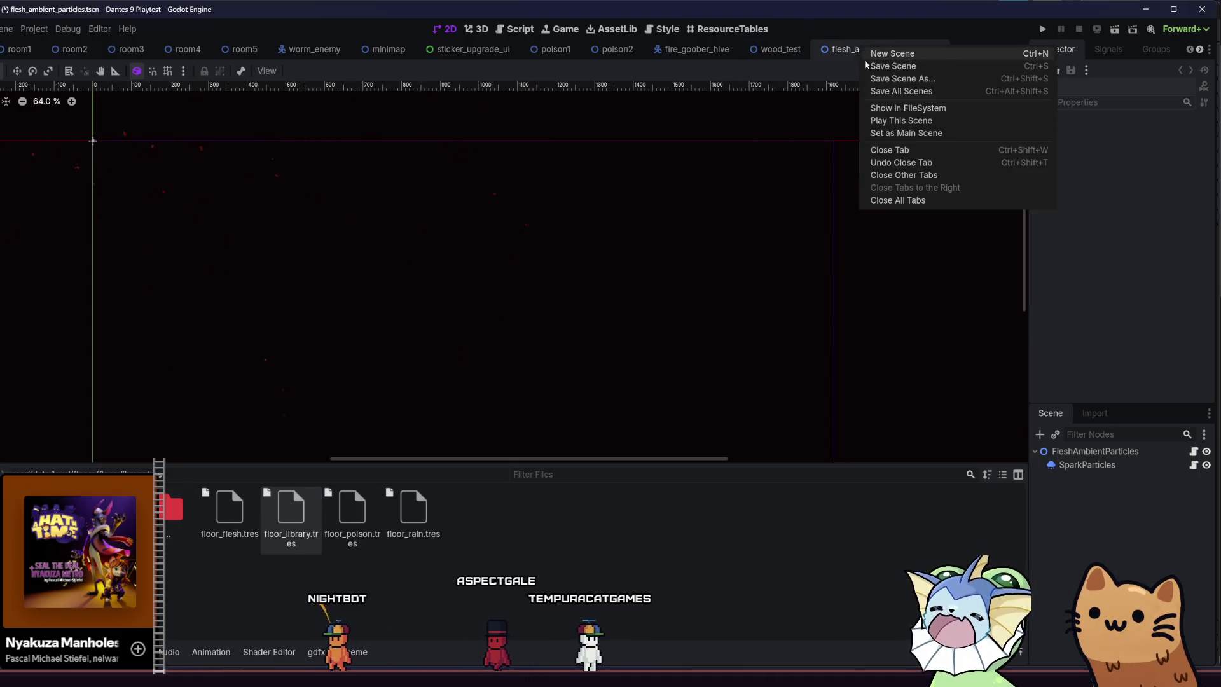
click(912, 107)
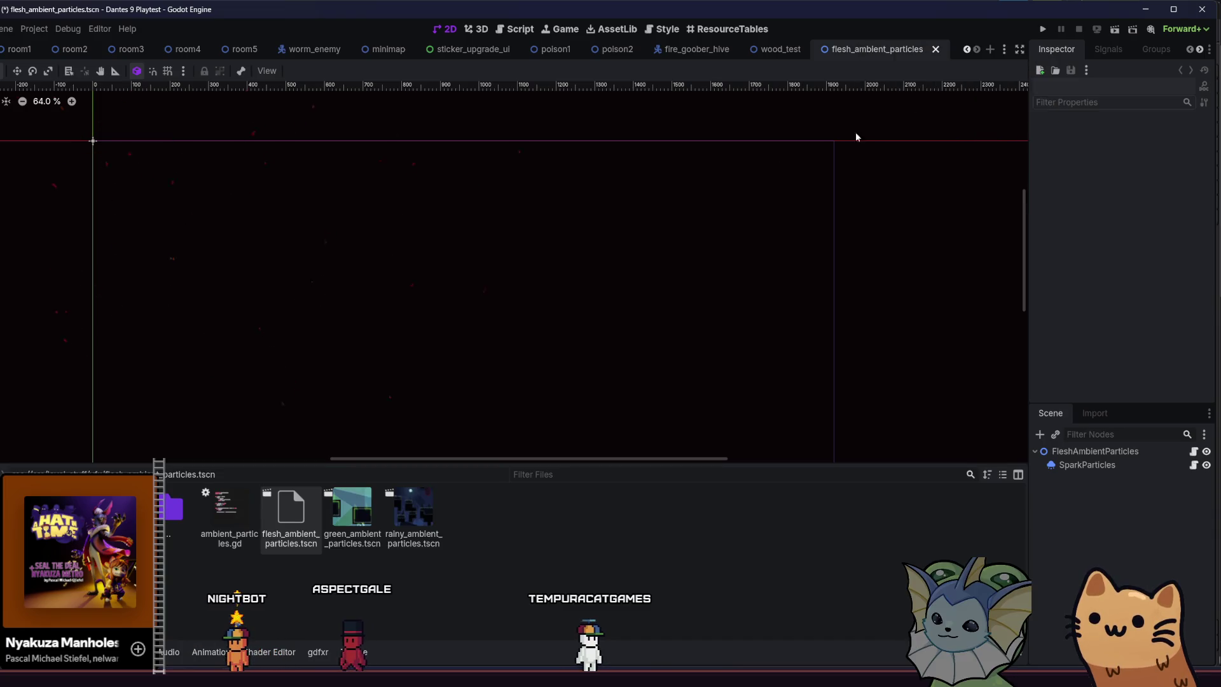
right_click(305, 509)
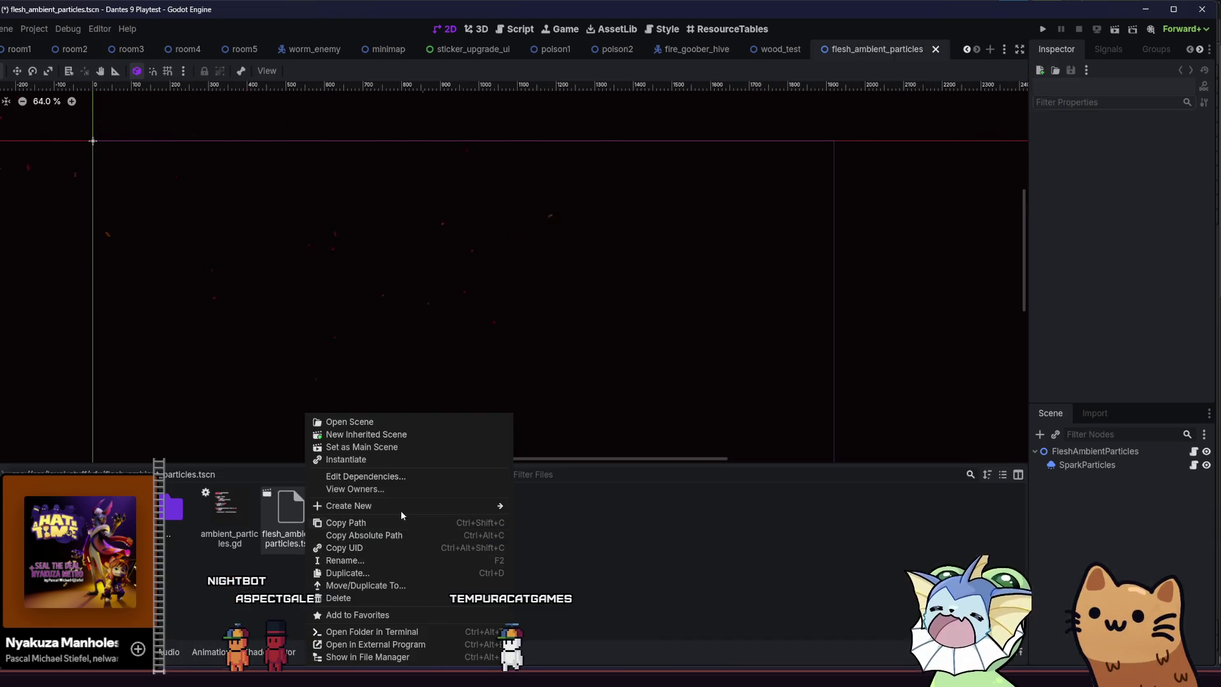
click(388, 572)
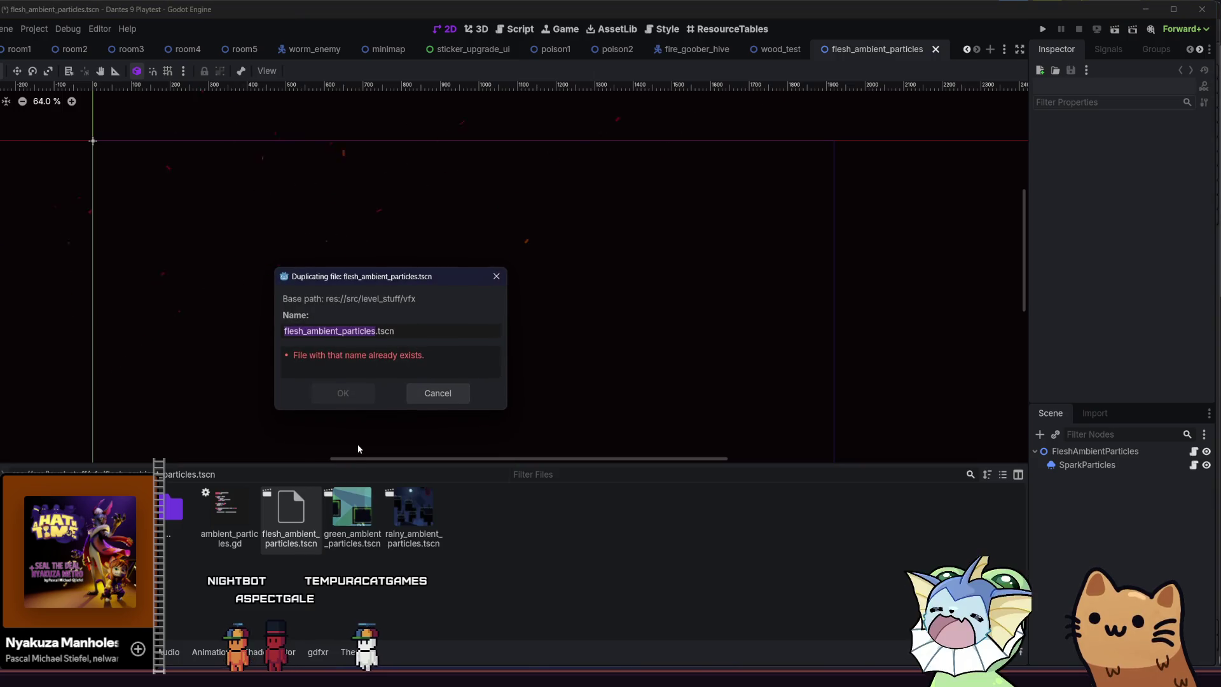
key(Left)
key(Right)
key(Right)
key(Right)
key(BackSpace)
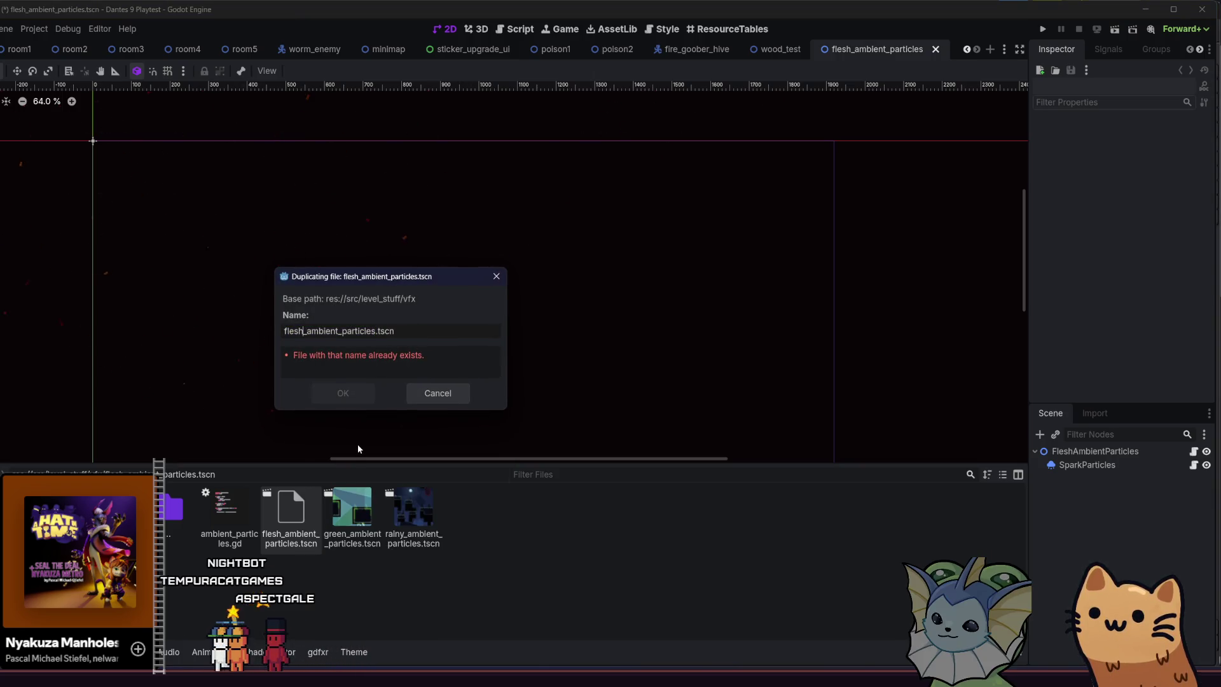
key(BackSpace)
key(BackSpace)
key(BackSpace)
text(library)
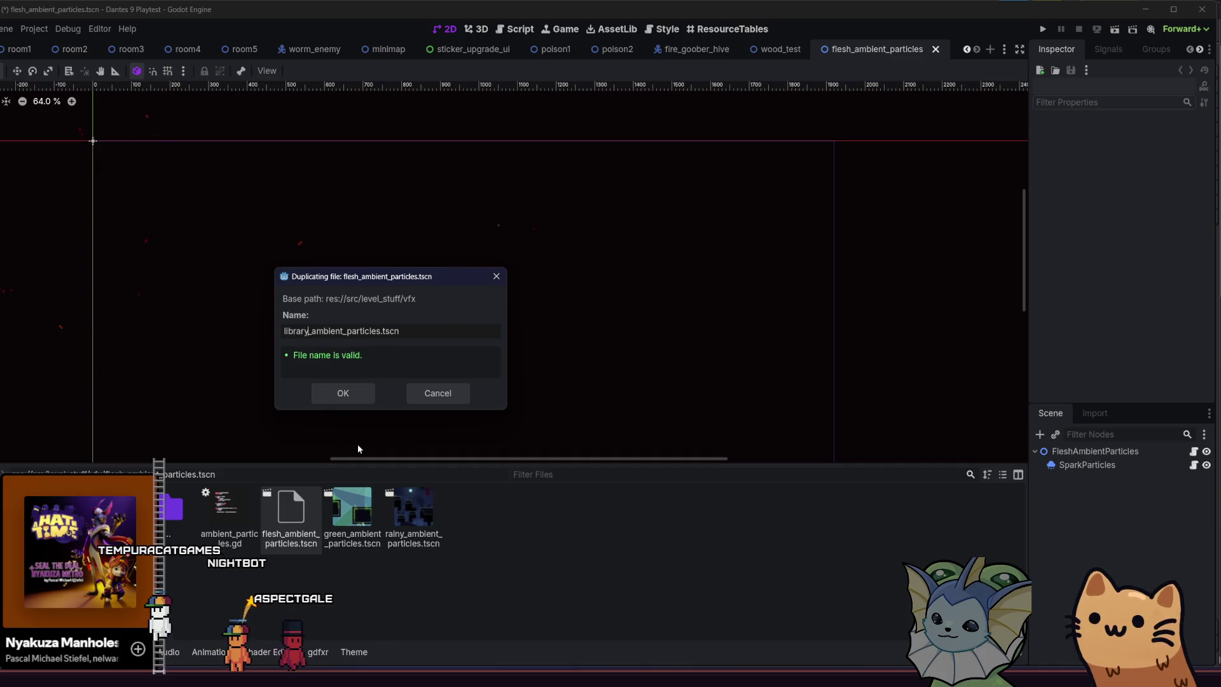
key(Return)
Duplicate SparkParticles as PaperParticles, then bring up gatos.aseprite in Aseprite.
click(1088, 465)
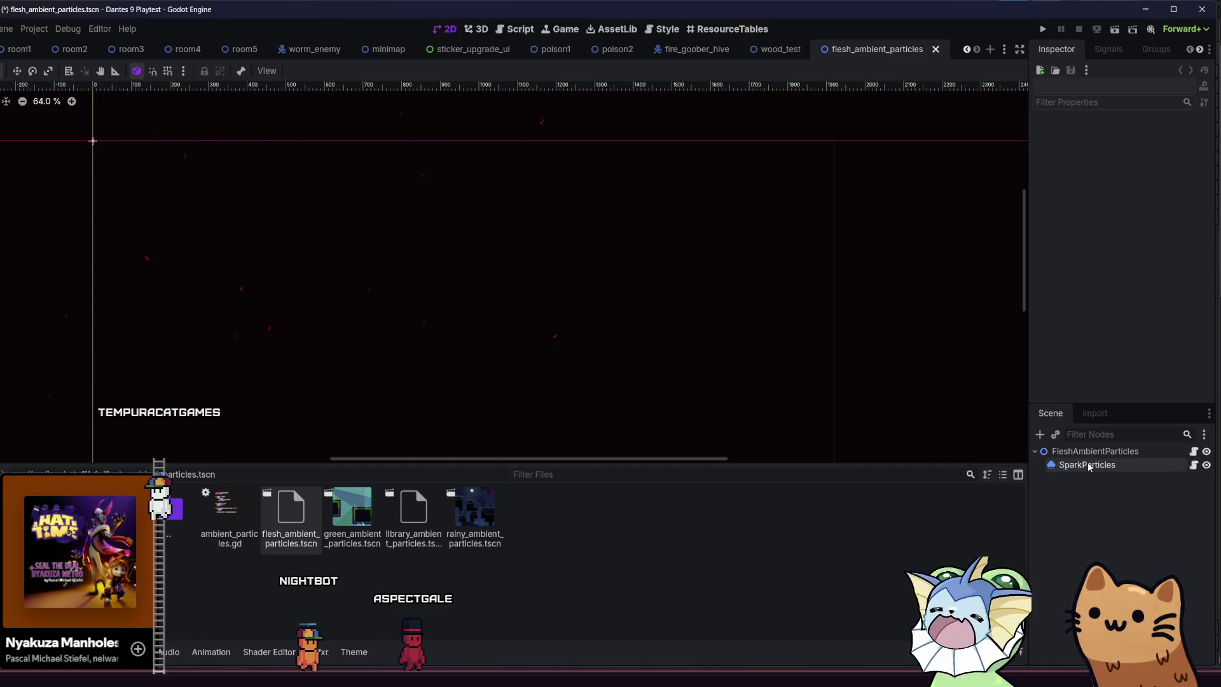
scroll(down, 3)
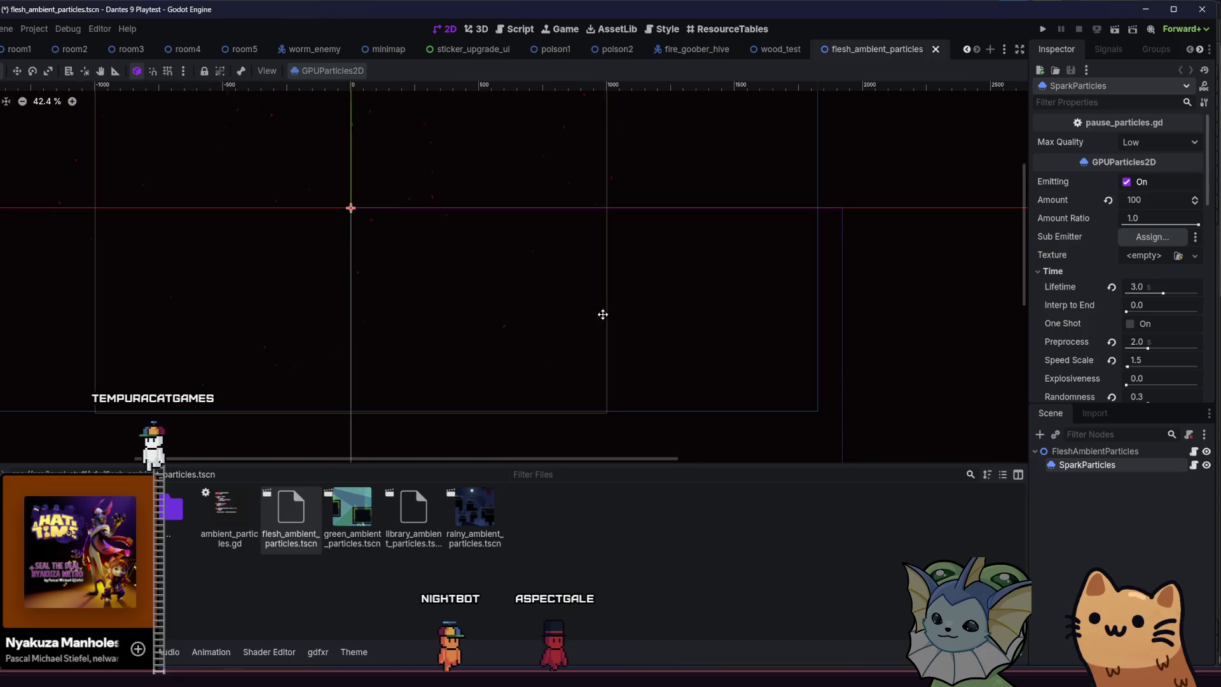
key(ctrl+d)
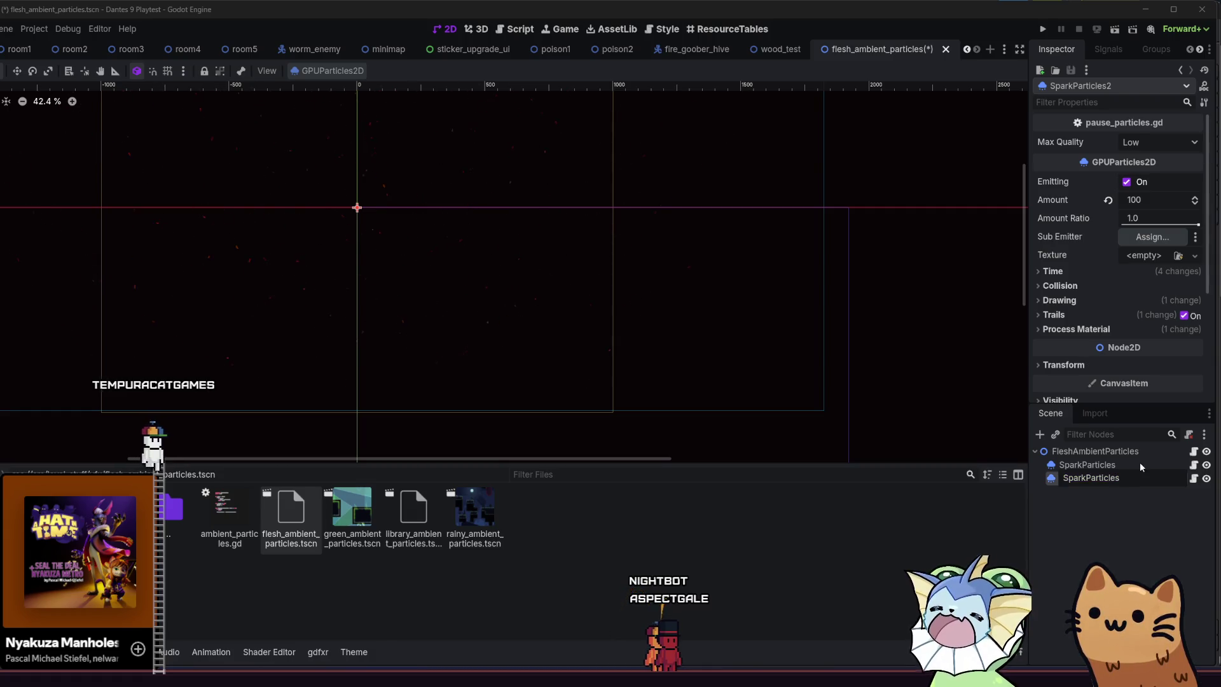
key(BackSpace)
key(BackSpace)
key(BackSpace)
text(PaperPart)
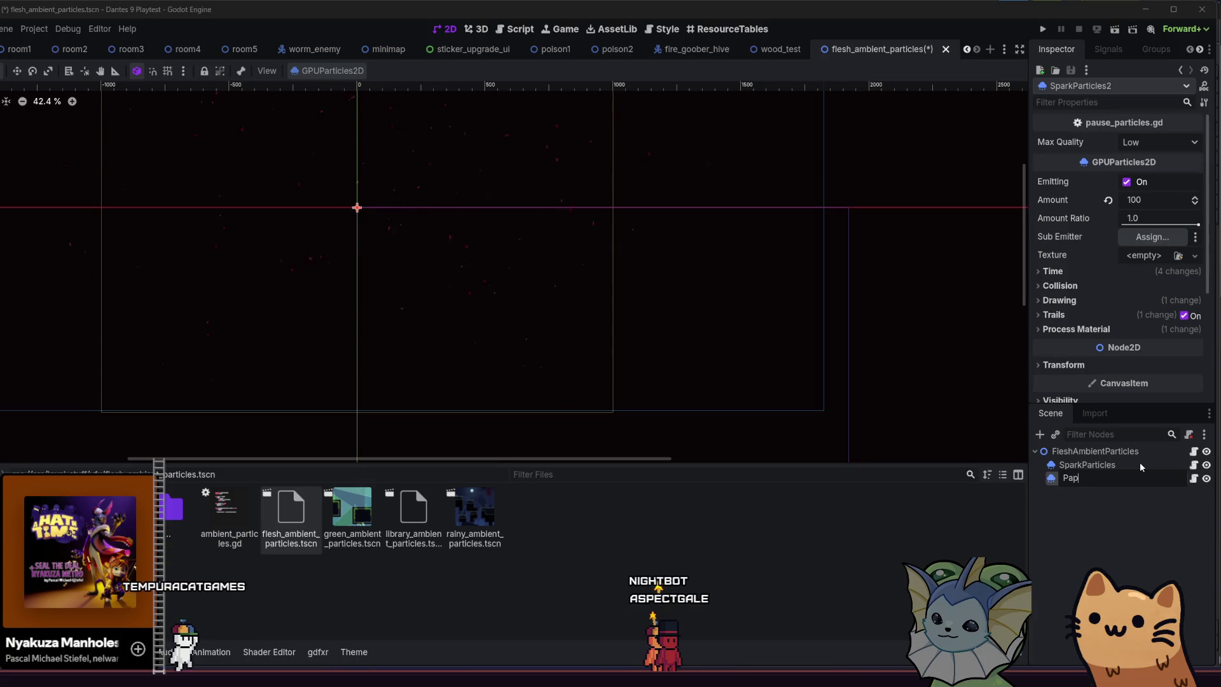
text(icles)
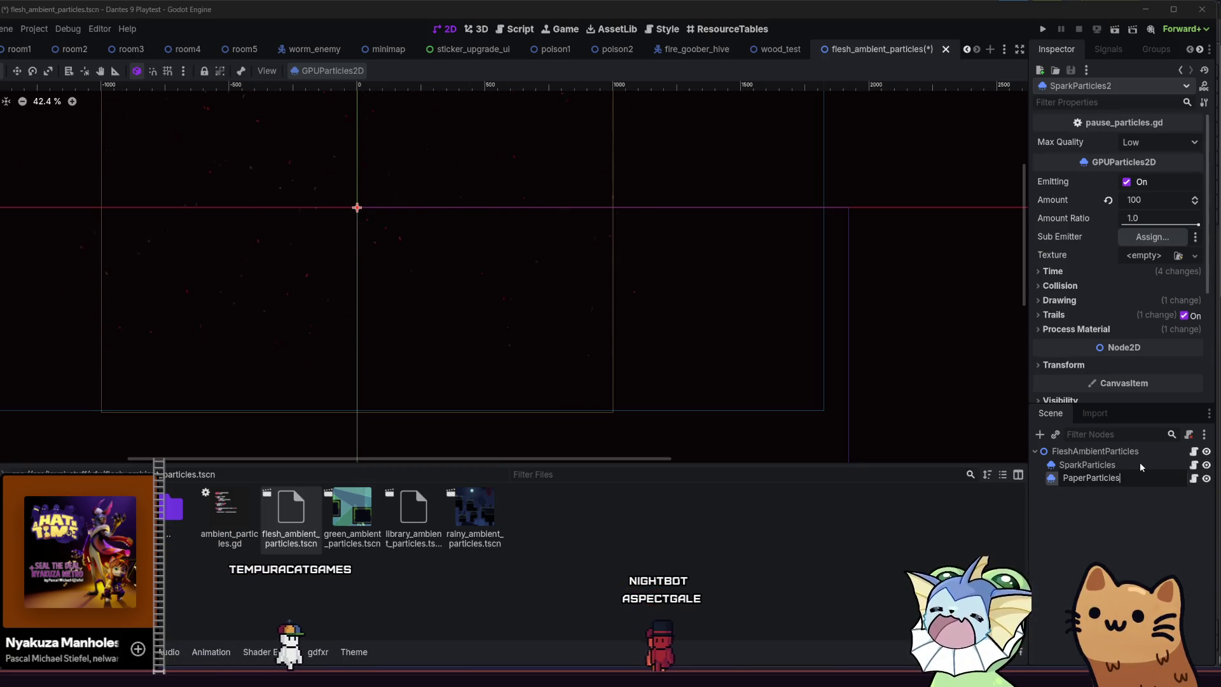
key(Return)
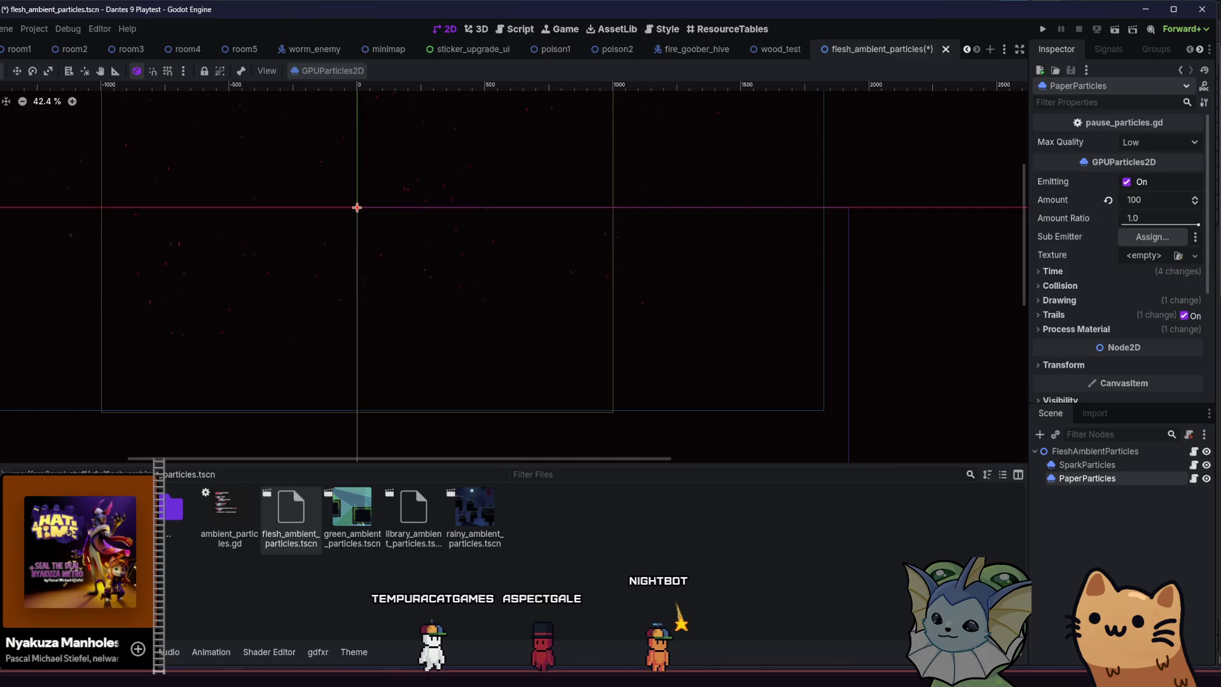
key(alt+Tab)
click(32, 38)
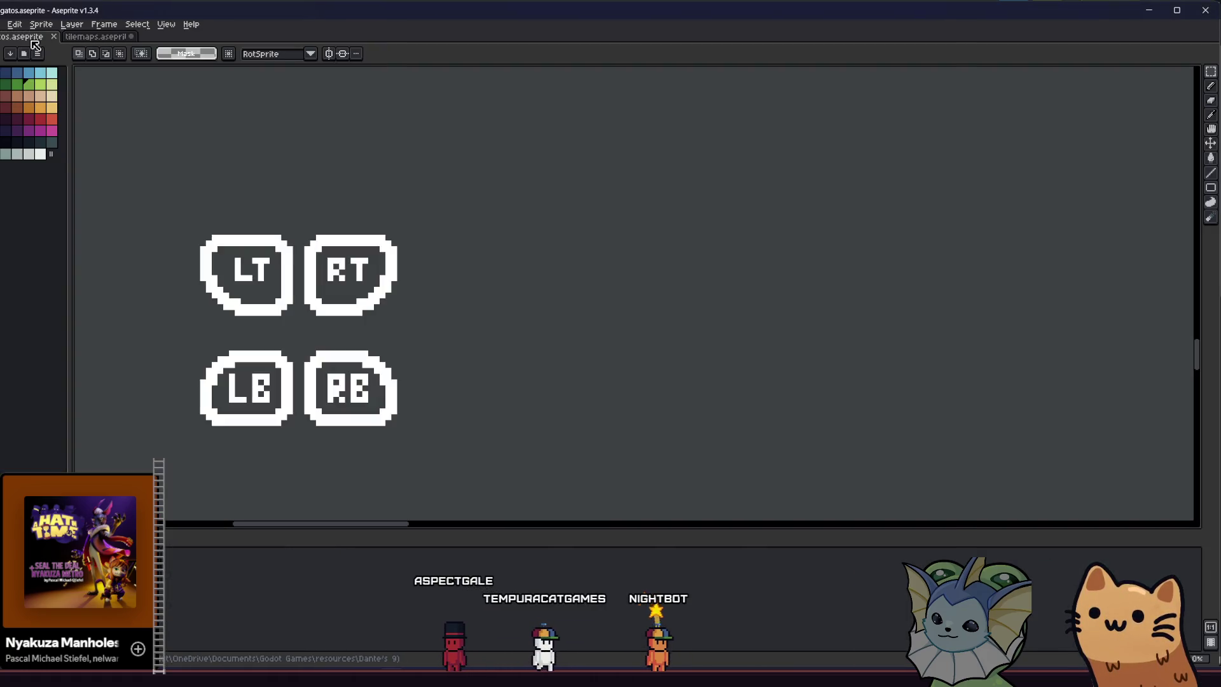
Select the Pencil tool and turn on the grid overlay via View > Show > Grid.
scroll(down, 3)
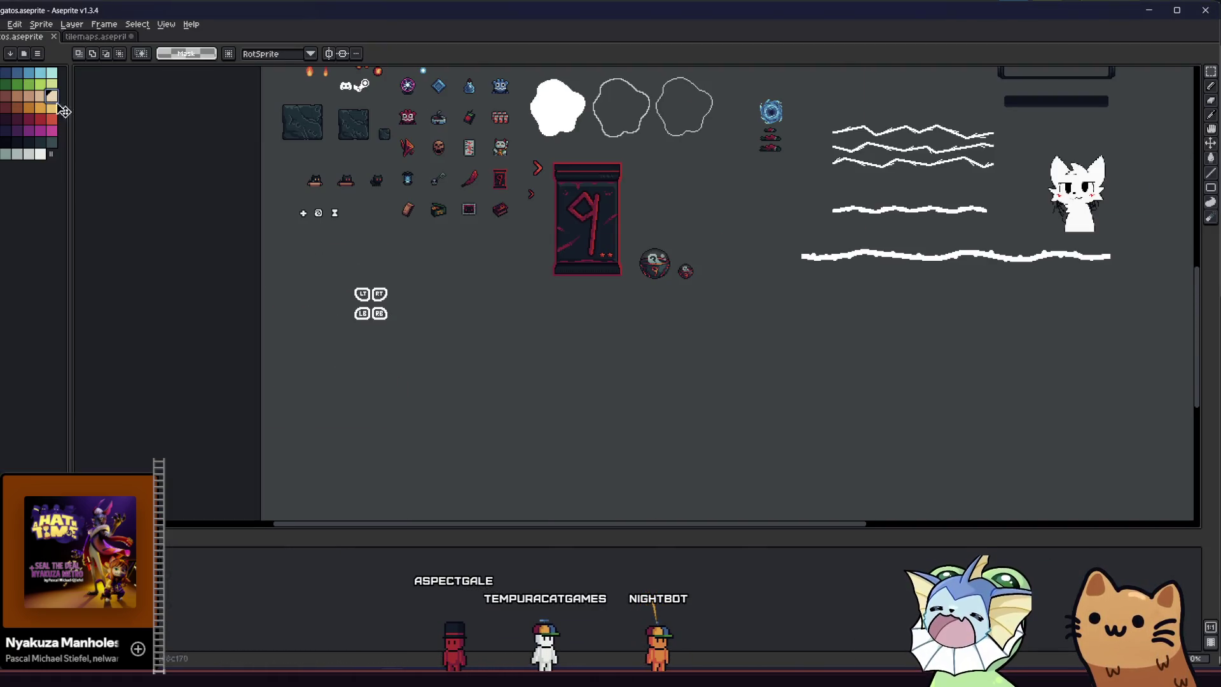
key(b)
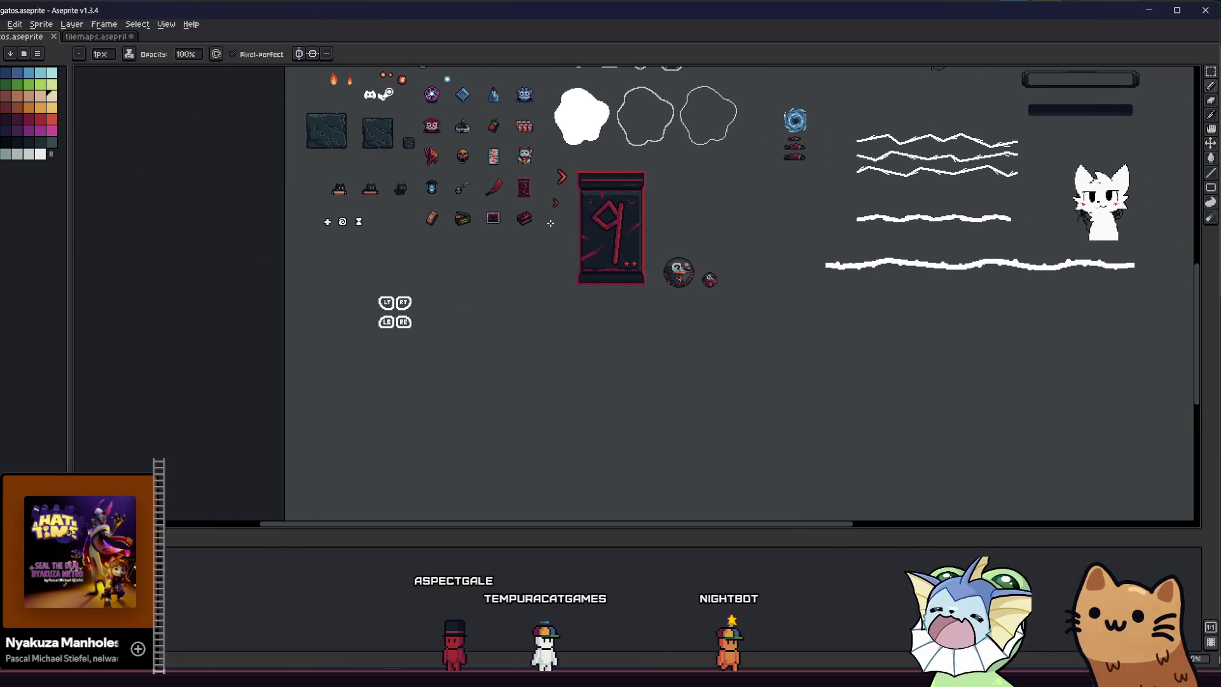
scroll(up, 3)
click(137, 24)
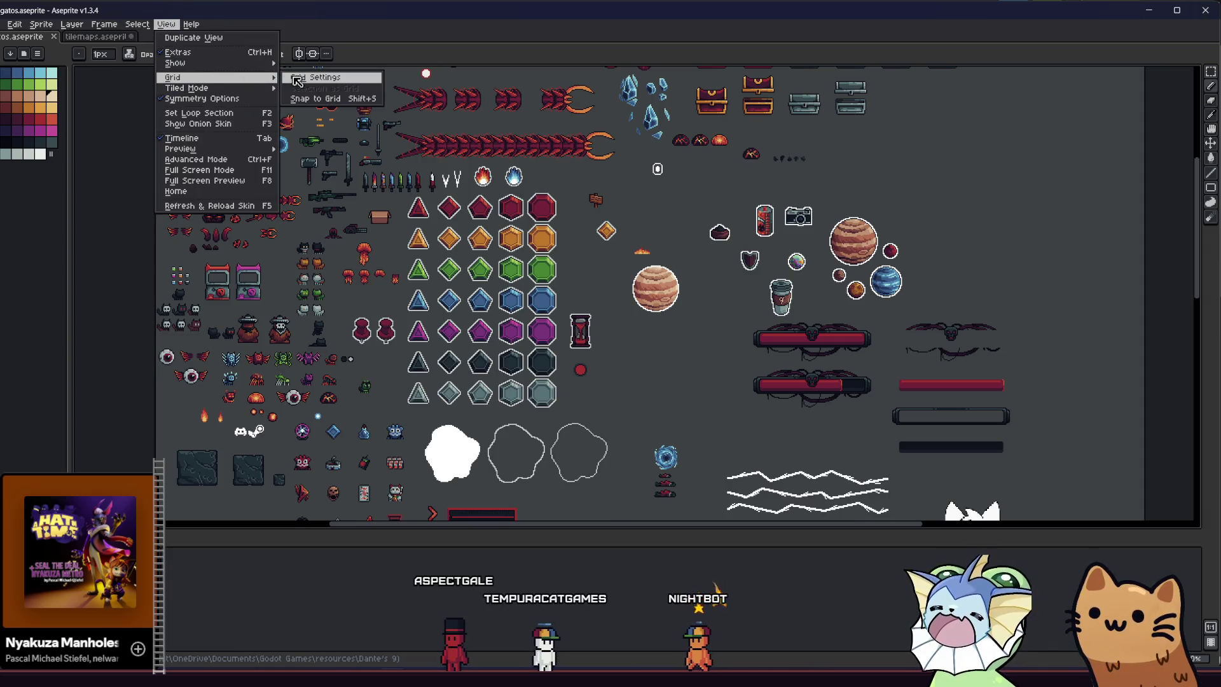
mouse_move(209, 63)
click(299, 86)
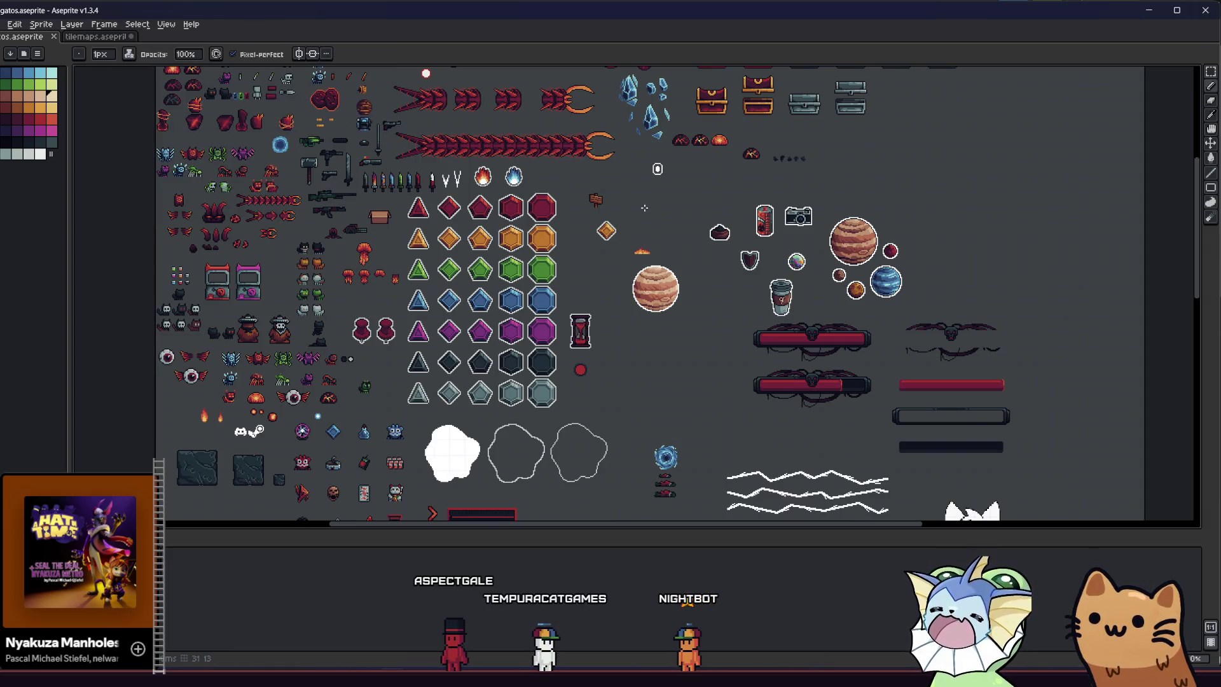
Zoom into the empty canvas area beside the red banner.
scroll(up, 3)
scroll(down, 3)
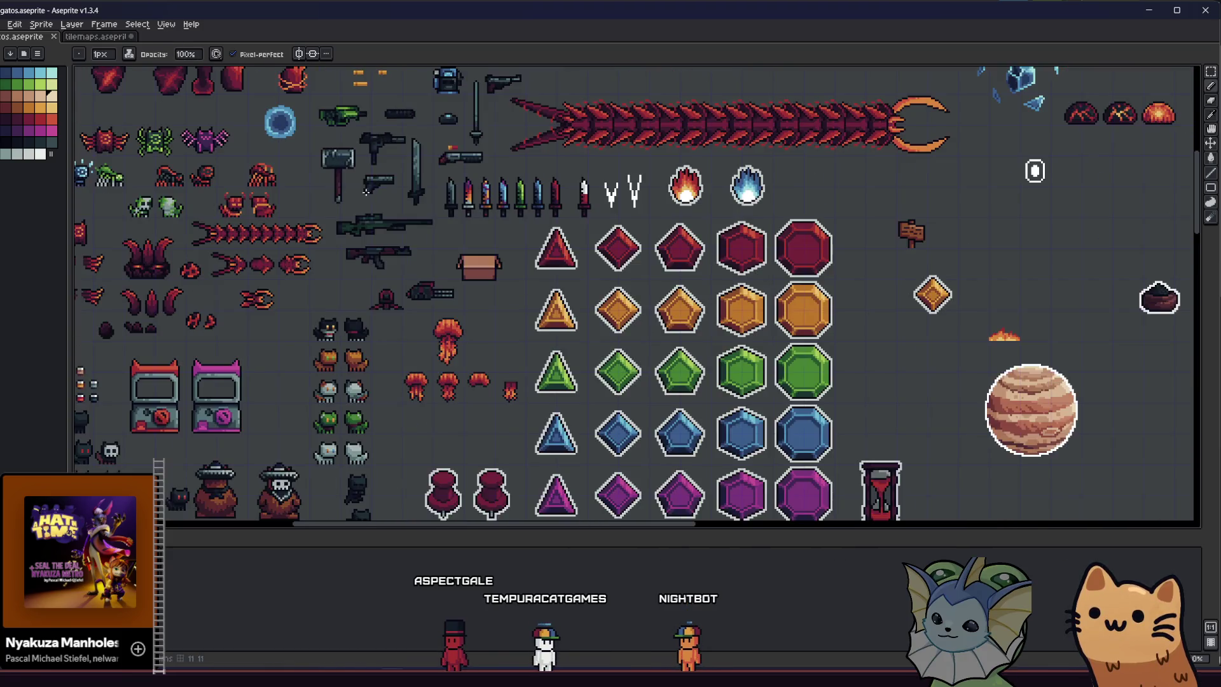
scroll(down, 3)
scroll(down, 3)
scroll(up, 3)
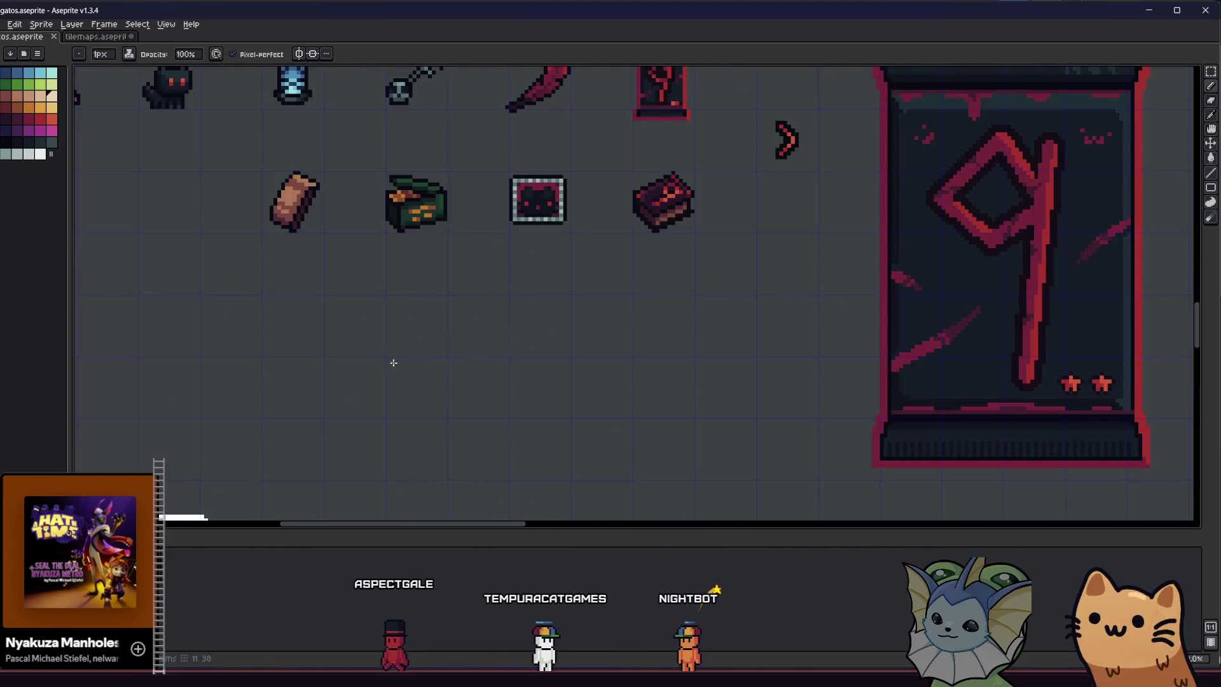
scroll(up, 3)
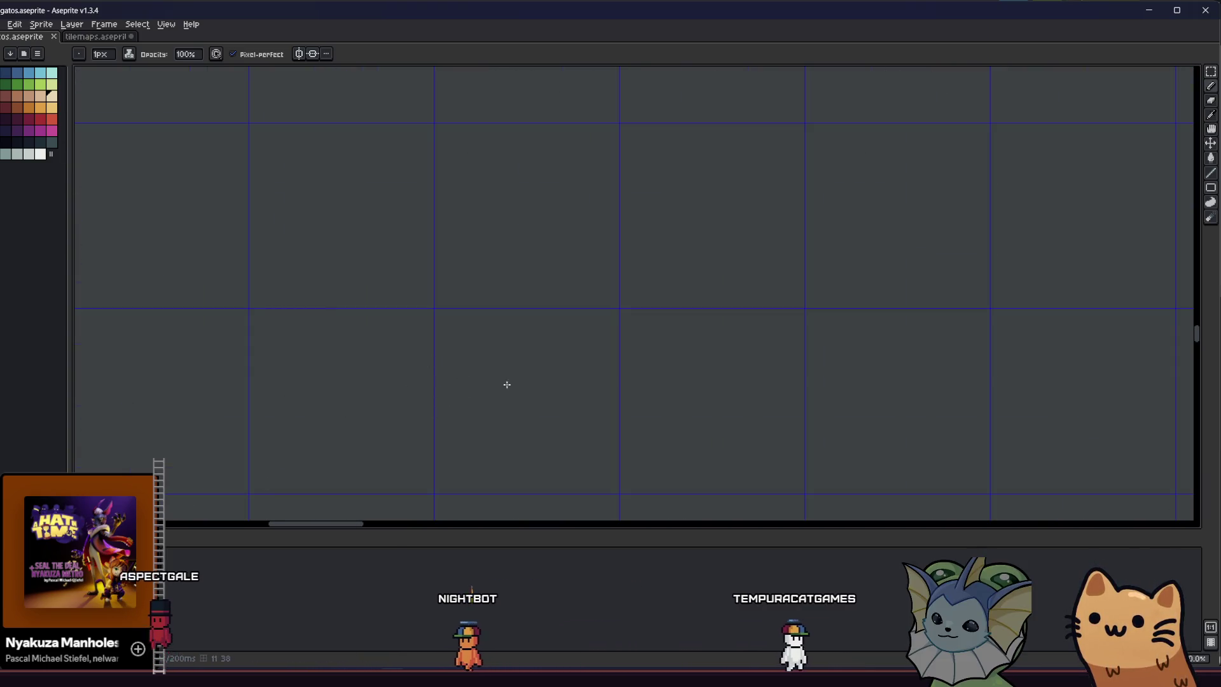
Set the Pencil's ink mode and draw the first cream paper scrap in the empty area.
scroll(down, 3)
scroll(right, 3)
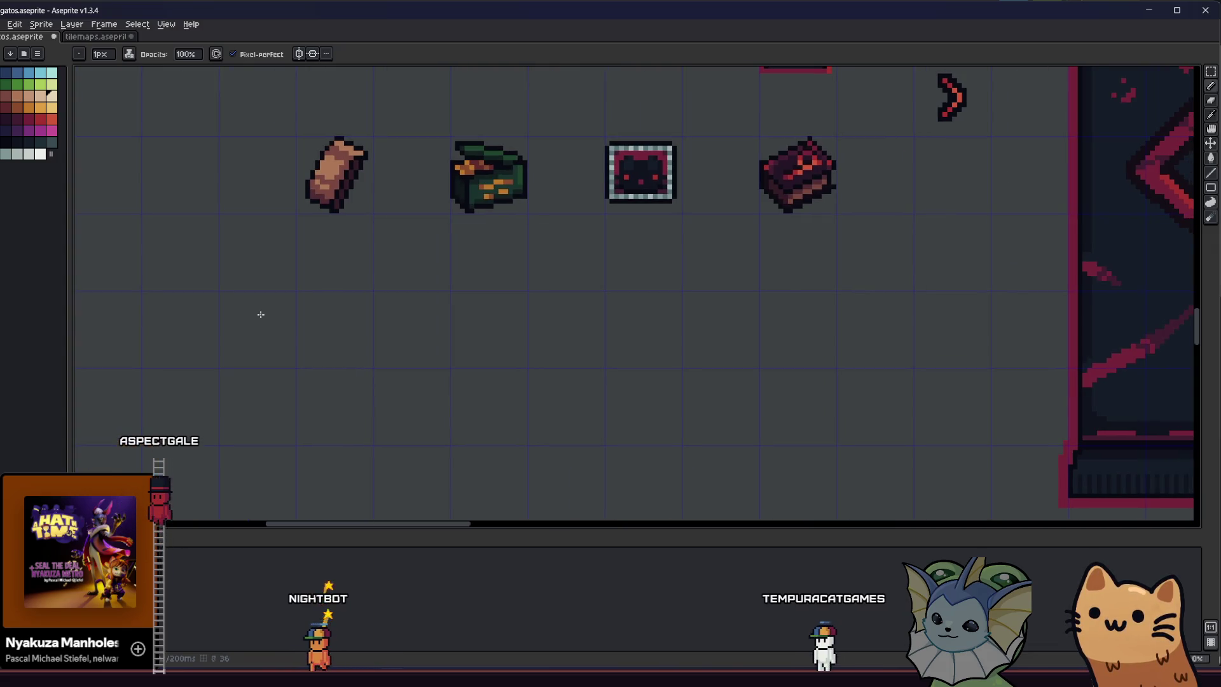
click(128, 53)
click(153, 90)
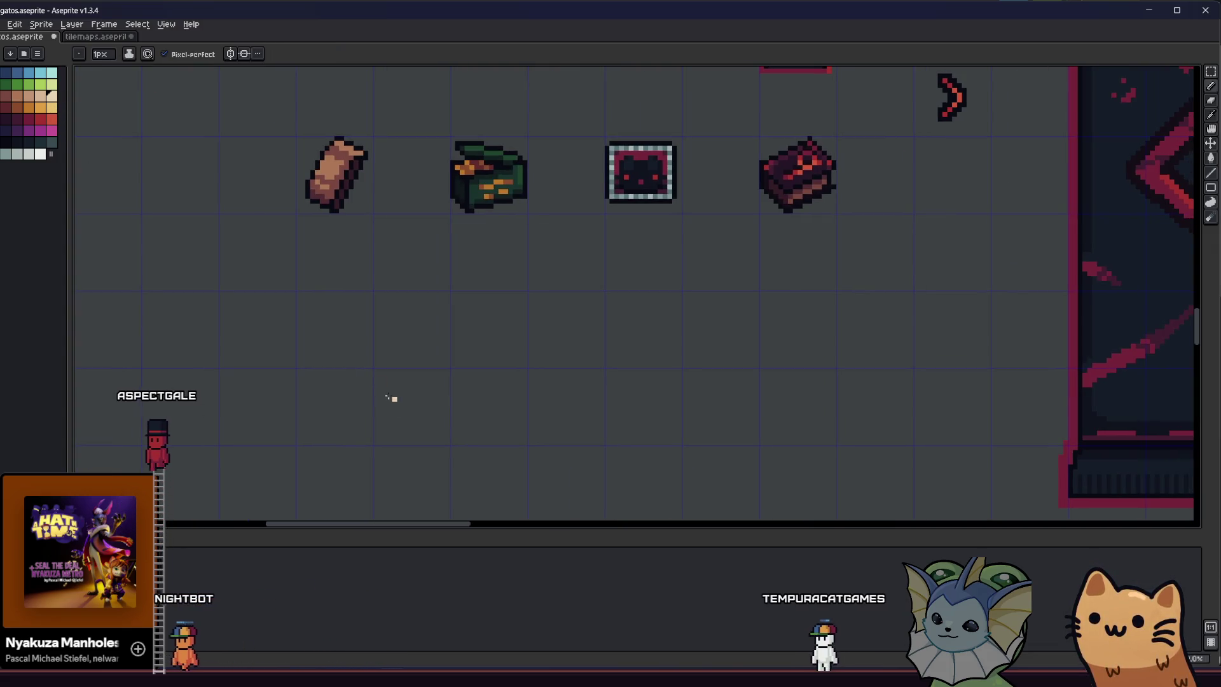
scroll(up, 3)
drag(422, 385, 371, 427)
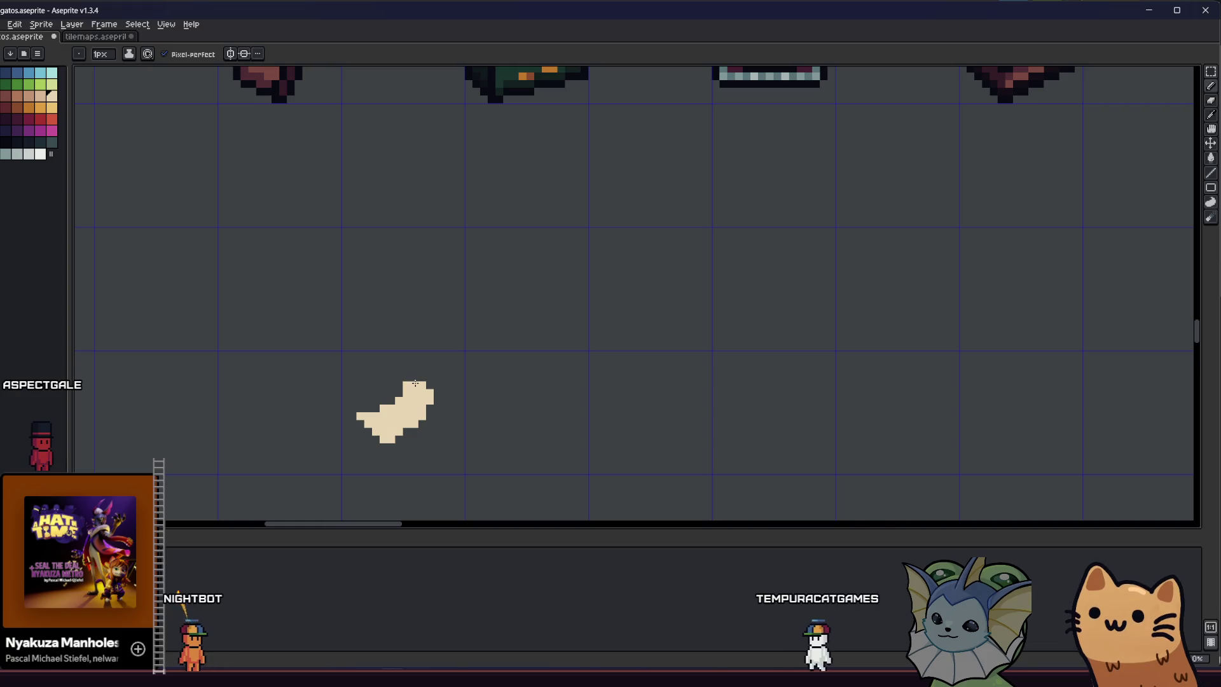
Draw a second, smaller staircase-shaped cream scrap and erase a stray pixel.
scroll(right, 3)
scroll(up, 3)
click(493, 390)
drag(491, 390, 473, 426)
key(e)
key(b)
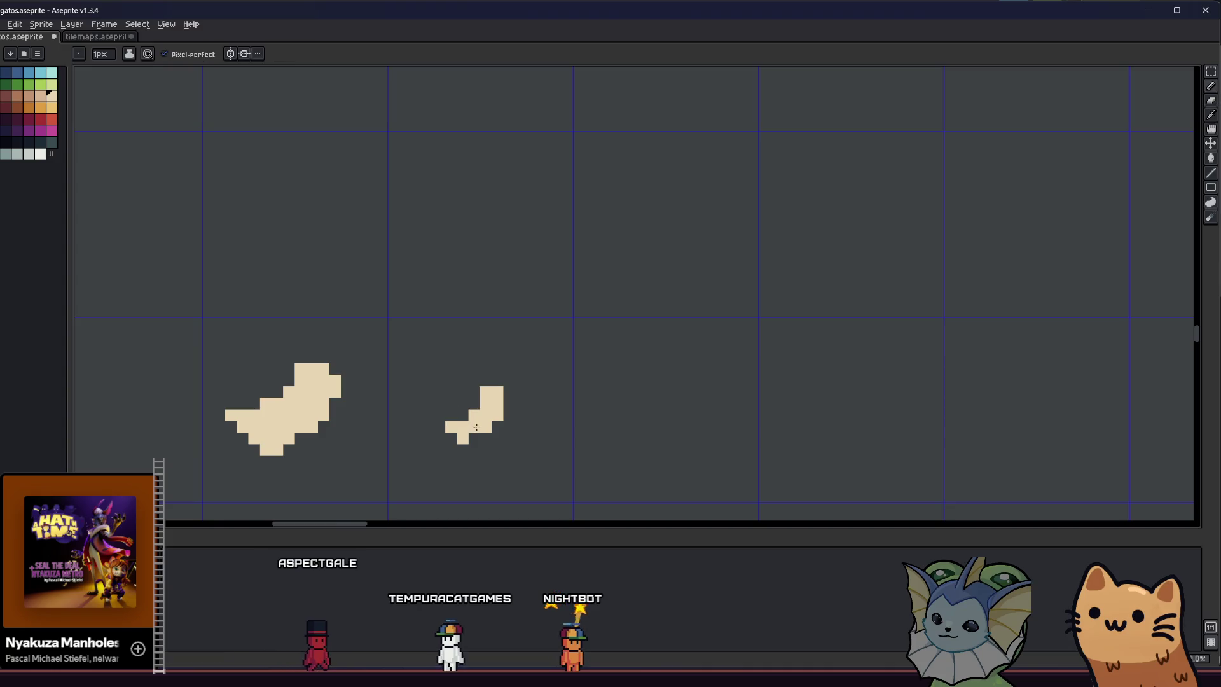
scroll(down, 3)
scroll(up, 3)
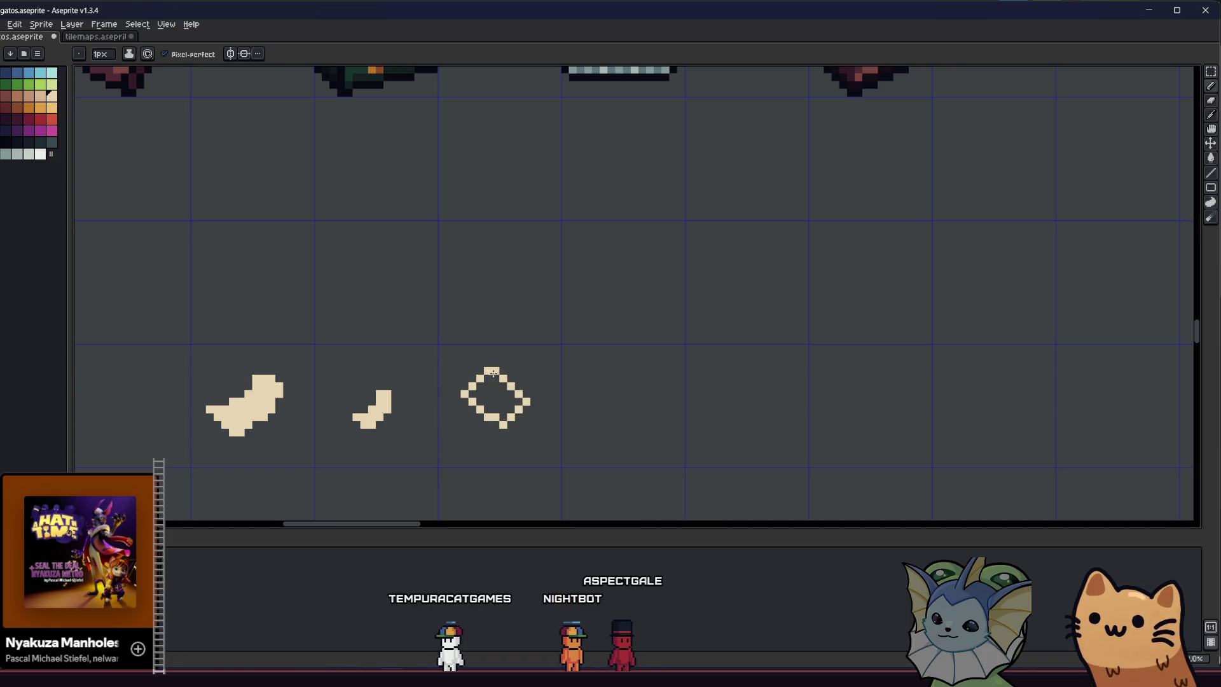
Fill the diamond outline with cream using the Paint Bucket limited to contiguous pixels.
key(g)
click(486, 390)
key(ctrl+z)
click(166, 54)
click(495, 398)
Clean the dithered pixels off the first paper scrap.
scroll(down, 3)
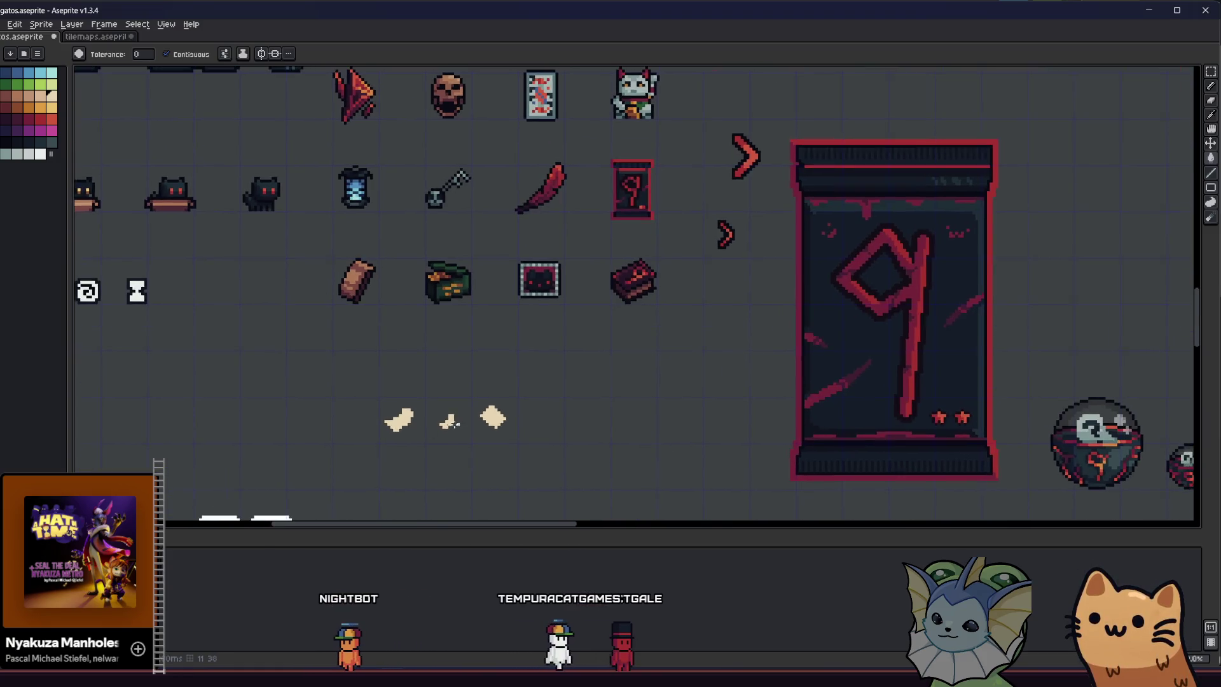
scroll(up, 3)
key(b)
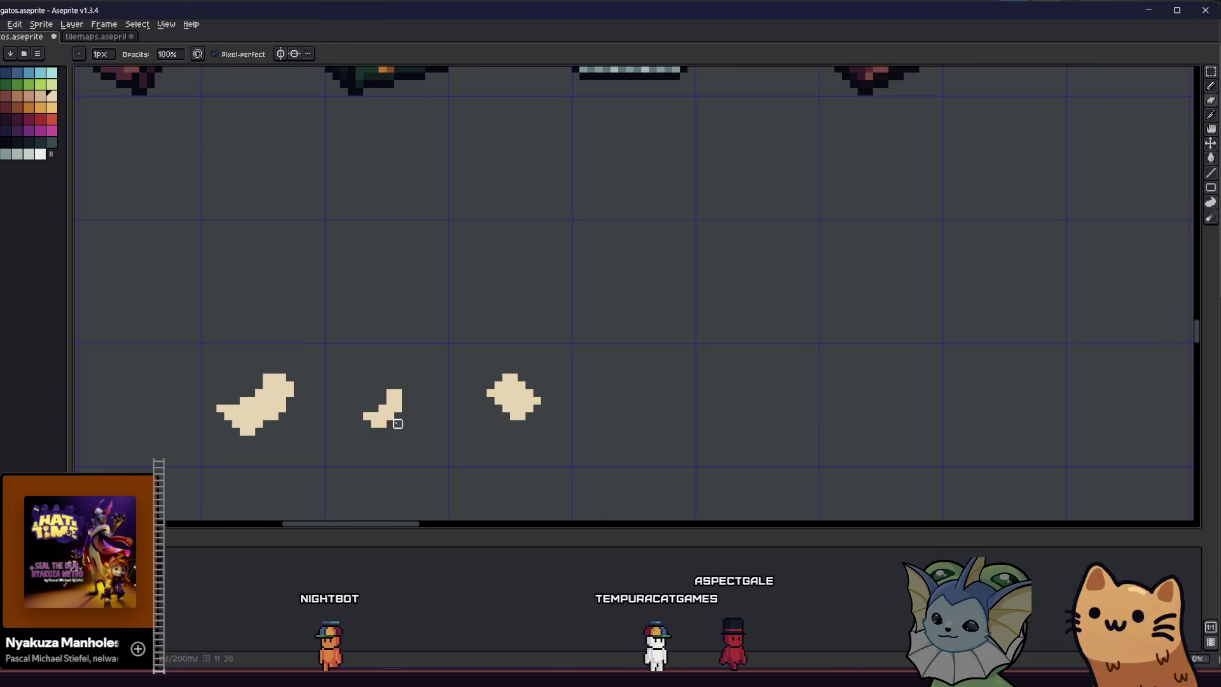
drag(280, 425, 249, 408)
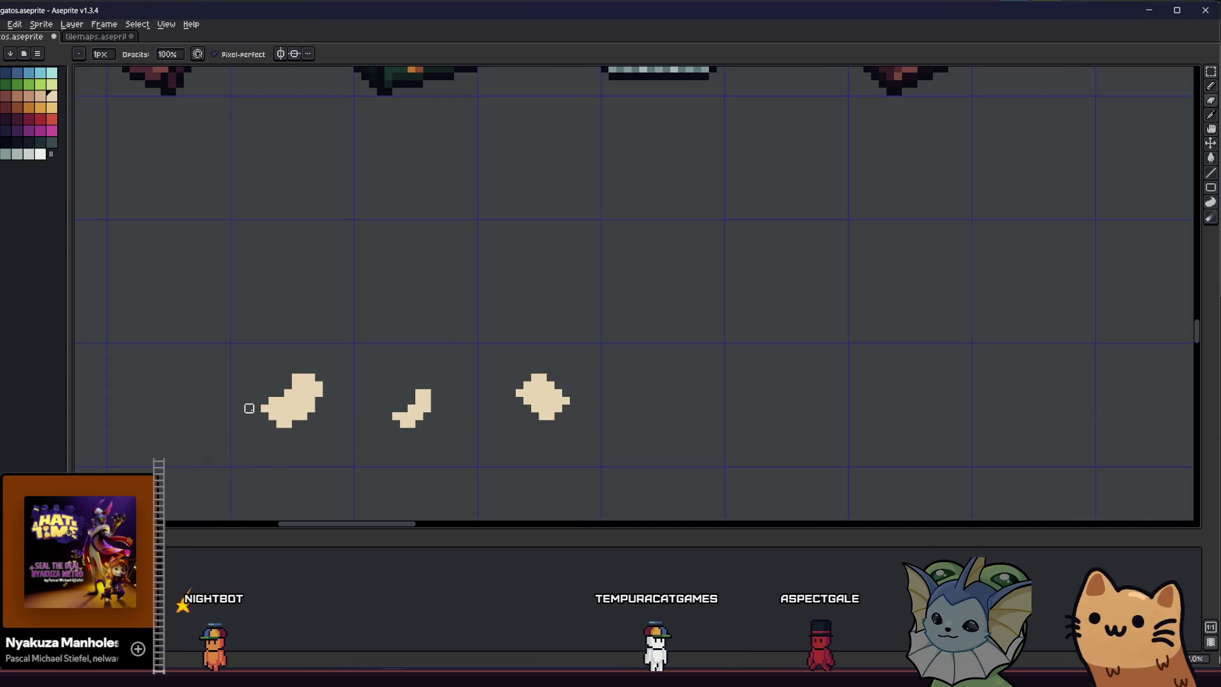
Draw a new diagonal scrap and erase a stray pixel from it.
key(e)
scroll(up, 3)
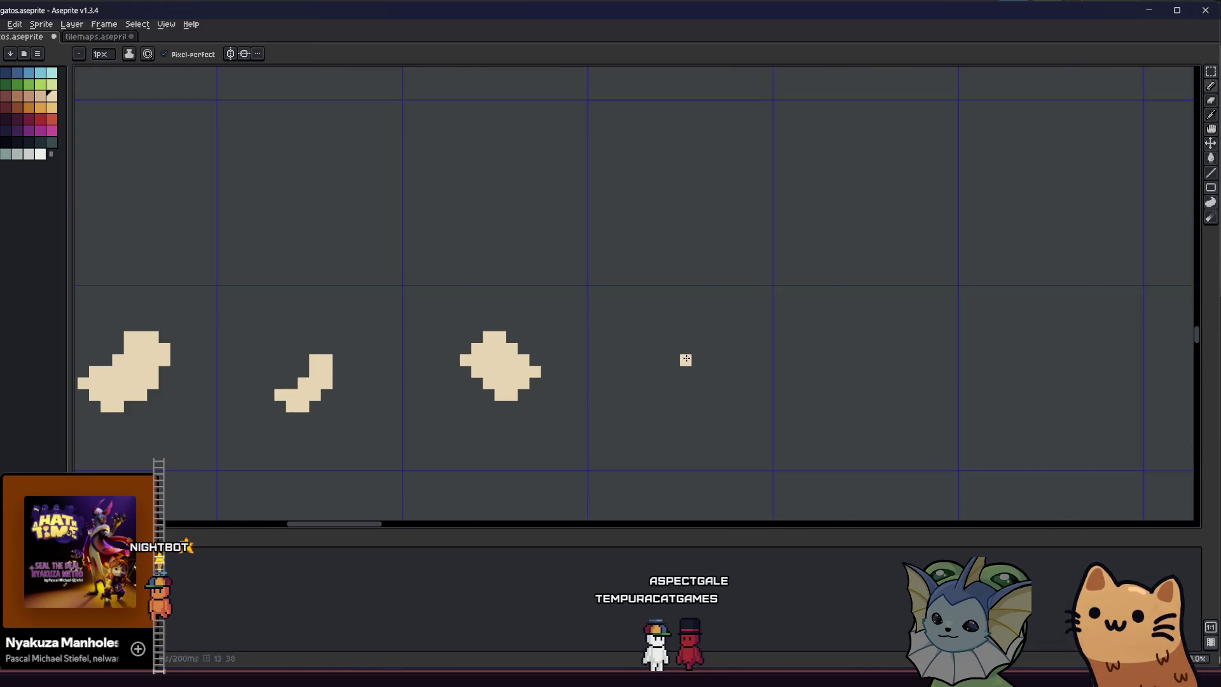
click(695, 369)
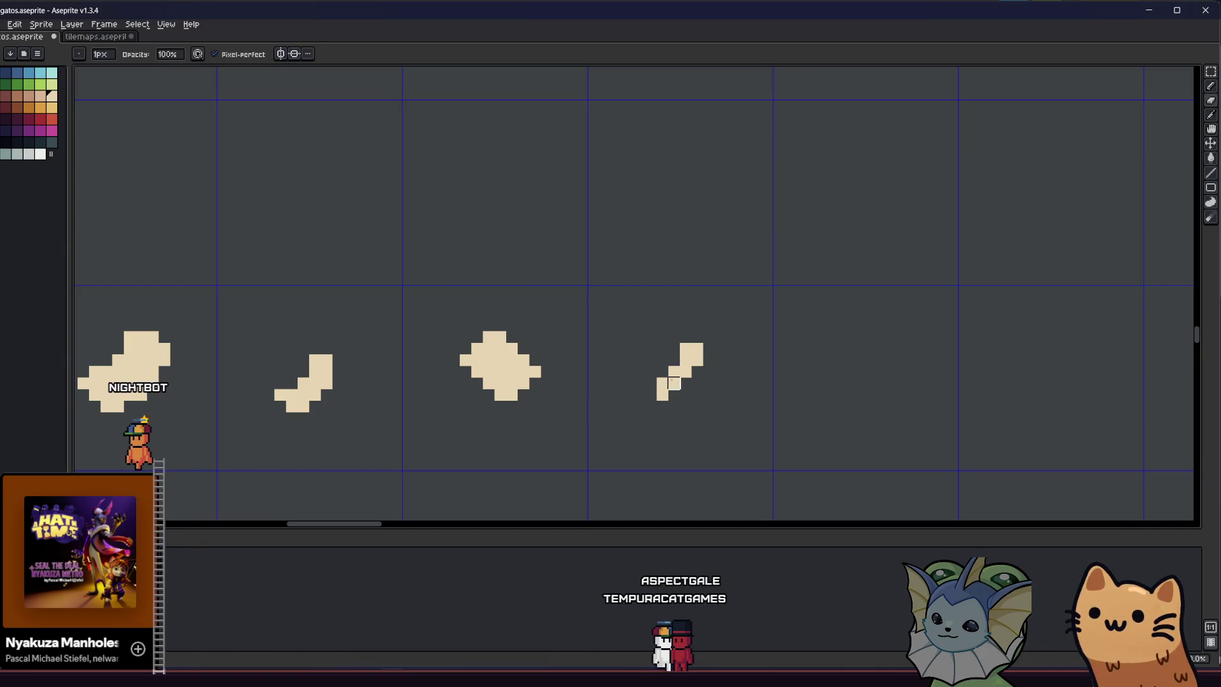
key(e)
click(674, 371)
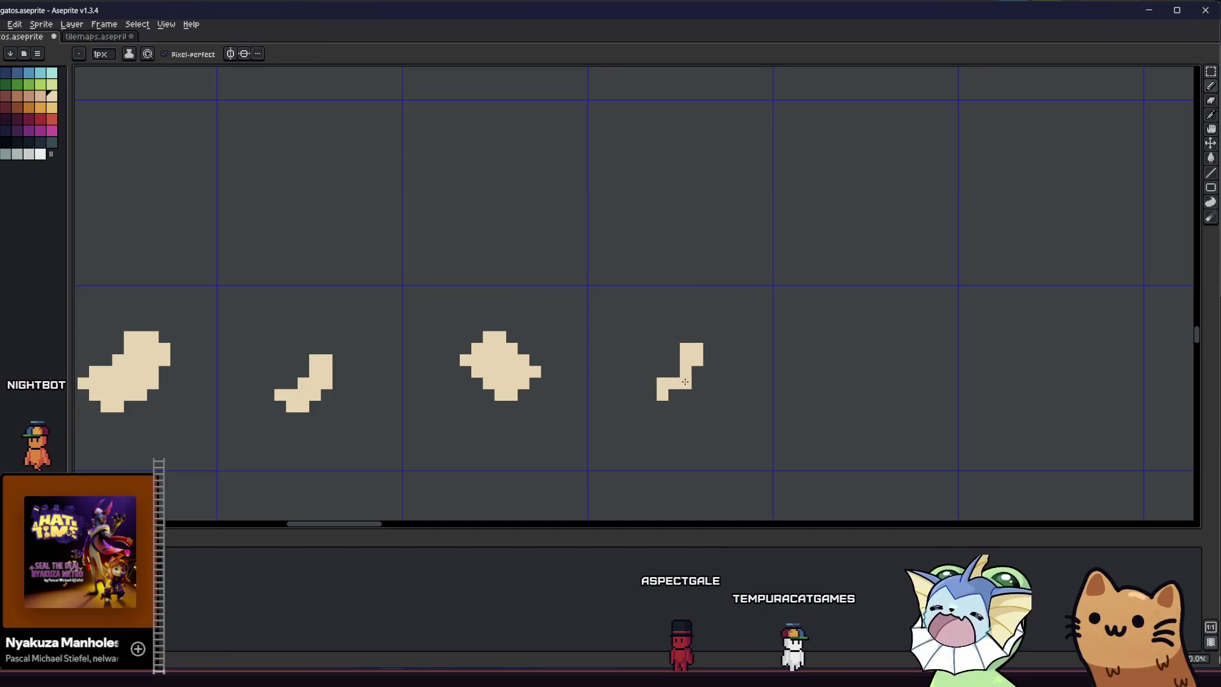
scroll(down, 3)
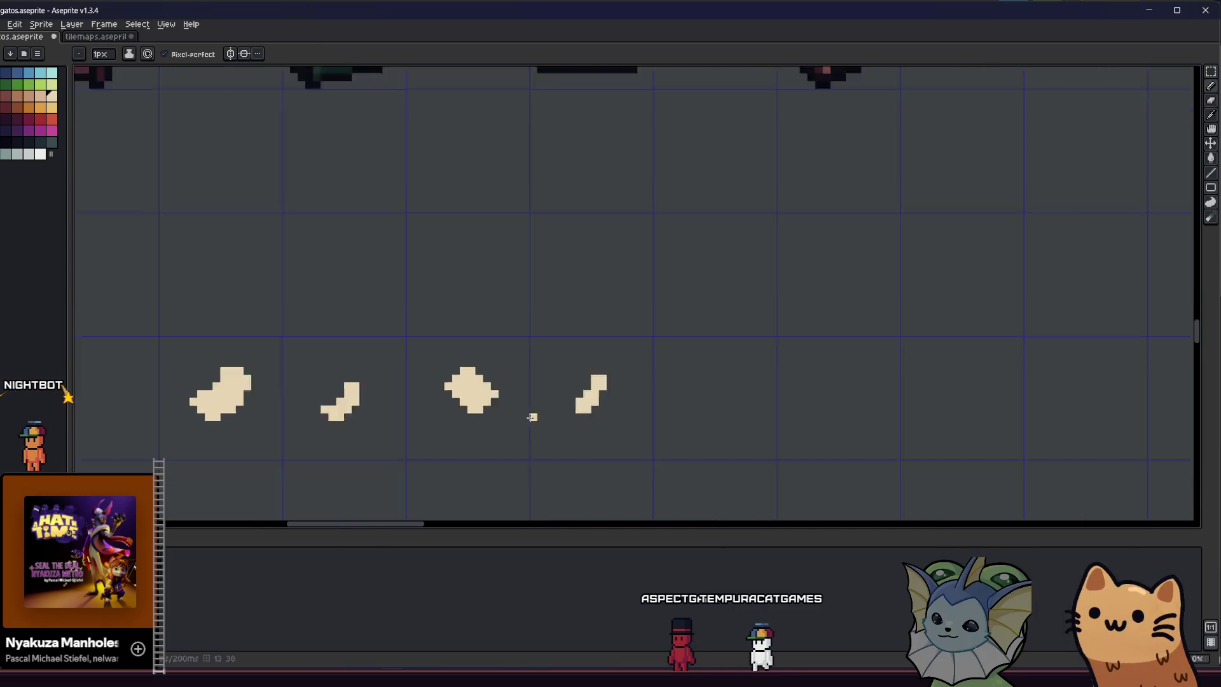
scroll(up, 3)
scroll(up, 3)
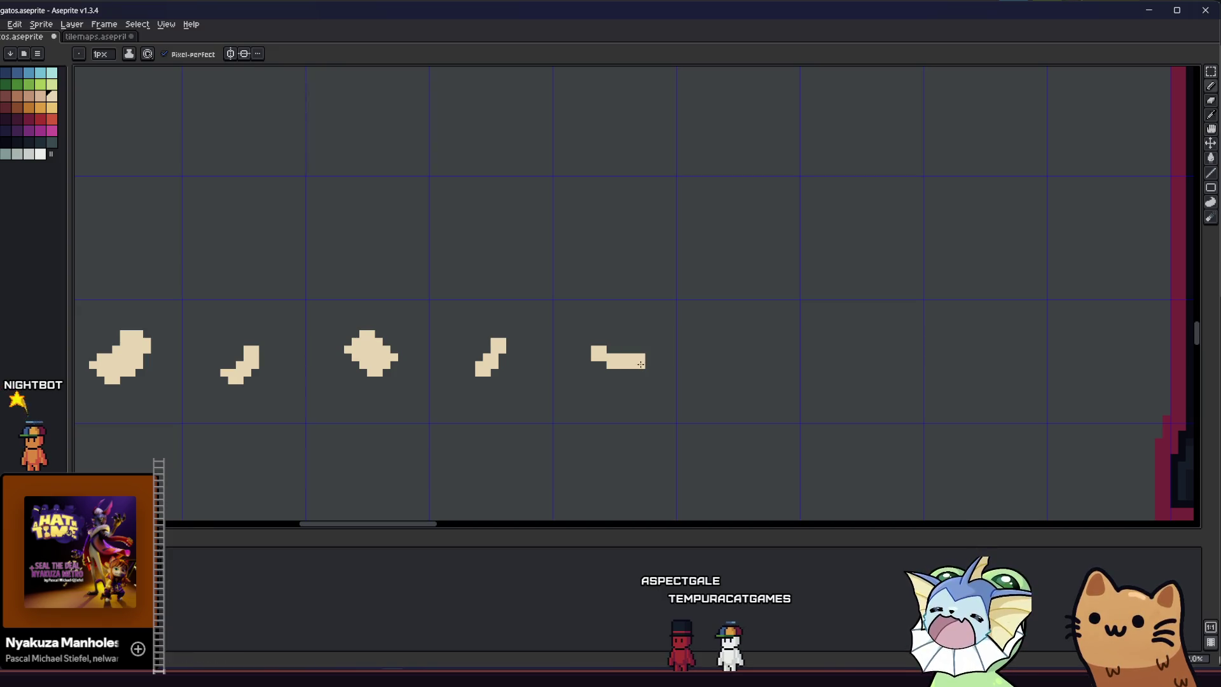
Recentre the view on the row of scraps, ready to flood-fill them white.
drag(634, 356, 654, 368)
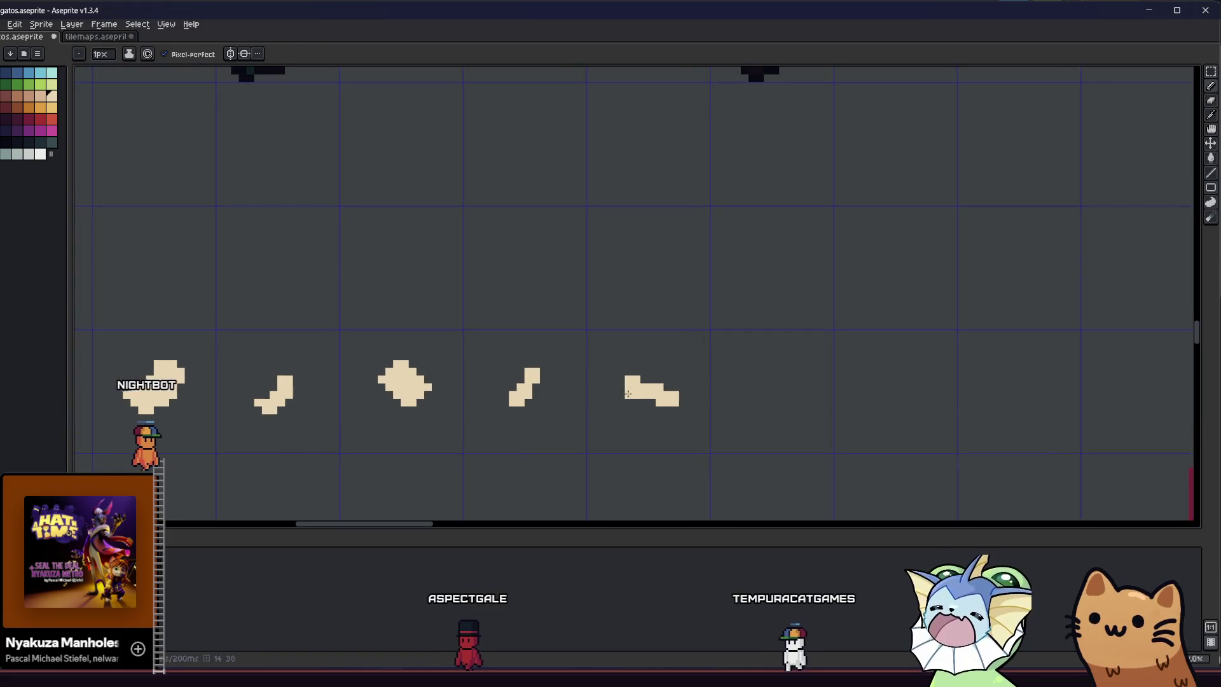
scroll(up, 3)
scroll(down, 3)
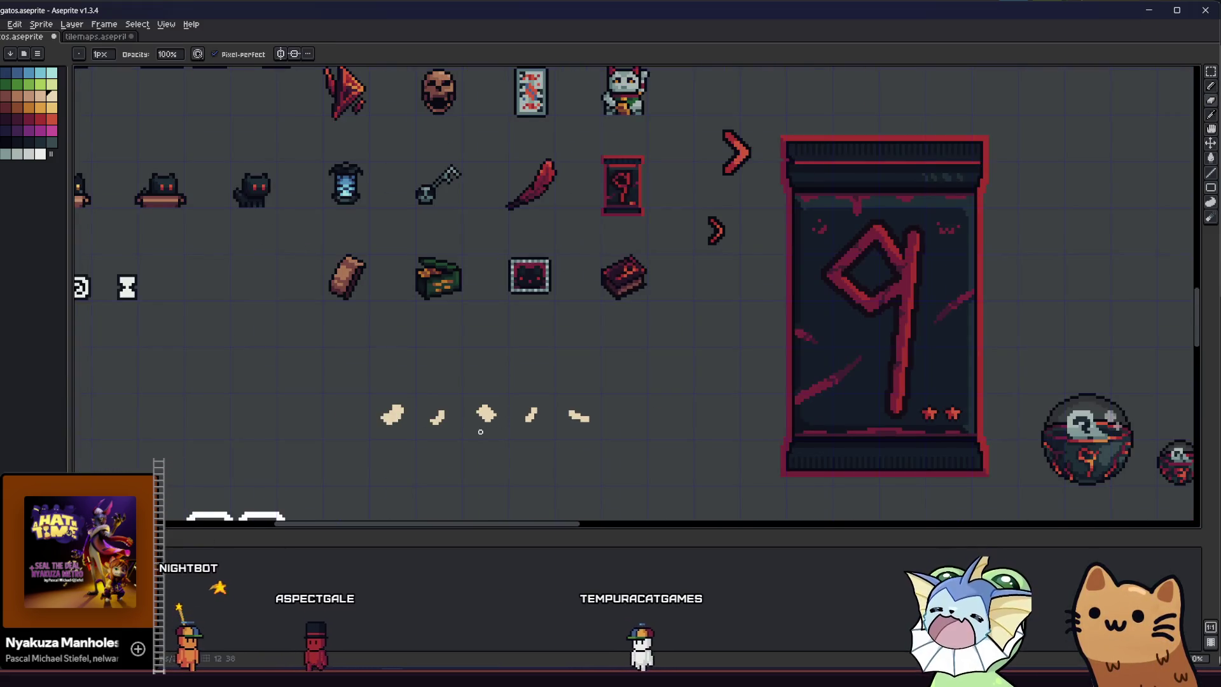
scroll(up, 3)
scroll(down, 3)
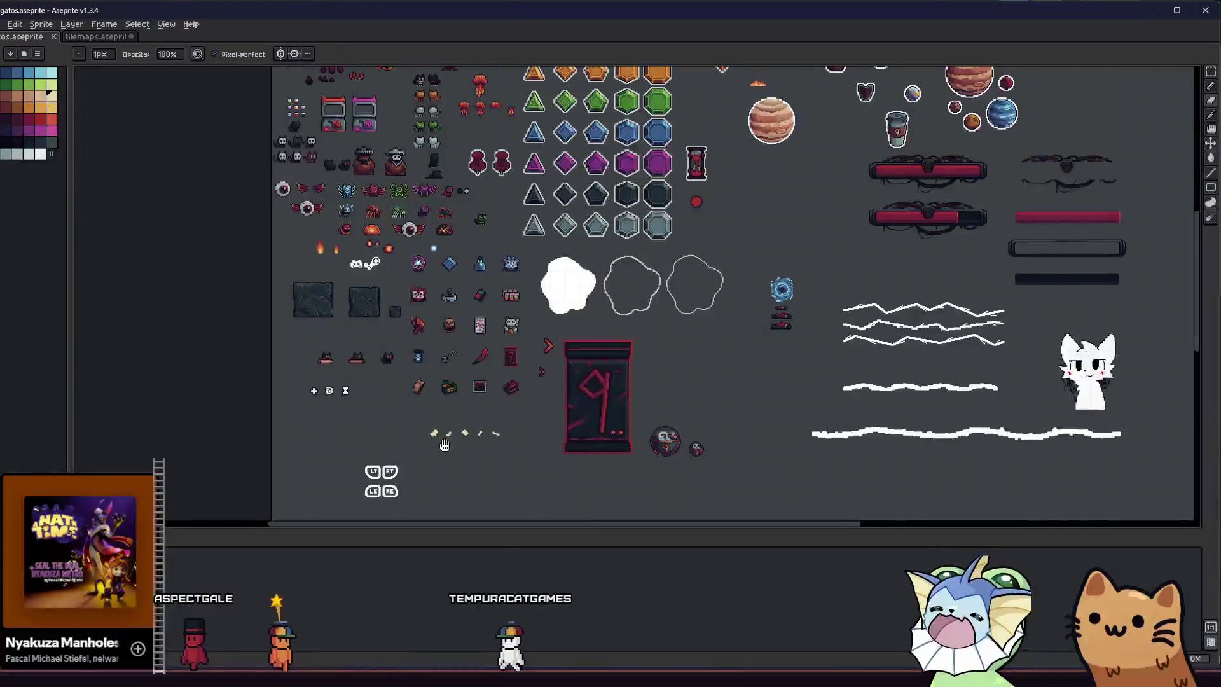
scroll(up, 3)
scroll(up, 3)
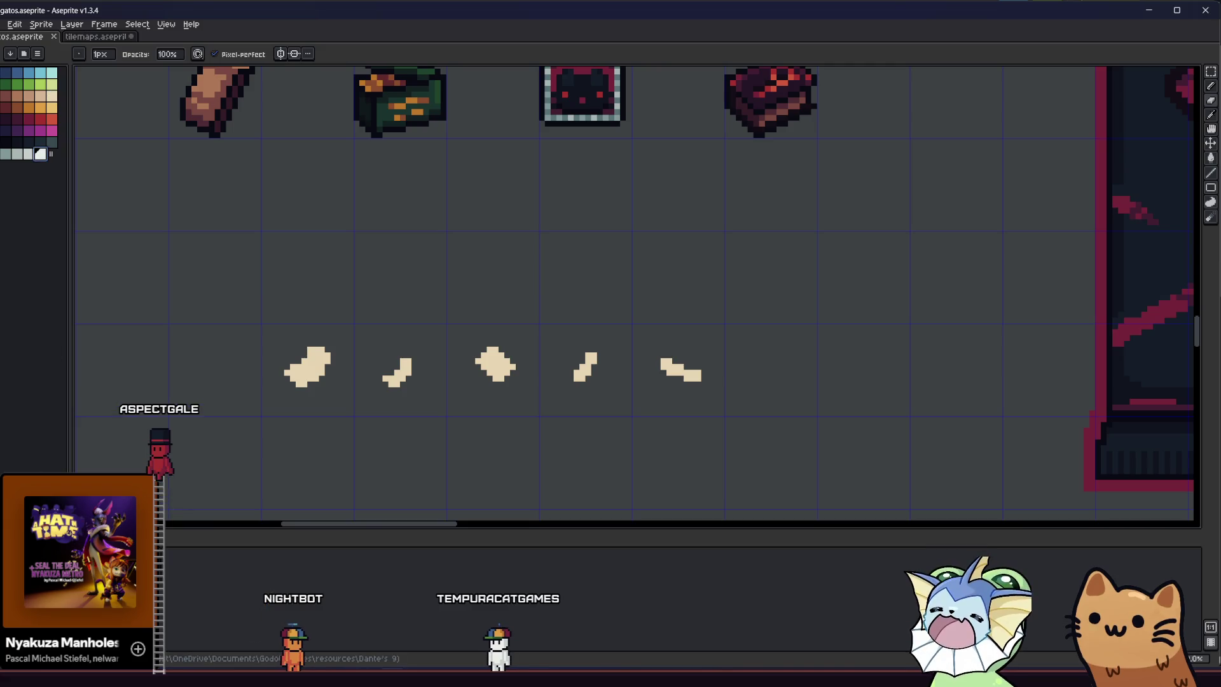
key(g)
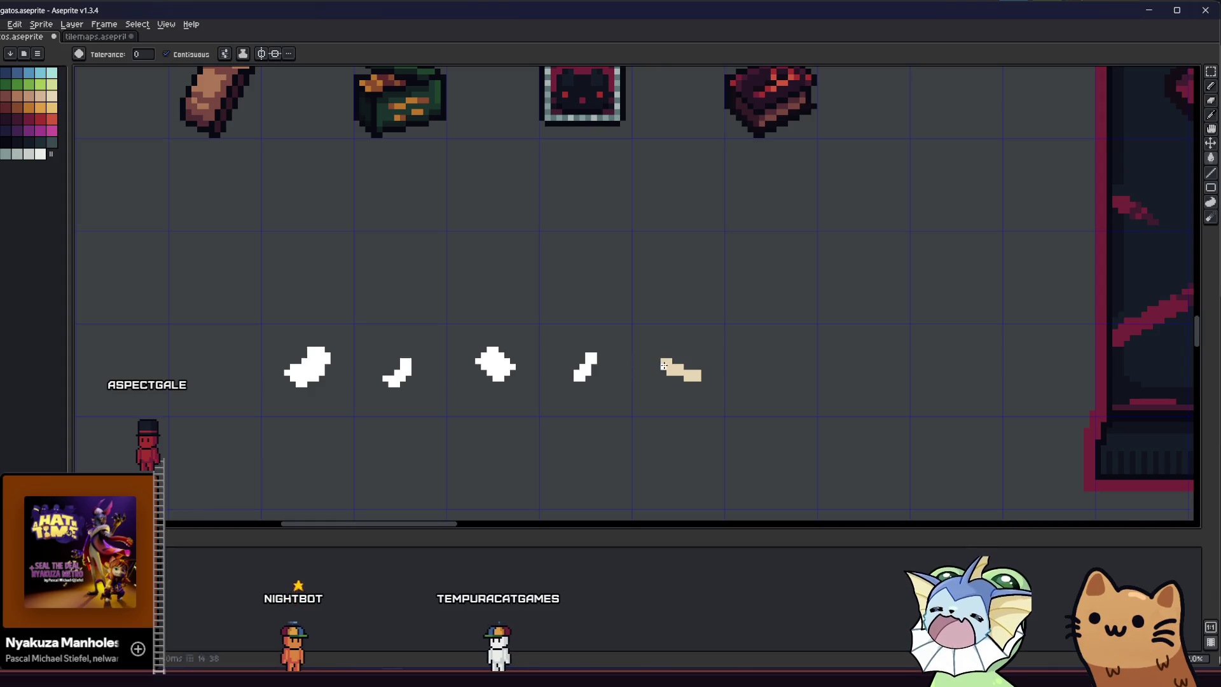
With the Pencil, add two tiny white scraps right of the fifth, making seven.
key(b)
scroll(left, 3)
scroll(up, 3)
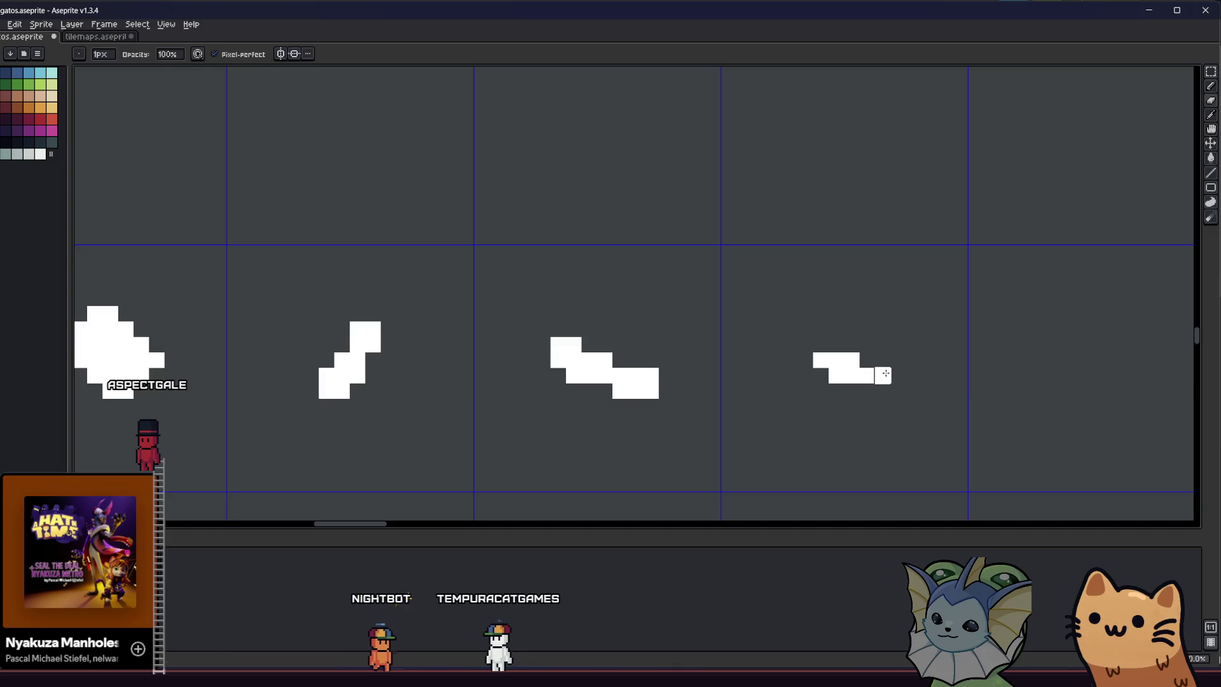
scroll(down, 3)
scroll(right, 3)
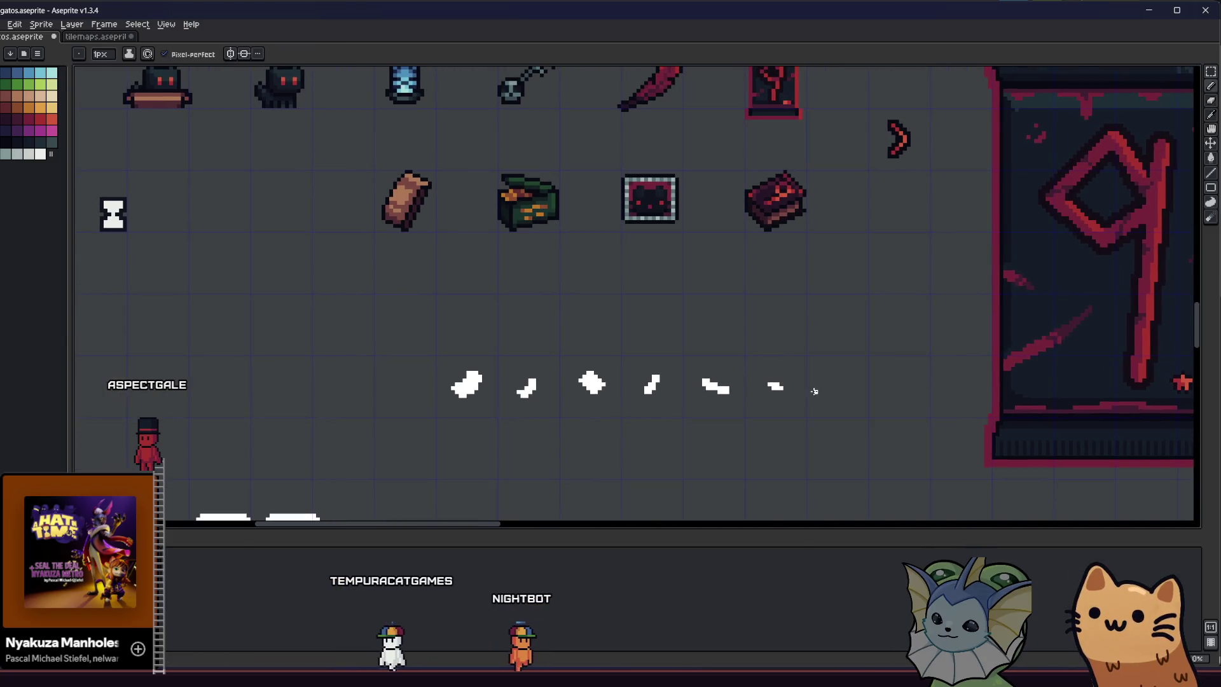
scroll(up, 3)
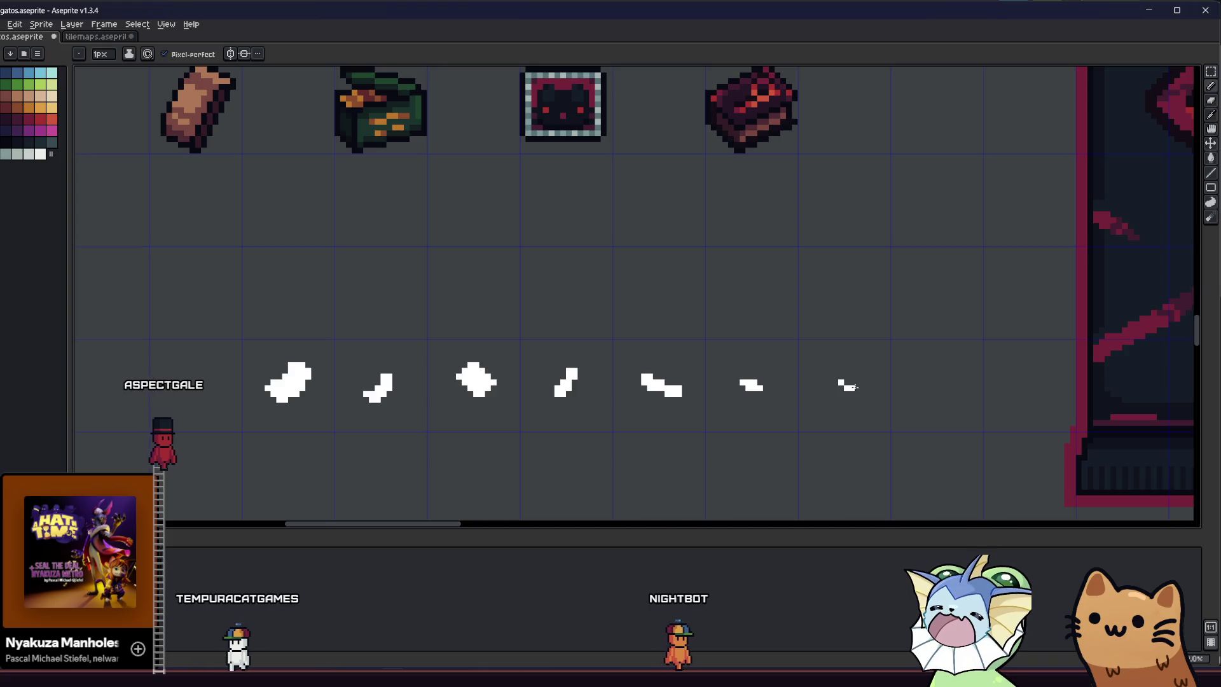
scroll(down, 3)
scroll(up, 3)
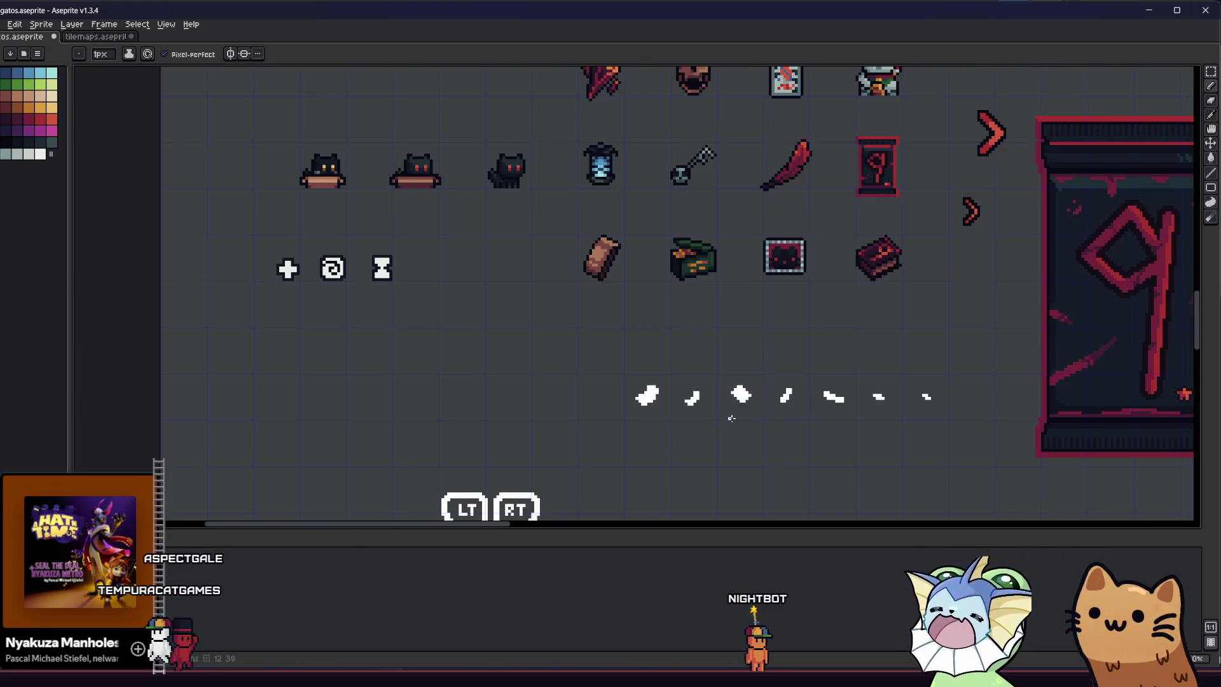
scroll(right, 3)
scroll(right, 3)
Move the curl and diamond scraps below the row and slide a diagonal scrap left.
key(m)
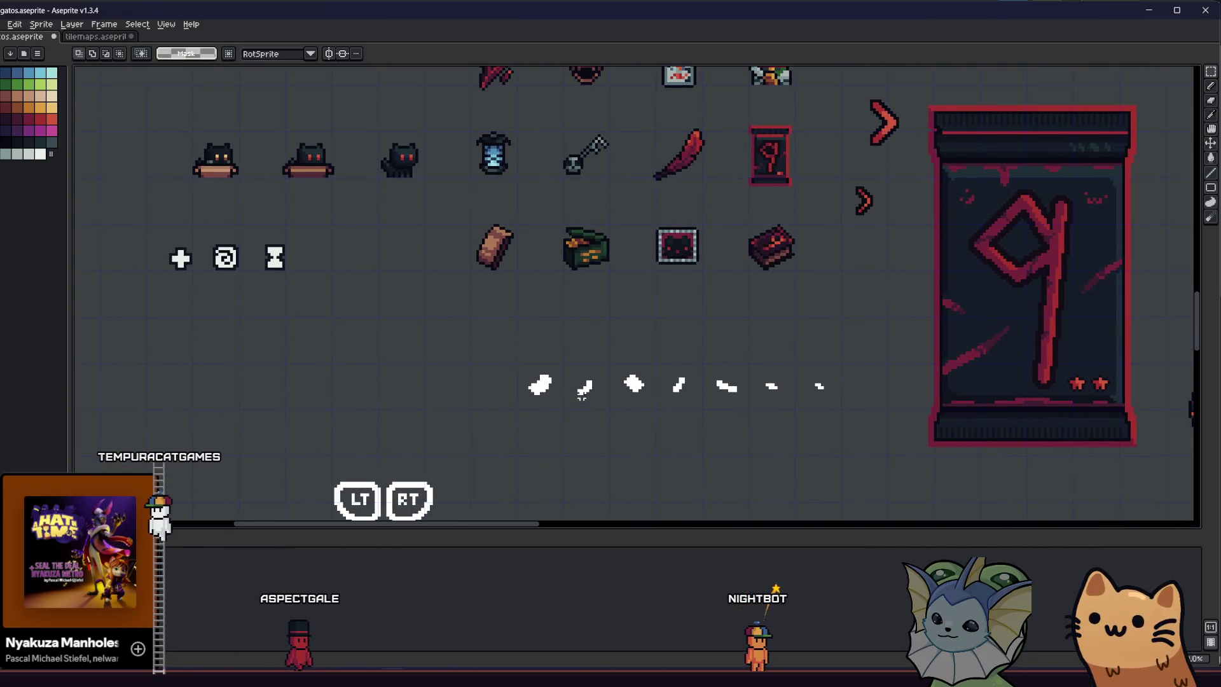
scroll(up, 3)
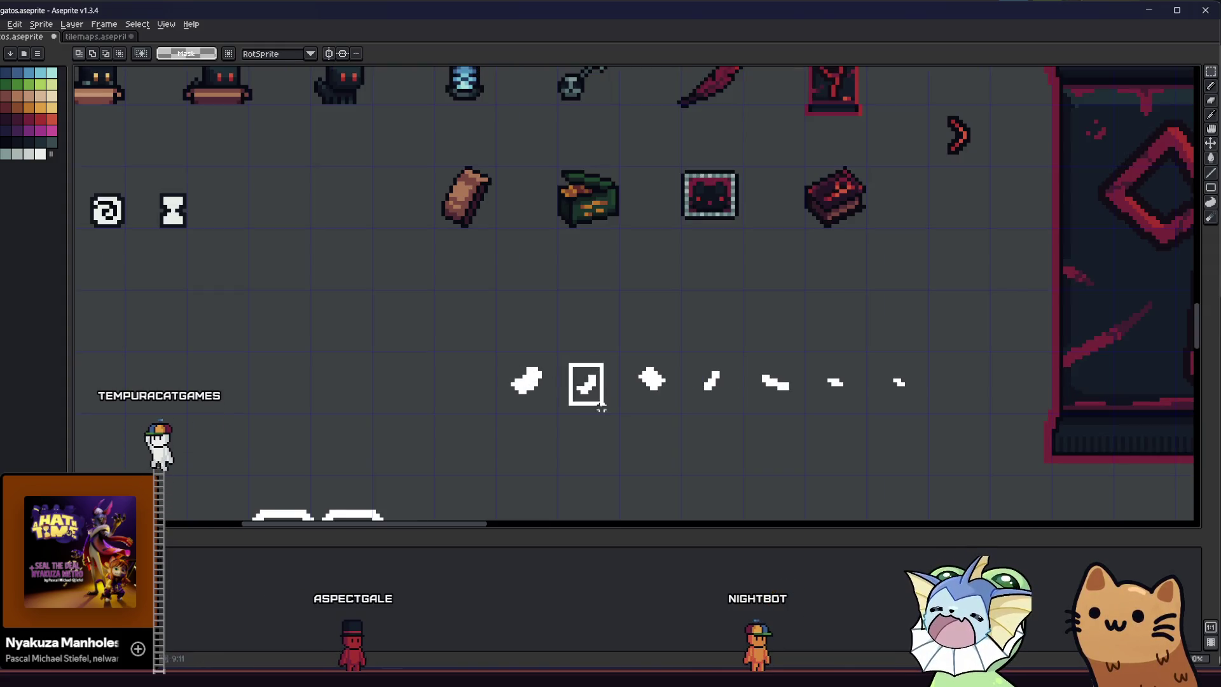
drag(594, 390, 691, 439)
click(694, 353)
drag(719, 384, 618, 438)
click(648, 379)
click(588, 384)
drag(589, 385, 611, 391)
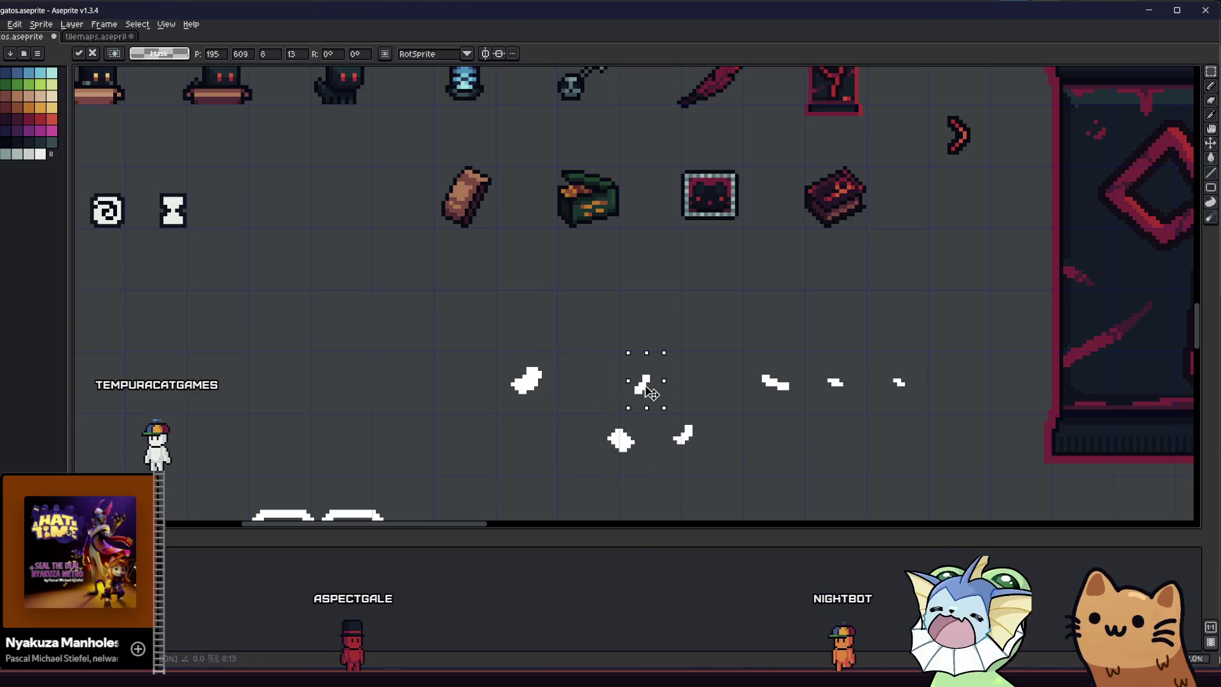
Put the curl scrap back and the diamond second in the row, then select all seven.
click(685, 435)
drag(685, 434, 717, 388)
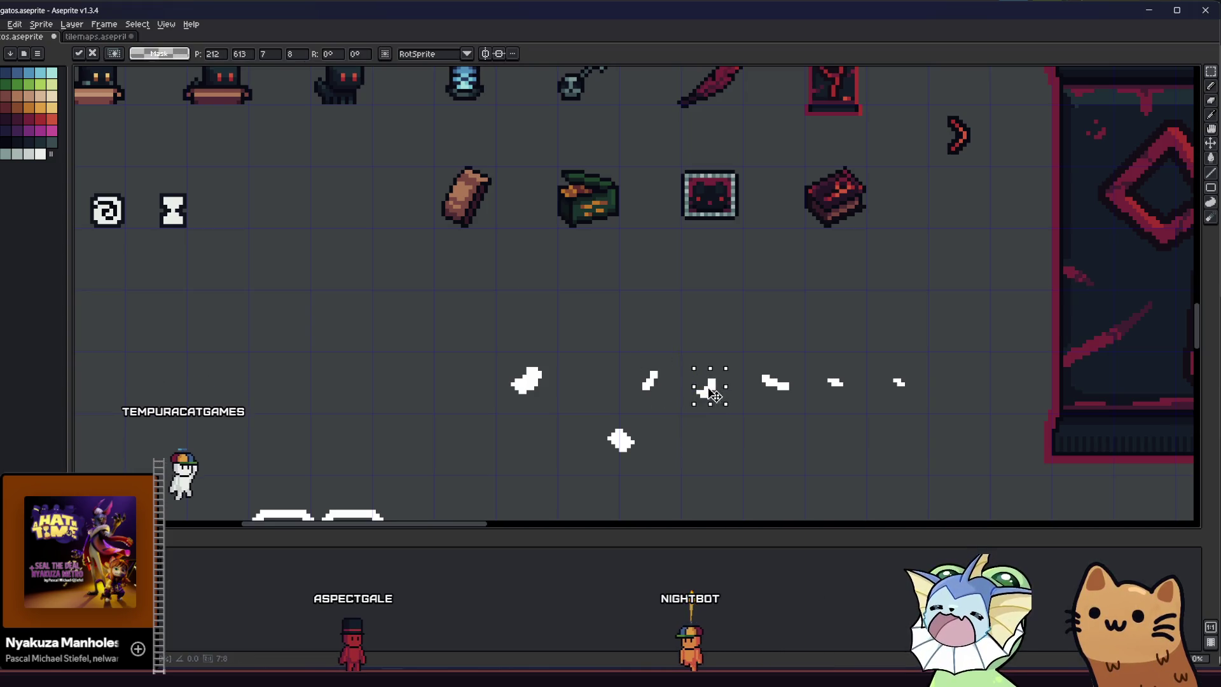
click(621, 440)
drag(621, 440, 590, 389)
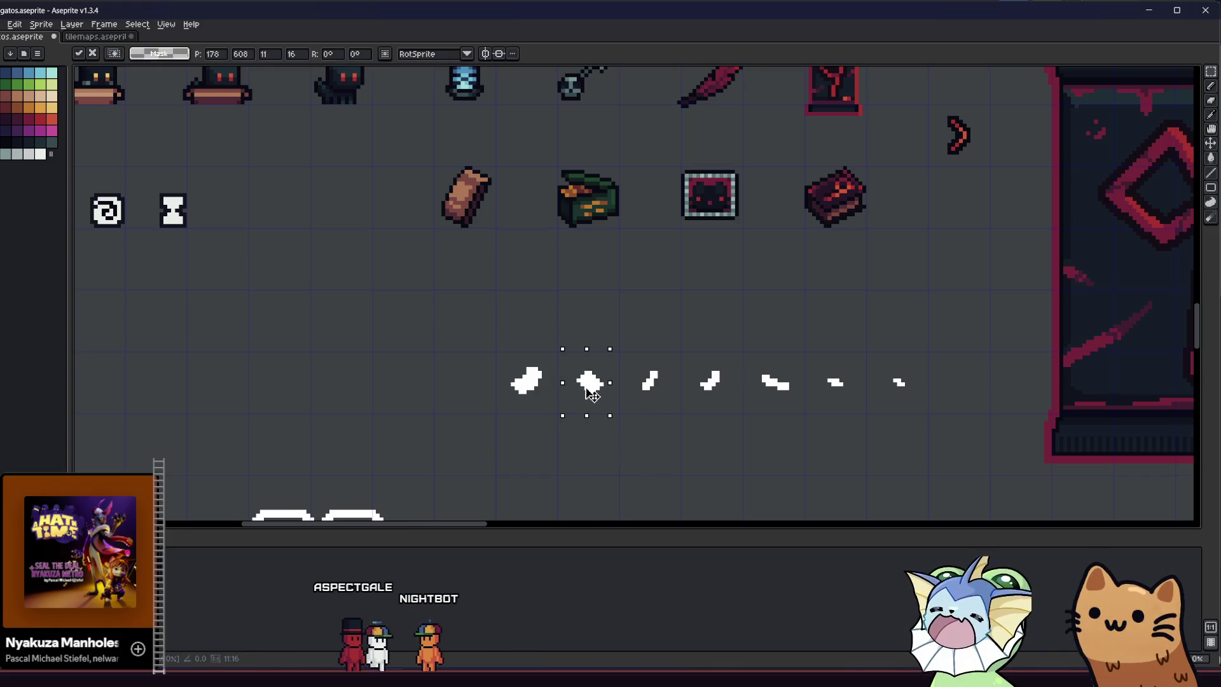
drag(500, 355, 919, 400)
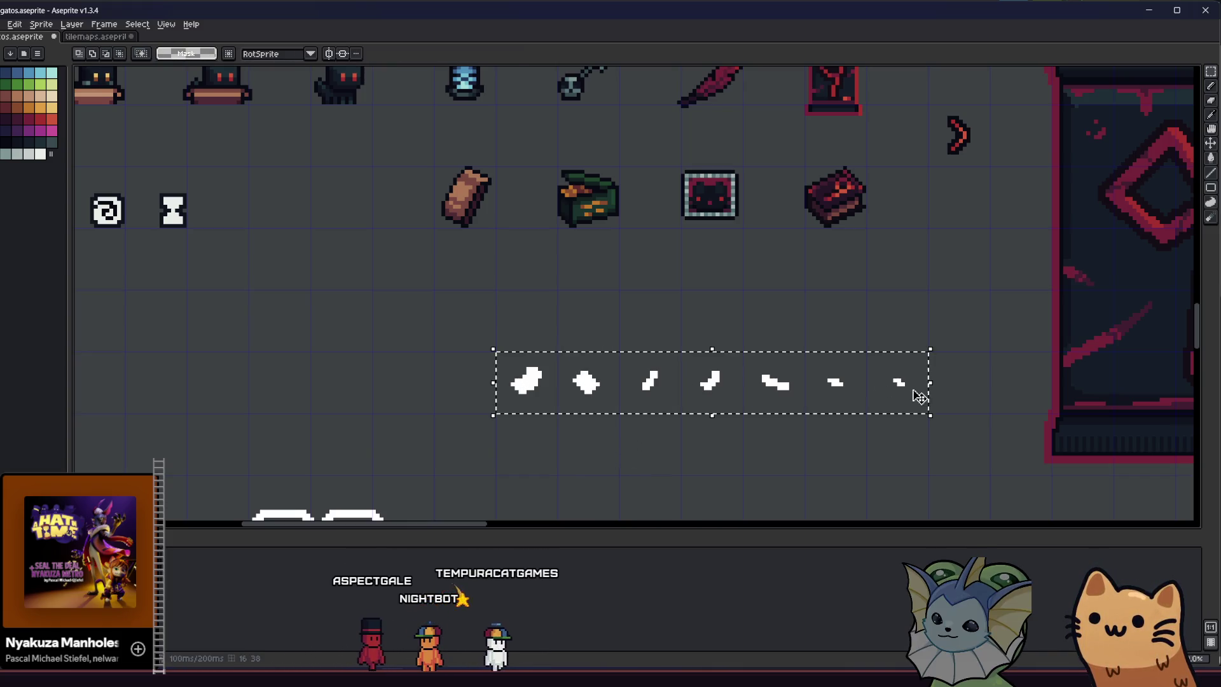
click(3, 24)
Set the selection export location to the Dante's 9 particles folder.
mouse_move(25, 120)
click(147, 123)
click(512, 250)
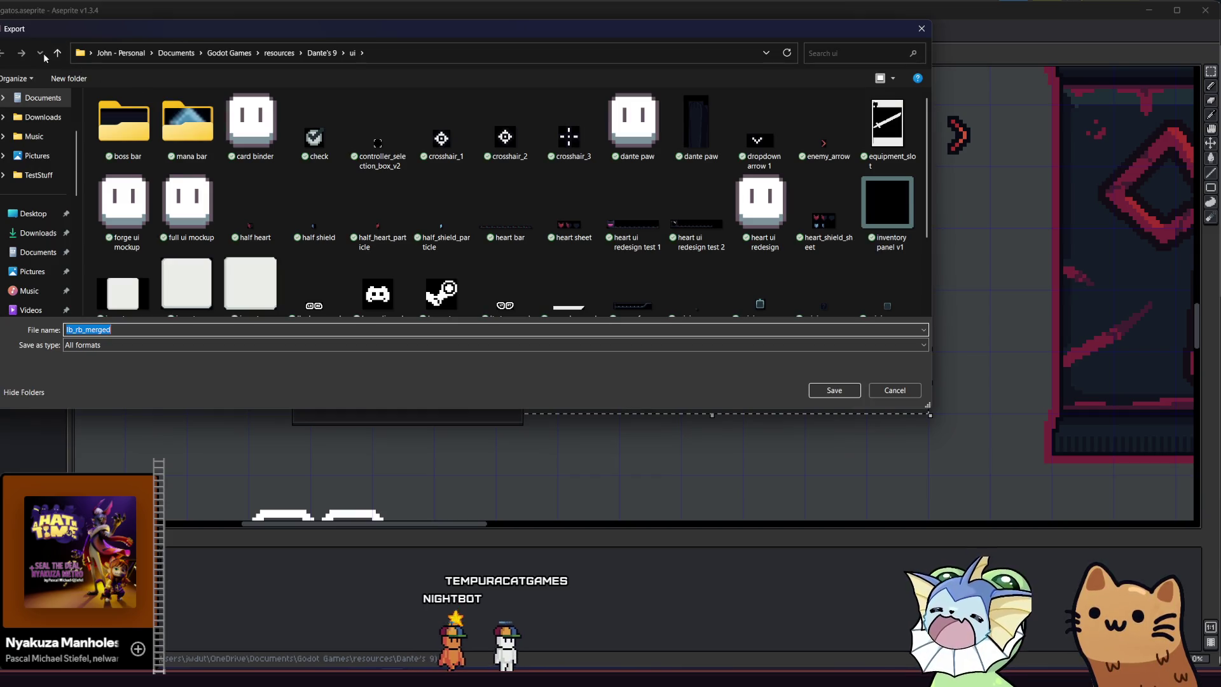
click(58, 53)
scroll(down, 3)
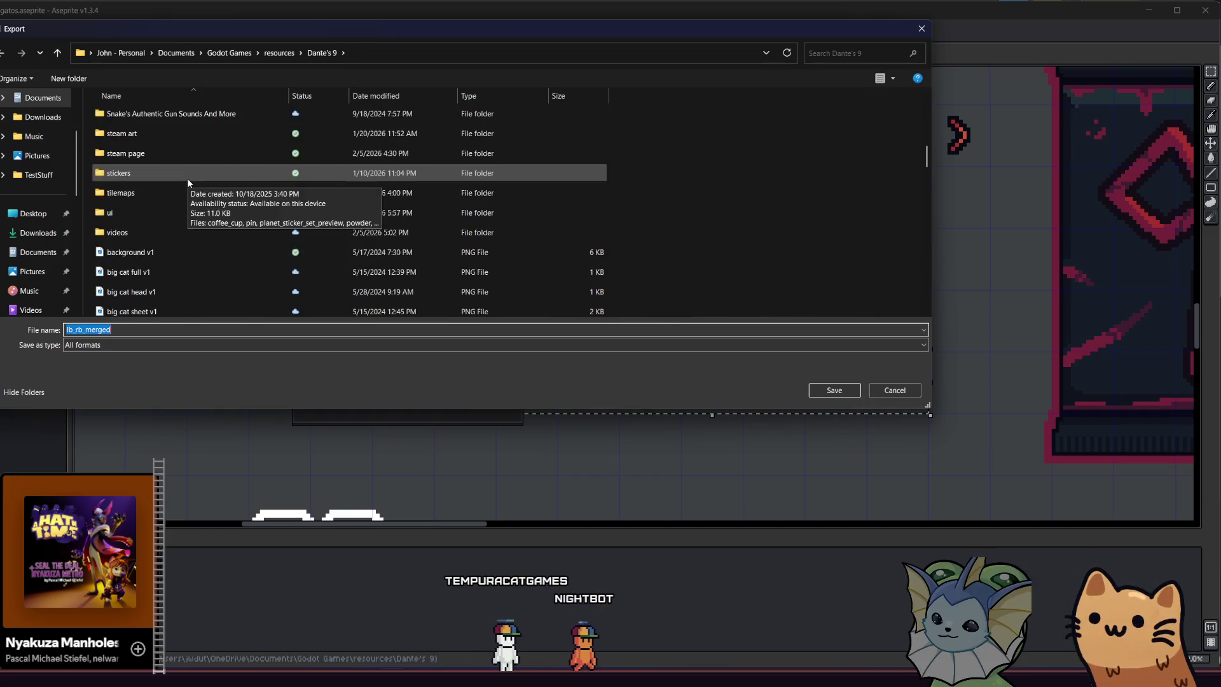
scroll(up, 3)
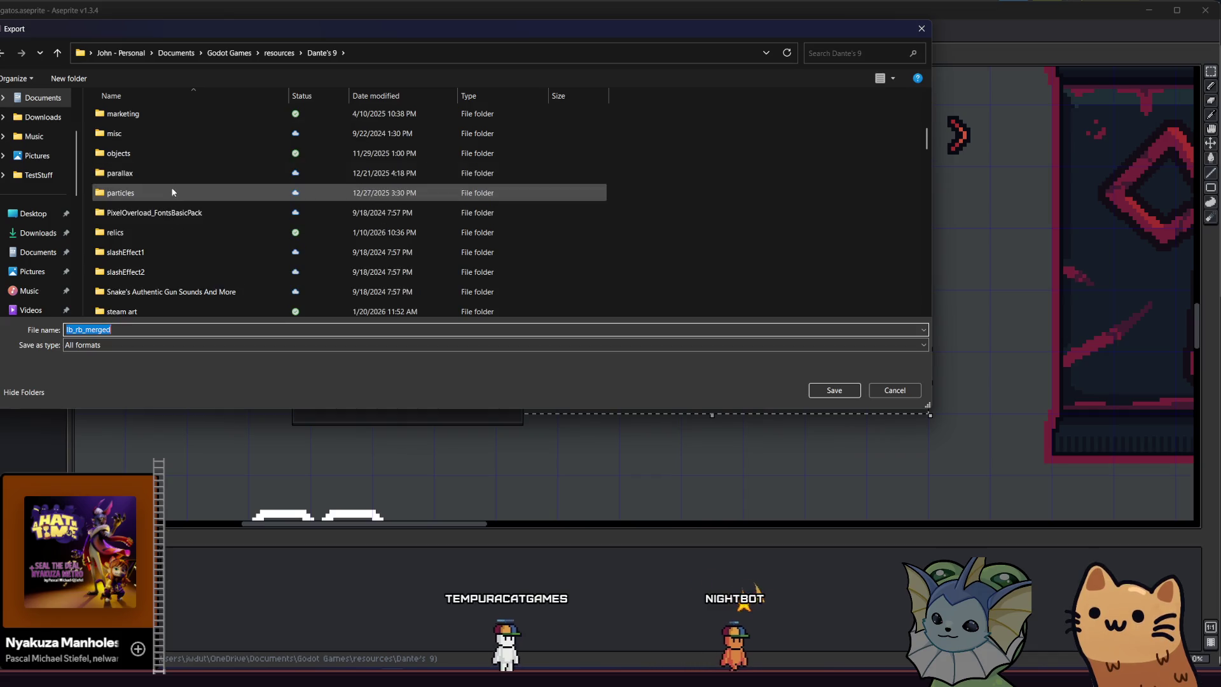
double_click(172, 192)
Export the scraps as paper_particles.png and clear the selection.
click(108, 327)
text(p)
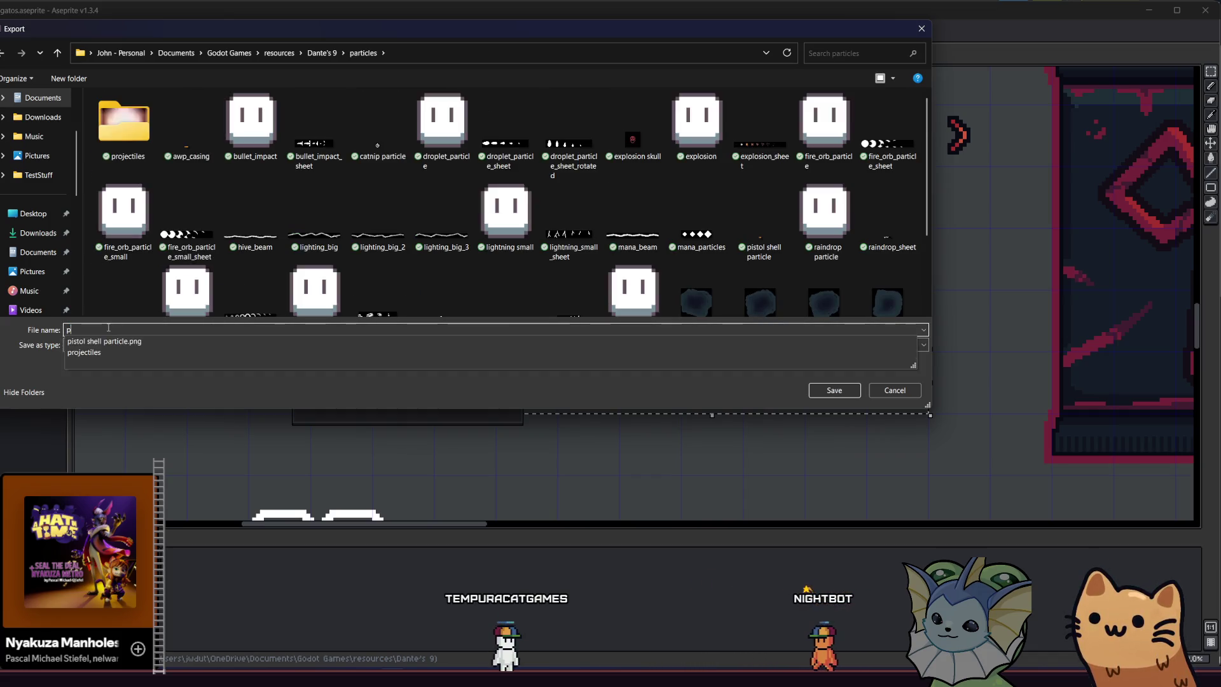
text(aper_particles)
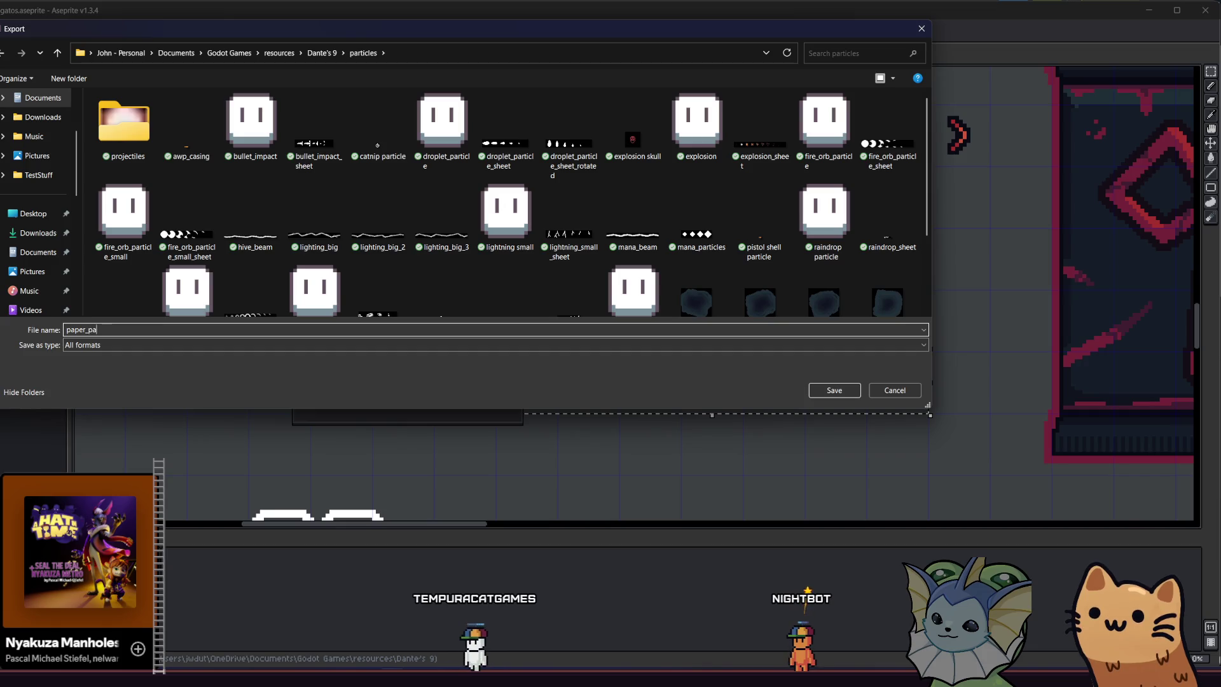
key(Return)
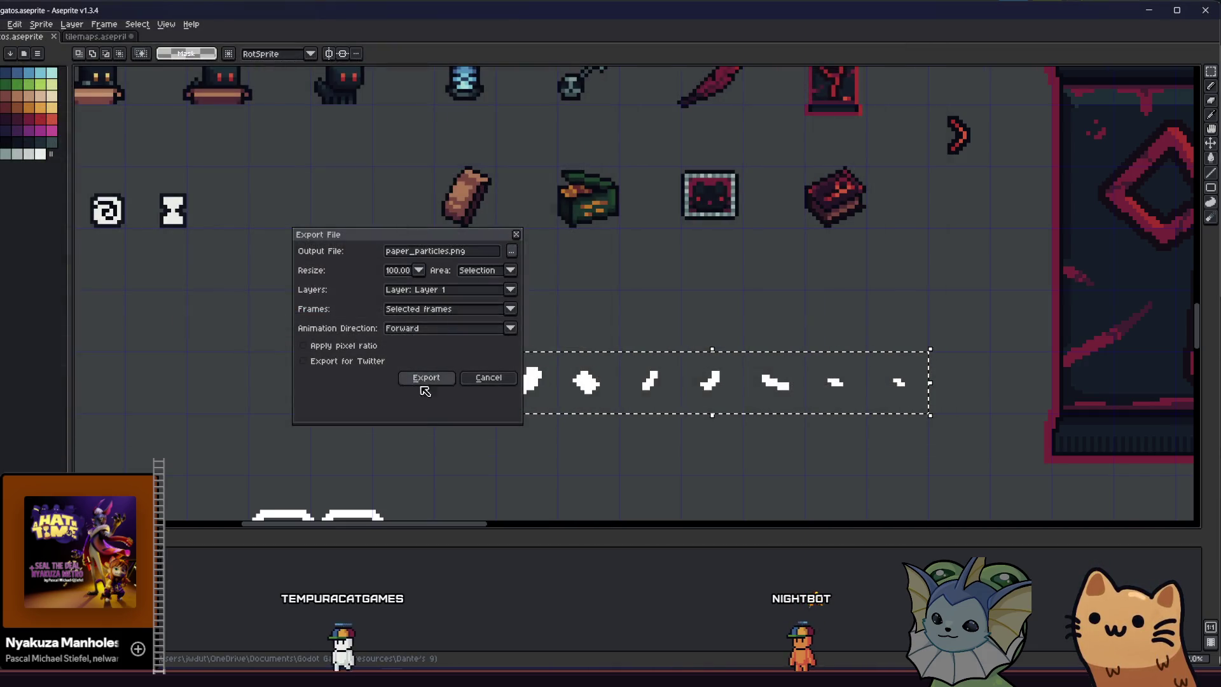
click(421, 378)
key(ctrl+d)
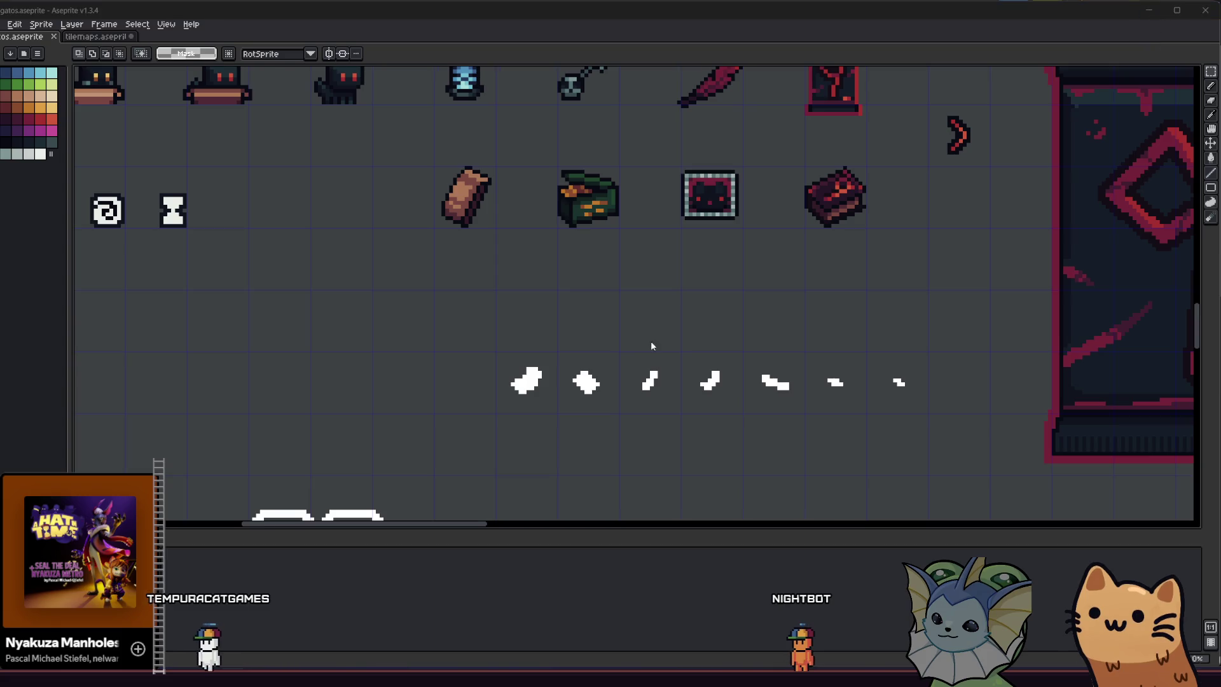
key(alt+Tab)
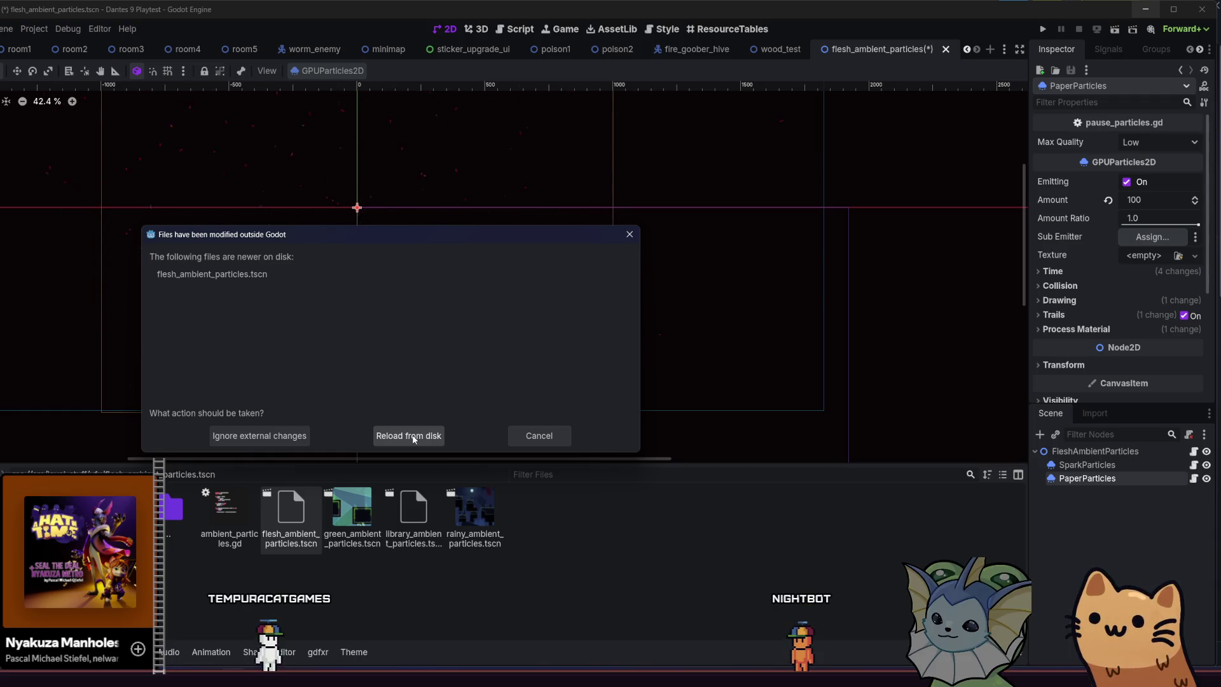
Skip reloading, delete PaperParticles from the flesh scene, and open library_ambient_particles.tscn.
click(526, 433)
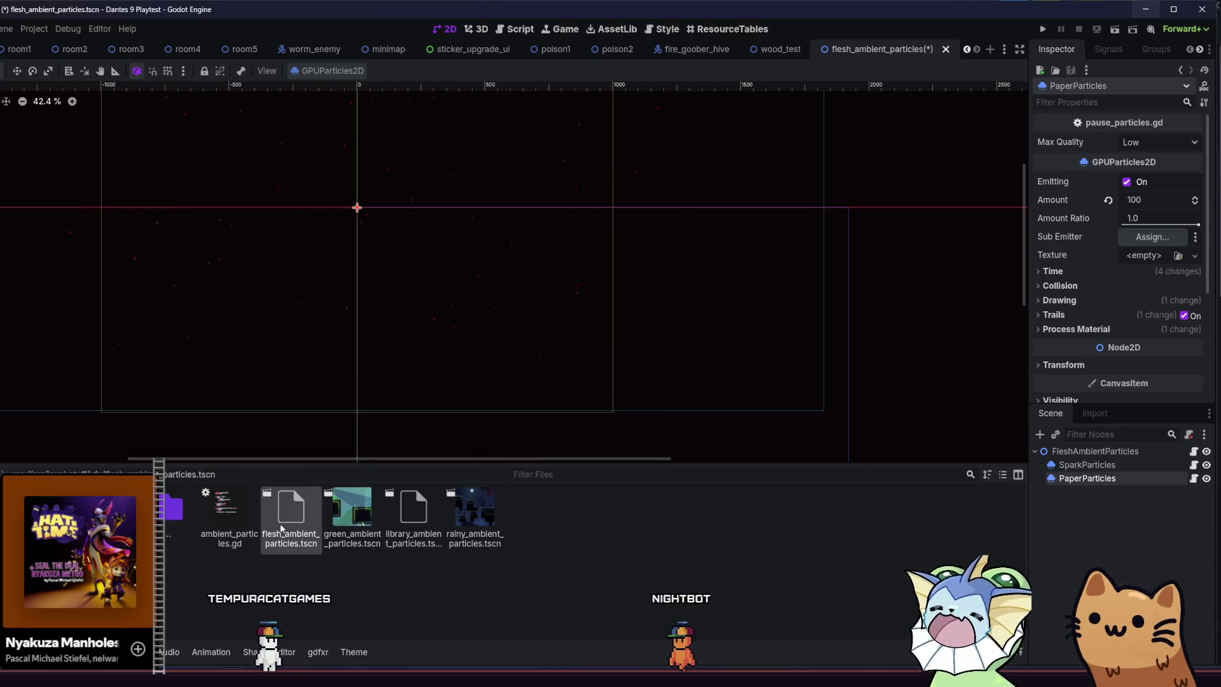
key(ctrl+s)
click(1083, 523)
click(1082, 482)
key(Delete)
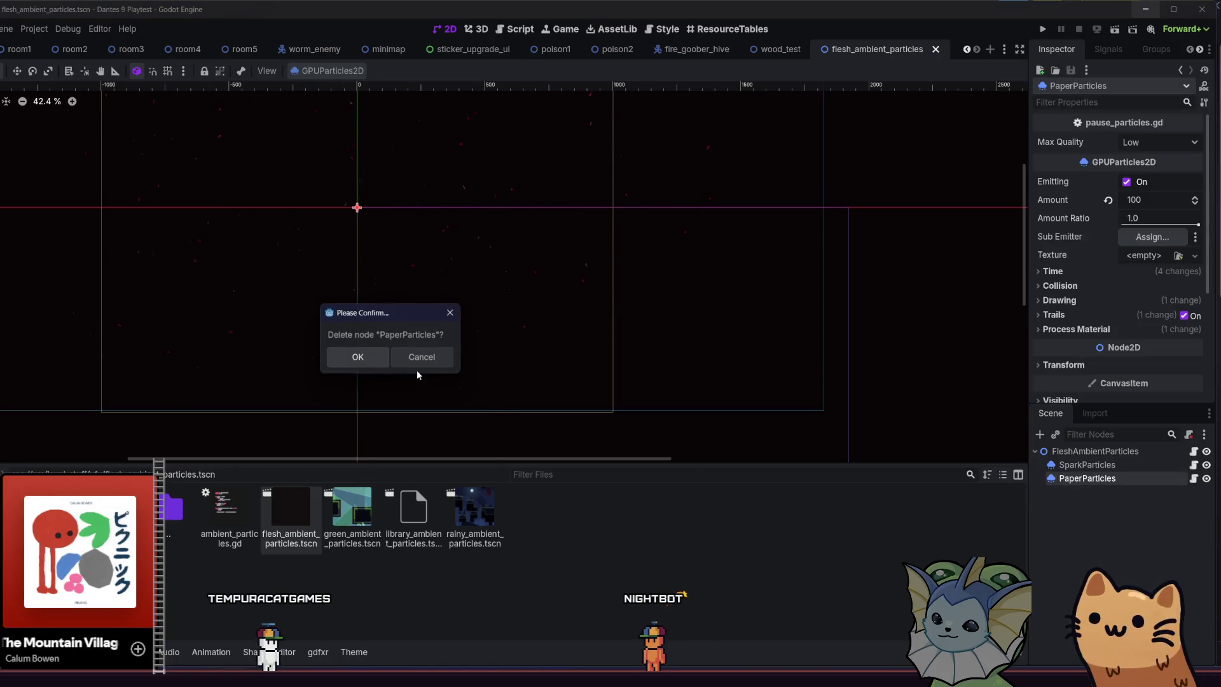
click(371, 364)
double_click(414, 512)
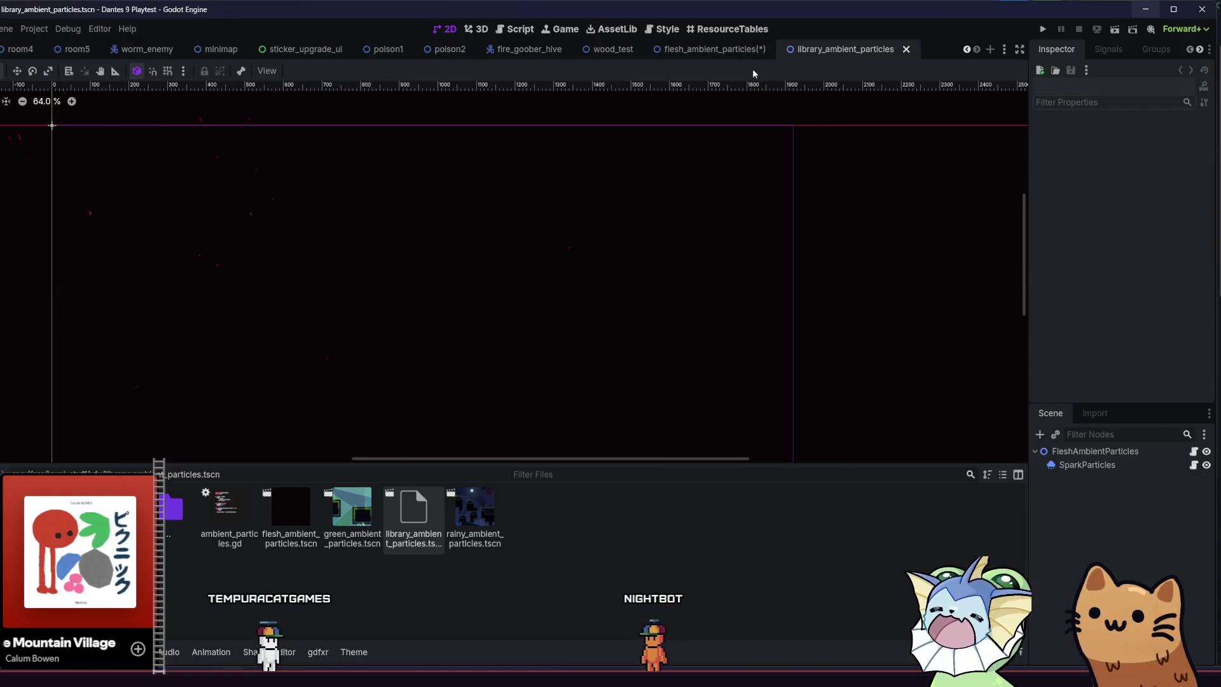
Save and close flesh_ambient_particles, then set up SparkParticles2 beside SparkParticles in the library scene.
click(730, 56)
key(ctrl+s)
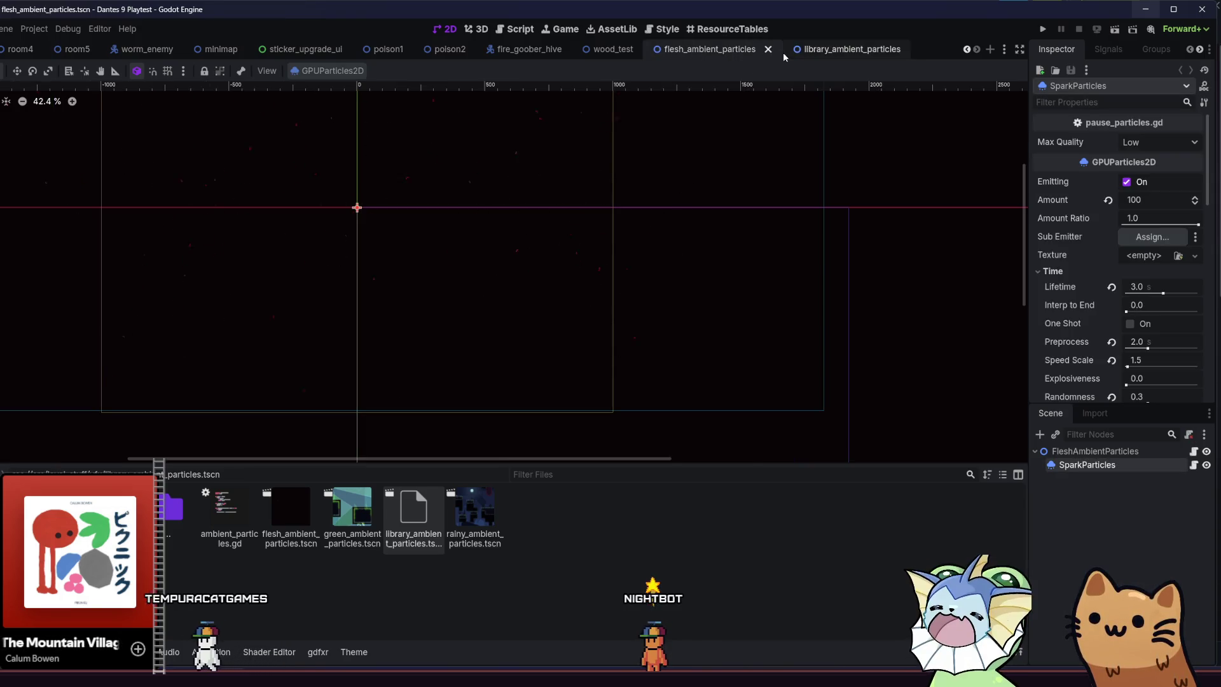
click(769, 49)
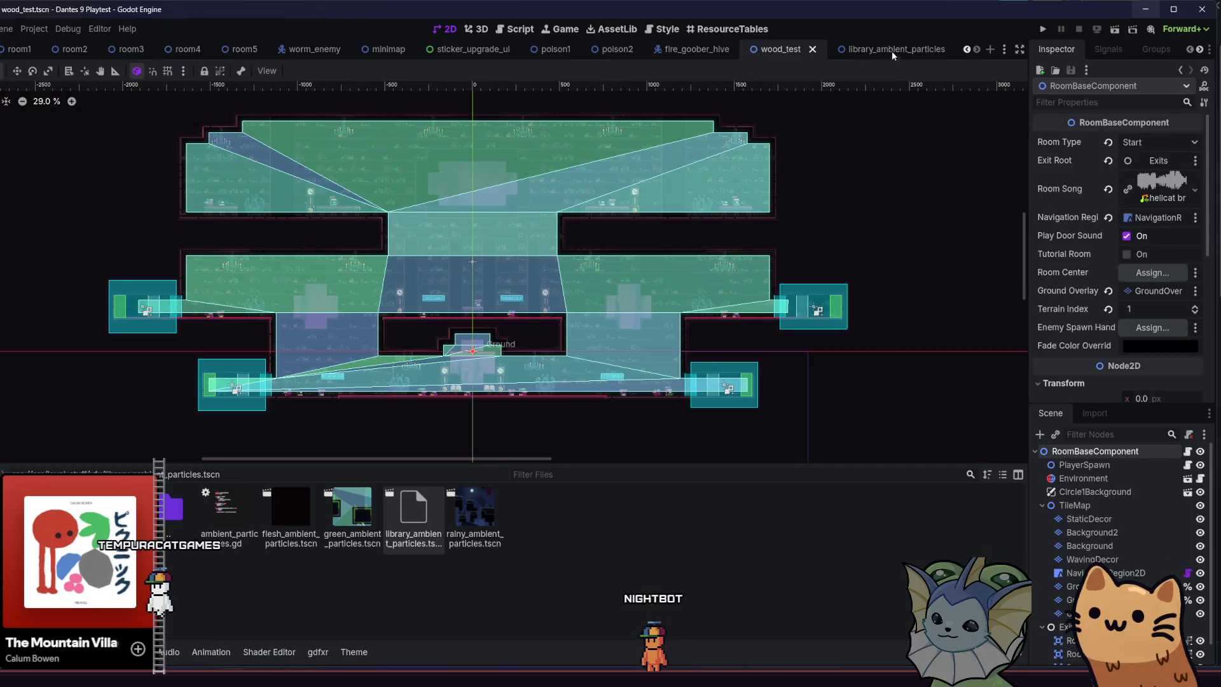
click(893, 51)
click(1088, 465)
click(1088, 479)
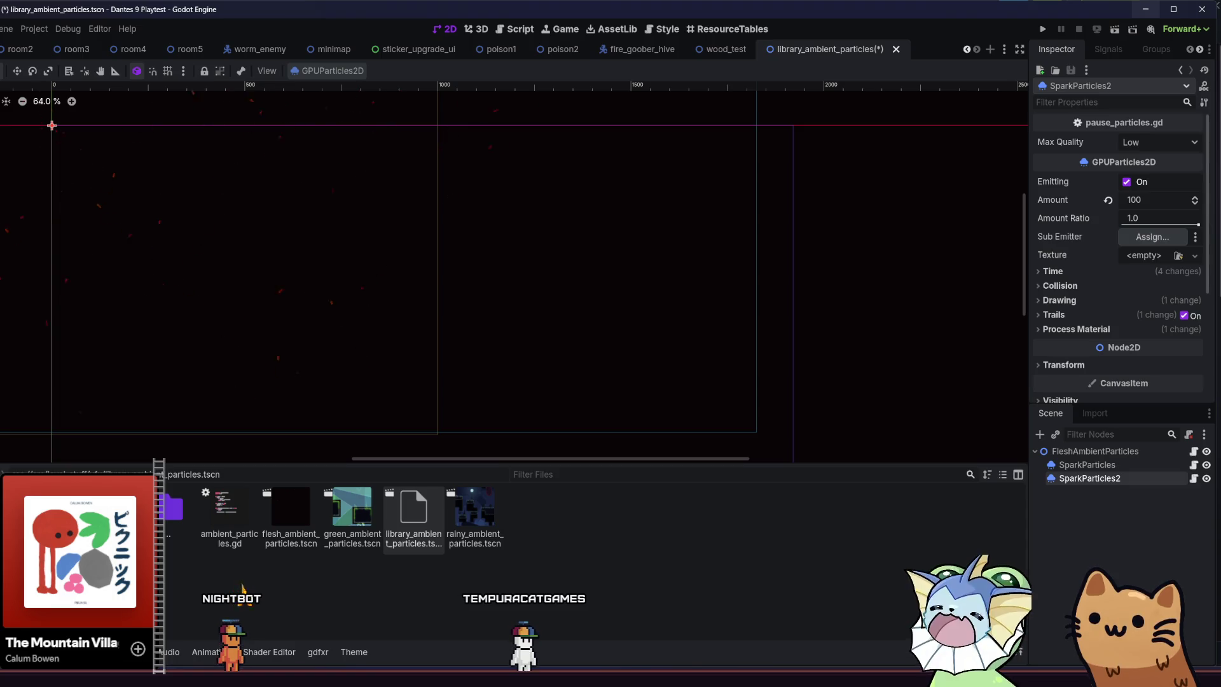
Drag paper_particles.png from the Dante's 9 particles folder into Godot's FileSystem dock.
double_click(171, 509)
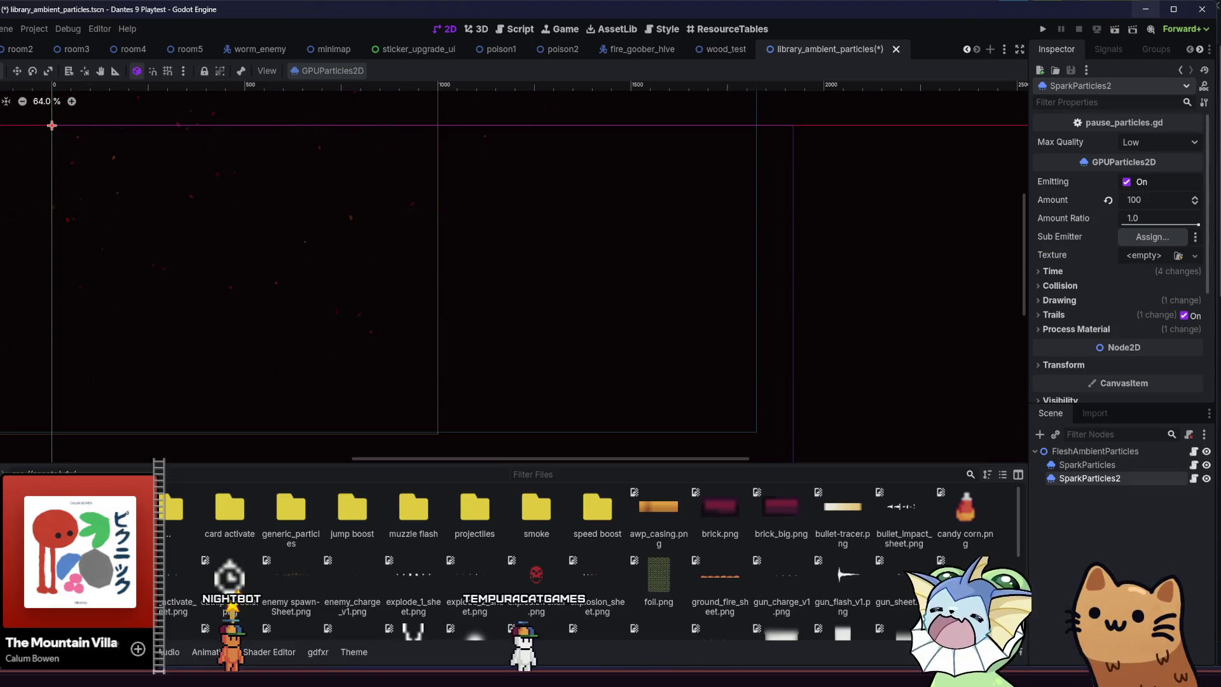
key(alt+Tab)
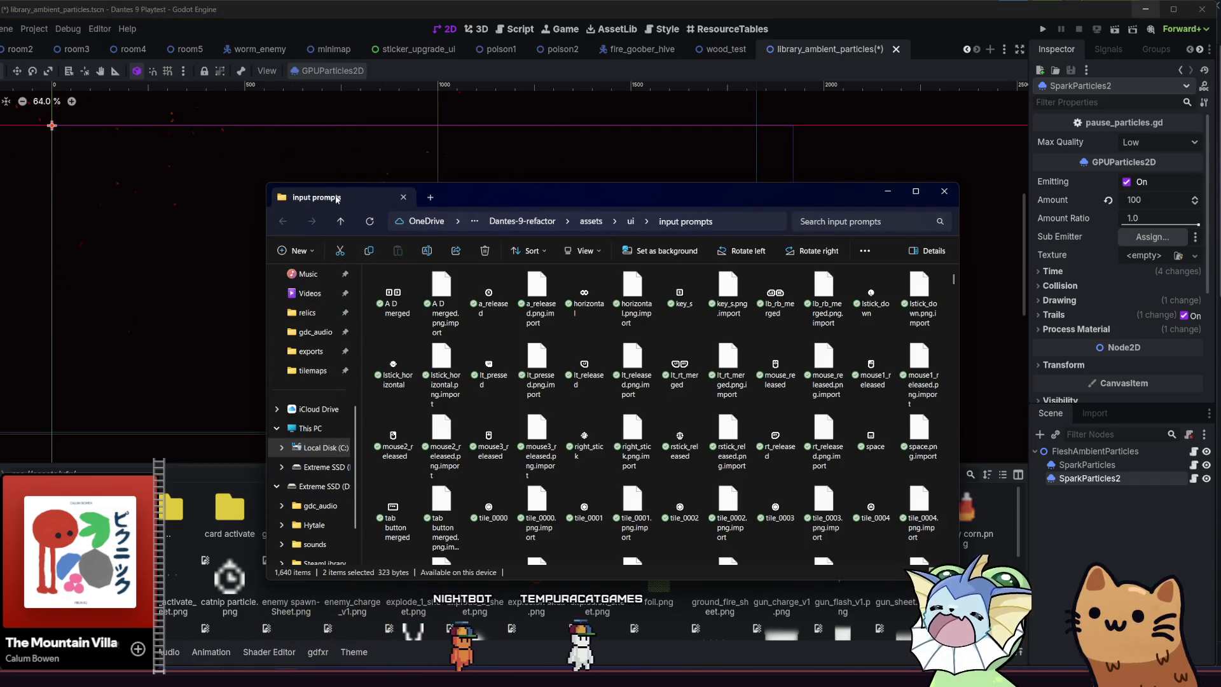
click(592, 221)
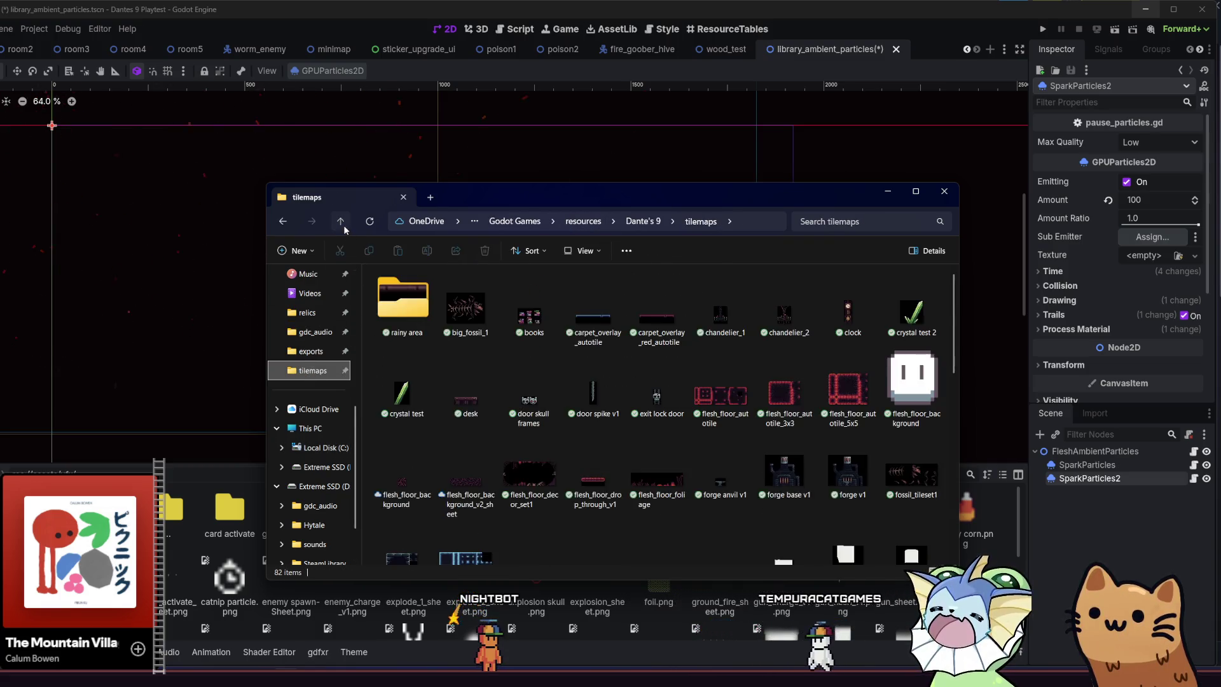
key(alt+Left)
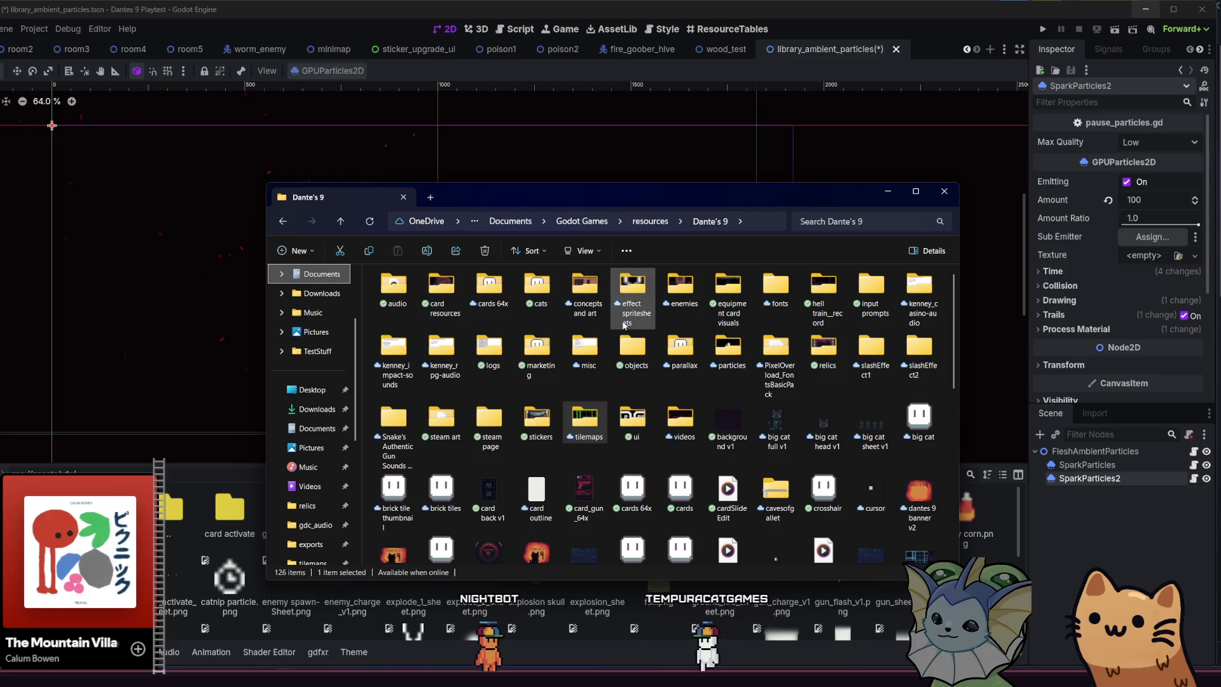
double_click(729, 347)
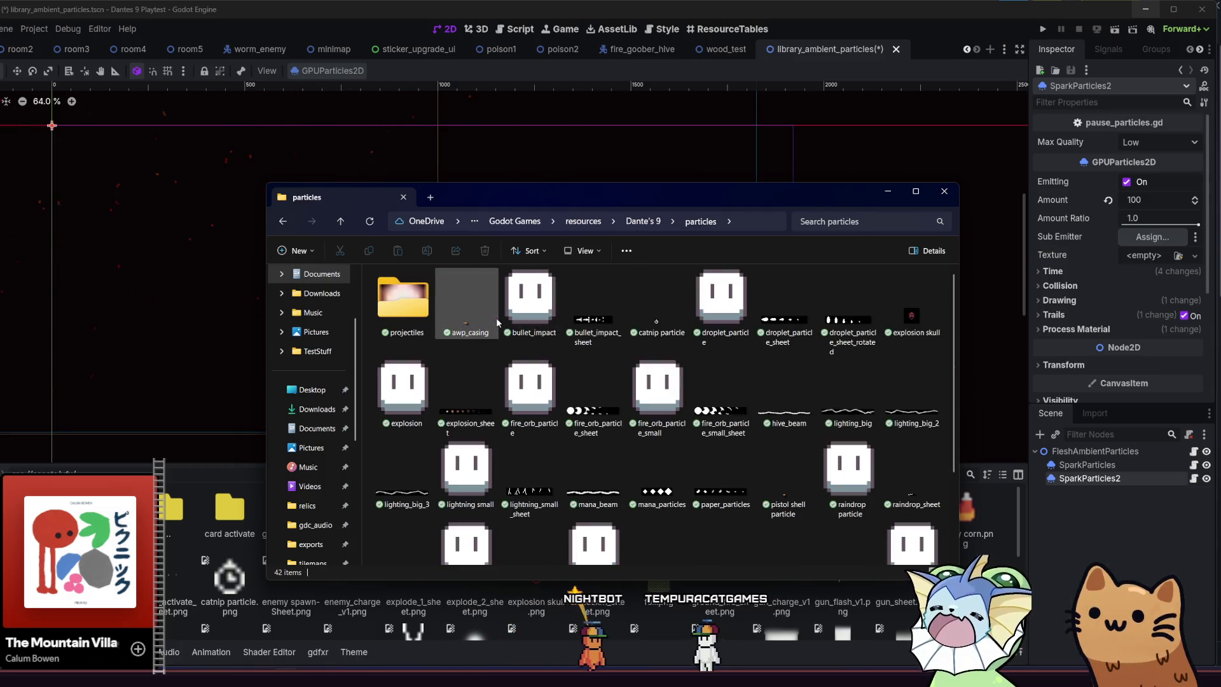
scroll(down, 3)
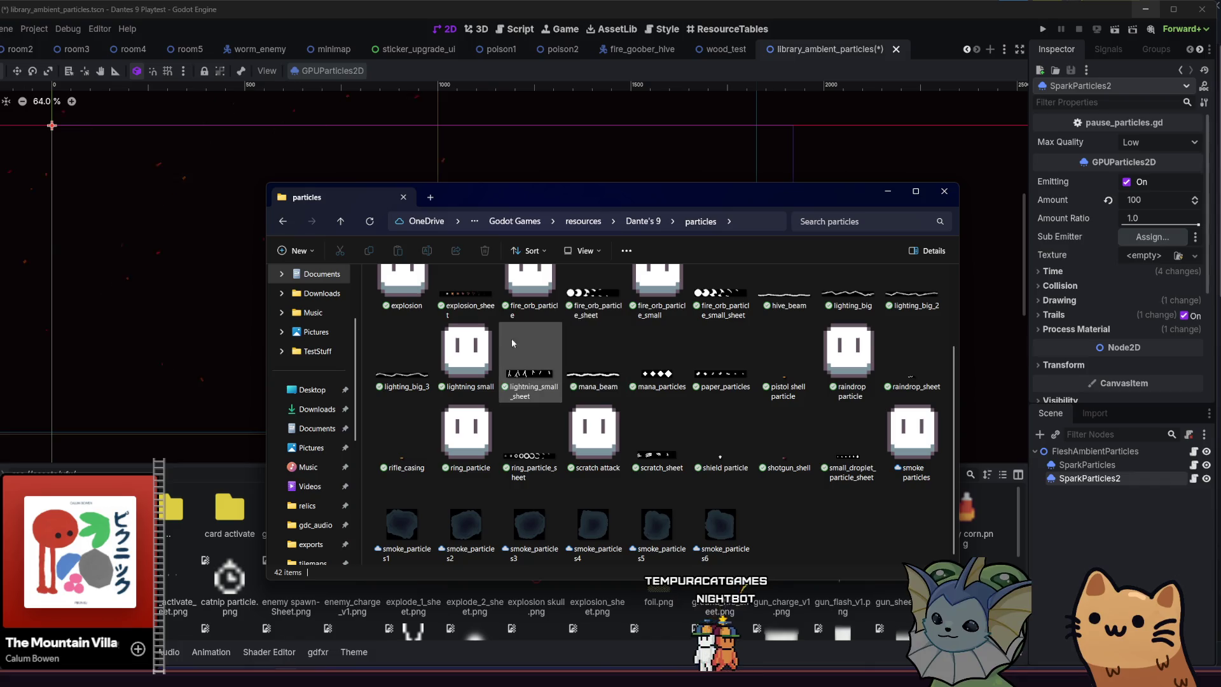
click(736, 377)
drag(726, 362, 218, 570)
click(173, 583)
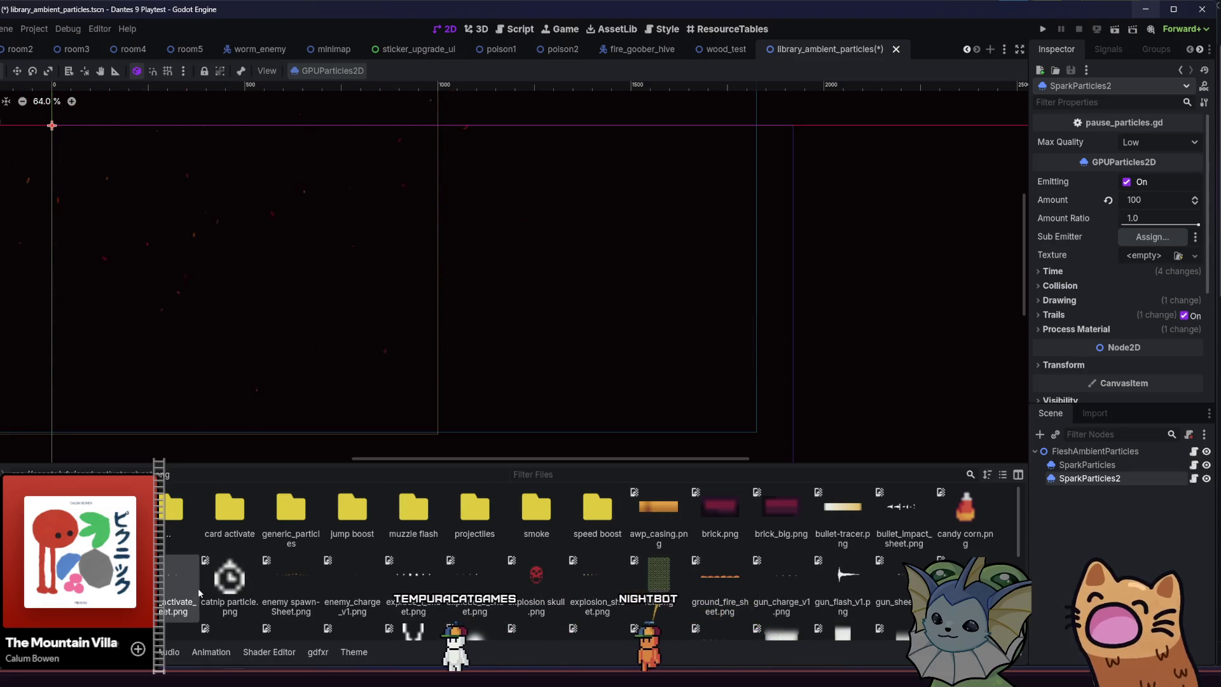
Drag paper_particles.png from the FileSystem dock onto SparkParticles2's Texture property.
scroll(down, 3)
scroll(down, 3)
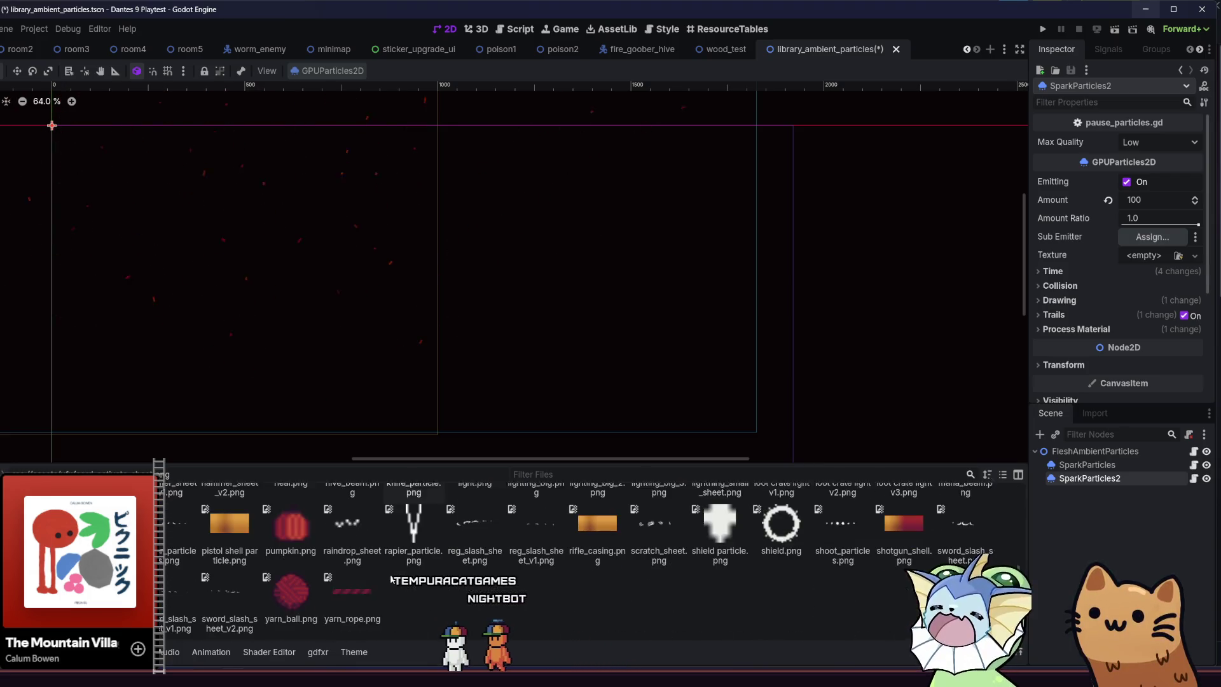
click(192, 561)
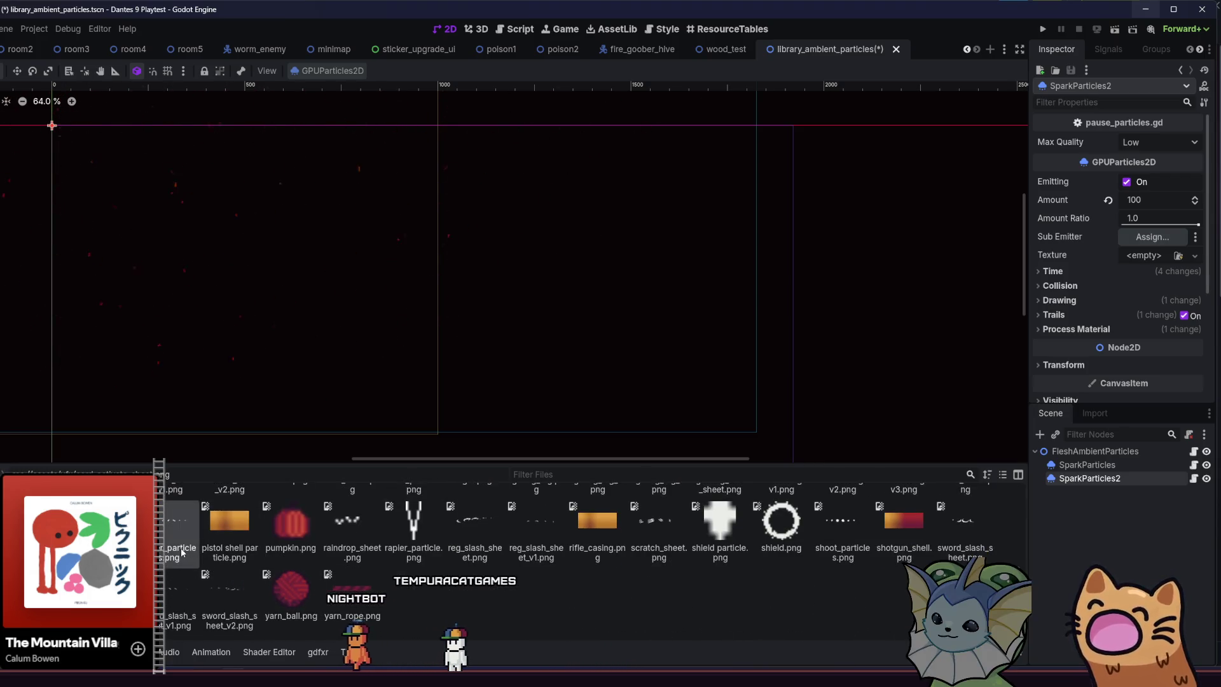
drag(253, 513, 538, 408)
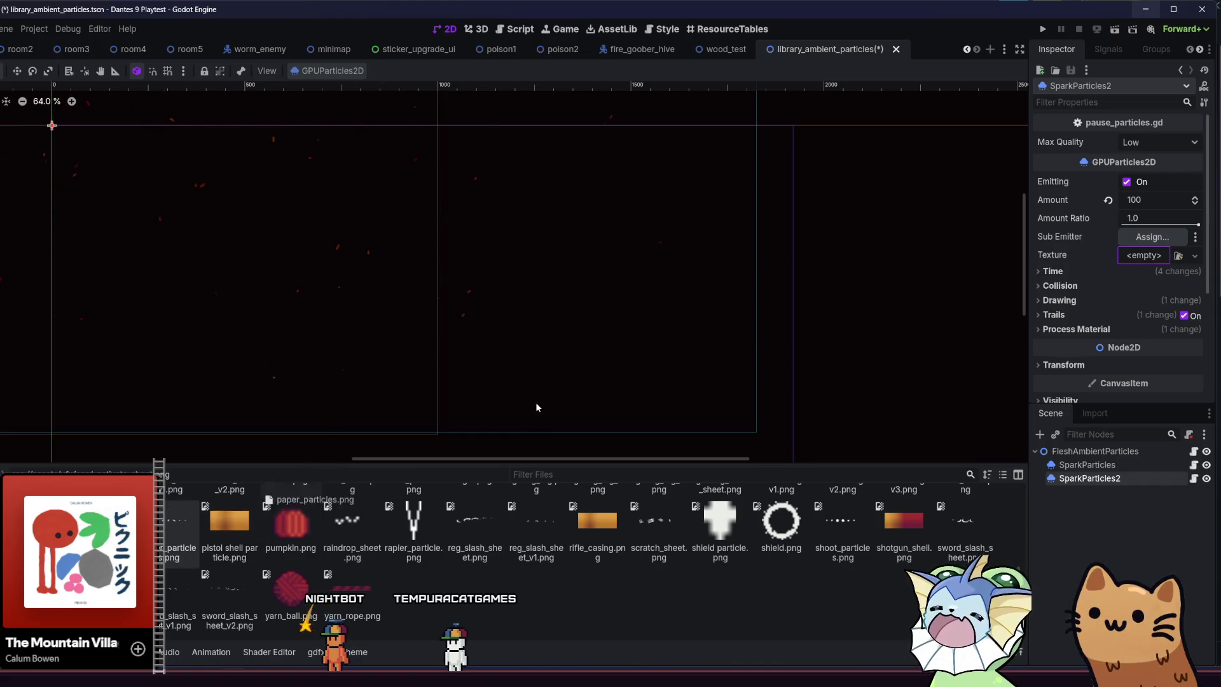
drag(1122, 253, 1123, 254)
scroll(down, 3)
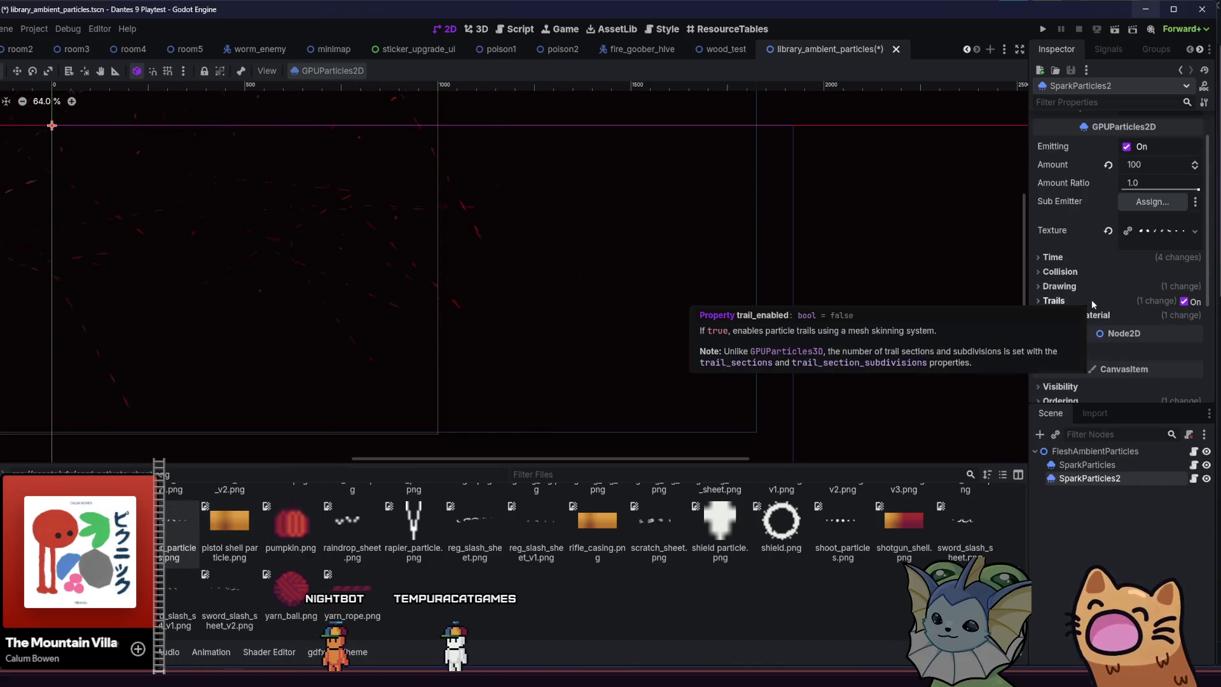
scroll(down, 3)
scroll(up, 3)
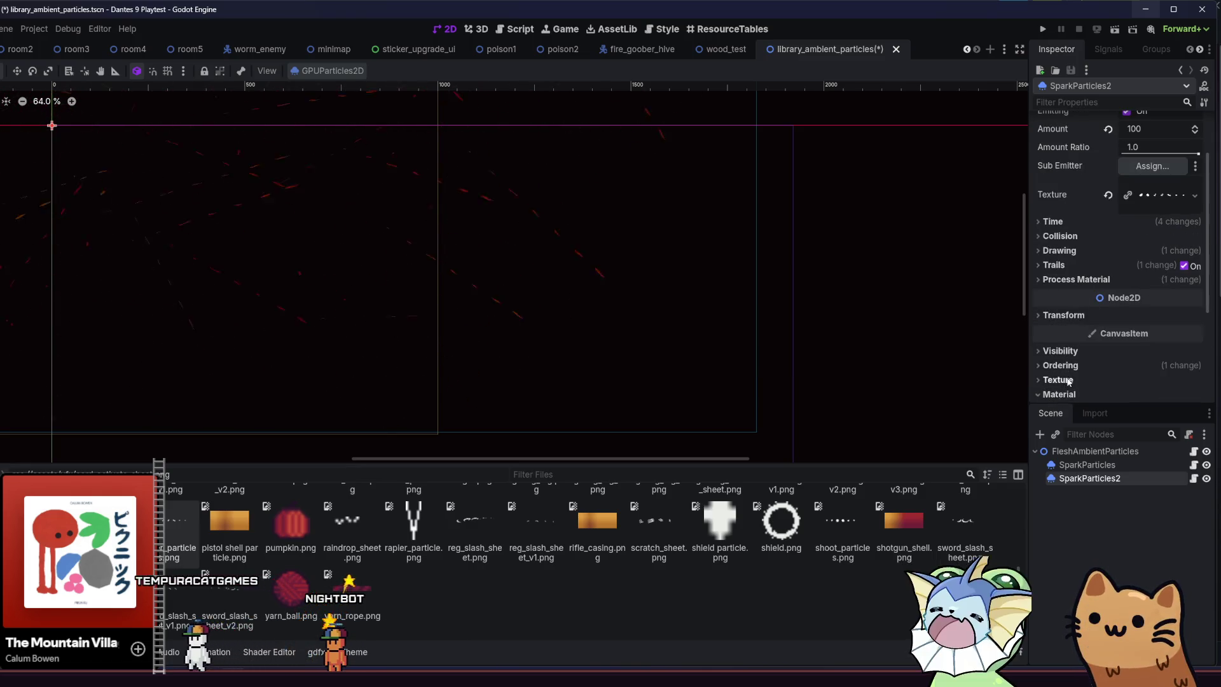
scroll(down, 3)
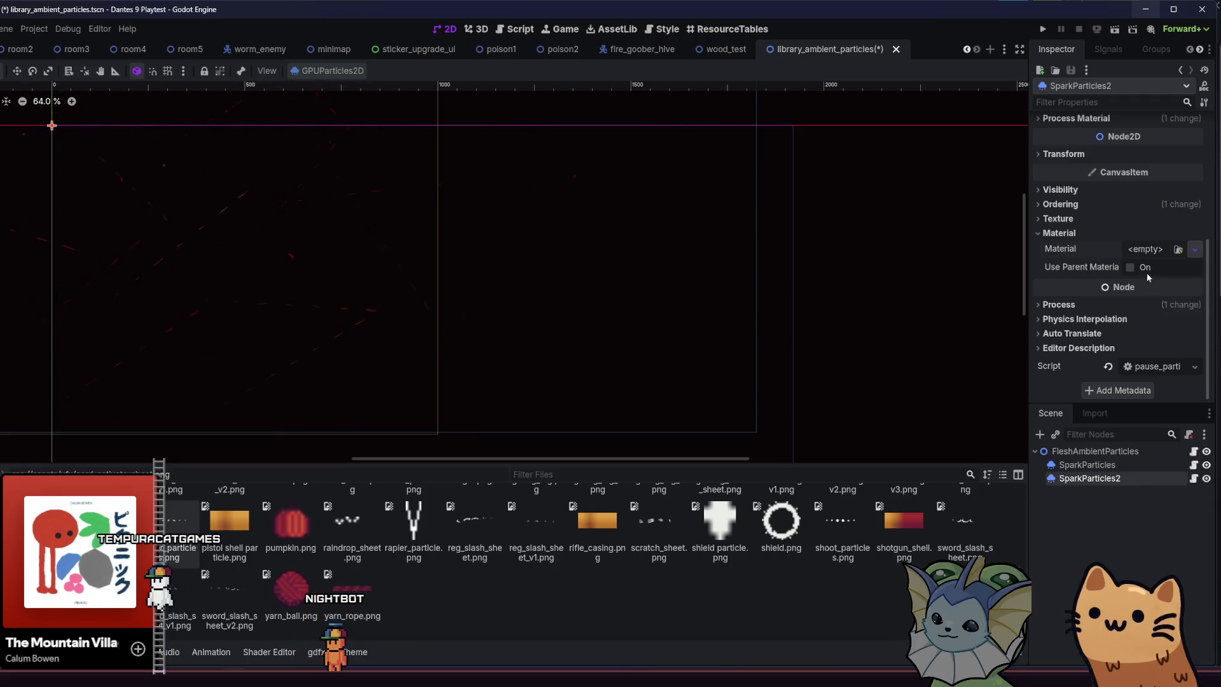
Give SparkParticles2 a CanvasItemMaterial with particle animation using 7 horizontal, 1 vertical frames.
click(1194, 249)
scroll(down, 3)
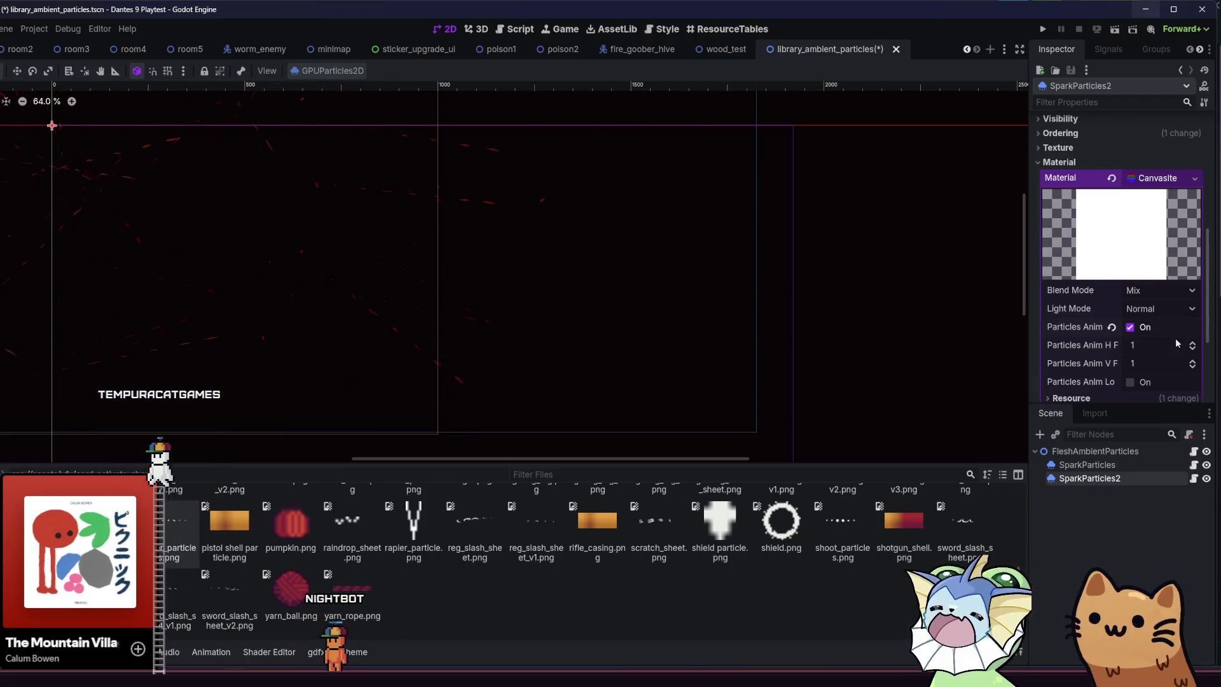
click(1193, 345)
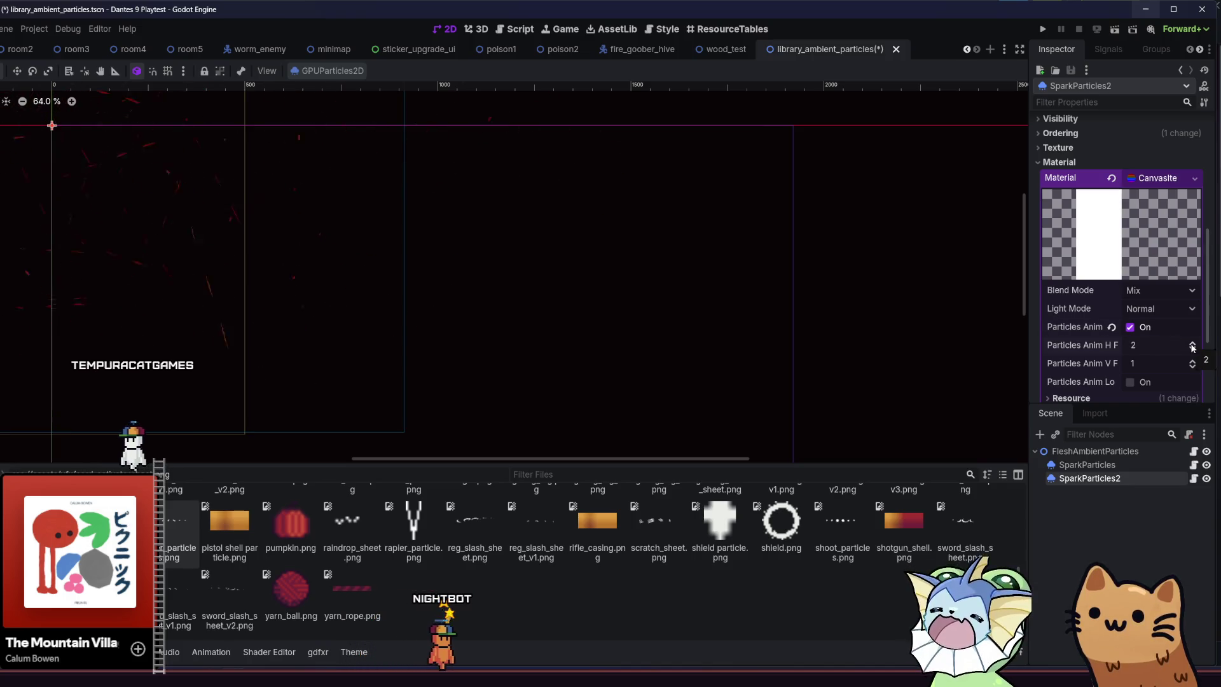
click(1193, 345)
click(1194, 346)
click(1193, 346)
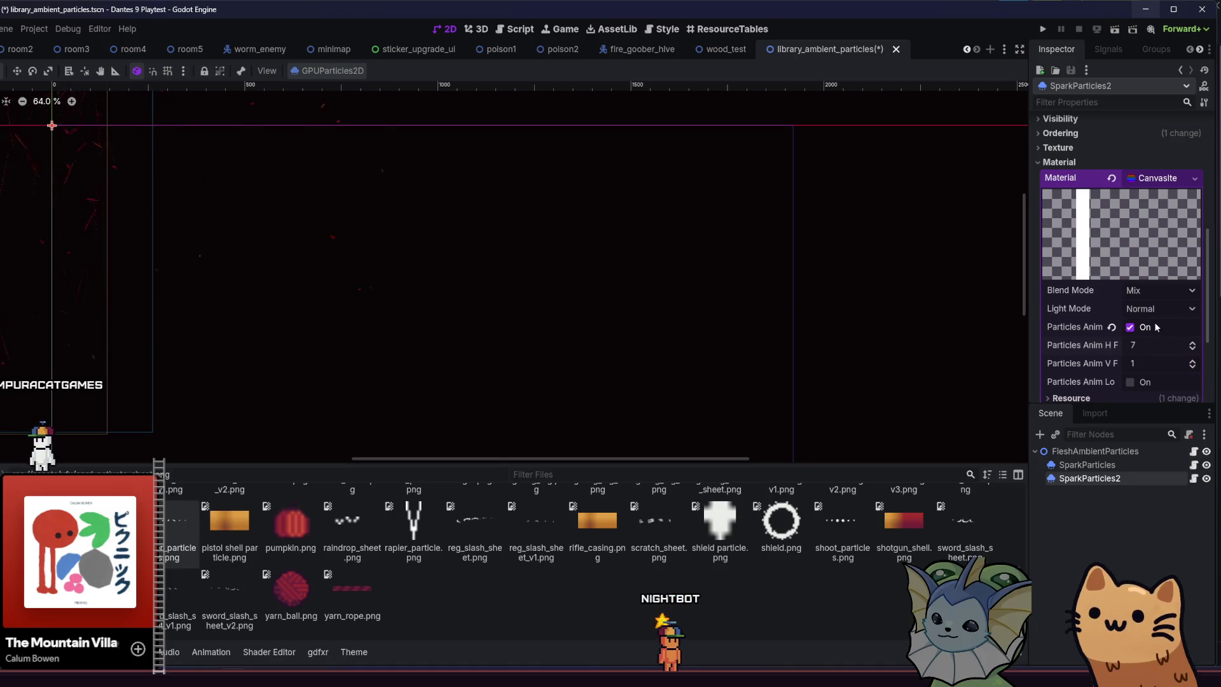
scroll(down, 3)
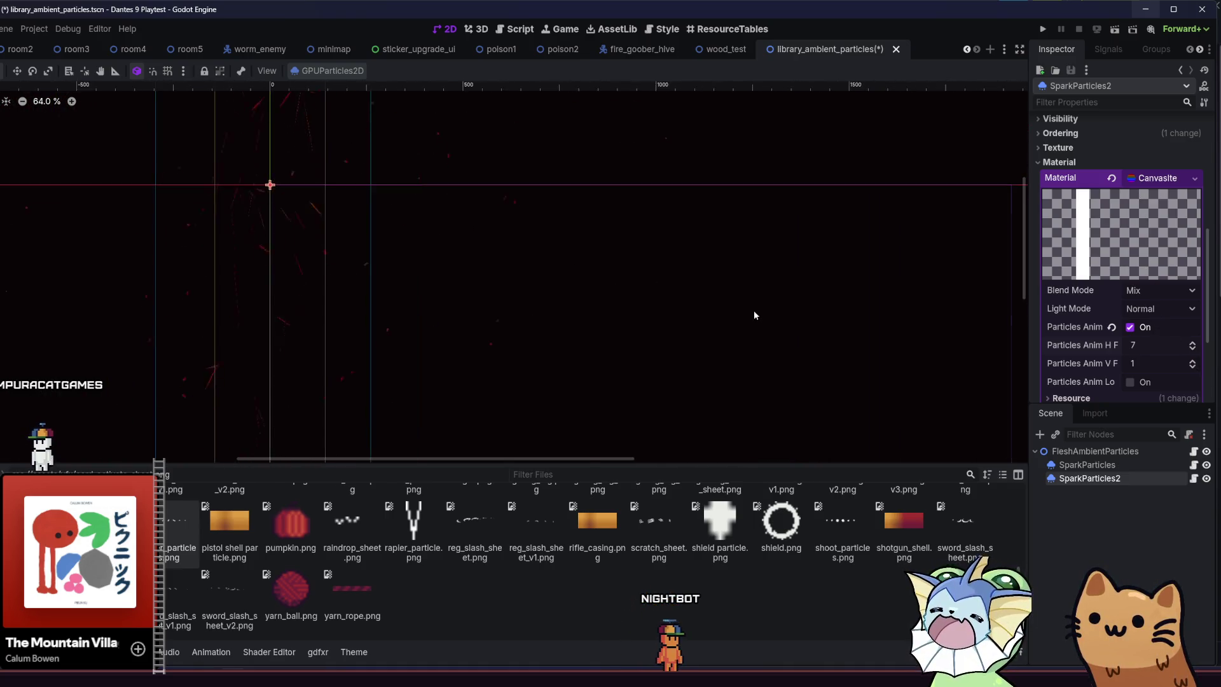
scroll(down, 3)
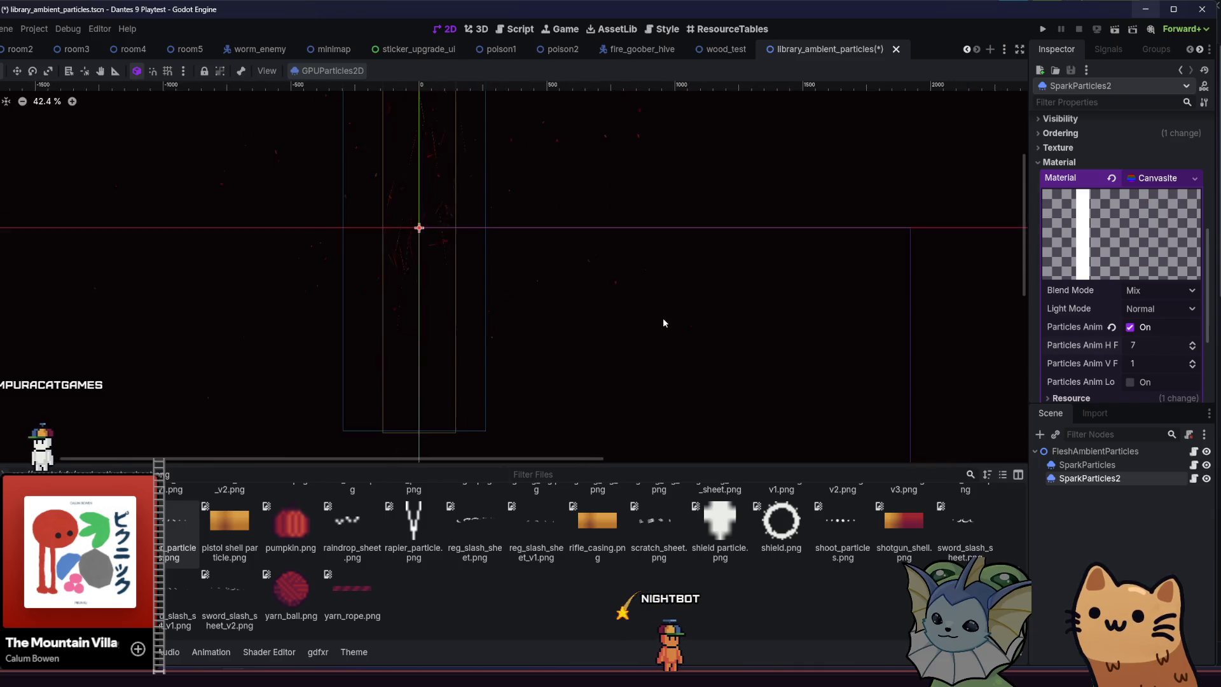
scroll(up, 3)
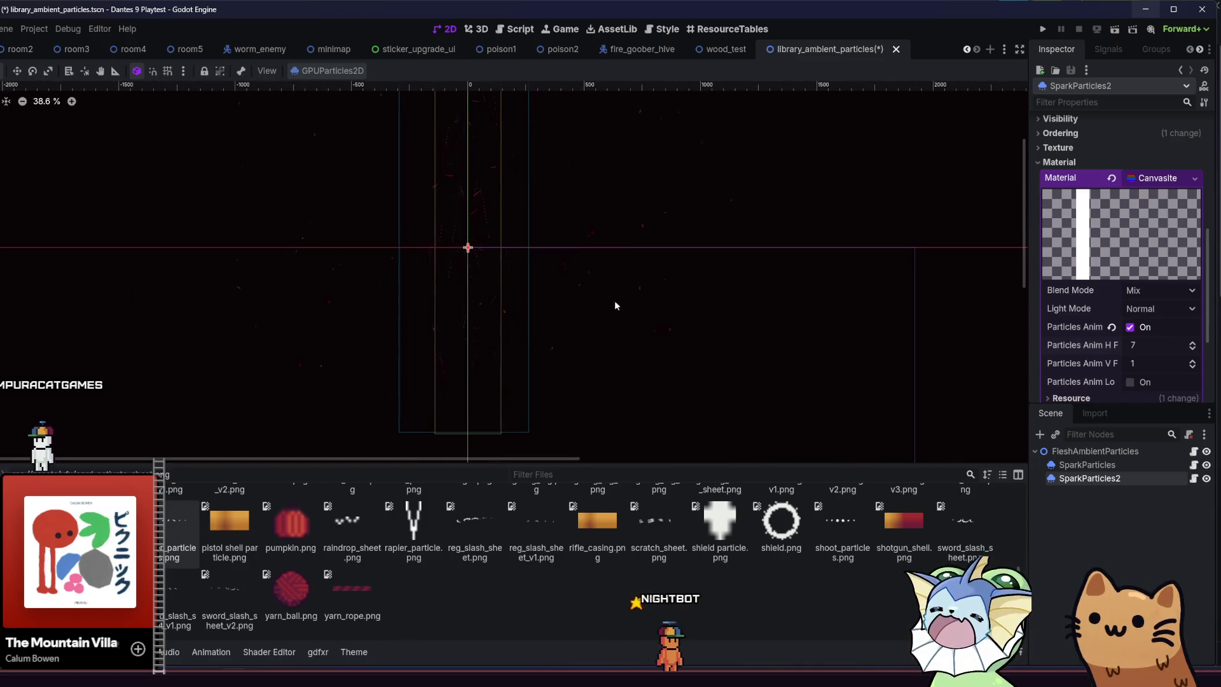
scroll(up, 3)
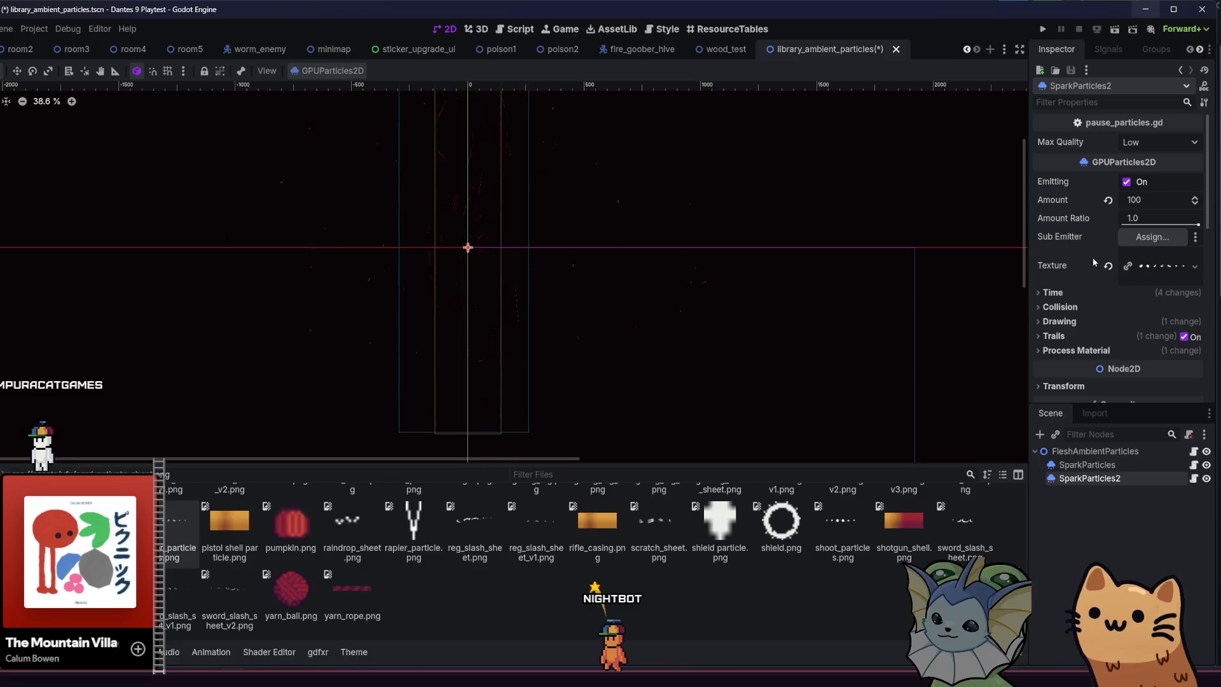
click(1077, 291)
Make SparkParticles2's process material unique (recursive) and turn off its trails.
click(1077, 291)
click(1078, 291)
click(1077, 292)
click(1076, 350)
scroll(down, 3)
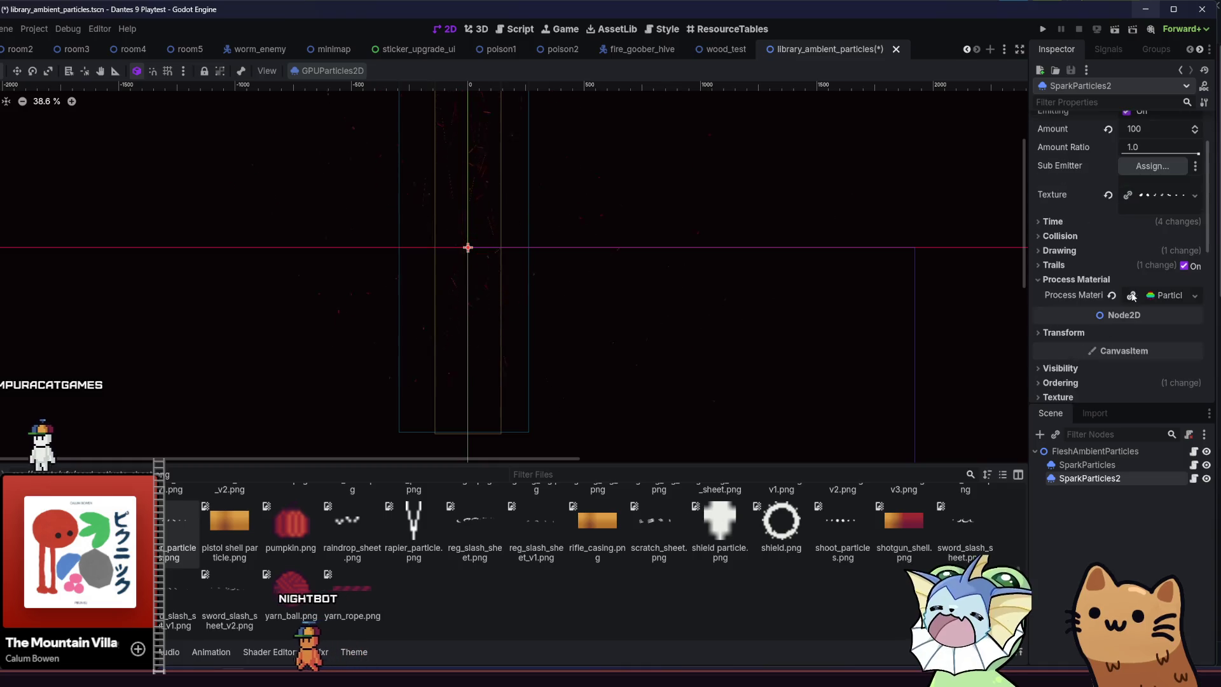
click(1149, 299)
click(1150, 404)
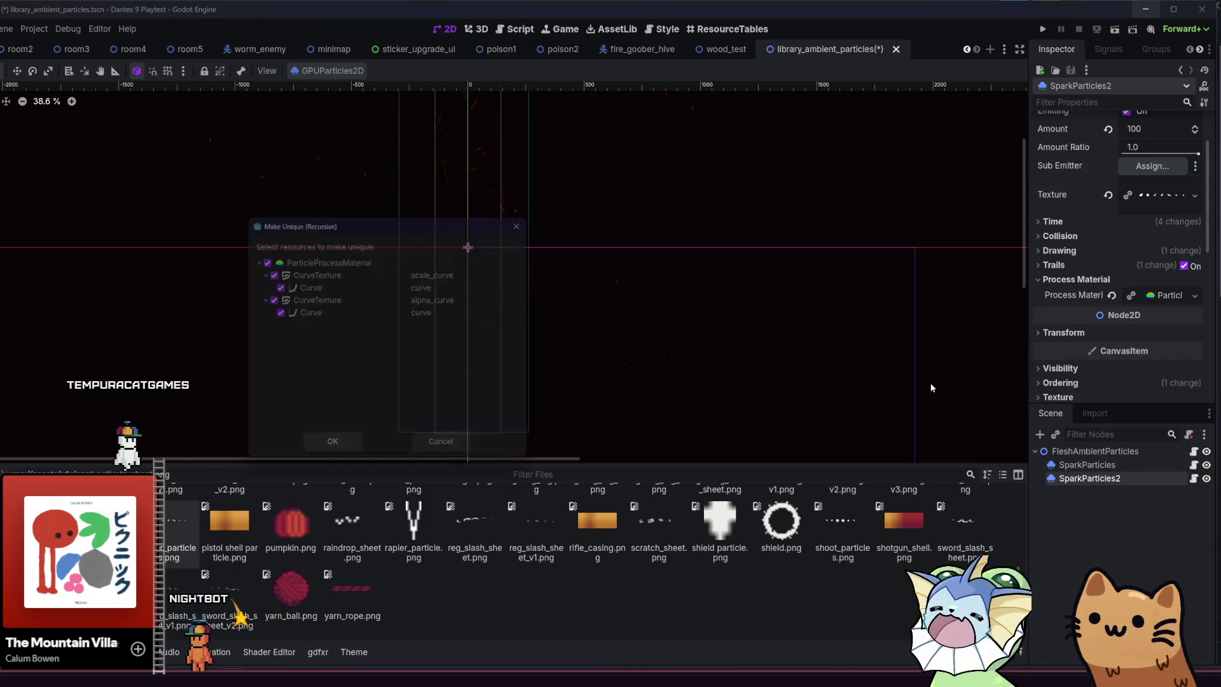
key(Return)
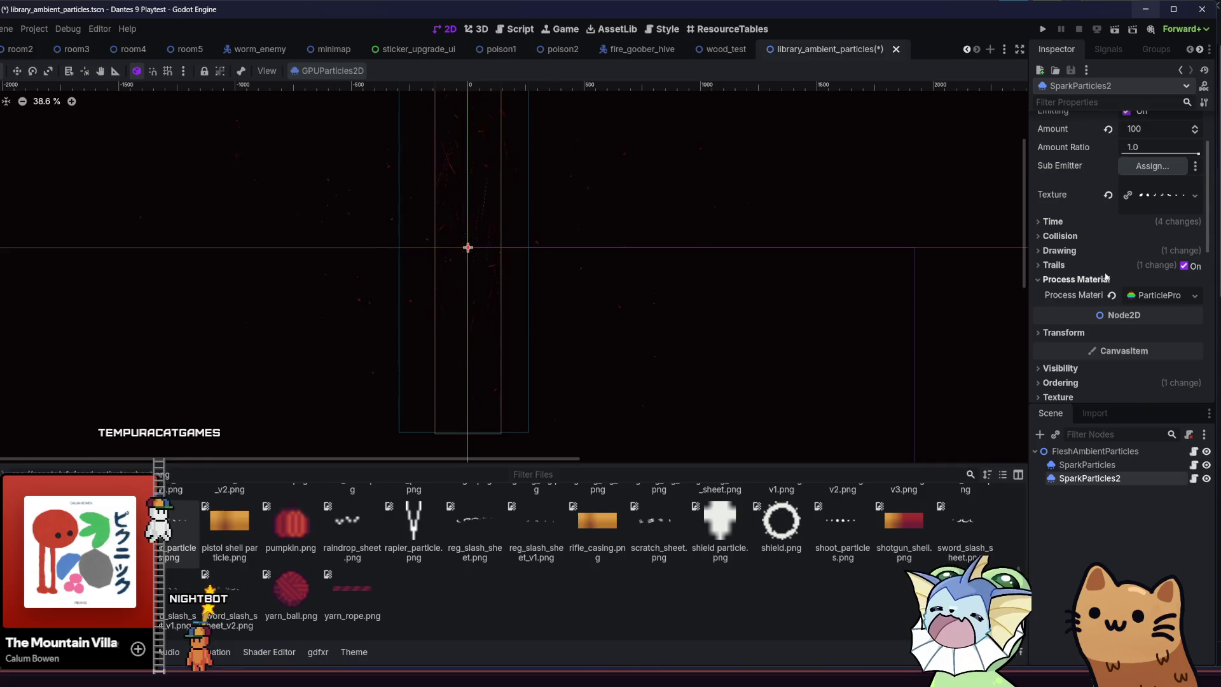
click(1094, 266)
click(1183, 266)
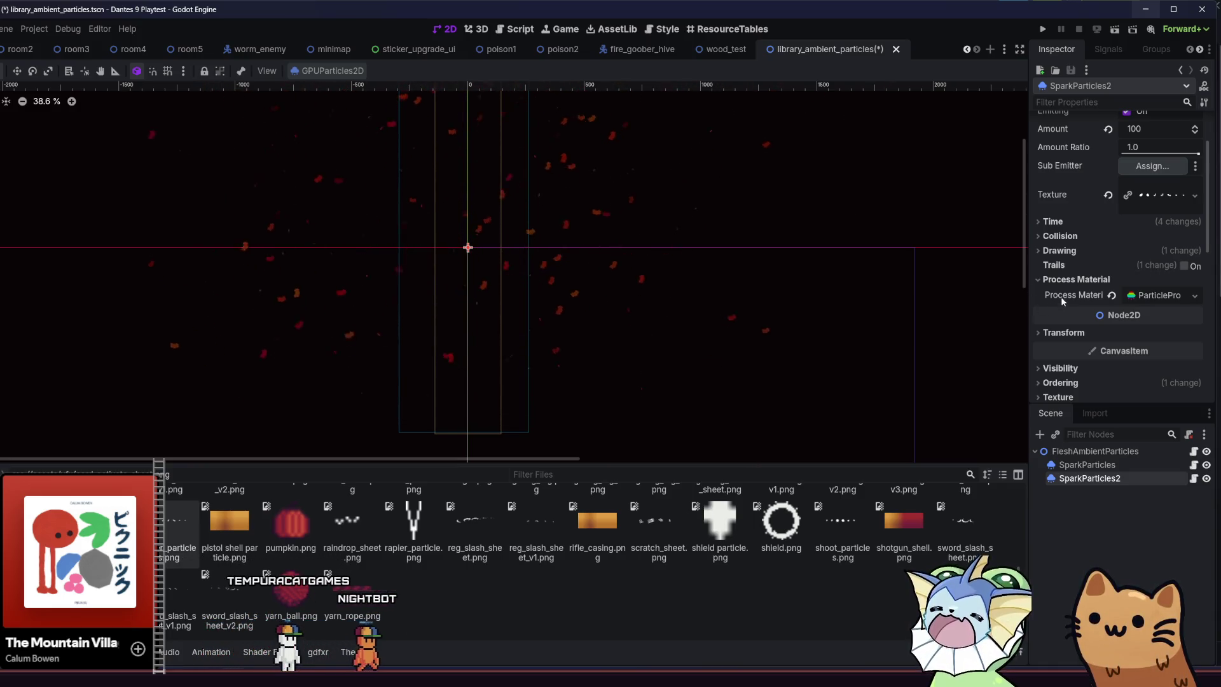
Set the particle Amount to 50 on both SparkParticles2 and SparkParticles.
click(1069, 280)
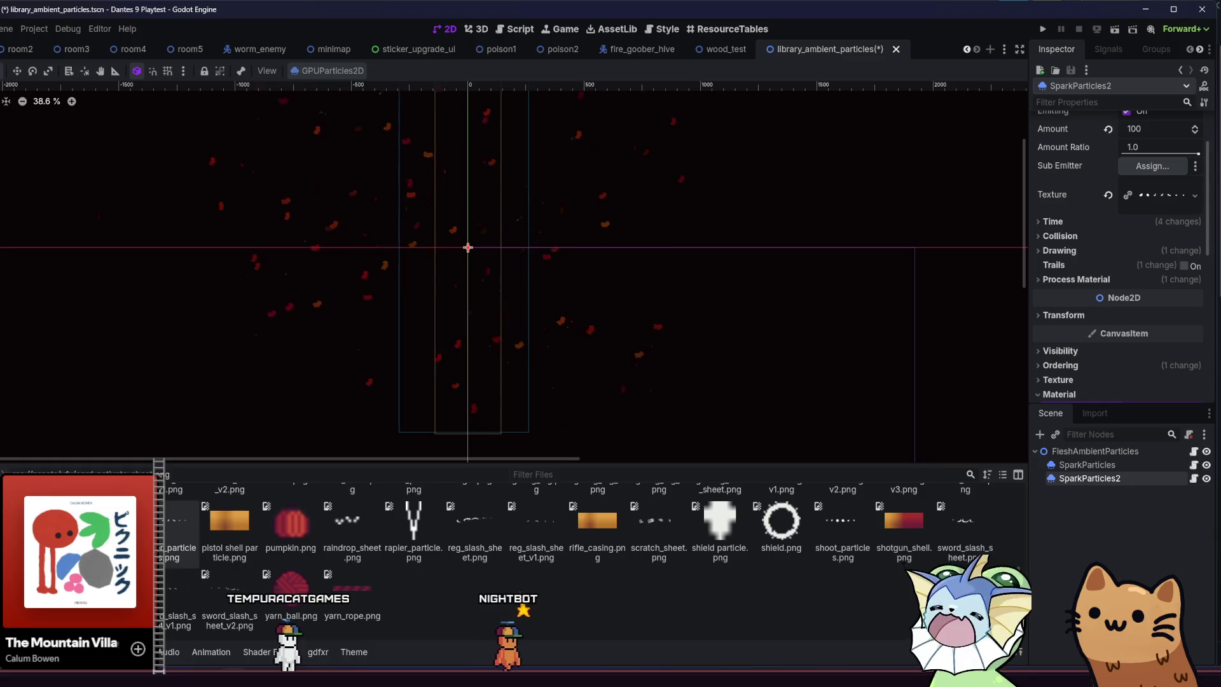
drag(790, 326, 794, 293)
click(1074, 279)
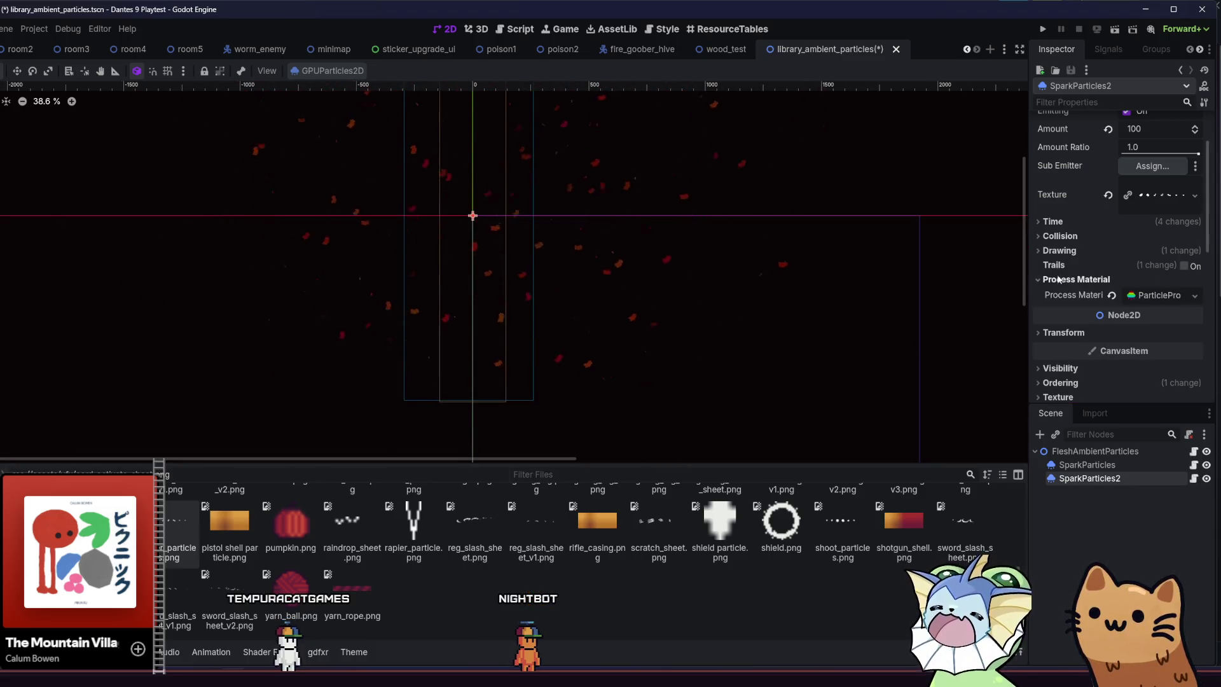
scroll(up, 3)
double_click(1136, 200)
text(50)
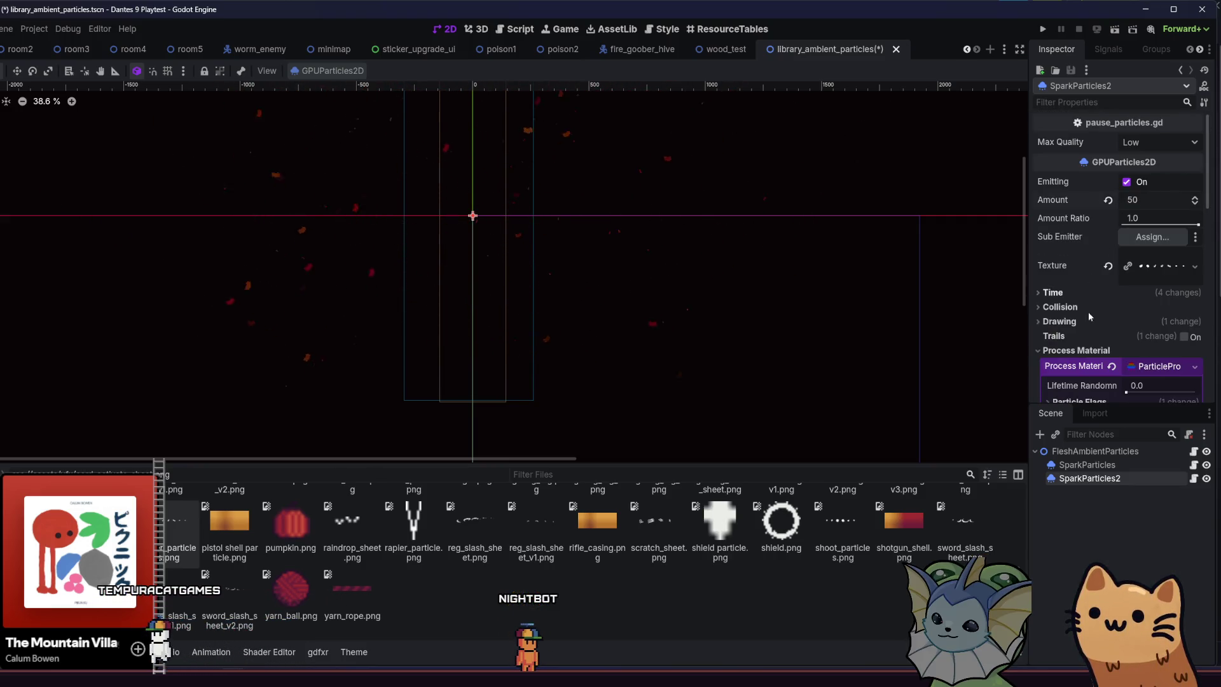
click(1087, 465)
click(1157, 199)
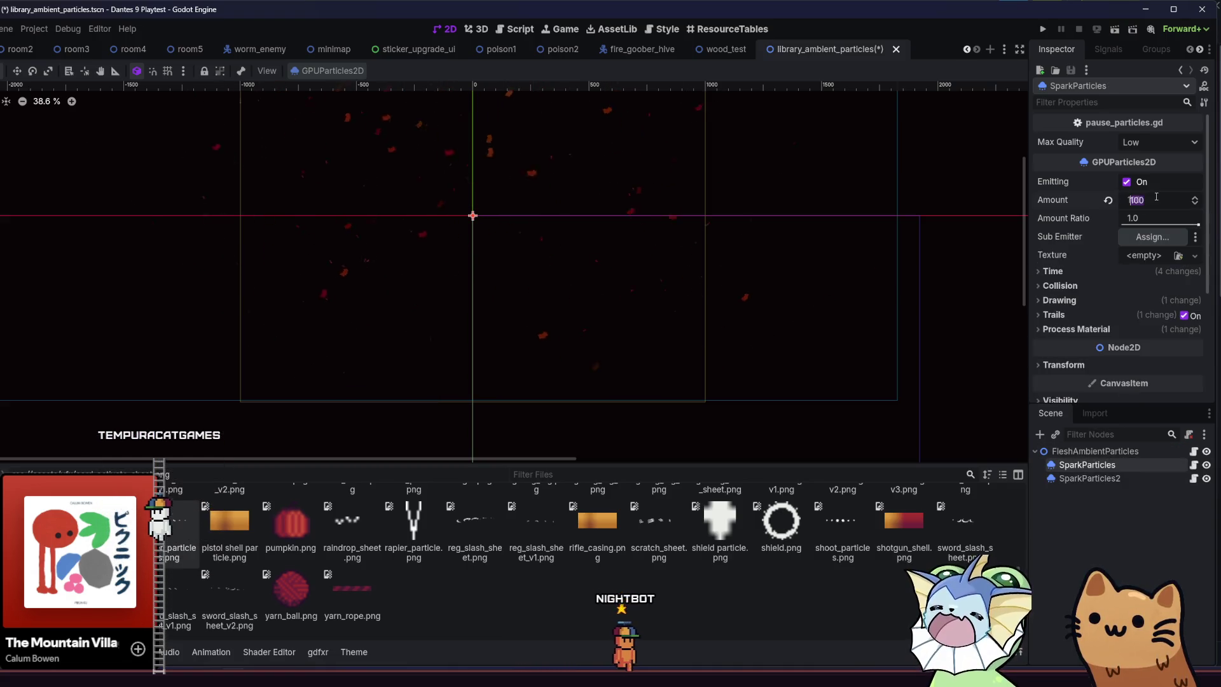
text(50)
key(Return)
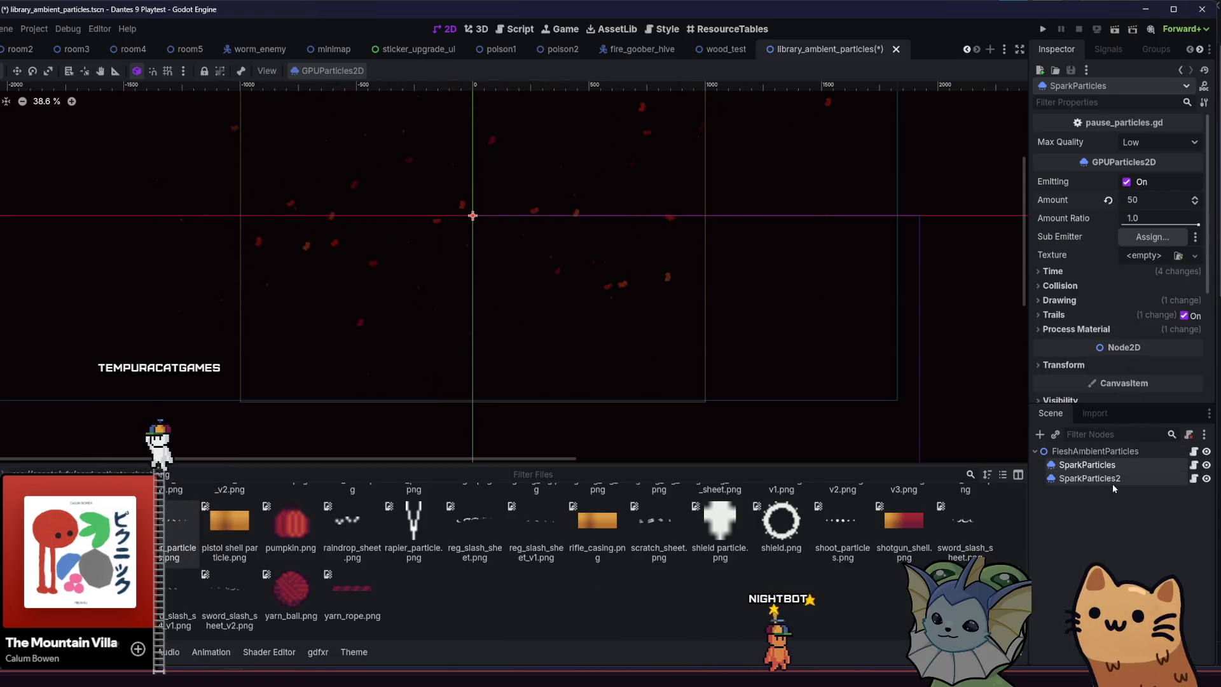
click(1113, 482)
scroll(down, 3)
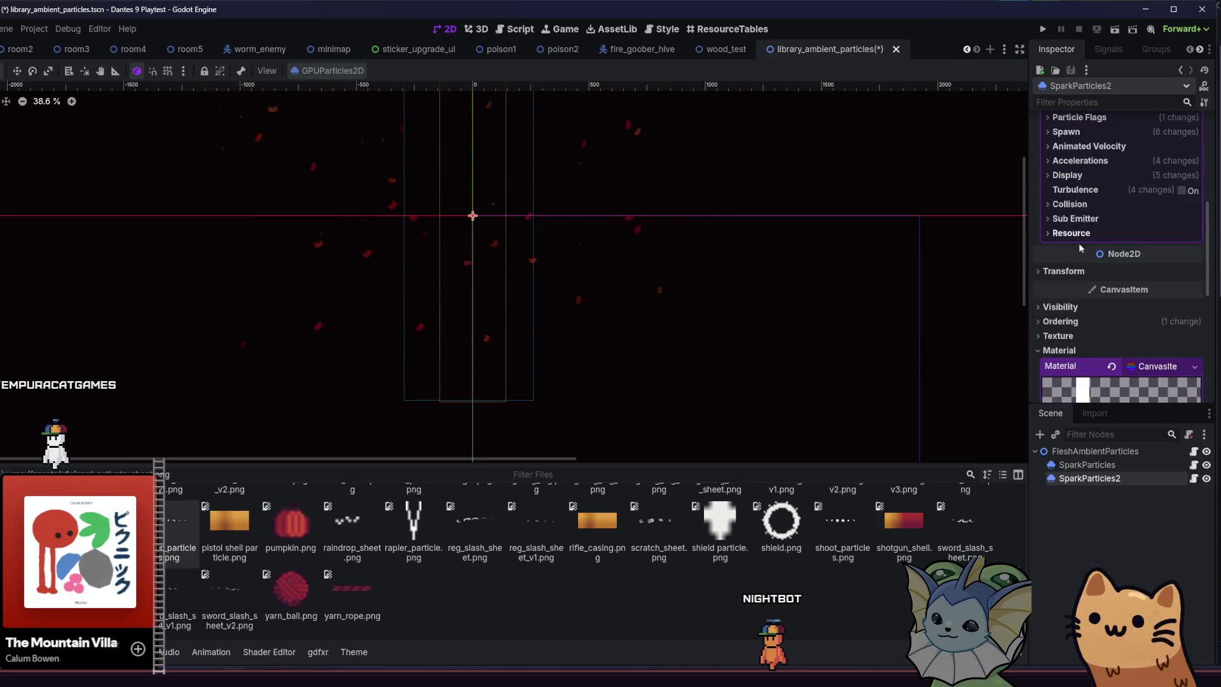
Set SparkParticles2's Display > Animation offset range to 0–1.0.
click(1075, 270)
click(1075, 271)
click(1075, 204)
click(1075, 204)
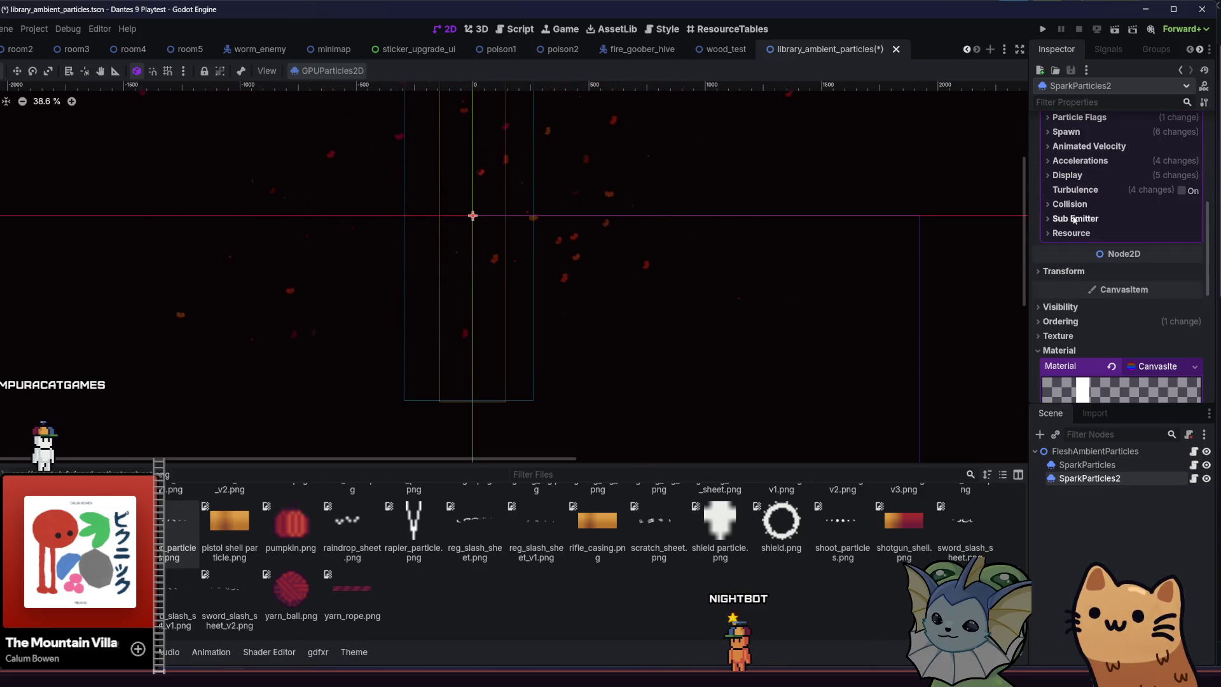
click(1082, 176)
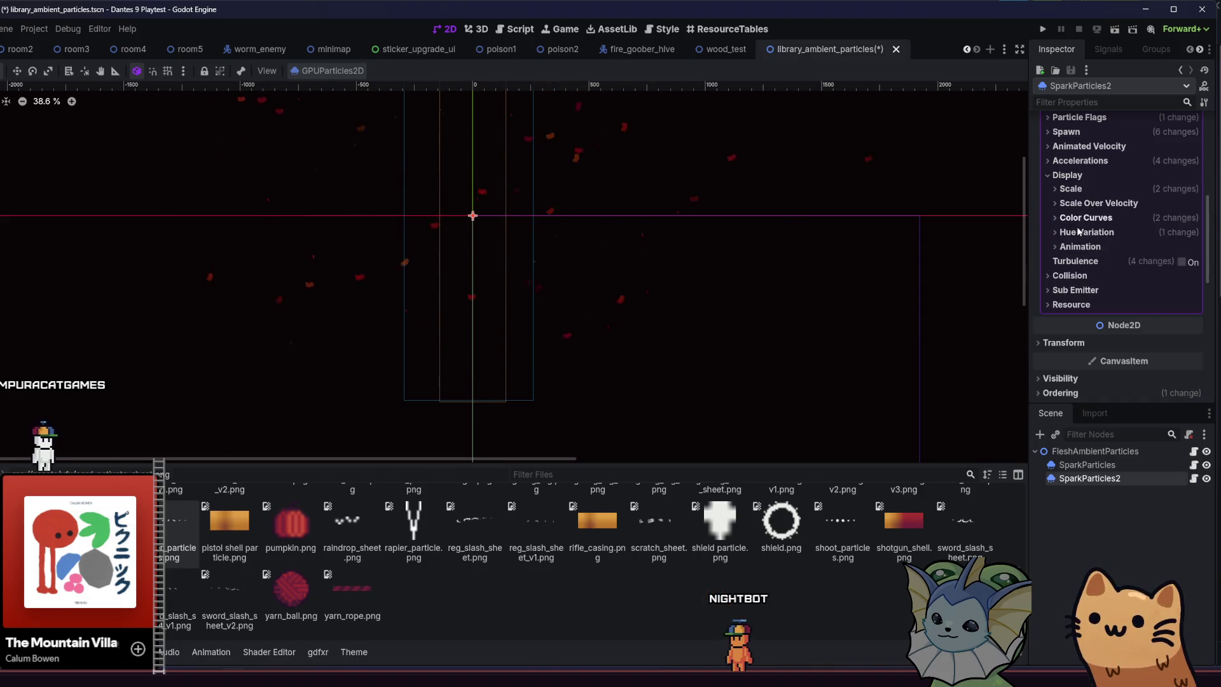
click(1080, 248)
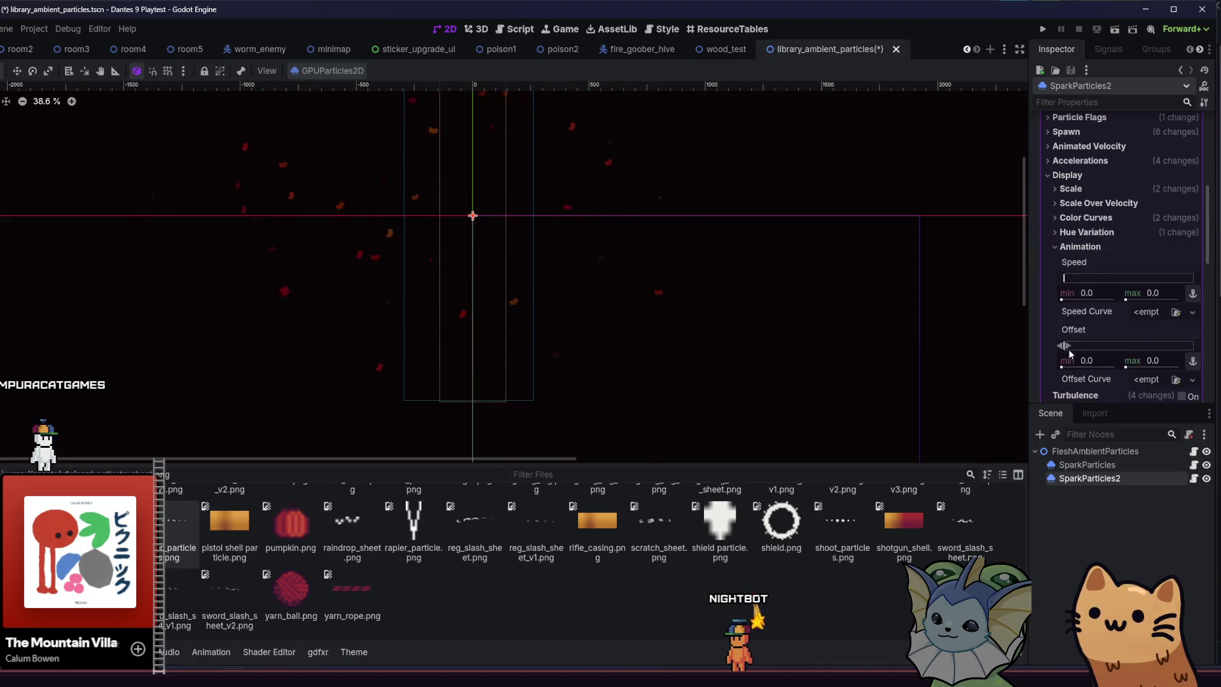
drag(1067, 345, 1195, 345)
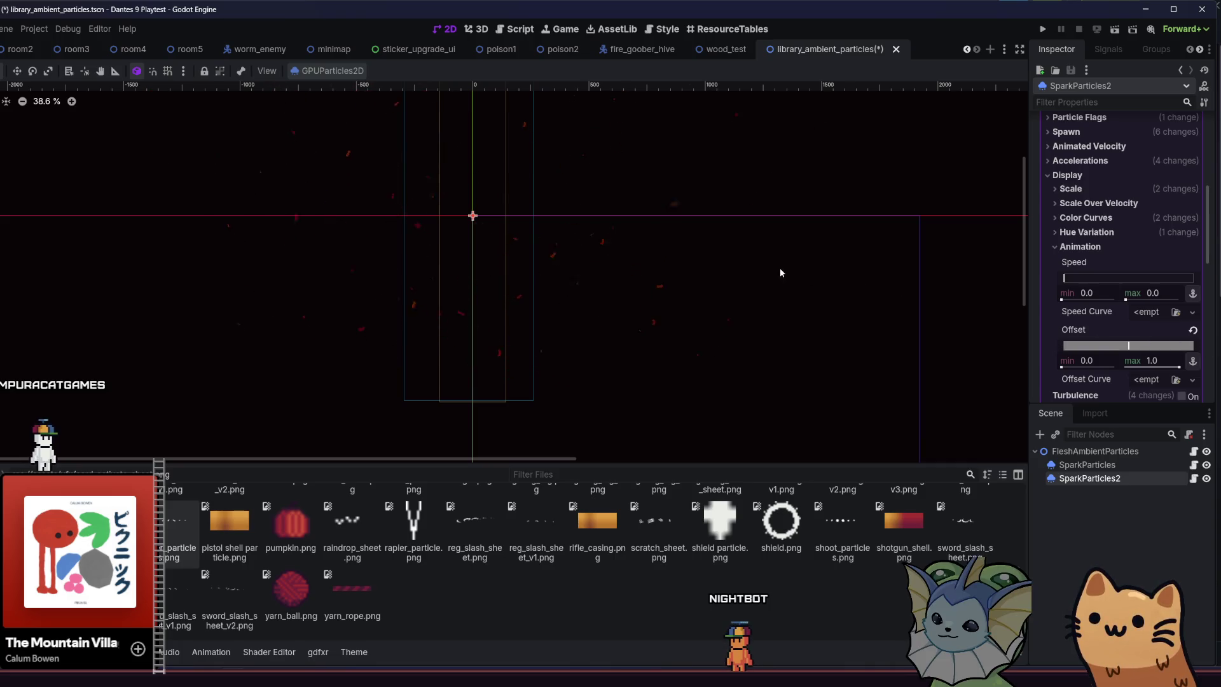
Set the animation speed range to min 0.0, max 0.42.
drag(722, 270, 798, 309)
drag(1068, 279, 1075, 288)
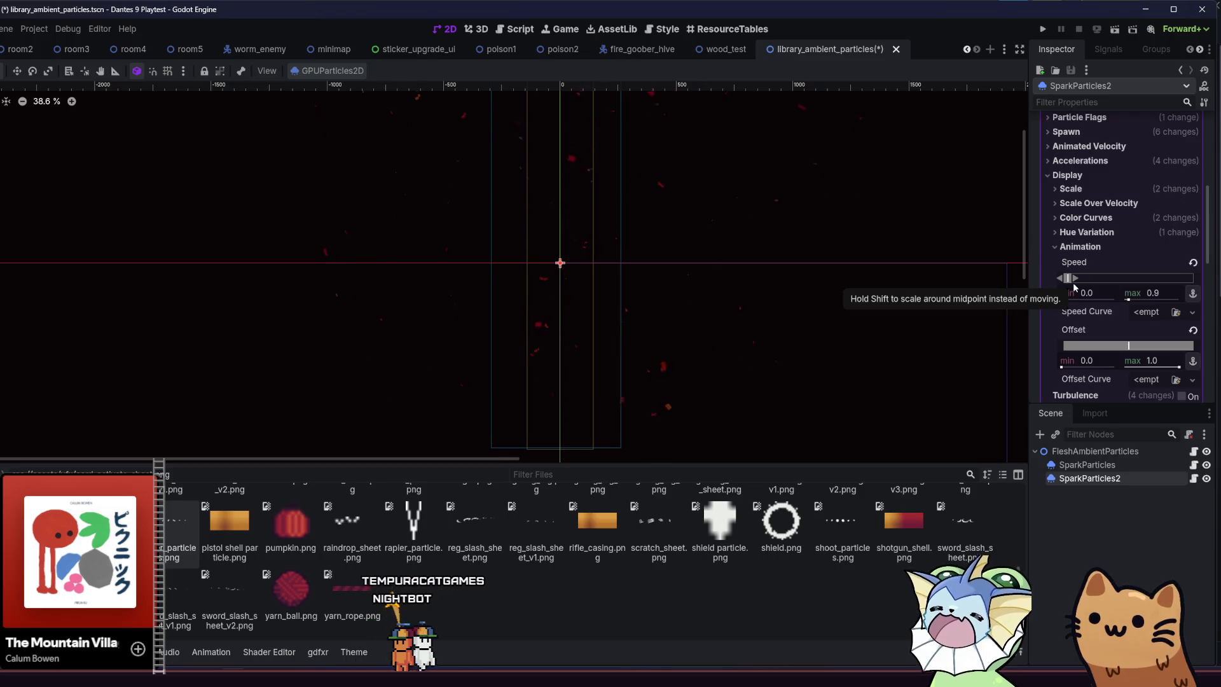
drag(1059, 284, 1070, 283)
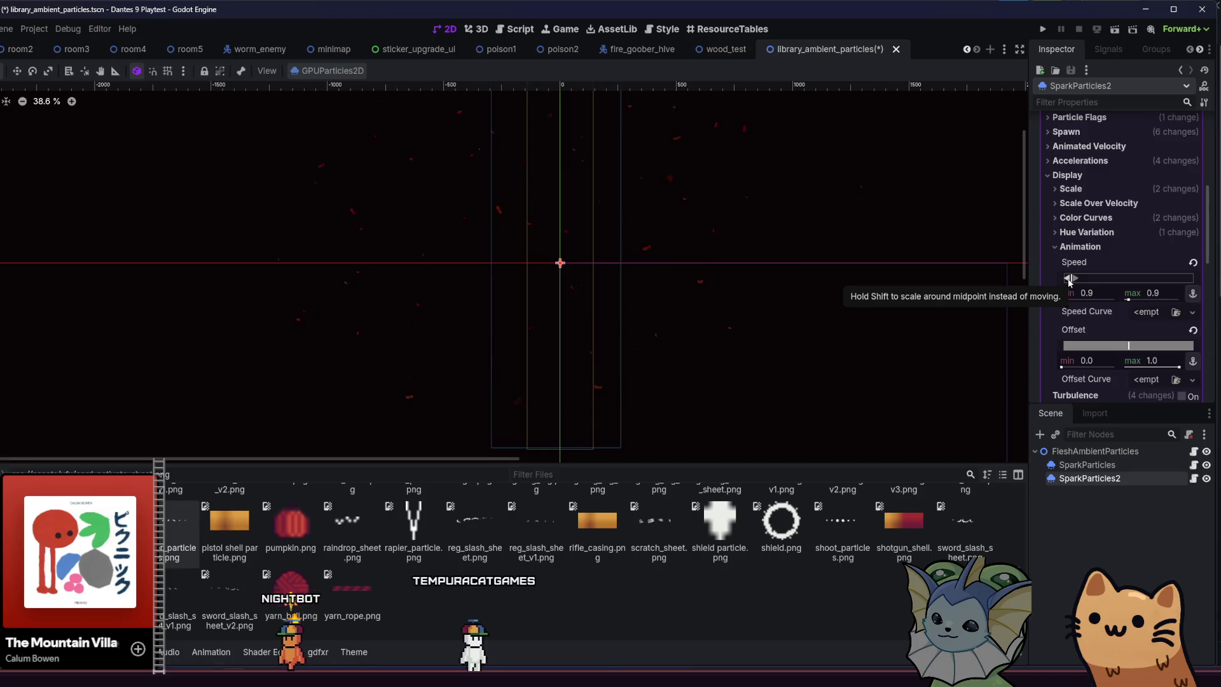
drag(1069, 281, 1072, 279)
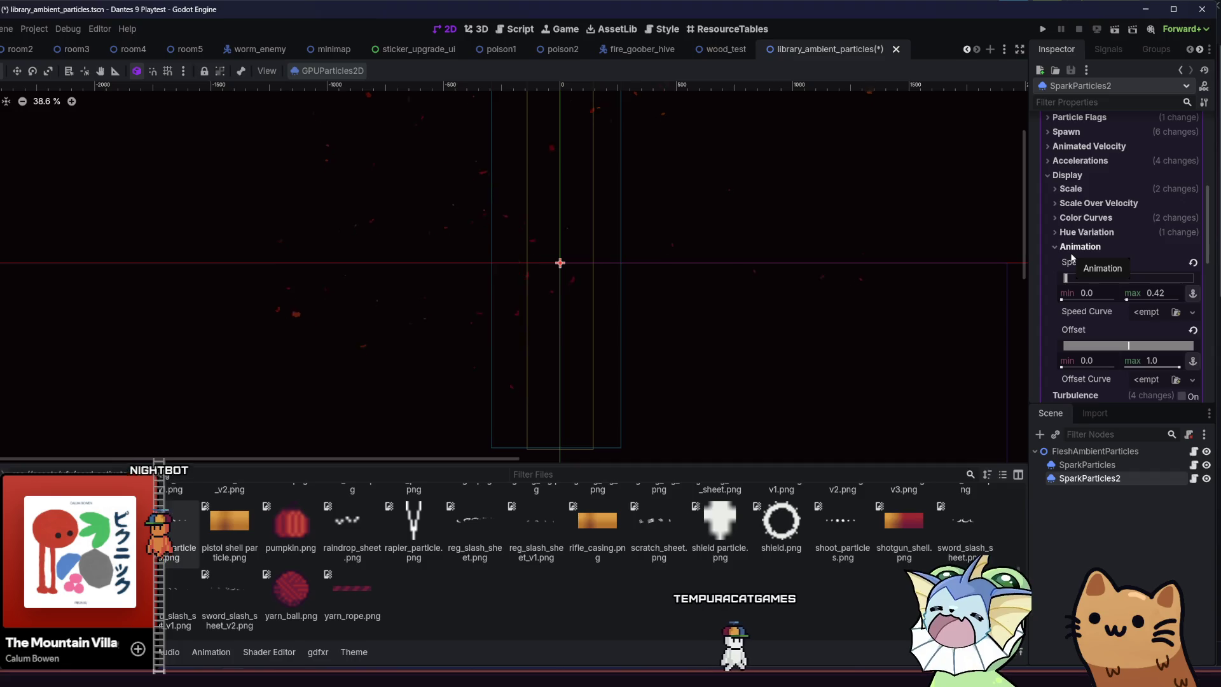
Revert SparkParticles2's particle Color from red to white in Color Curves.
click(1085, 218)
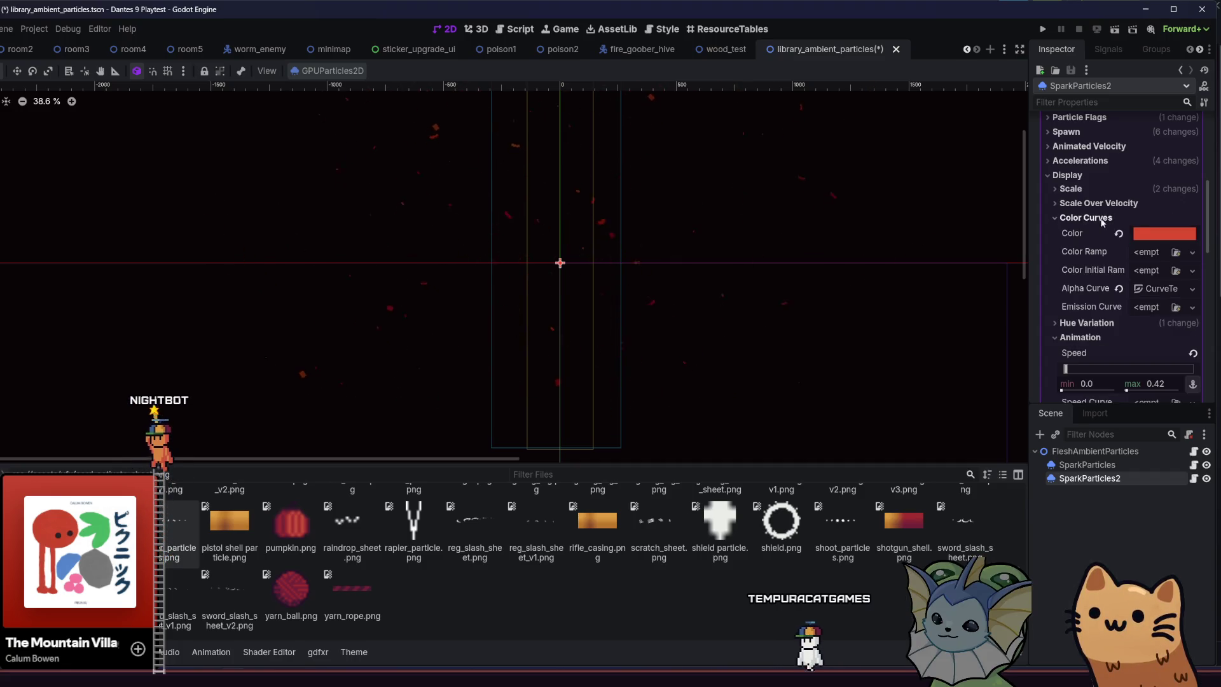
click(1119, 234)
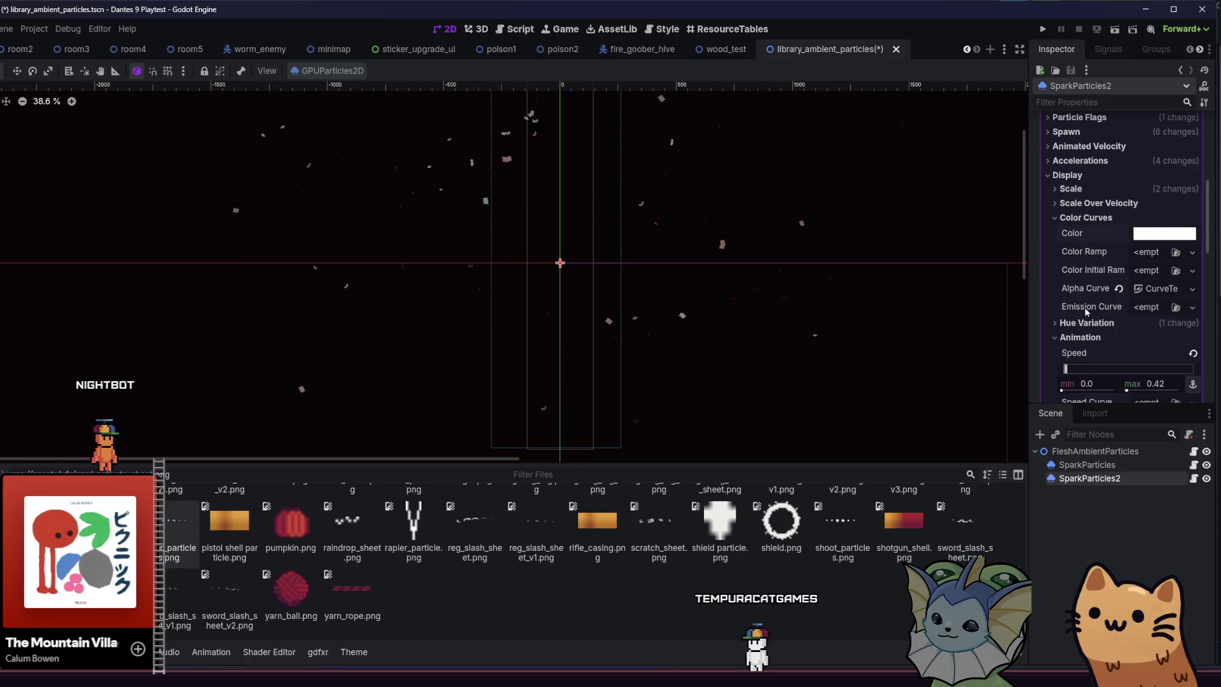
click(1079, 327)
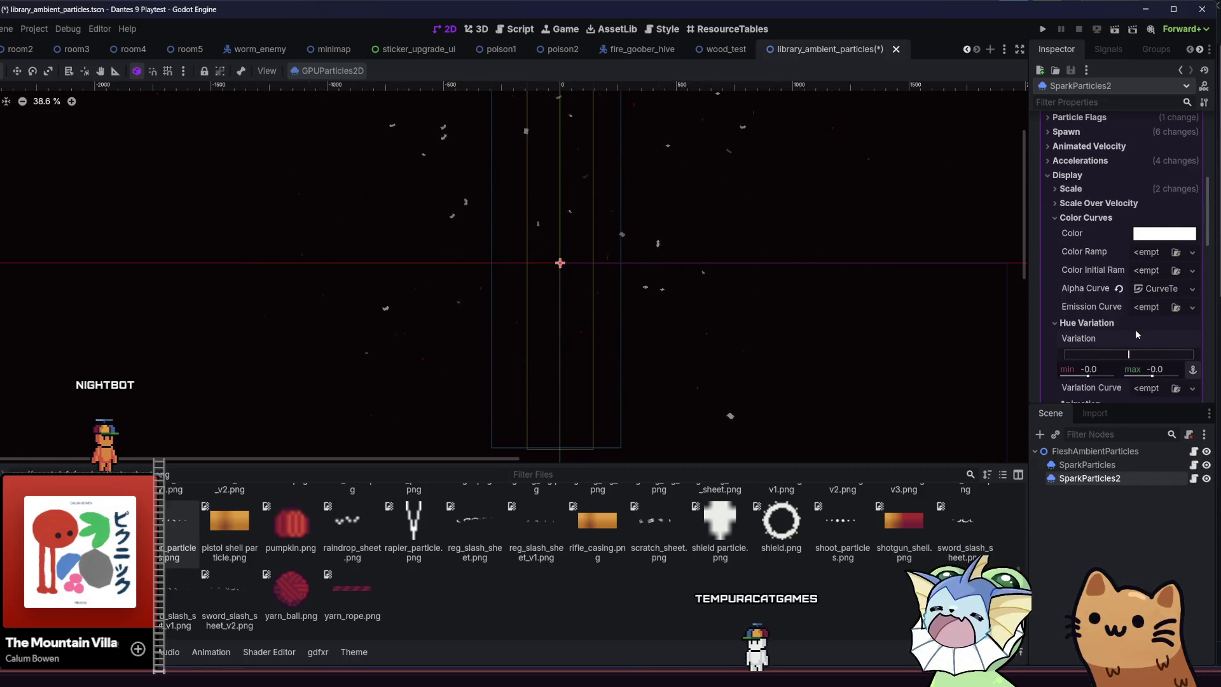
click(1136, 326)
Assign a New GradientTexture1D as the Color Initial Ramp.
click(1175, 271)
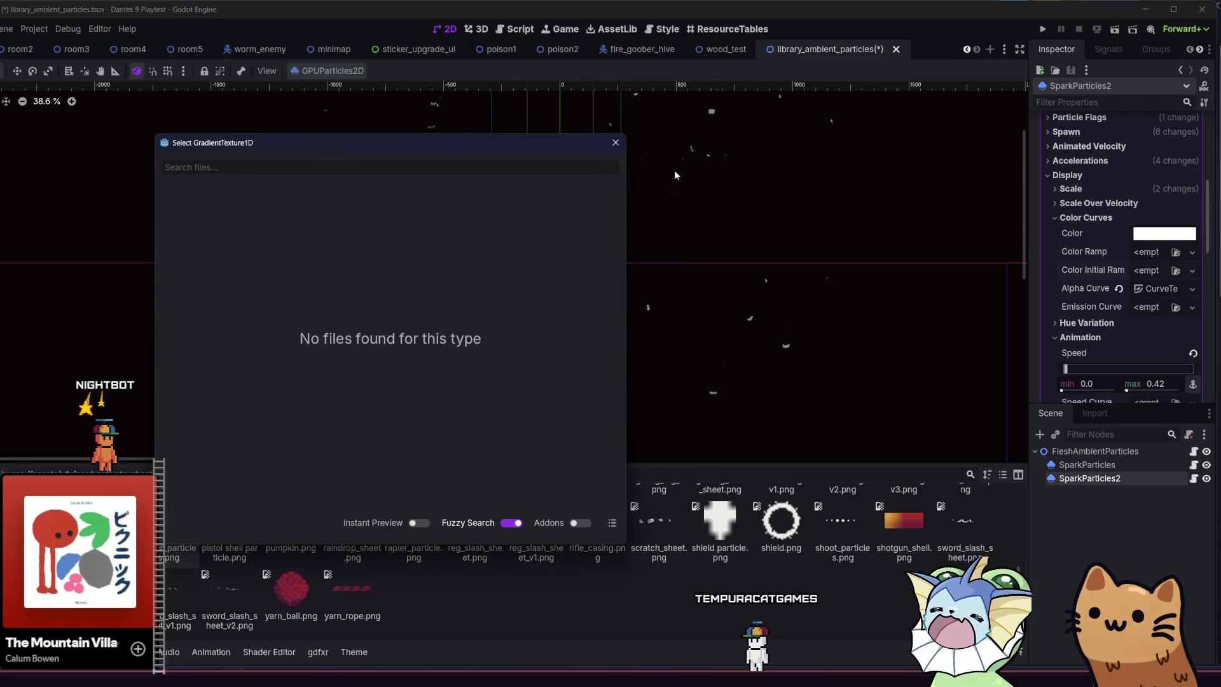
click(616, 143)
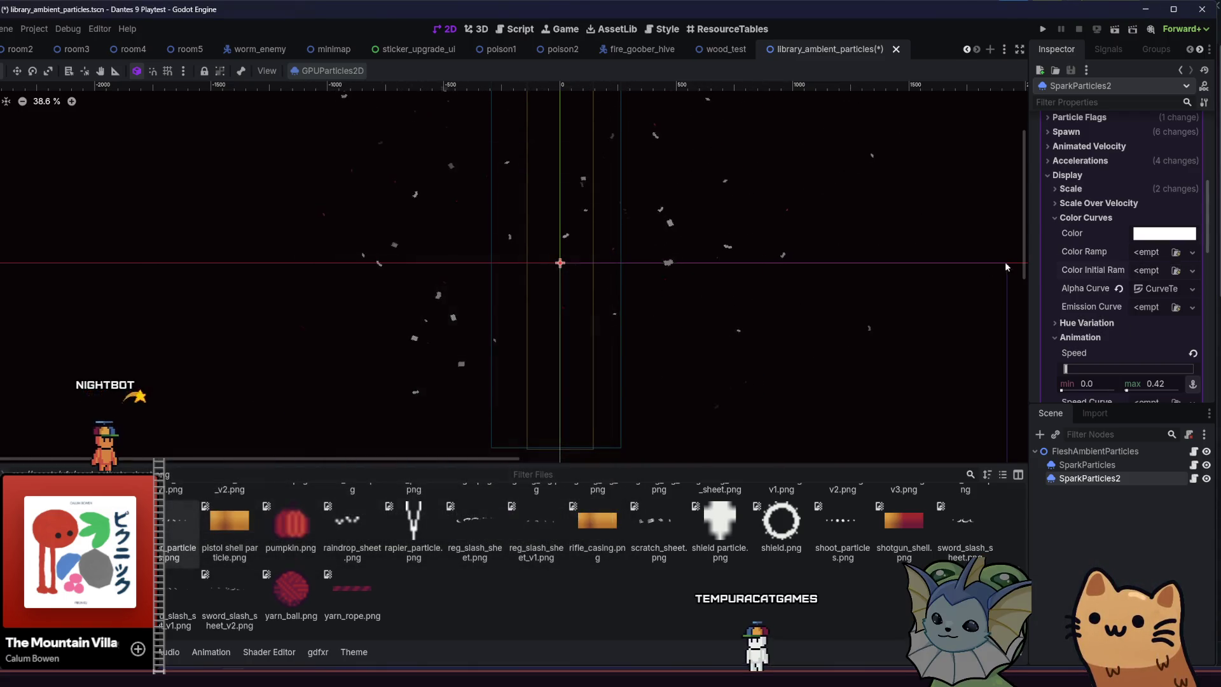
click(1134, 270)
click(1139, 299)
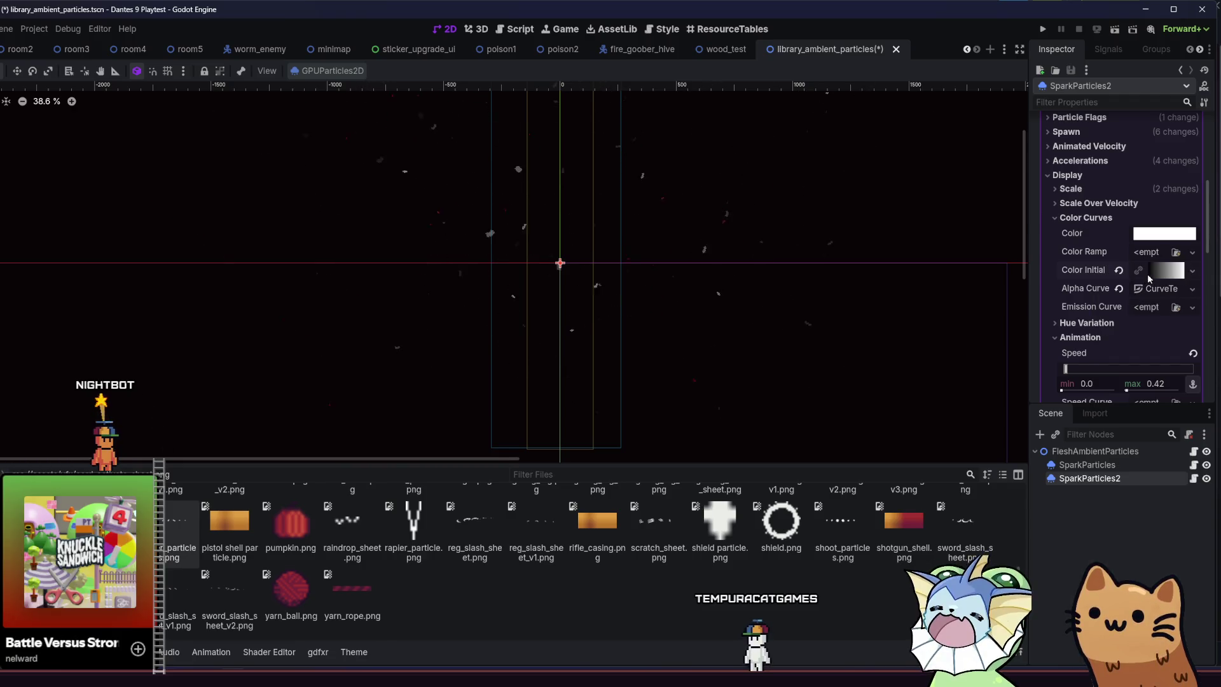
Recolour the gradient's left and white stops with tan palette swatches such as d7b594.
click(1154, 290)
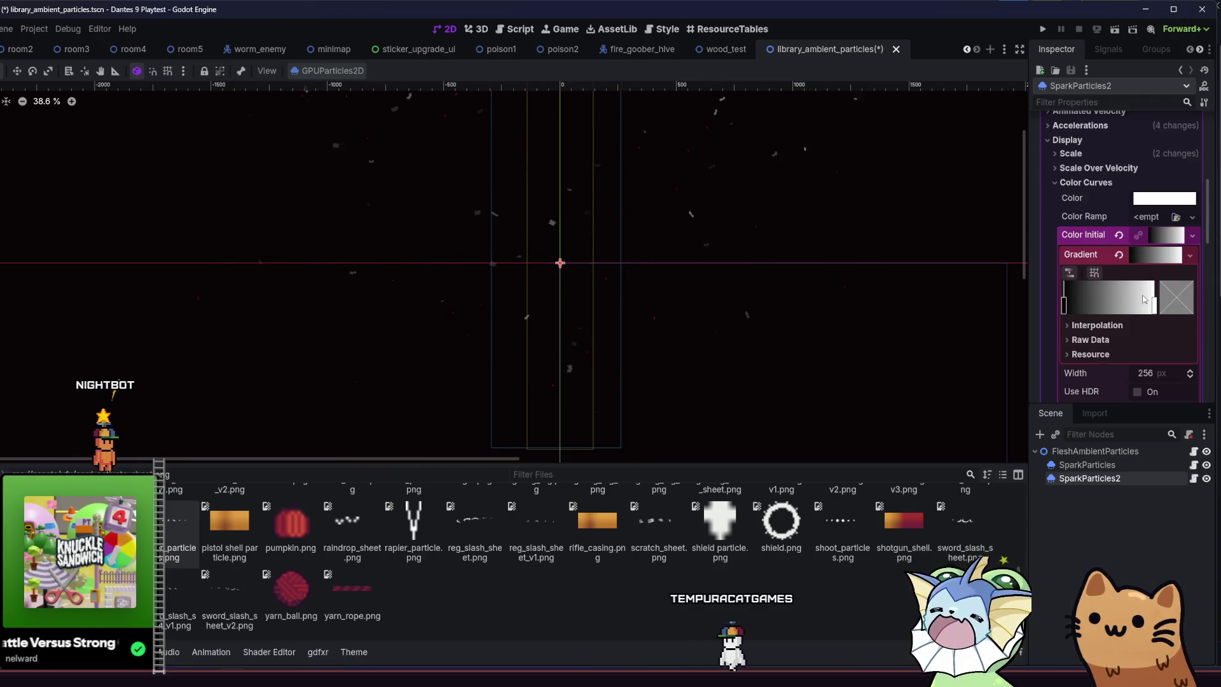
double_click(1063, 307)
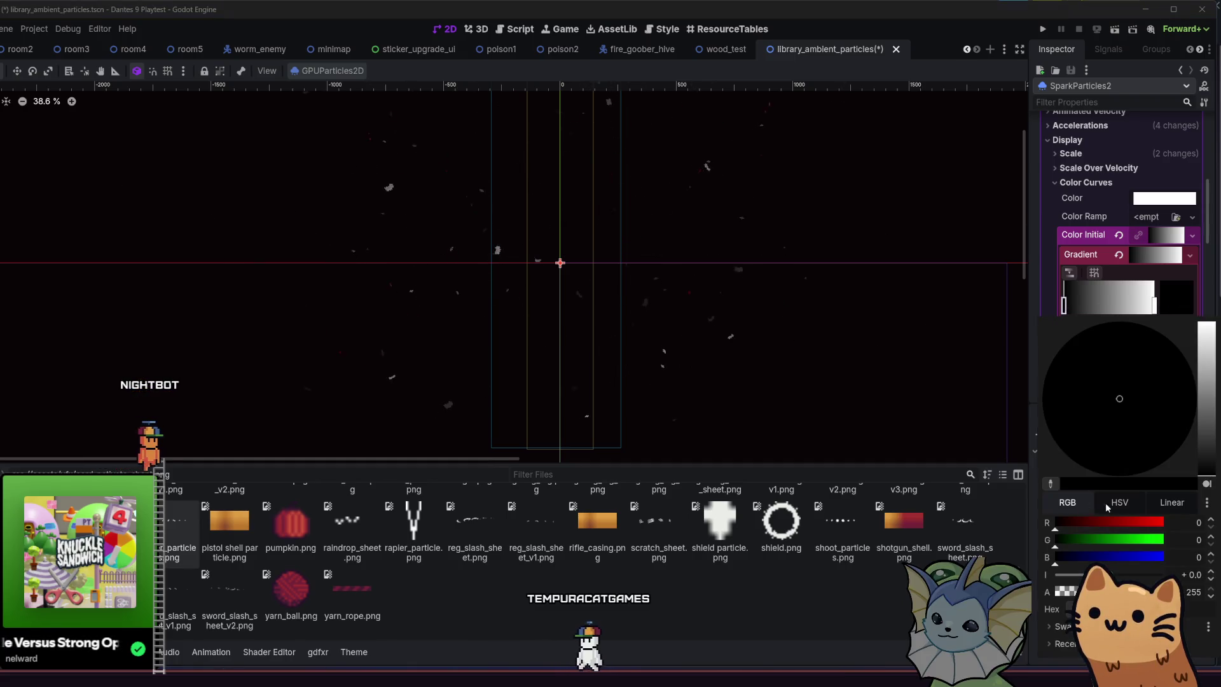
click(1162, 502)
click(1055, 626)
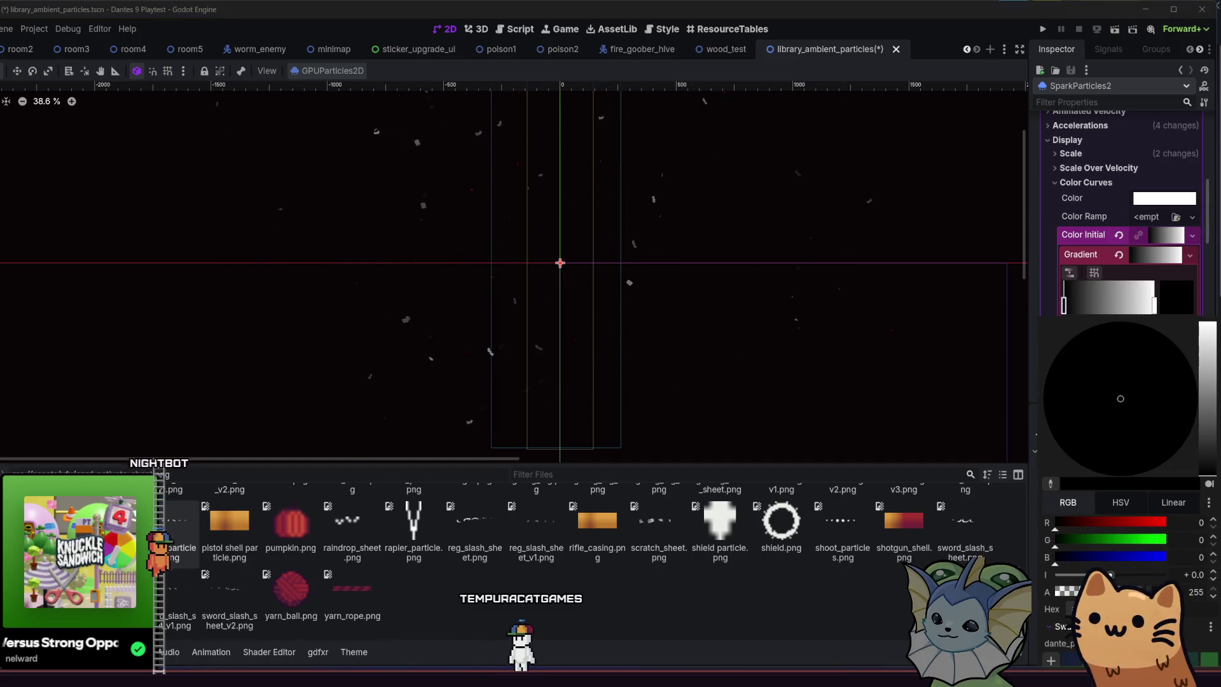
click(1170, 293)
click(1171, 292)
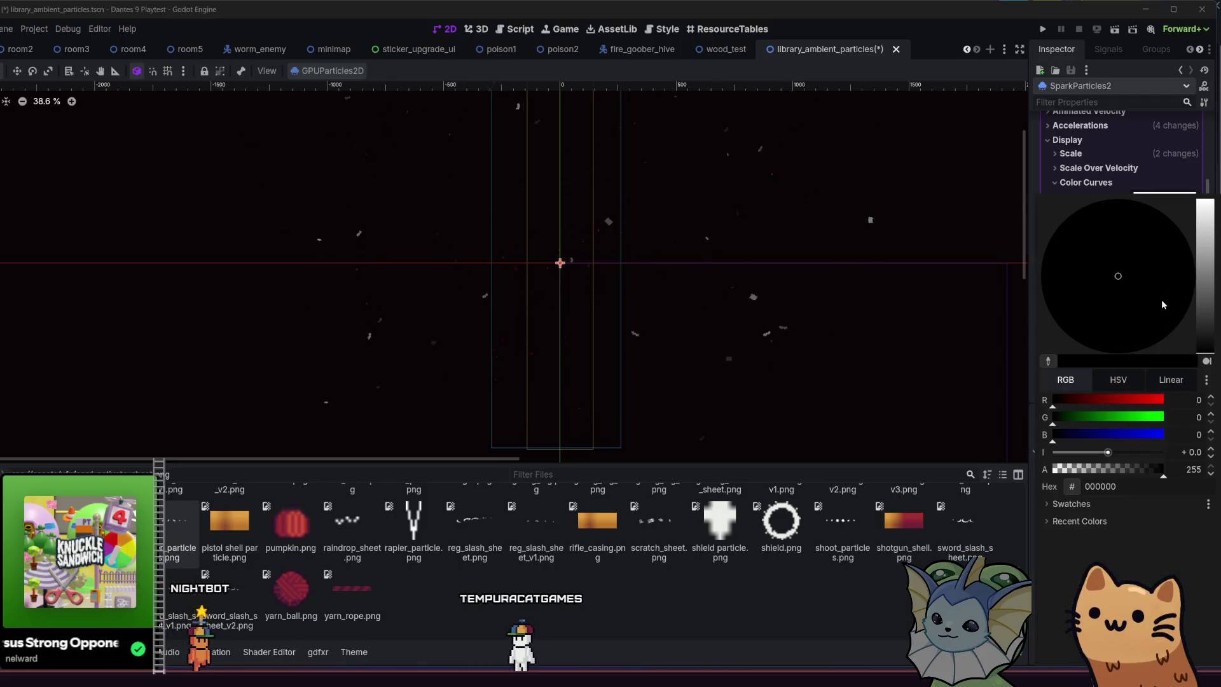
click(1058, 504)
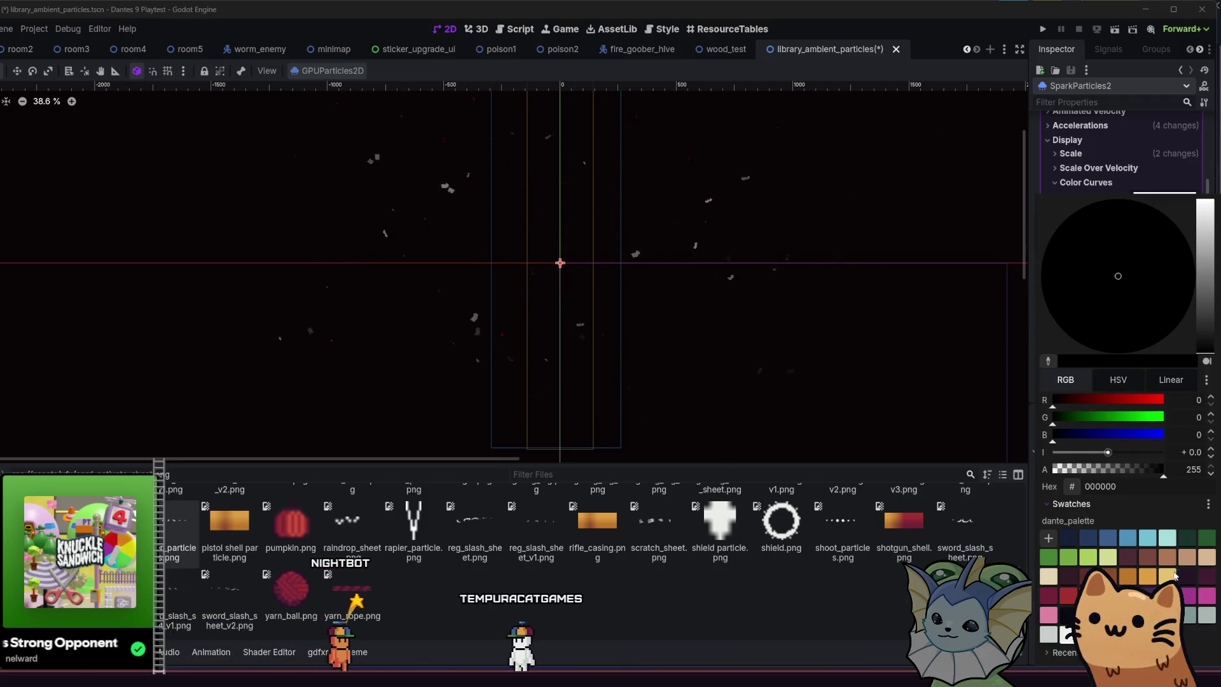
click(1204, 558)
click(922, 322)
click(1188, 297)
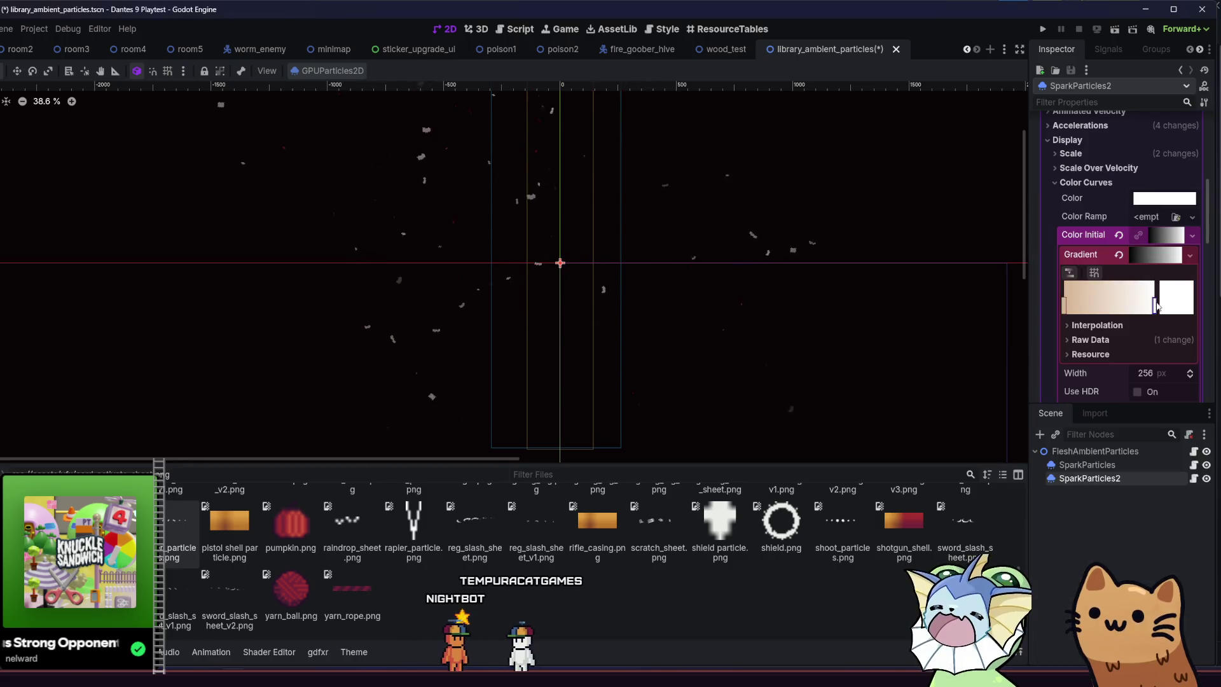
click(1188, 298)
click(1187, 557)
click(922, 322)
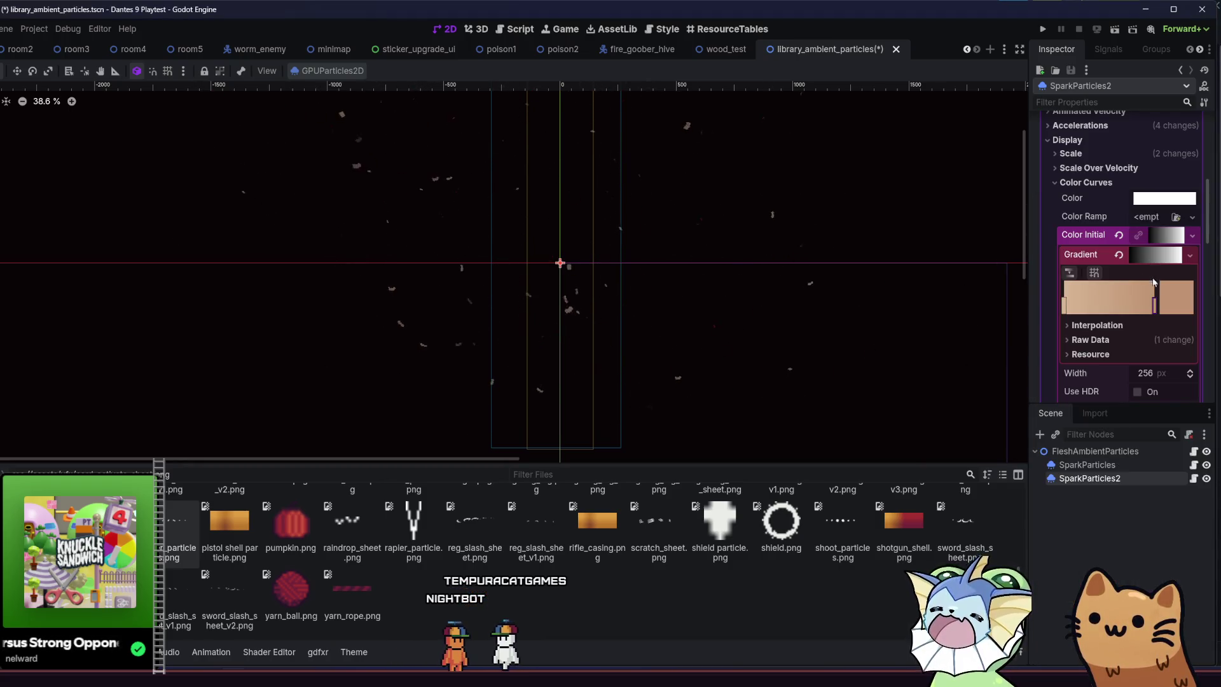
Set the gradient interpolation to Constant and add a dark brown stop further left.
click(1097, 325)
click(1160, 341)
click(1164, 367)
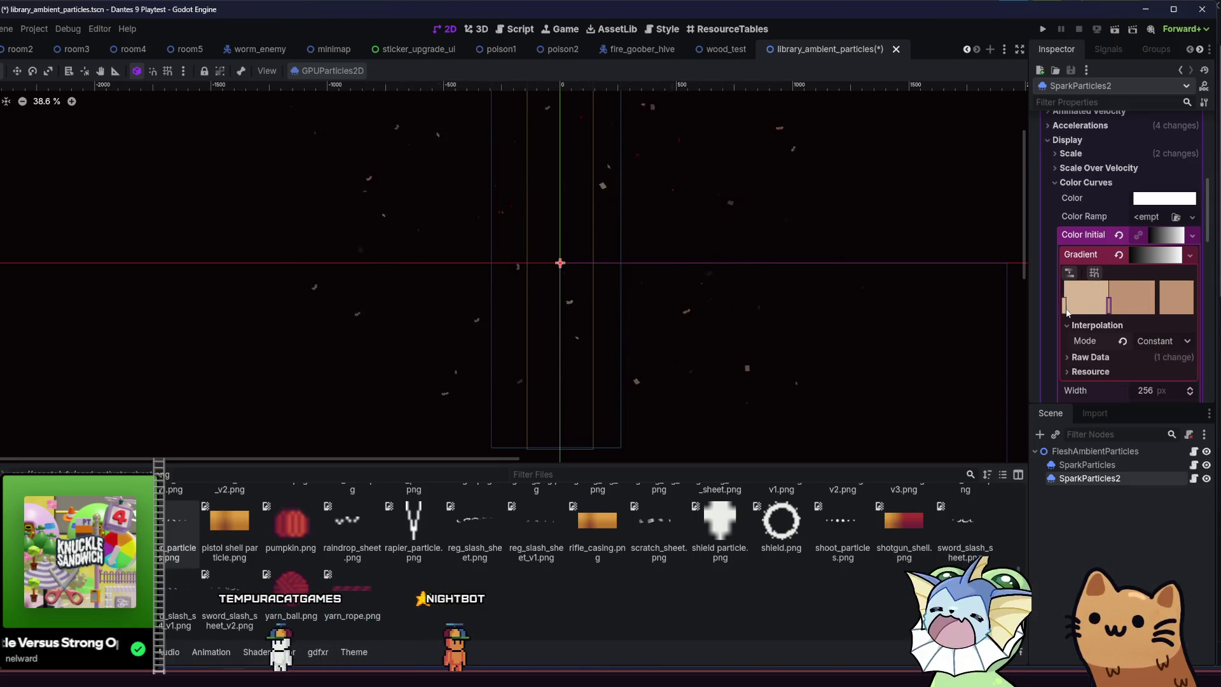
click(1108, 299)
drag(1154, 306, 1082, 305)
double_click(1082, 305)
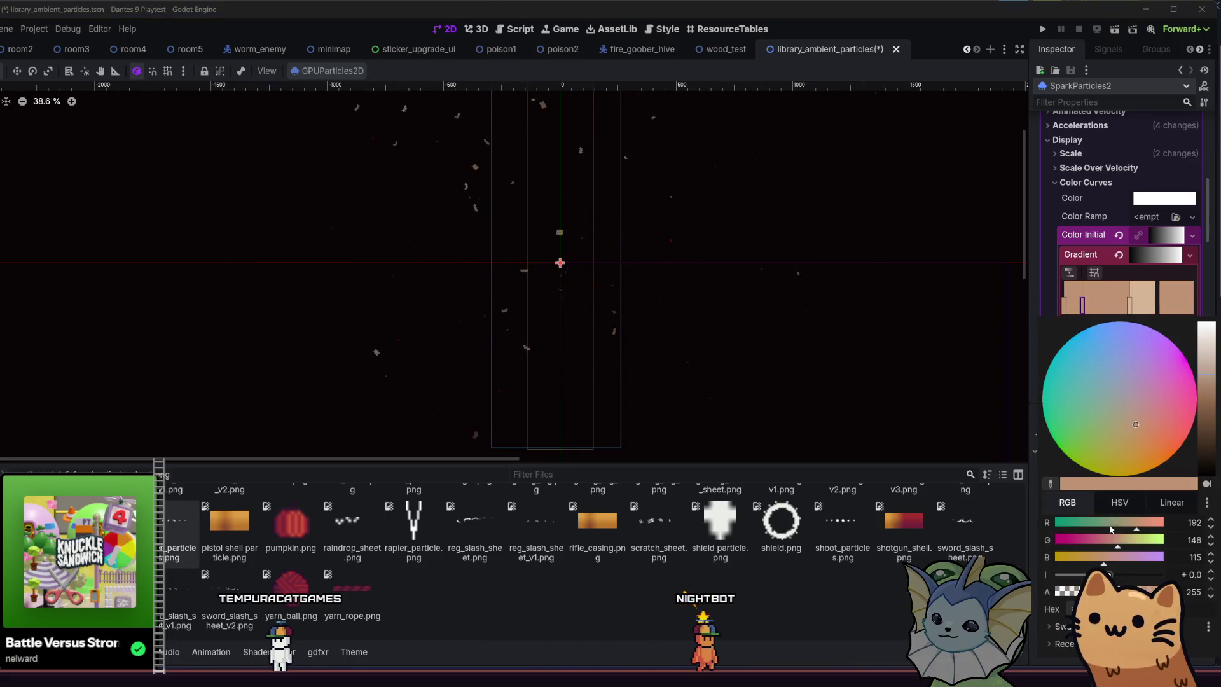
click(1061, 626)
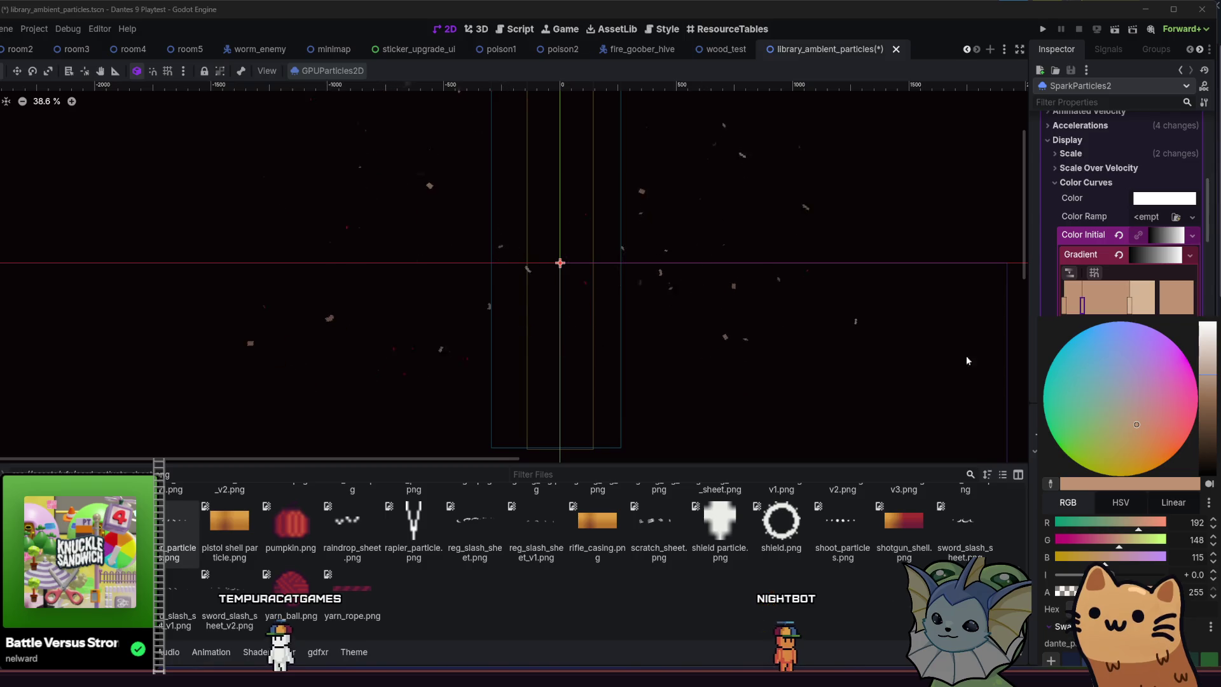
click(967, 361)
double_click(1082, 306)
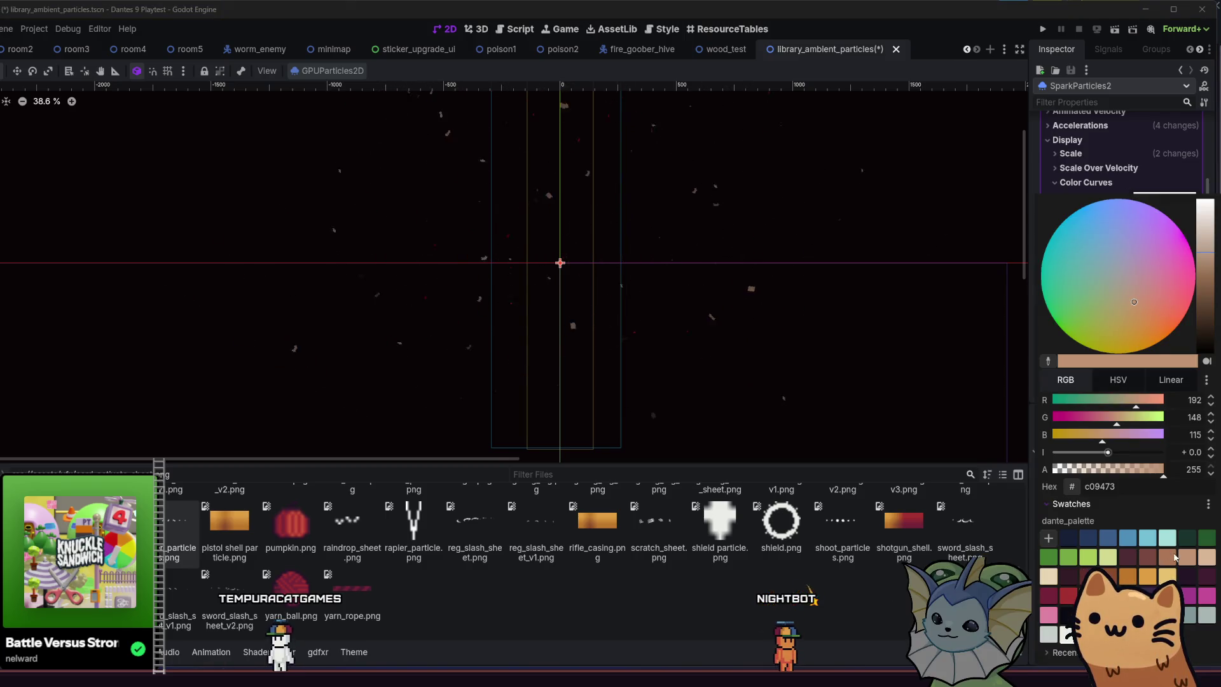
click(1174, 555)
click(945, 404)
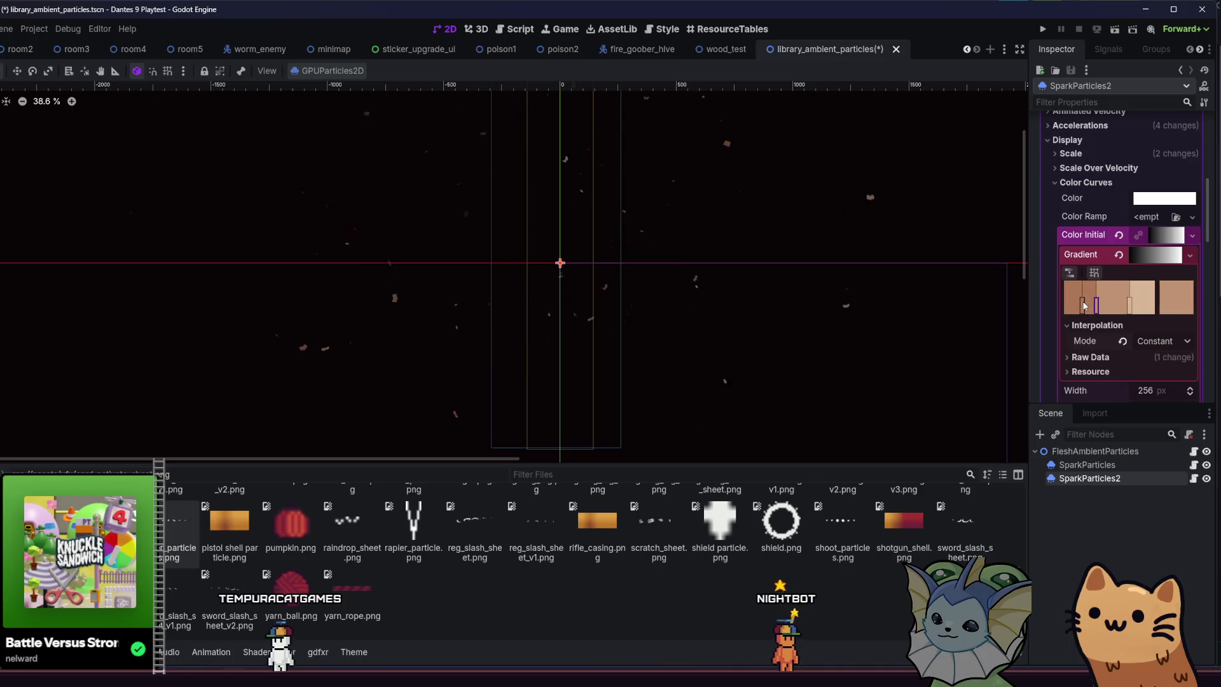
Nudge another gradient stop into place and save the scene.
drag(728, 242, 768, 248)
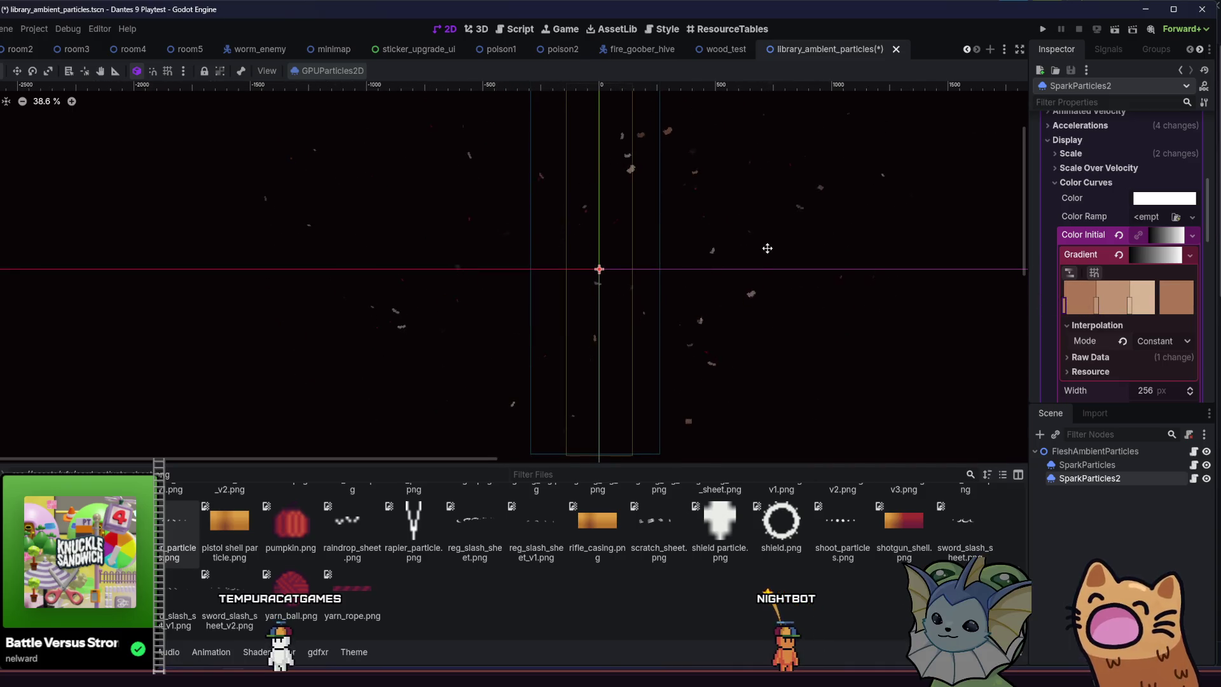
drag(1130, 310, 1104, 307)
key(ctrl+s)
Save the scene, then toggle SparkParticles2's Turbulence on and back off.
scroll(down, 3)
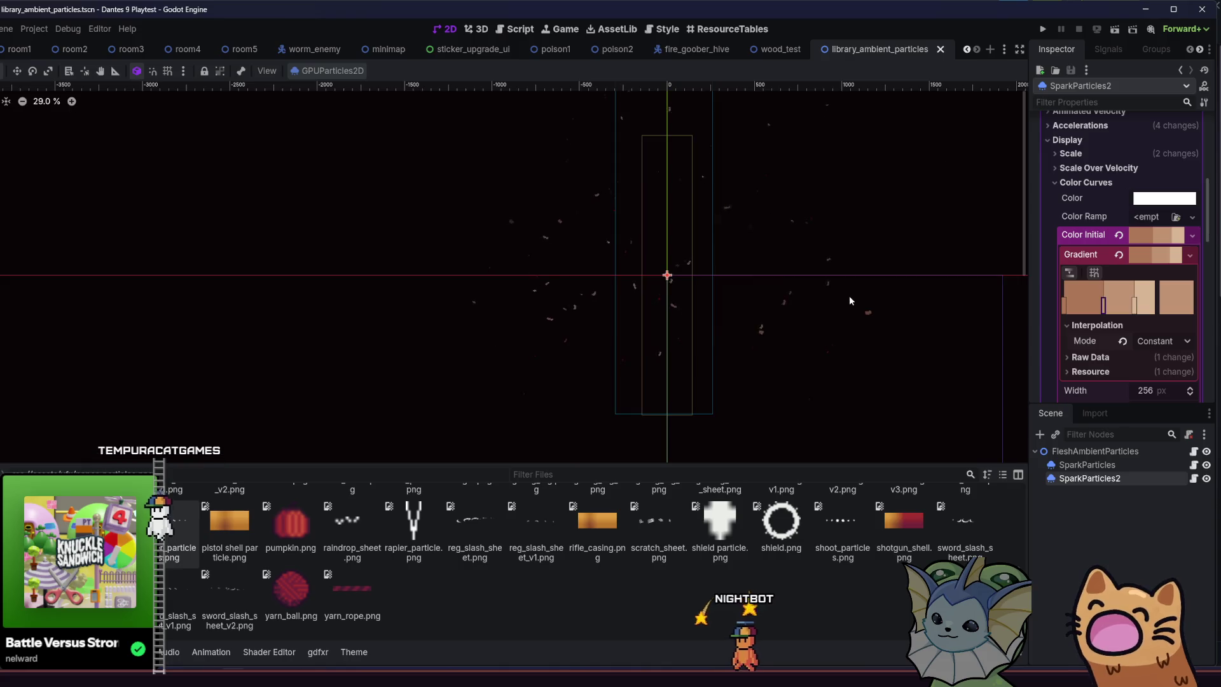
key(ctrl+s)
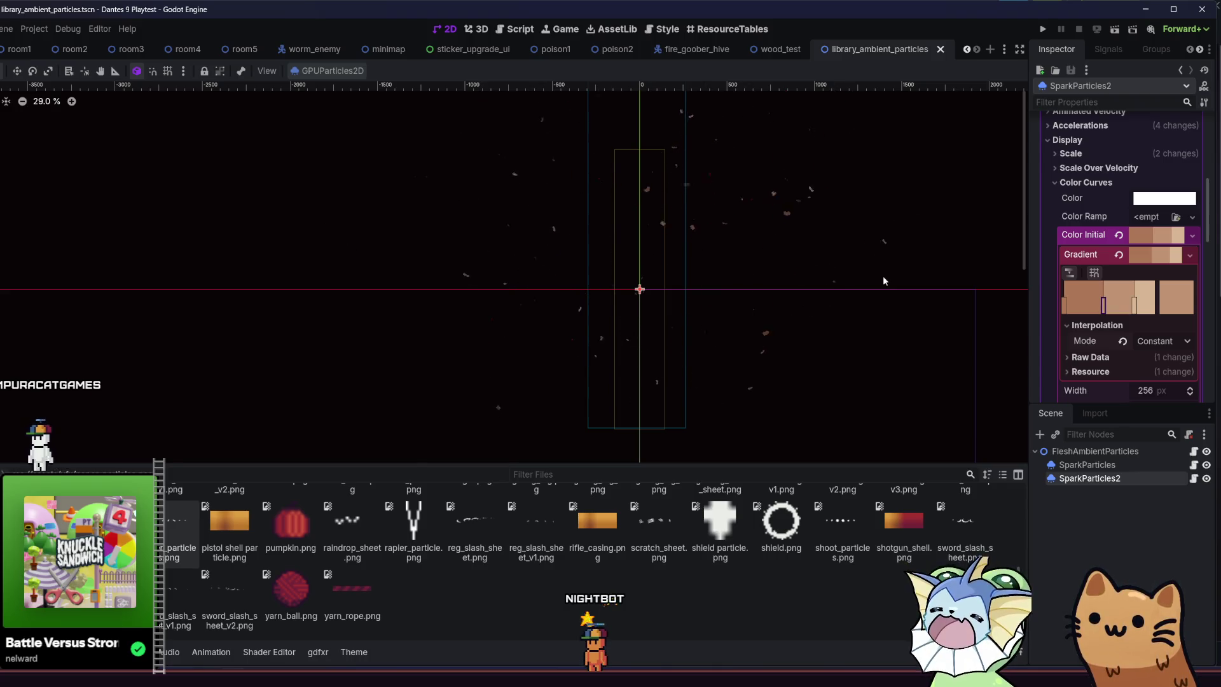
scroll(down, 3)
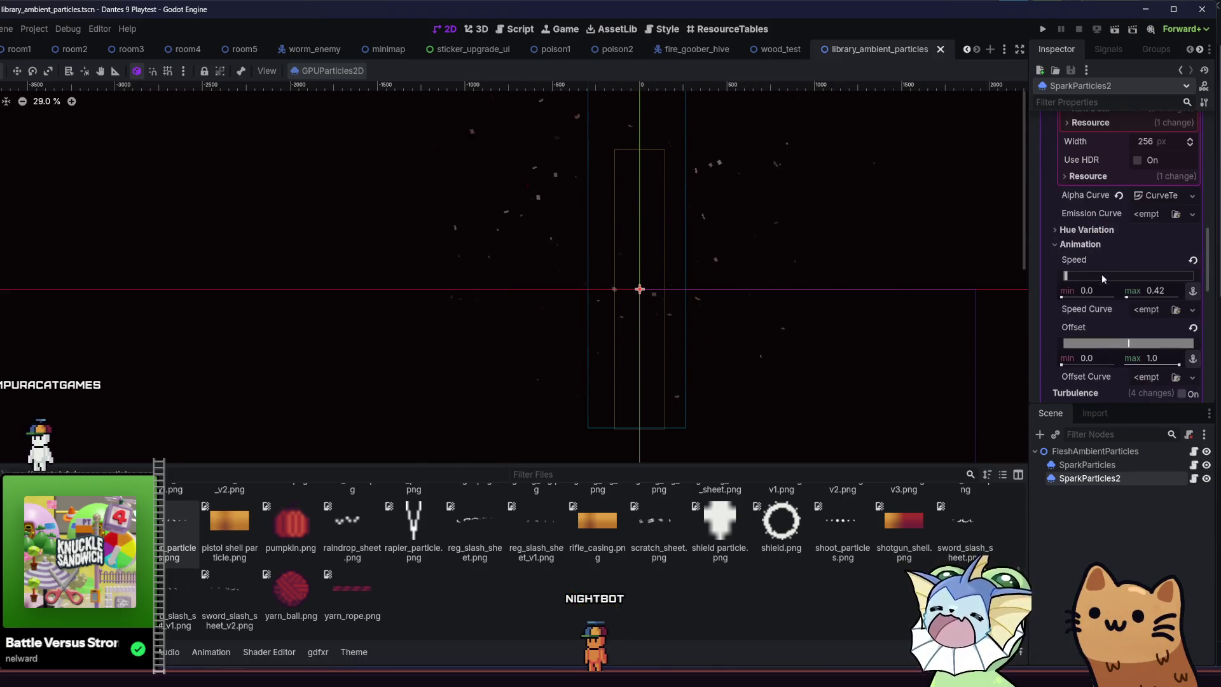
scroll(down, 3)
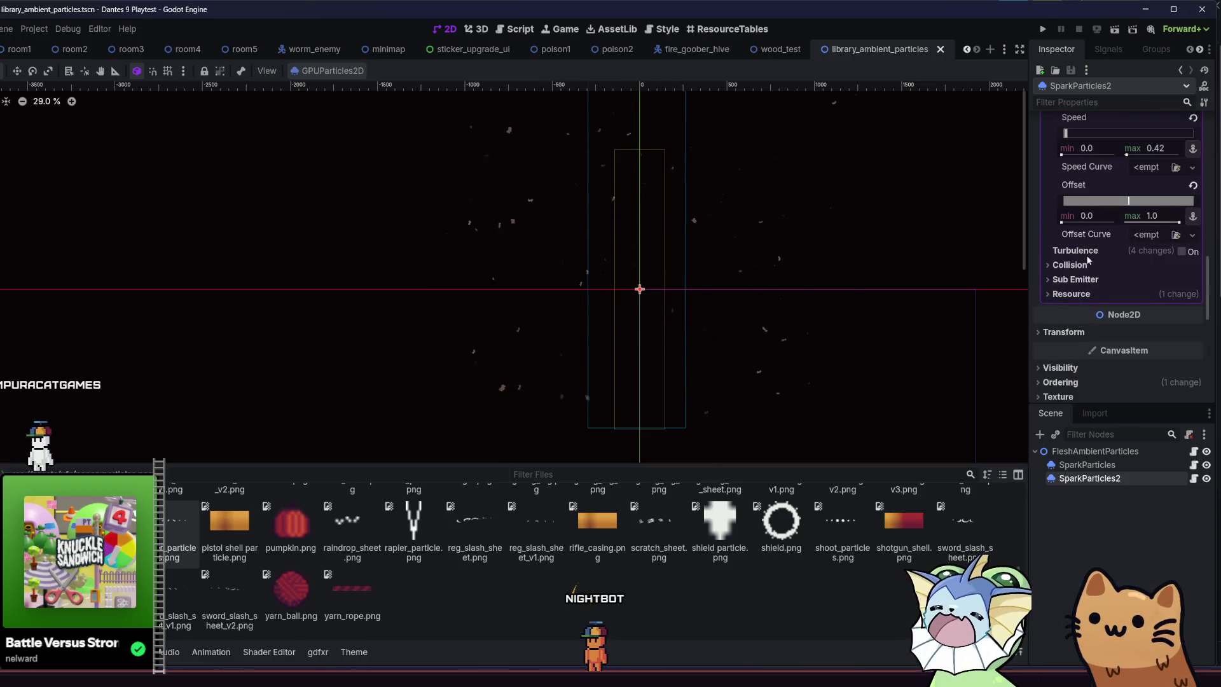
click(1180, 251)
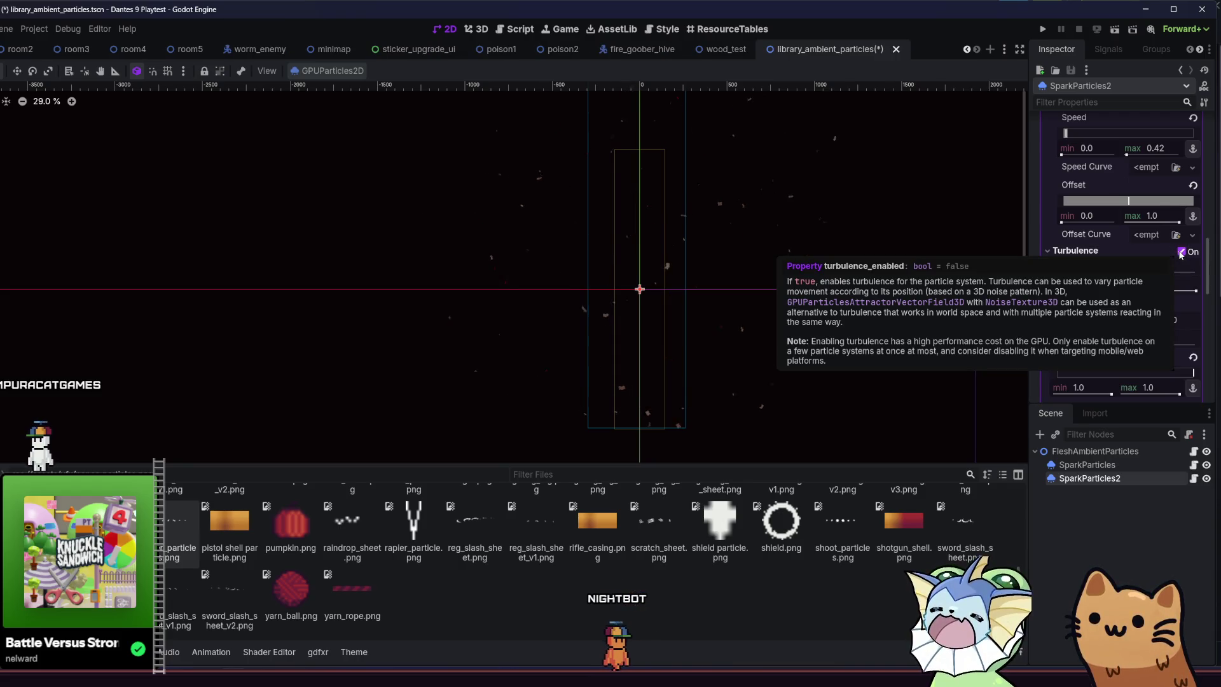
click(1181, 252)
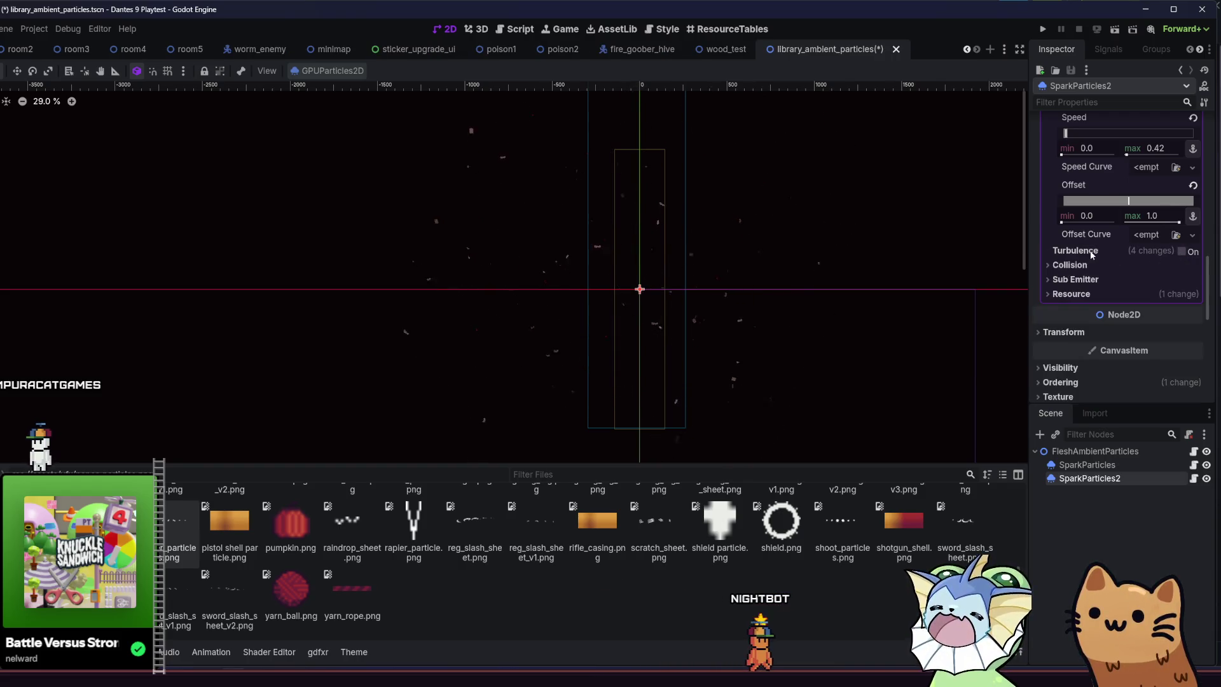
scroll(up, 3)
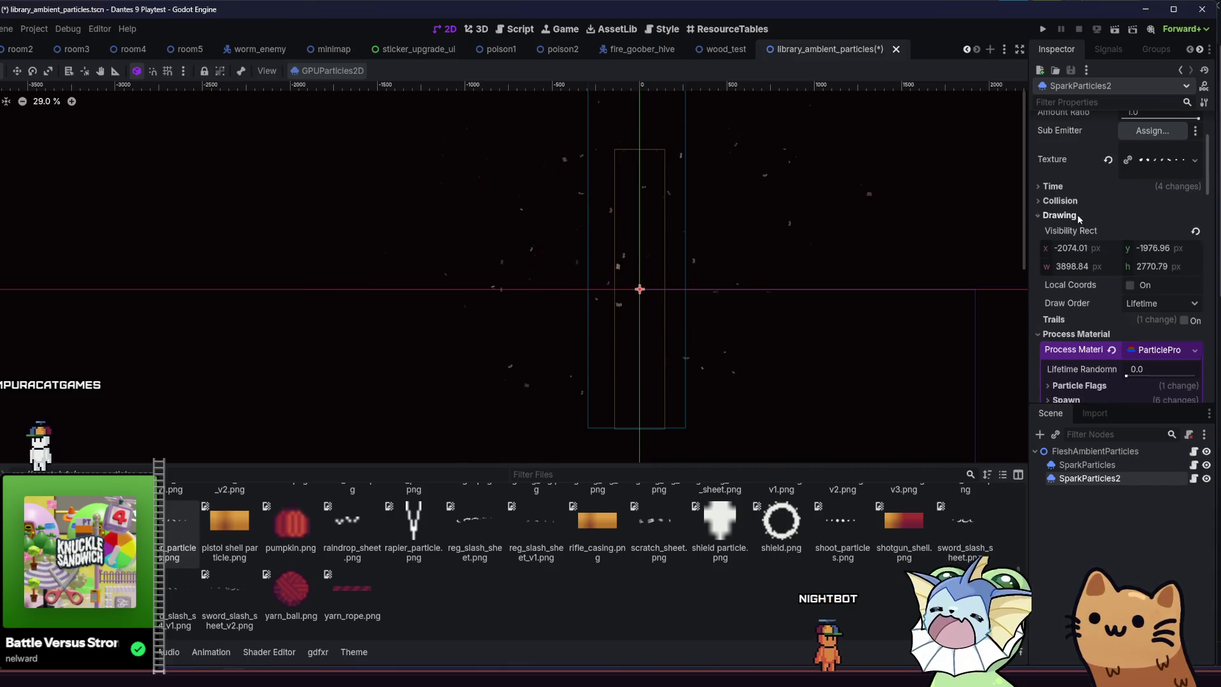
Raise SparkParticles2's Linear Accel range to 44.82–100.
click(1077, 214)
scroll(down, 3)
click(1081, 304)
scroll(down, 3)
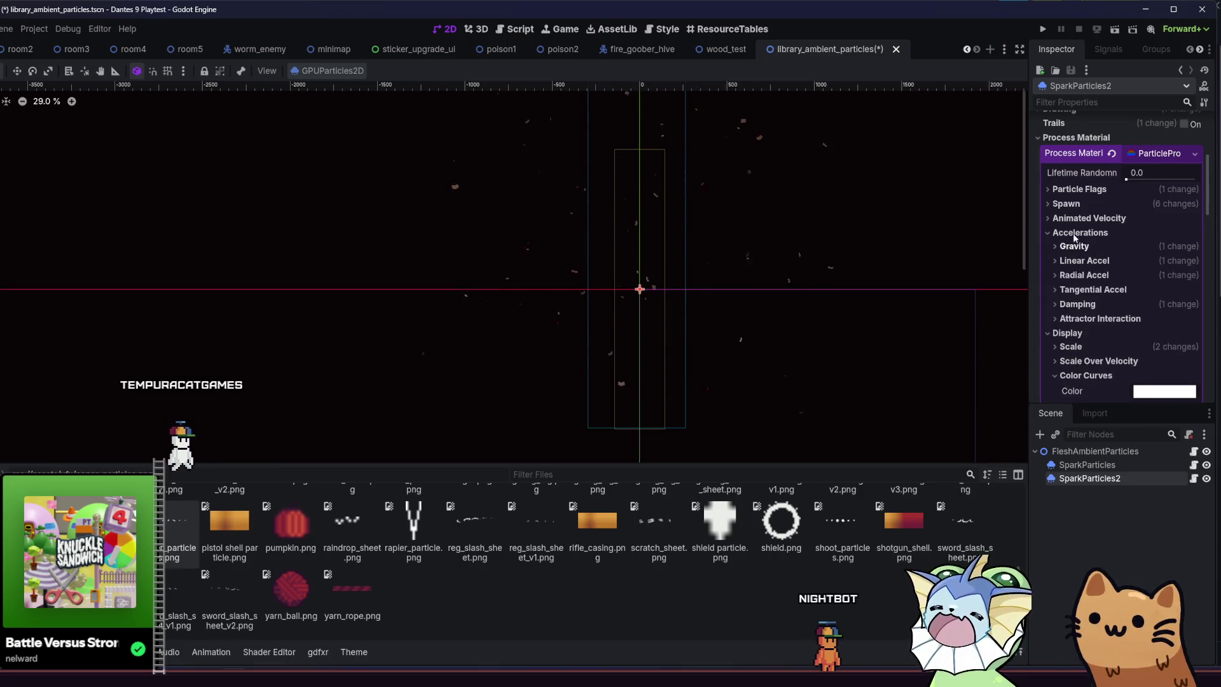
click(1084, 261)
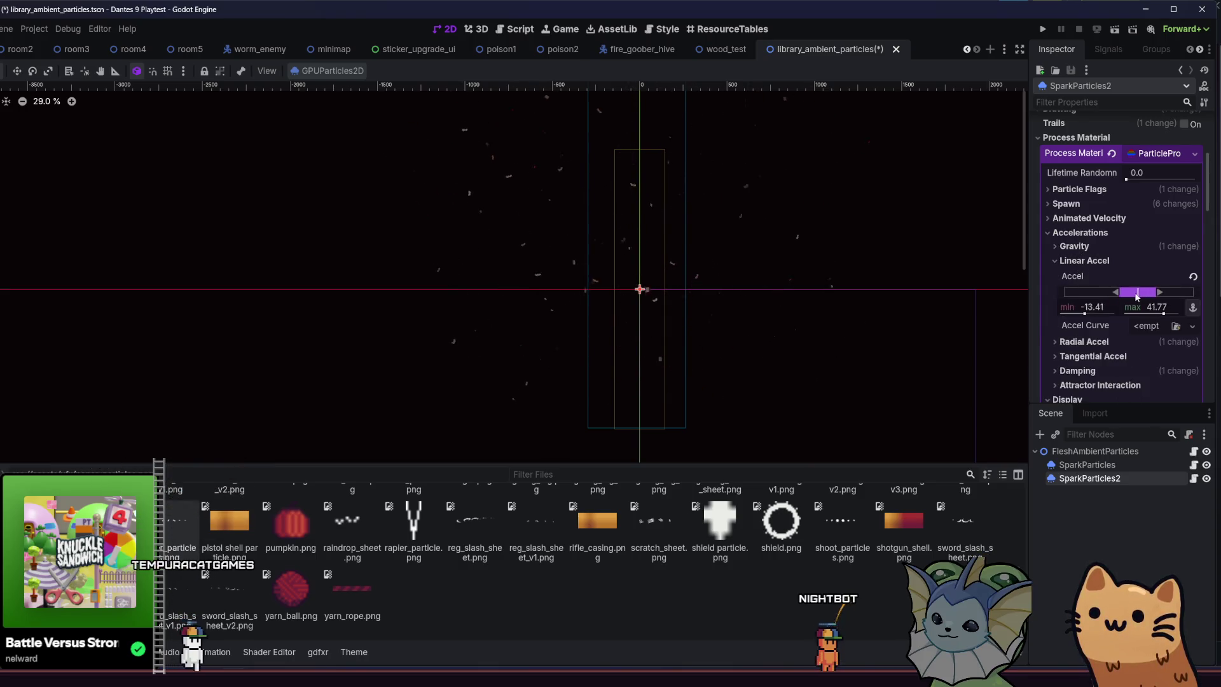
drag(1145, 296, 1153, 297)
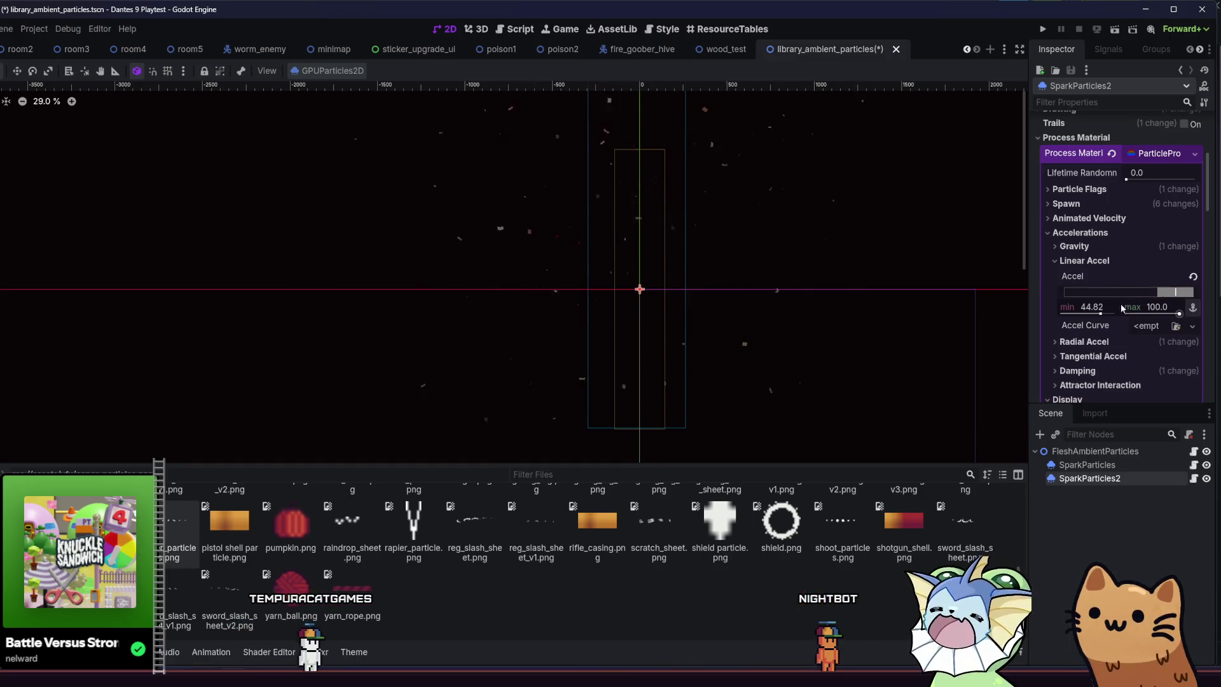
click(1084, 260)
Collapse the acceleration settings and show the Spawn > Velocity settings.
click(1084, 275)
click(1084, 274)
click(1077, 289)
click(1080, 233)
click(1073, 204)
click(1089, 246)
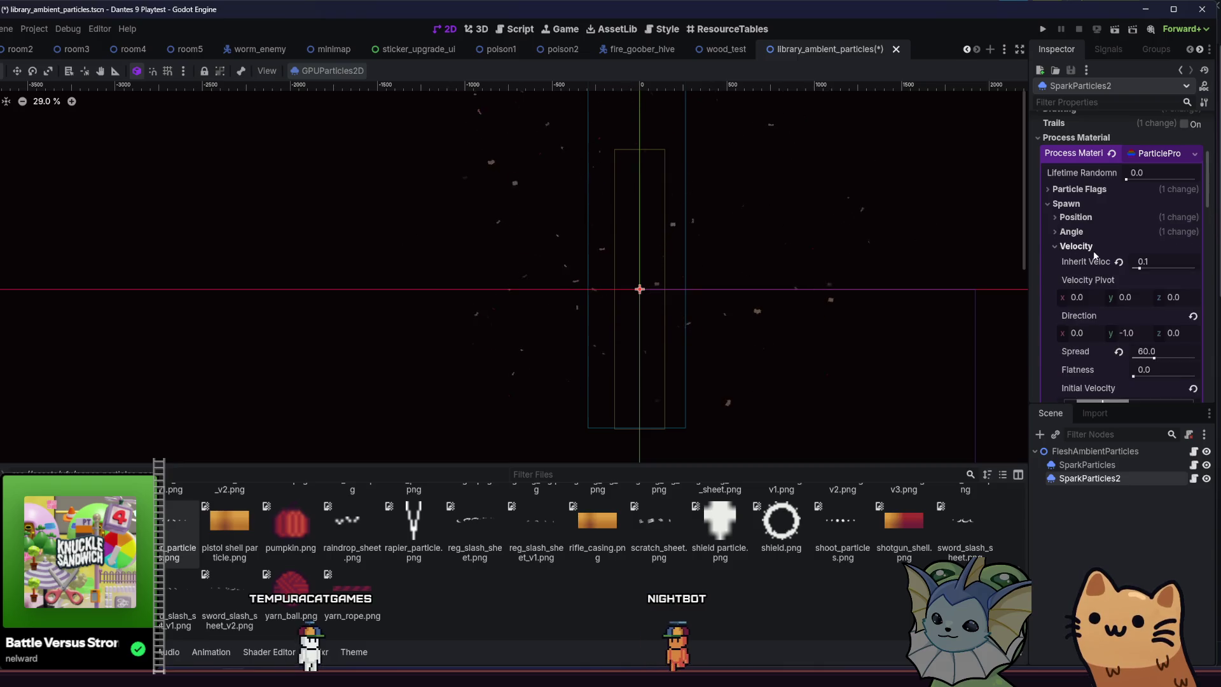
Set the paper scraps' spawn Direction x to 1.0 and save the particle scene.
scroll(down, 3)
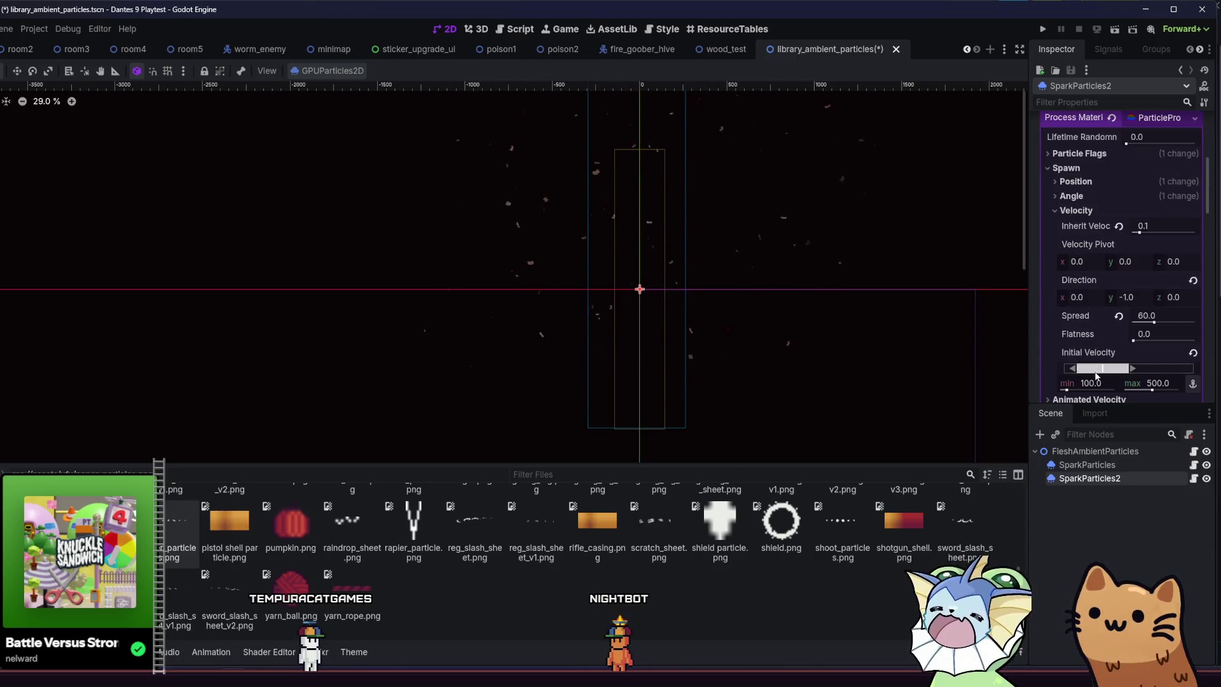
scroll(down, 3)
key(ctrl+z)
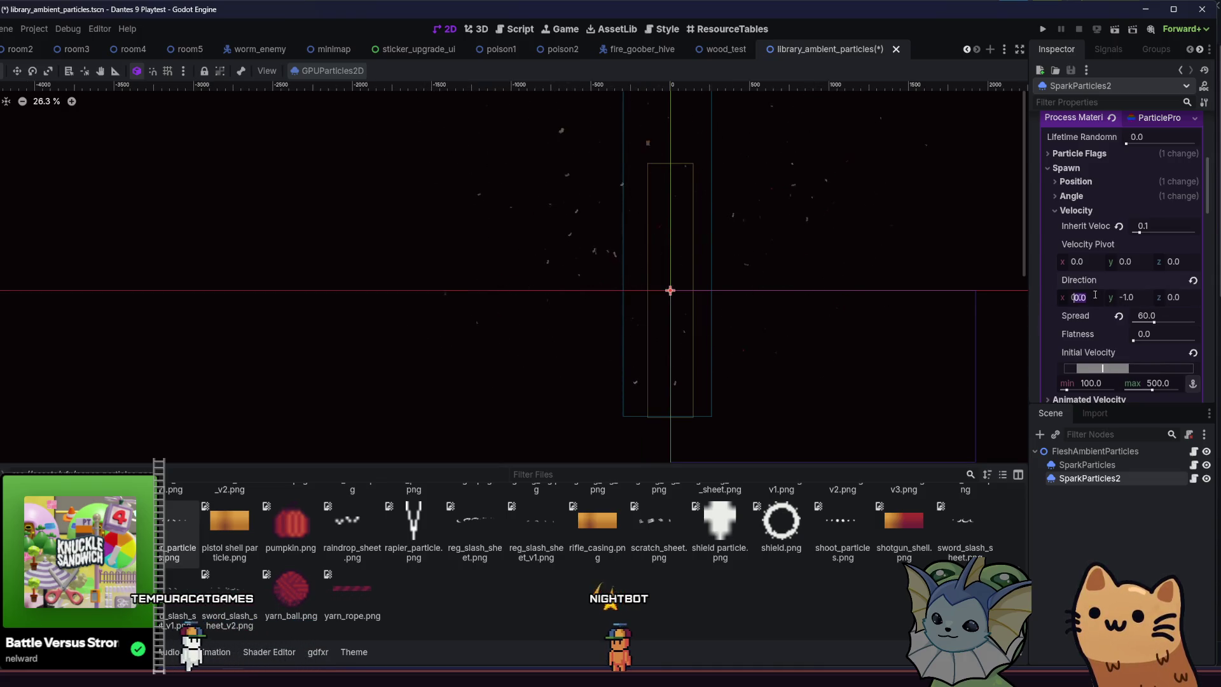
drag(809, 310, 788, 300)
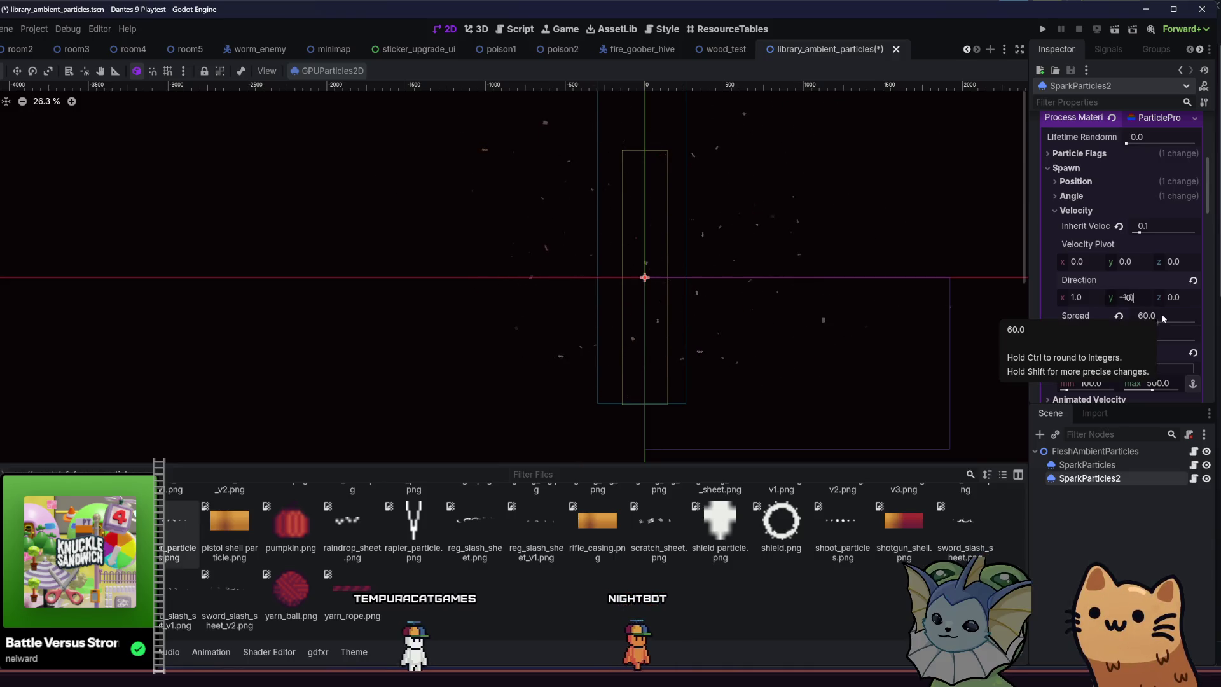
key(ctrl+s)
drag(501, 309, 597, 289)
key(ctrl+s)
Switch to the wood_test scene and open the floors folder in FileSystem.
click(787, 55)
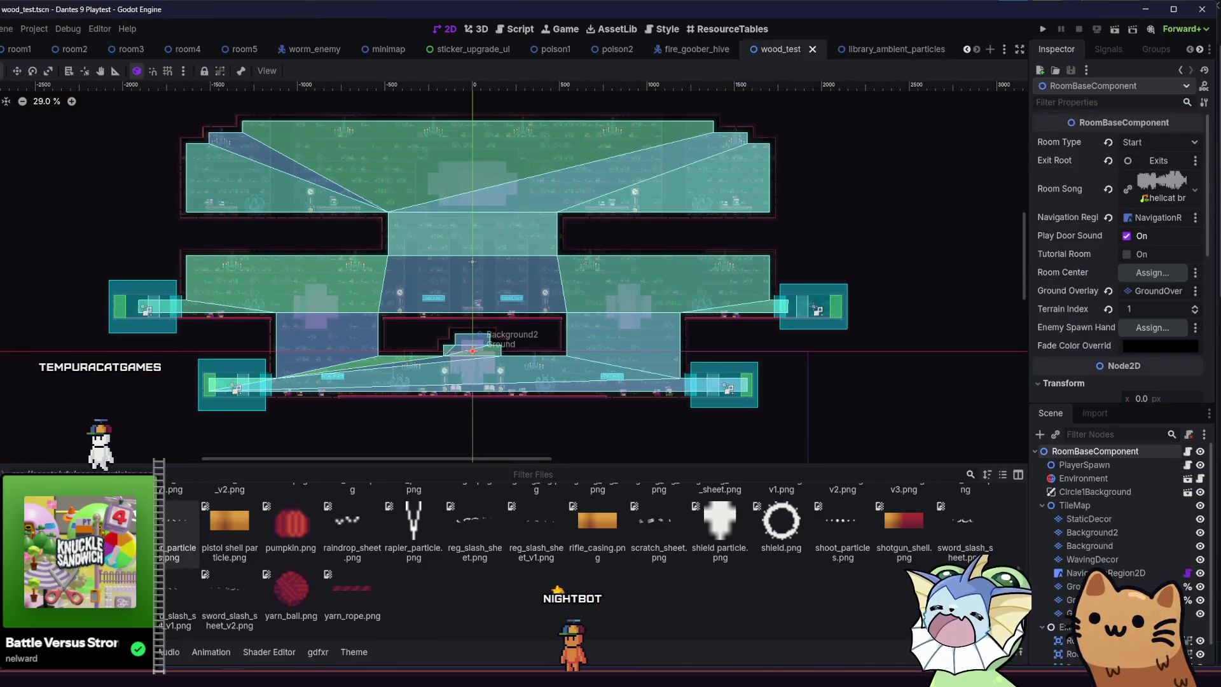
double_click(168, 515)
double_click(229, 512)
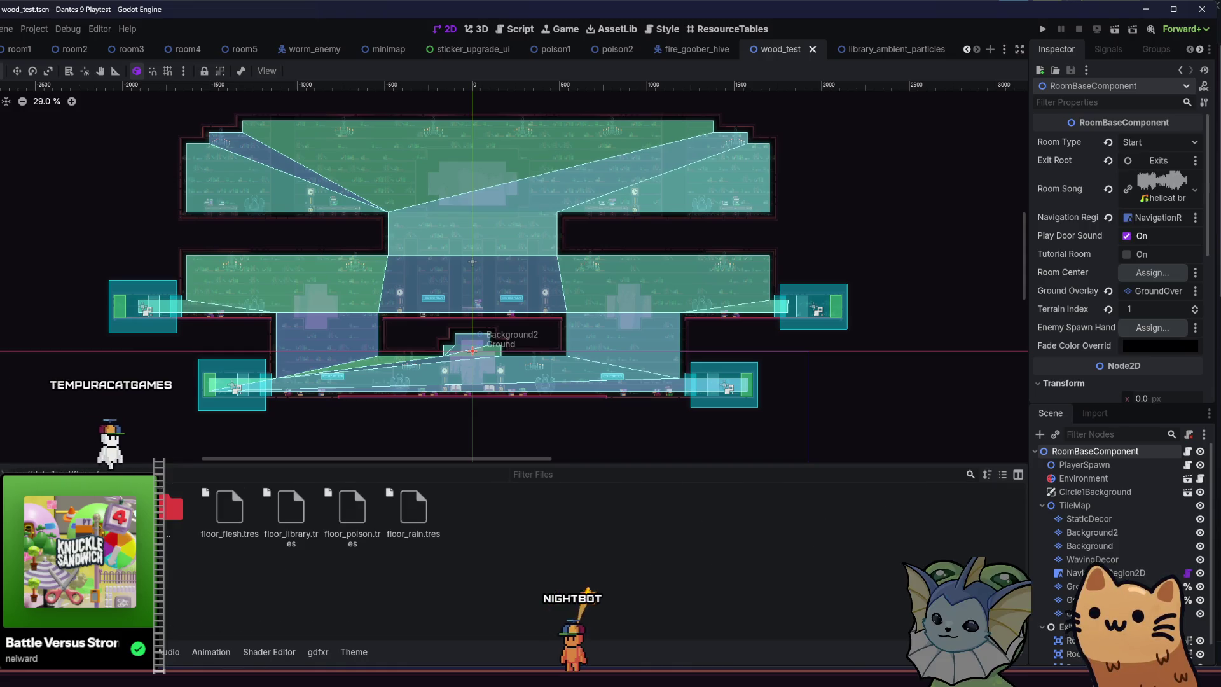